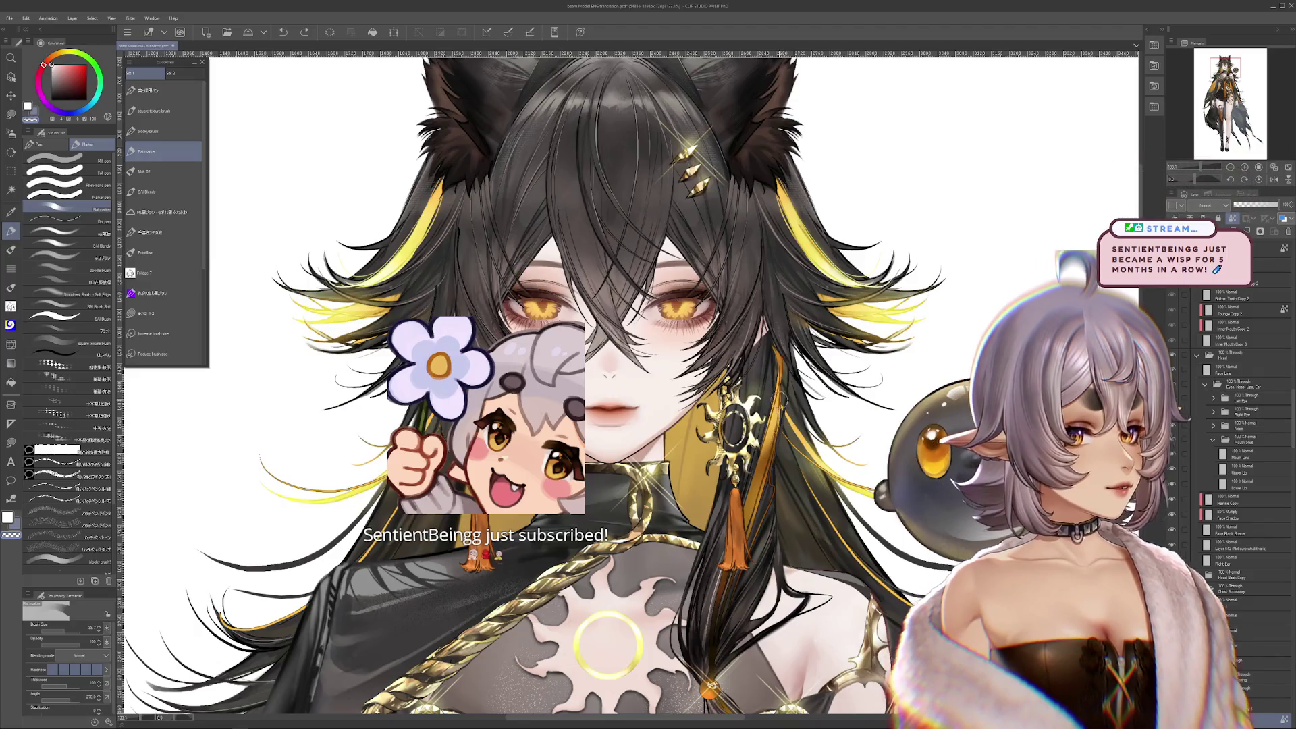
Hide both Wolfear layers so the head shows only the black, yellow-streaked hair
scroll(778, 314, down, 2)
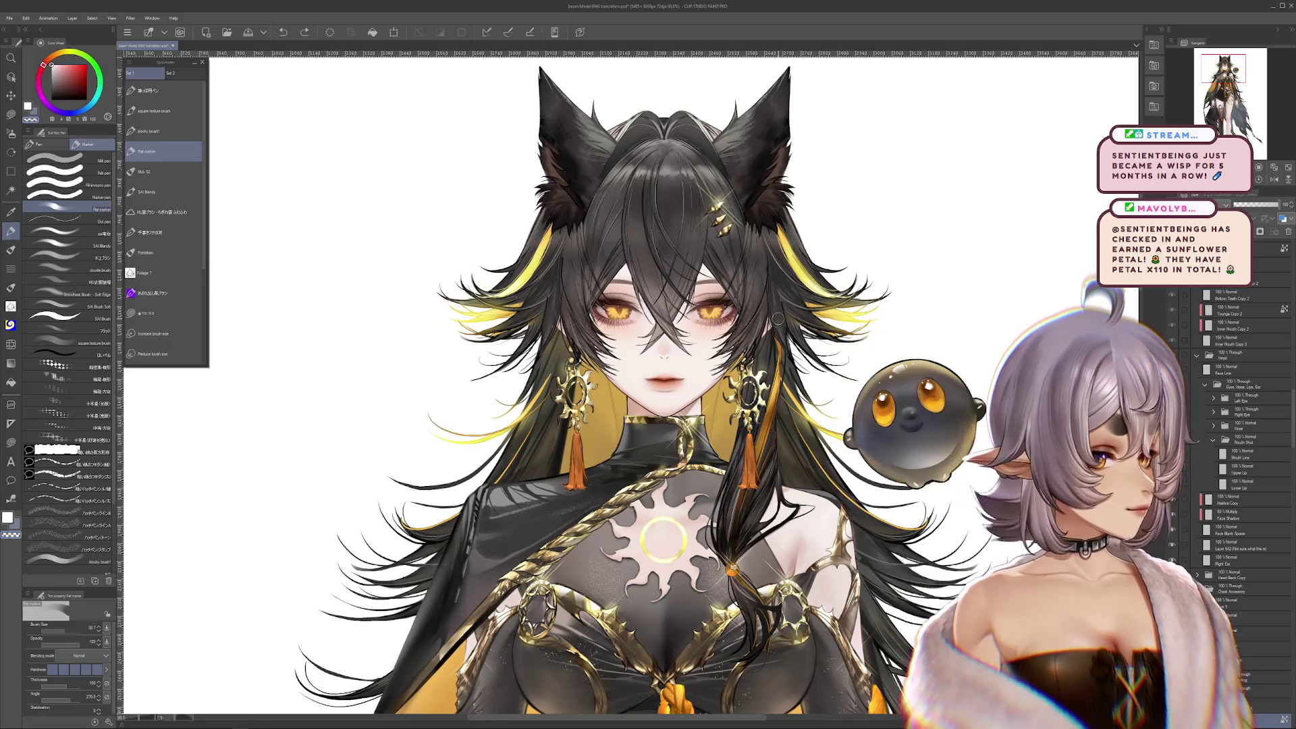
scroll(778, 319, down, 1)
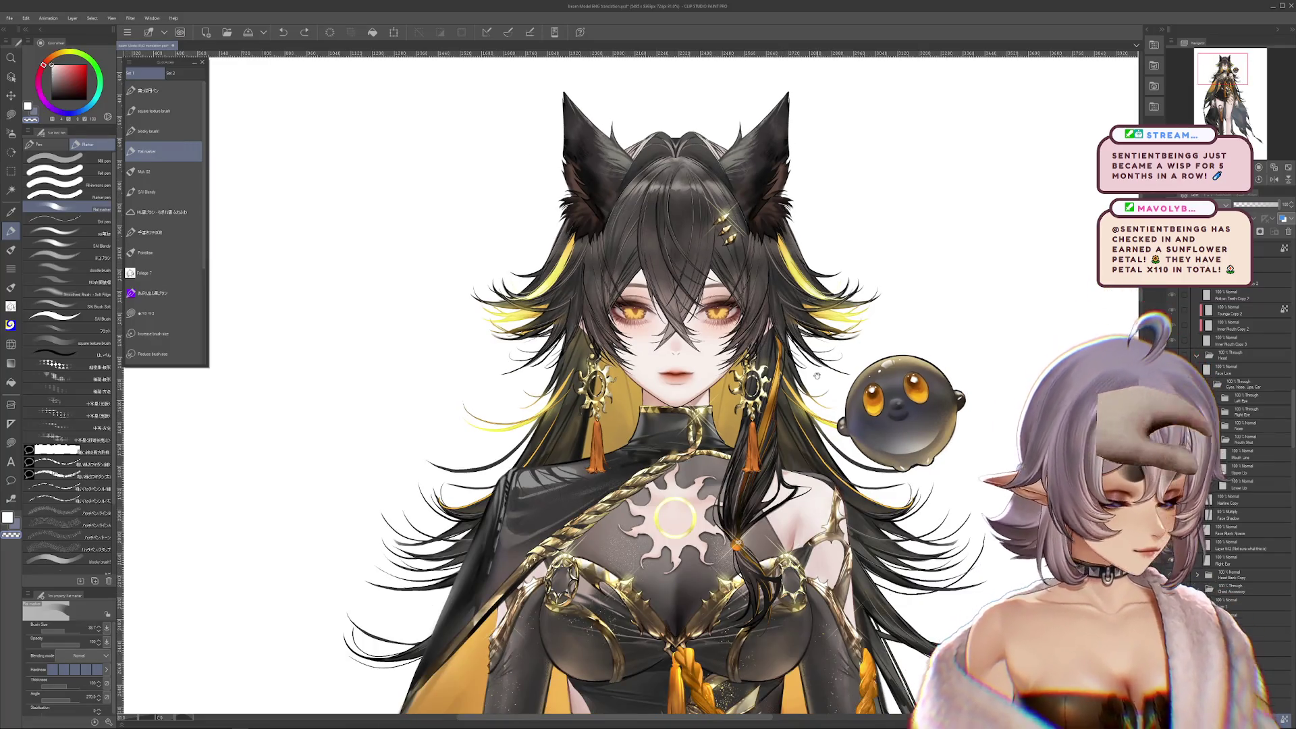
scroll(731, 358, up, 3)
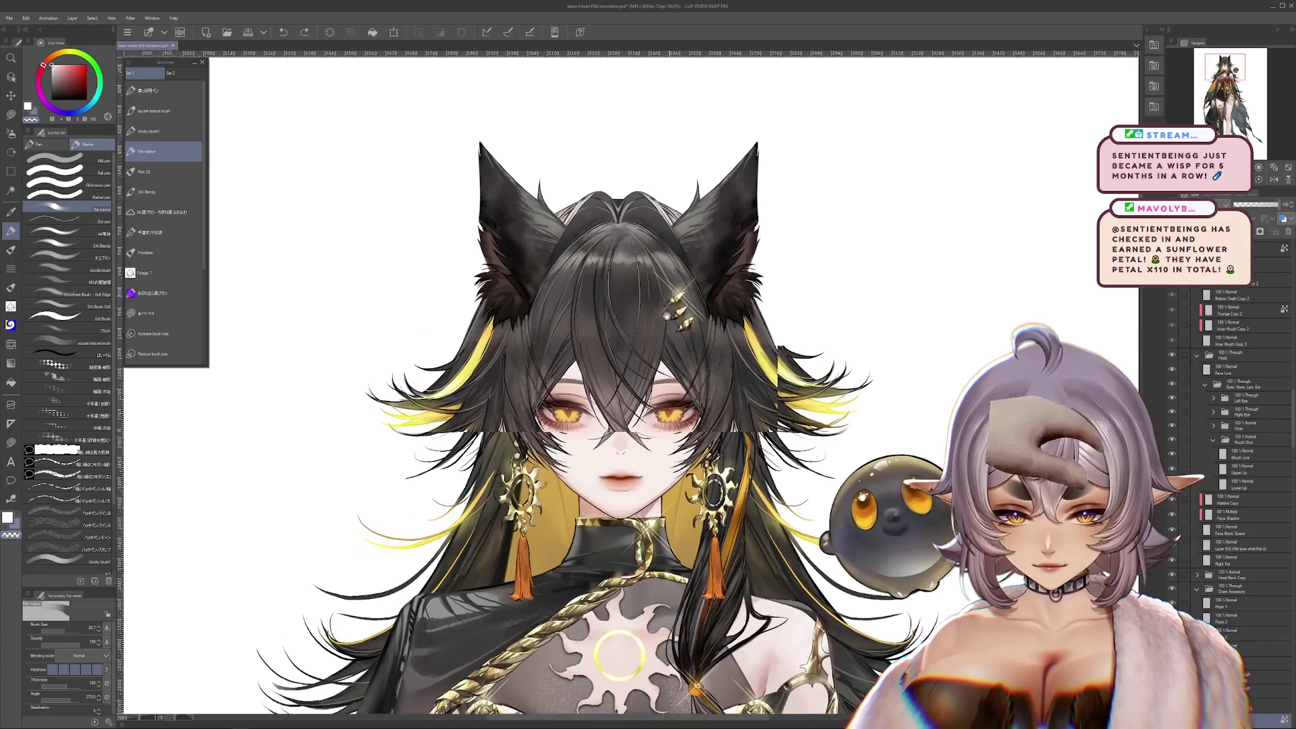
scroll(1204, 324, up, 5)
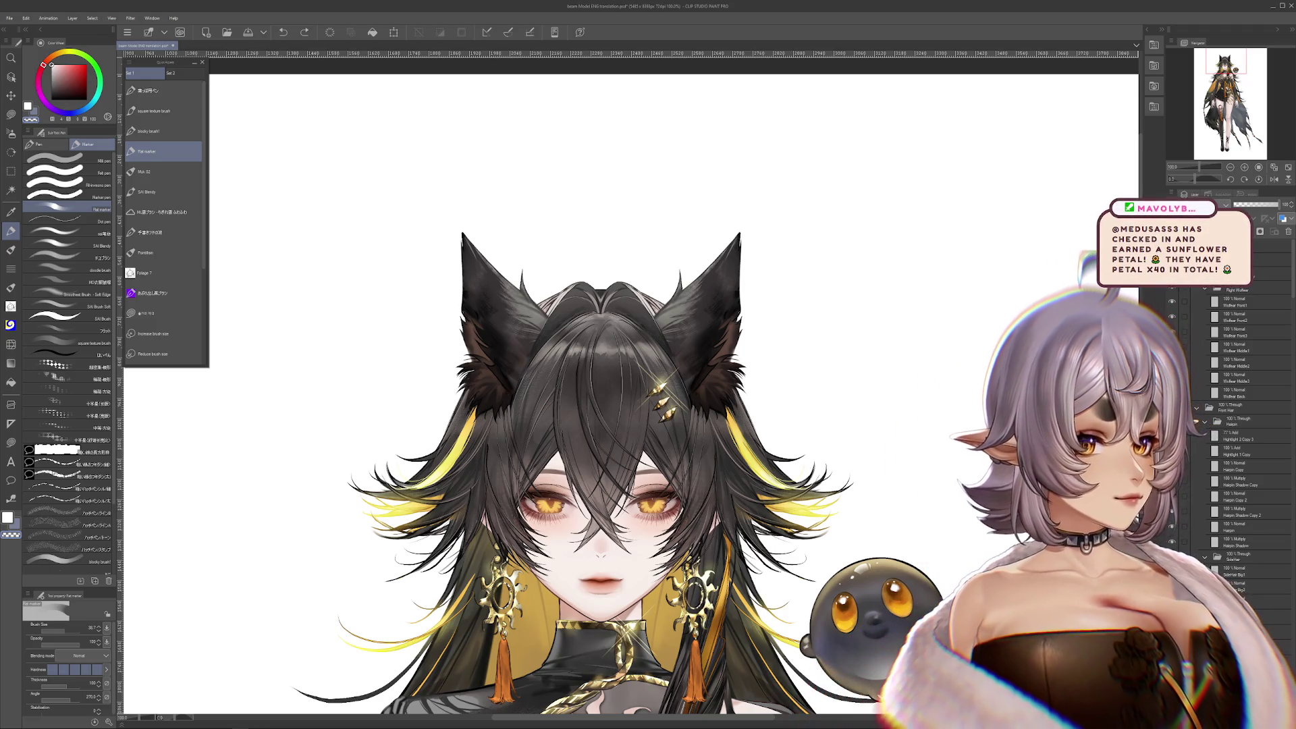
scroll(700, 382, down, 2)
scroll(735, 295, up, 4)
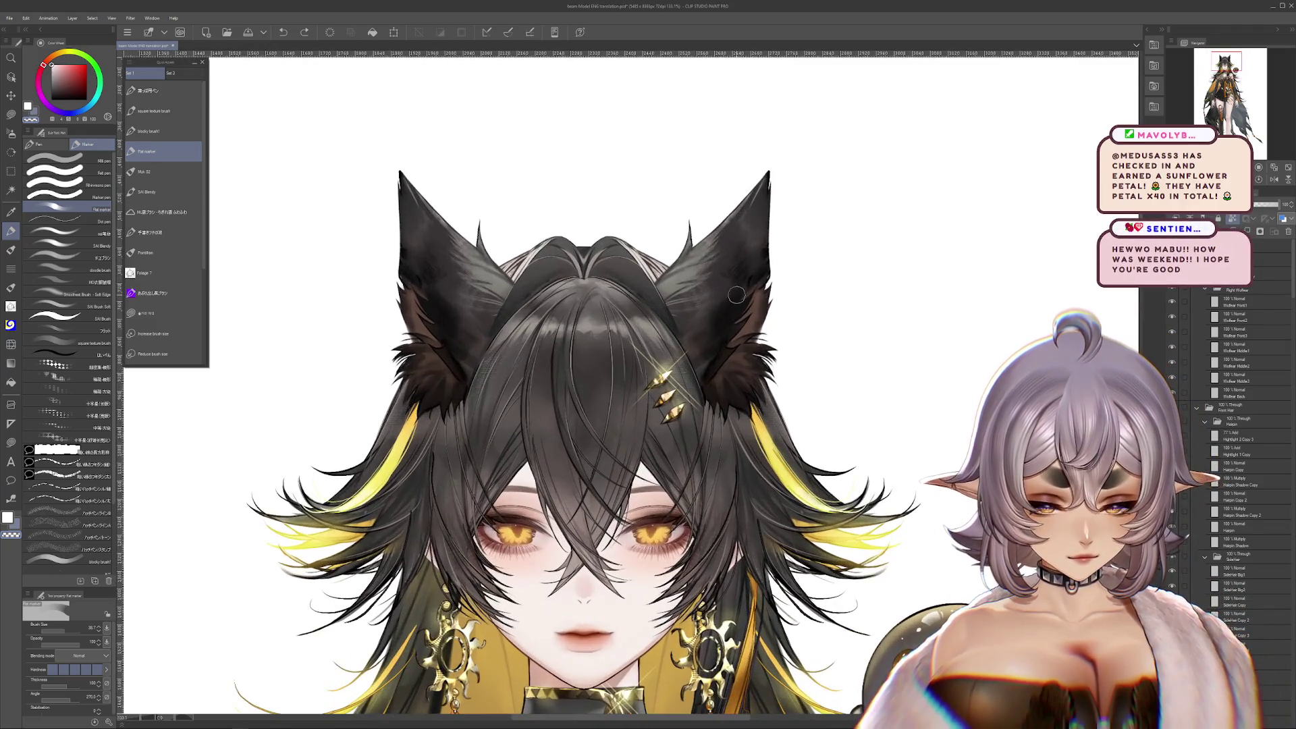
scroll(1235, 338, up, 3)
click(1235, 303)
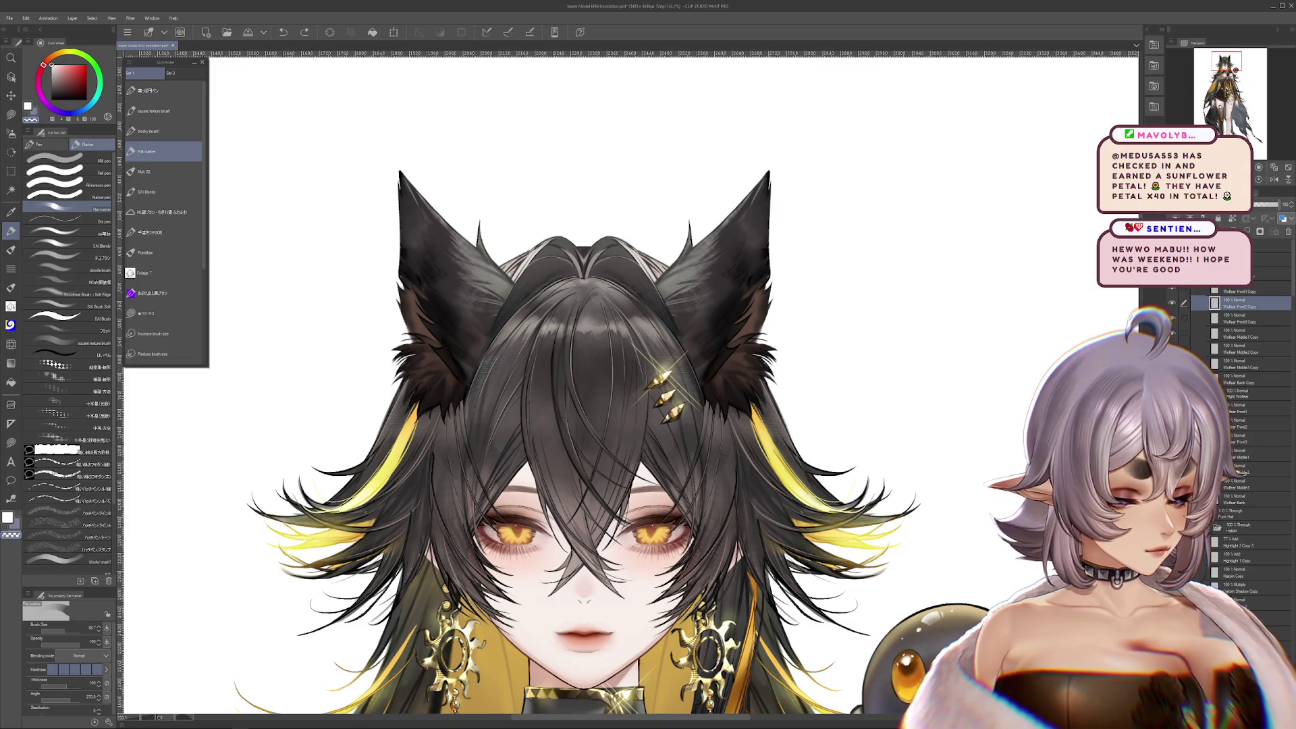
click(1172, 303)
click(1172, 303)
click(1172, 303)
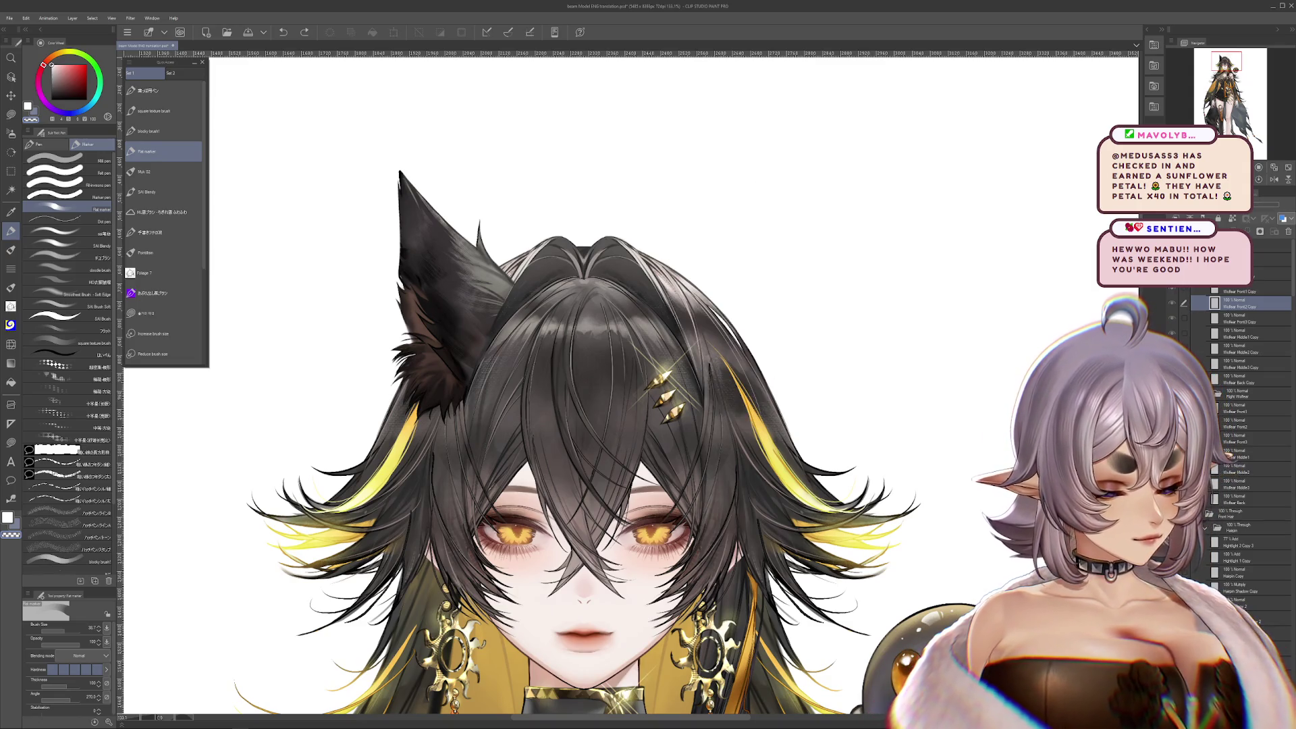
click(1171, 303)
mouse_move(835, 430)
mouse_down()
mouse_move(848, 425)
mouse_move(852, 304)
mouse_up()
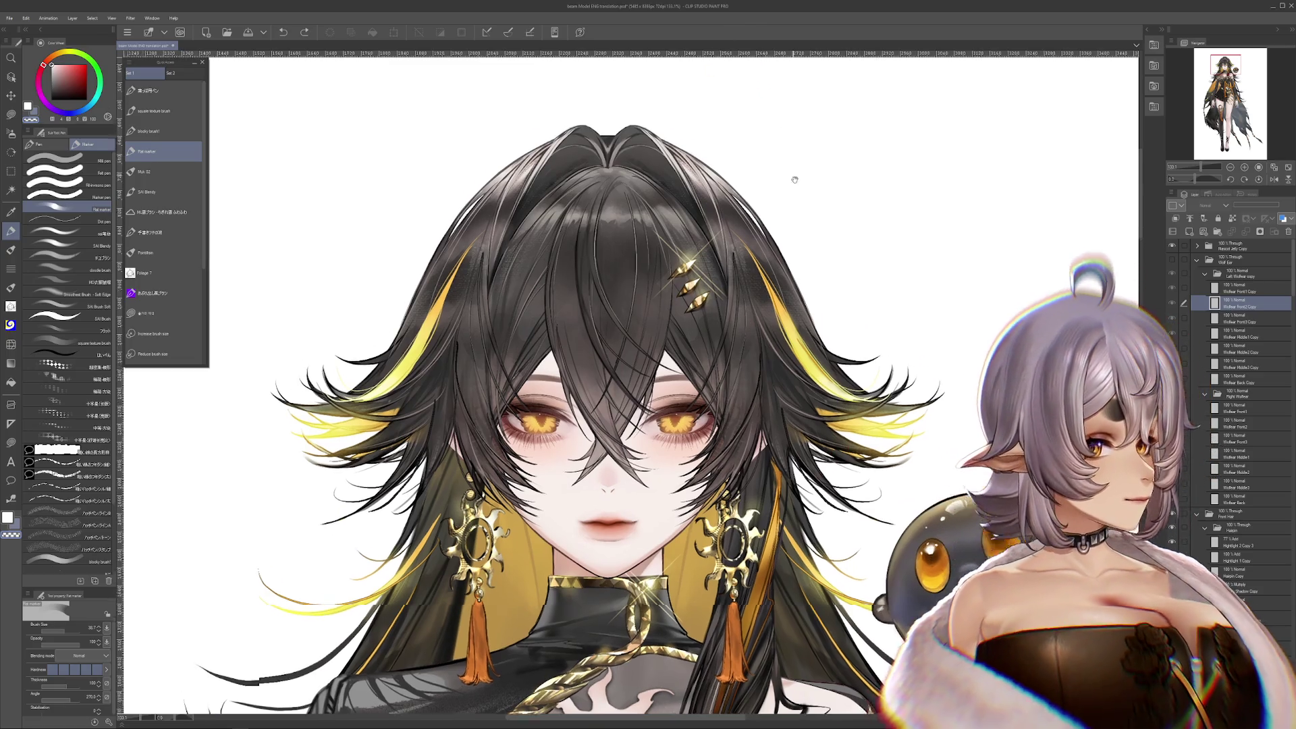
drag(795, 179, 816, 224)
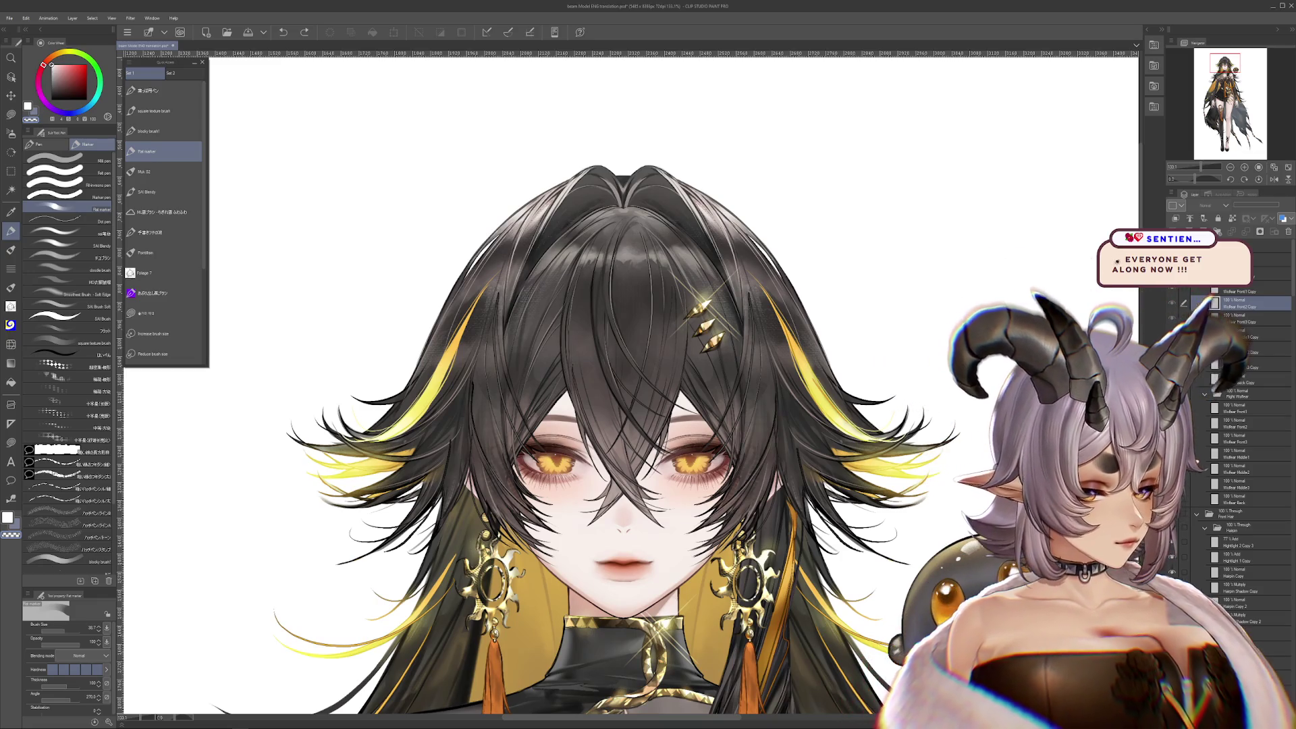
scroll(1248, 439, down, 5)
Select the hairpin and side hair folder and hide the front hair to expose the forehead
click(1262, 260)
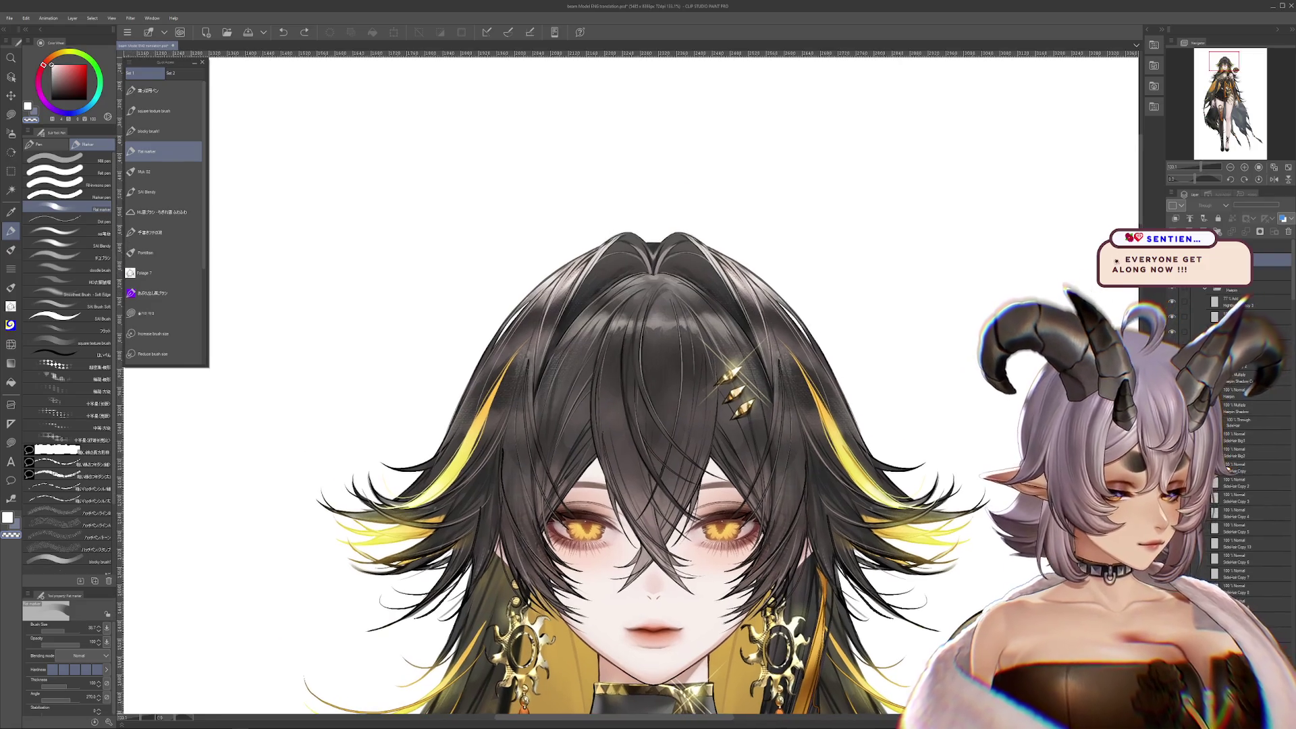
mouse_move(931, 405)
mouse_down()
mouse_move(895, 309)
mouse_move(856, 366)
mouse_up()
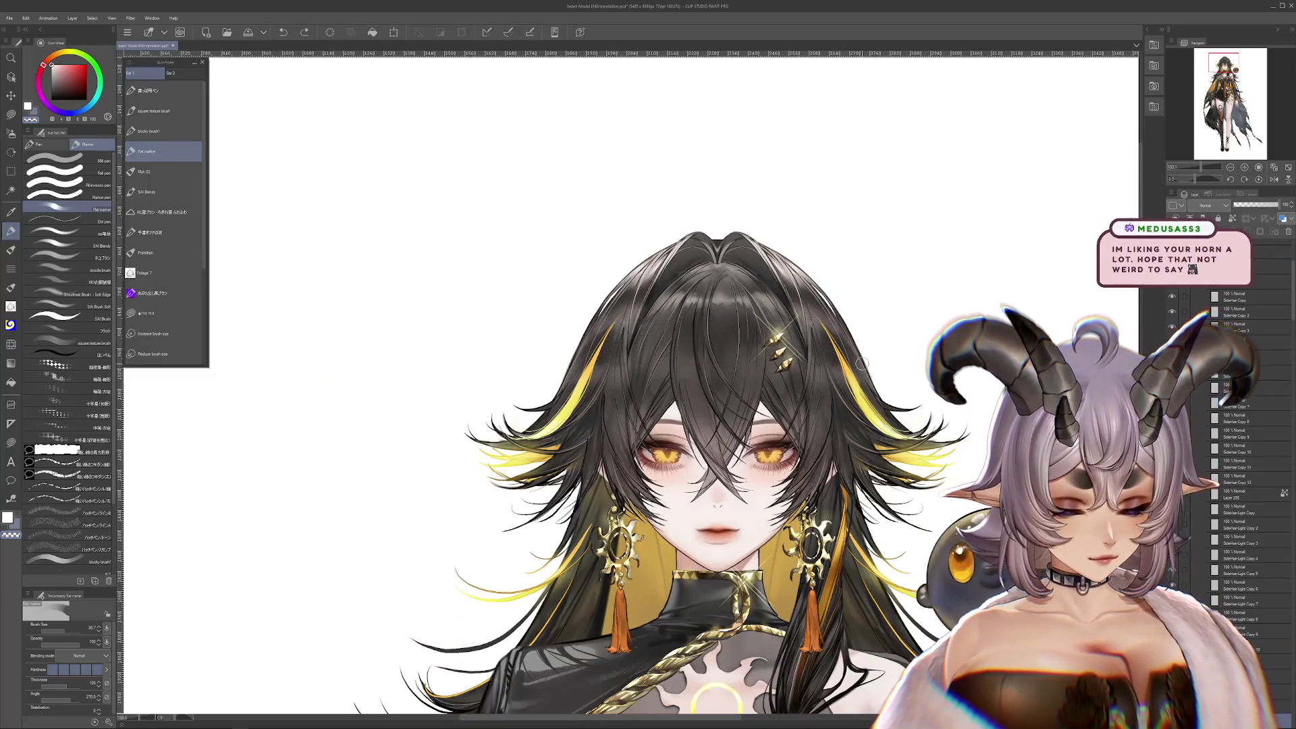
scroll(862, 365, down, 1)
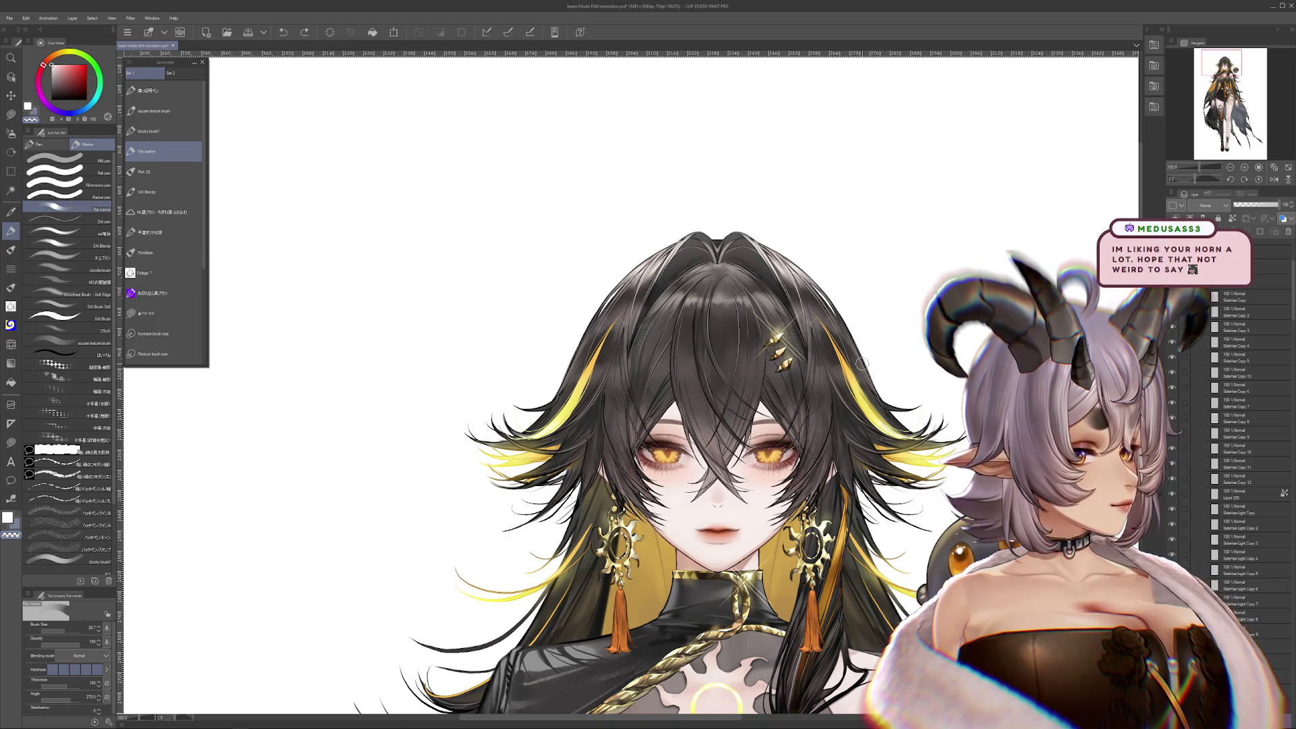
drag(862, 365, 796, 390)
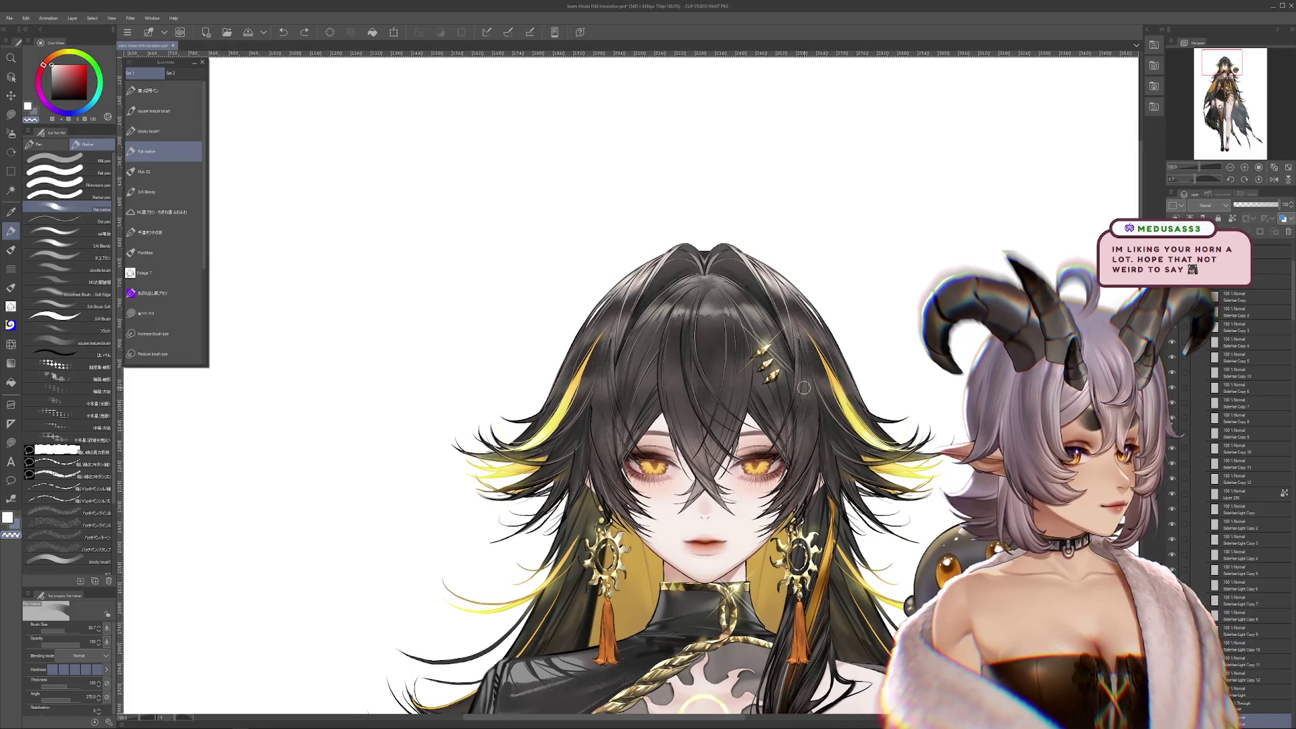
scroll(797, 389, up, 2)
drag(663, 360, 612, 407)
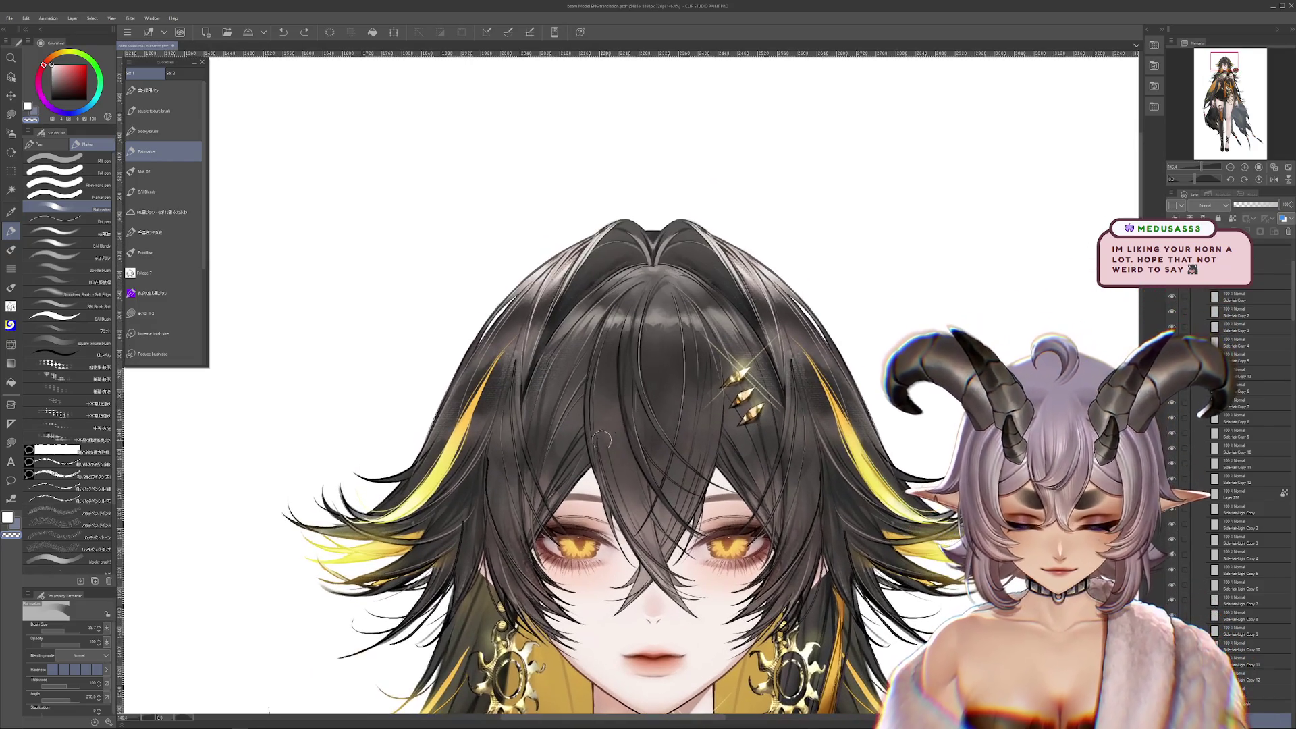
ctrl+shift+click(667, 411)
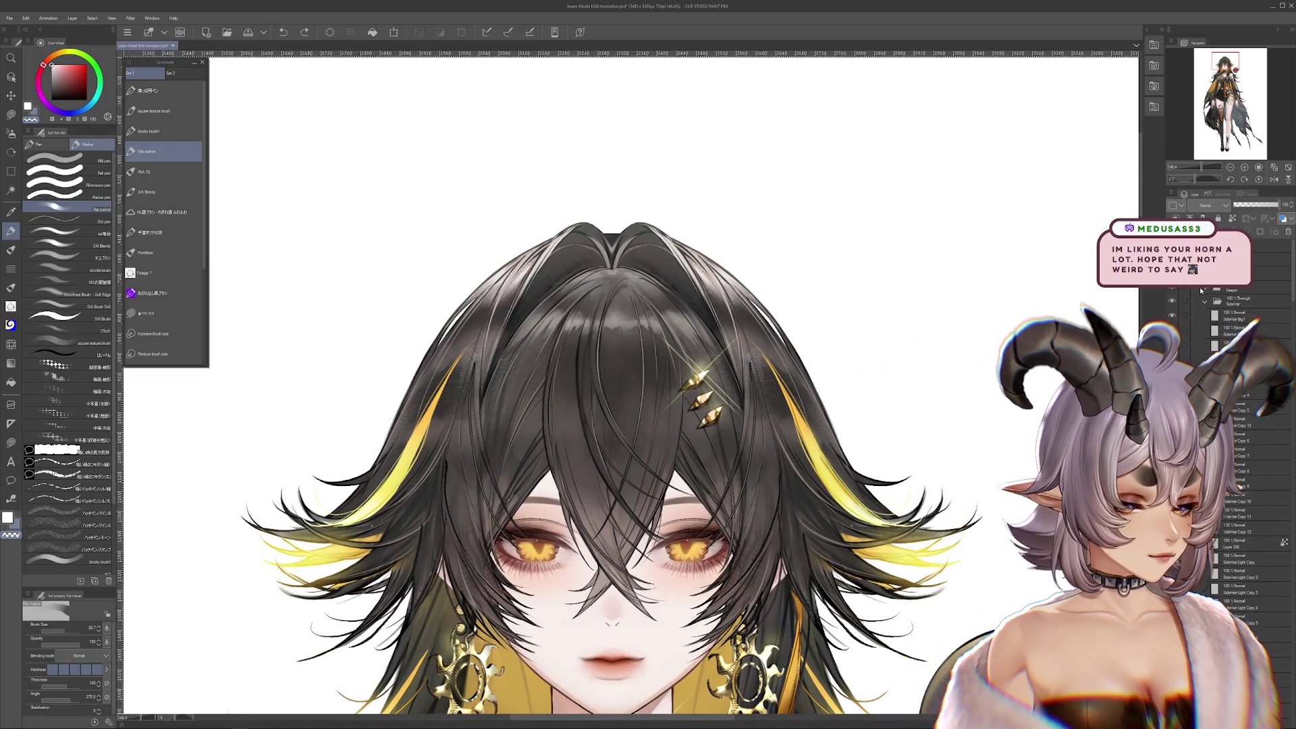
click(1172, 290)
drag(881, 375, 898, 191)
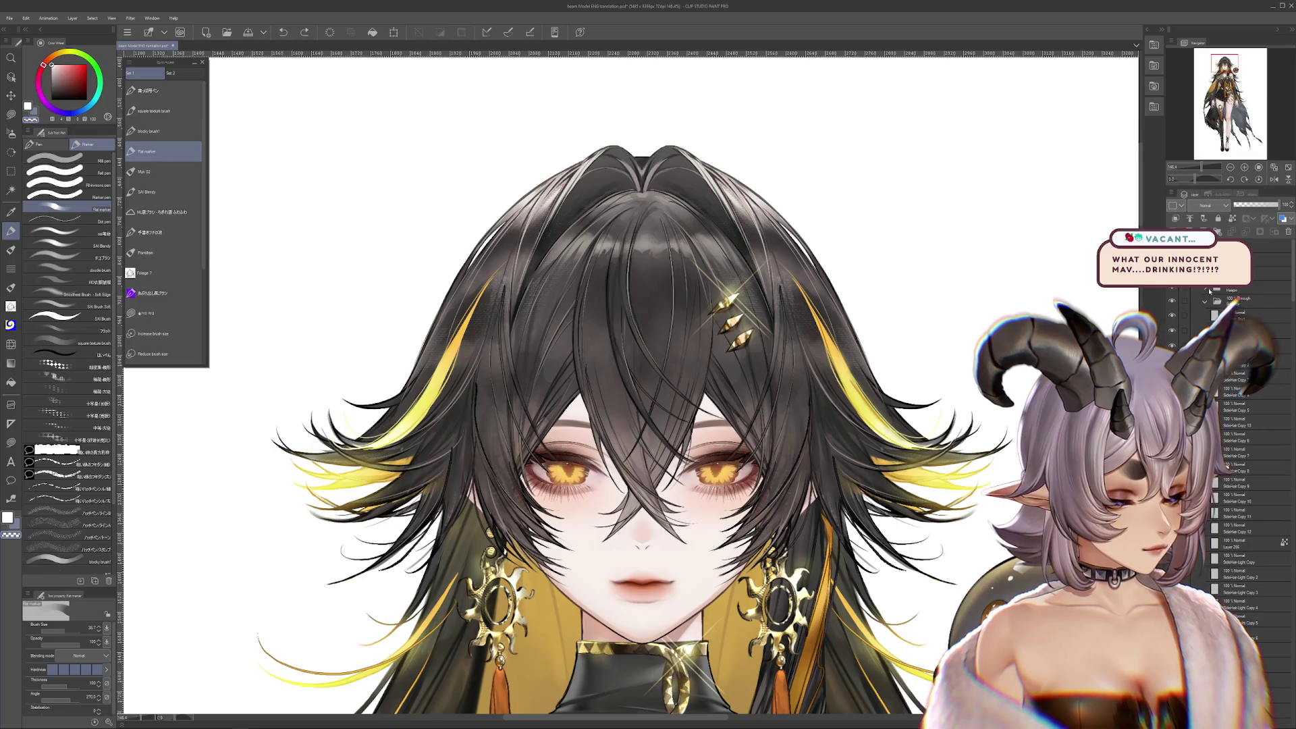
drag(1128, 288, 1104, 296)
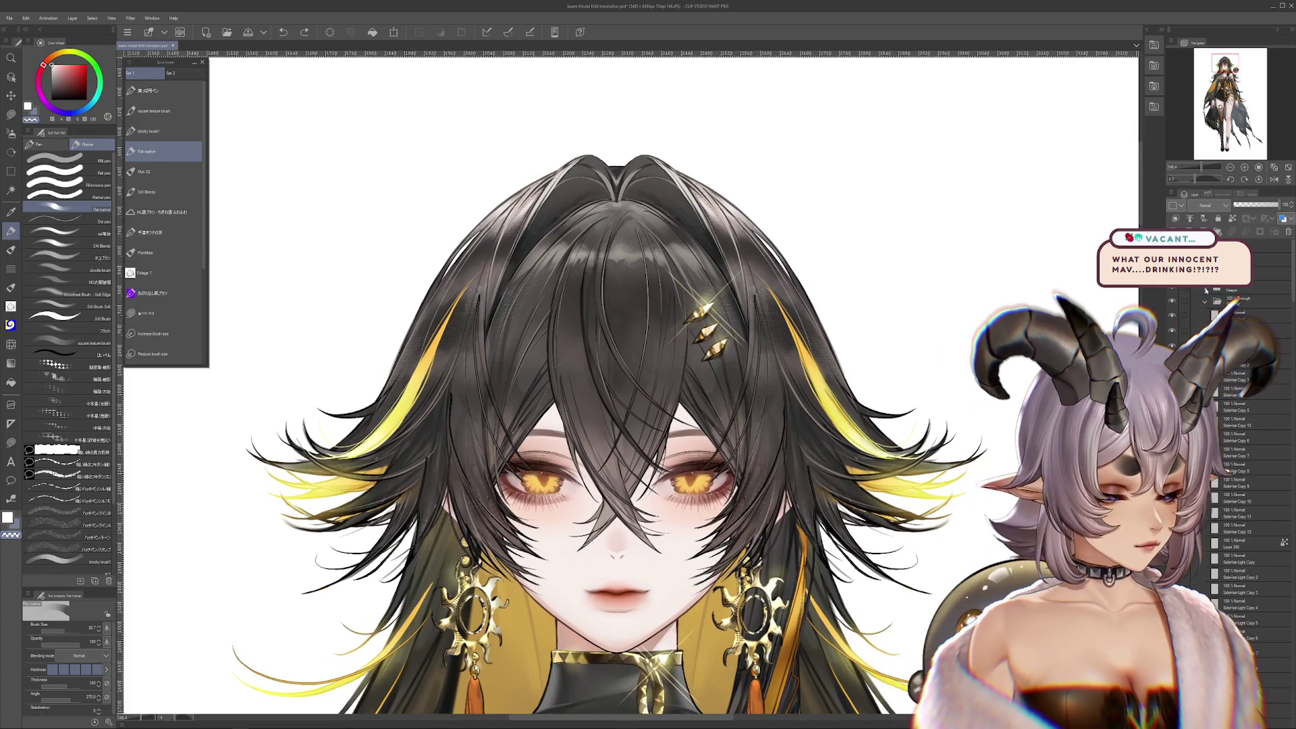
Expand the Hairbody folder and select its Gold Hair layer
click(1204, 301)
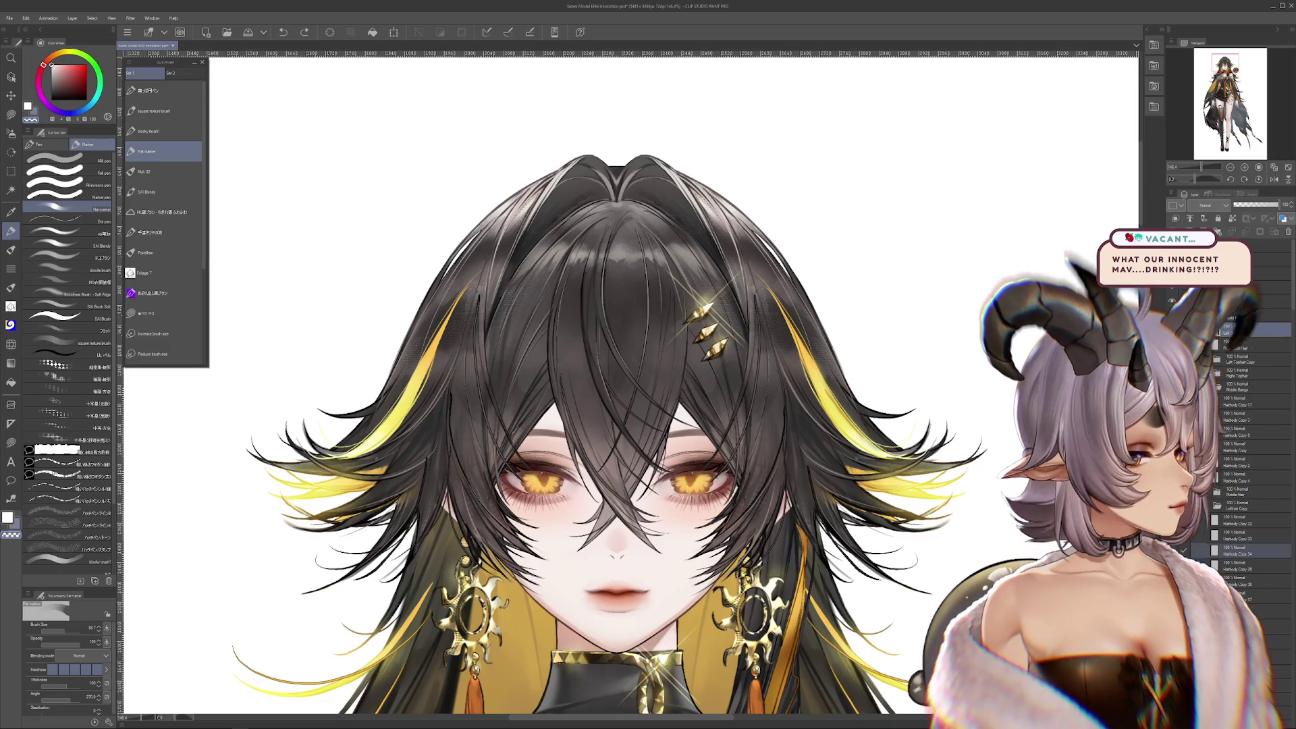
click(1208, 314)
click(1205, 314)
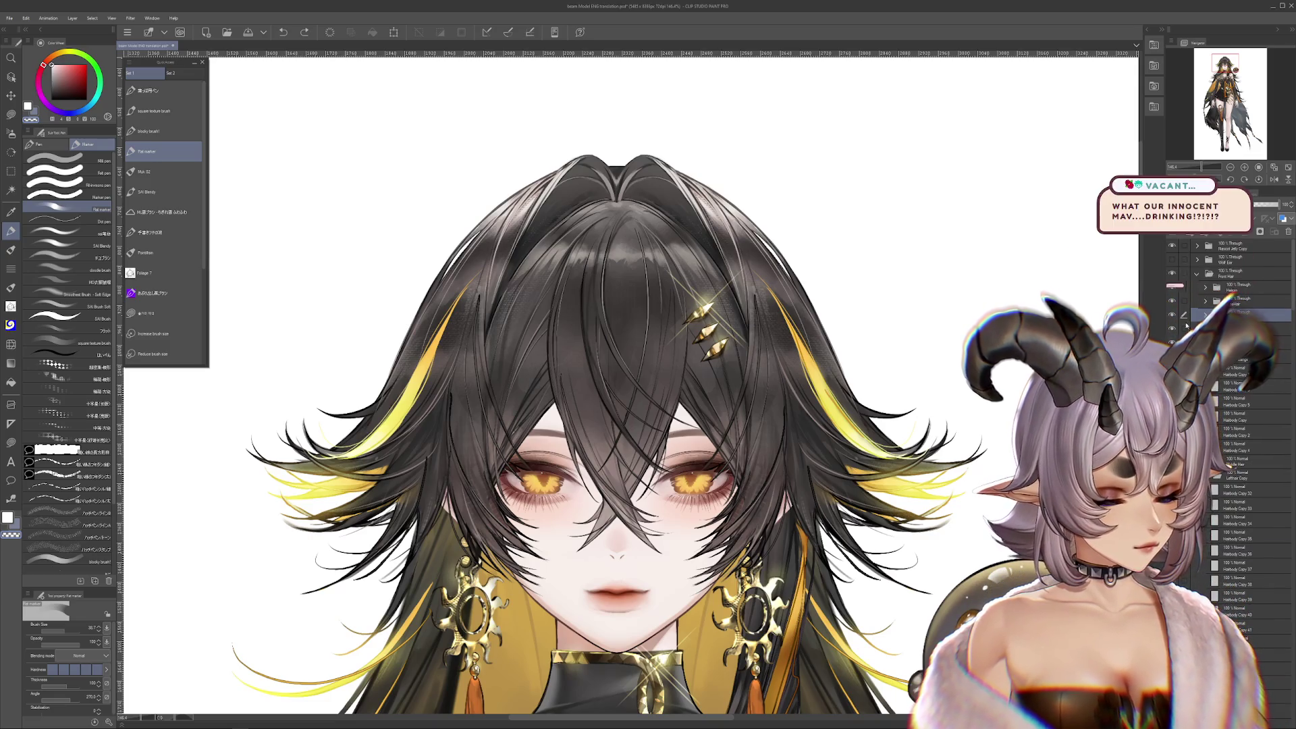
click(1248, 436)
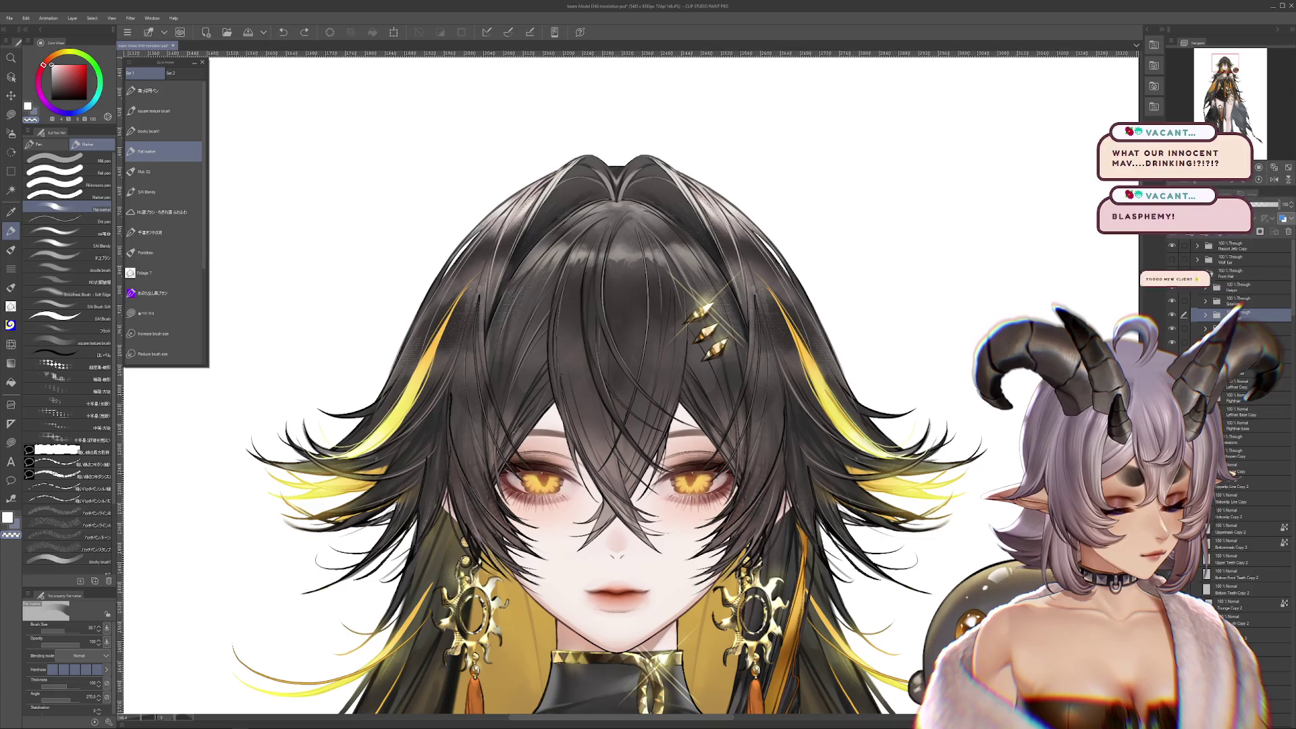
scroll(972, 378, up, 1)
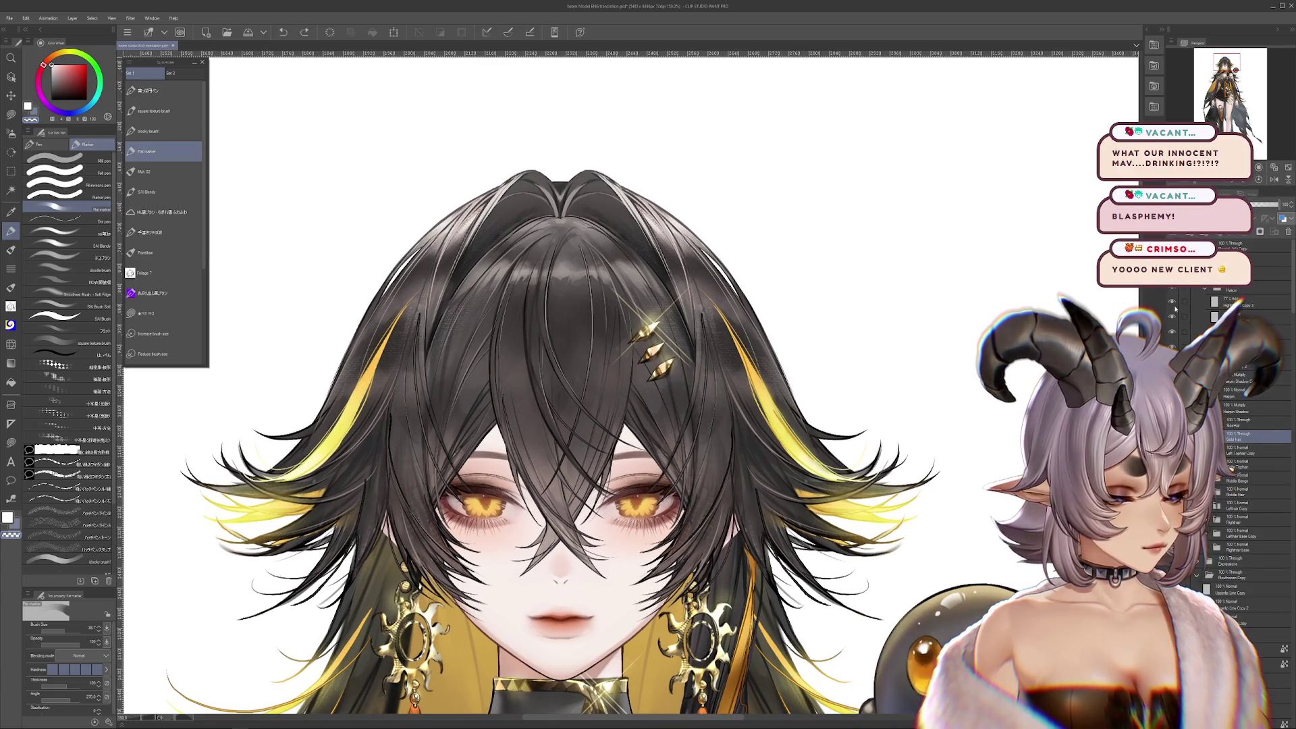
scroll(745, 317, up, 1)
scroll(745, 318, up, 3)
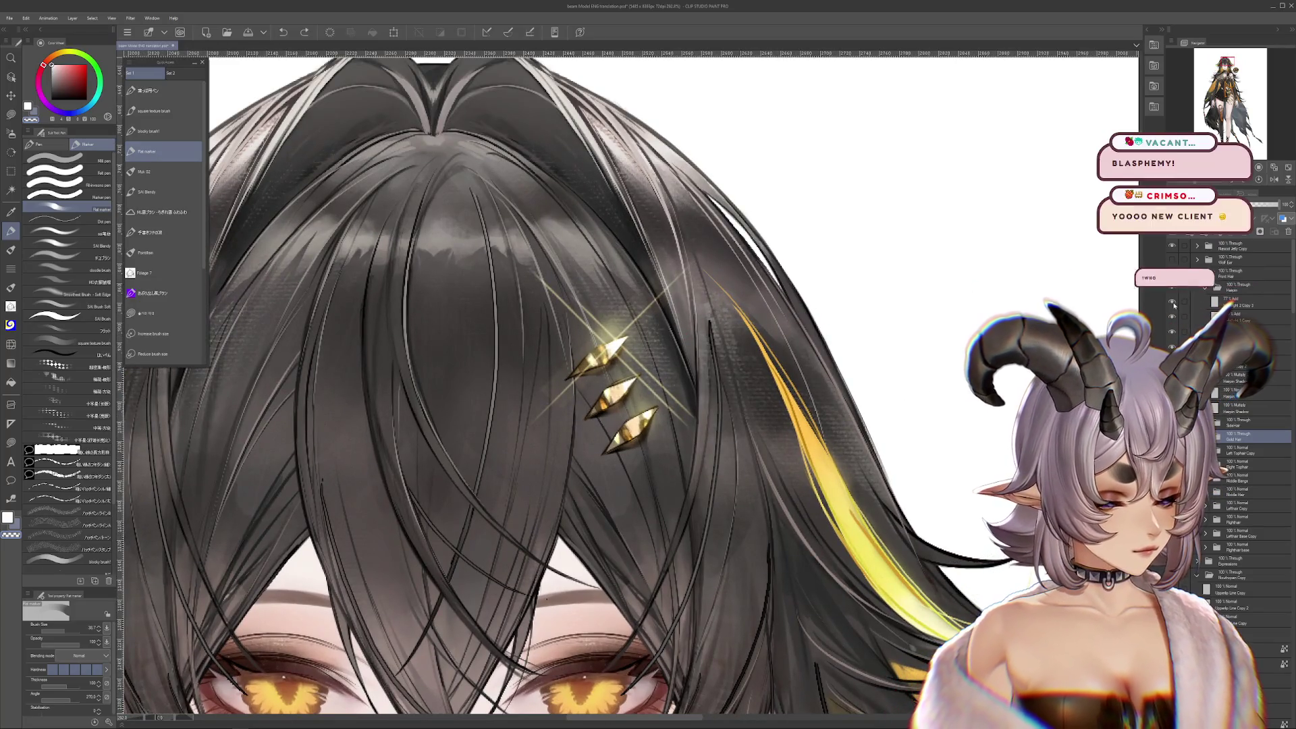
Hide the hairclip sparkle highlight and compare the top and middle hairclip pieces' visibility
click(1172, 317)
click(1172, 317)
click(1172, 318)
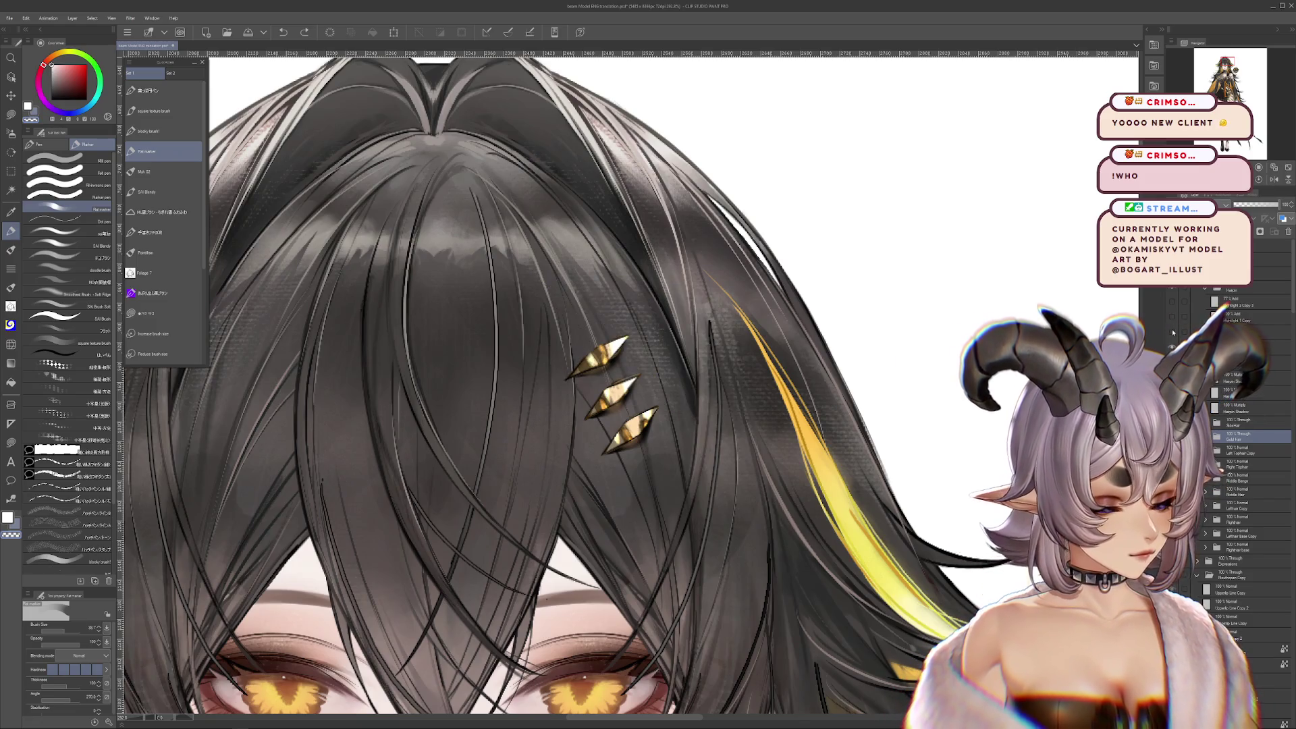
click(1171, 330)
click(1171, 330)
click(1171, 329)
click(1172, 329)
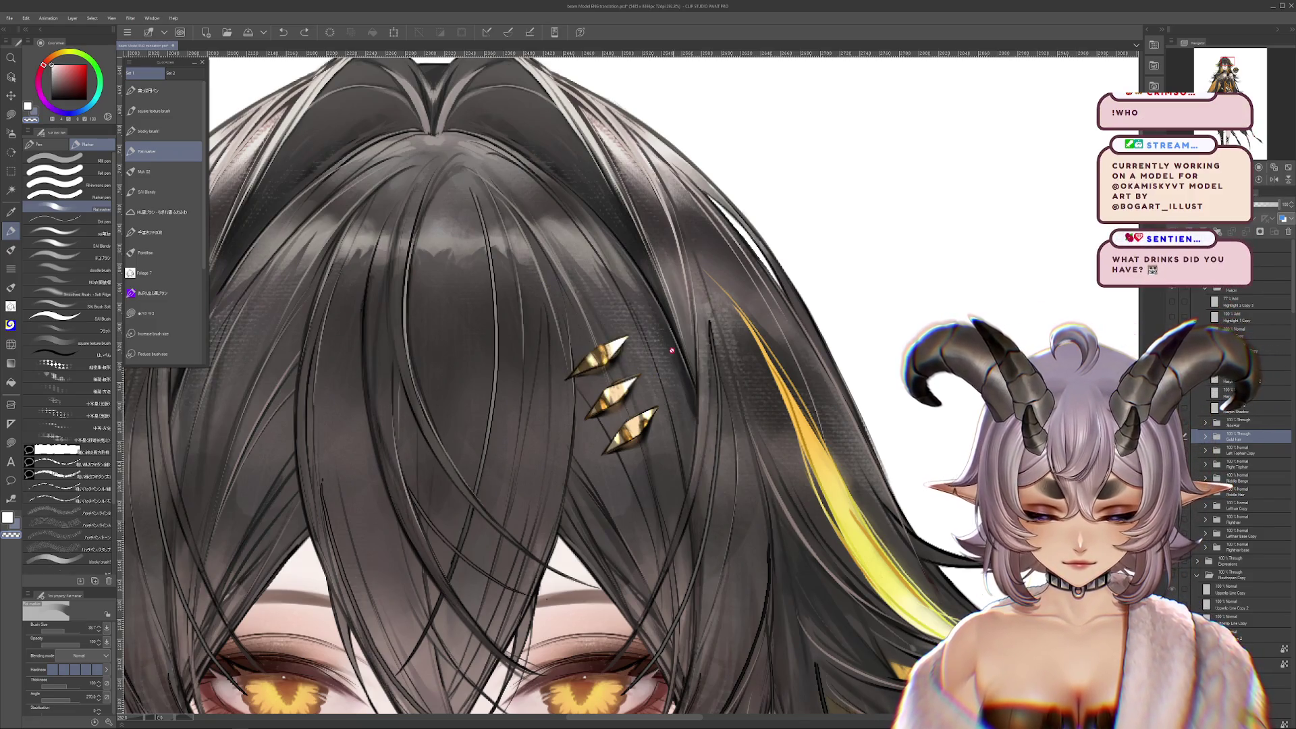
click(1171, 330)
click(1171, 331)
click(1171, 330)
click(1172, 331)
click(1172, 363)
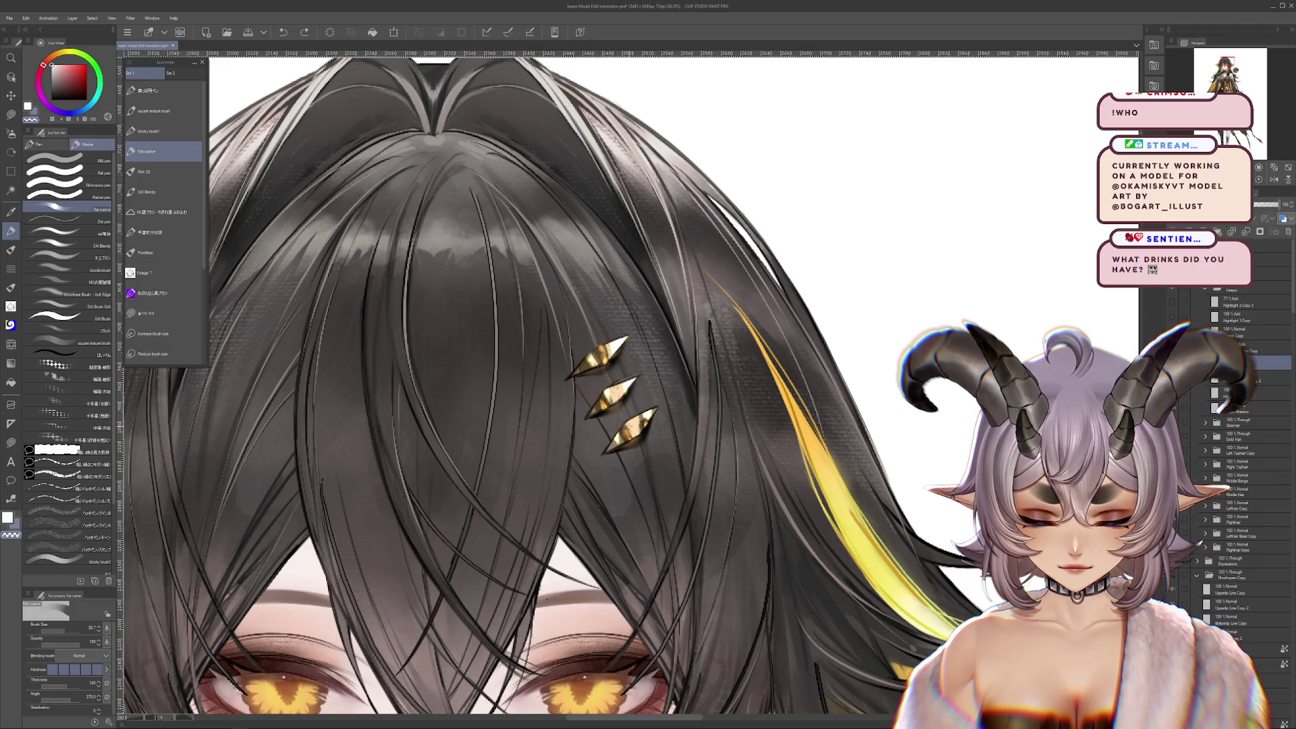
Move the lowest hairclip piece slightly up beside the other two, undoing the trial moves
click(636, 424)
mouse_move(636, 424)
mouse_down()
mouse_move(880, 296)
mouse_move(915, 292)
mouse_move(822, 353)
mouse_move(644, 429)
mouse_move(619, 397)
mouse_move(857, 291)
mouse_move(759, 342)
mouse_move(789, 405)
mouse_move(828, 438)
mouse_move(807, 456)
mouse_move(790, 453)
mouse_move(733, 348)
mouse_move(695, 334)
mouse_move(614, 390)
mouse_up()
click(618, 392)
key(ctrl+z)
key(ctrl+y)
mouse_move(605, 362)
mouse_down()
mouse_move(615, 407)
mouse_move(803, 283)
mouse_move(762, 322)
mouse_up()
key(ctrl+z)
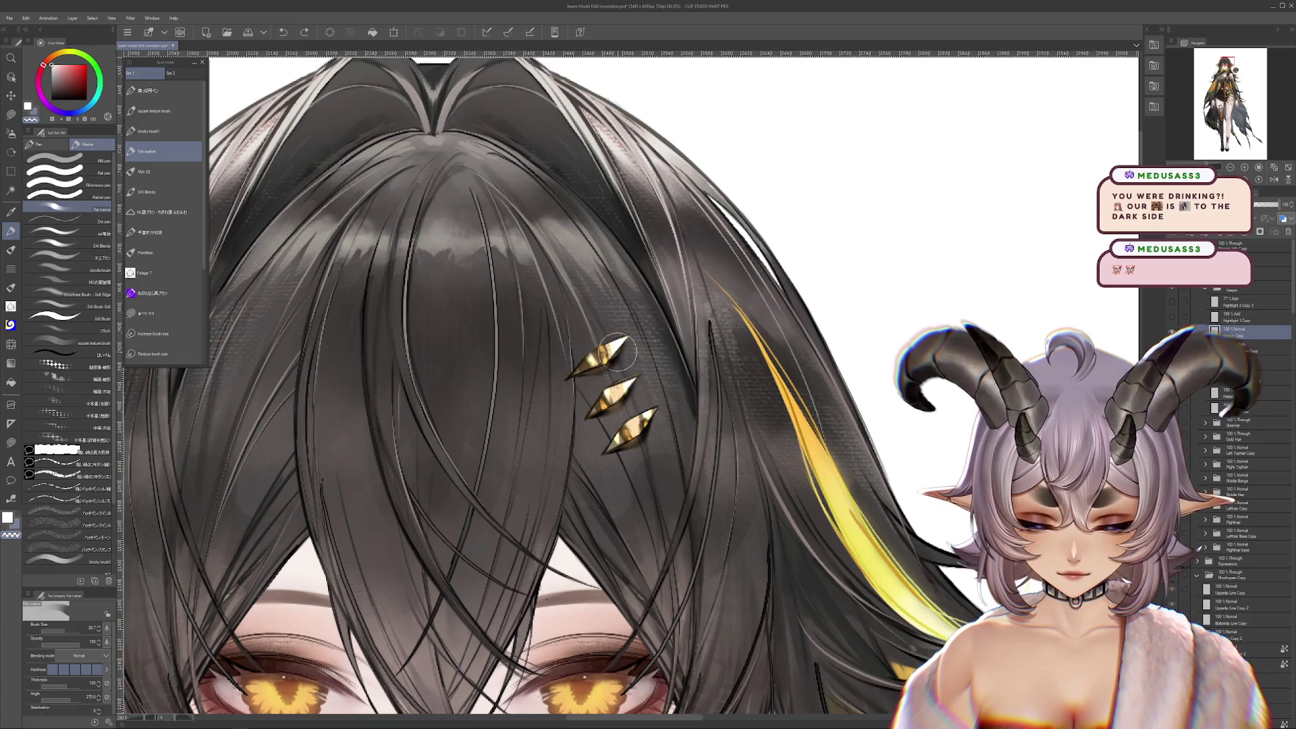
scroll(661, 326, up, 2)
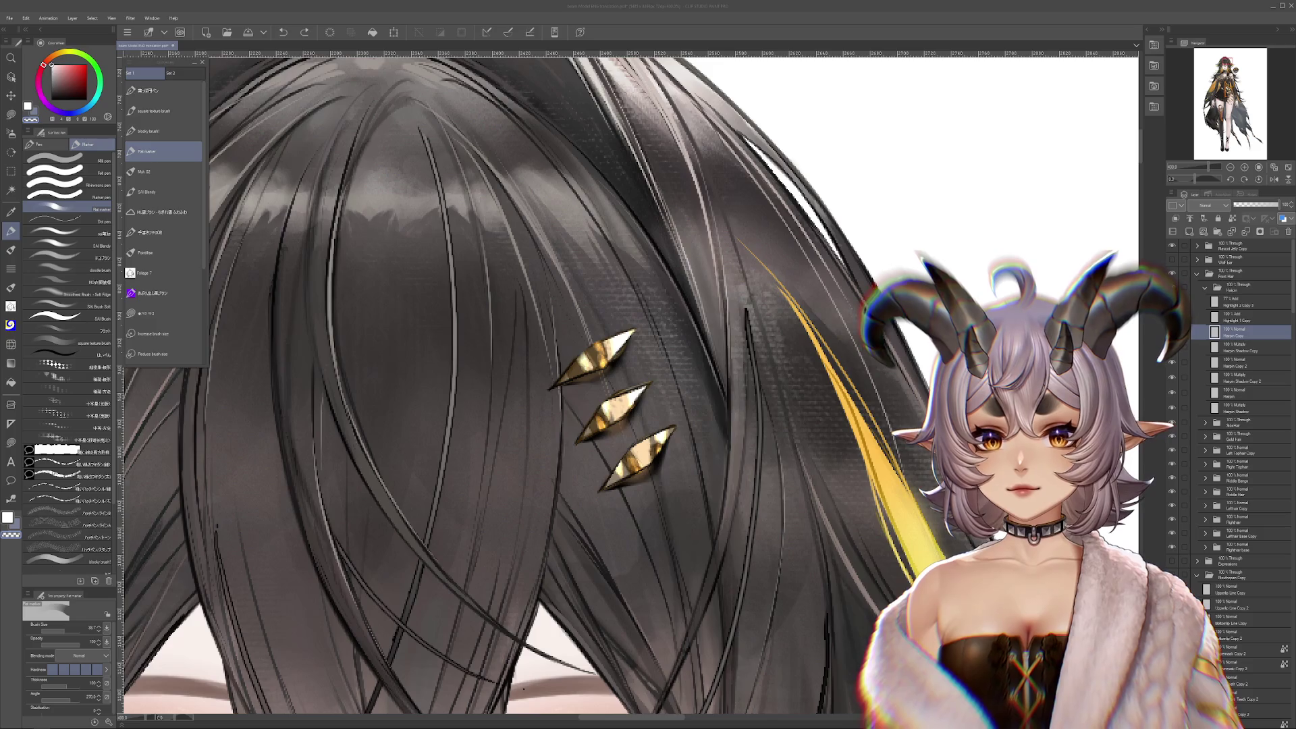
click(538, 2)
Maximize the browser and open the poster's profile in a new tab
drag(538, 3, 538, 138)
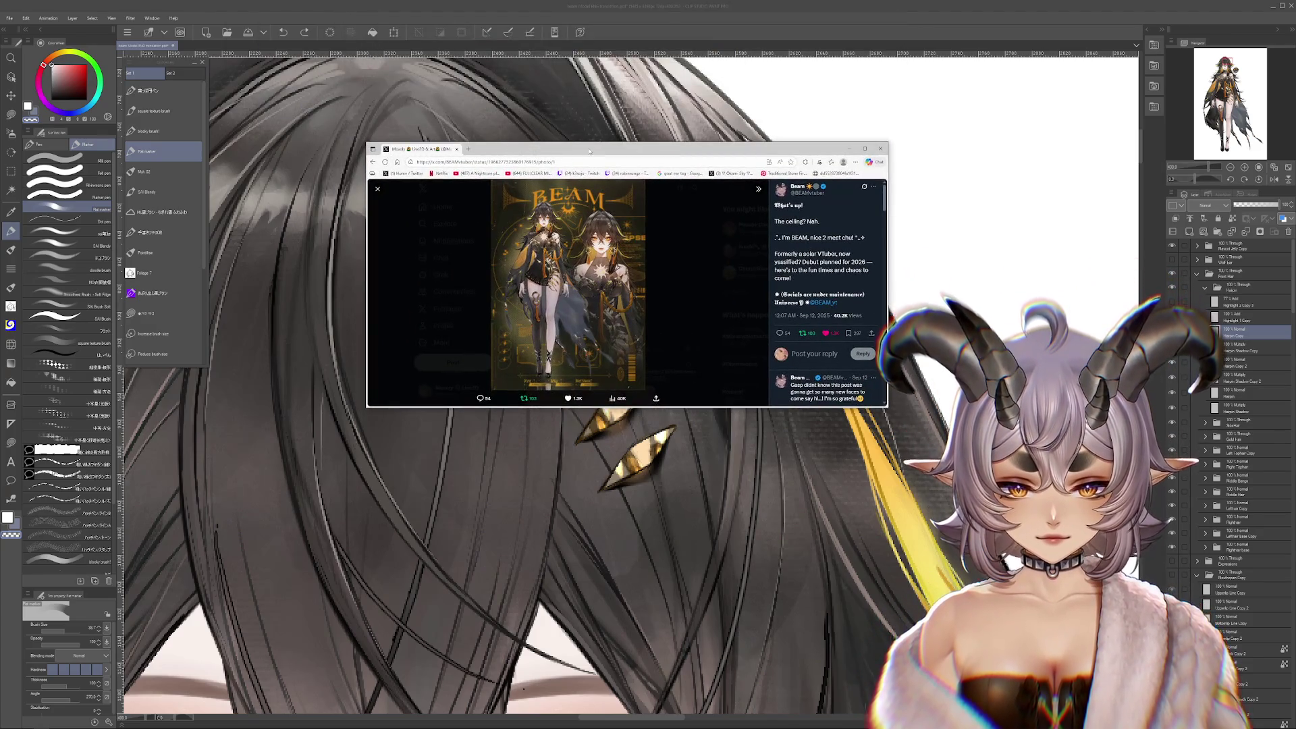
double_click(591, 147)
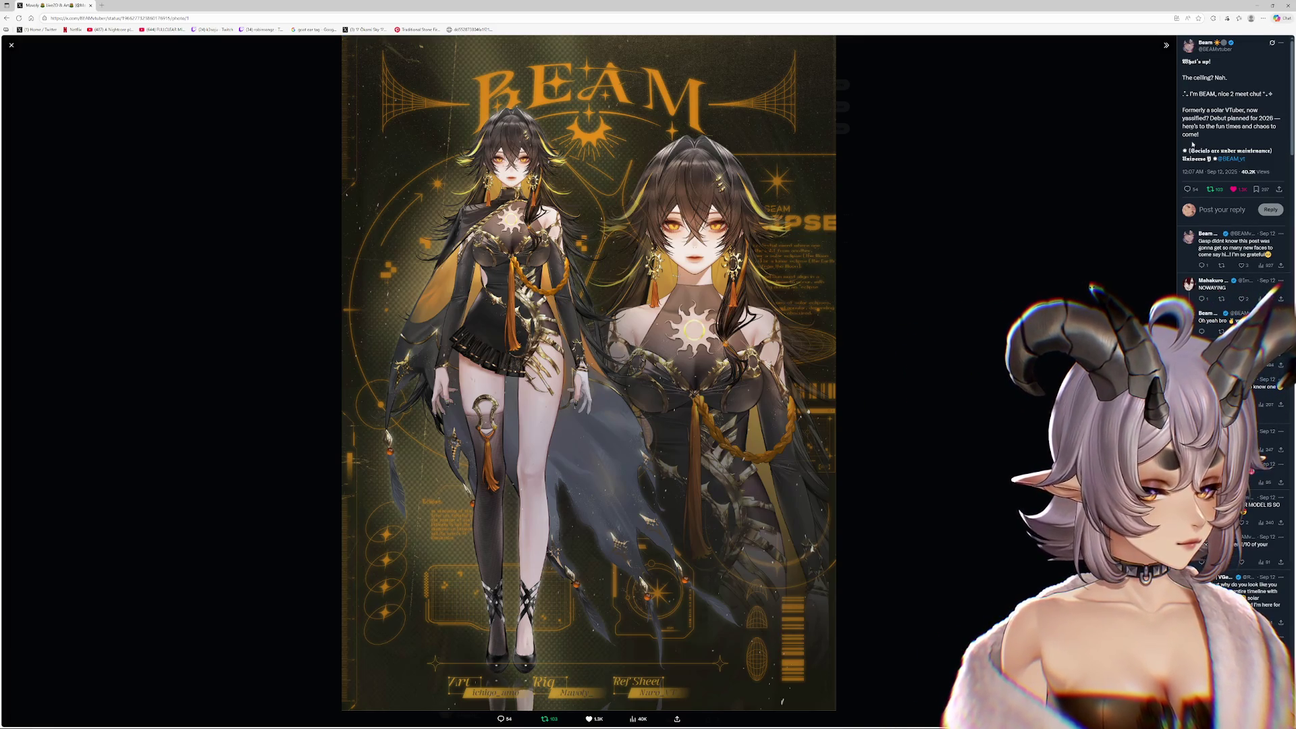
middle_click(1204, 50)
click(135, 5)
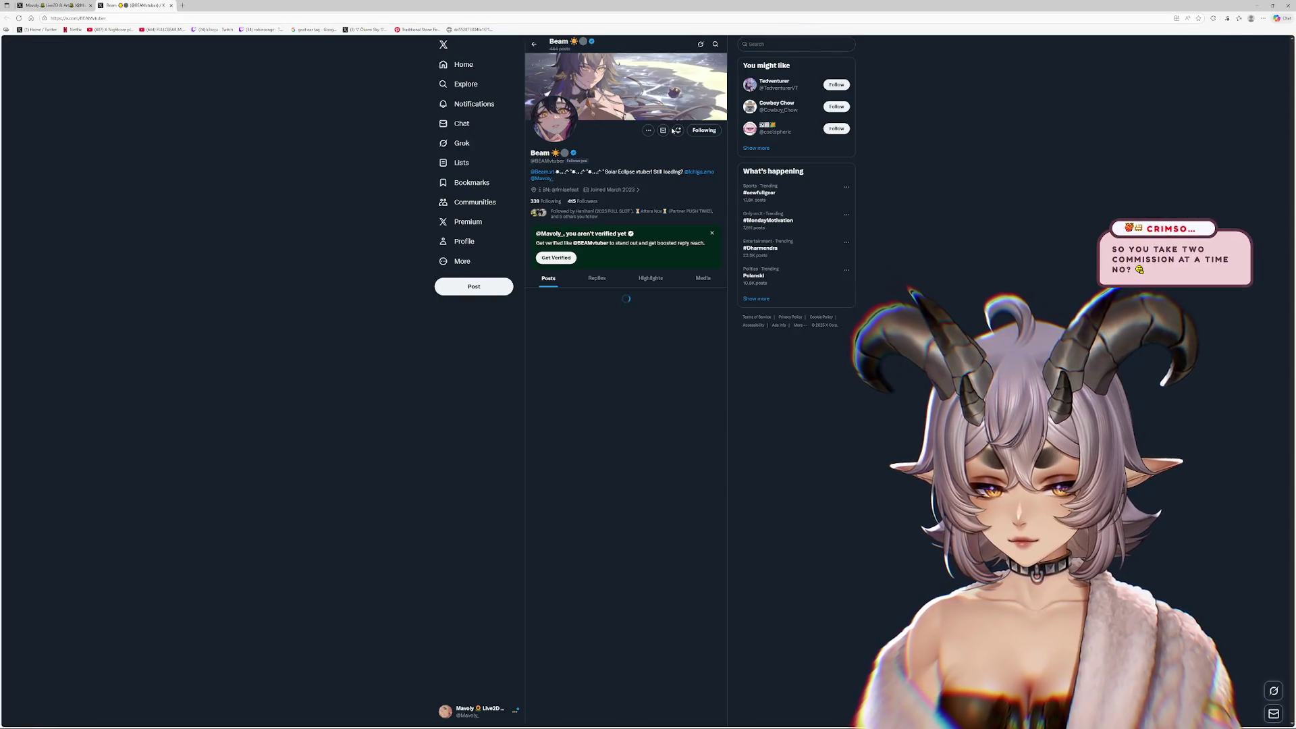
Follow the artist linked in the profile bio, cancelling the unfollow prompt
click(702, 172)
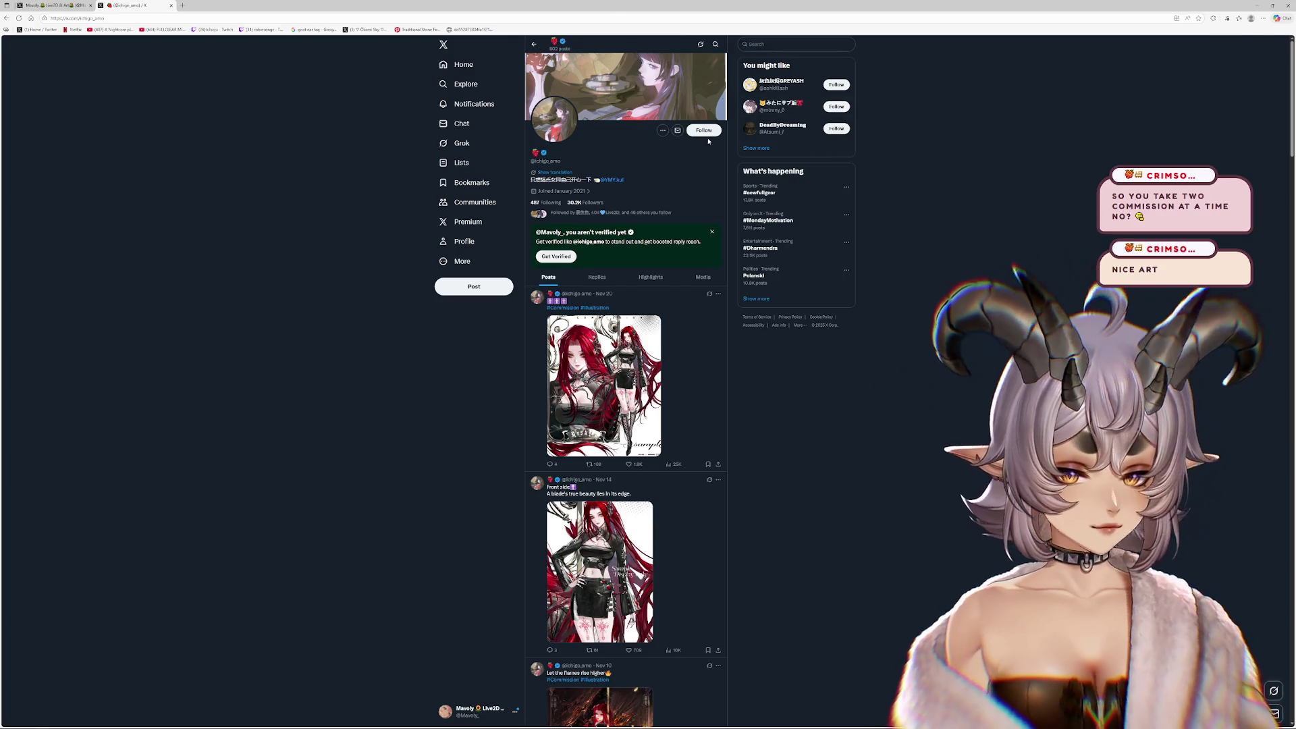
click(705, 132)
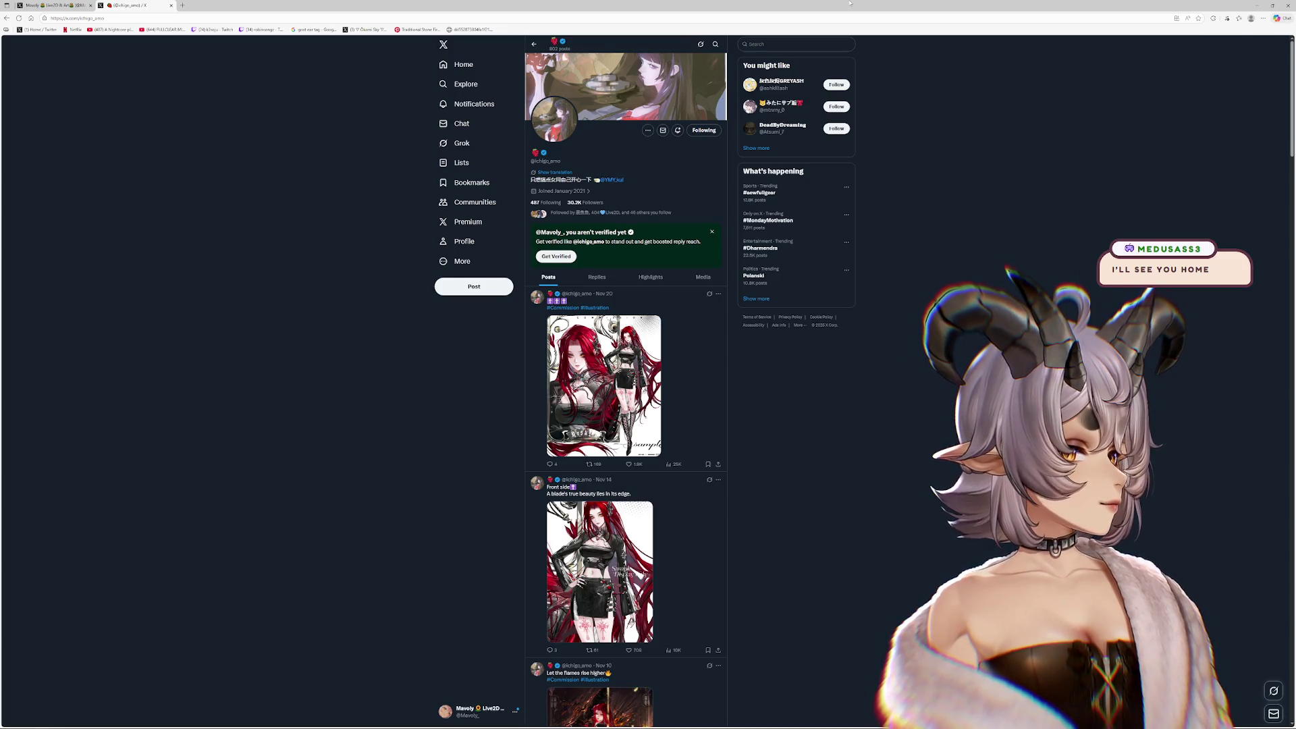
click(703, 129)
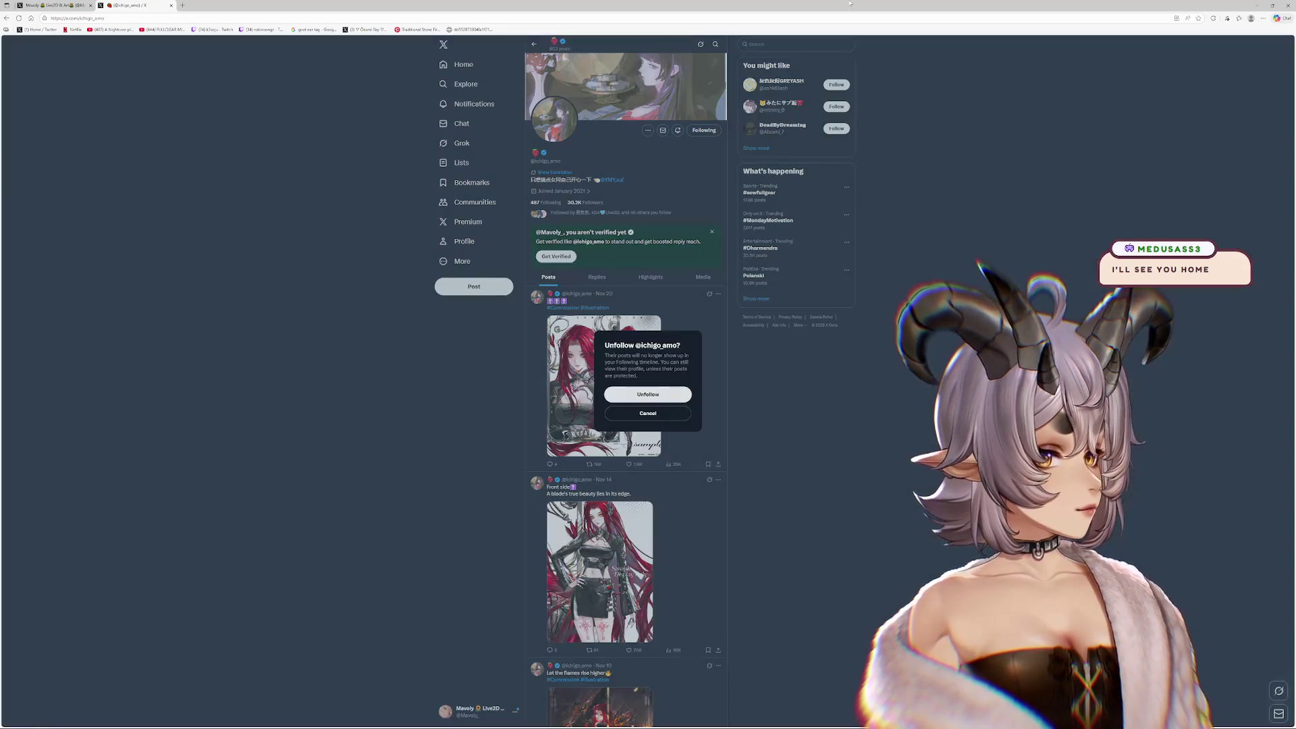
key(Escape)
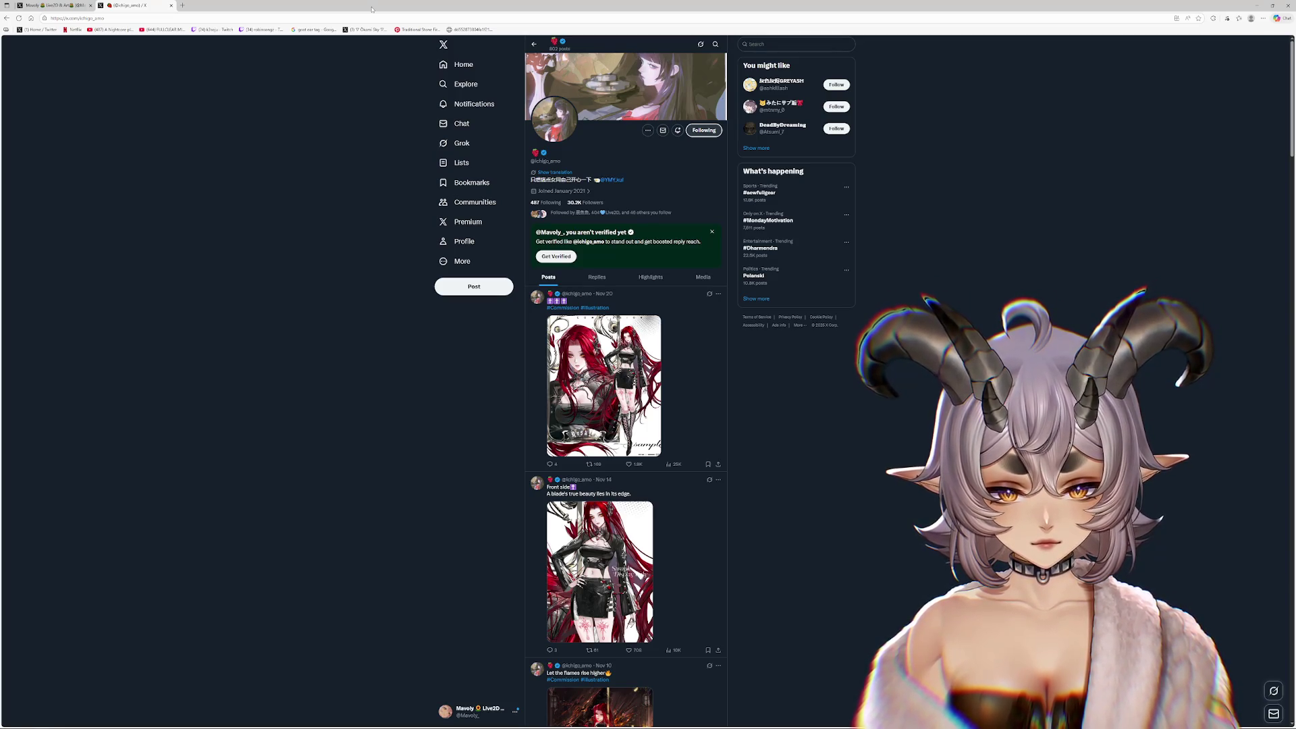
mouse_move(371, 8)
mouse_down()
mouse_move(304, 9)
mouse_move(752, 8)
mouse_move(210, 8)
mouse_up()
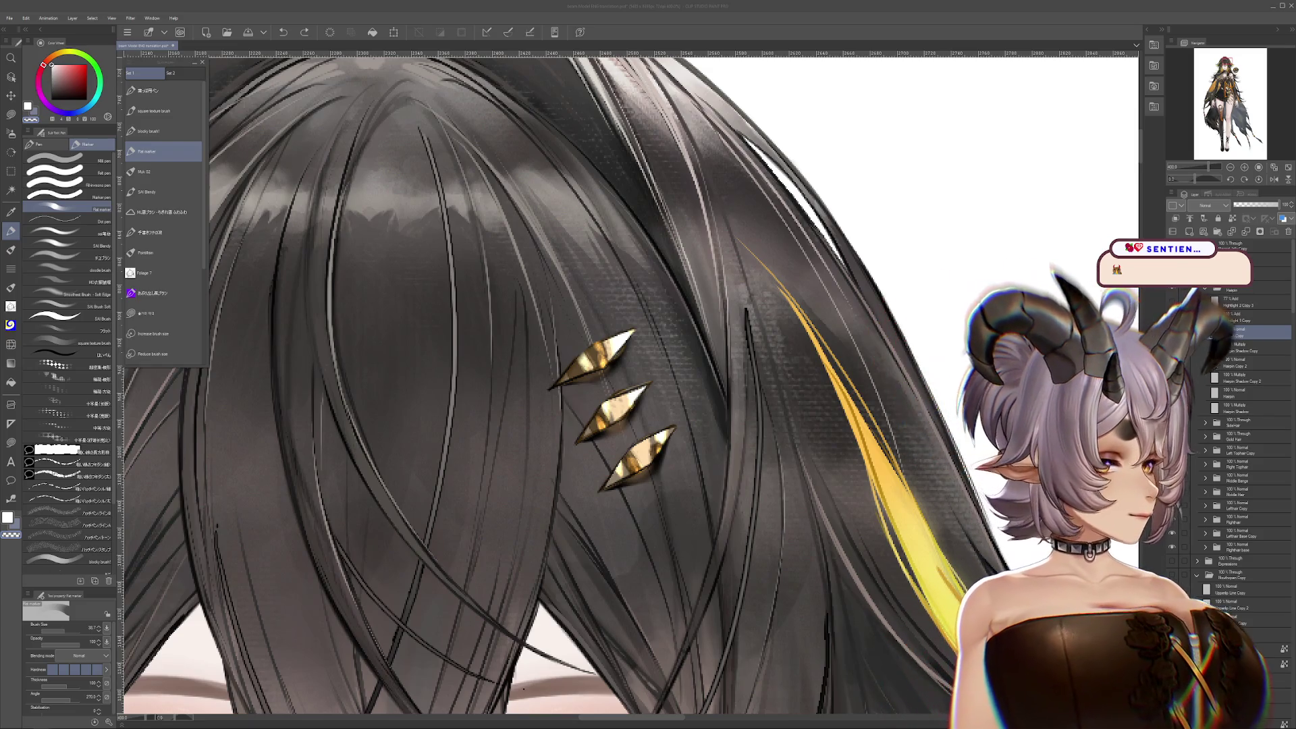
Hide the top hairpin's gold layer, leaving only two gold diamond clips
click(1172, 331)
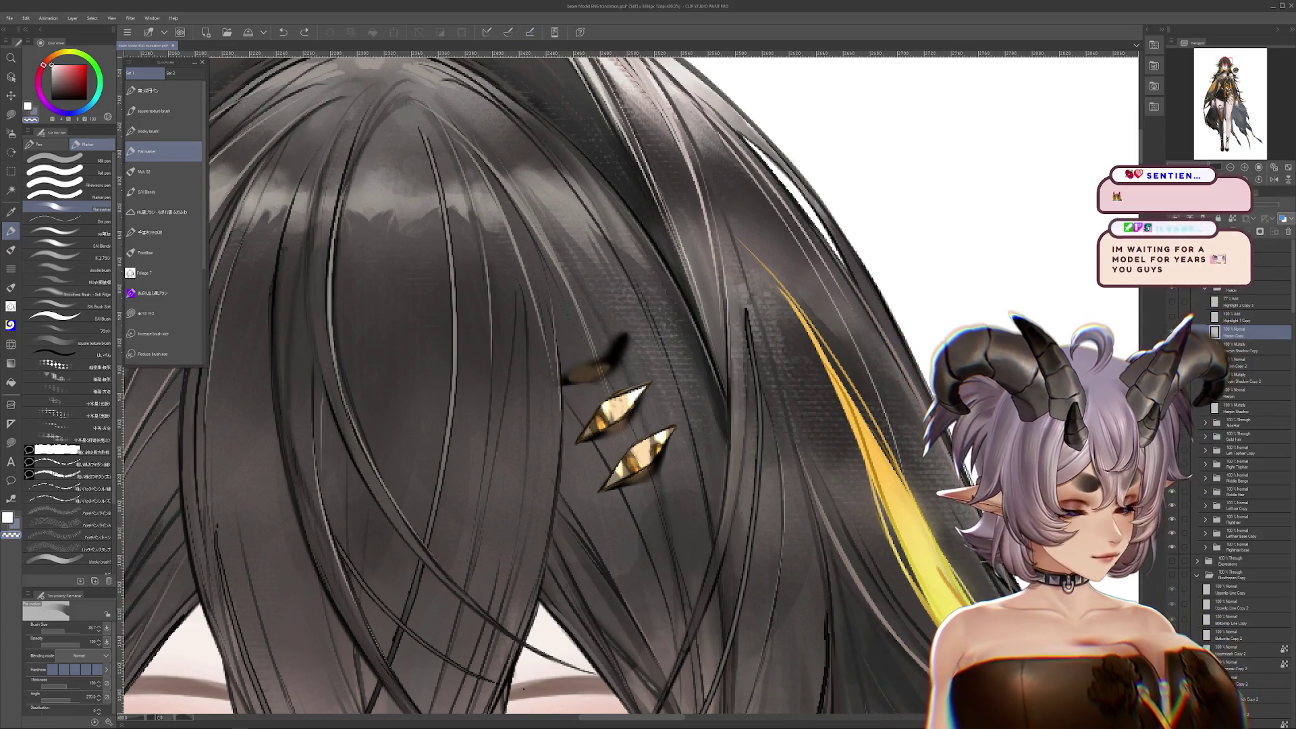
Show the top hairpin again and reposition it, its shadow and Highlight 2 Copy 3 with transforms
click(1171, 331)
drag(607, 371, 661, 445)
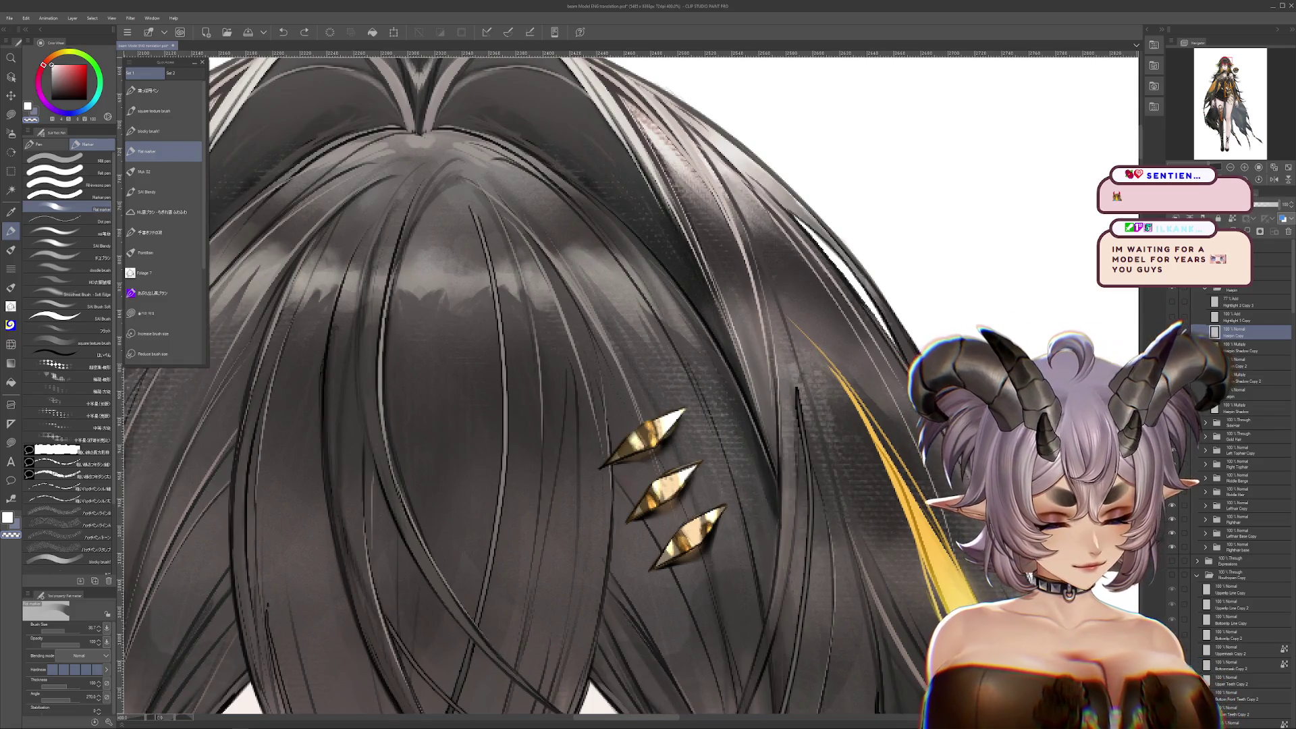
ctrl+click(1214, 330)
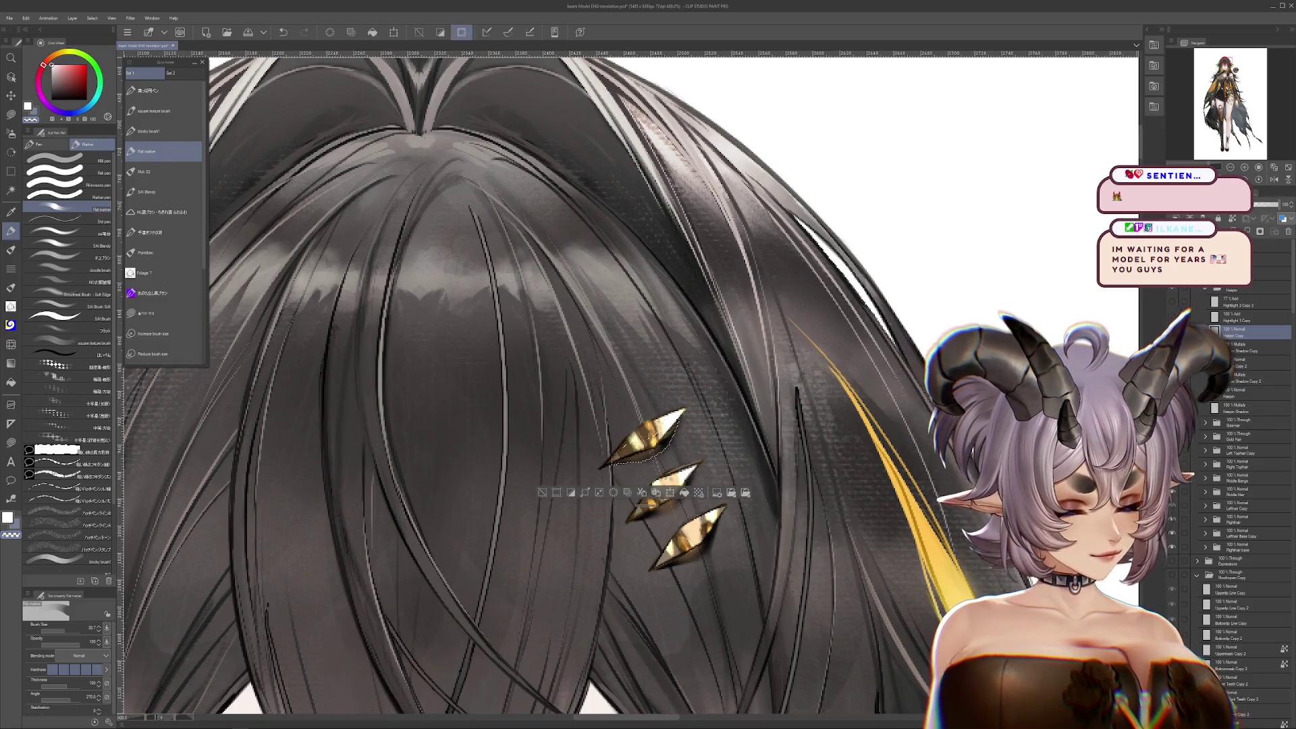
key(ctrl+t)
mouse_move(702, 439)
mouse_down()
mouse_move(719, 459)
mouse_move(689, 475)
mouse_up()
key(Return)
click(1241, 346)
key(ctrl+t)
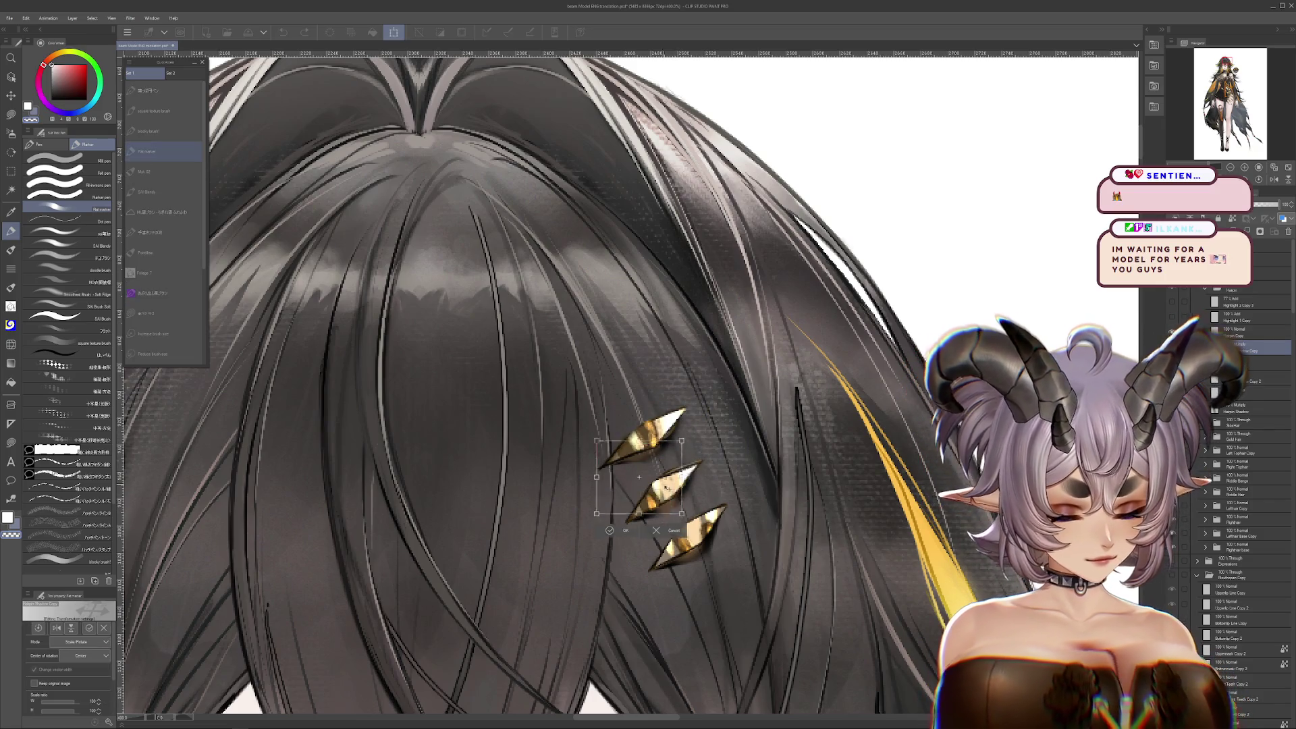
key(Return)
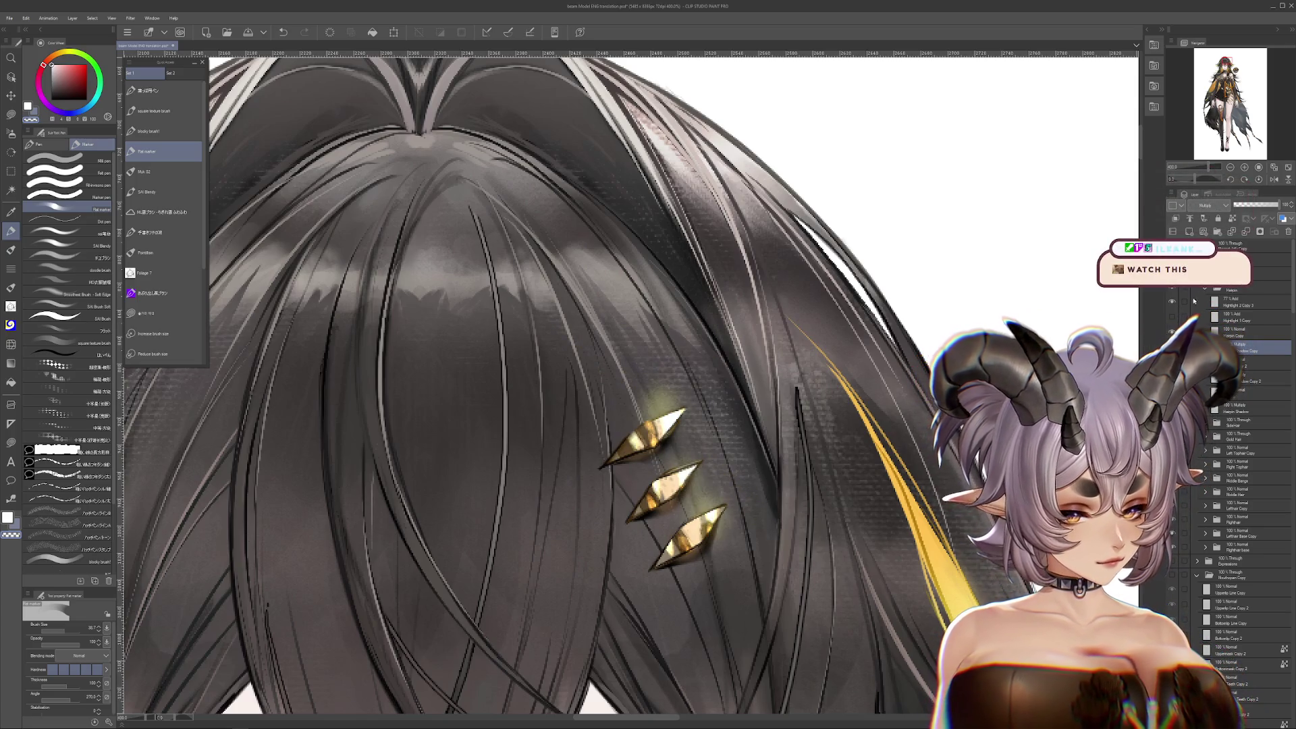
click(1188, 302)
key(ctrl+t)
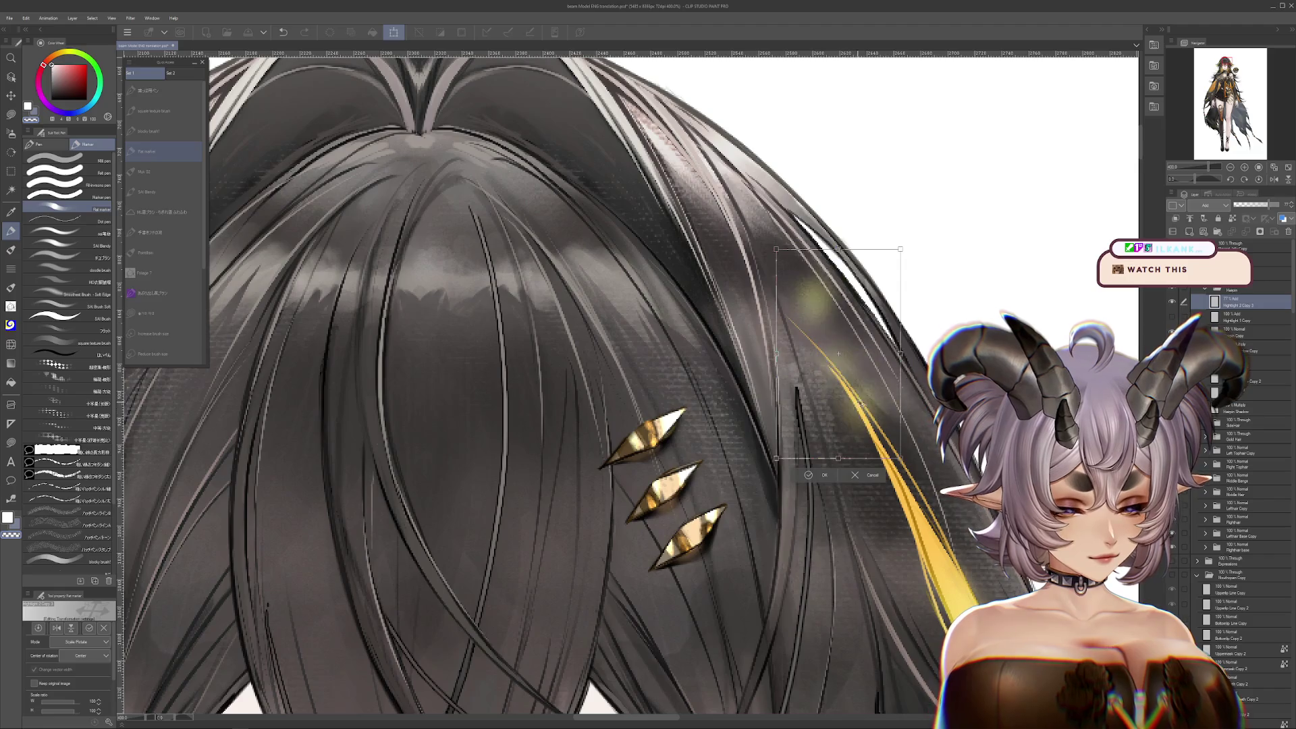
key(Return)
Lasso the upper and middle hairpin glows and paste each onto its own new layer
click(11, 114)
click(51, 178)
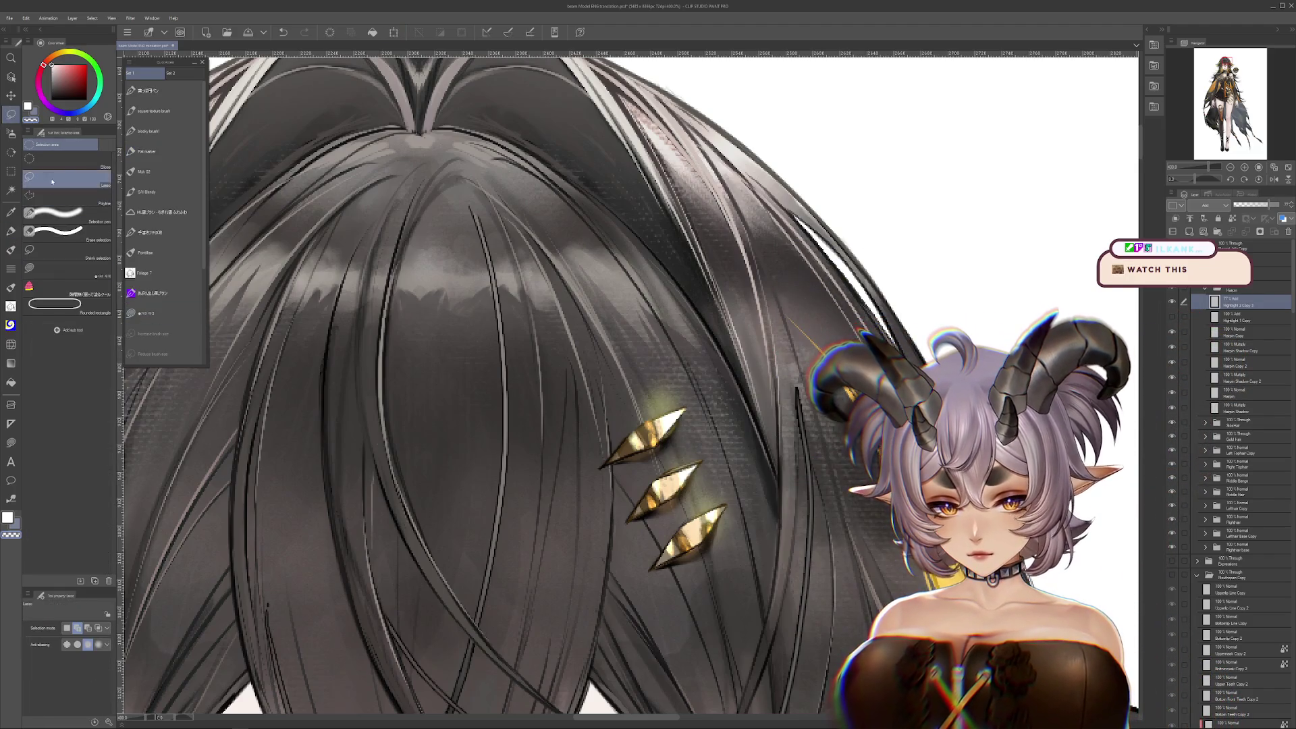
mouse_move(607, 469)
mouse_down()
mouse_move(726, 398)
mouse_move(594, 459)
mouse_up()
key(ctrl+c)
key(ctrl+v)
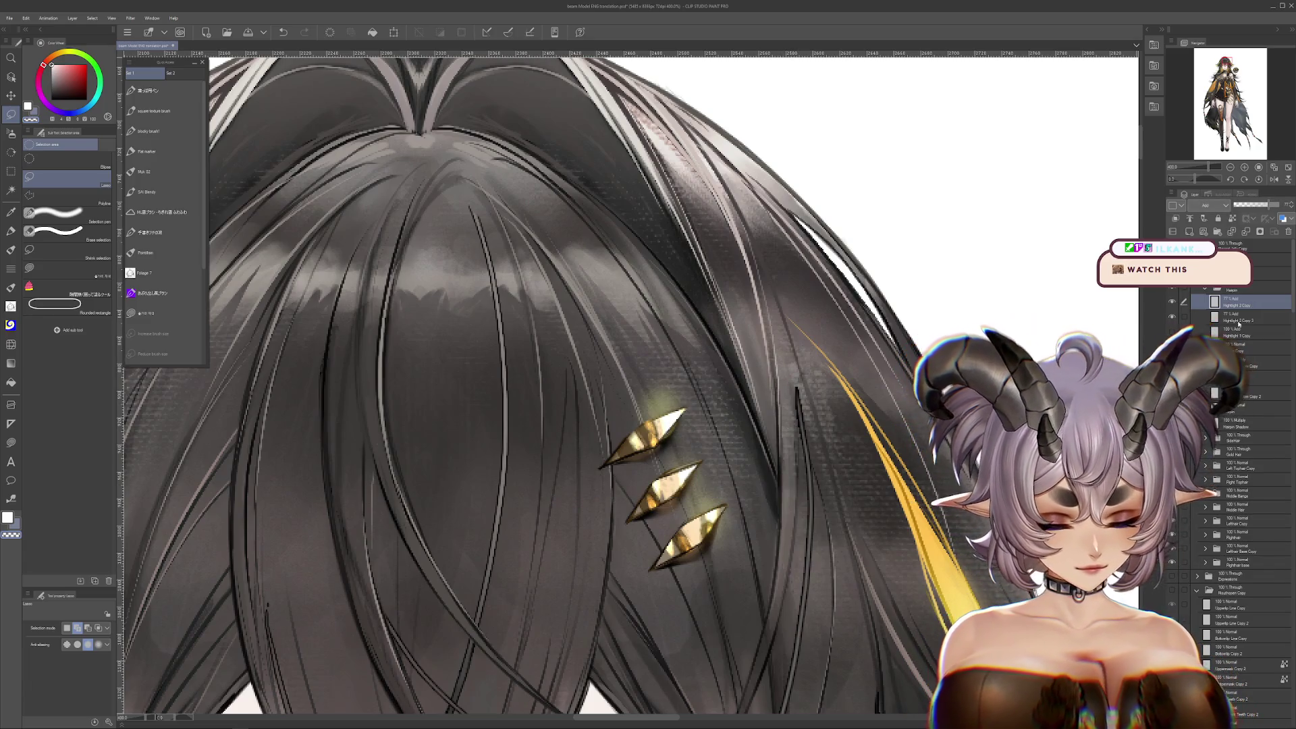
click(1226, 317)
mouse_move(734, 405)
mouse_down()
mouse_move(616, 511)
mouse_move(715, 472)
mouse_move(786, 424)
mouse_up()
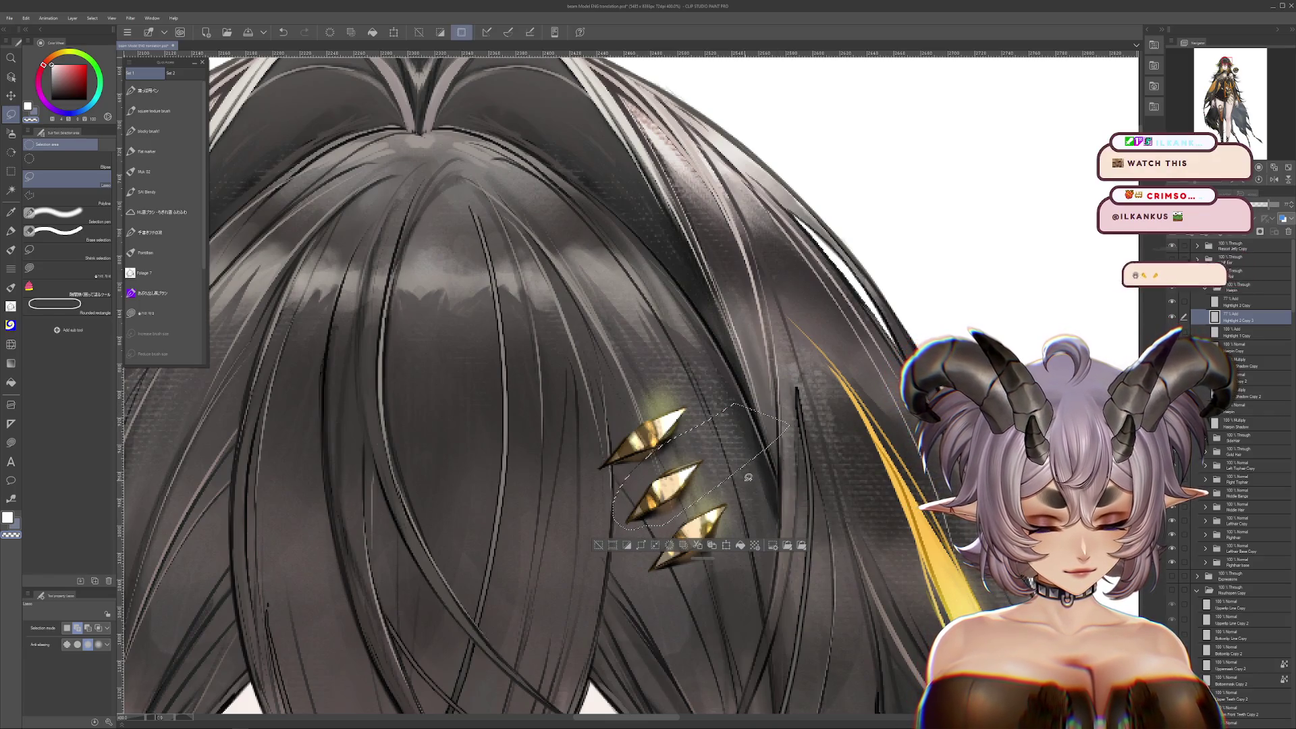
key(ctrl+c)
key(ctrl+v)
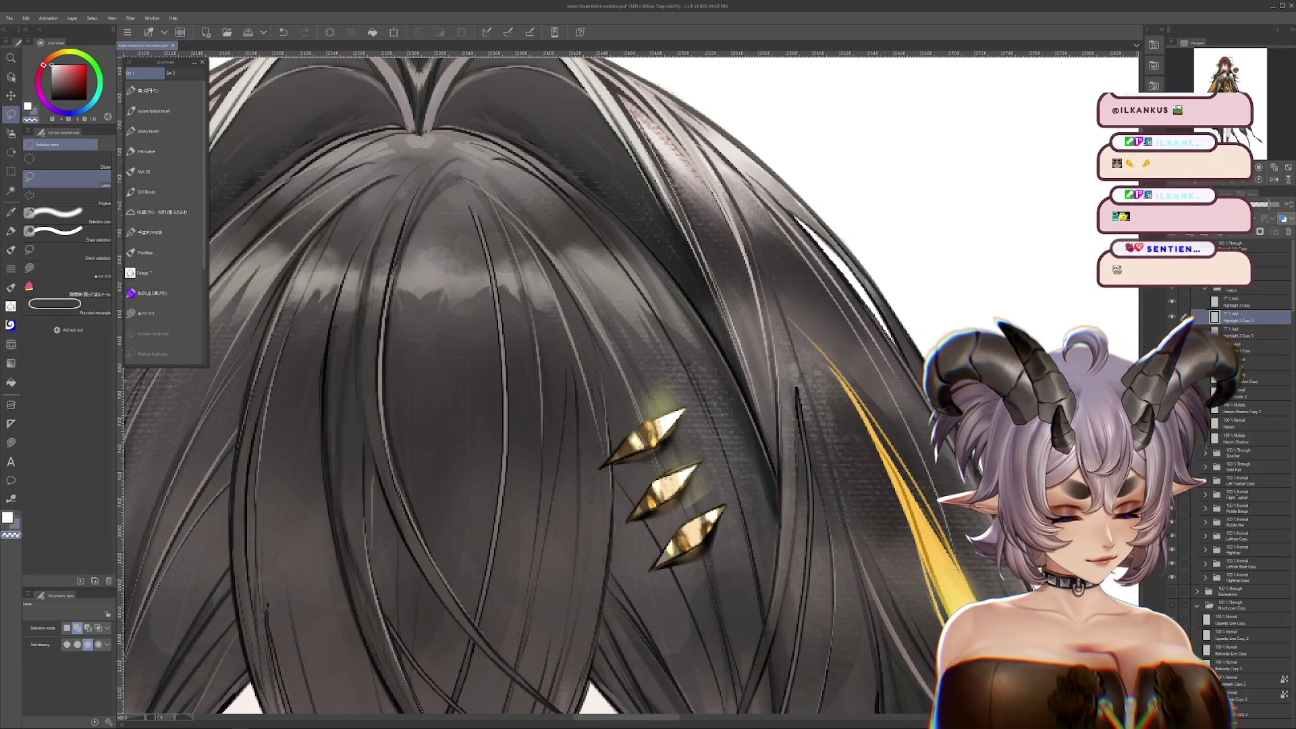
key(j)
click(94, 201)
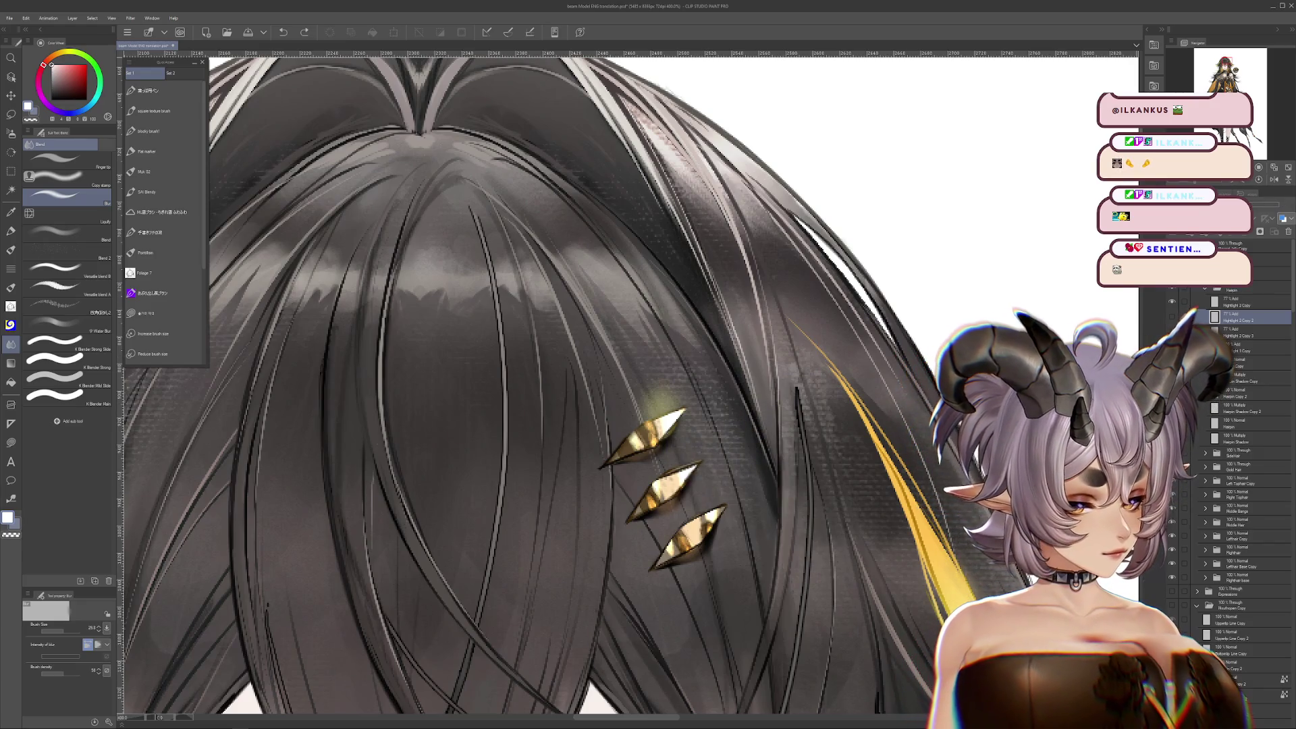
Blur the glow around the hairpins on the Highlight 2 Copy 3 layer
drag(699, 519, 715, 506)
click(1235, 335)
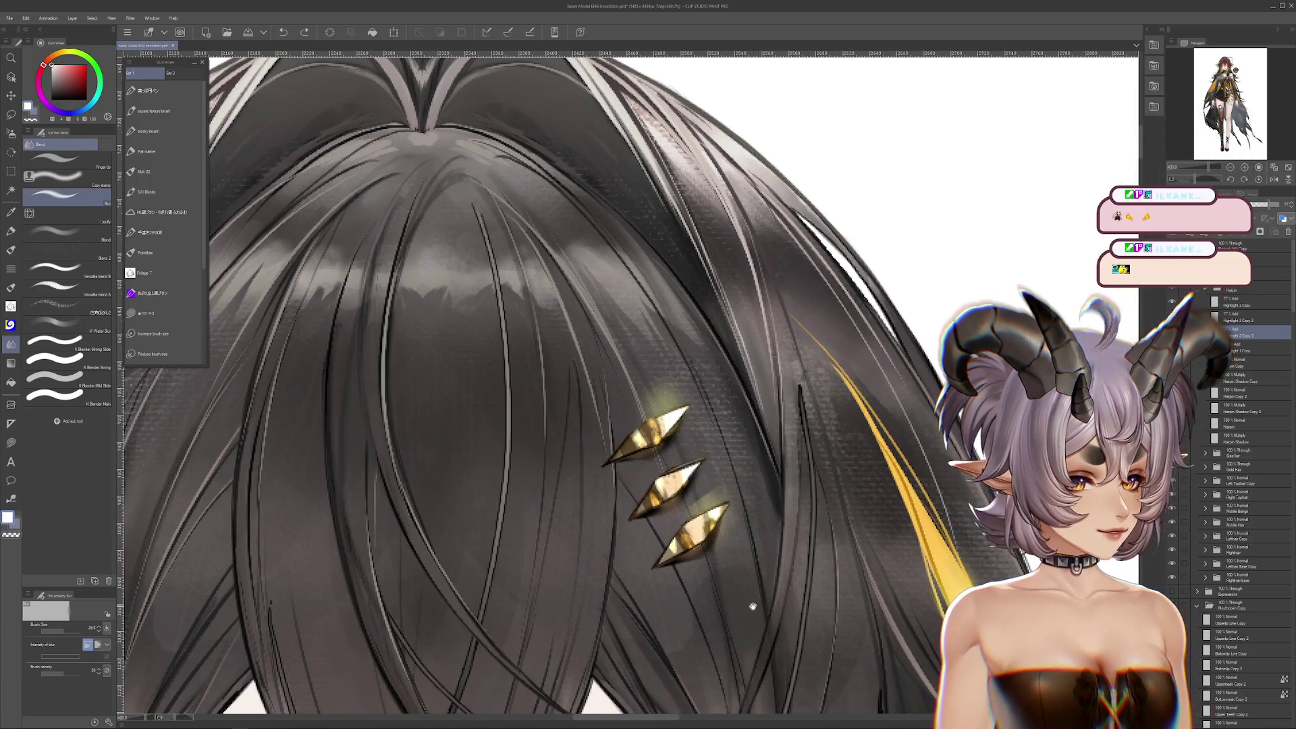
mouse_move(725, 572)
mouse_down()
mouse_move(743, 567)
mouse_move(722, 526)
mouse_move(689, 540)
mouse_move(751, 478)
mouse_move(785, 518)
mouse_up()
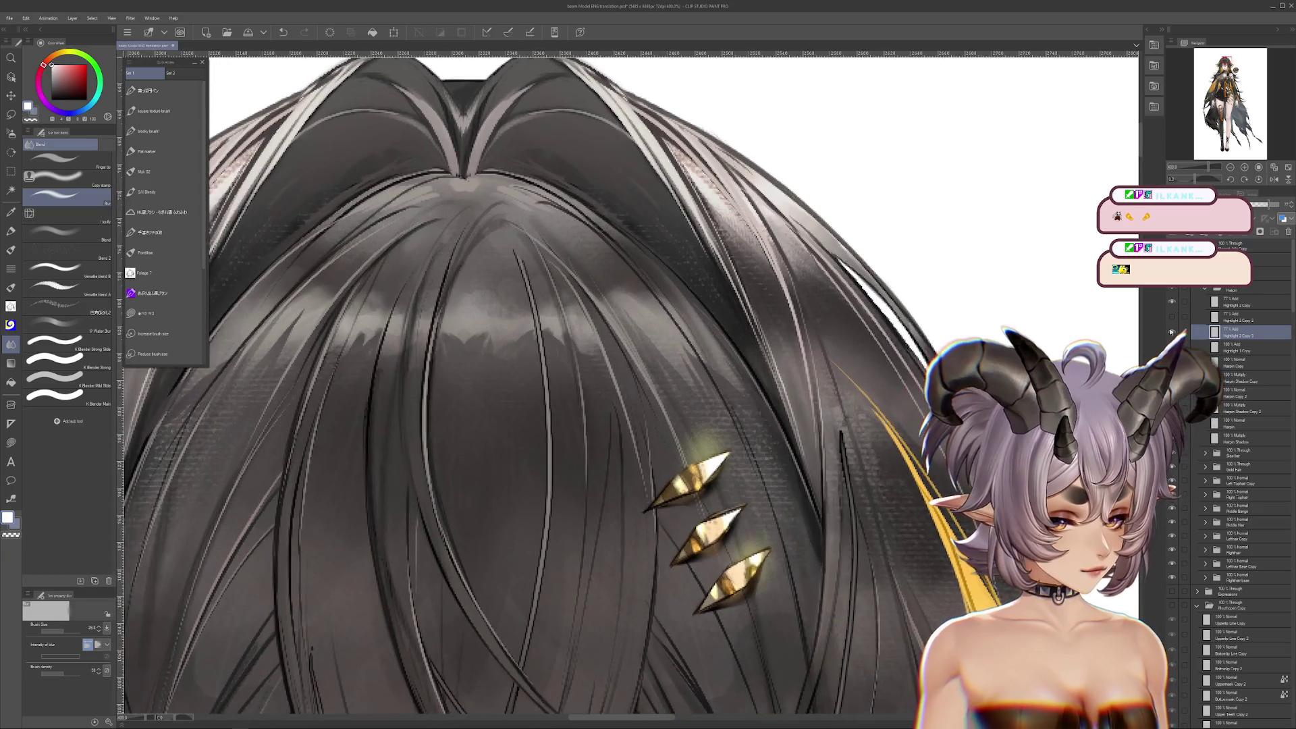
Turn on the star sparkle lines around the hairpins and collapse the Hairpin folder
click(1172, 317)
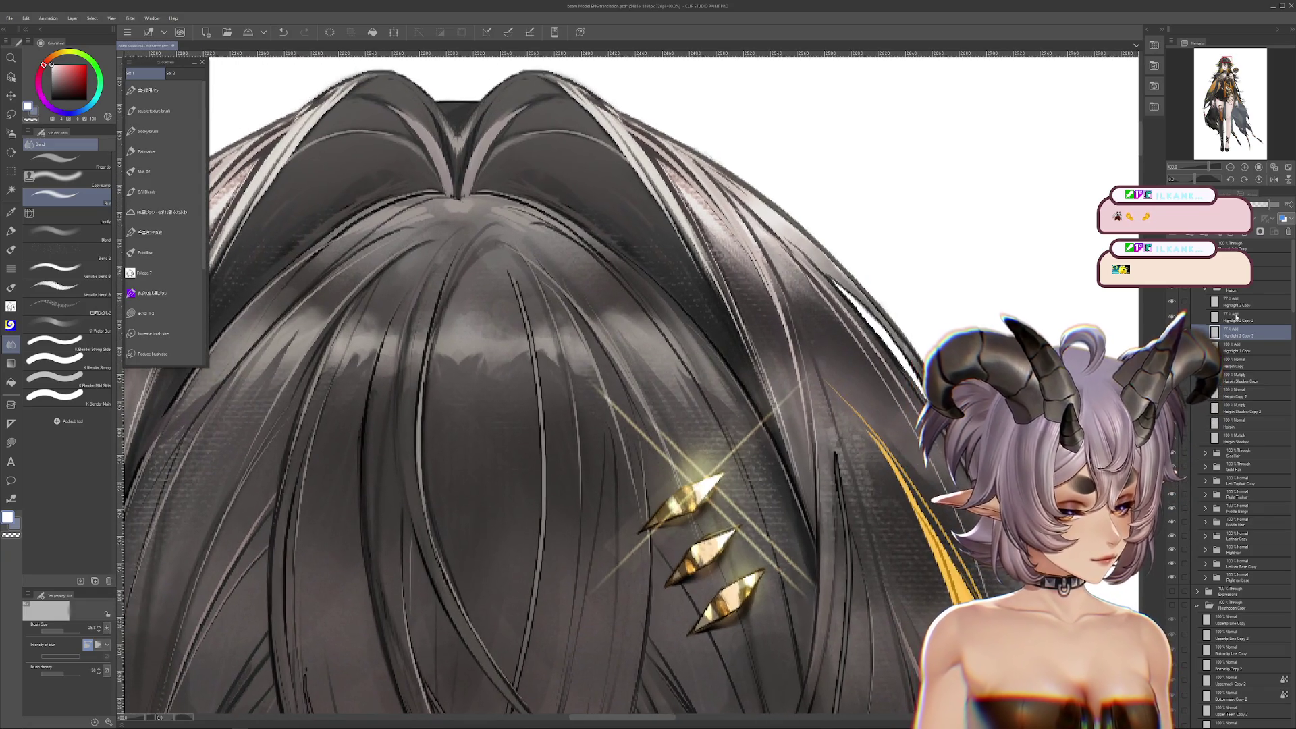
click(1235, 317)
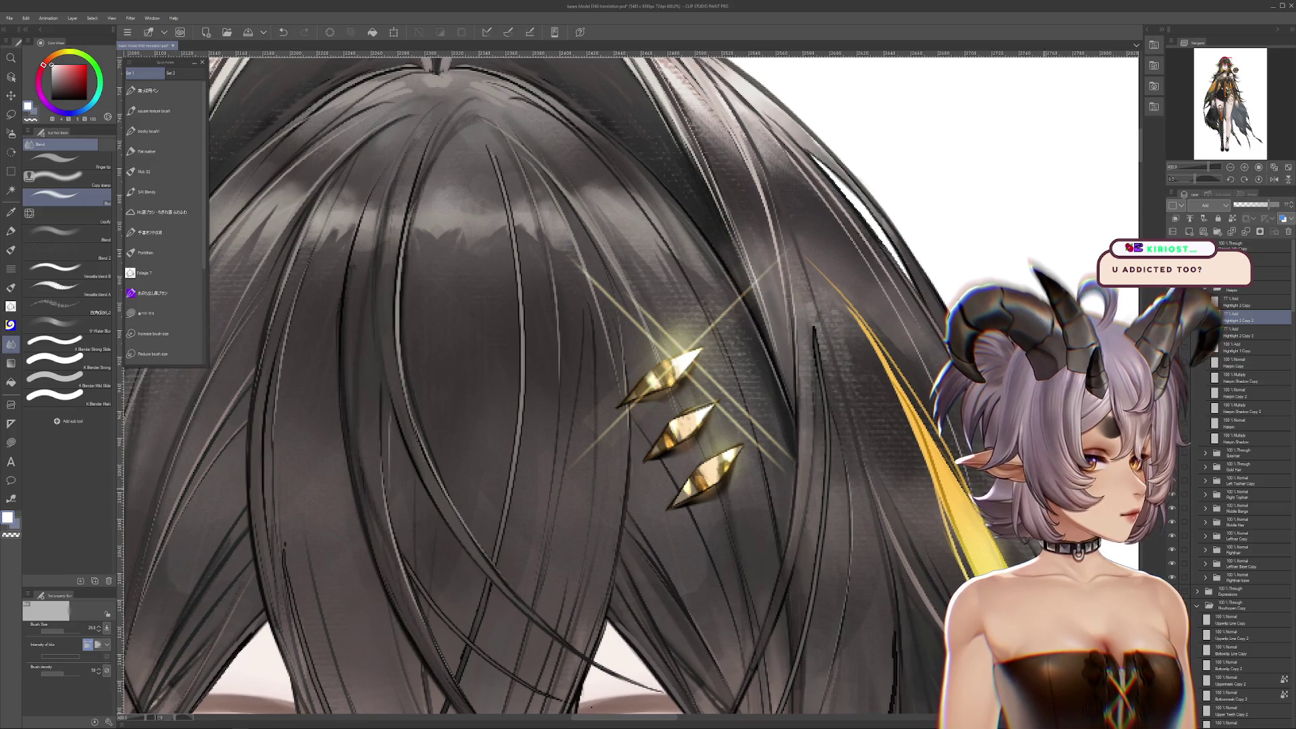
drag(607, 338, 631, 390)
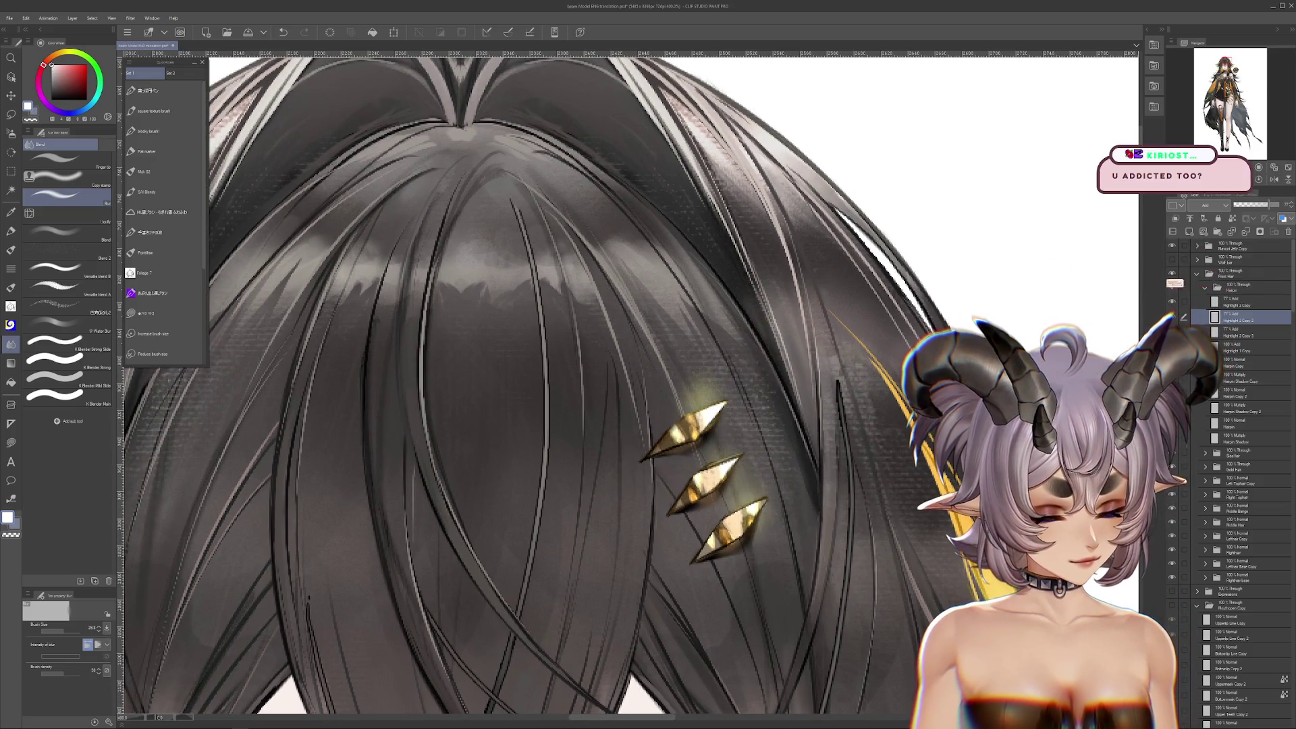
drag(607, 338, 609, 278)
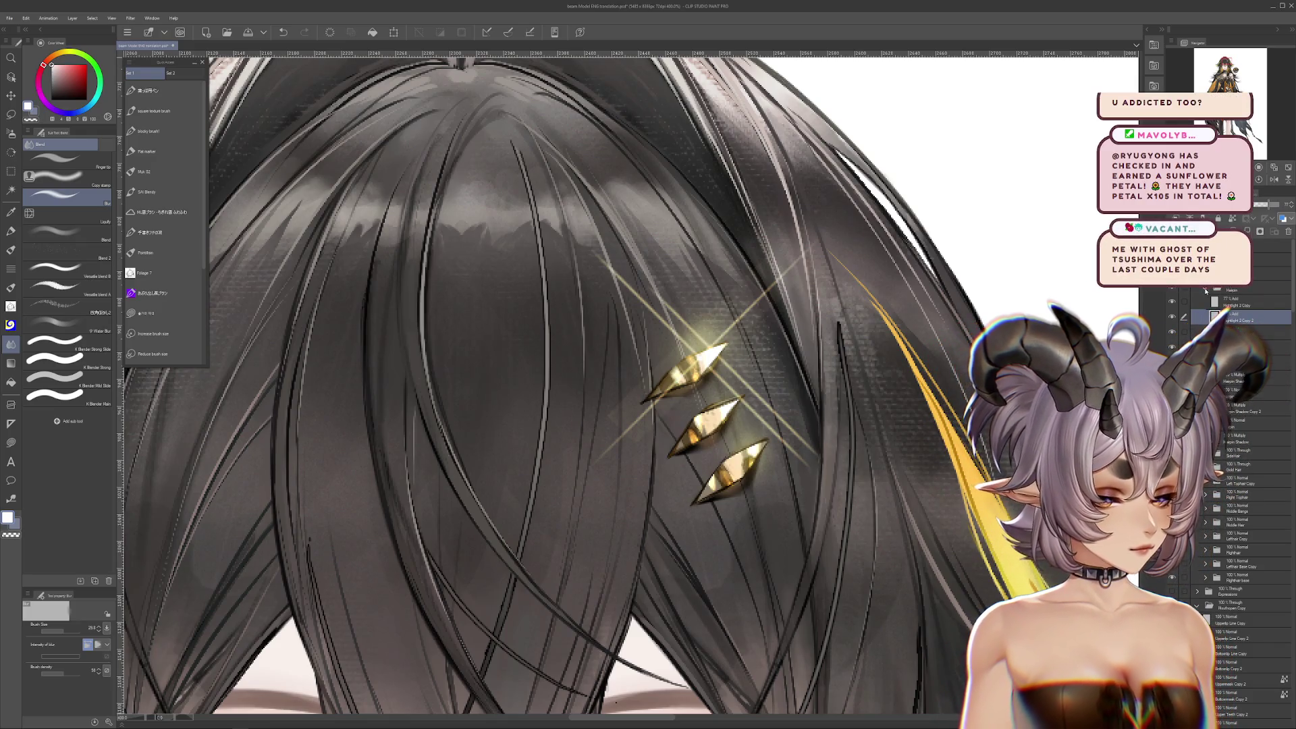
click(1206, 290)
click(1206, 305)
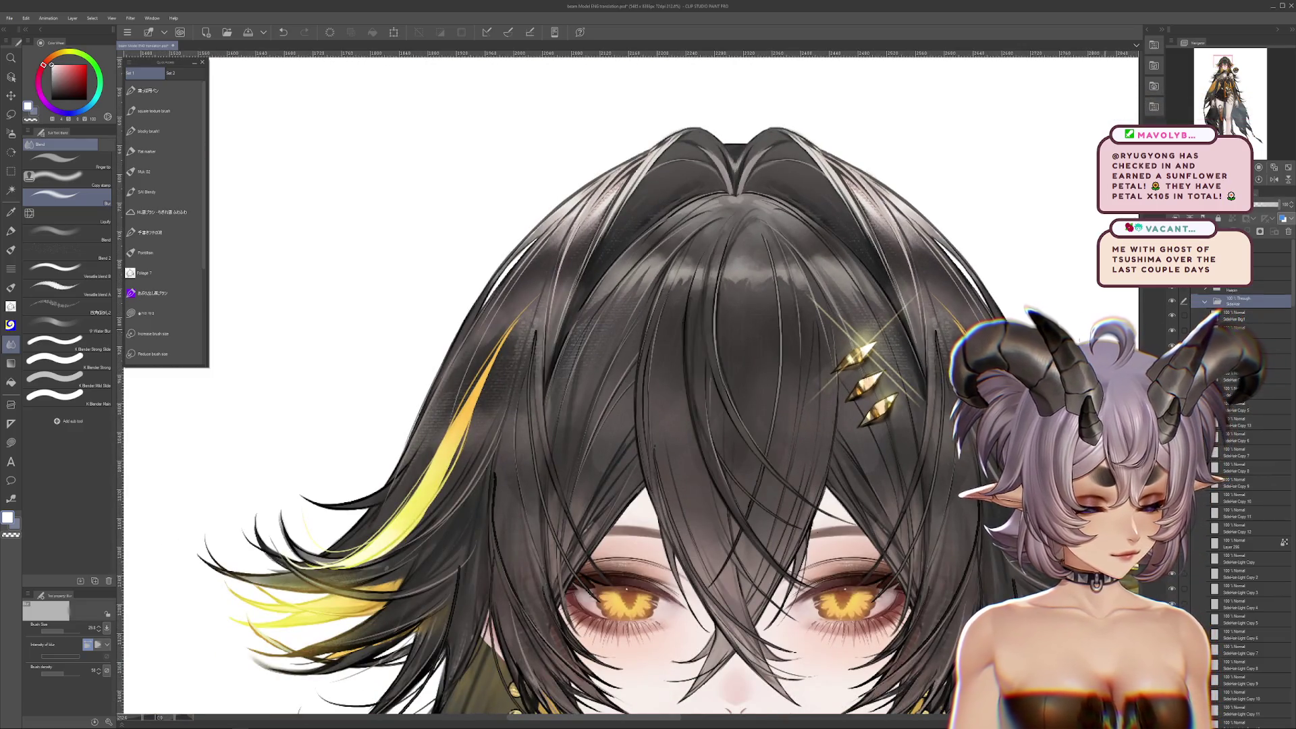
key(ctrl+minus)
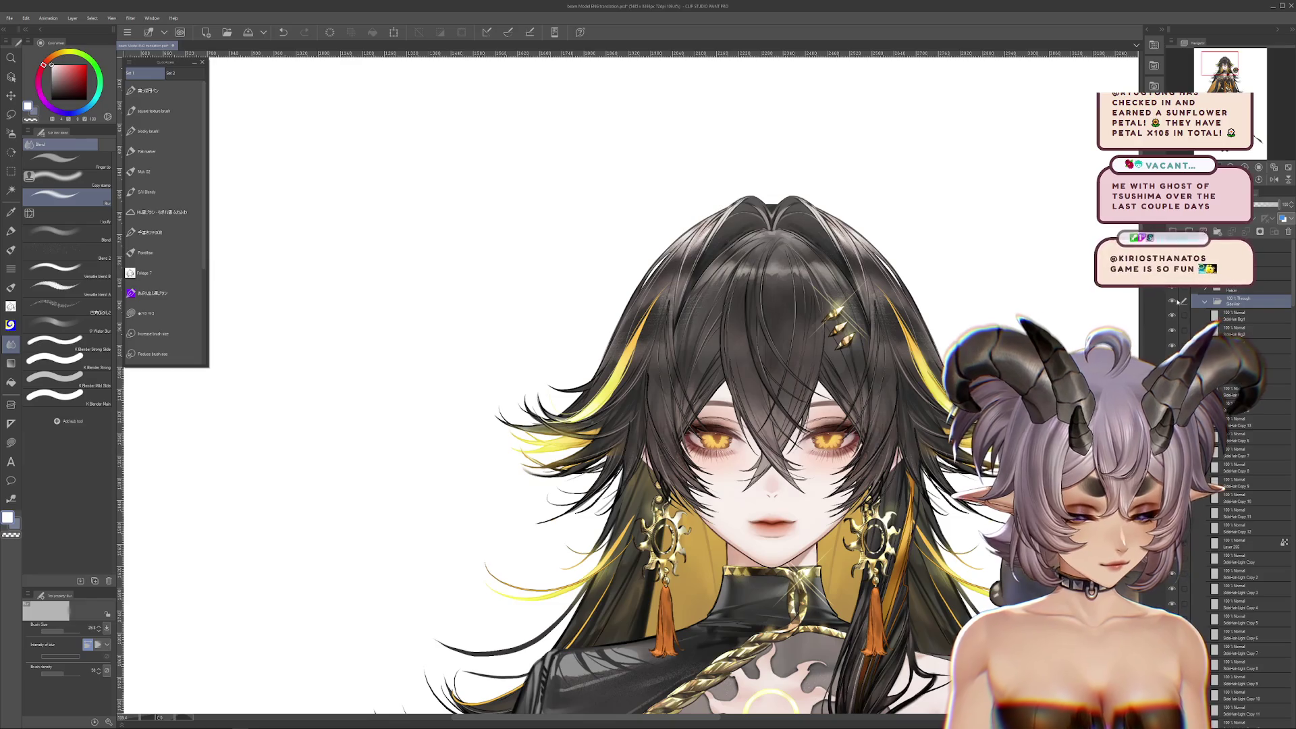
key(ctrl+t)
mouse_move(787, 356)
mouse_down()
mouse_move(482, 281)
mouse_move(439, 293)
mouse_up()
key(Return)
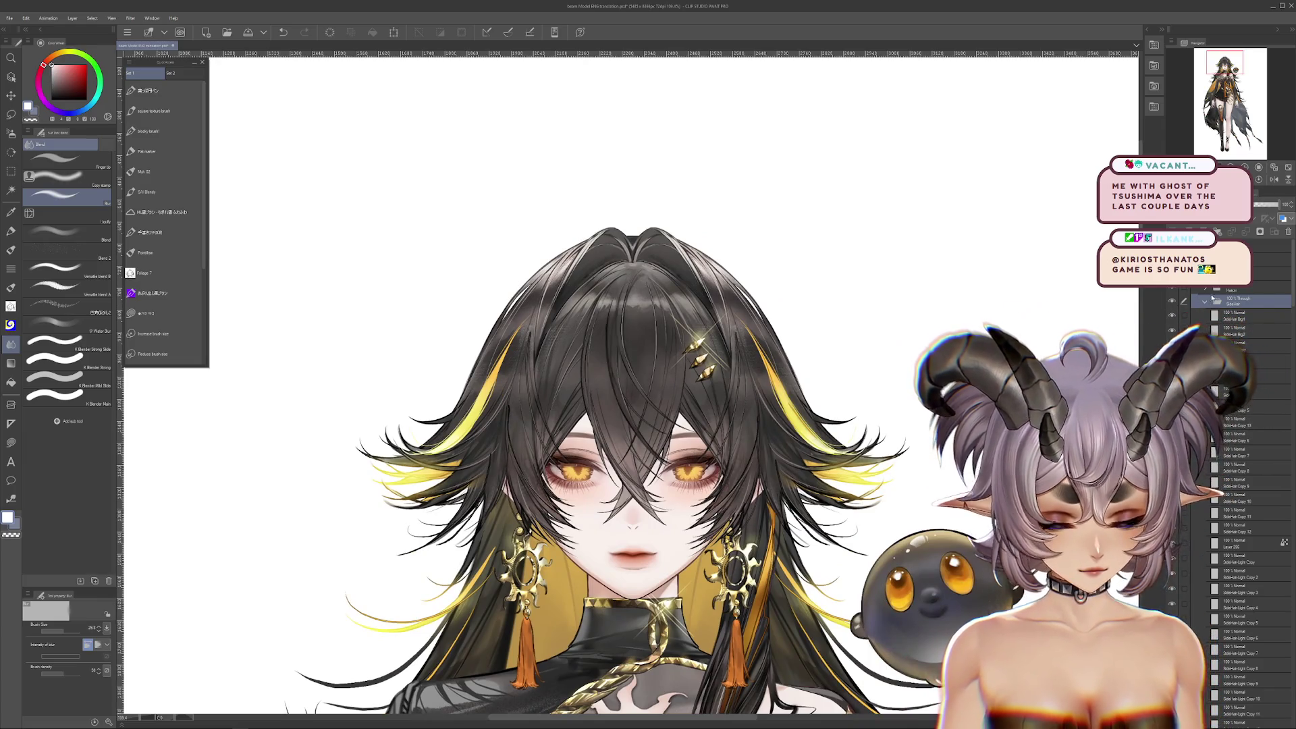
click(1205, 301)
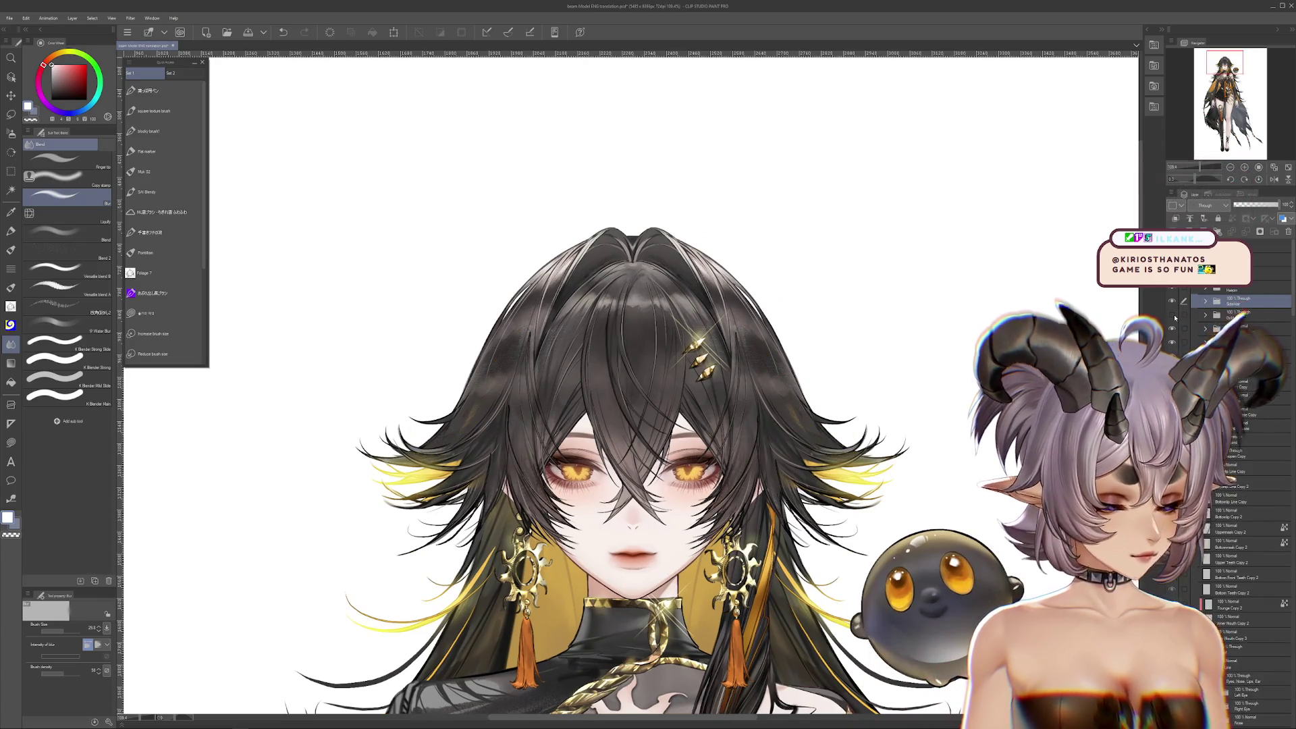
drag(1060, 327, 1005, 326)
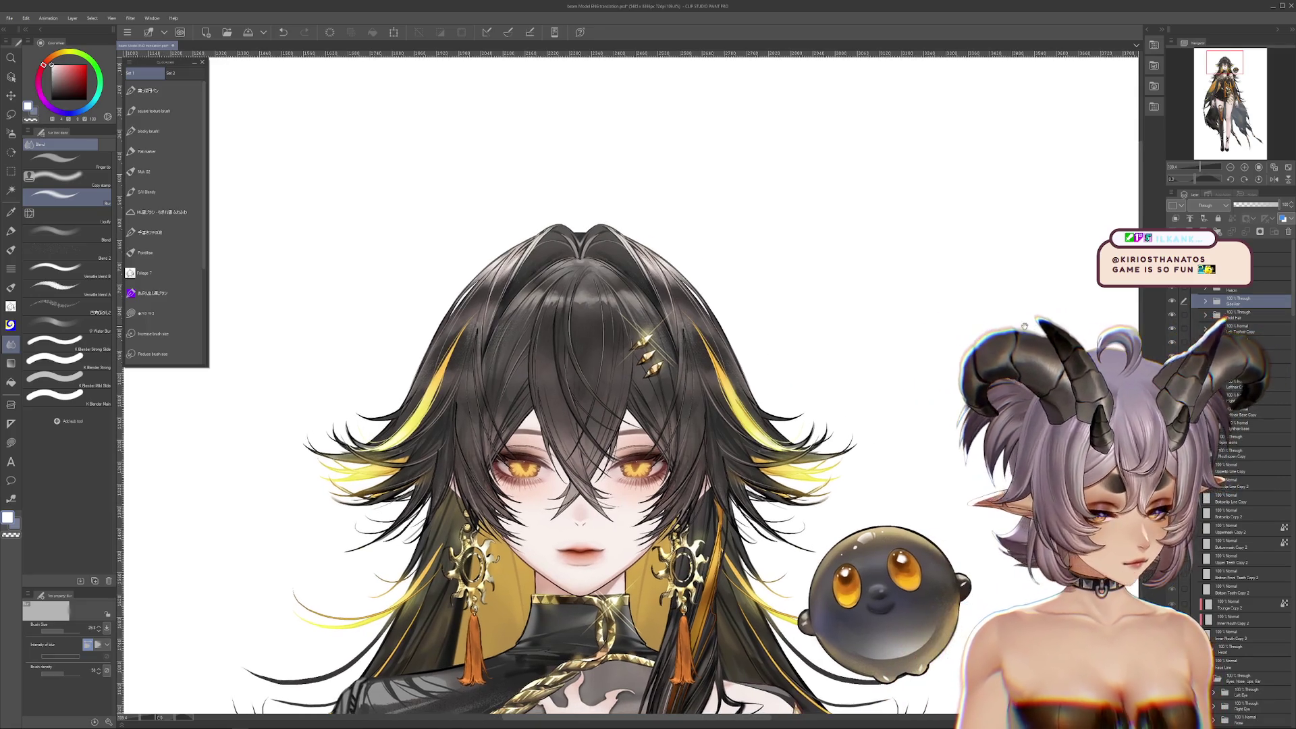
key(ctrl+t)
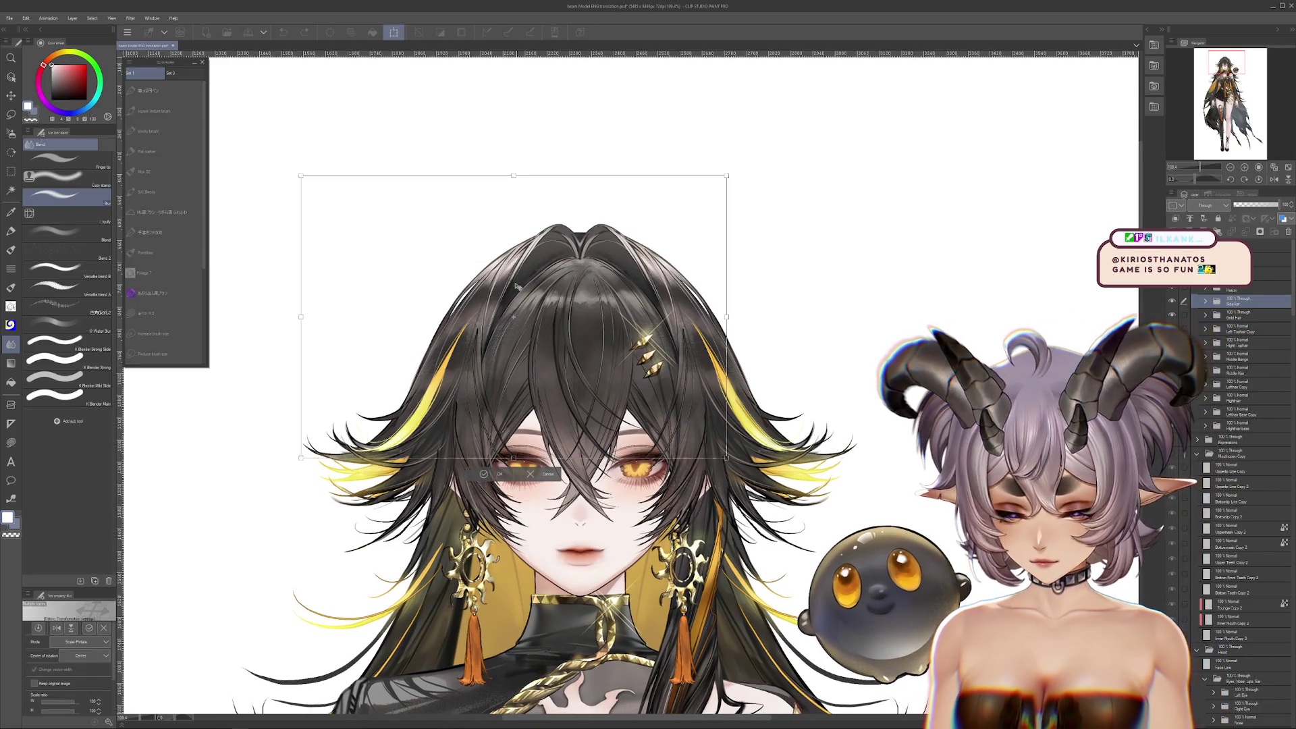
key(Return)
key(alt+bracketleft)
key(ctrl+t)
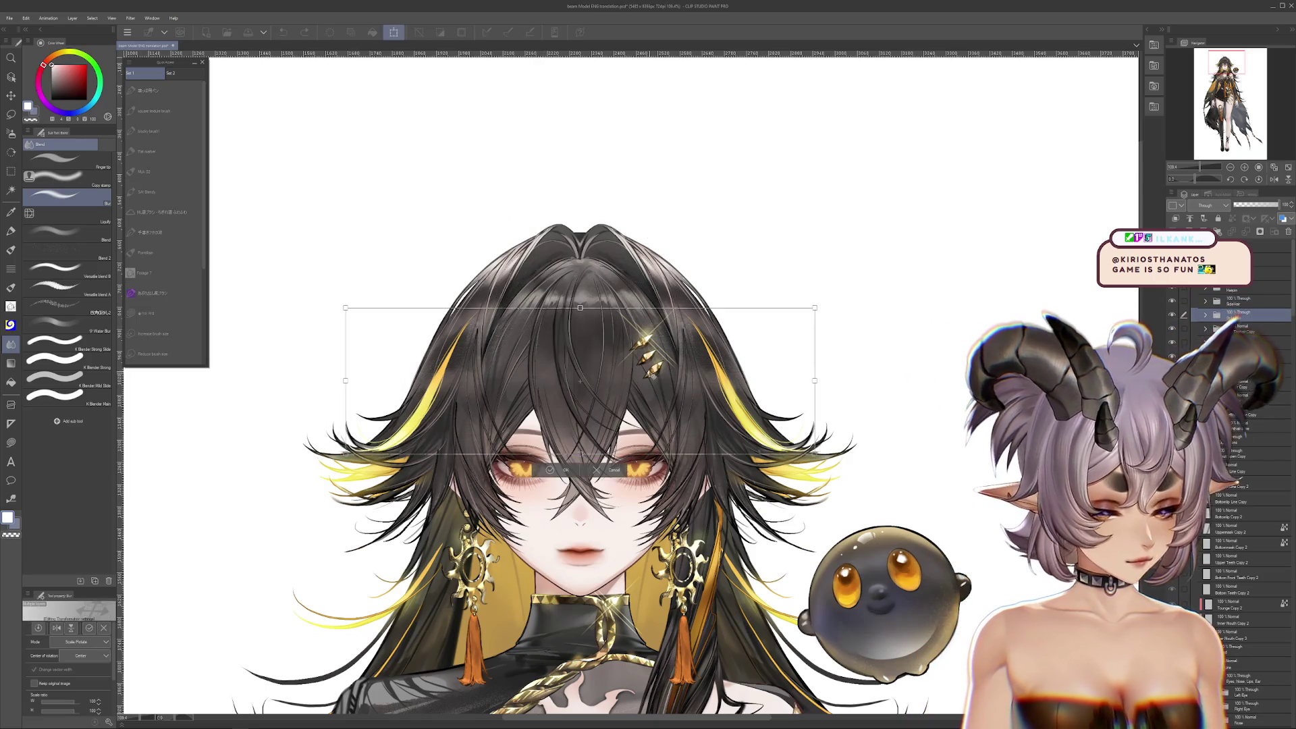
key(Return)
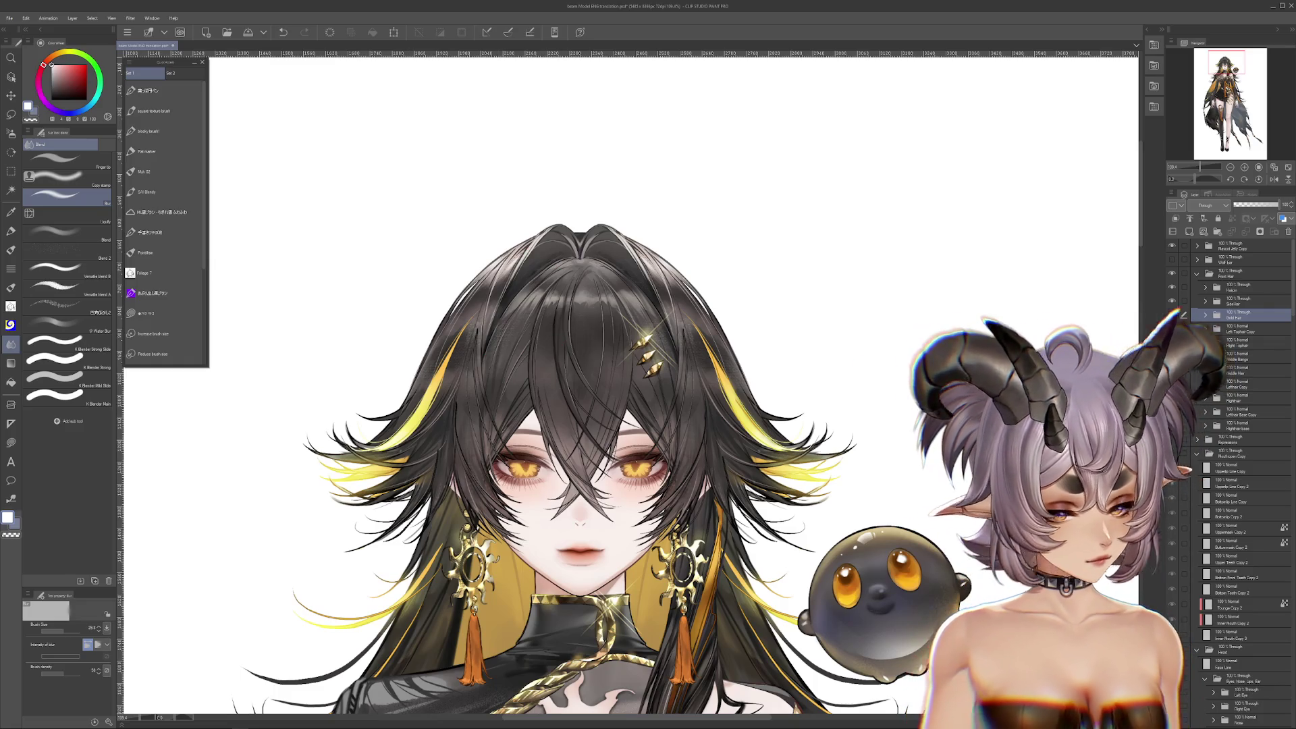
key(ctrl+t)
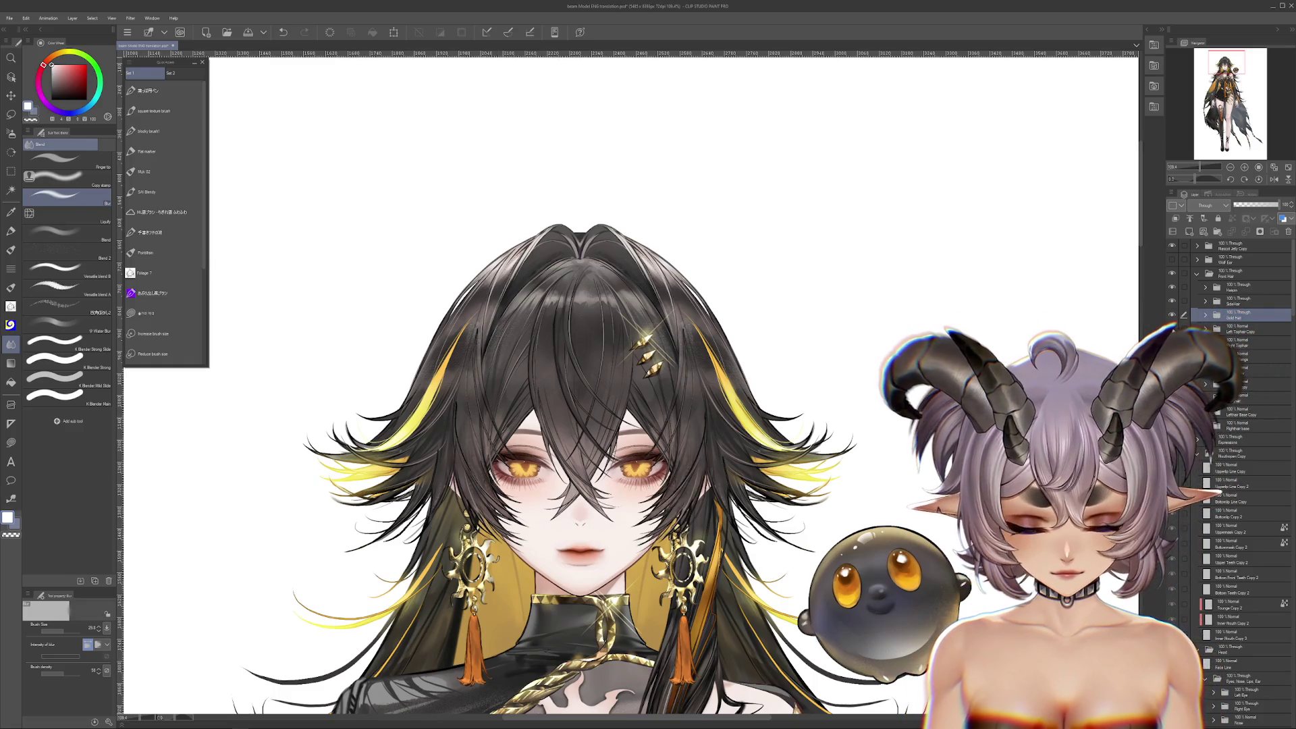
drag(686, 427, 895, 338)
key(Escape)
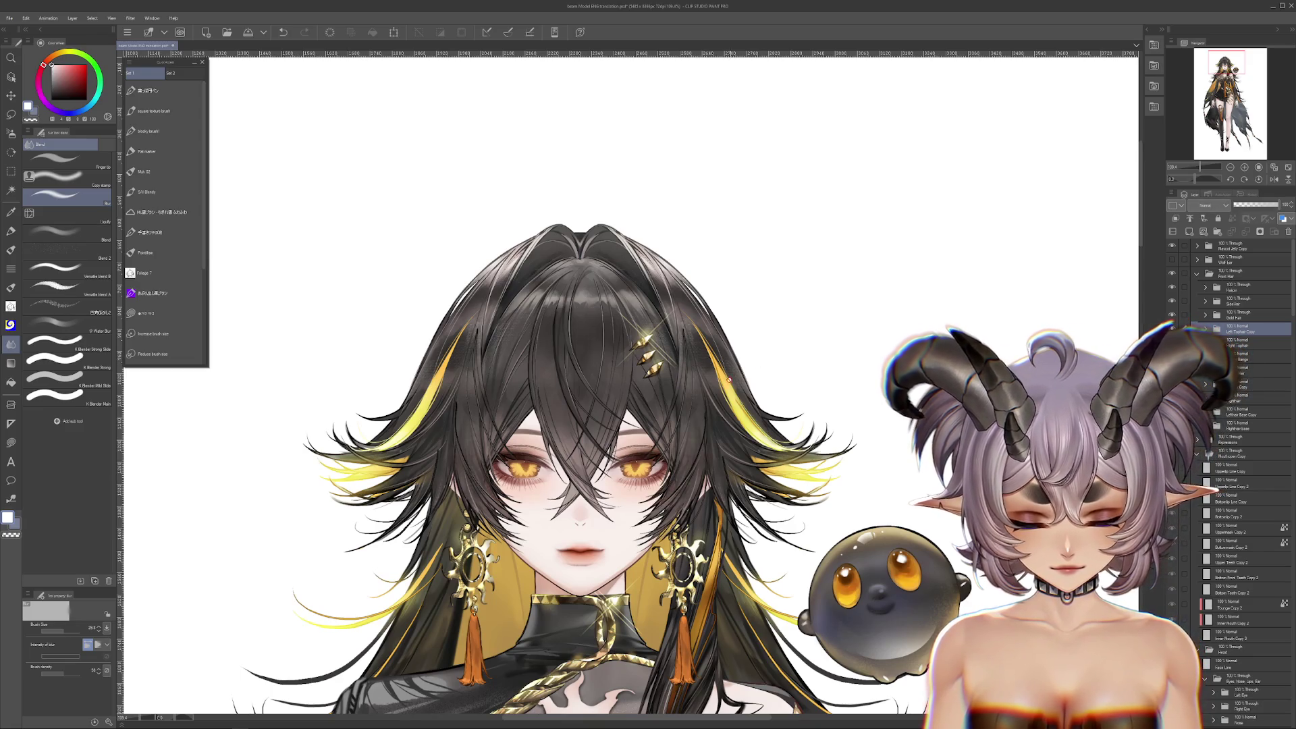
scroll(1094, 333, down, 3)
scroll(1216, 404, down, 2)
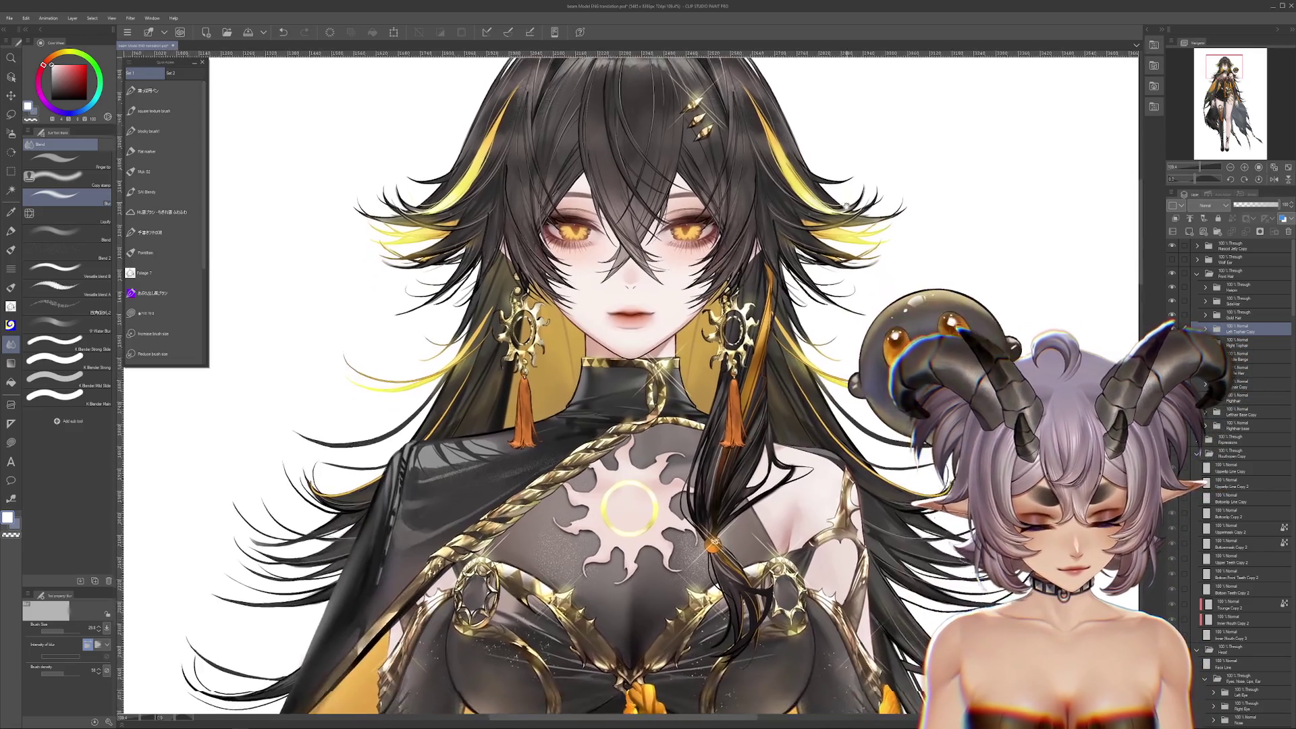
scroll(1216, 404, down, 2)
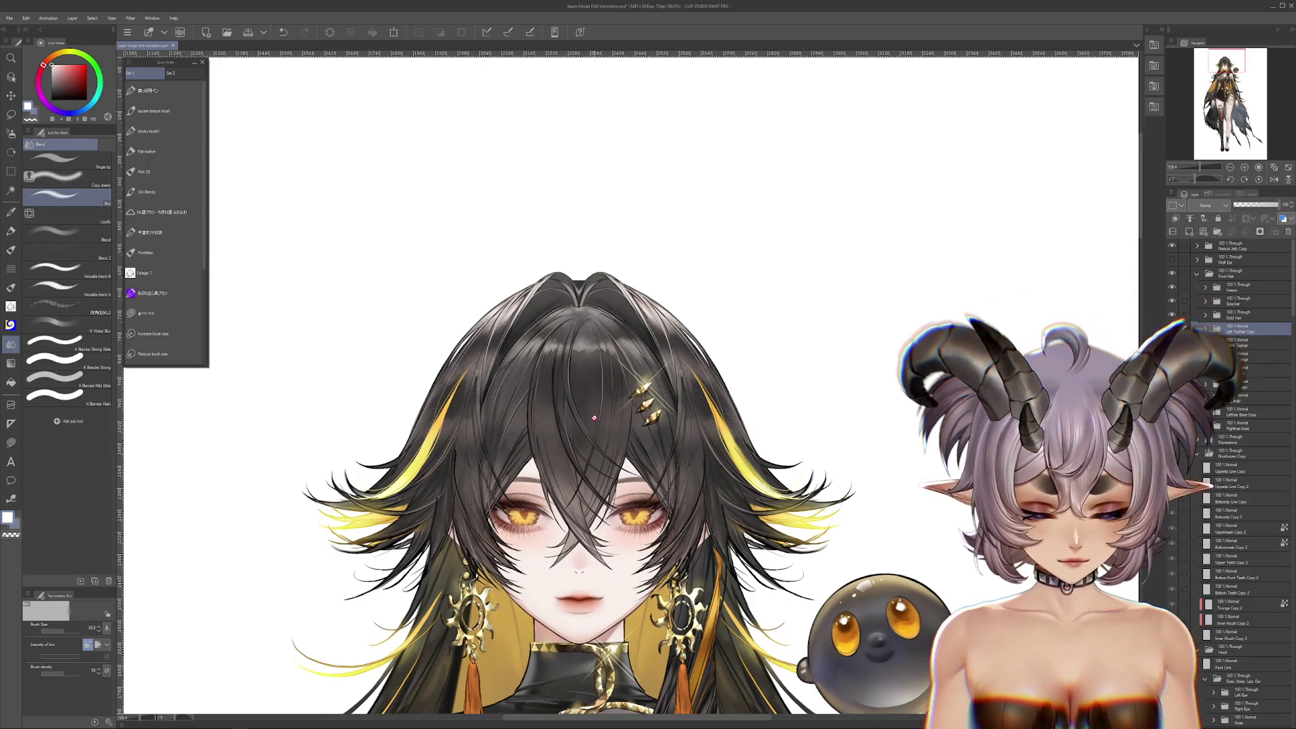
key(ctrl+plus)
key(ctrl+plus)
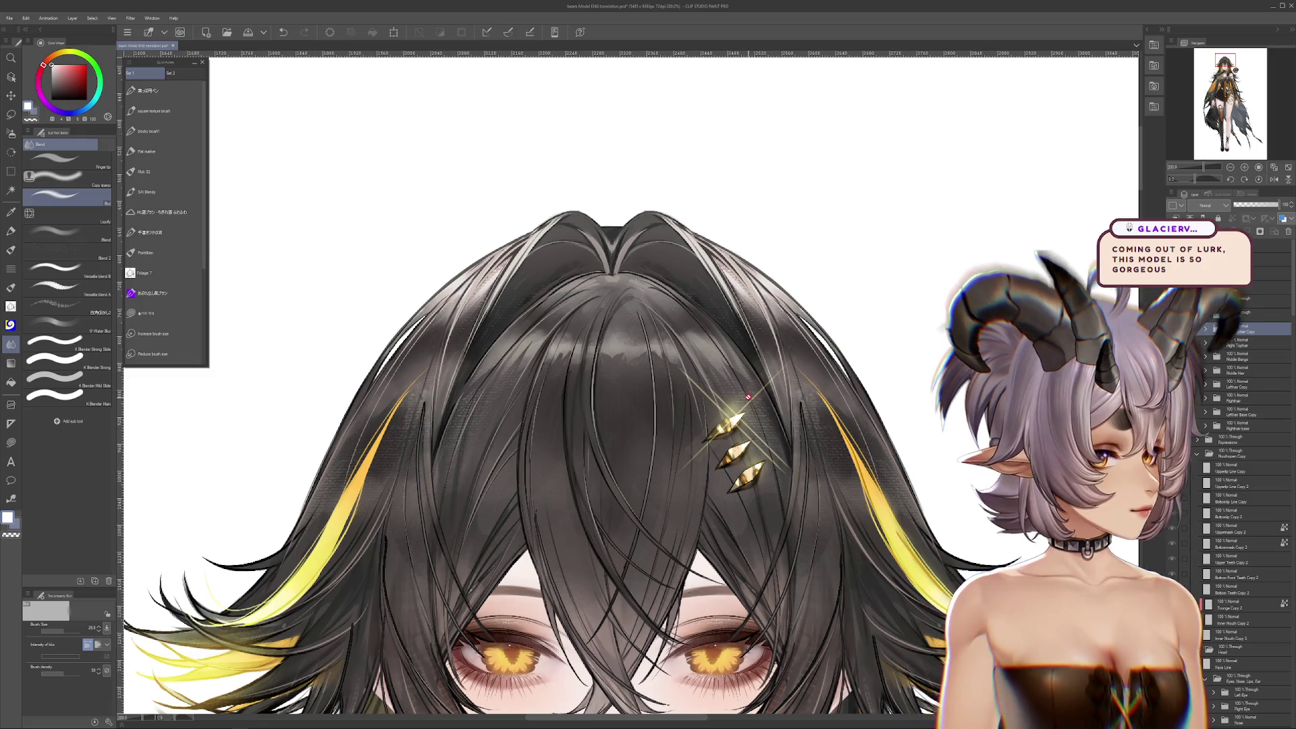
mouse_move(860, 400)
mouse_down()
mouse_move(792, 191)
mouse_move(832, 319)
mouse_move(841, 433)
mouse_up()
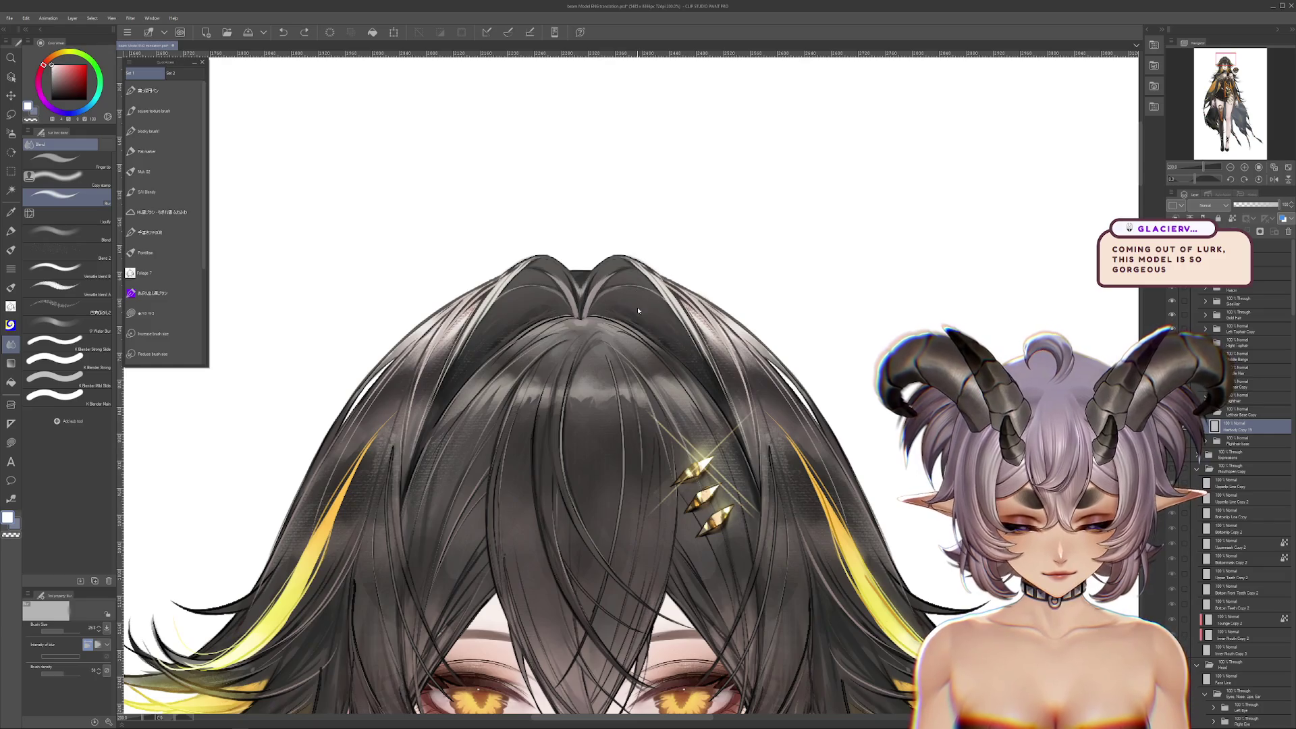
key(ctrl+z)
key(ctrl+z)
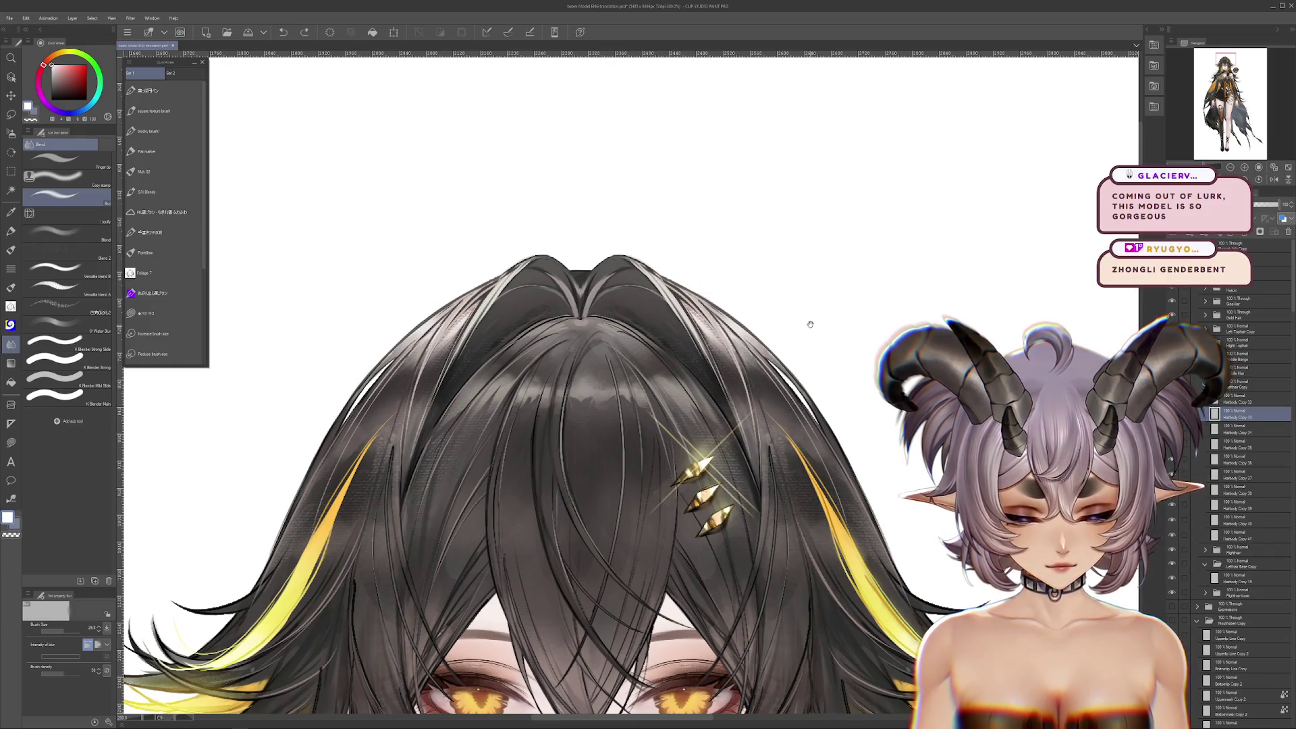
drag(806, 324, 790, 261)
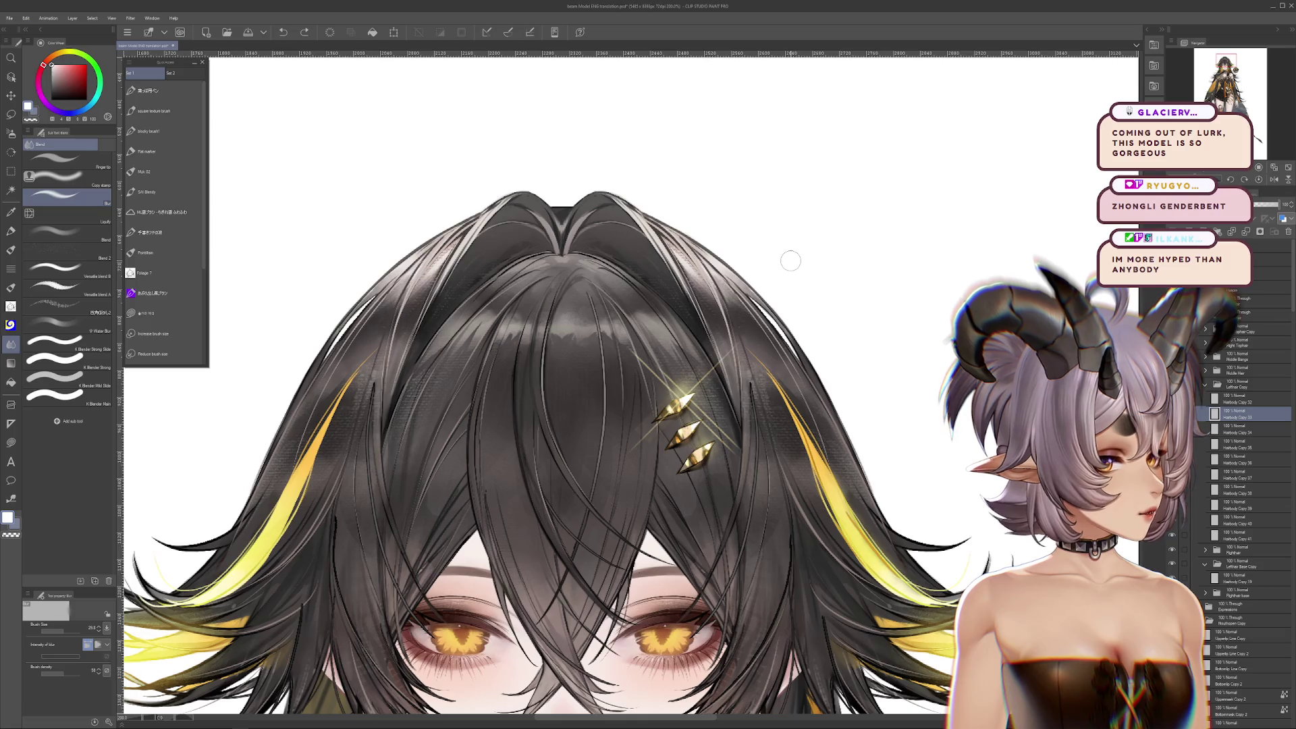
scroll(789, 261, down, 5)
scroll(780, 302, down, 3)
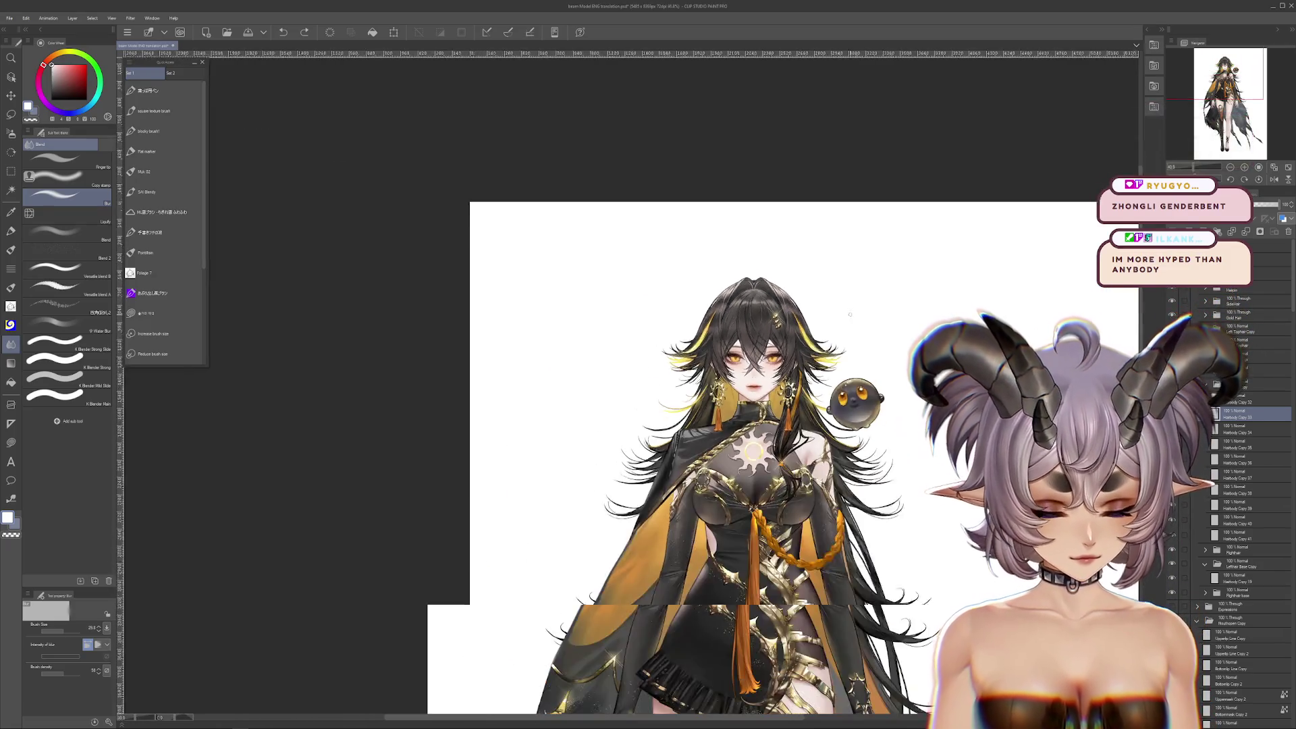
Zoom out to the full-body figure and make the Chrome reference window taller
mouse_move(780, 301)
mouse_down()
mouse_move(789, 87)
mouse_move(812, 292)
mouse_up()
scroll(813, 291, down, 1)
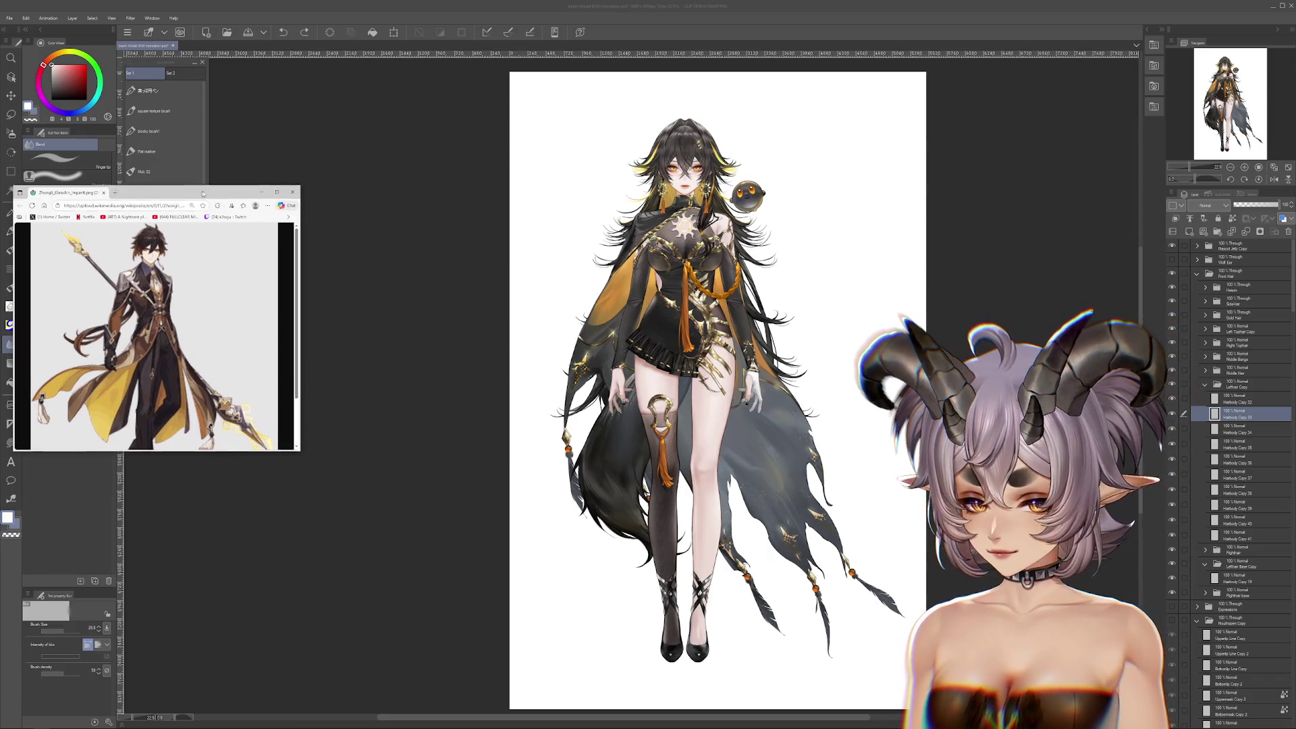
drag(357, 364, 357, 552)
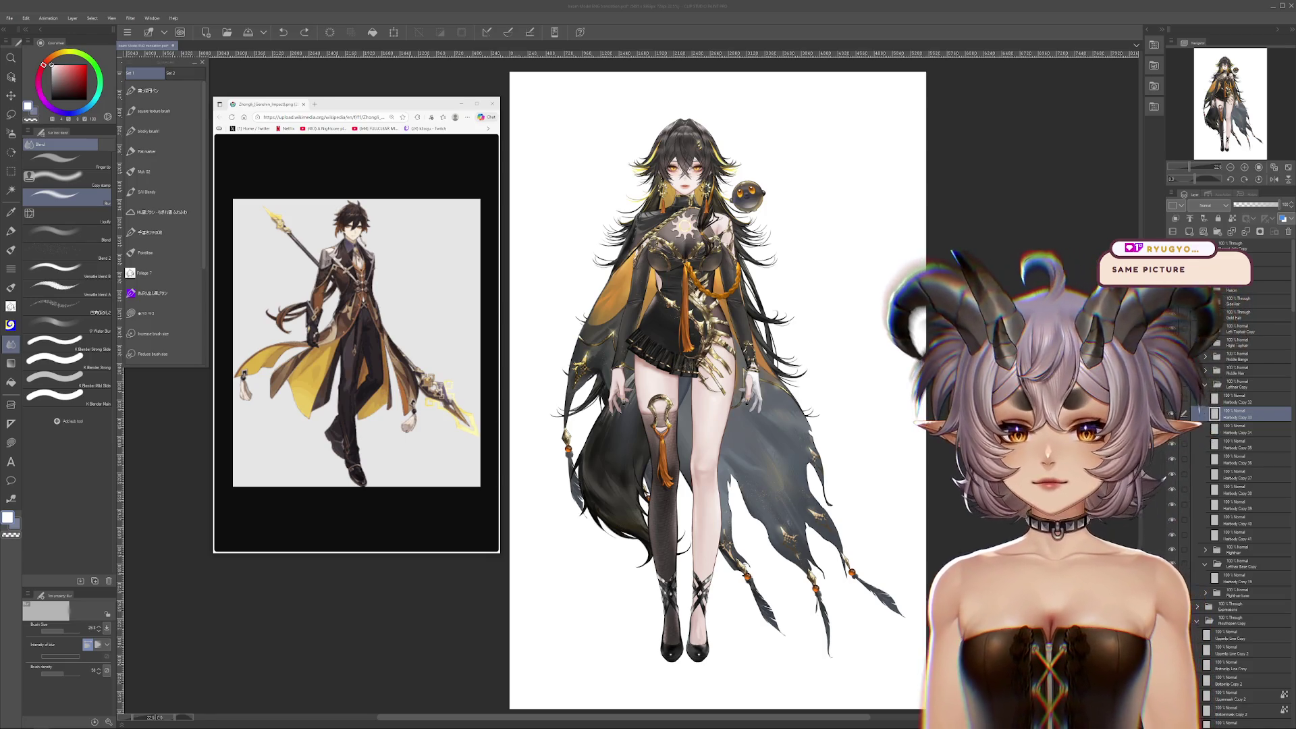
Pull the landscape image tab into its own window and maximize it
mouse_move(337, 104)
mouse_down()
mouse_move(594, 190)
mouse_move(428, 93)
mouse_move(405, 102)
mouse_up()
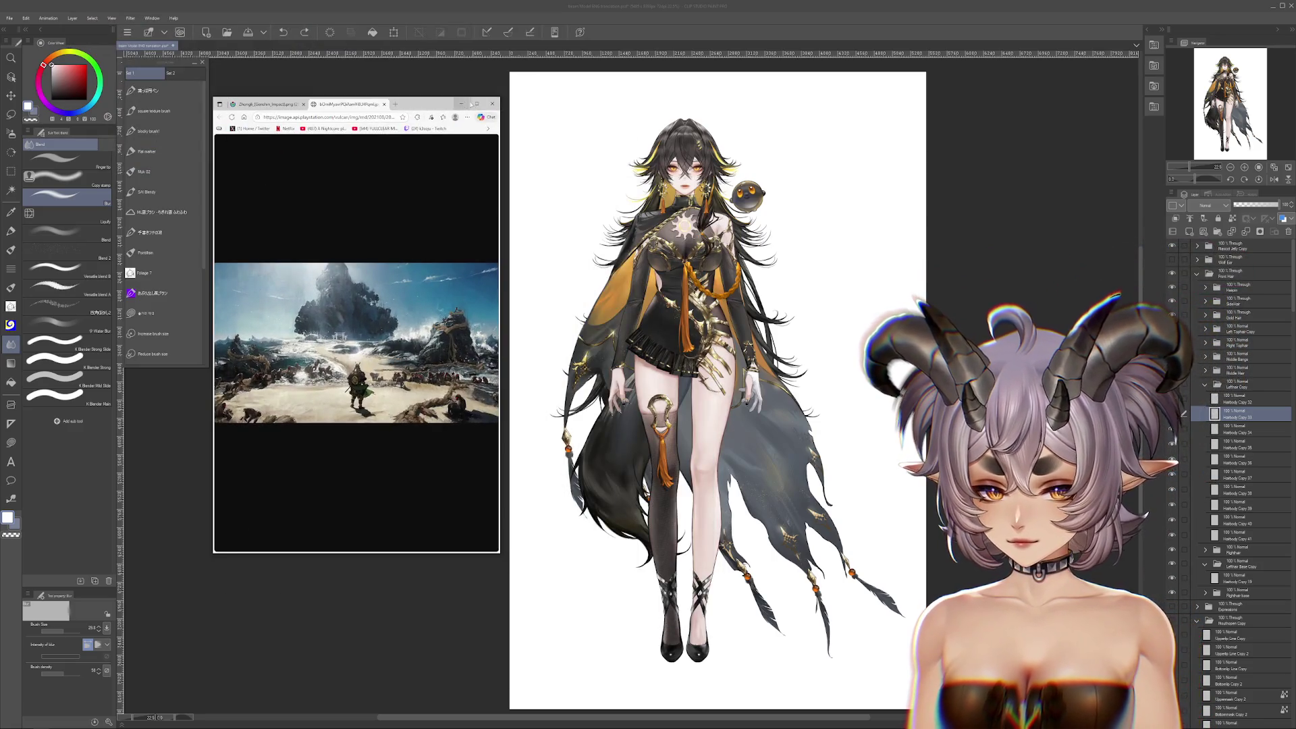
click(464, 103)
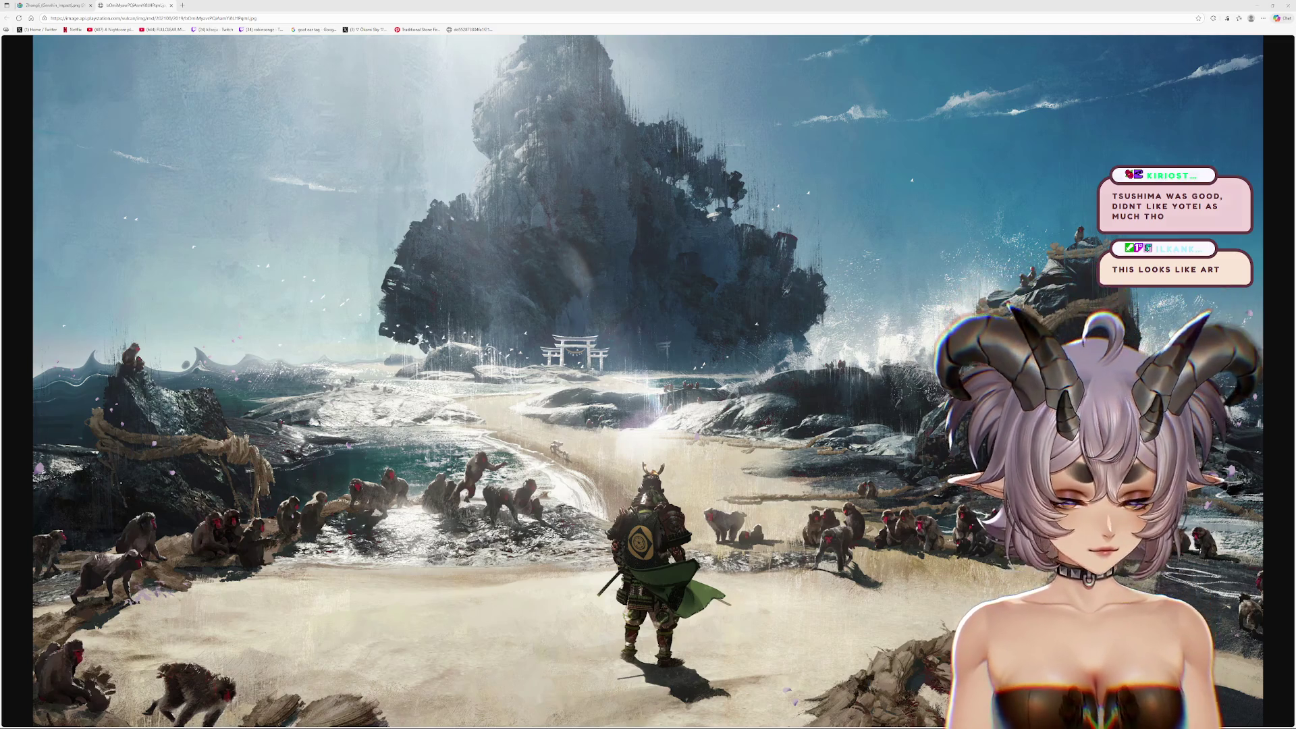
View the landscape at full size, then close its tab and restore the small reference window
click(696, 590)
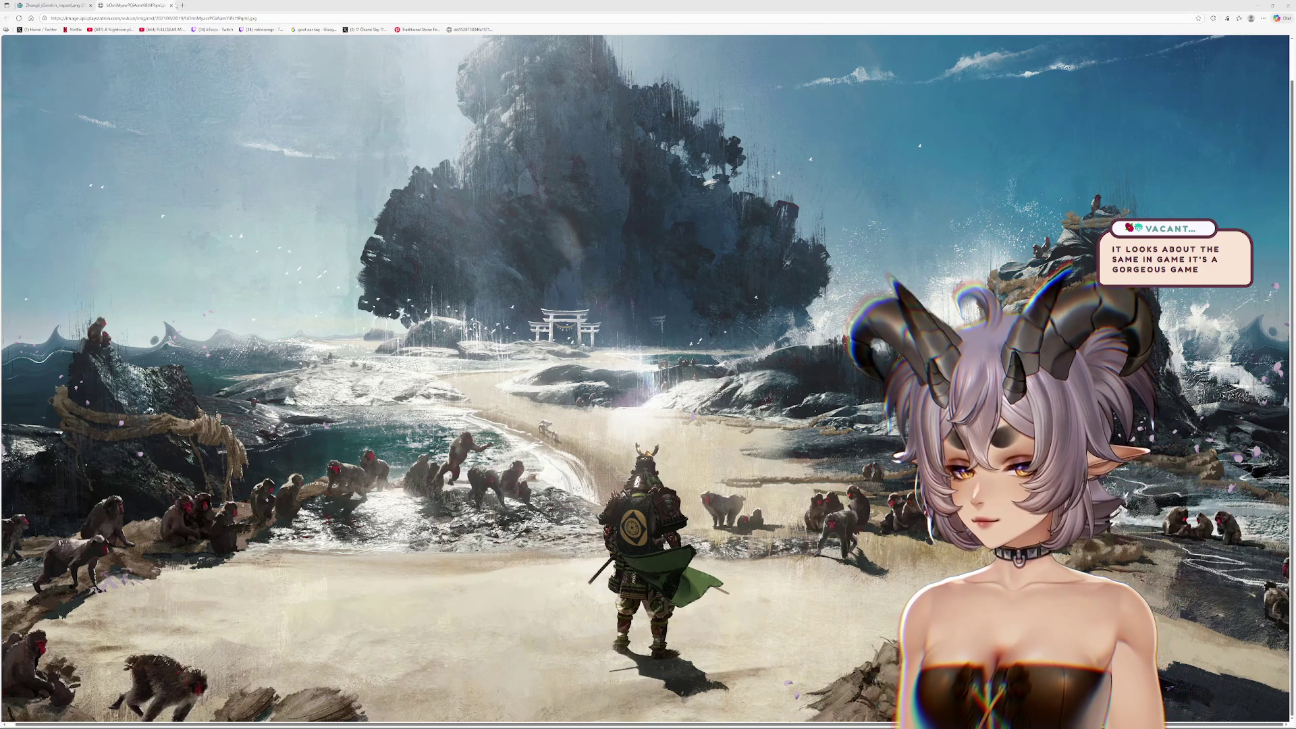
click(170, 5)
mouse_move(171, 5)
mouse_down()
mouse_move(190, 37)
mouse_move(318, 84)
mouse_up()
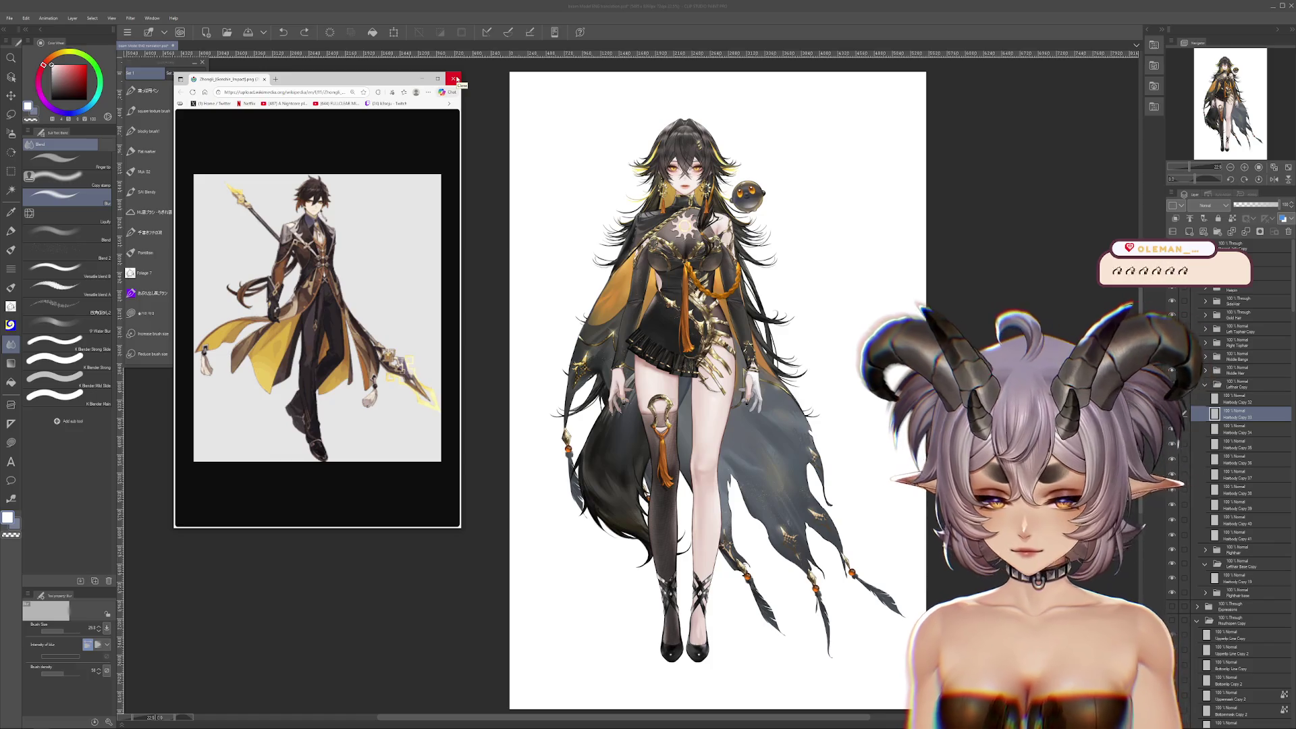
click(455, 79)
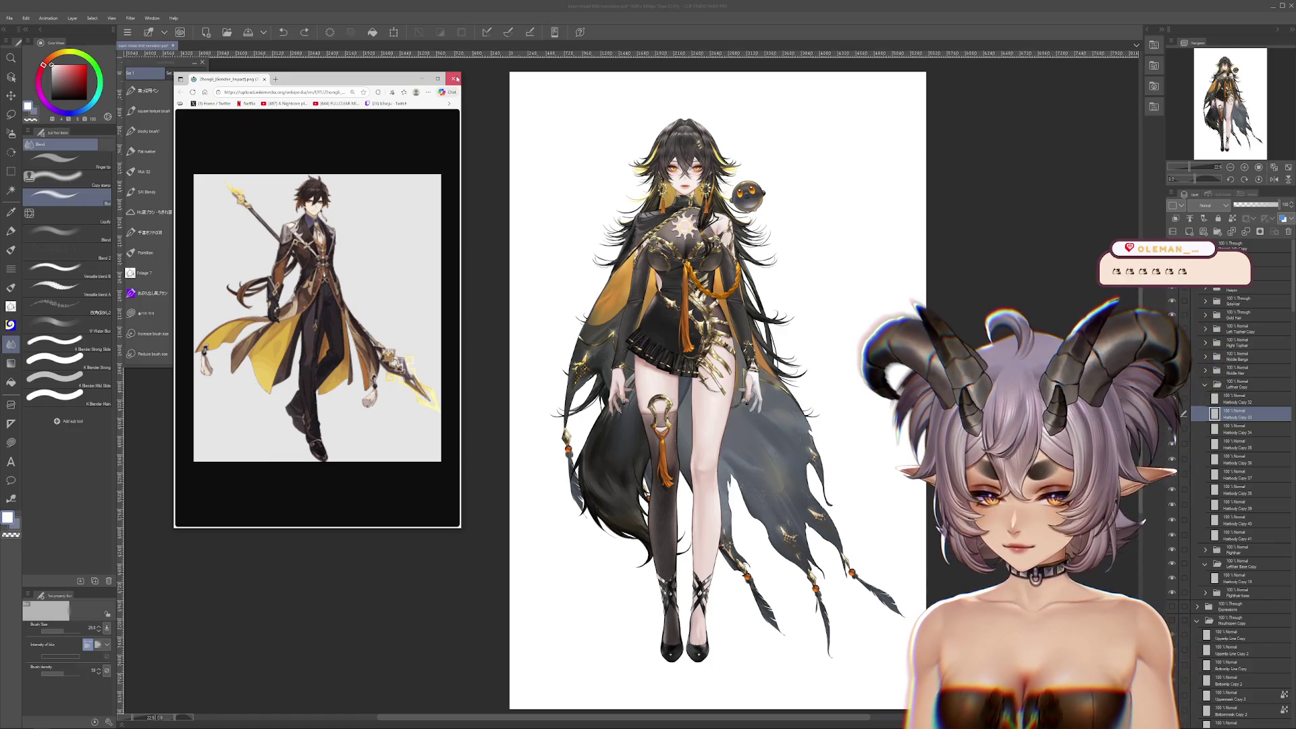
Frame the face, then briefly hide and reshow the bangs and side hair to check the forehead
drag(781, 199, 760, 297)
scroll(760, 297, up, 6)
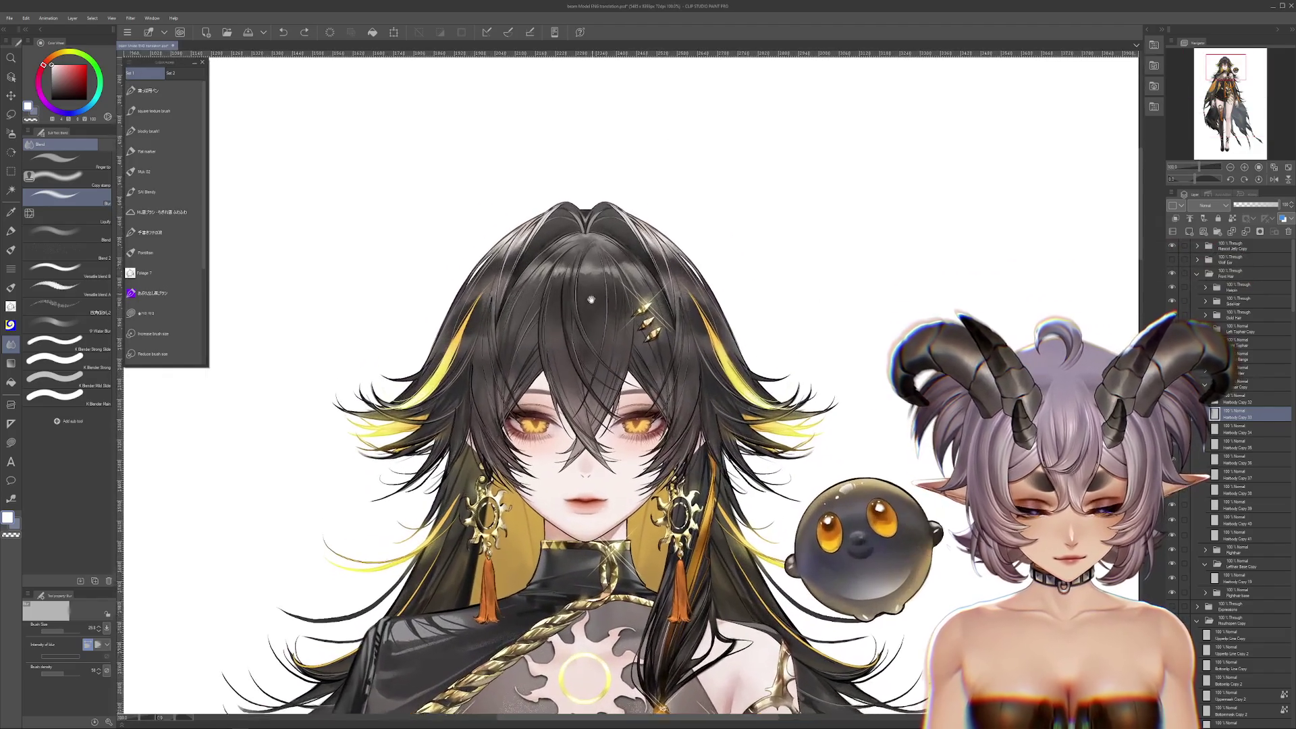
drag(591, 298, 568, 313)
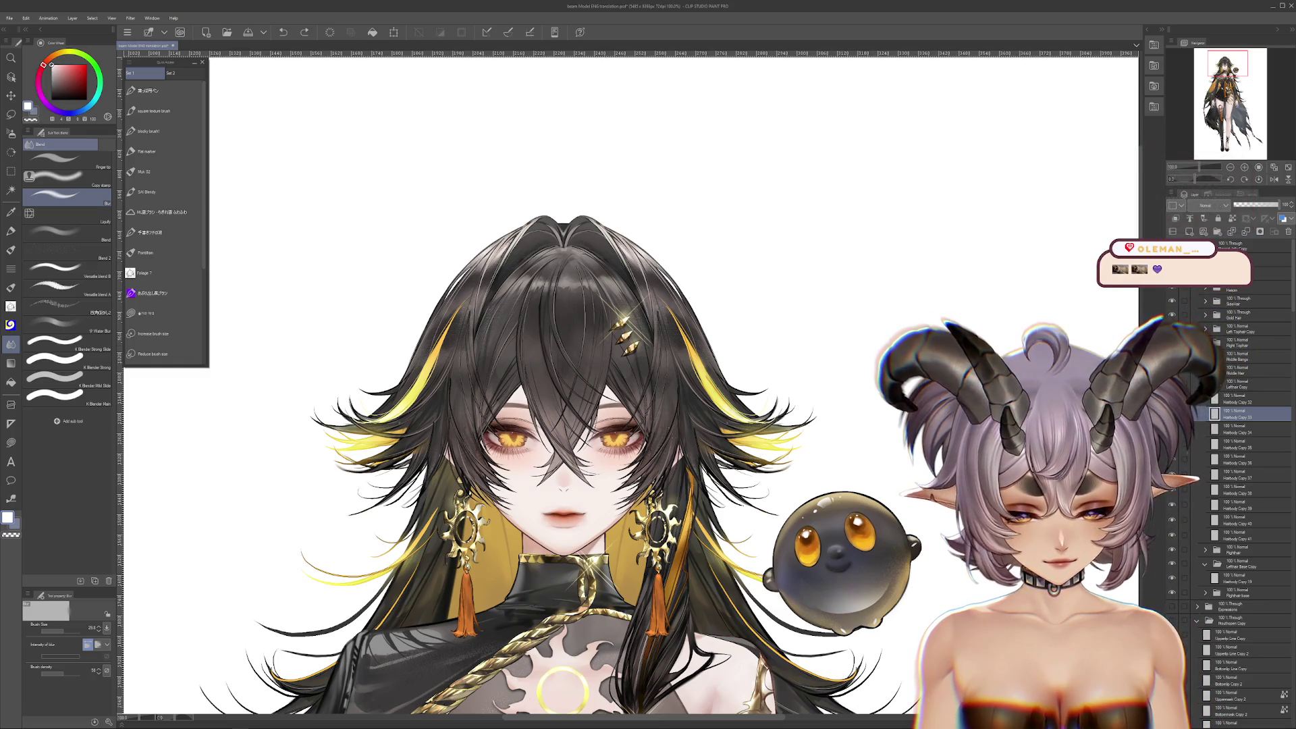
click(1235, 416)
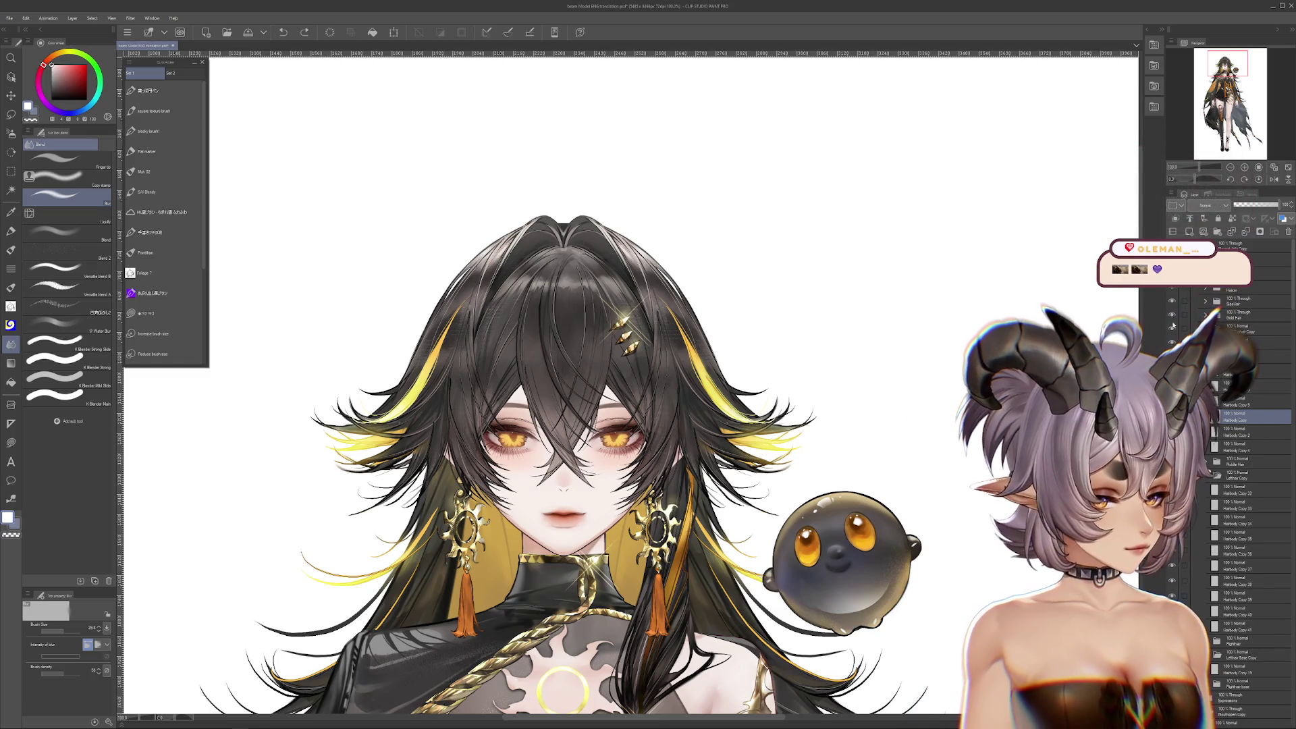
click(1172, 283)
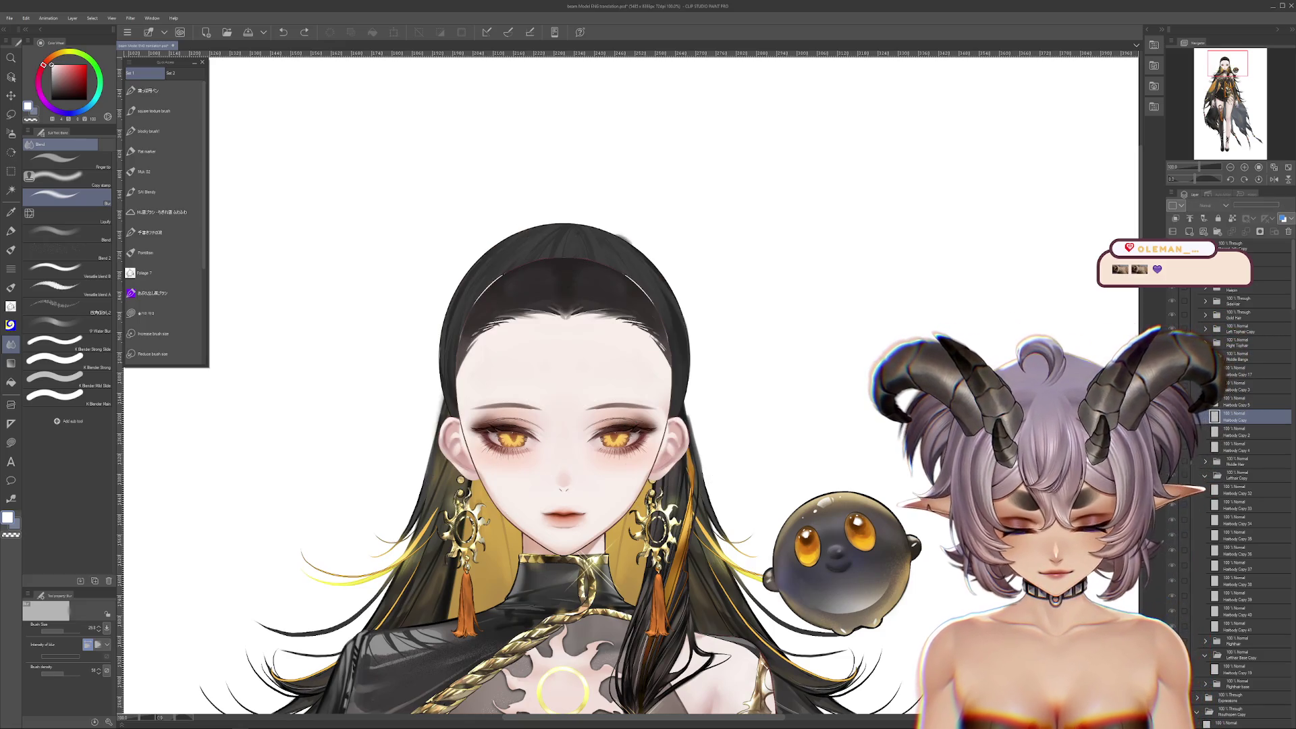
click(1171, 283)
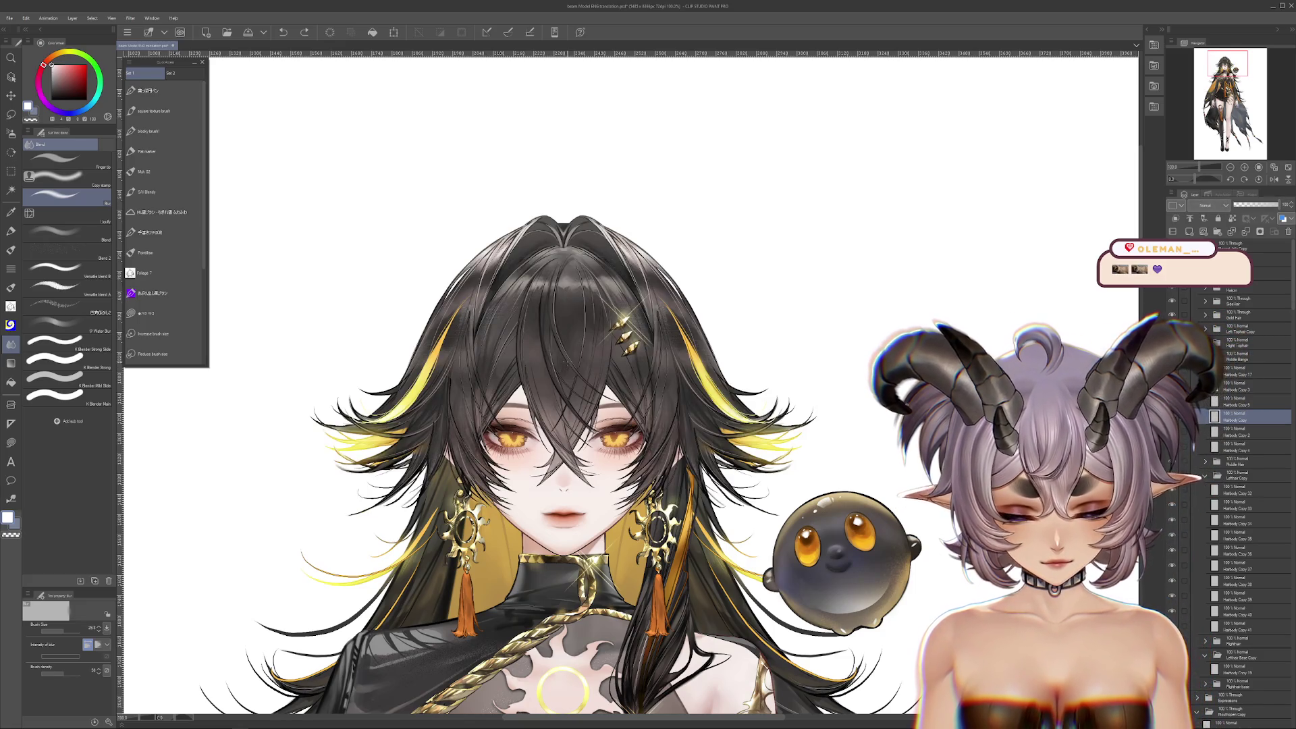
Hide the Hairbody Copy 5 strand in Middle Bangs that lies across the face
ctrl+shift+click(648, 403)
drag(648, 404, 706, 342)
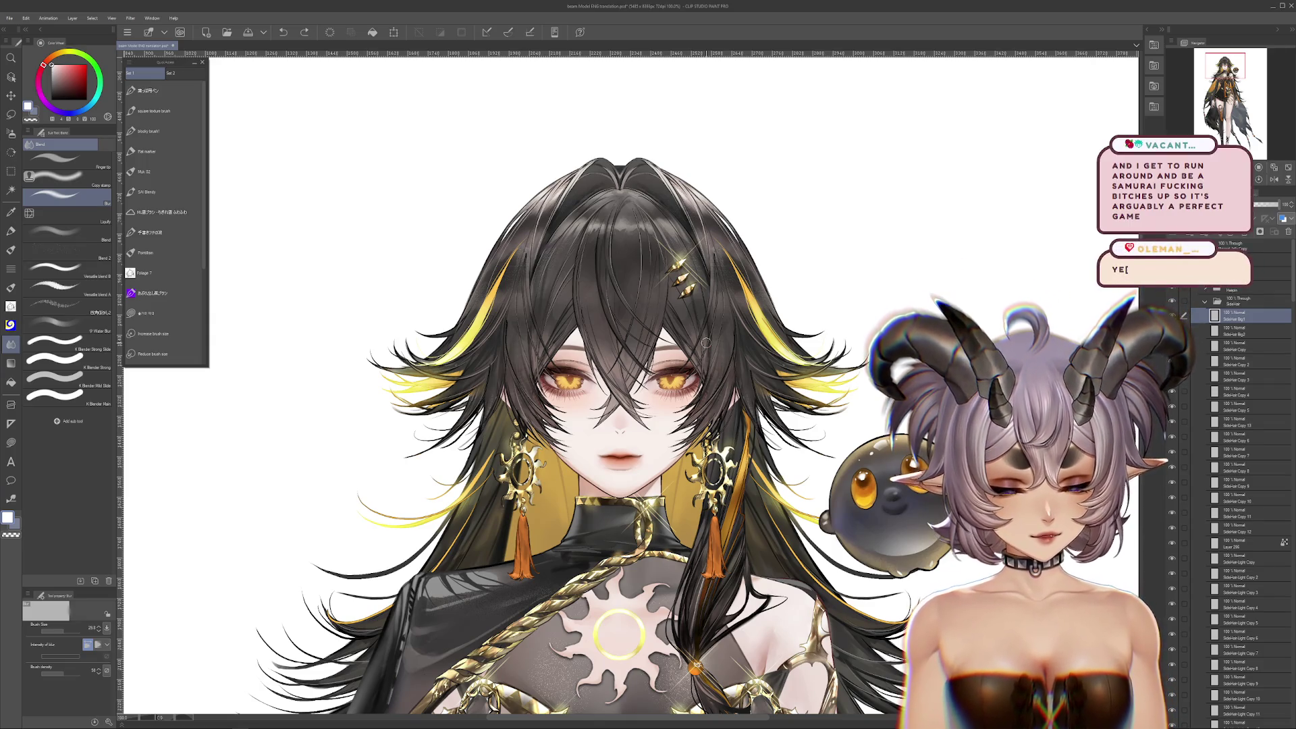
click(1248, 720)
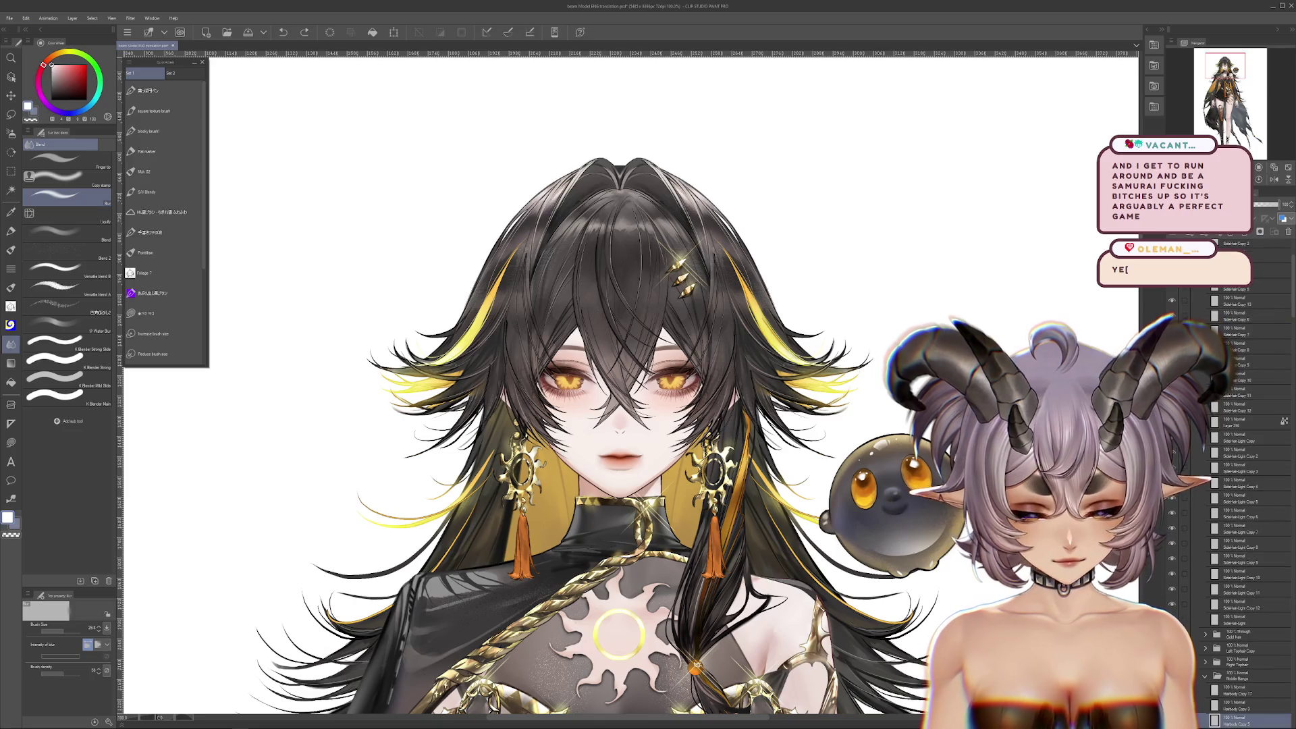
click(1172, 720)
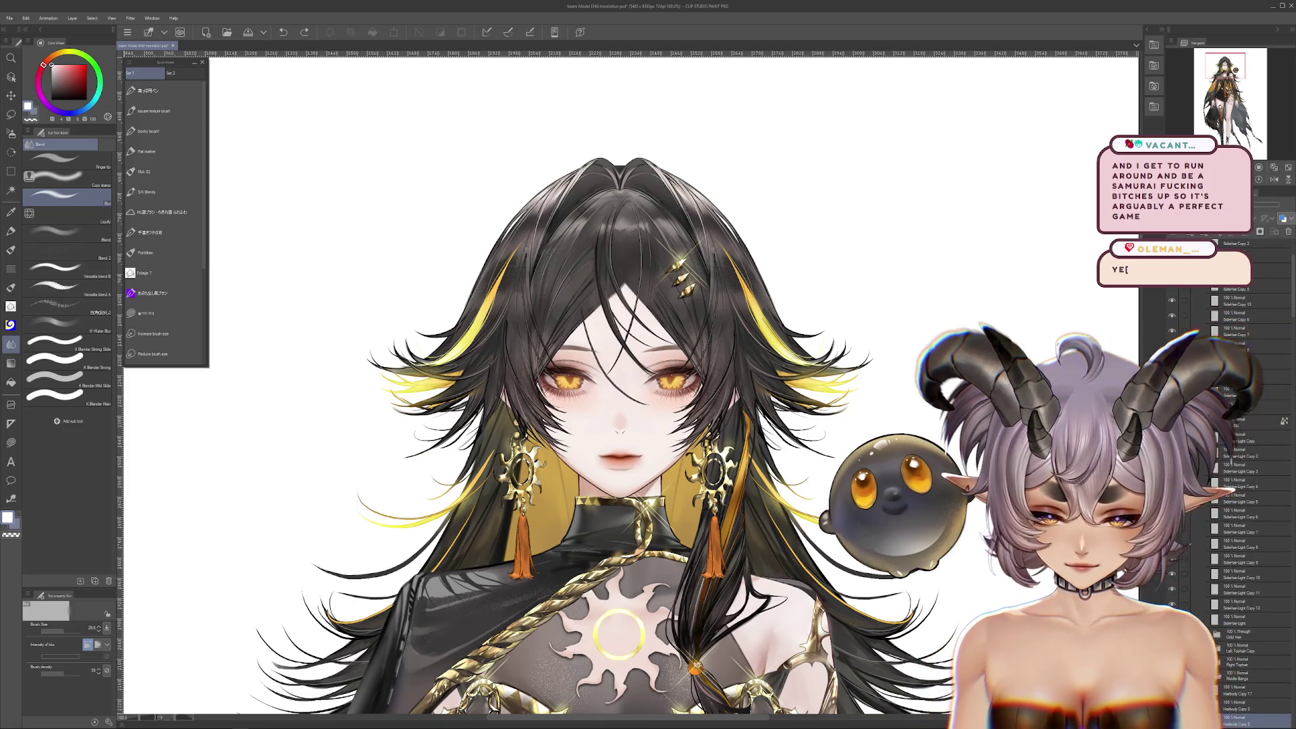
scroll(726, 319, down, 5)
scroll(842, 388, up, 5)
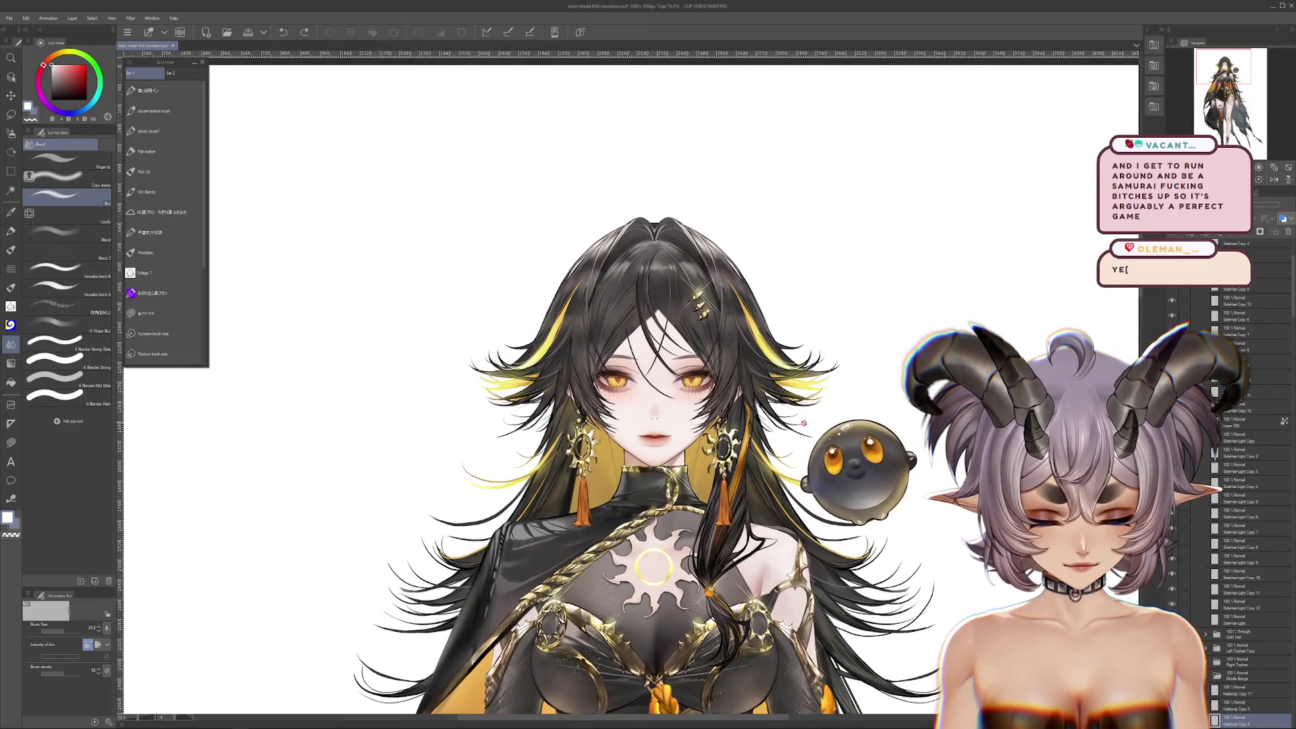
scroll(807, 422, down, 5)
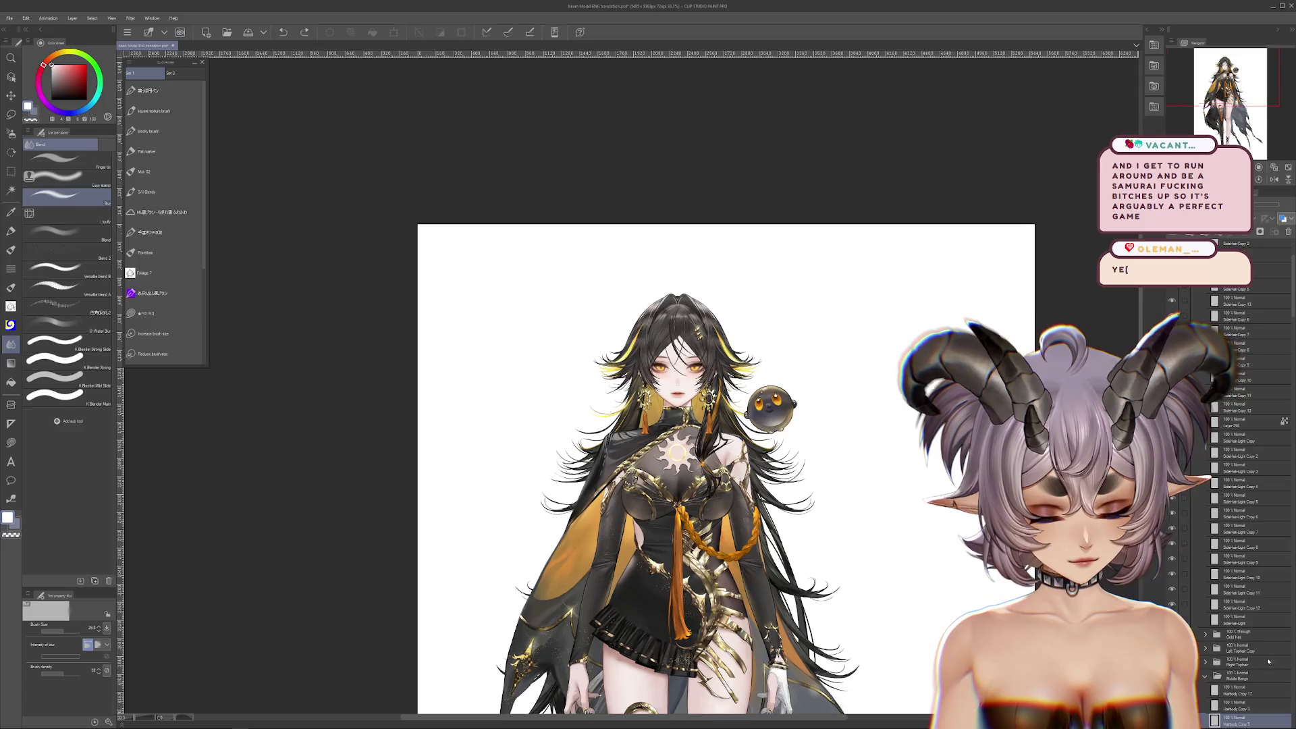
scroll(682, 317, up, 4)
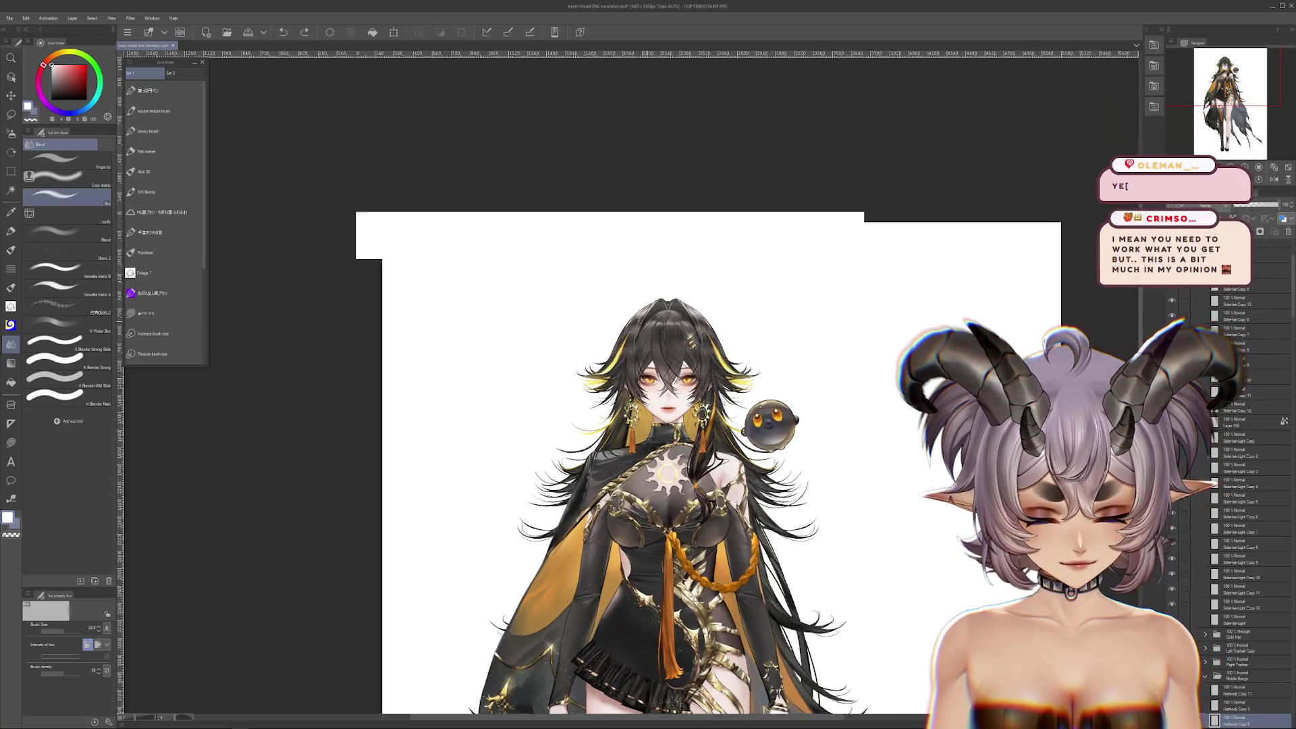
drag(683, 355, 674, 378)
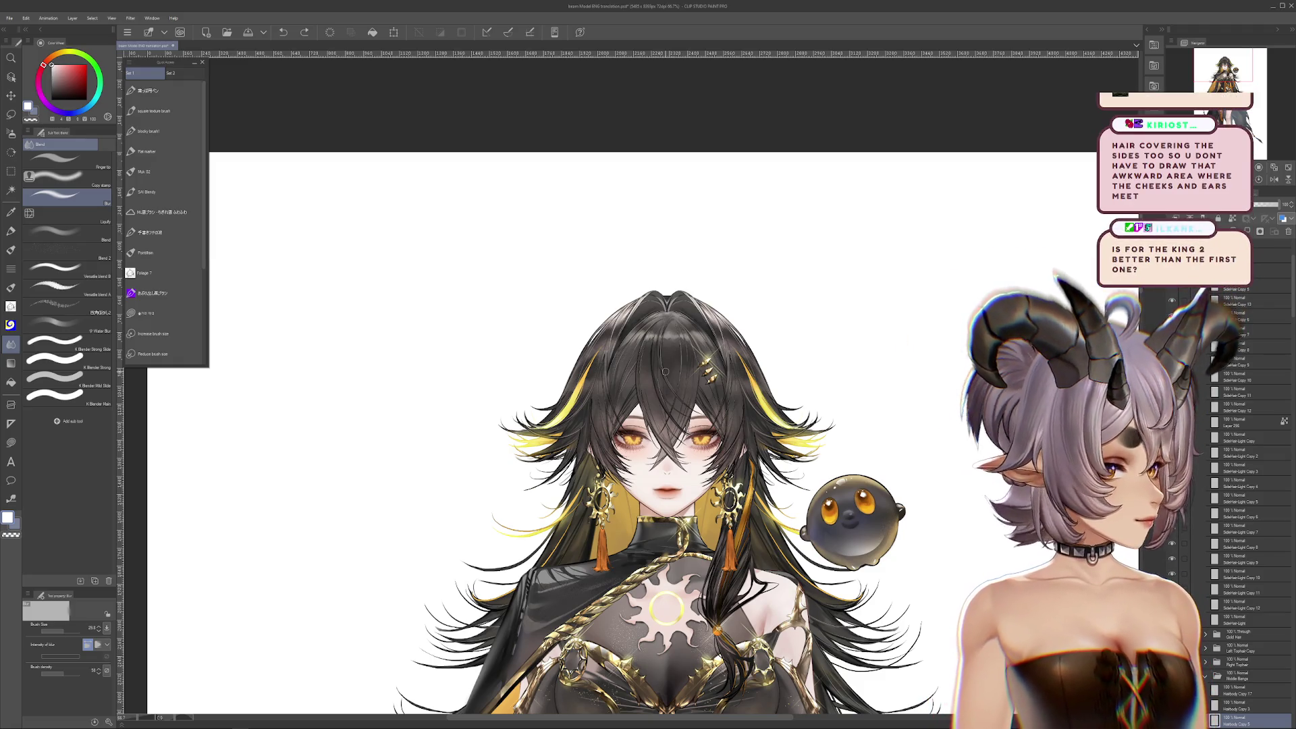
scroll(665, 371, up, 3)
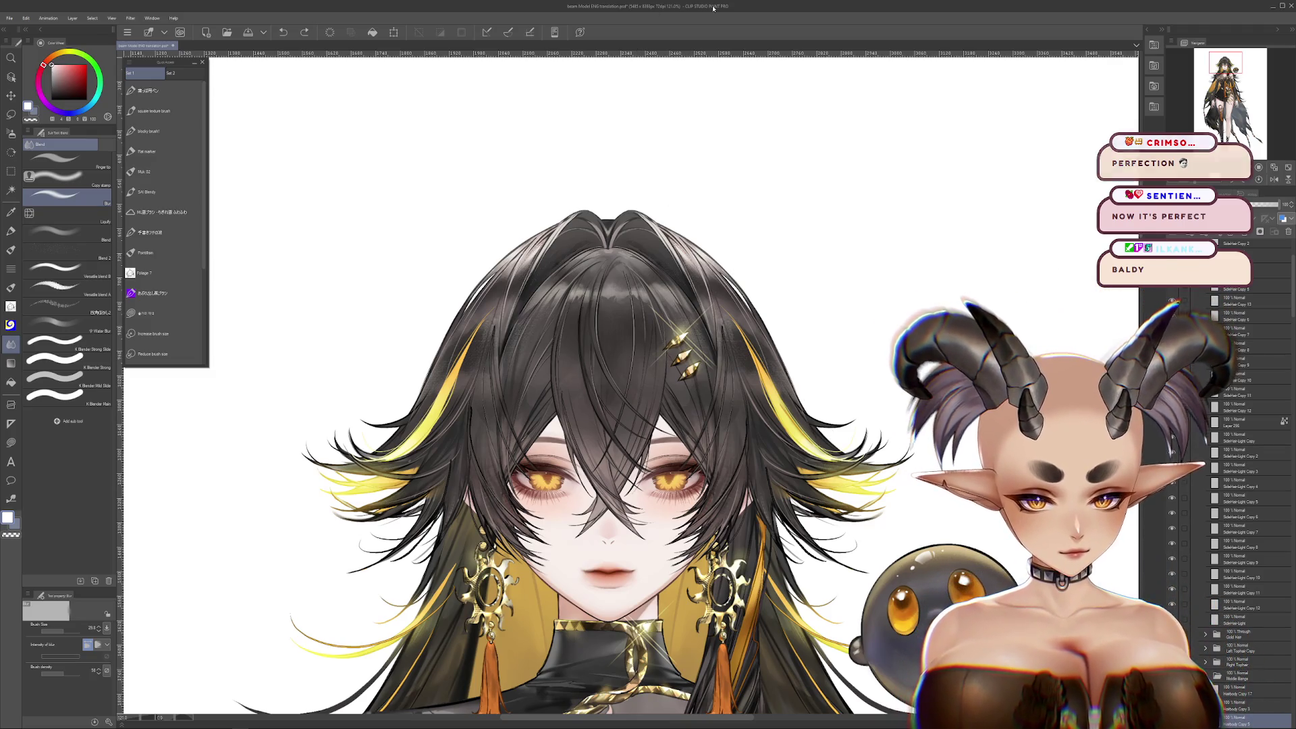
Select and collapse the SideHair folder, zoomed out to show the upper figure
mouse_move(815, 179)
mouse_down()
mouse_move(833, 243)
mouse_move(886, 273)
mouse_up()
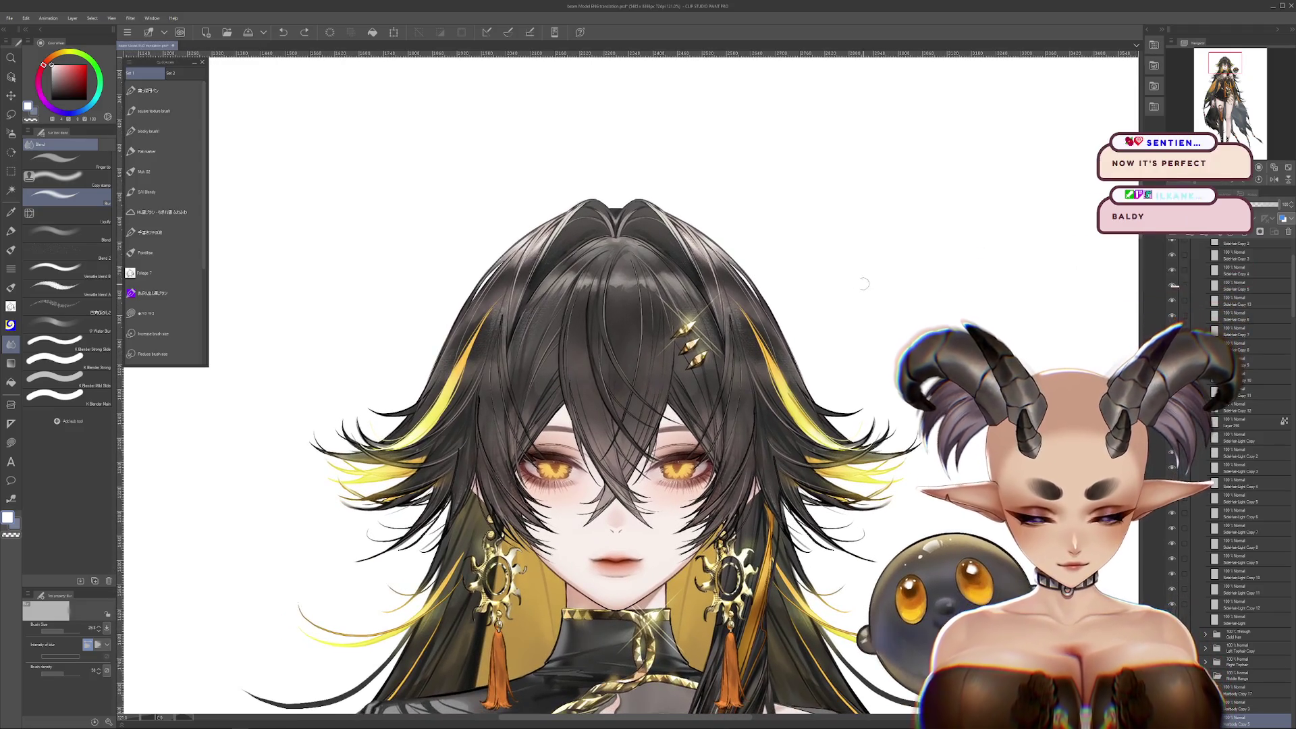
scroll(725, 257, up, 3)
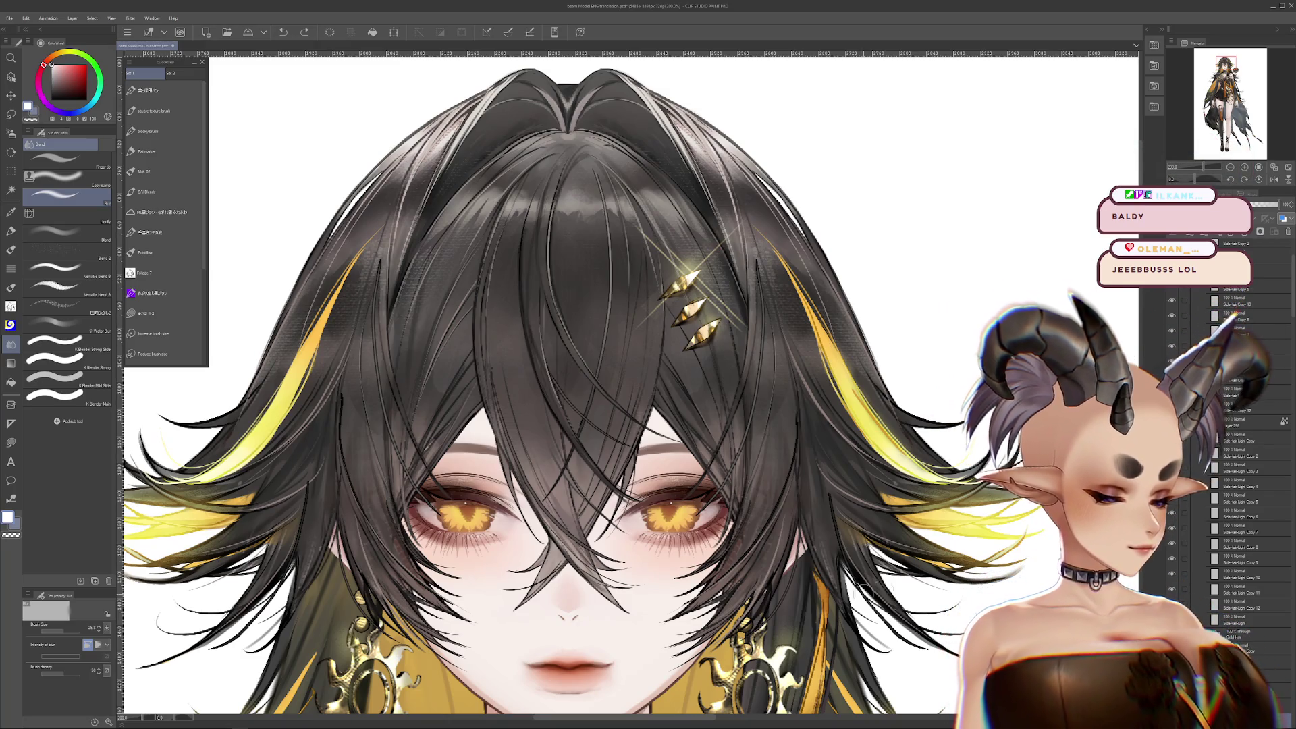
drag(859, 531, 875, 565)
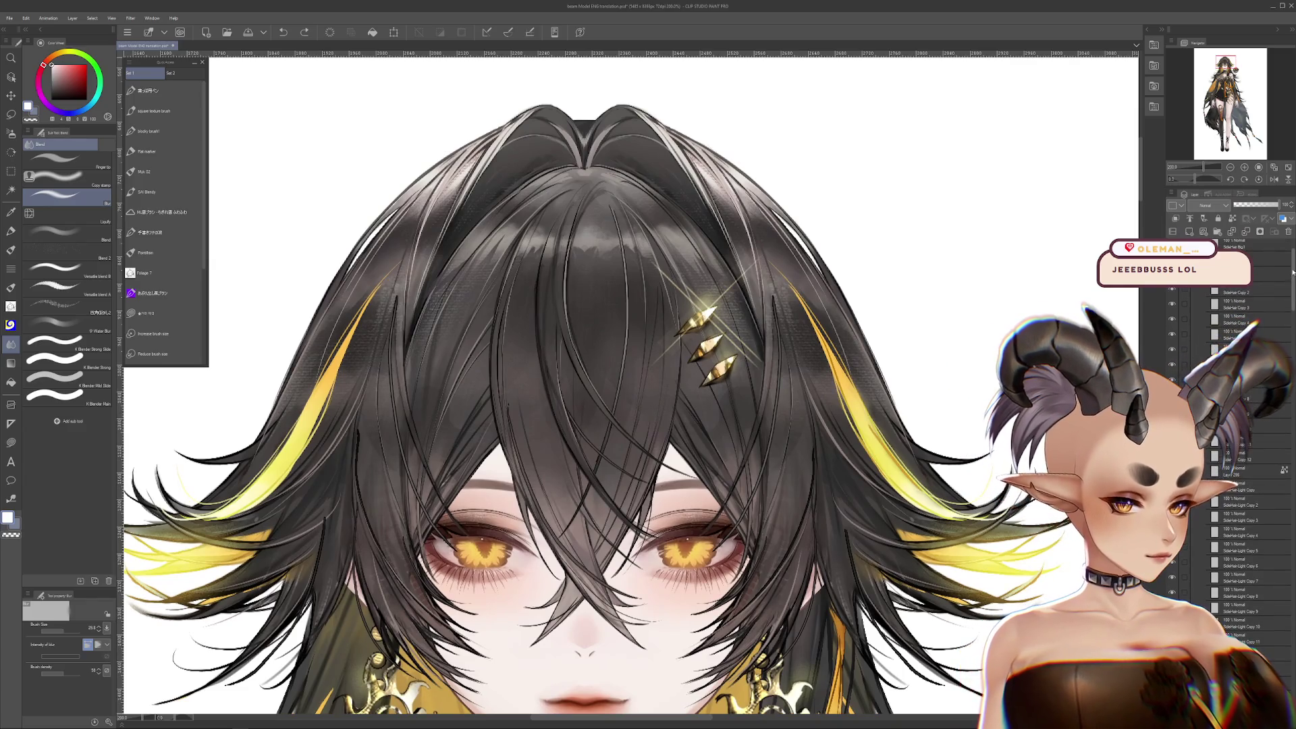
drag(1293, 256, 1292, 228)
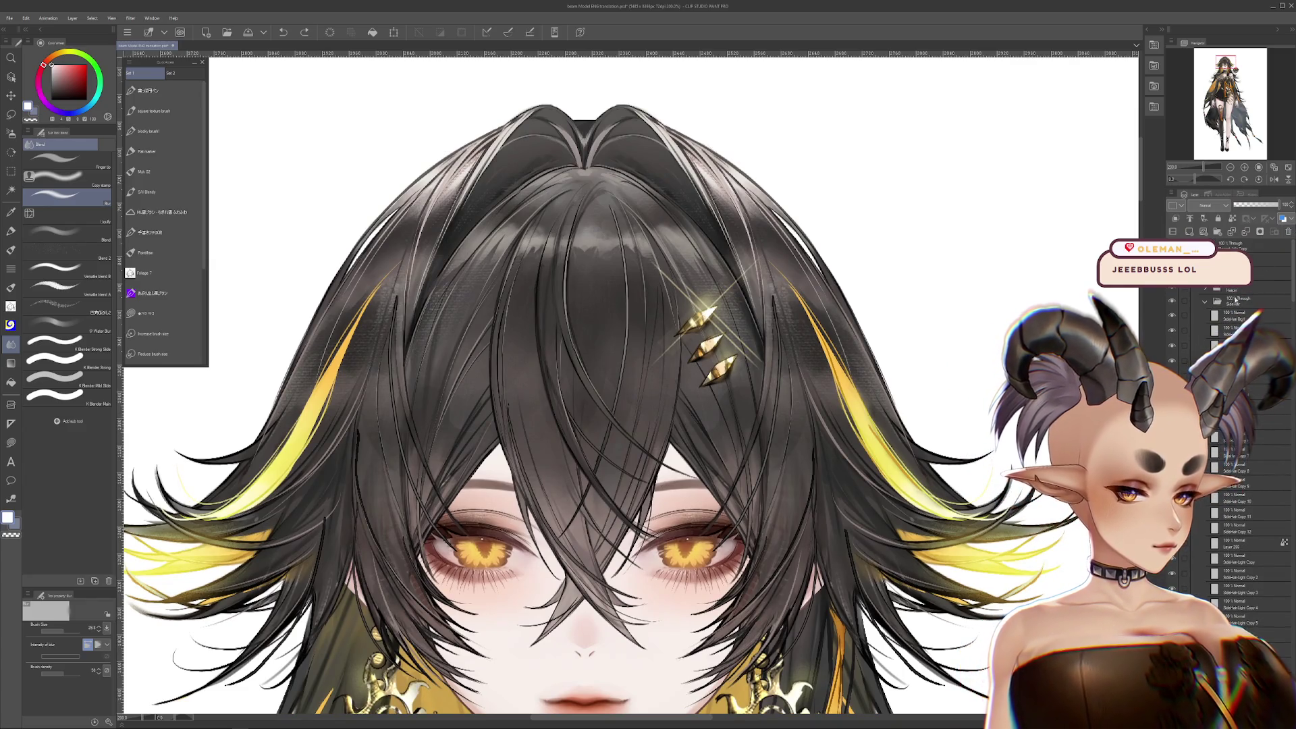
click(1235, 301)
key(ctrl+minus)
key(ctrl+minus)
key(ctrl+minus)
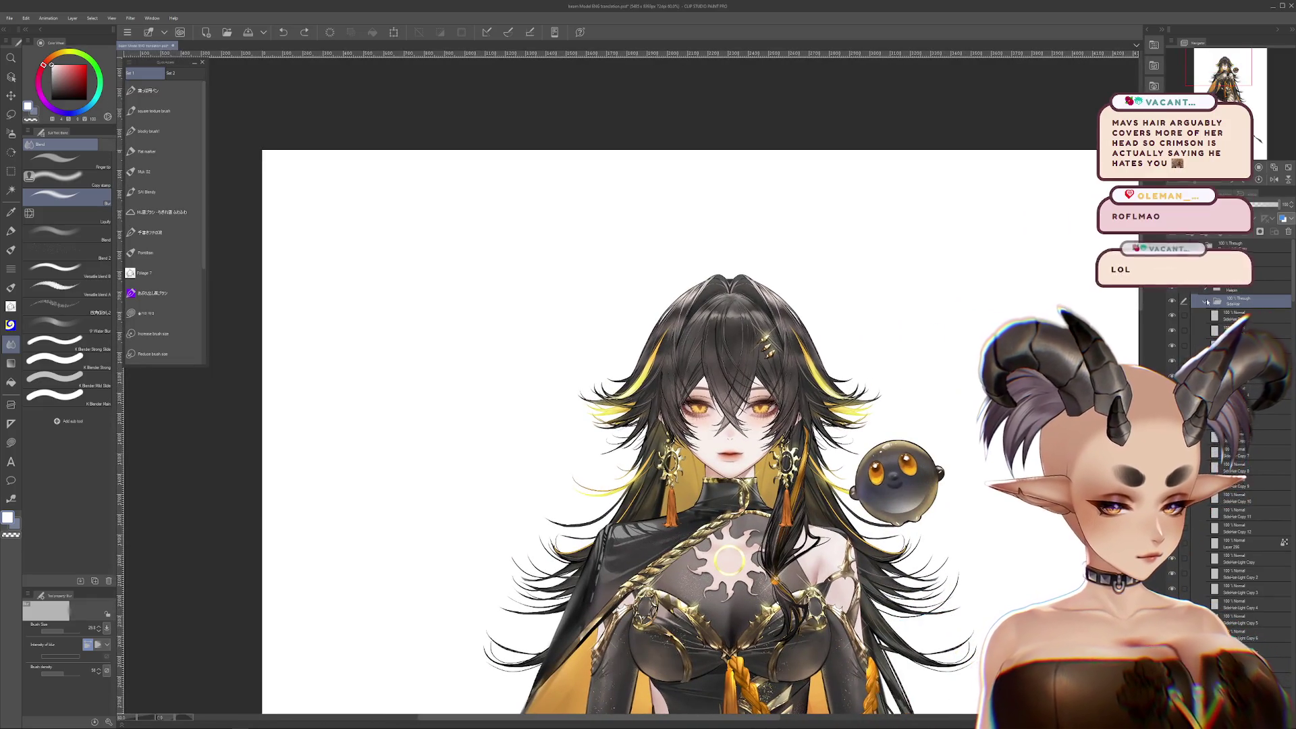
click(1205, 301)
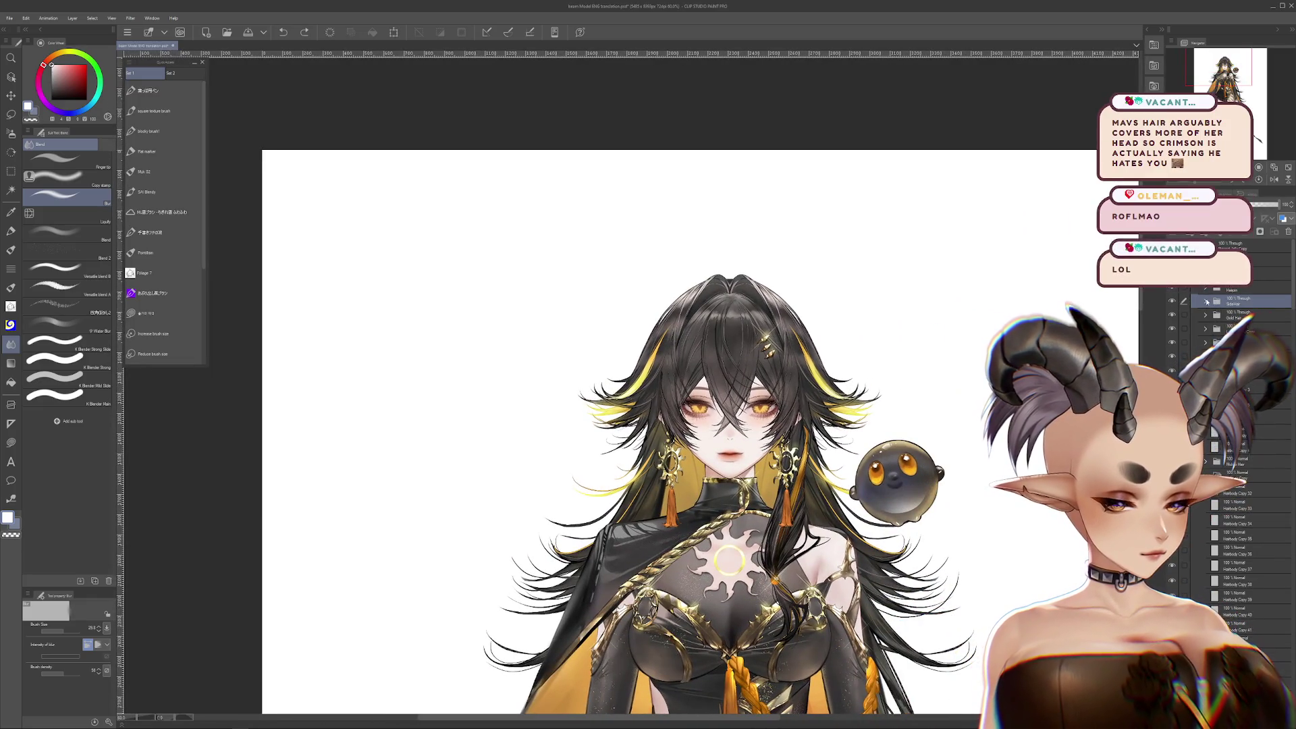
Toggle the gold streak and side hair layers on and off to find the right-side strand's layer
click(1171, 315)
click(1171, 316)
click(1171, 316)
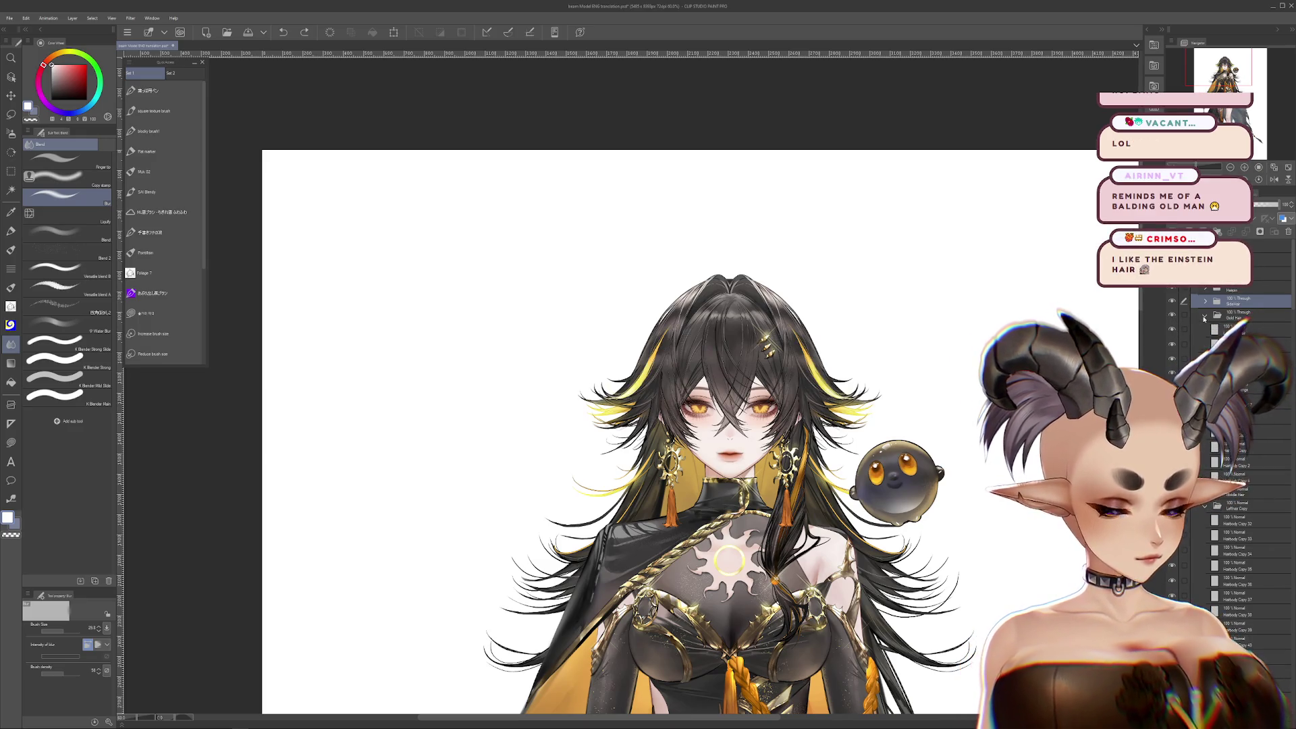
click(1171, 329)
click(1172, 329)
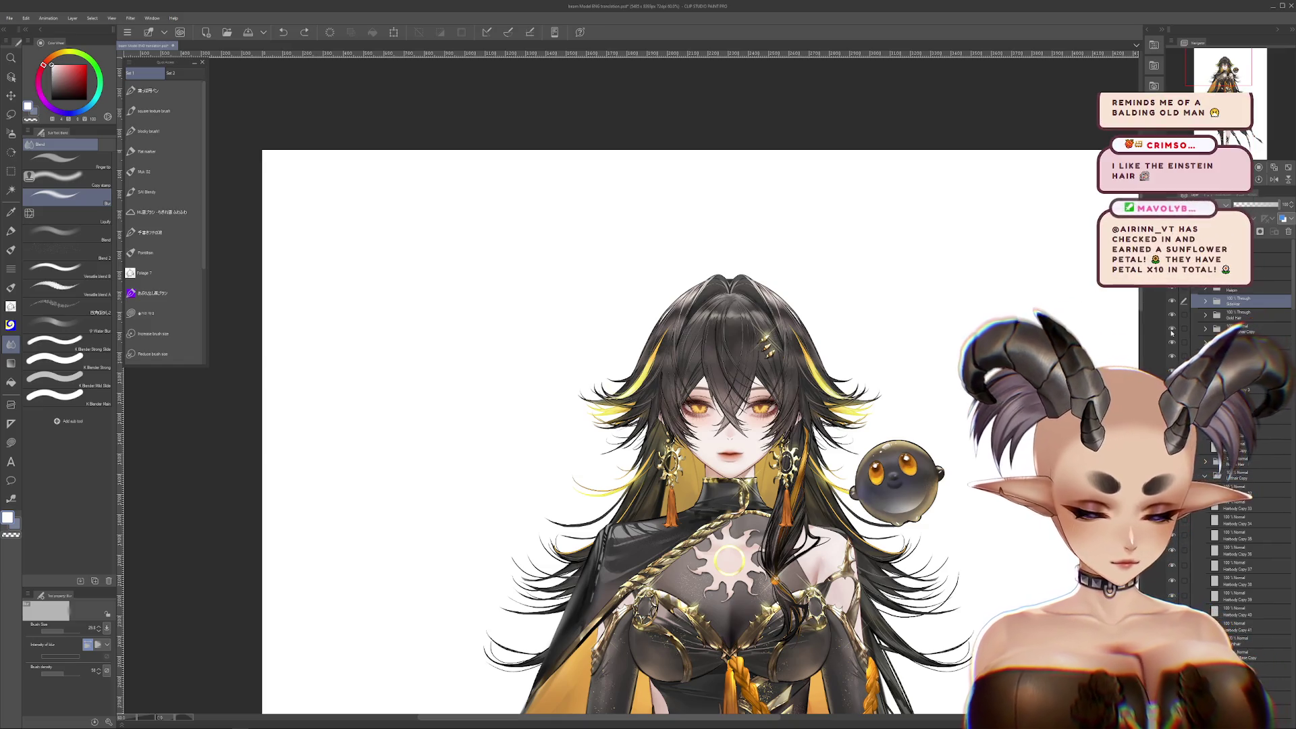
click(1172, 331)
click(1171, 331)
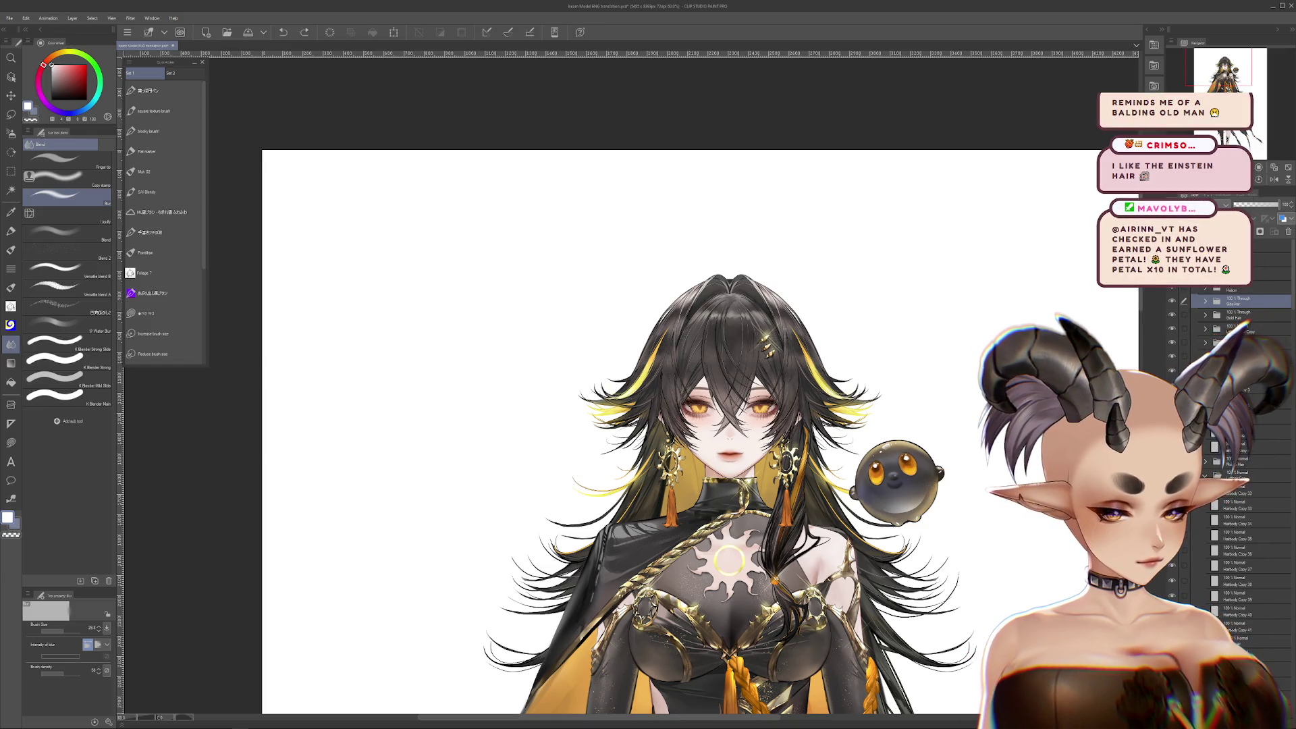
click(1171, 305)
click(1172, 305)
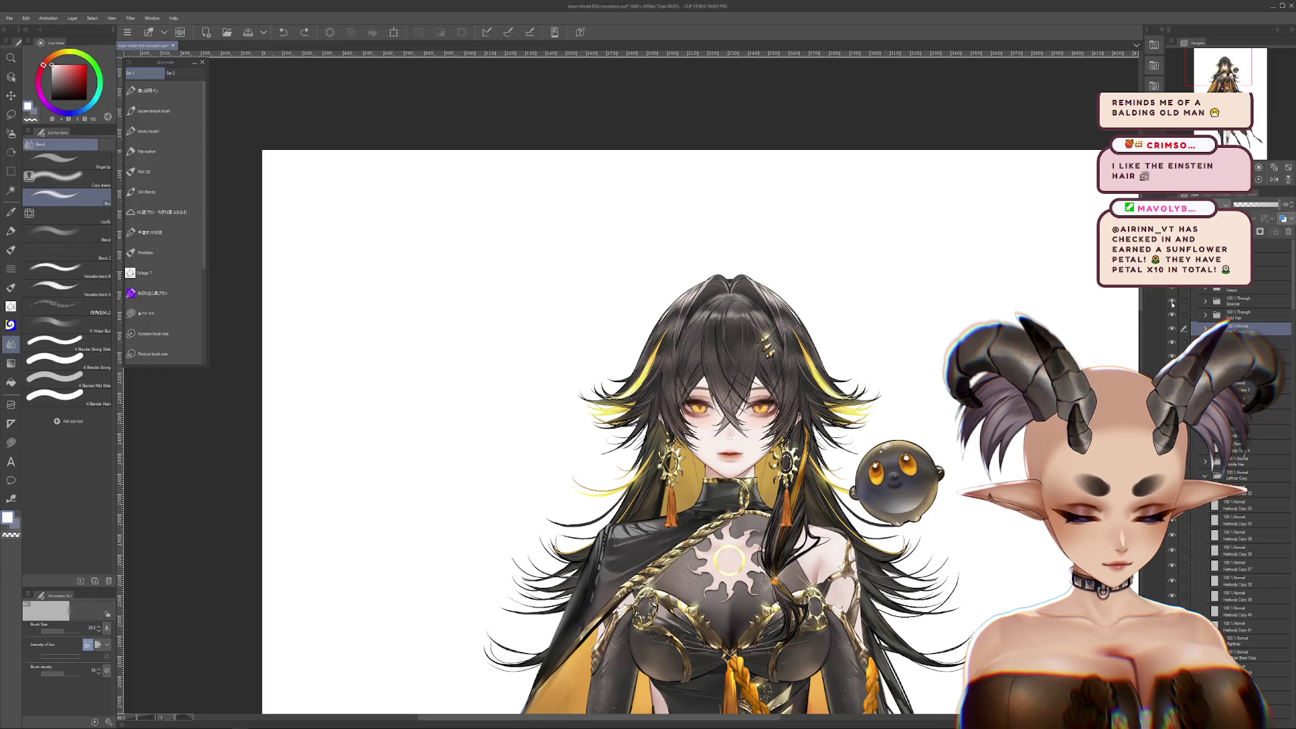
click(1171, 330)
click(1172, 330)
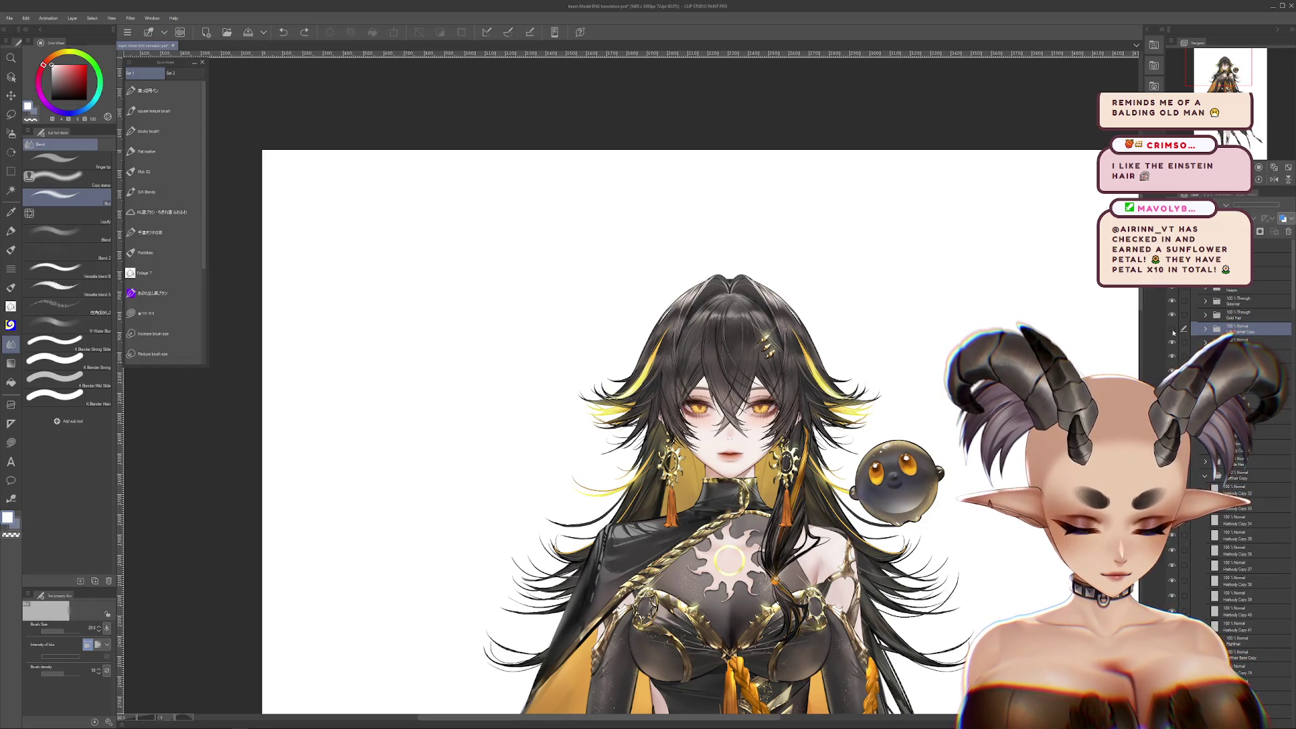
double_click(1171, 330)
scroll(1022, 360, up, 2)
Apply a free transform to the side hair strand layer
key(ctrl+t)
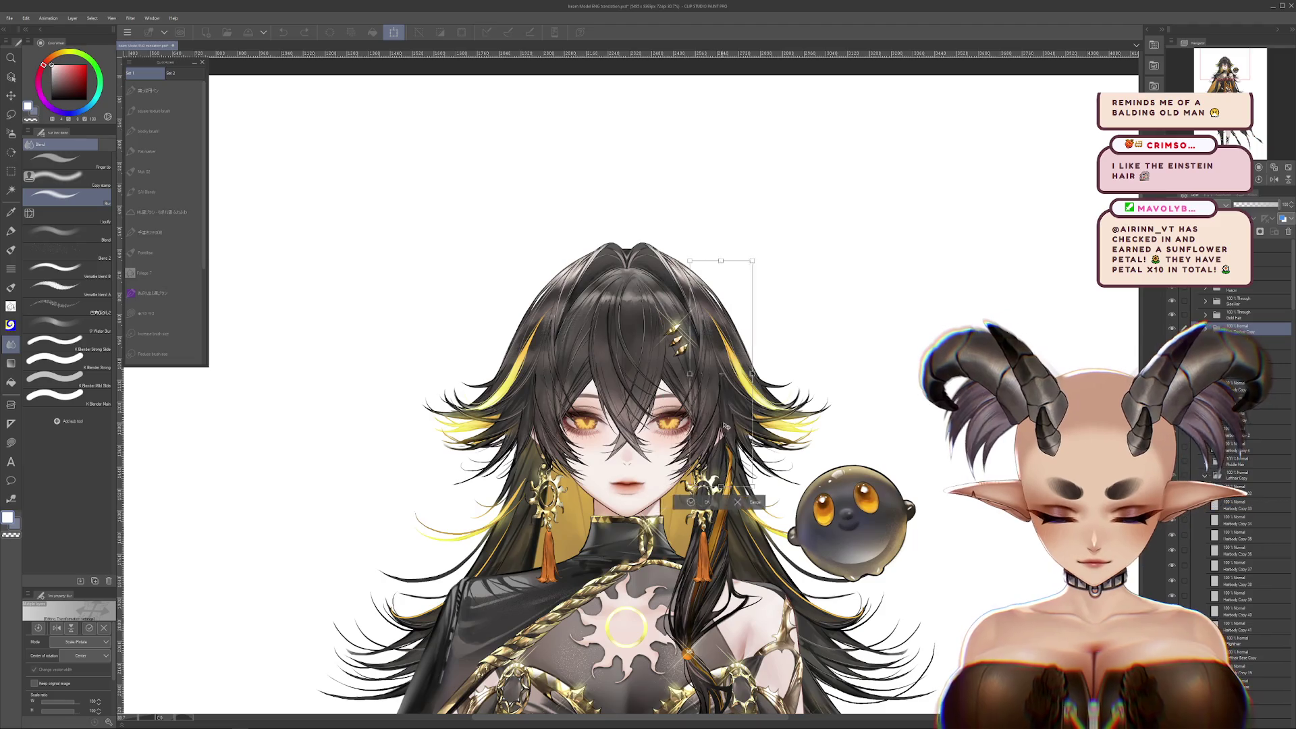
key(Return)
scroll(688, 378, up, 3)
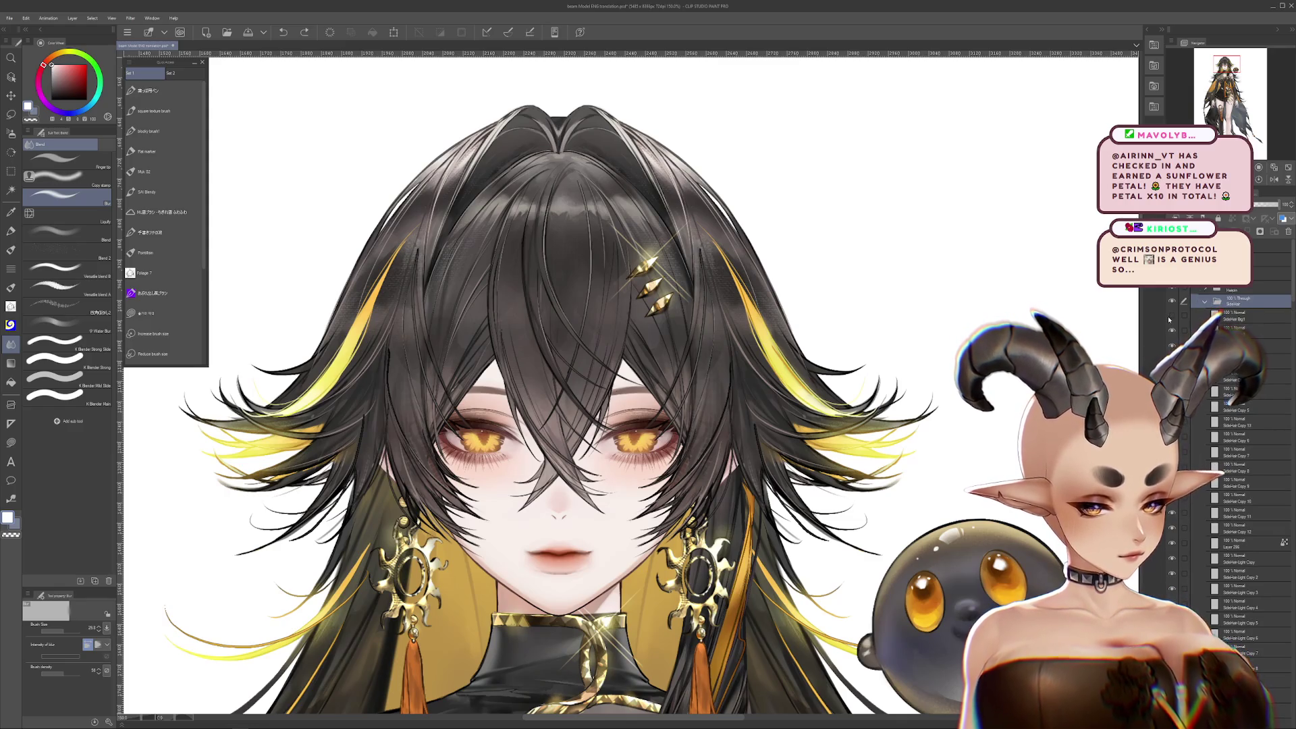
Check the centre strand, then transform SideHair Big1 through Copy 2 together
click(1226, 317)
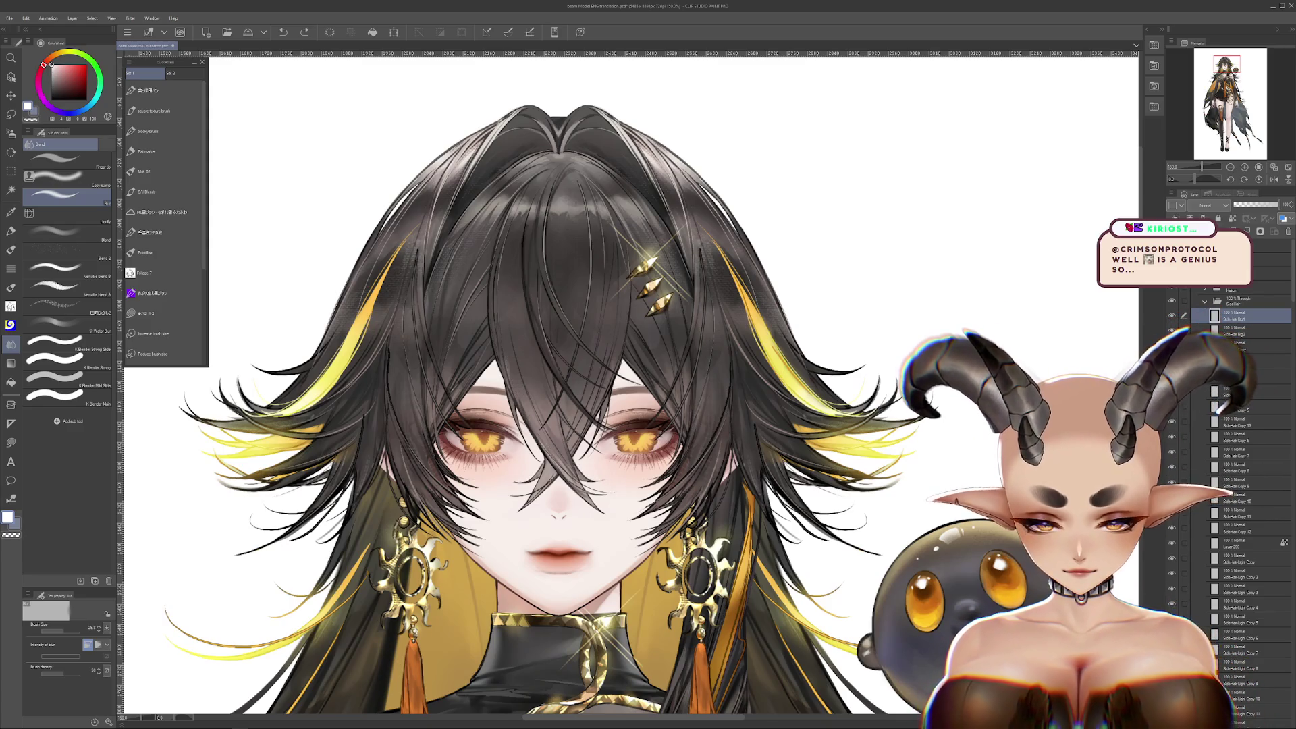
click(1172, 334)
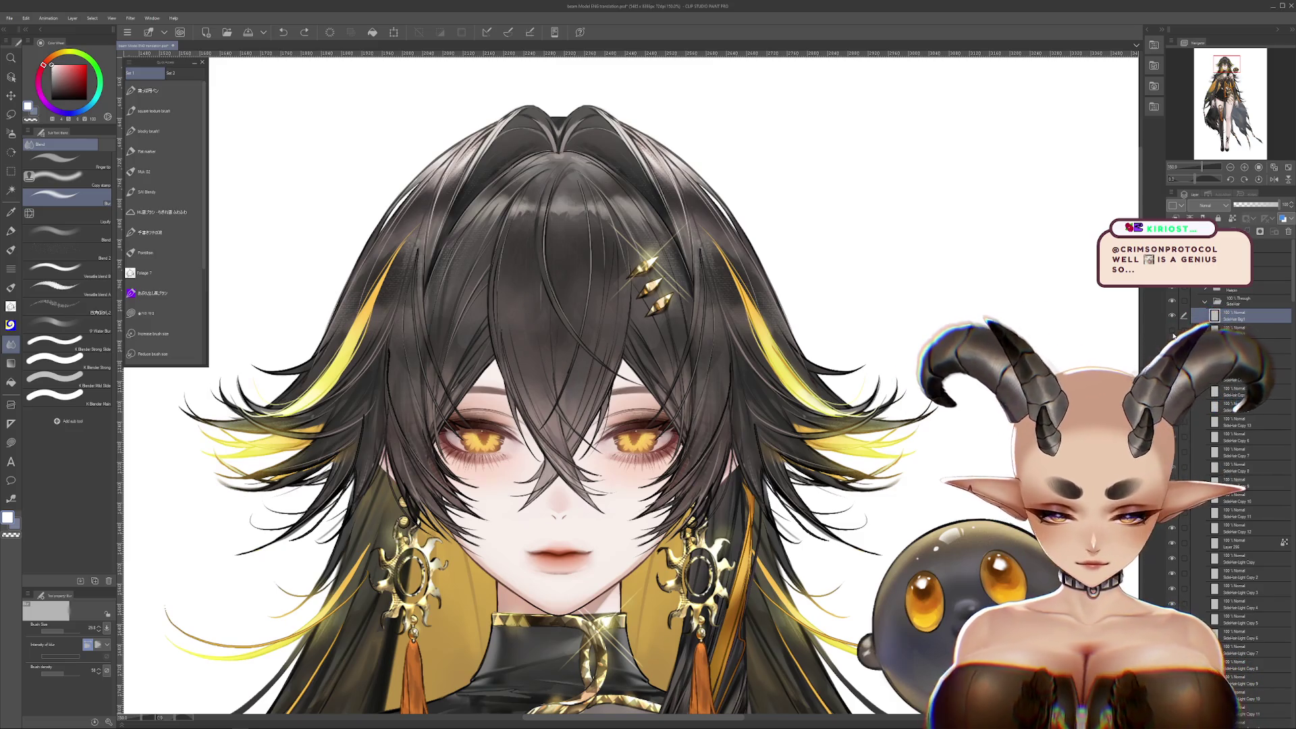
click(1172, 333)
click(1172, 333)
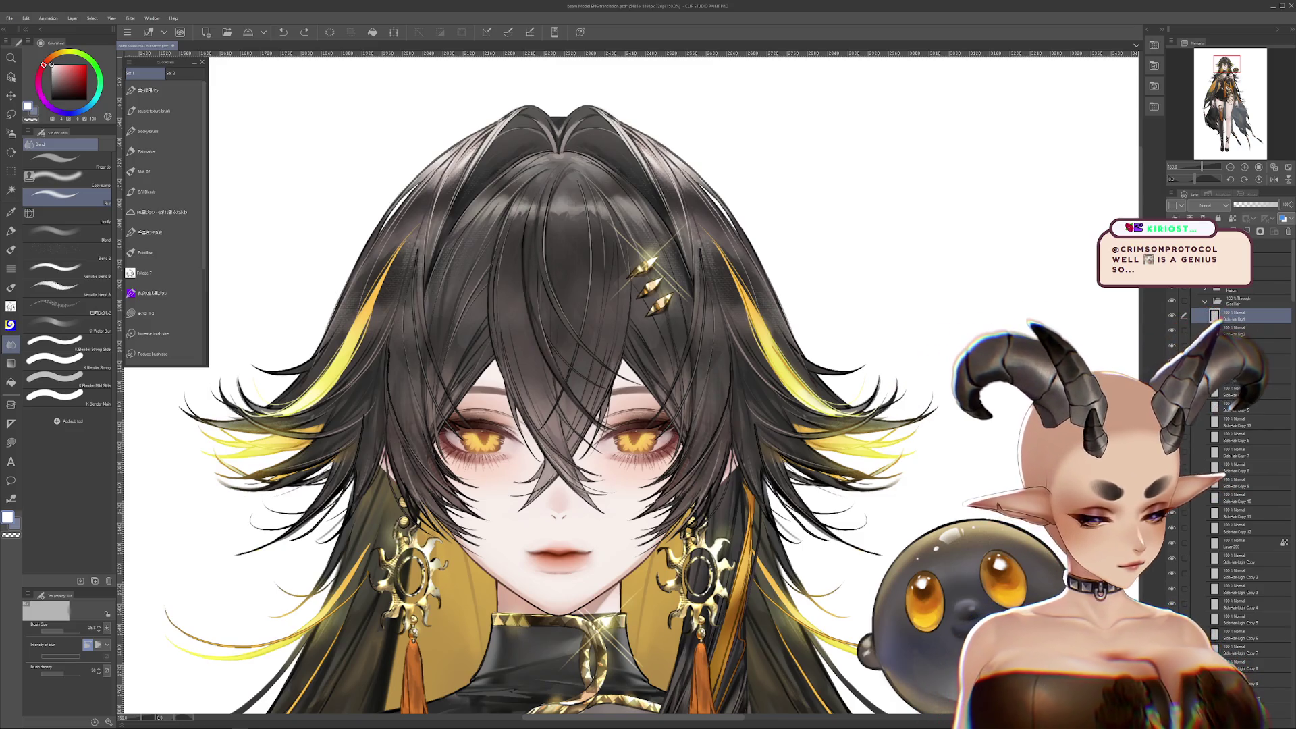
shift+click(1241, 362)
key(ctrl+t)
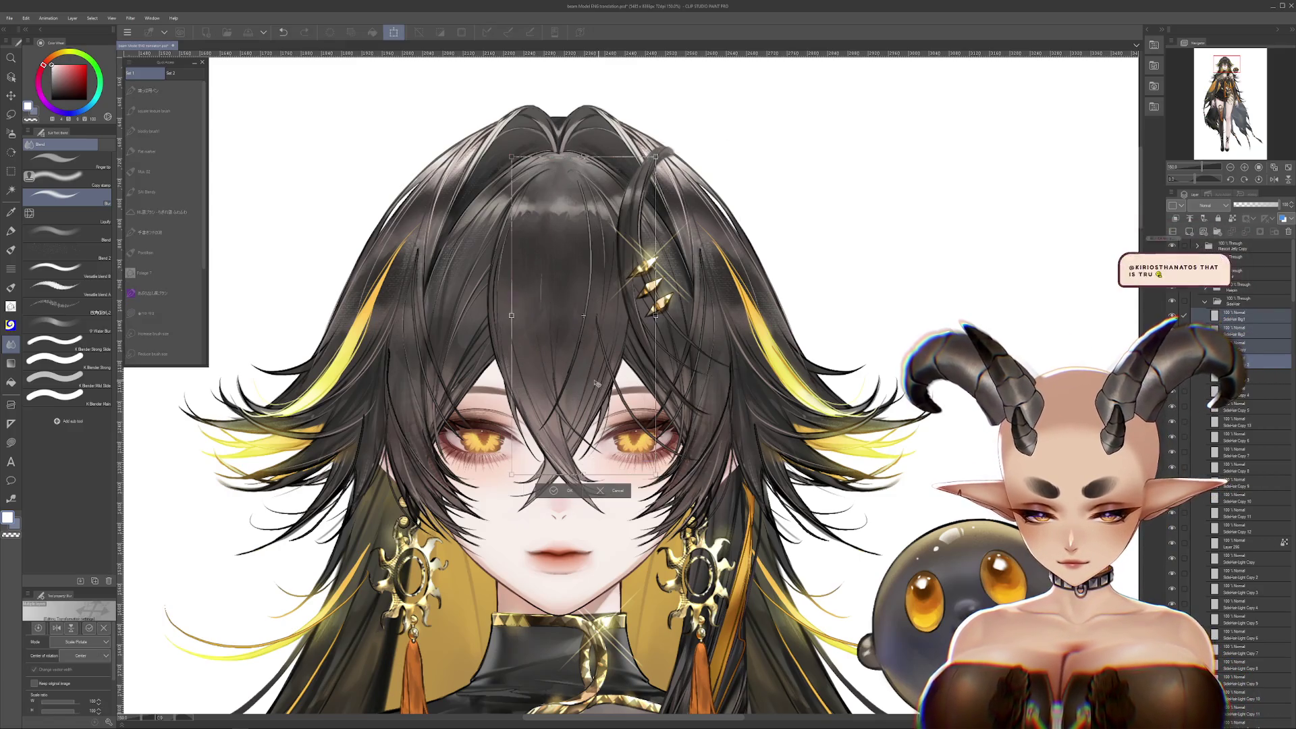
key(Return)
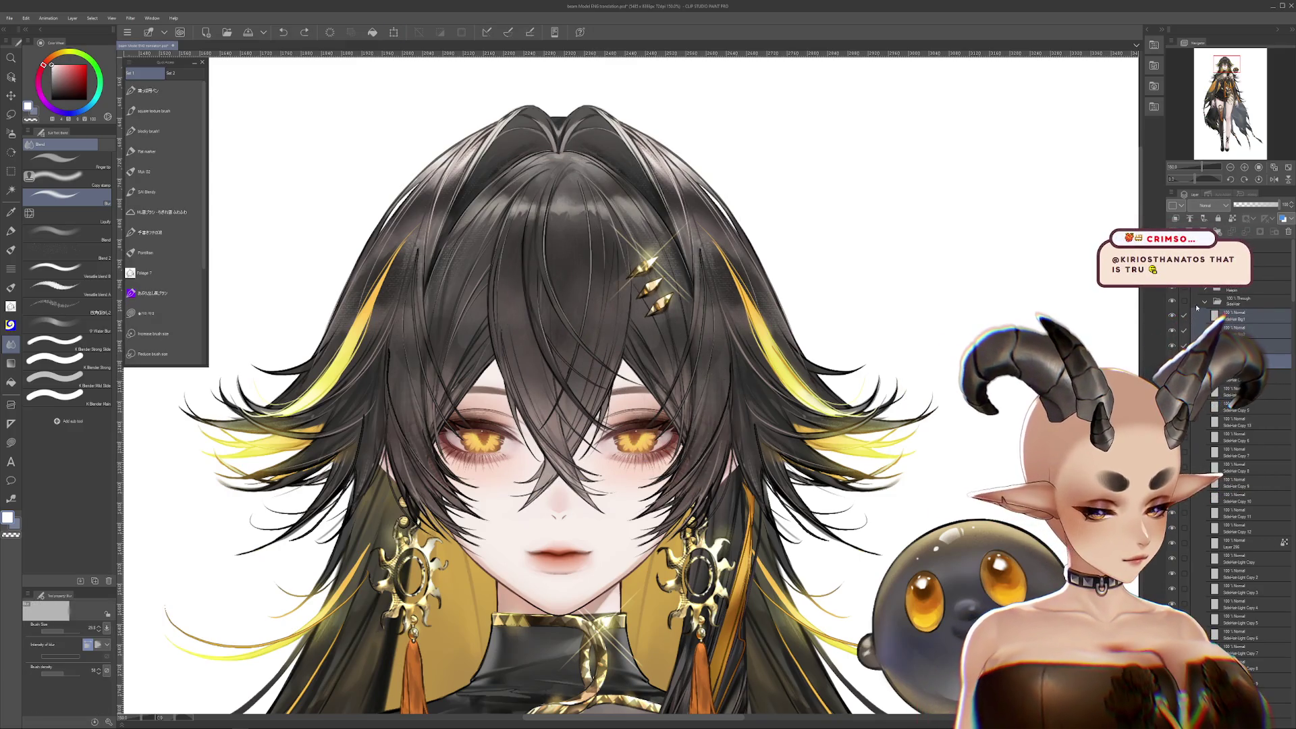
scroll(1225, 303, down, 3)
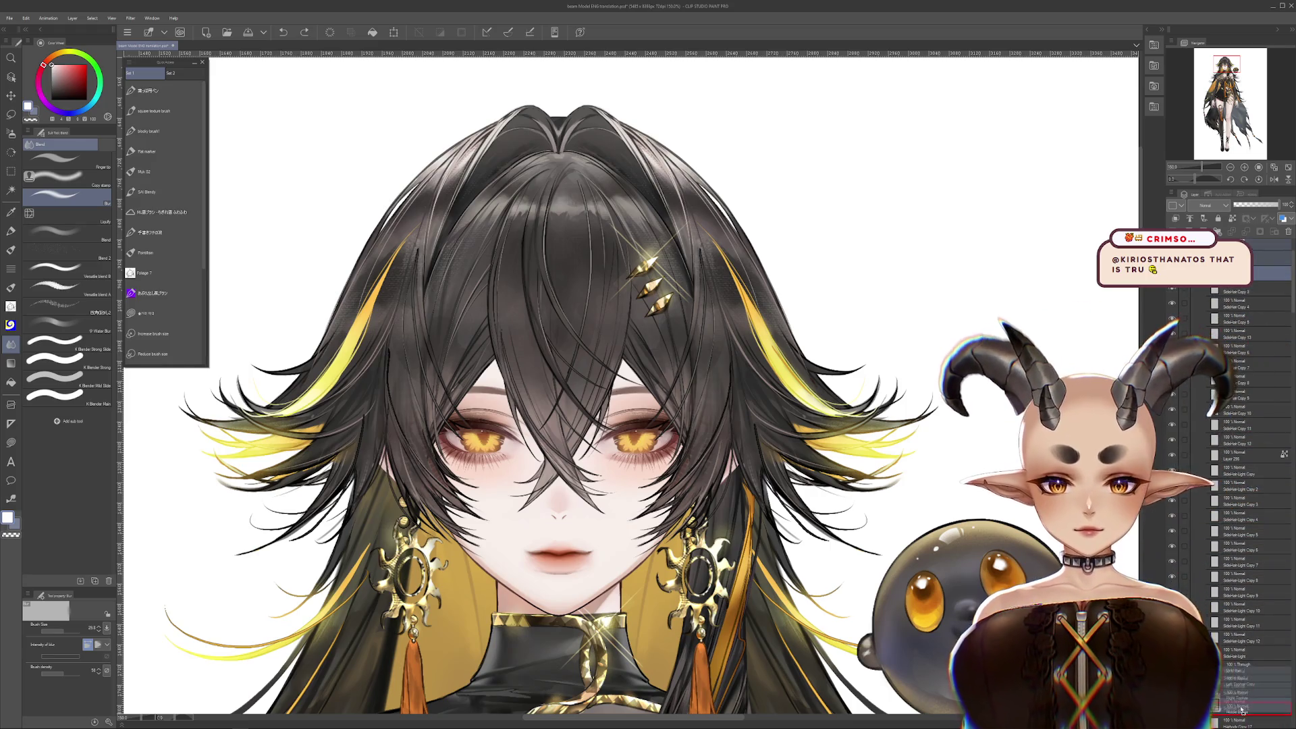
Drag SideHair Big1, Big2, Copy and Copy 2 into Middle Bangs and pan to check the head
scroll(1241, 710, down, 2)
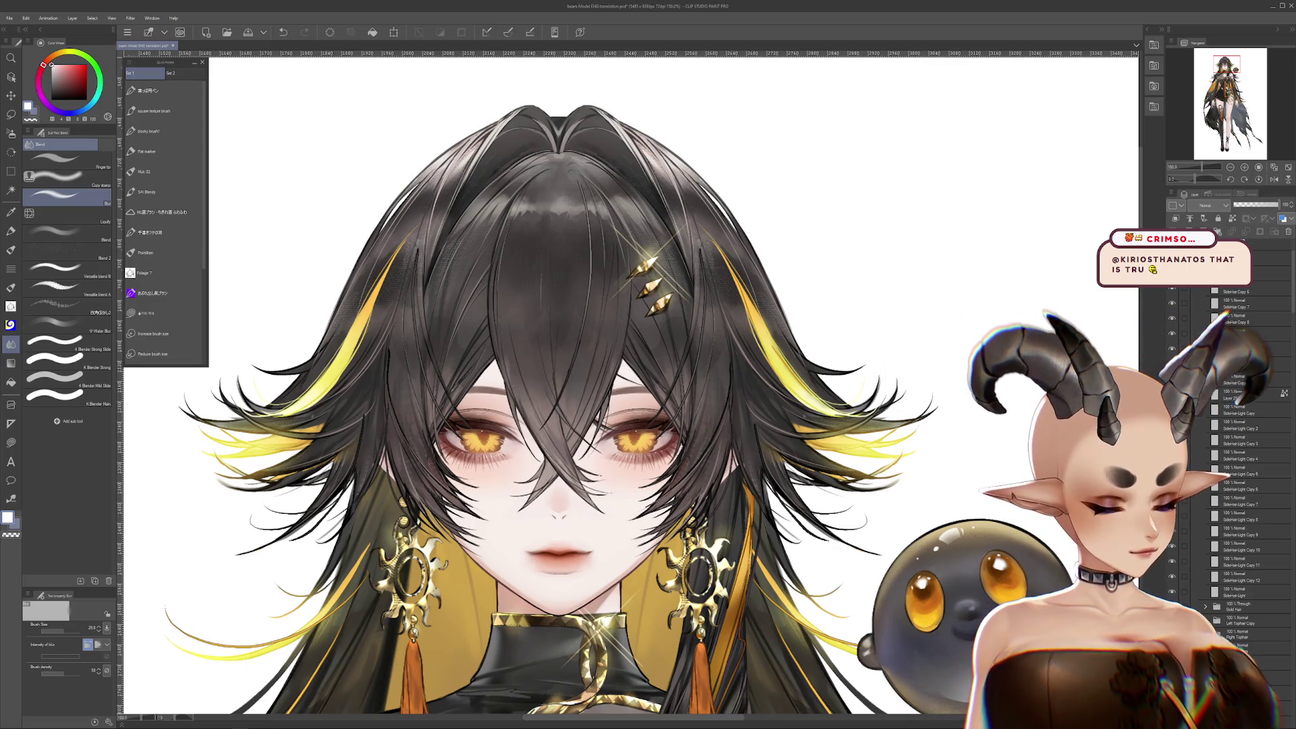
scroll(1232, 552, down, 3)
drag(1232, 552, 1232, 552)
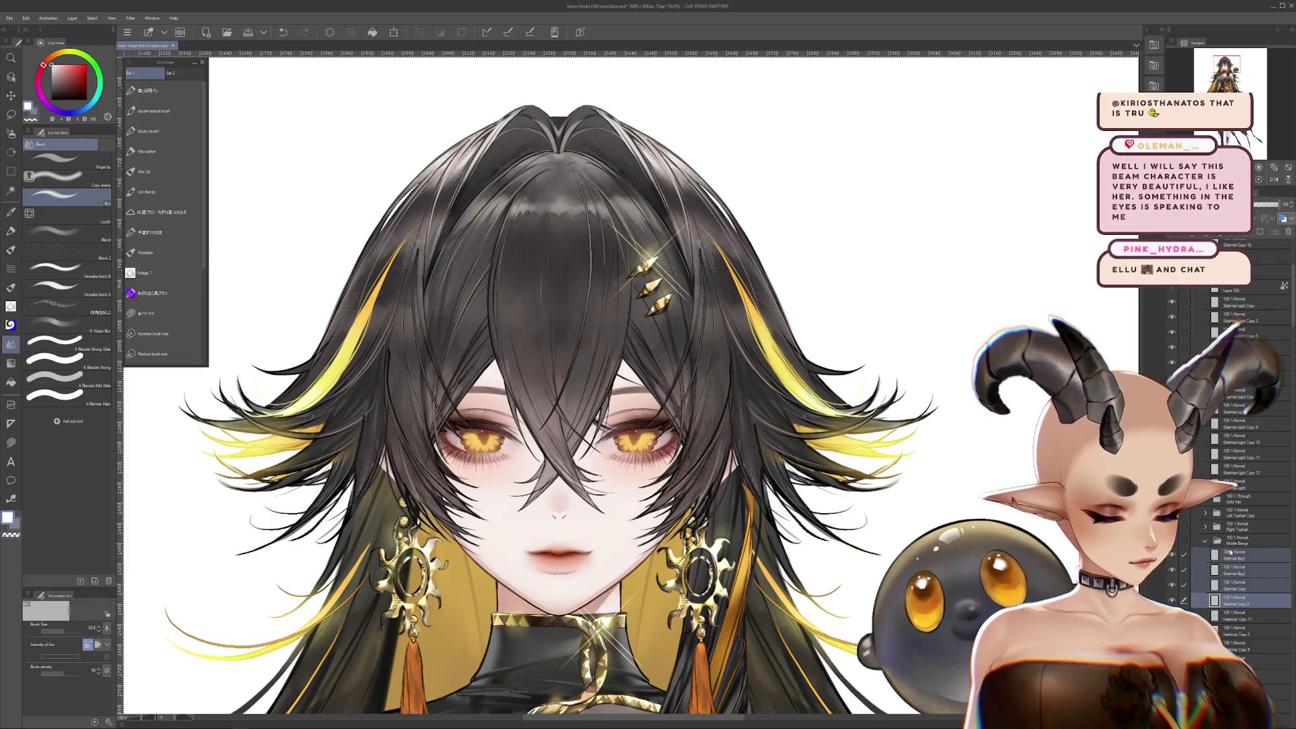
drag(787, 312, 787, 388)
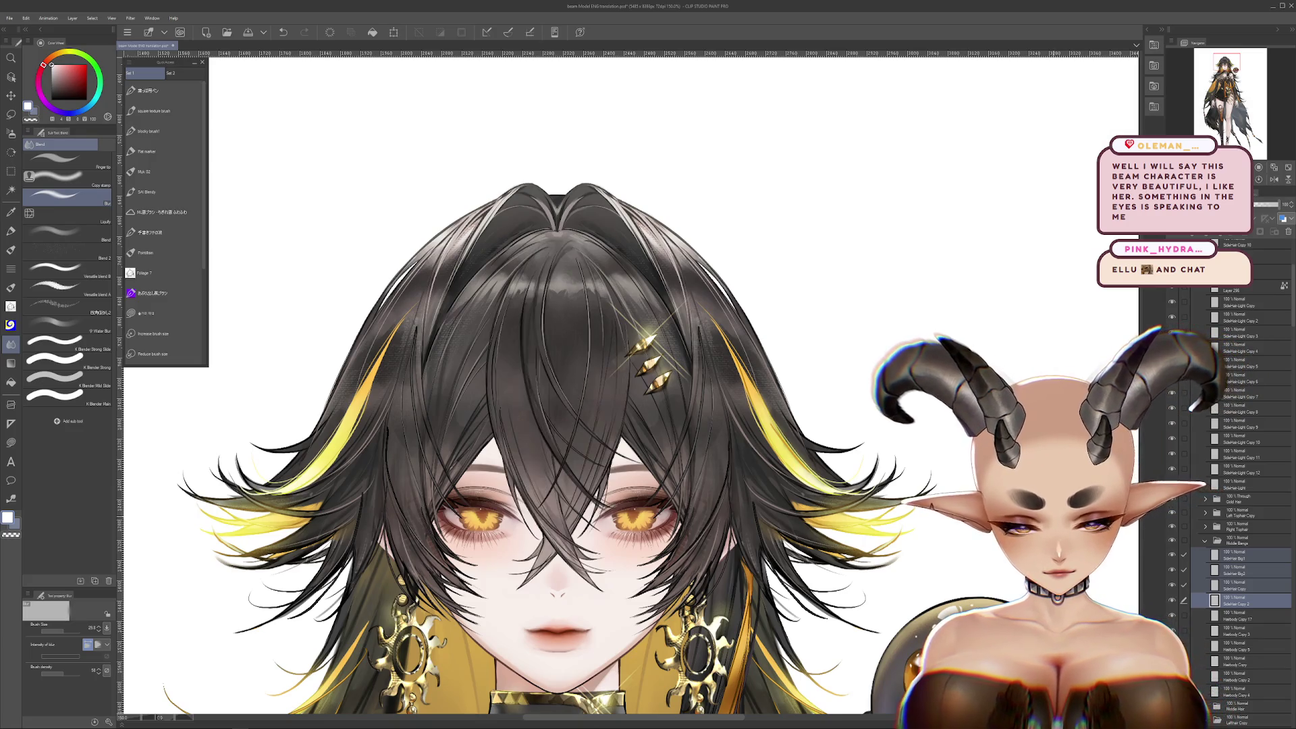
scroll(611, 302, down, 4)
scroll(593, 361, up, 6)
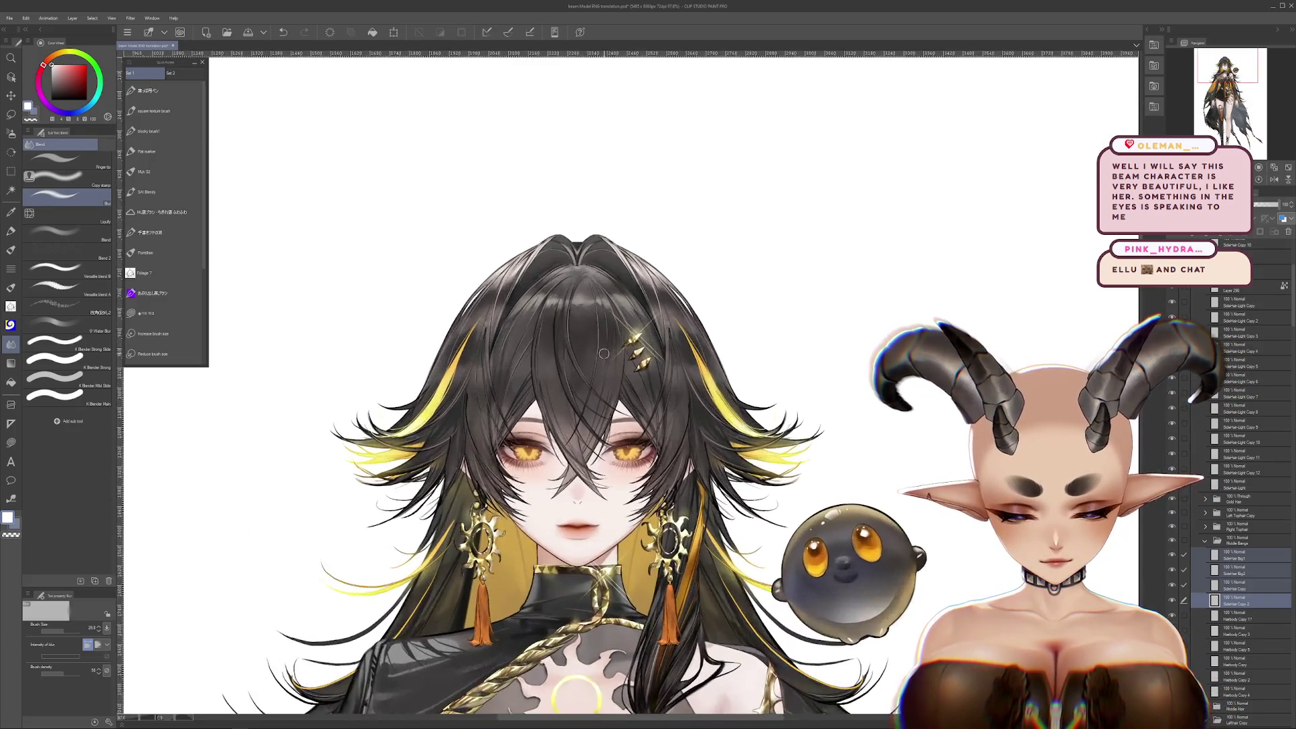
mouse_move(593, 361)
mouse_down()
mouse_move(658, 306)
mouse_move(702, 234)
mouse_move(668, 248)
mouse_move(668, 321)
mouse_move(721, 333)
mouse_move(739, 364)
mouse_up()
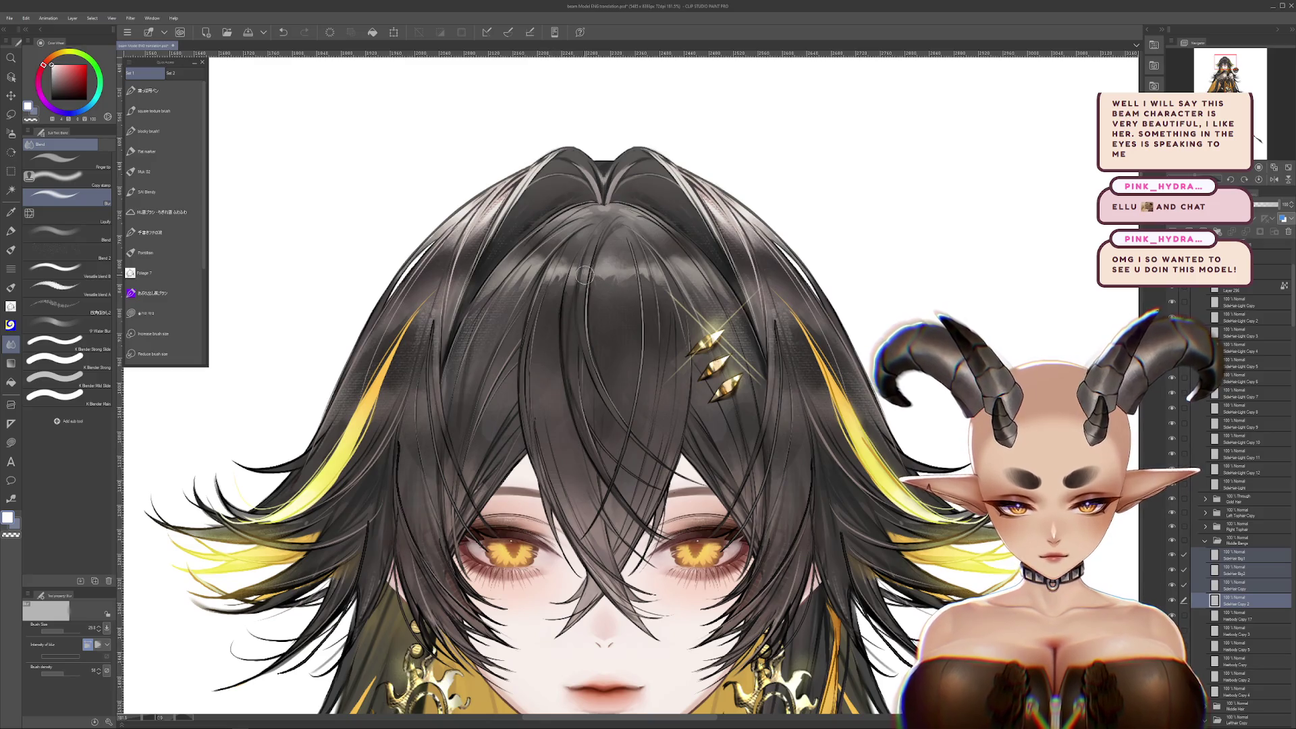
drag(574, 337, 513, 380)
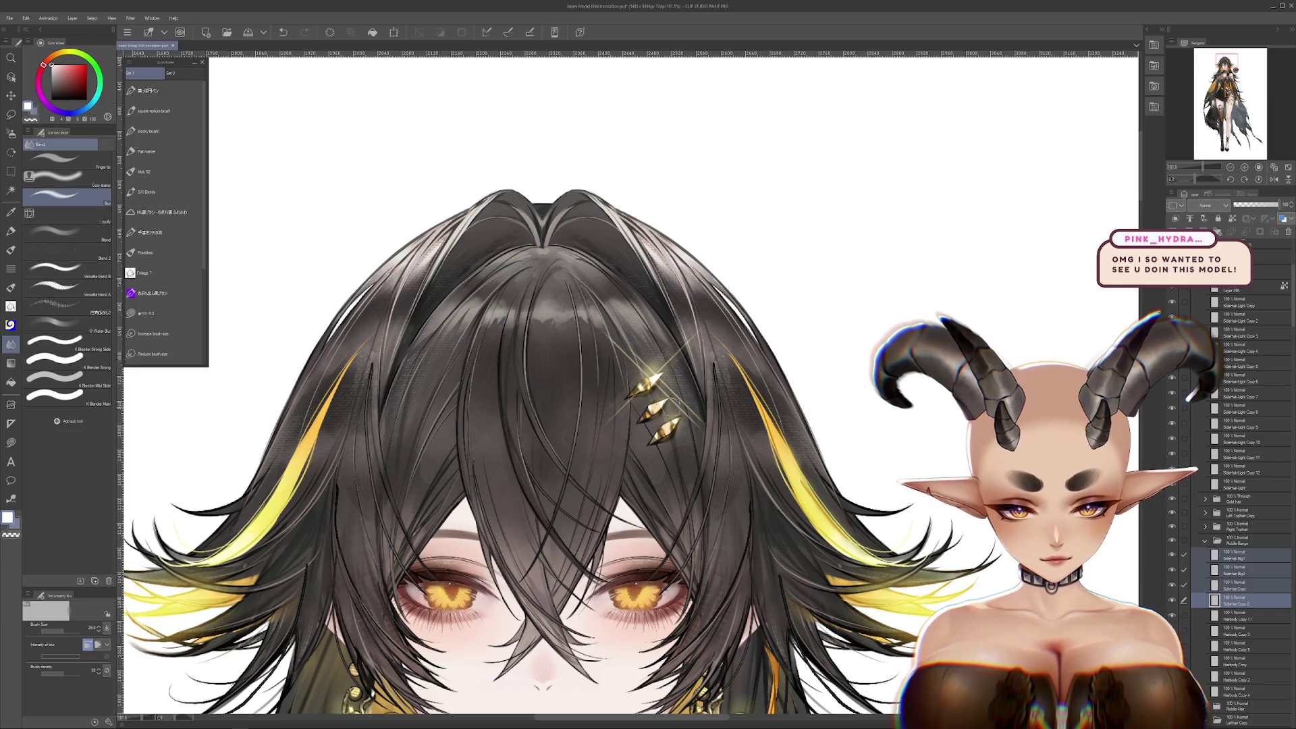
scroll(673, 391, down, 5)
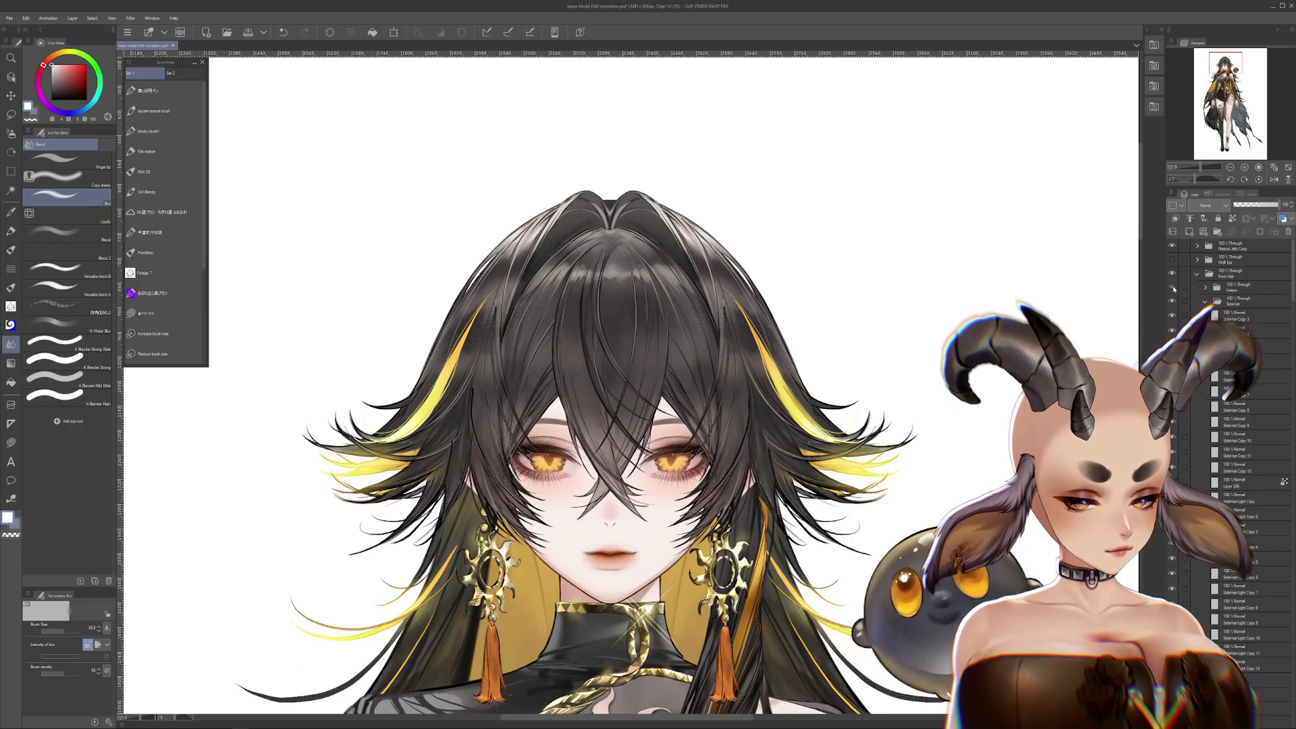
mouse_move(832, 349)
mouse_down()
mouse_move(851, 364)
mouse_move(868, 348)
mouse_up()
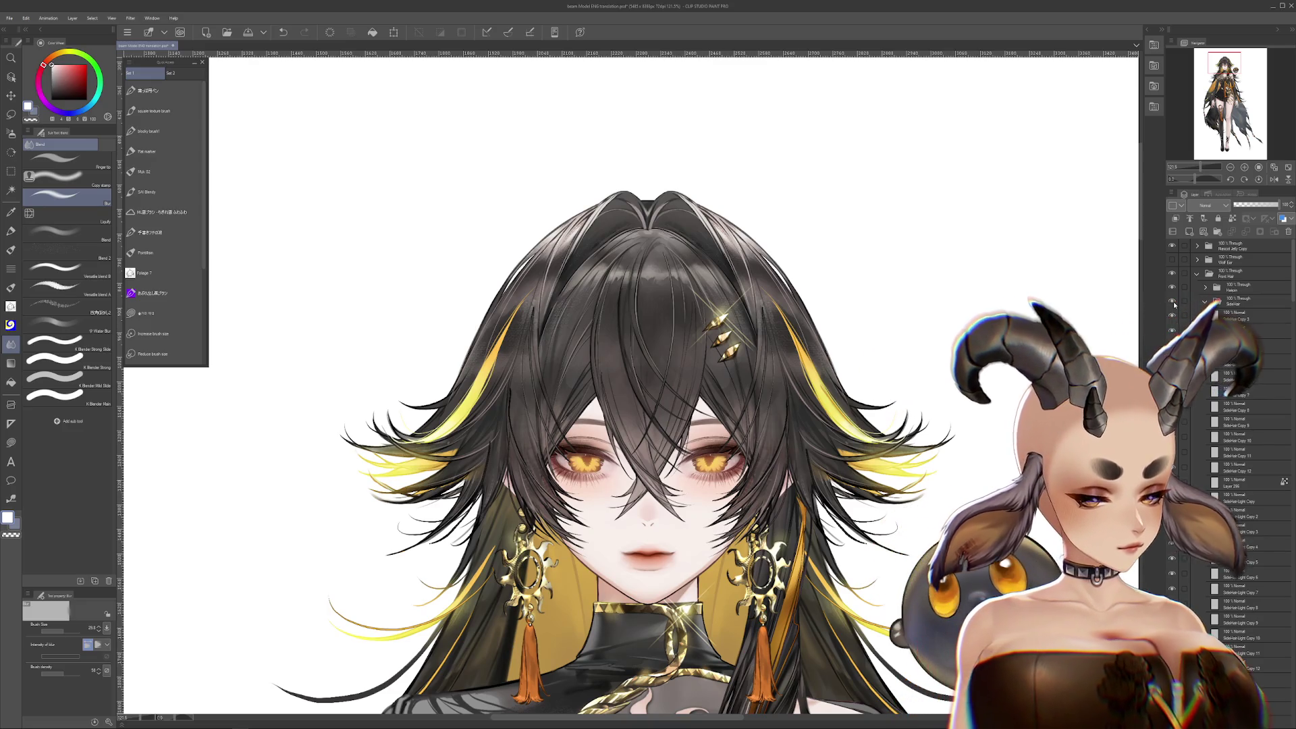
key(ctrl+plus)
key(ctrl+plus)
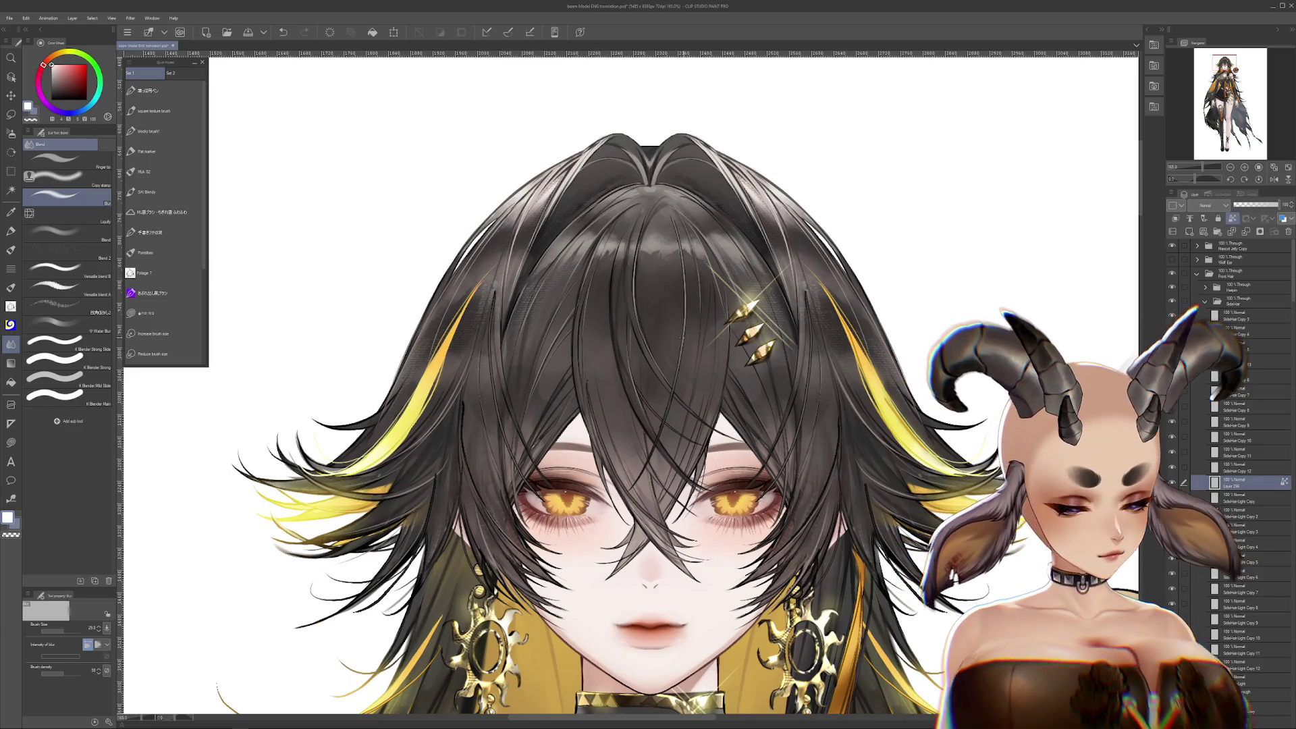
scroll(1245, 446, down, 1)
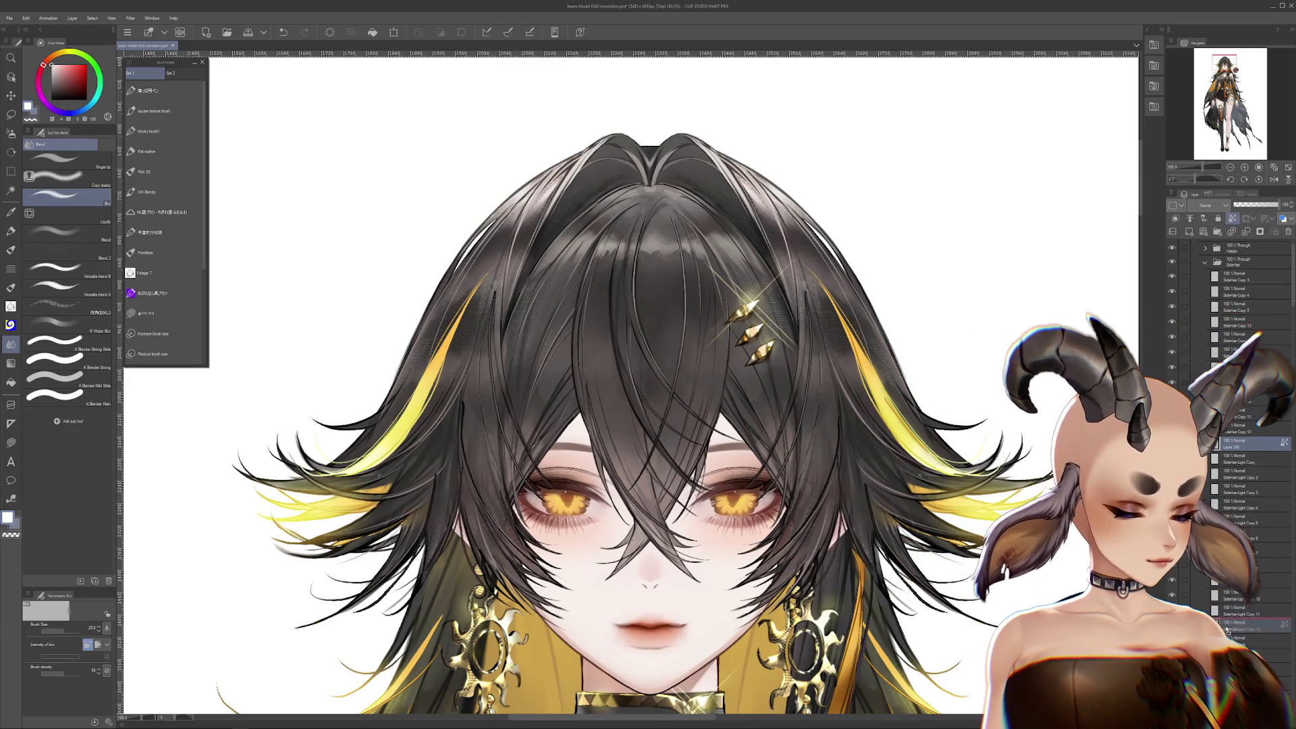
mouse_move(1245, 446)
mouse_down()
mouse_move(1255, 607)
mouse_move(1262, 628)
mouse_move(1275, 624)
mouse_up()
scroll(1275, 624, down, 1)
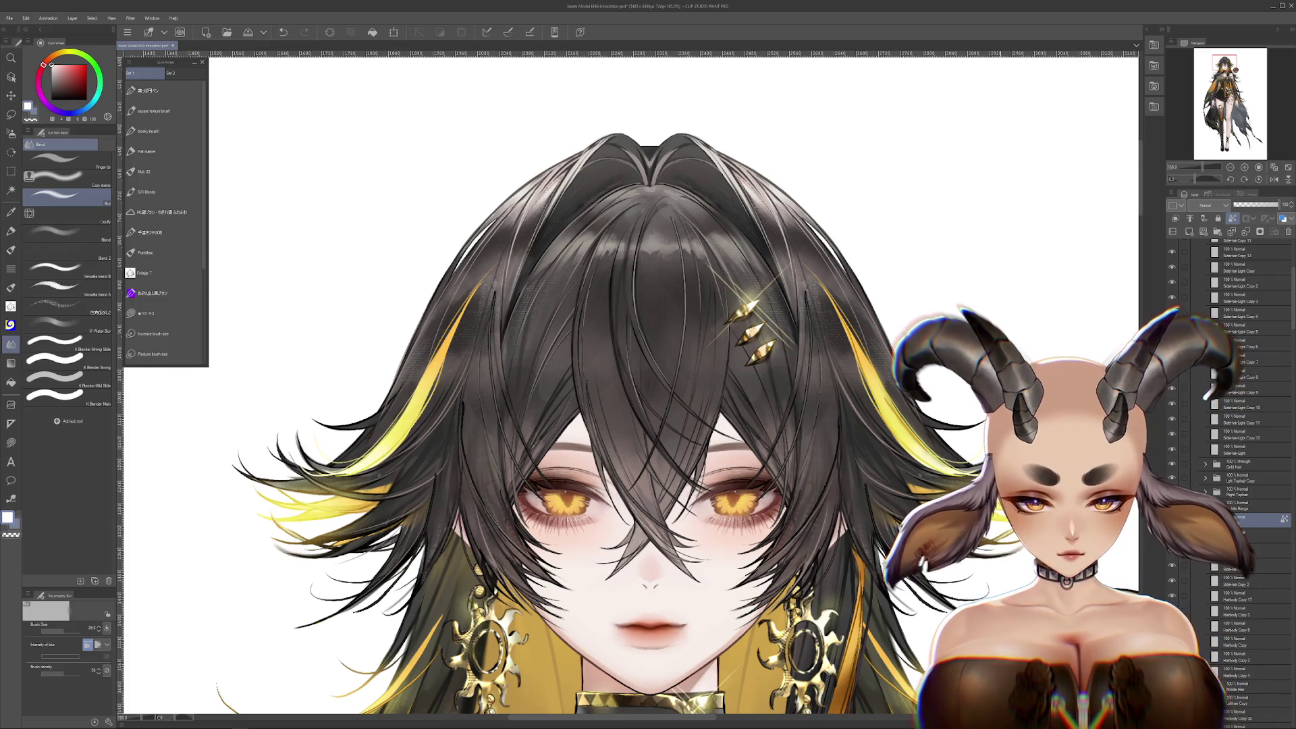
scroll(658, 405, down, 2)
scroll(658, 405, down, 1)
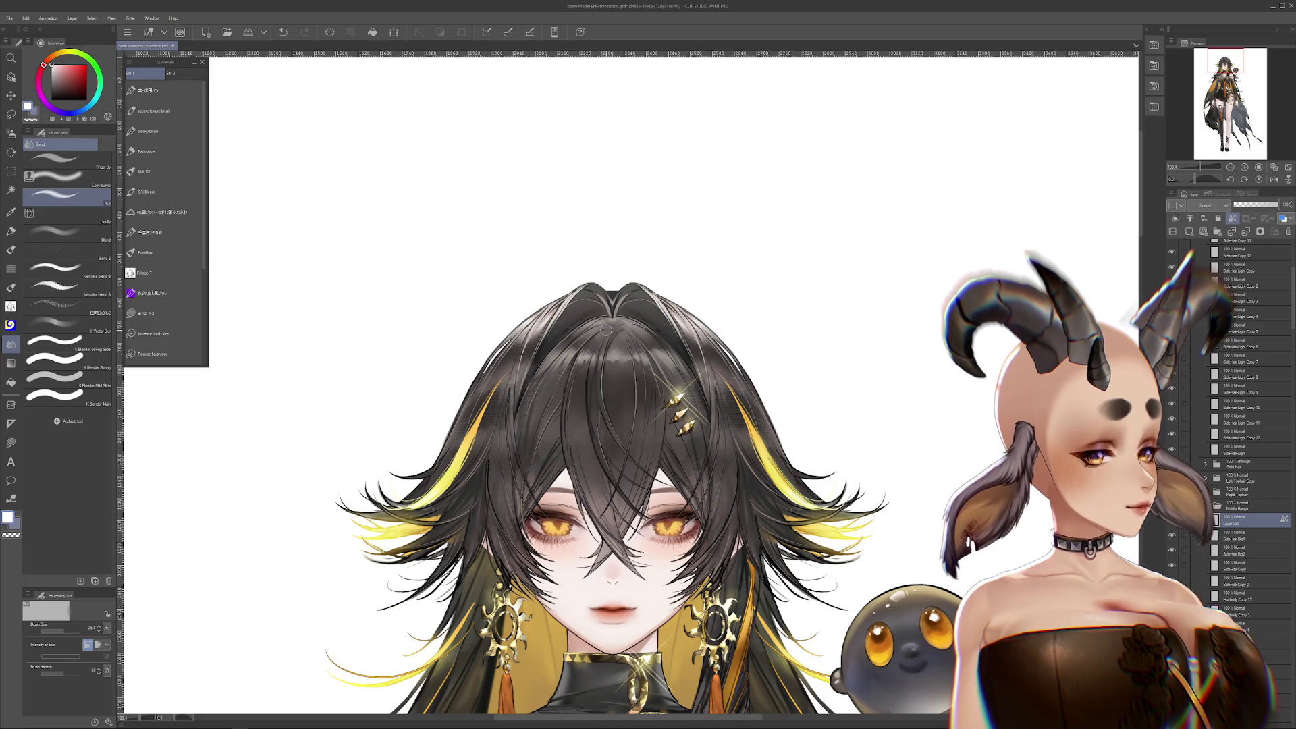
drag(605, 330, 578, 376)
scroll(578, 376, up, 3)
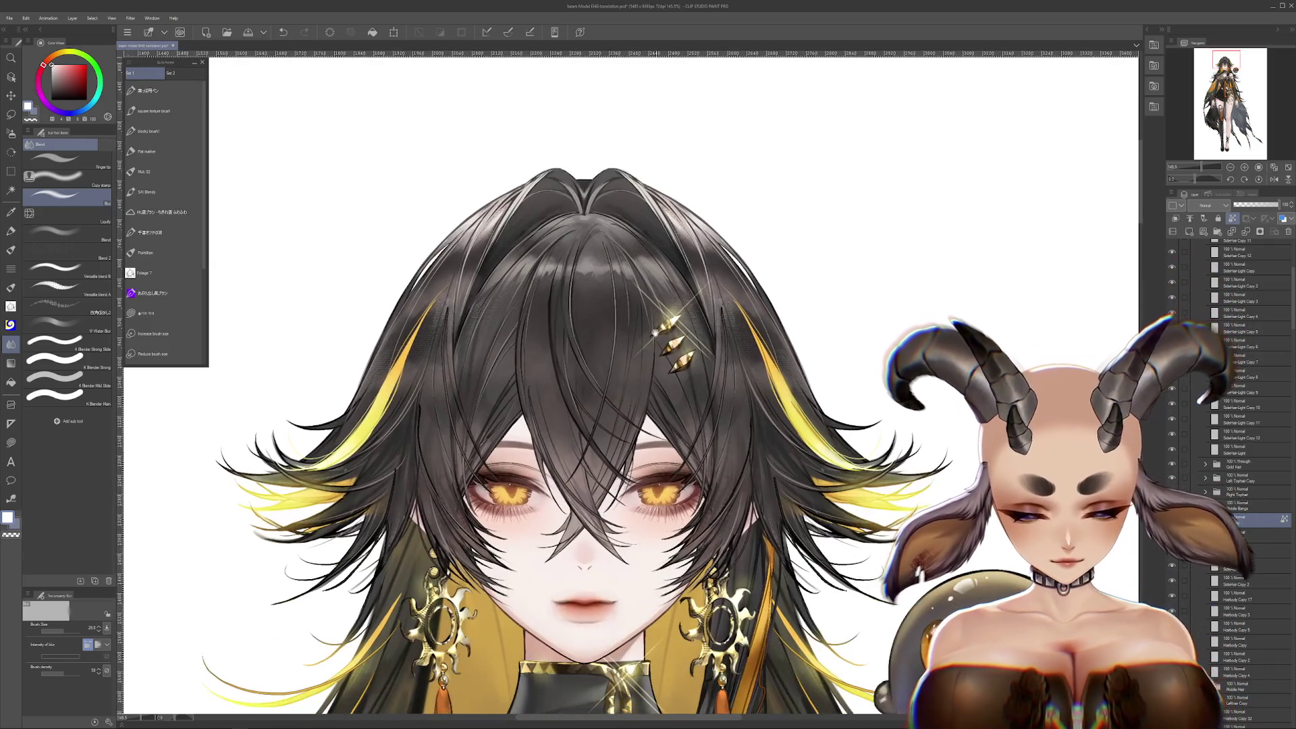
scroll(1242, 472, up, 5)
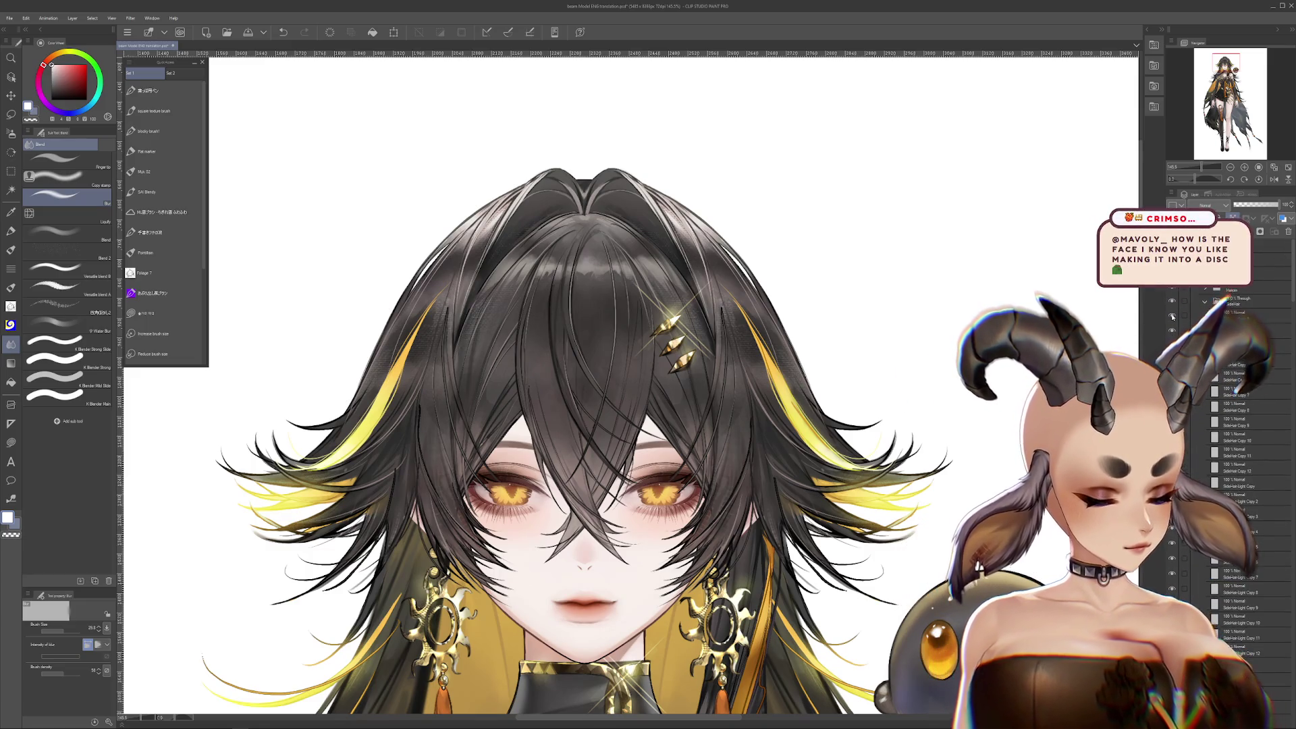
drag(1020, 339, 1015, 354)
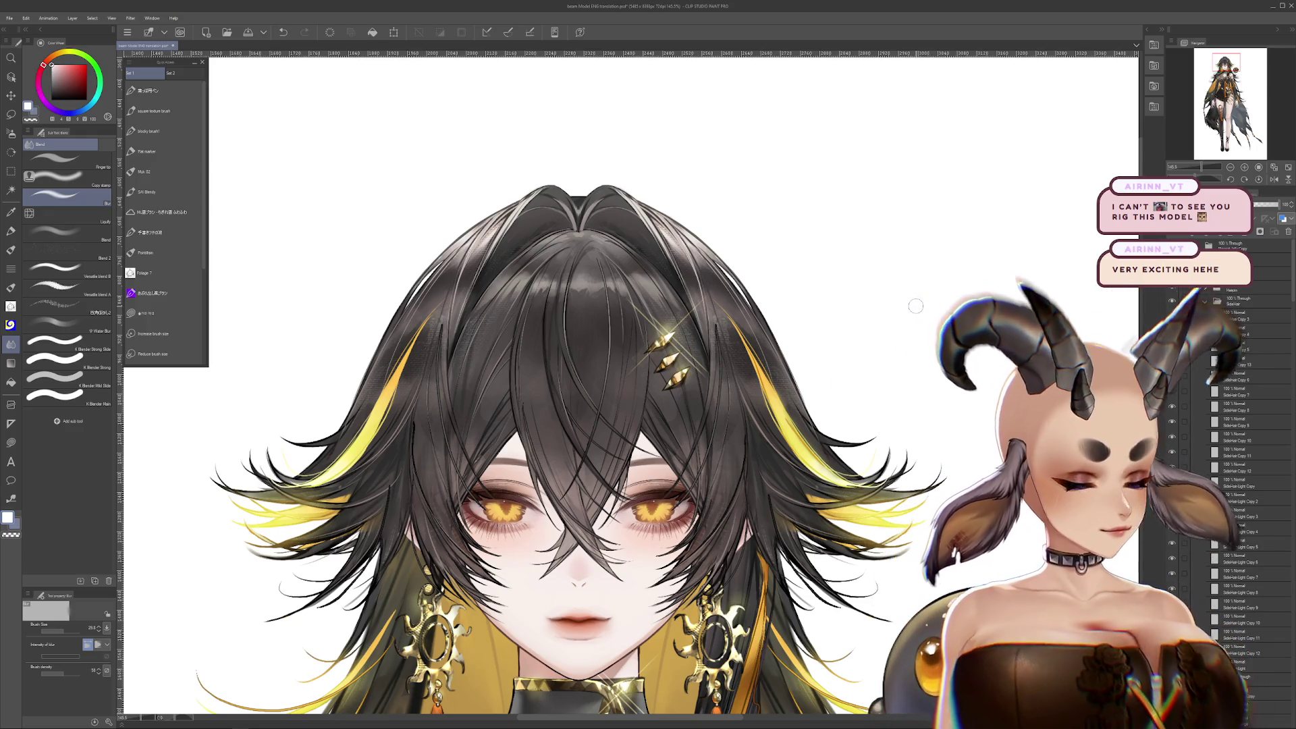
scroll(915, 305, down, 6)
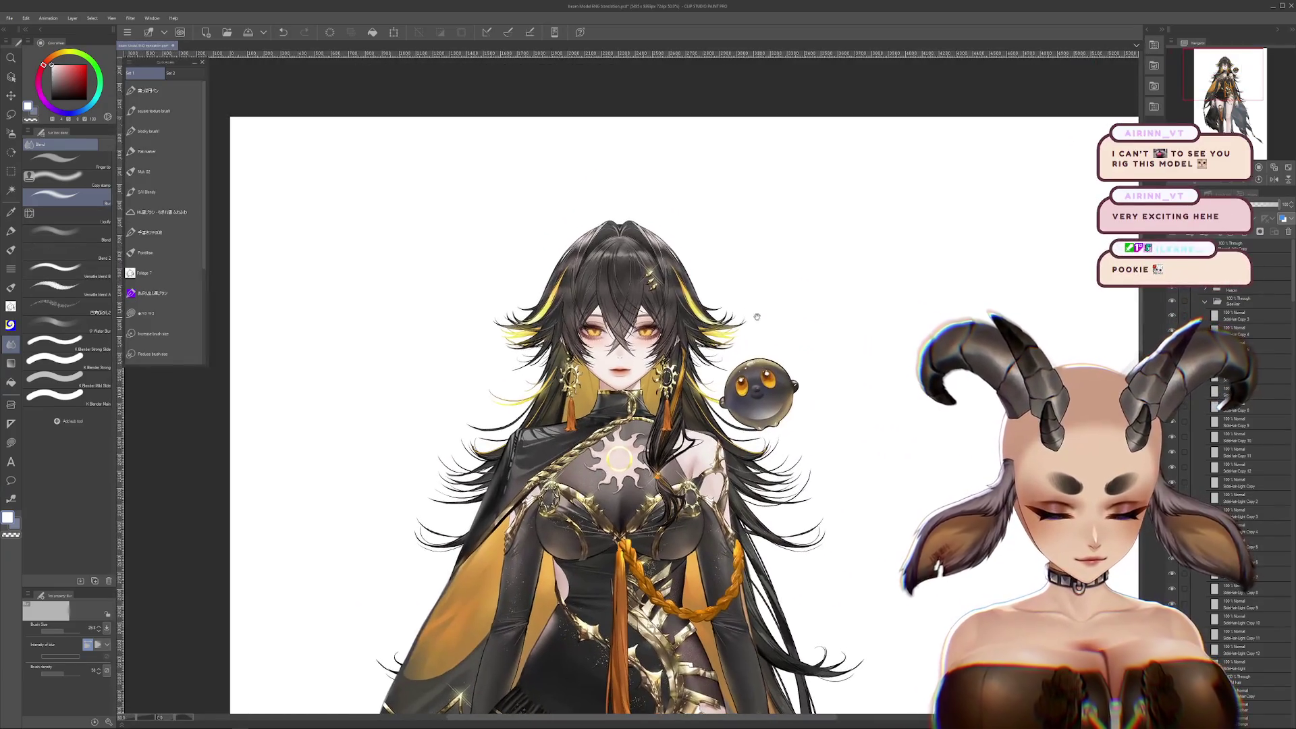
Select the SideHair Copy layers and group them into a new Folder 1
scroll(757, 316, up, 3)
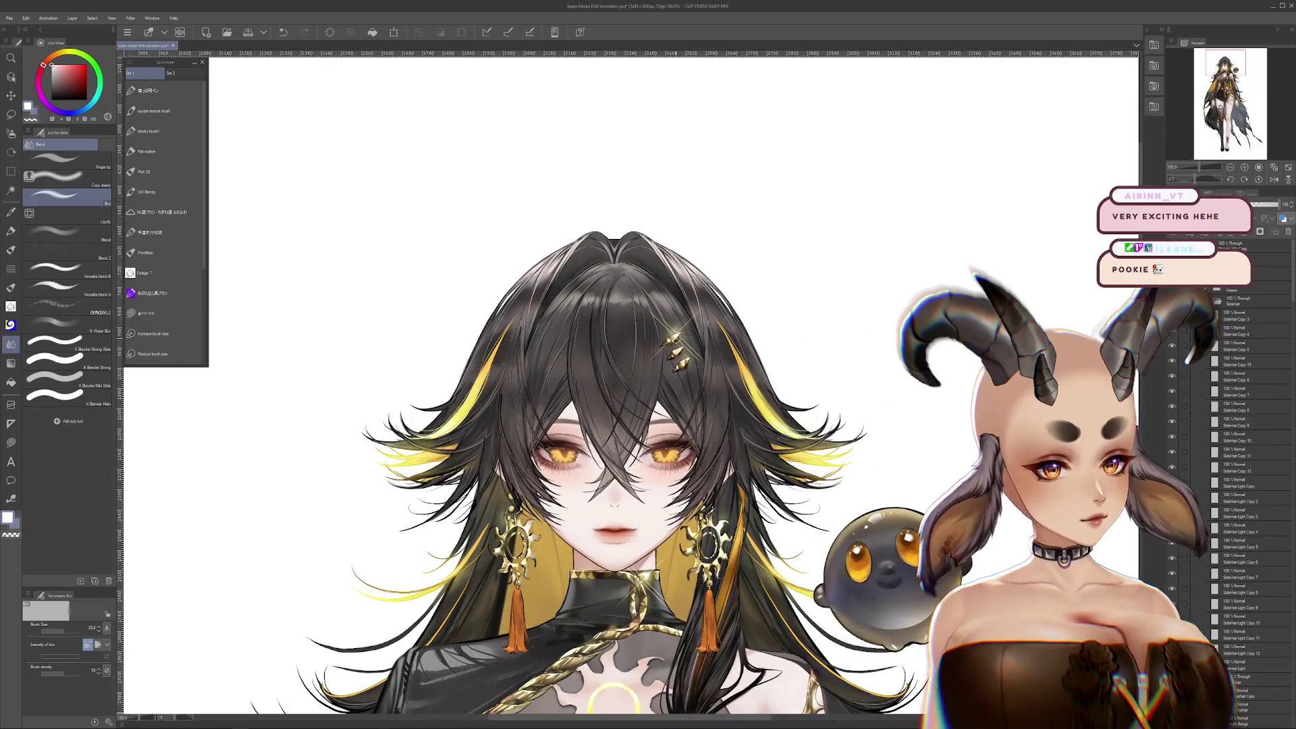
drag(675, 404, 692, 417)
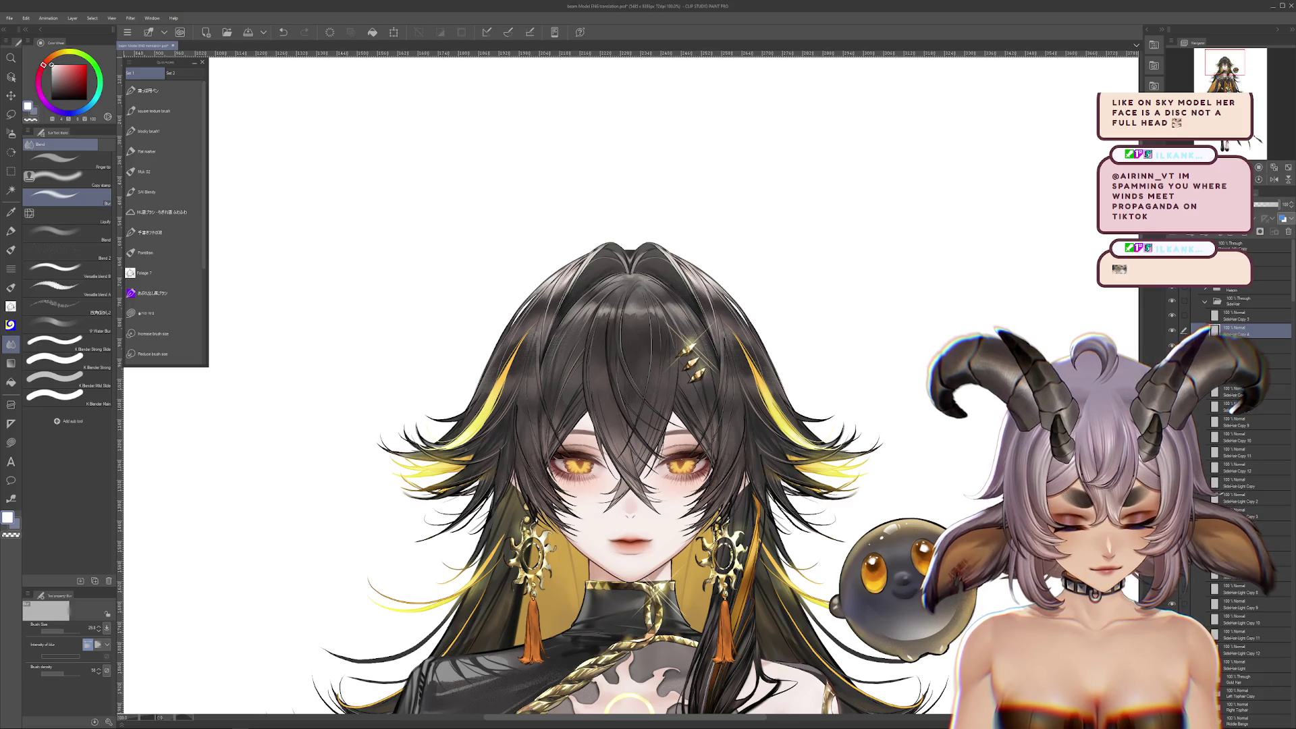
click(1241, 405)
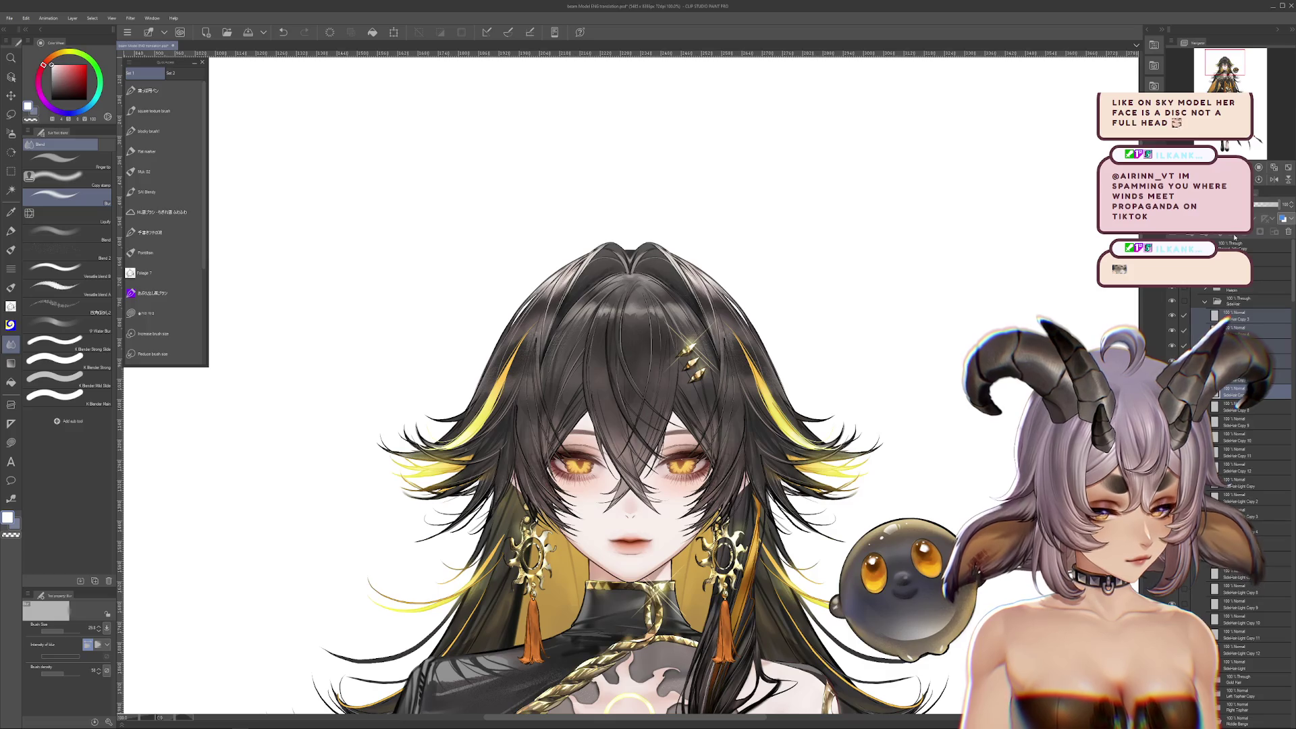
click(1225, 389)
click(1232, 317)
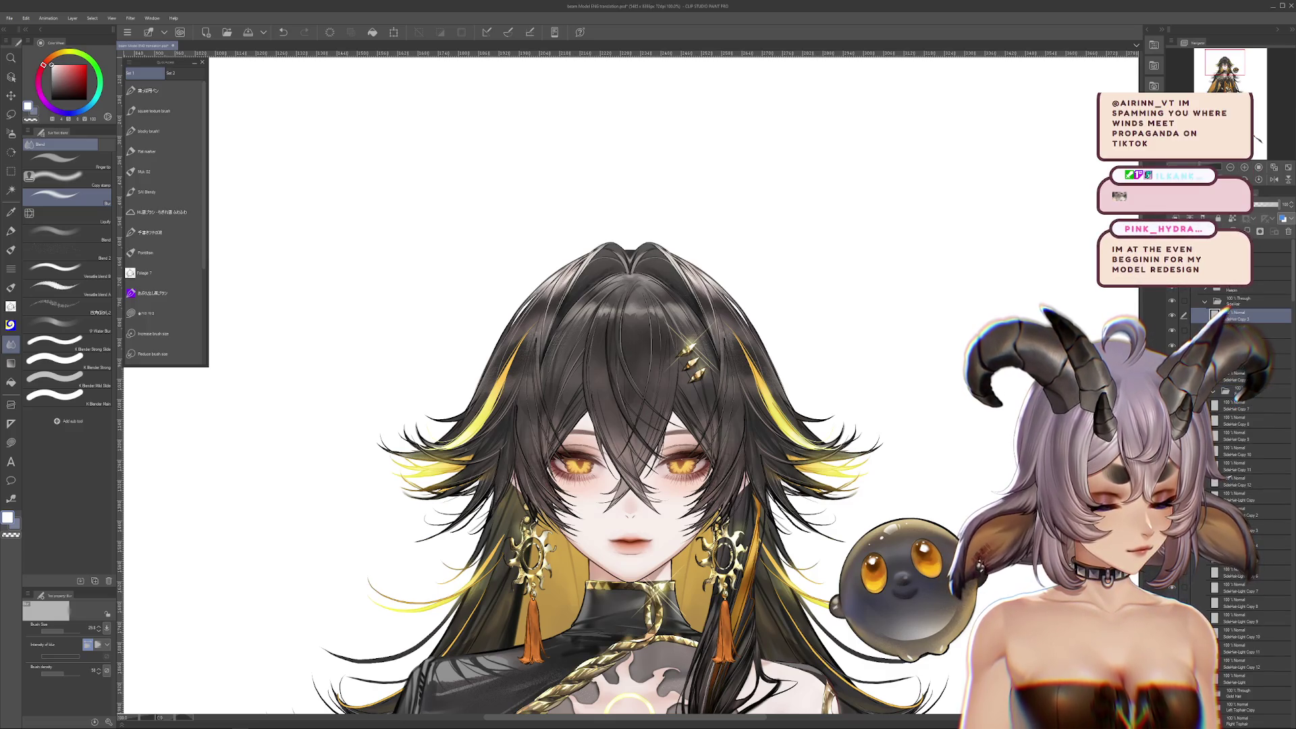
key(ctrl+g)
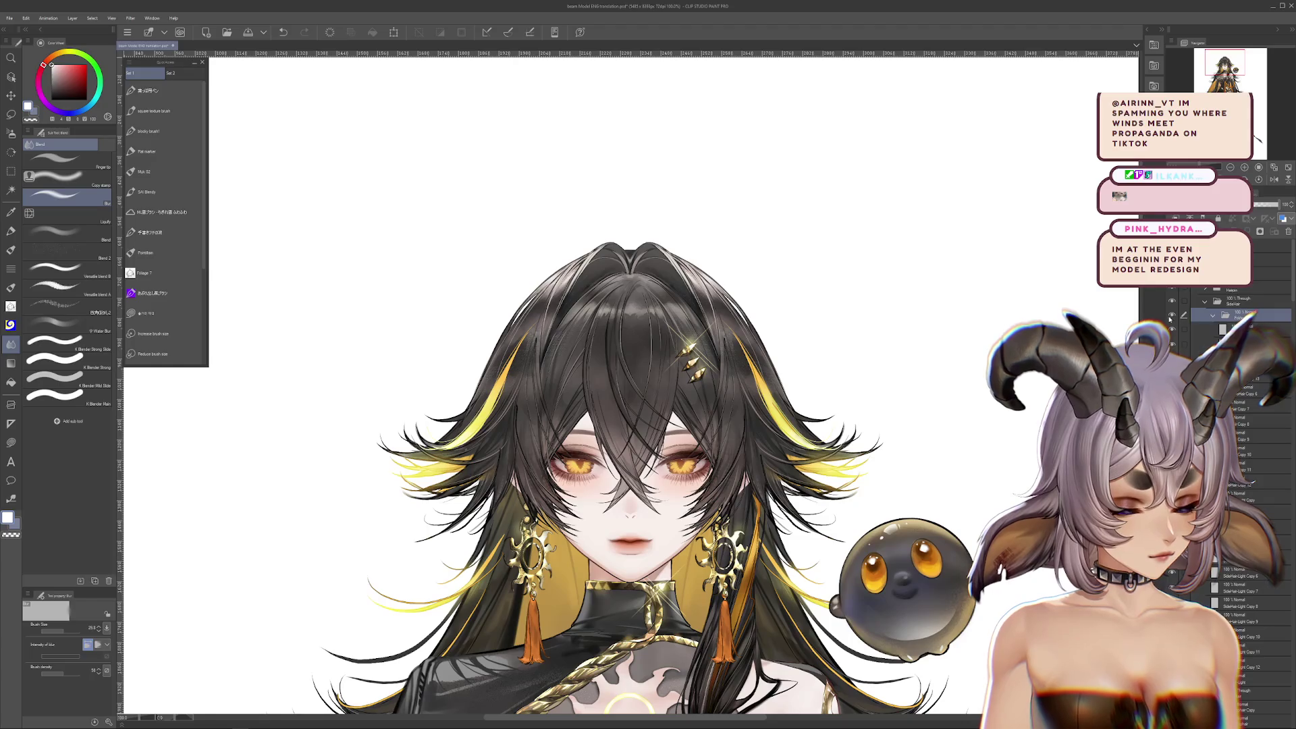
Move Folder 1 with its SideHair layers up above the hair body layers
click(1173, 316)
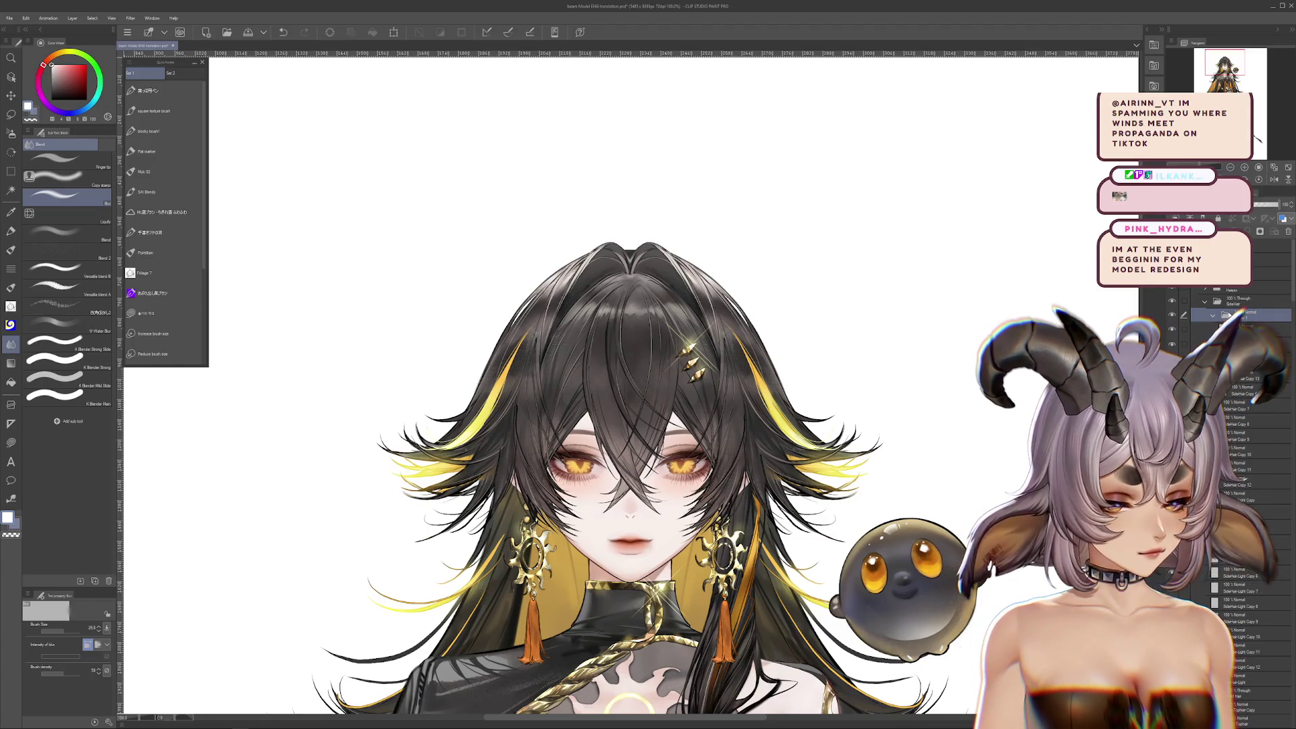
click(1204, 301)
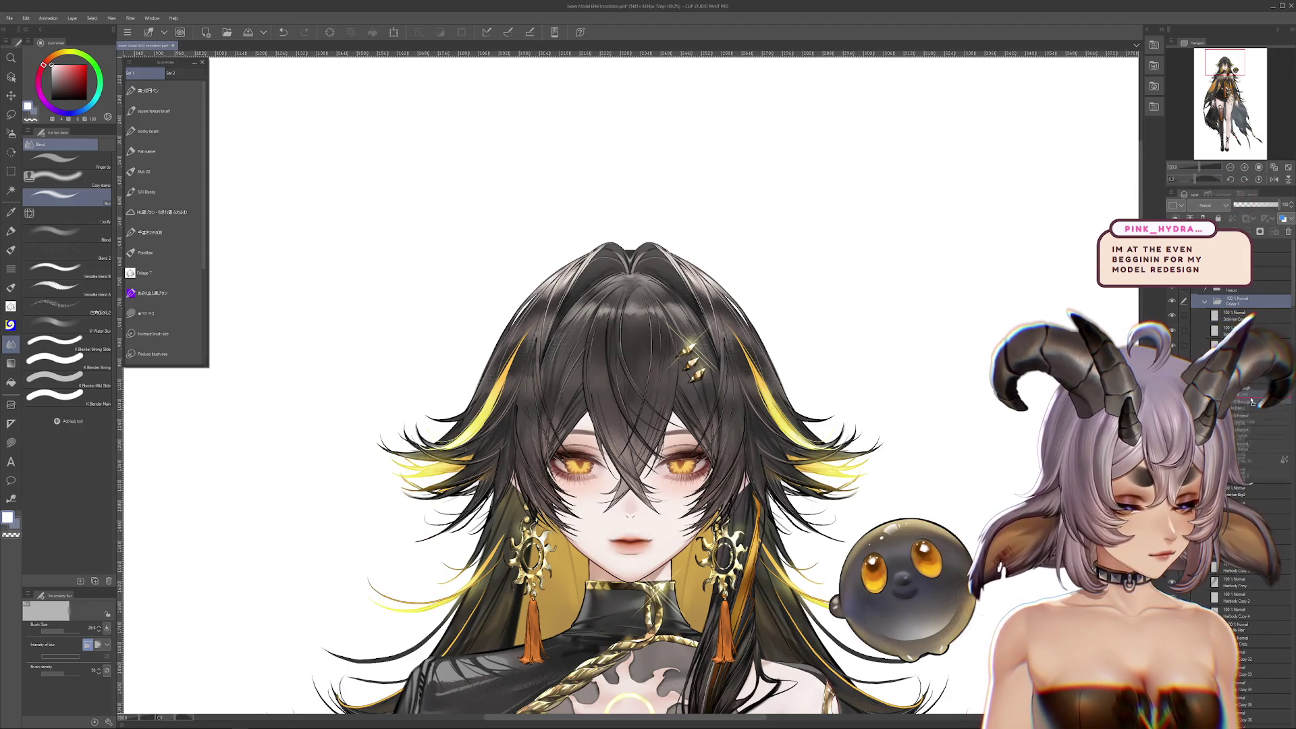
drag(1244, 425, 1242, 424)
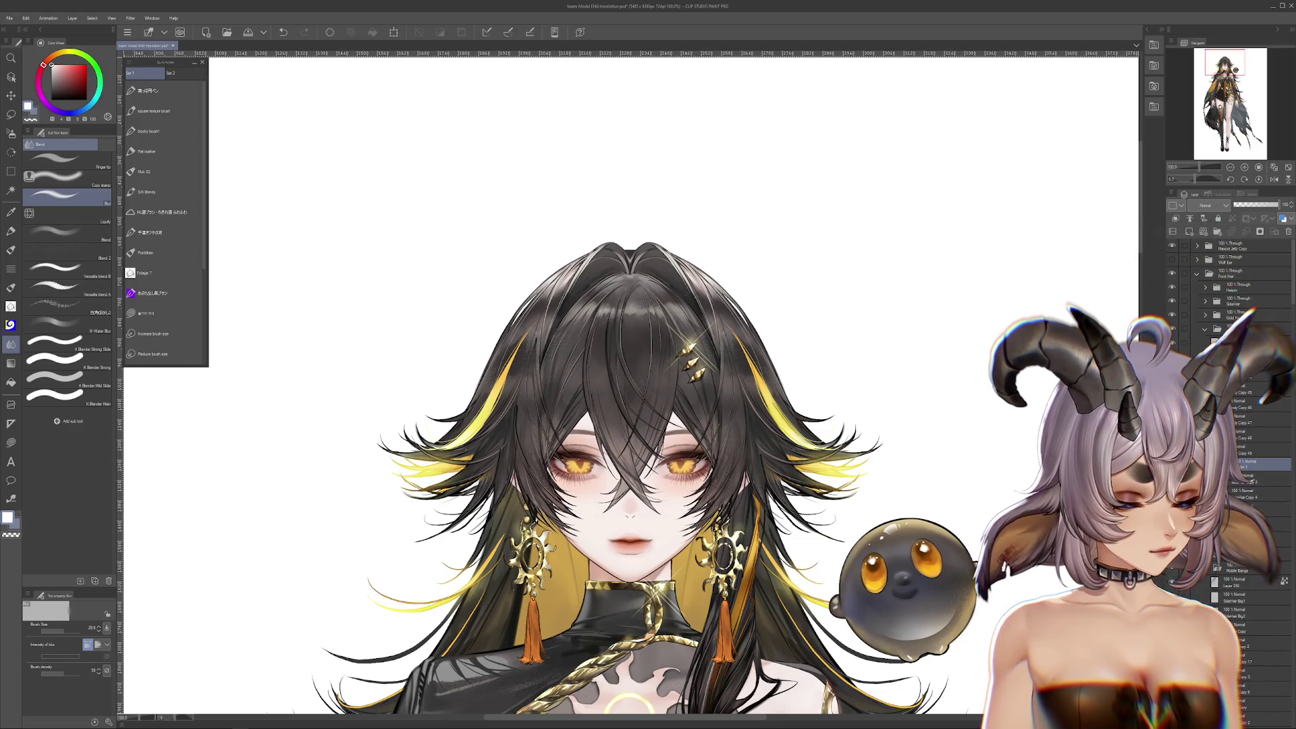
drag(1256, 467, 1241, 342)
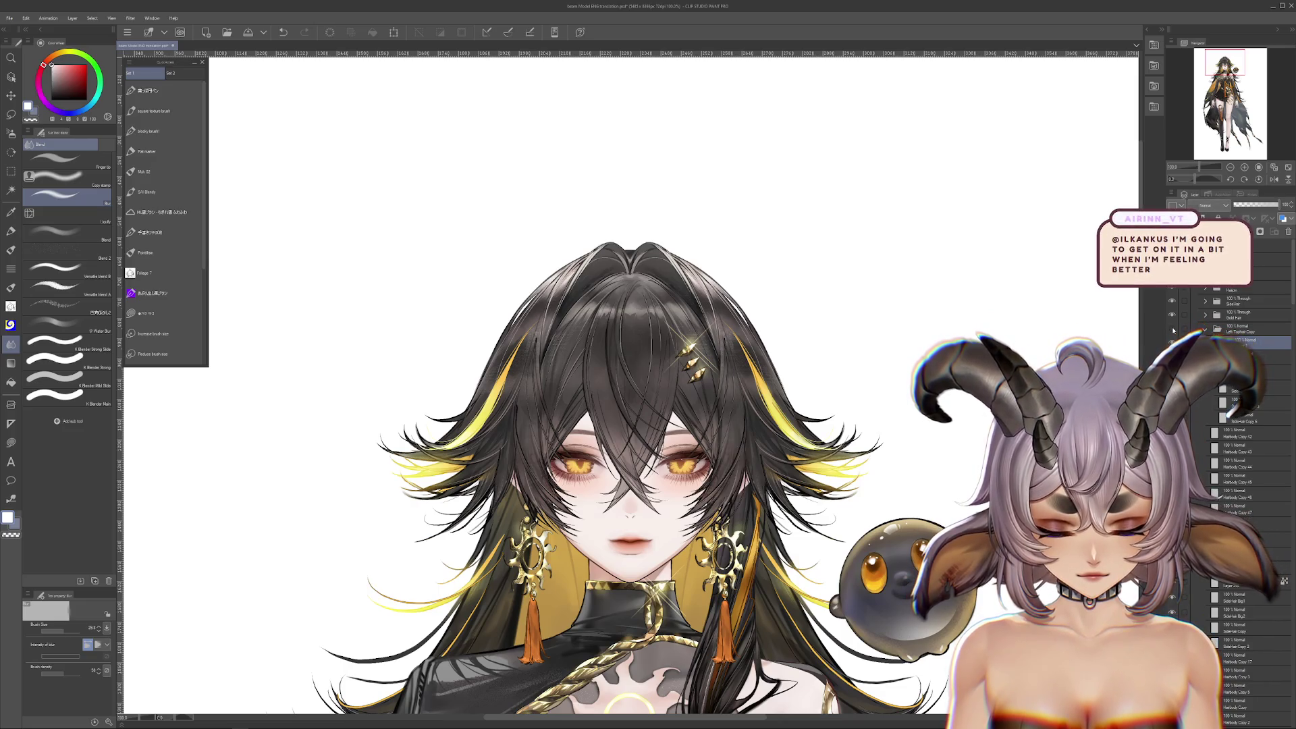
scroll(560, 422, up, 3)
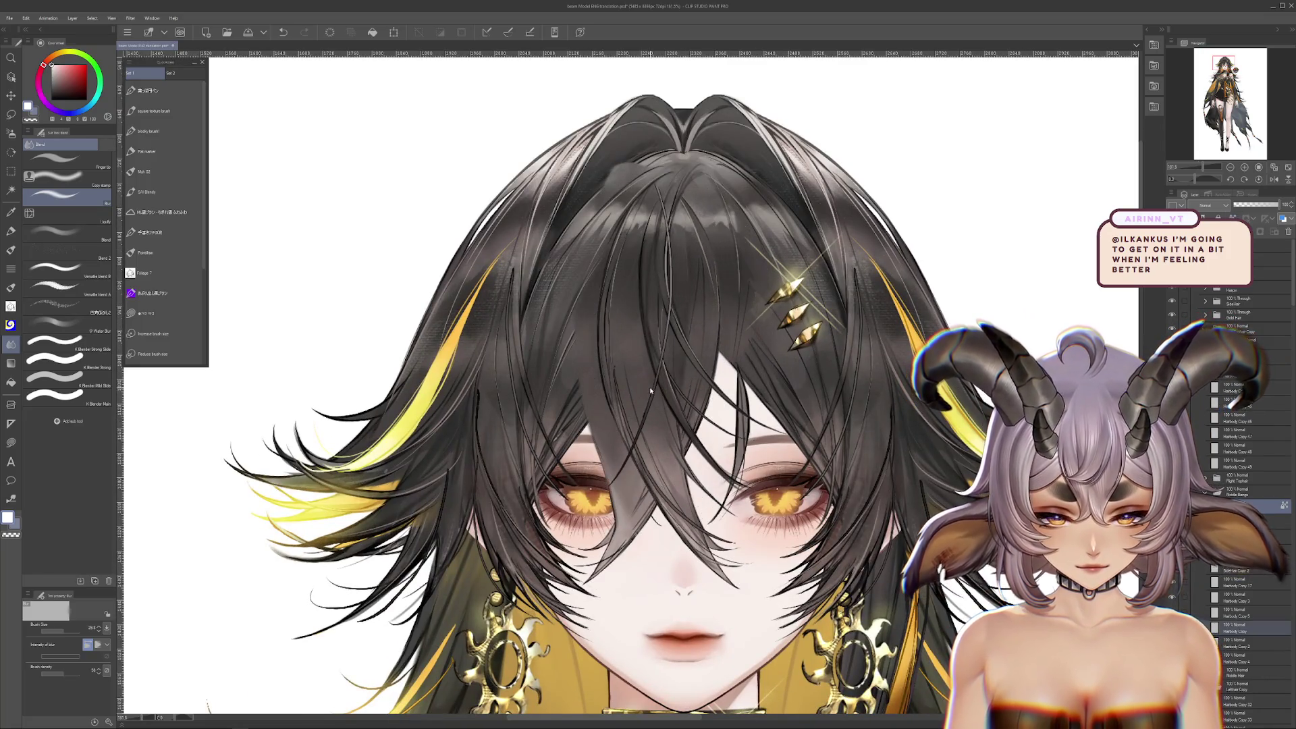
On the Hairbody Copy layer, blend the dark hair strands near the top of the head
ctrl+click(728, 375)
ctrl+click(715, 358)
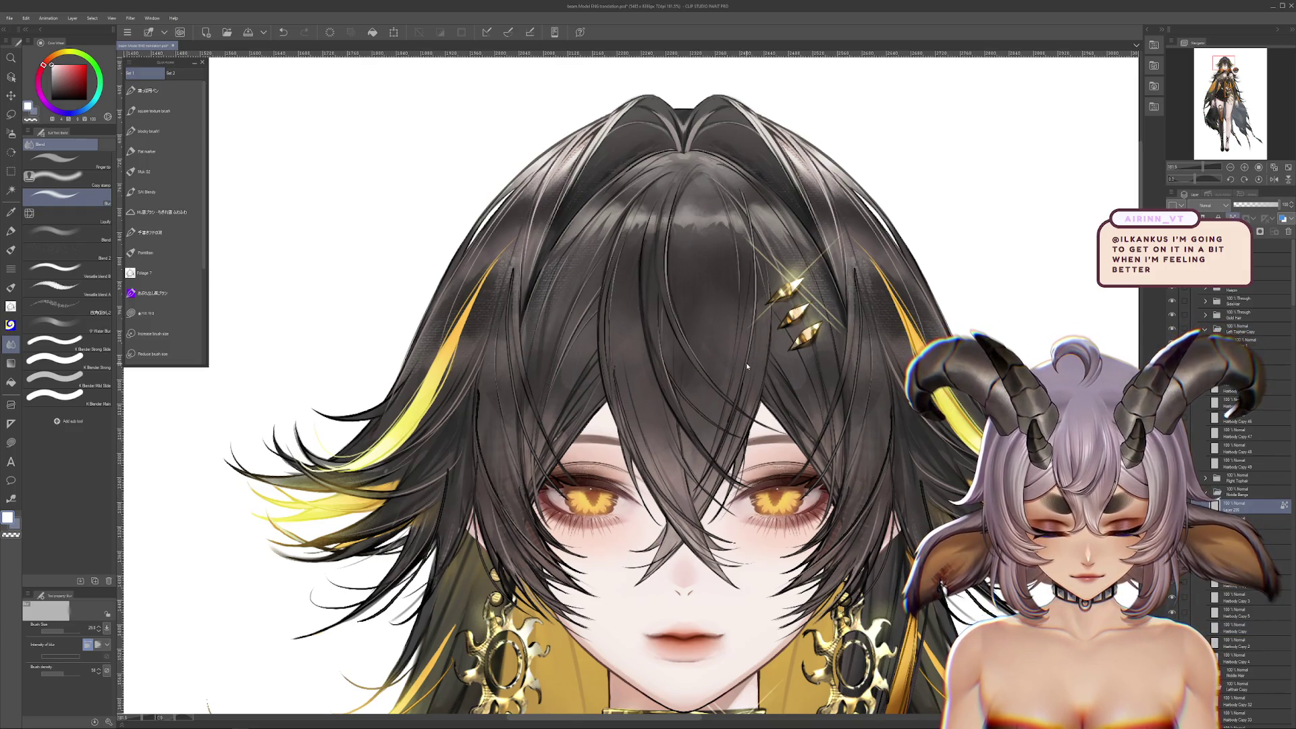
mouse_move(718, 324)
mouse_down()
mouse_move(737, 362)
mouse_move(707, 327)
mouse_up()
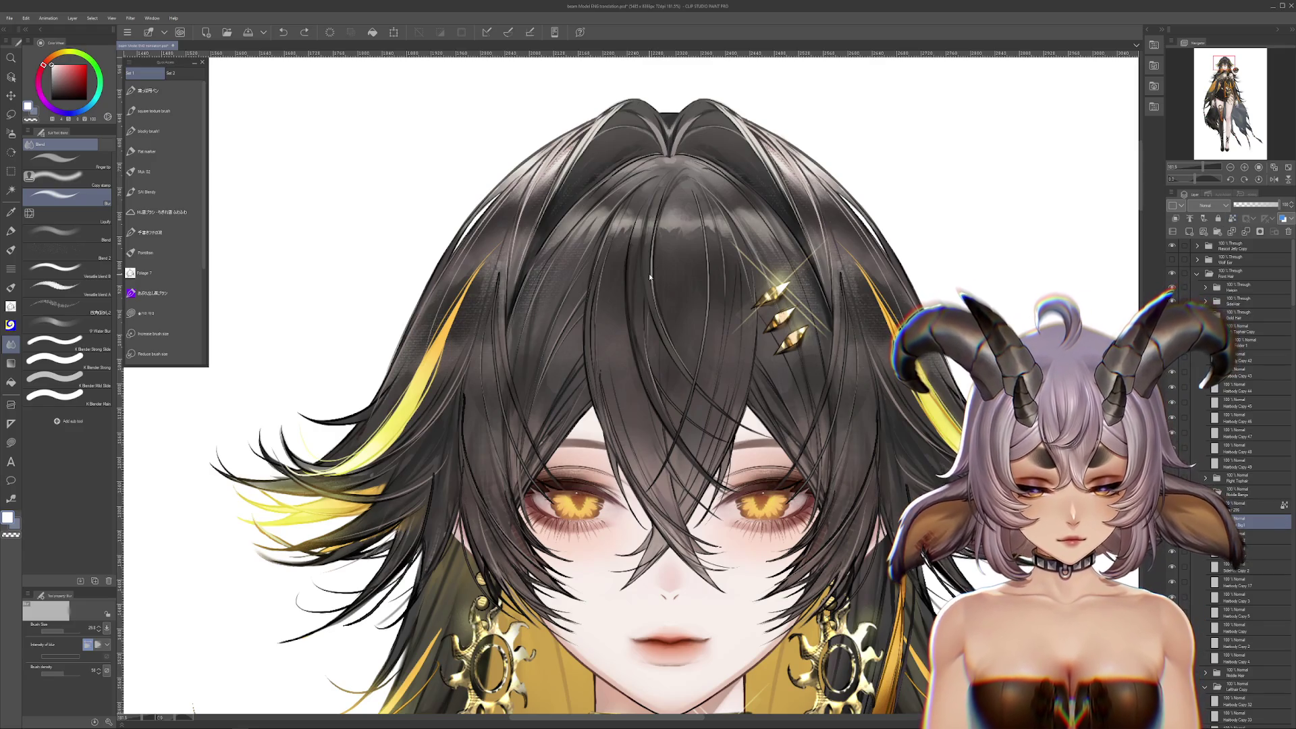
mouse_move(668, 202)
mouse_down()
mouse_move(682, 337)
mouse_move(675, 189)
mouse_move(710, 282)
mouse_move(668, 439)
mouse_move(689, 215)
mouse_move(729, 472)
mouse_move(753, 289)
mouse_up()
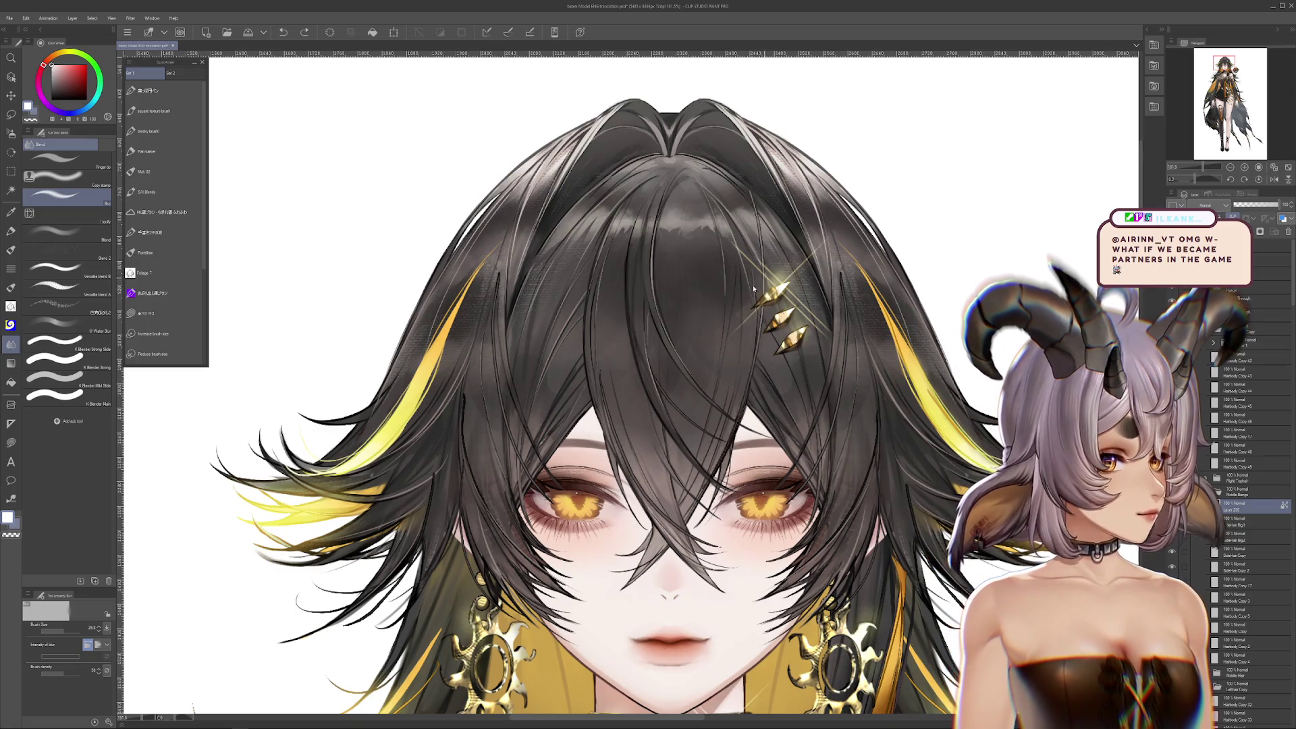
Review the Hairbody Copy 2 and Copy 3 layers, then zoom out to the upper body
scroll(718, 334, up, 1)
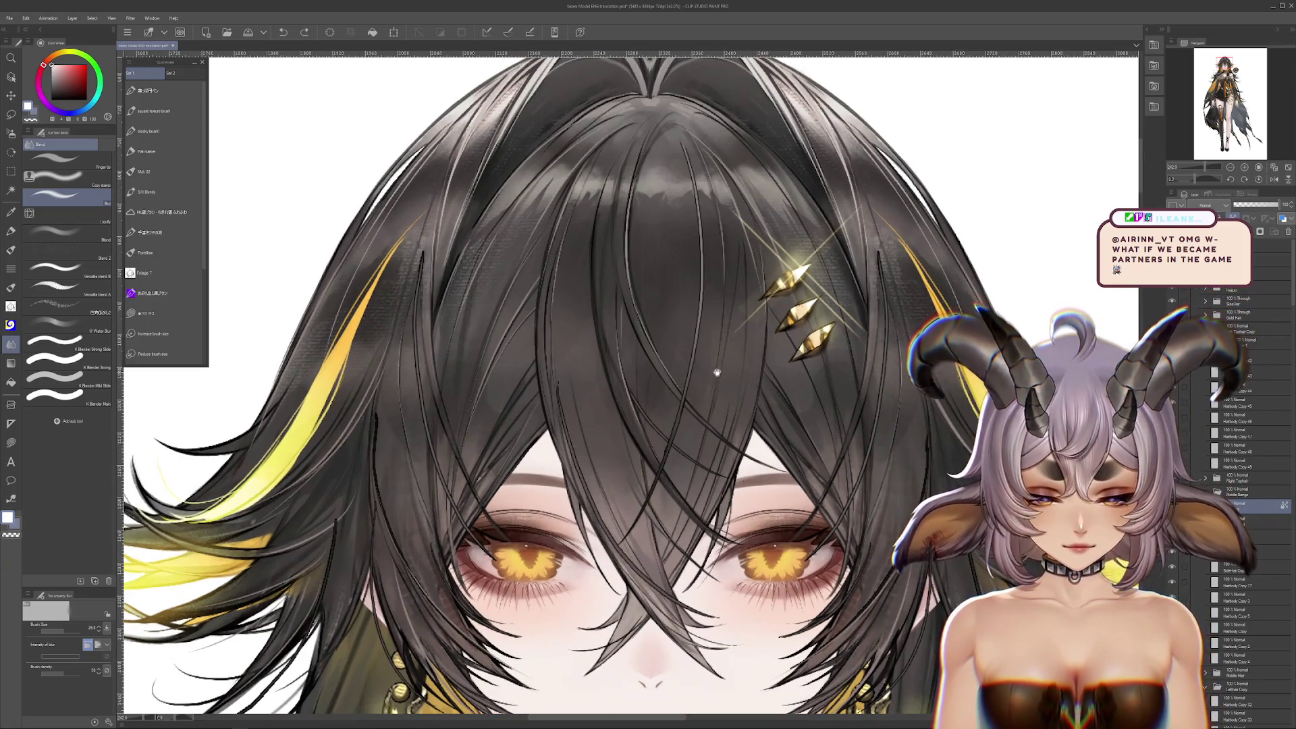
drag(716, 372, 725, 276)
ctrl+shift+click(570, 404)
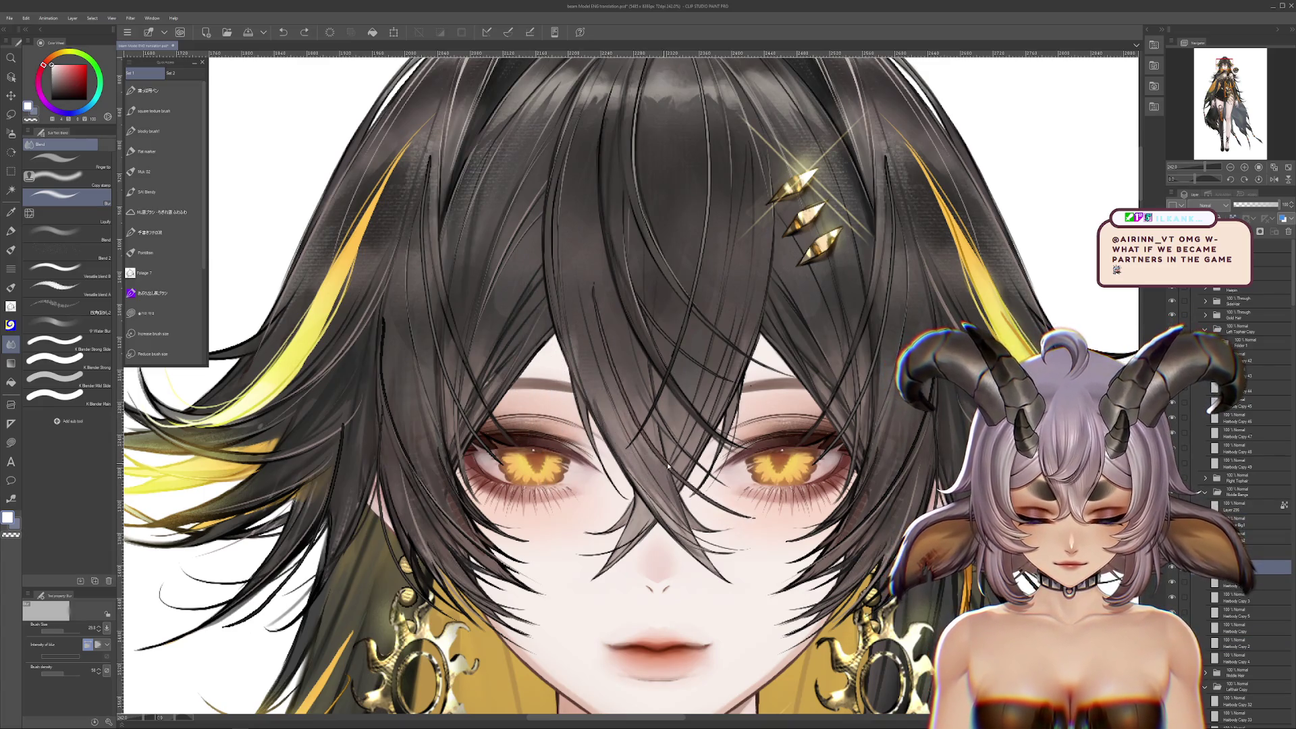
drag(706, 389, 702, 439)
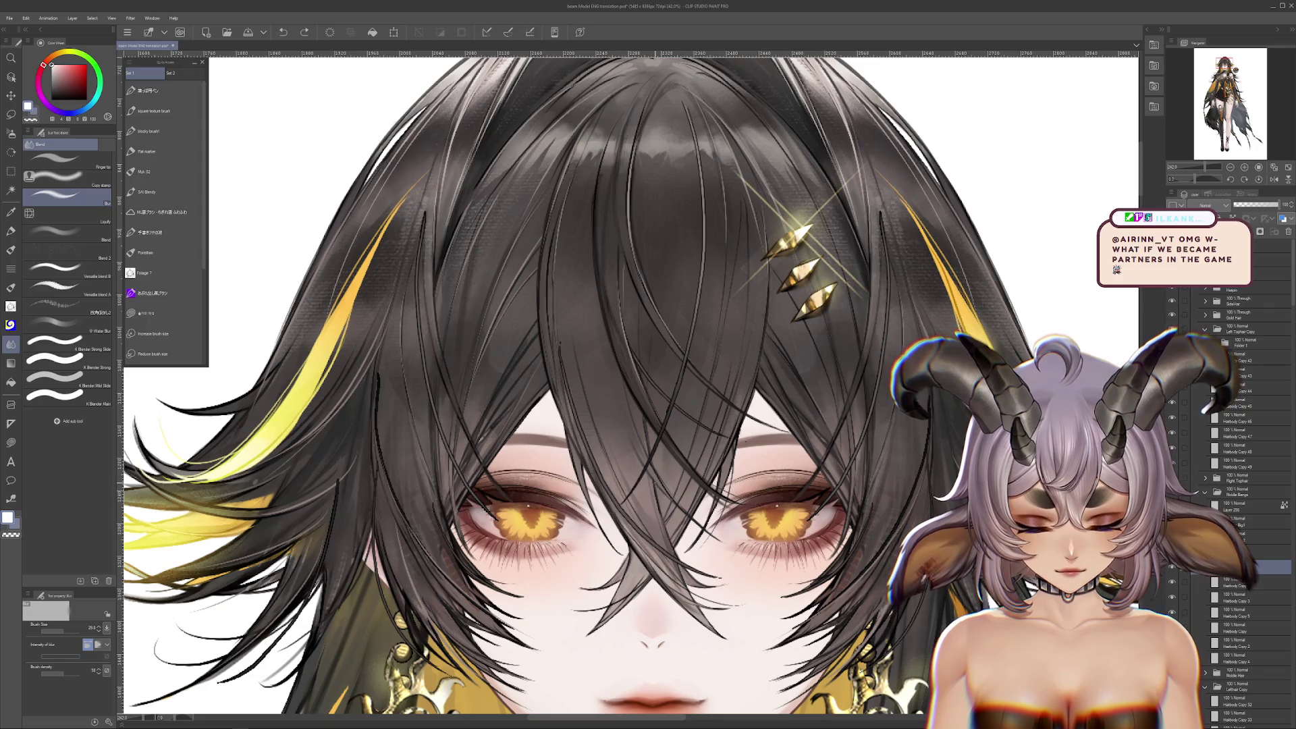
ctrl+shift+click(681, 466)
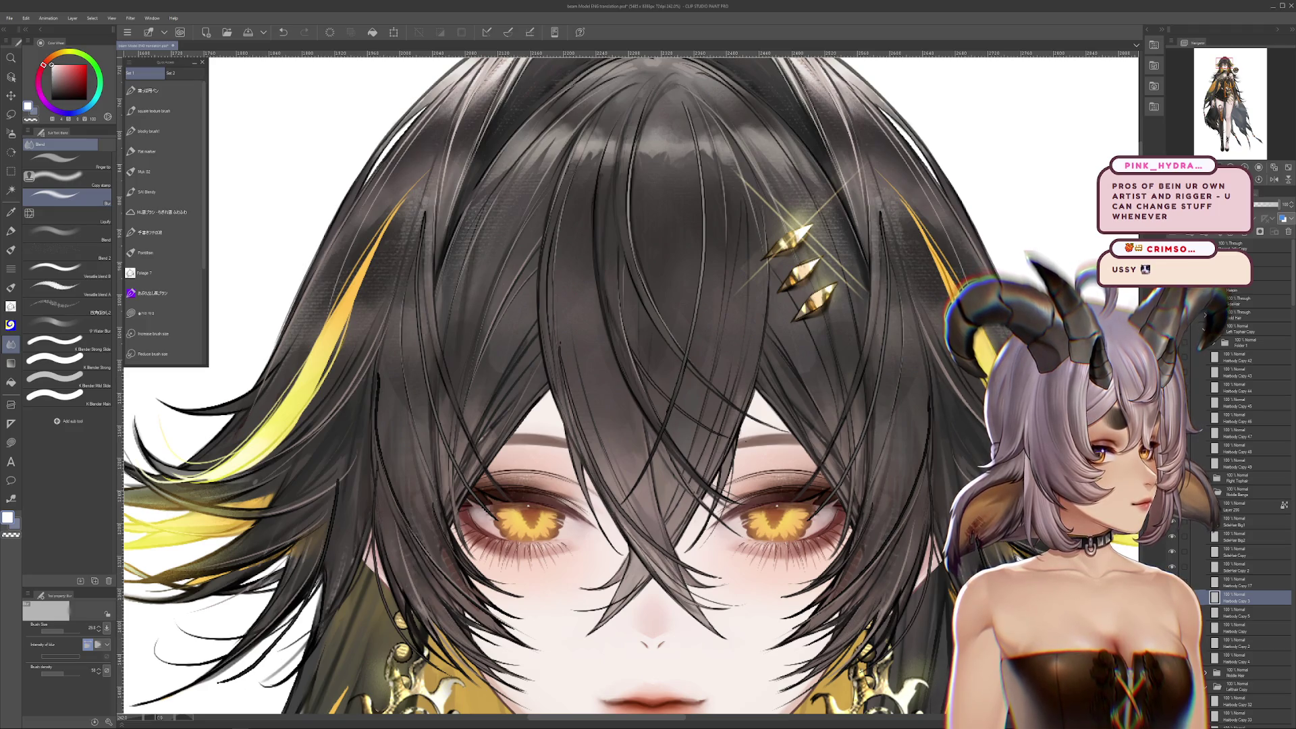
key(ctrl+alt+0)
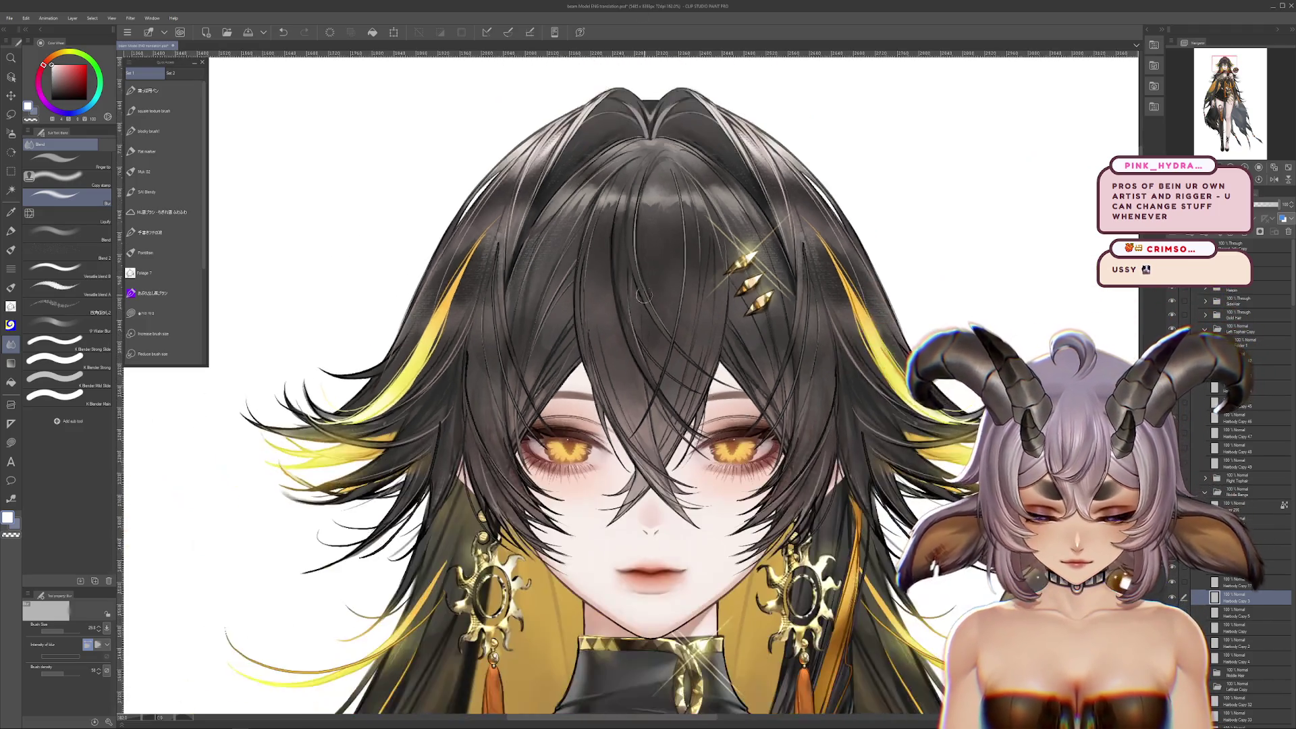
scroll(555, 472, up, 3)
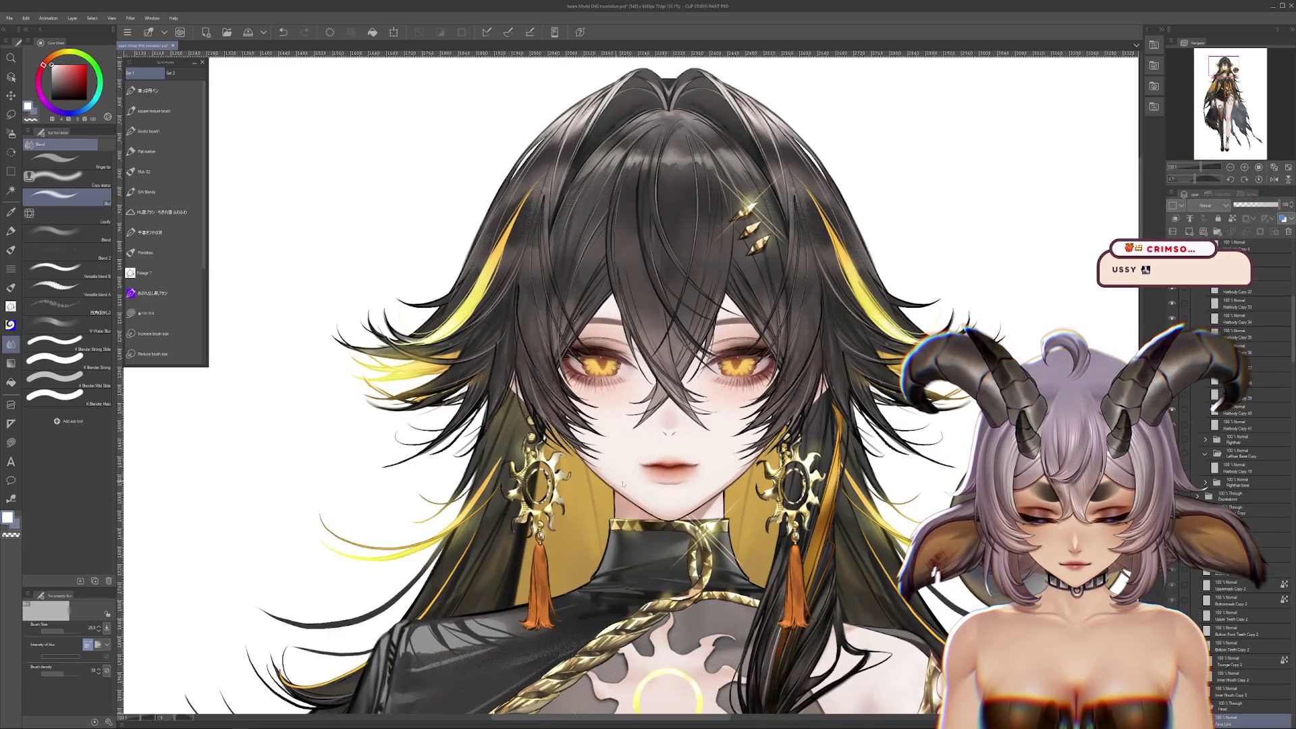
key(ctrl+z)
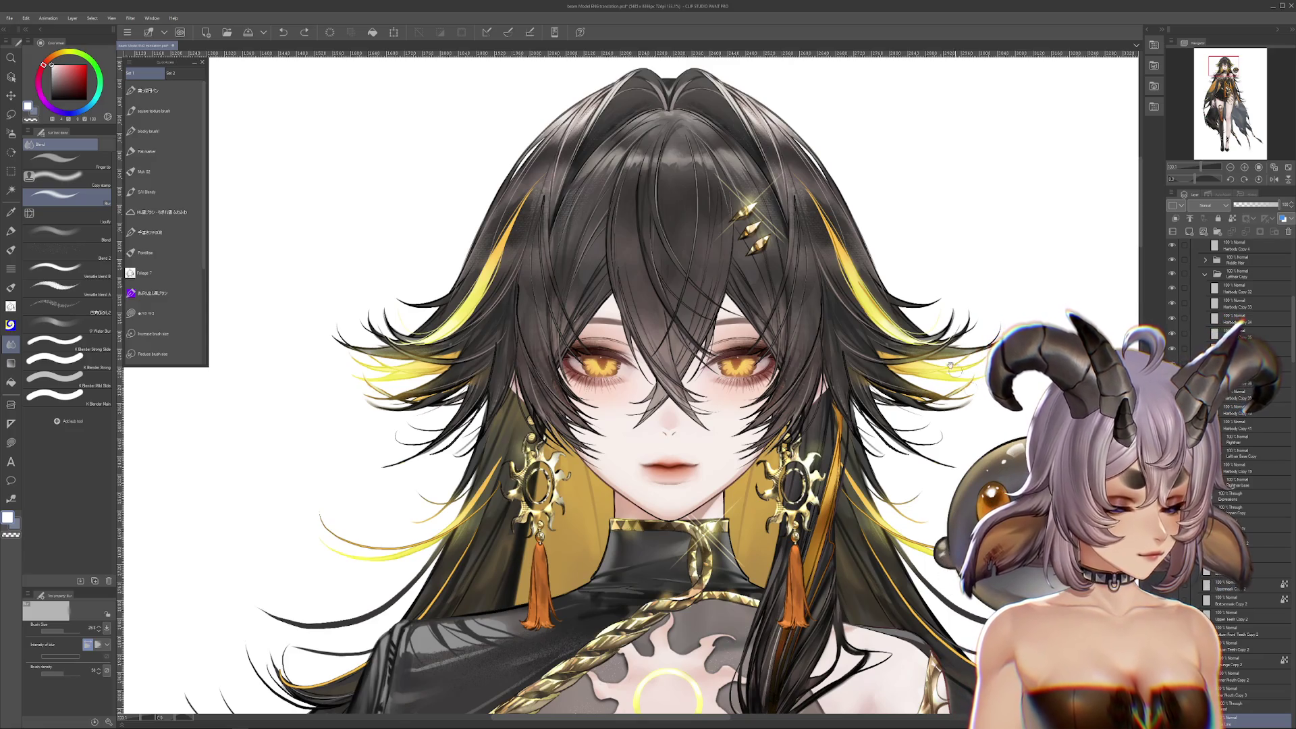
scroll(884, 472, up, 3)
scroll(1228, 404, up, 5)
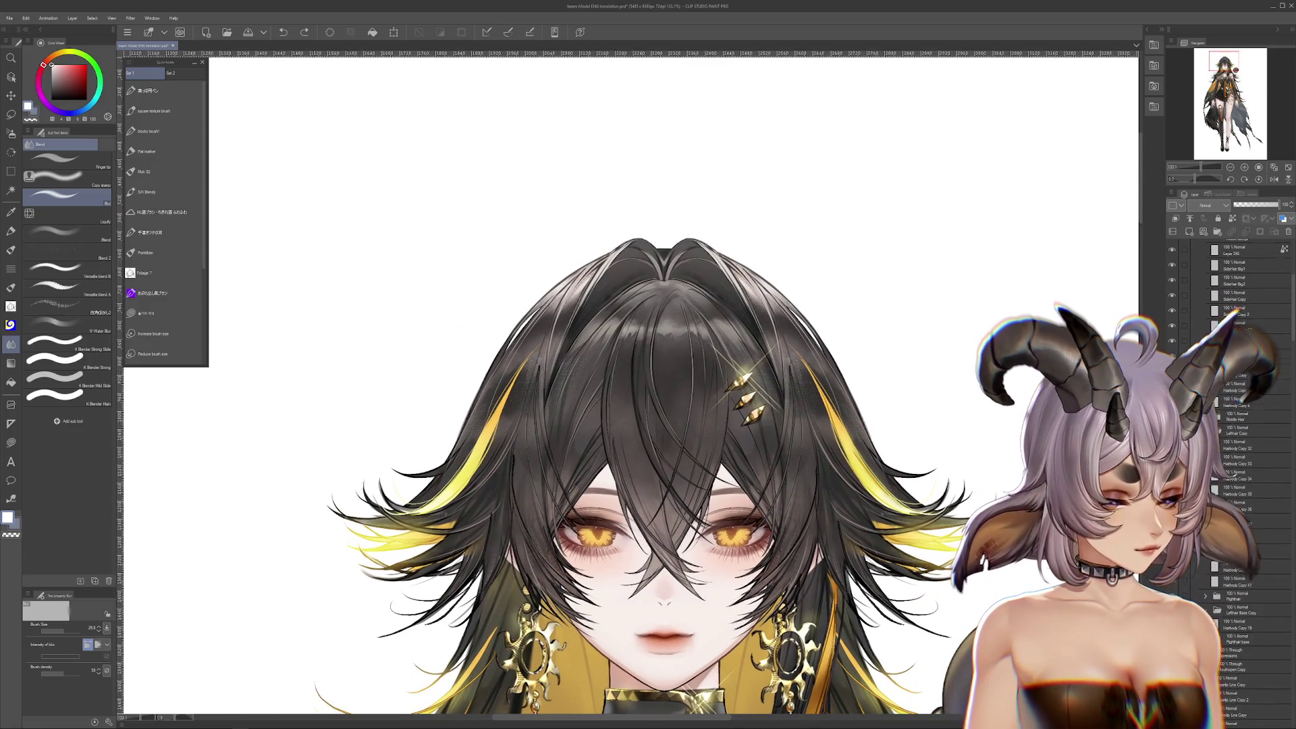
scroll(1228, 403, up, 5)
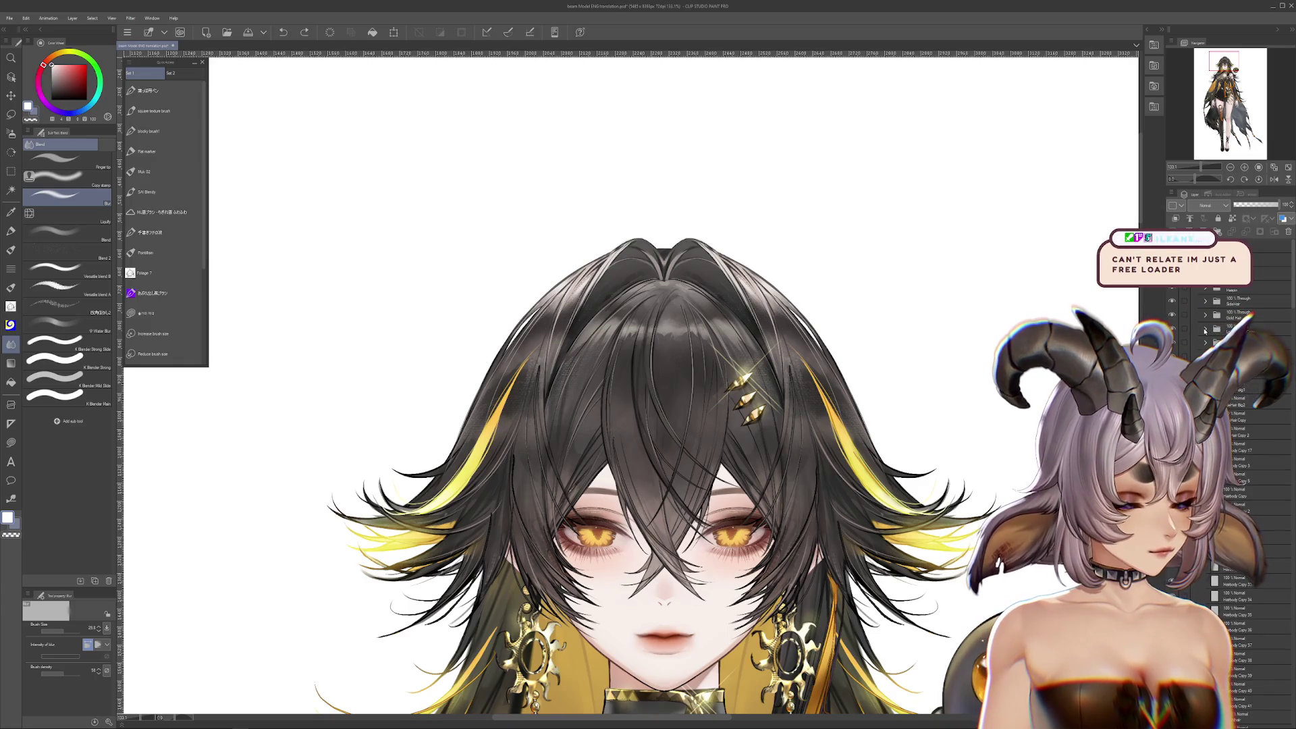
click(1201, 295)
click(1205, 301)
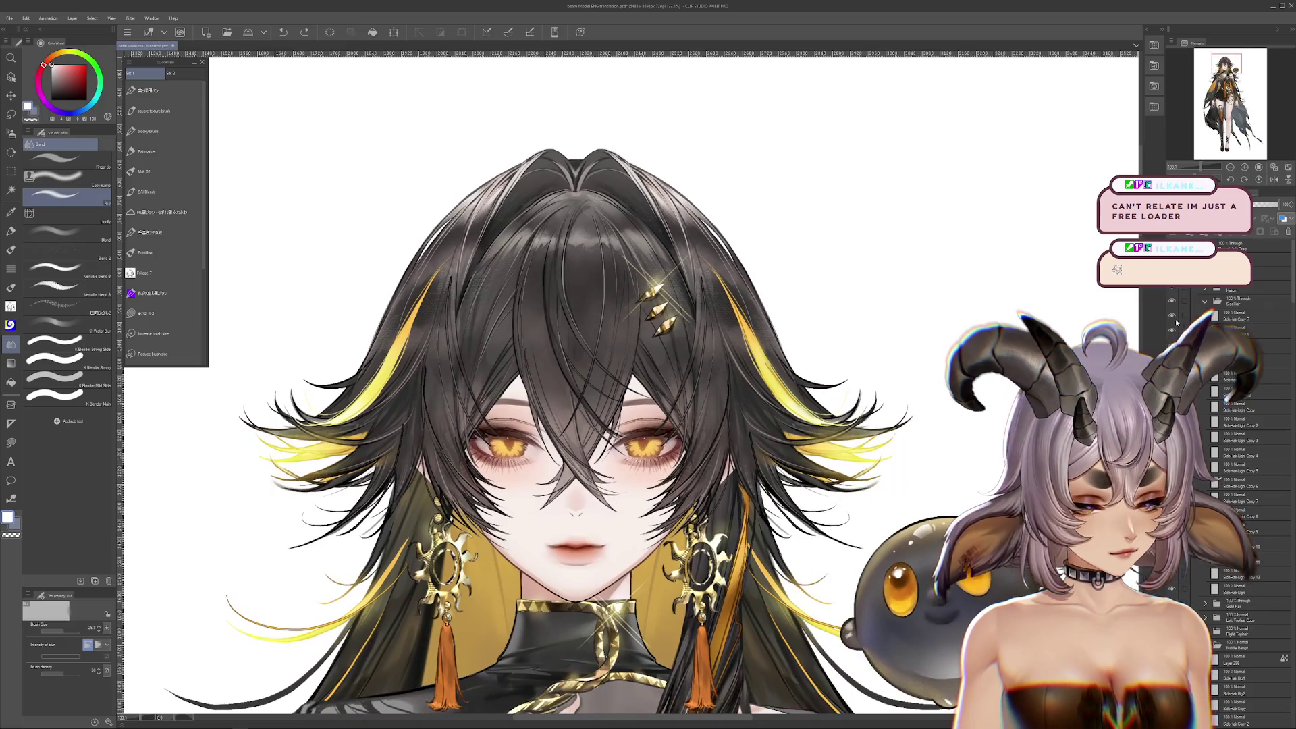
click(1178, 344)
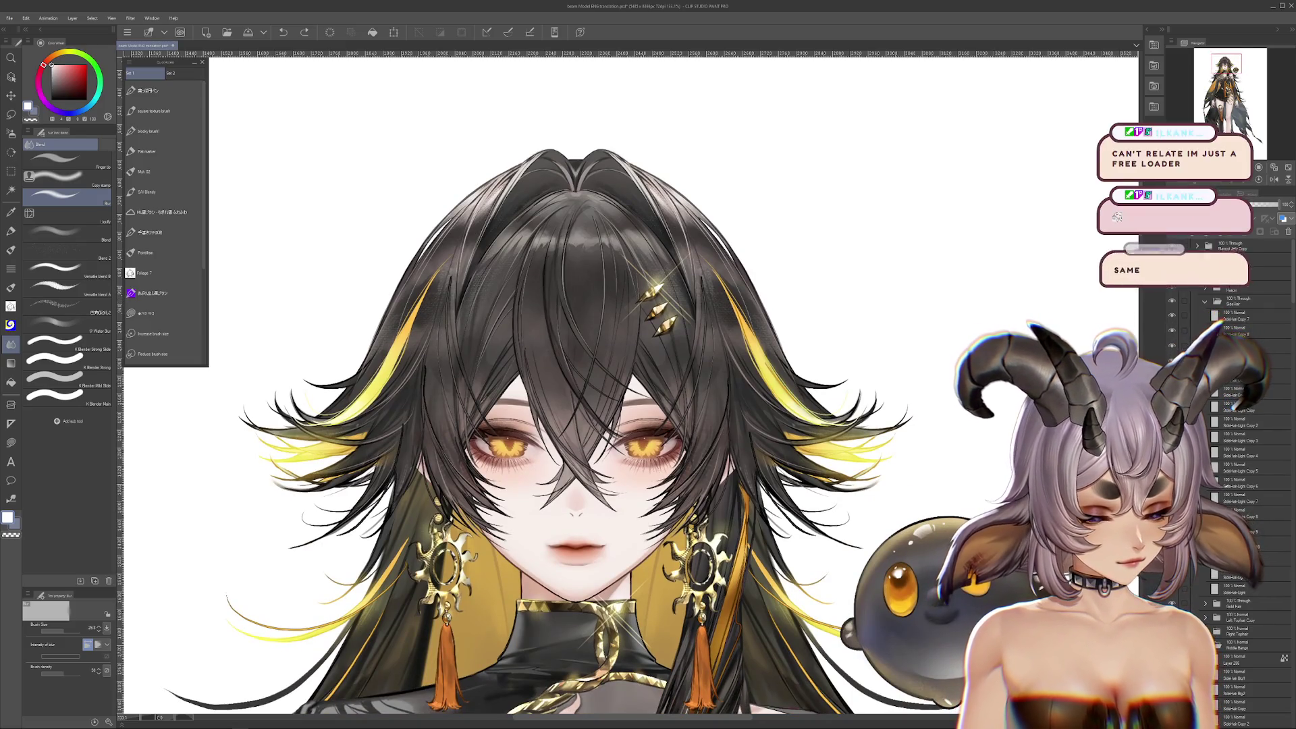
click(1235, 315)
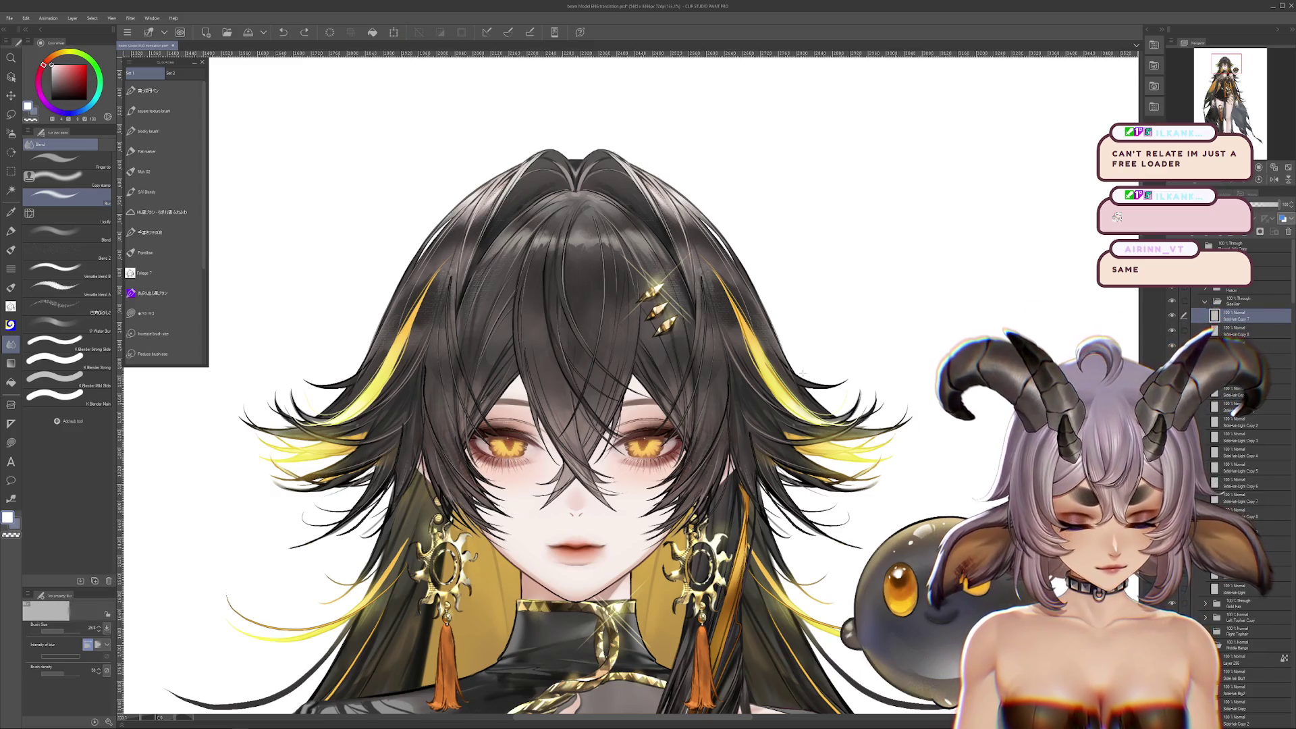
drag(1250, 325, 1218, 311)
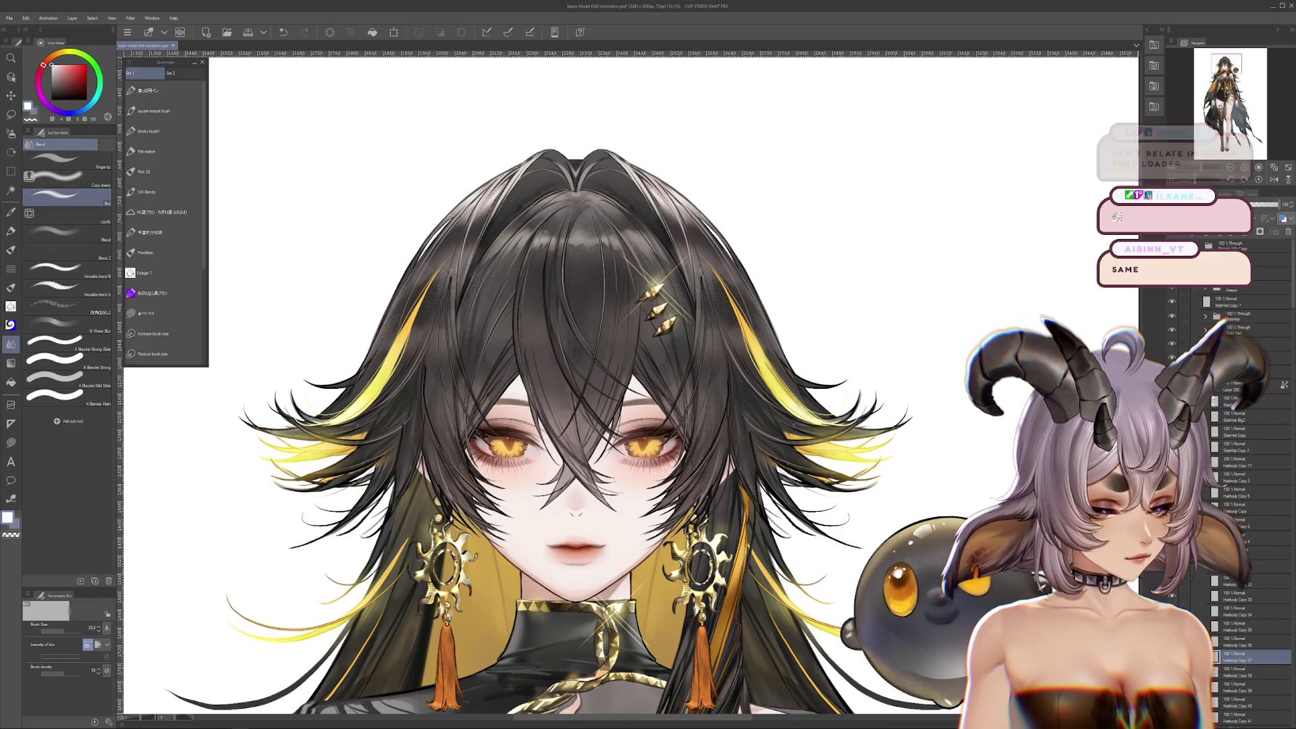
click(1227, 306)
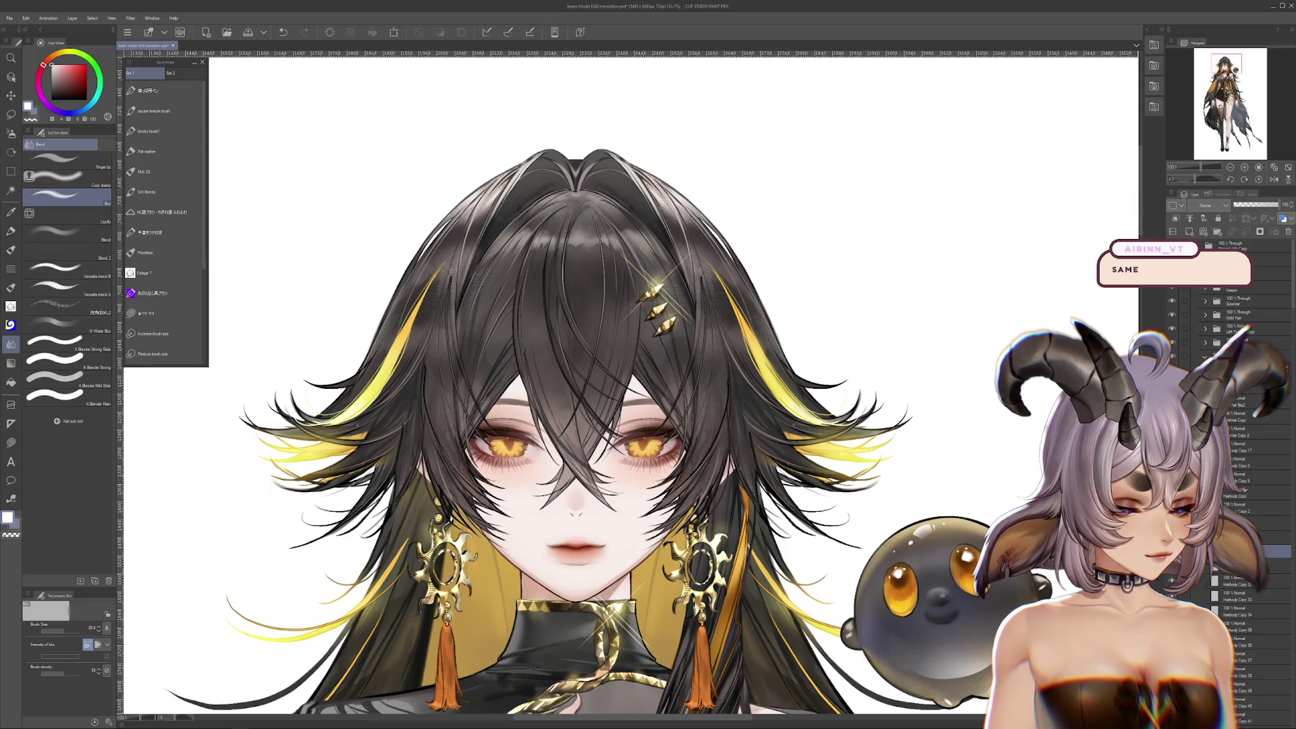
key(Delete)
key(ctrl+z)
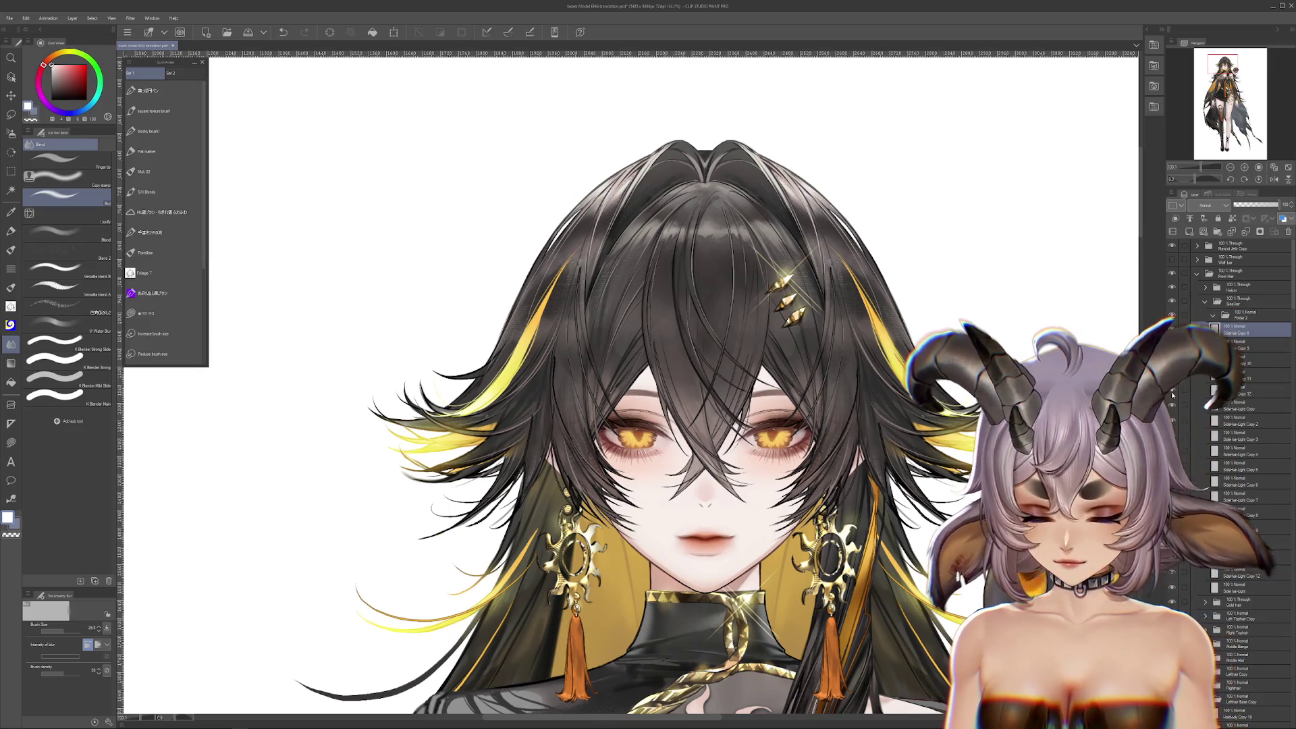
ctrl+click(1241, 331)
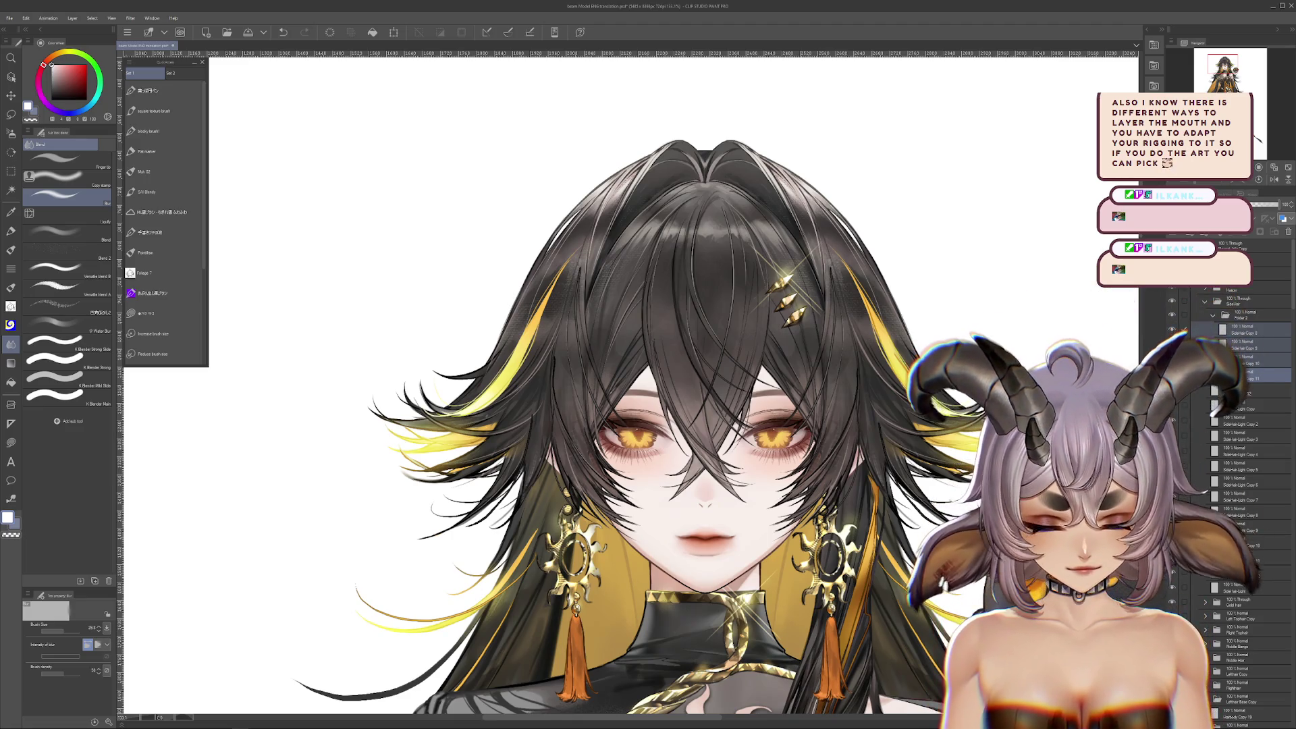
Zoom in on the mouth, undo the dark upper-lip stroke, and reframe the face
scroll(689, 461, up, 5)
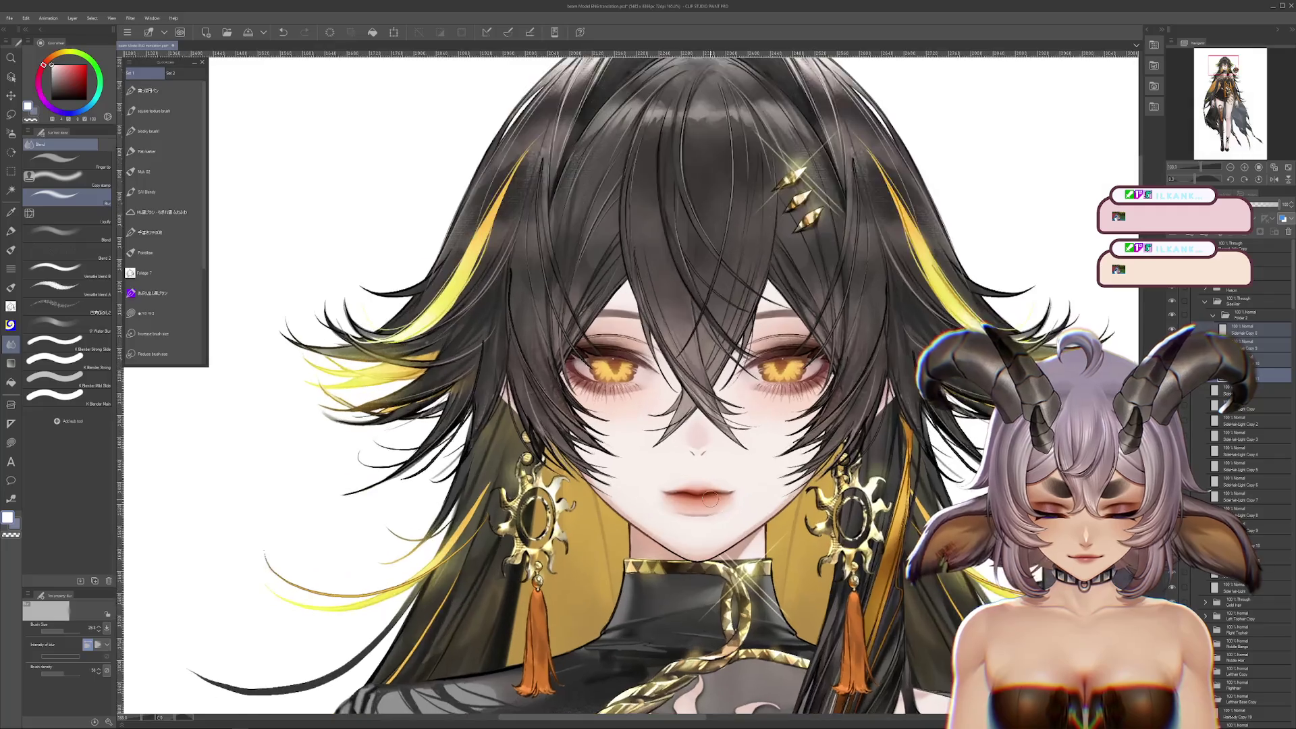
key(ctrl+z)
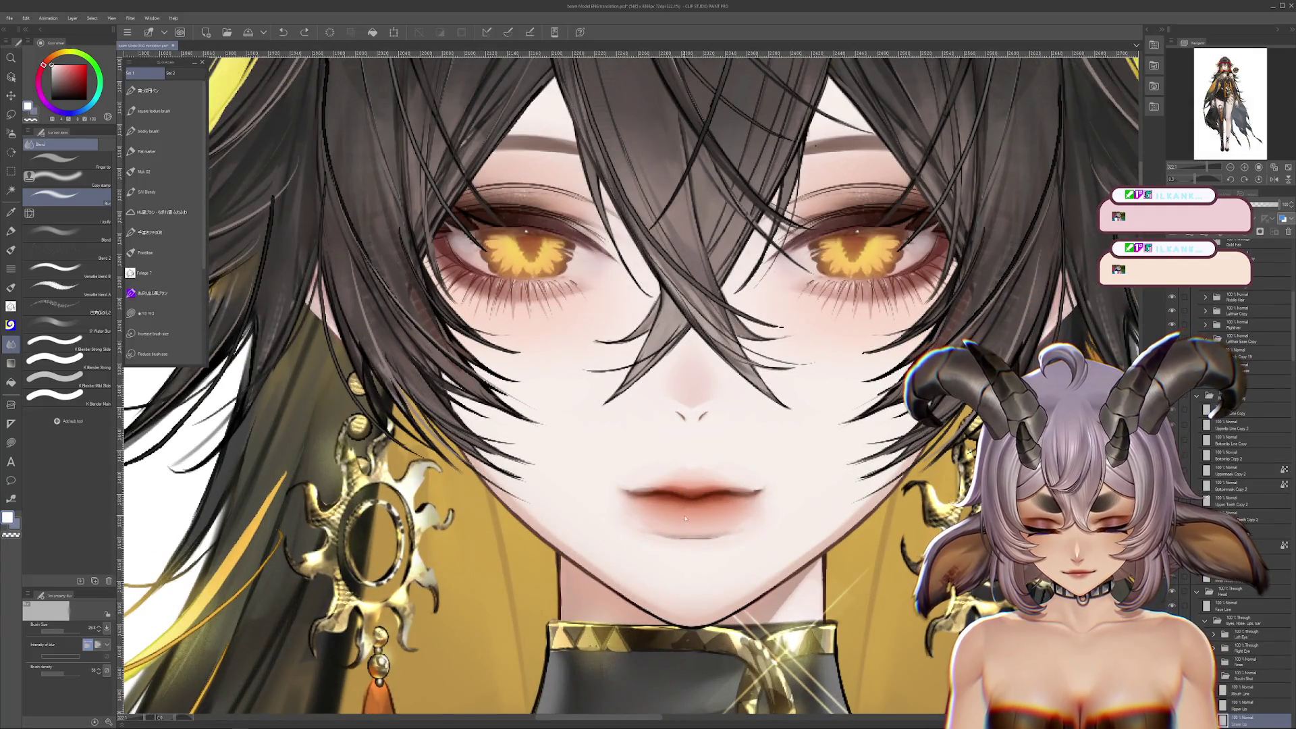
scroll(680, 542, down, 10)
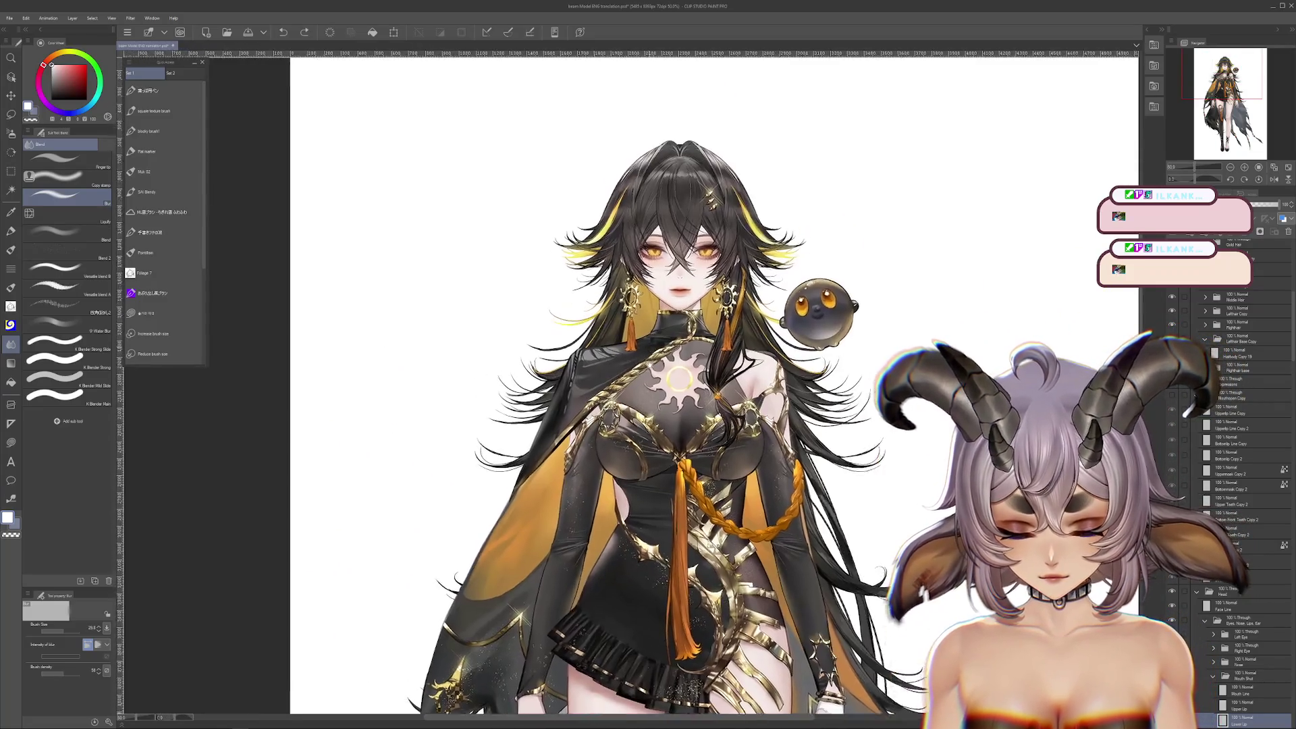
scroll(678, 604, up, 1)
scroll(608, 636, up, 4)
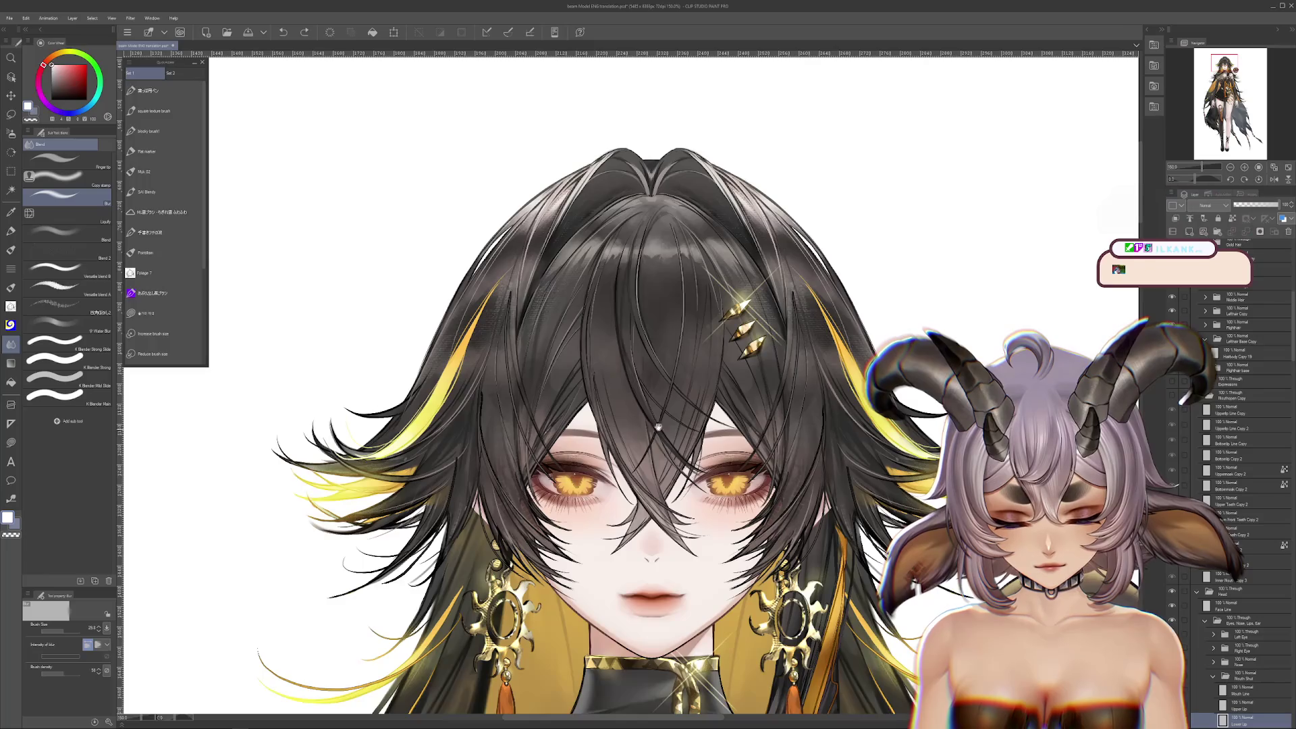
drag(702, 469, 685, 417)
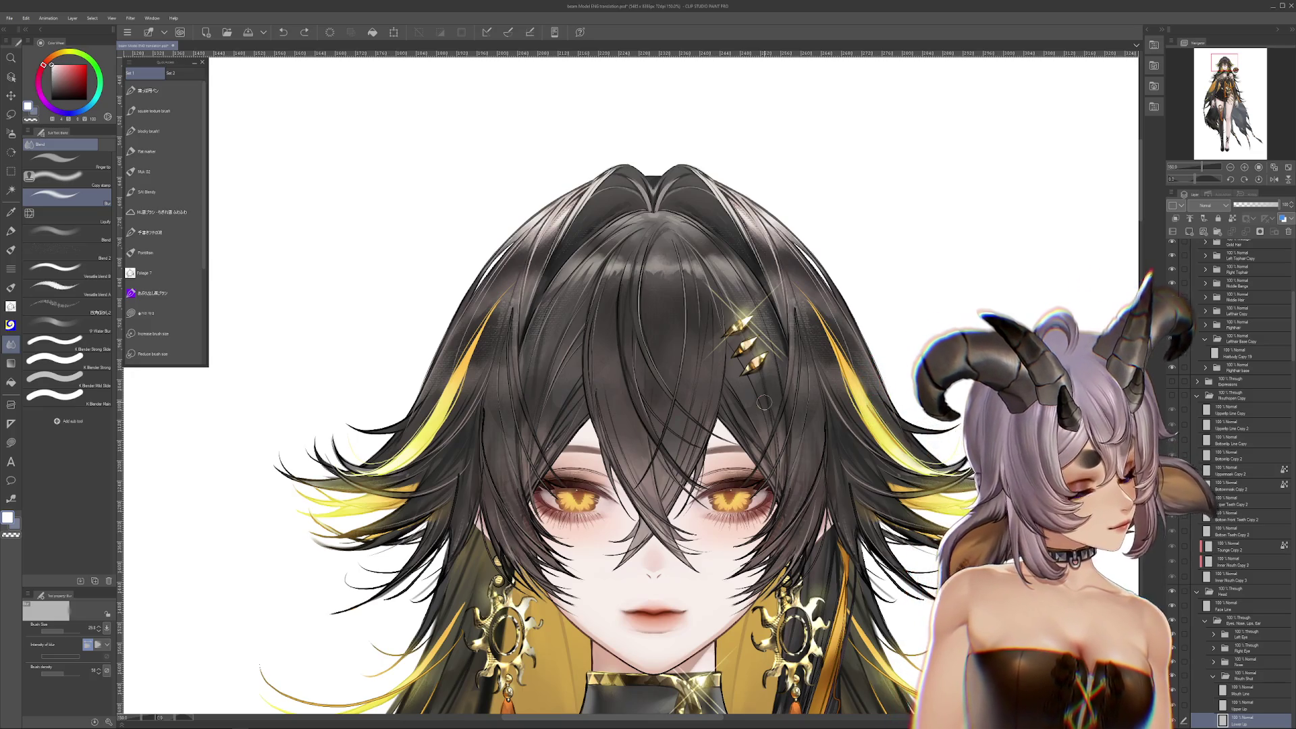
scroll(763, 403, down, 3)
scroll(748, 403, up, 2)
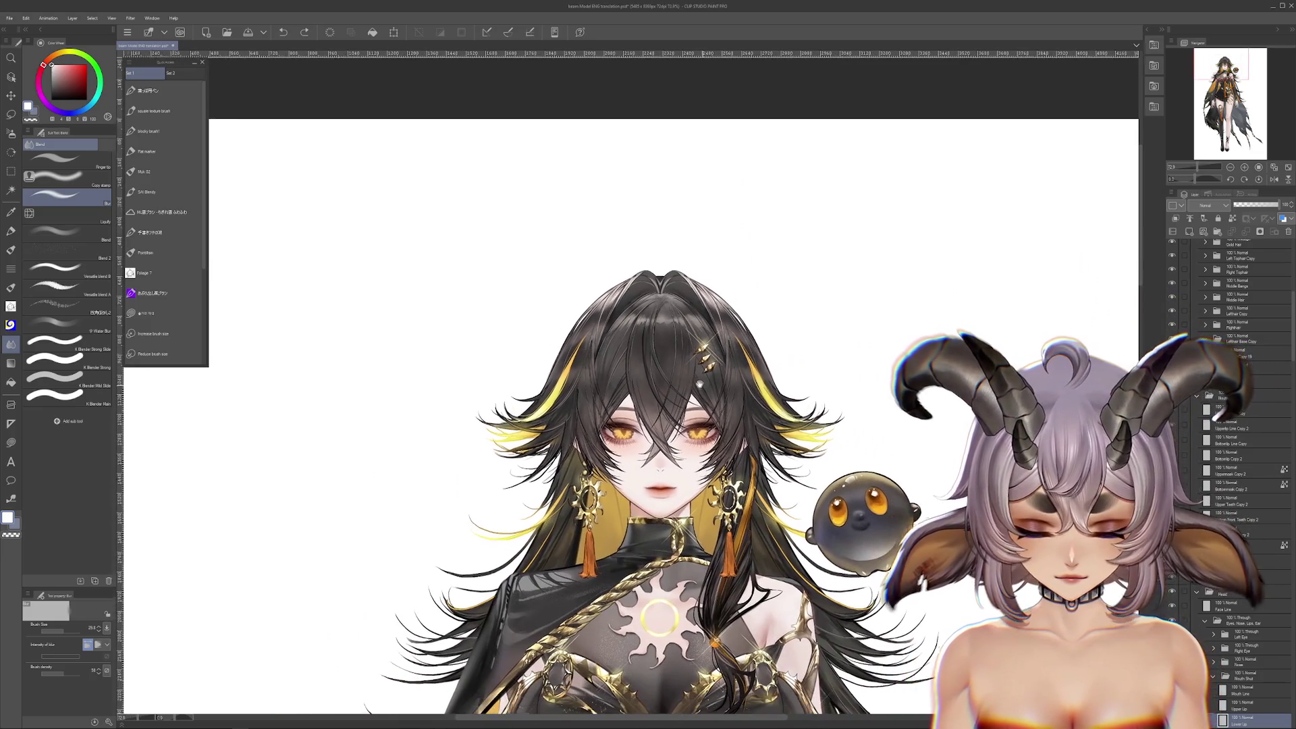
scroll(648, 525, up, 2)
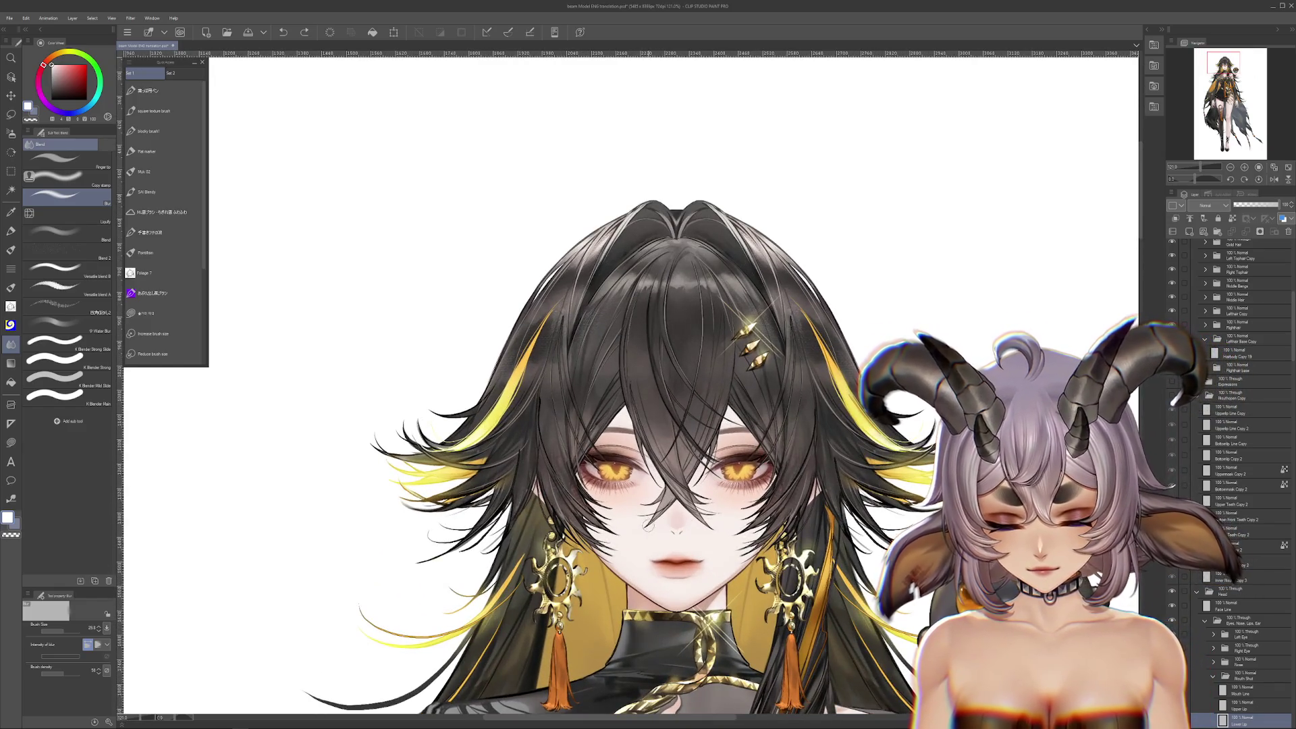
mouse_move(648, 525)
mouse_down()
mouse_move(643, 336)
mouse_move(640, 415)
mouse_up()
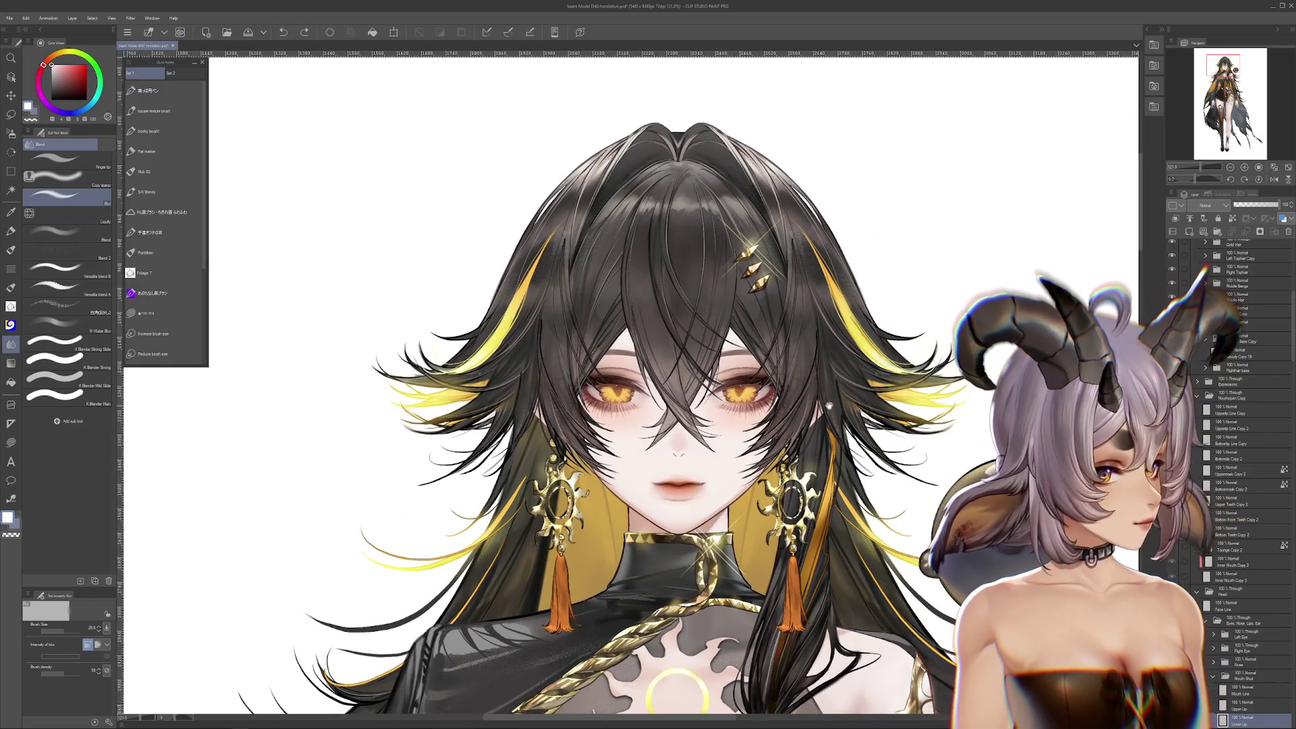
drag(828, 405, 787, 448)
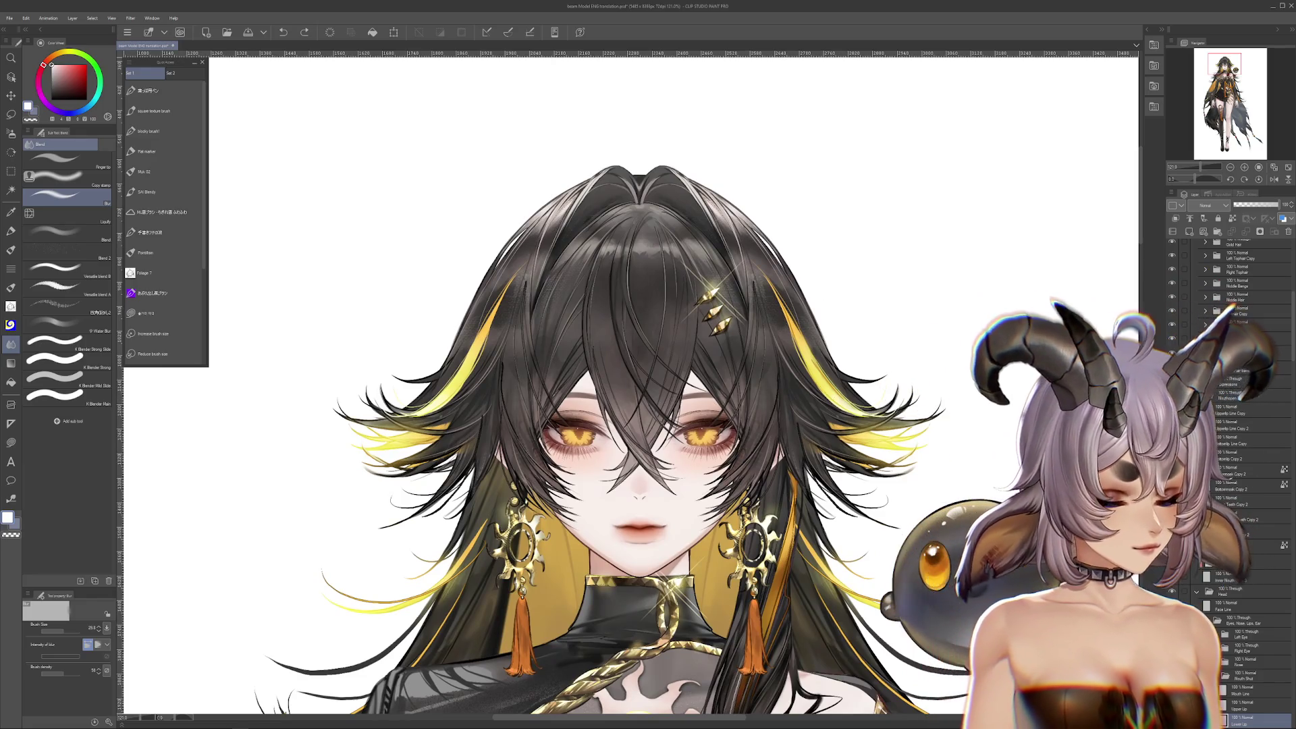
scroll(1235, 472, down, 1)
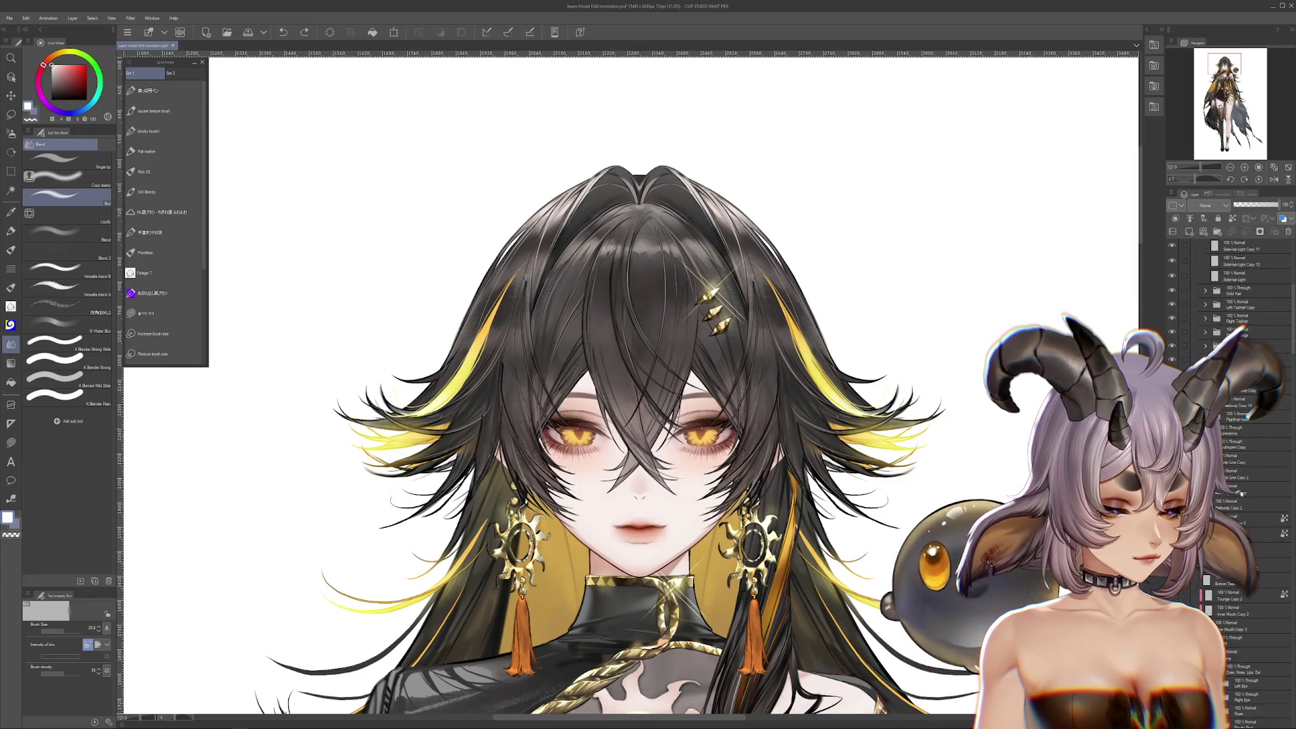
click(1203, 602)
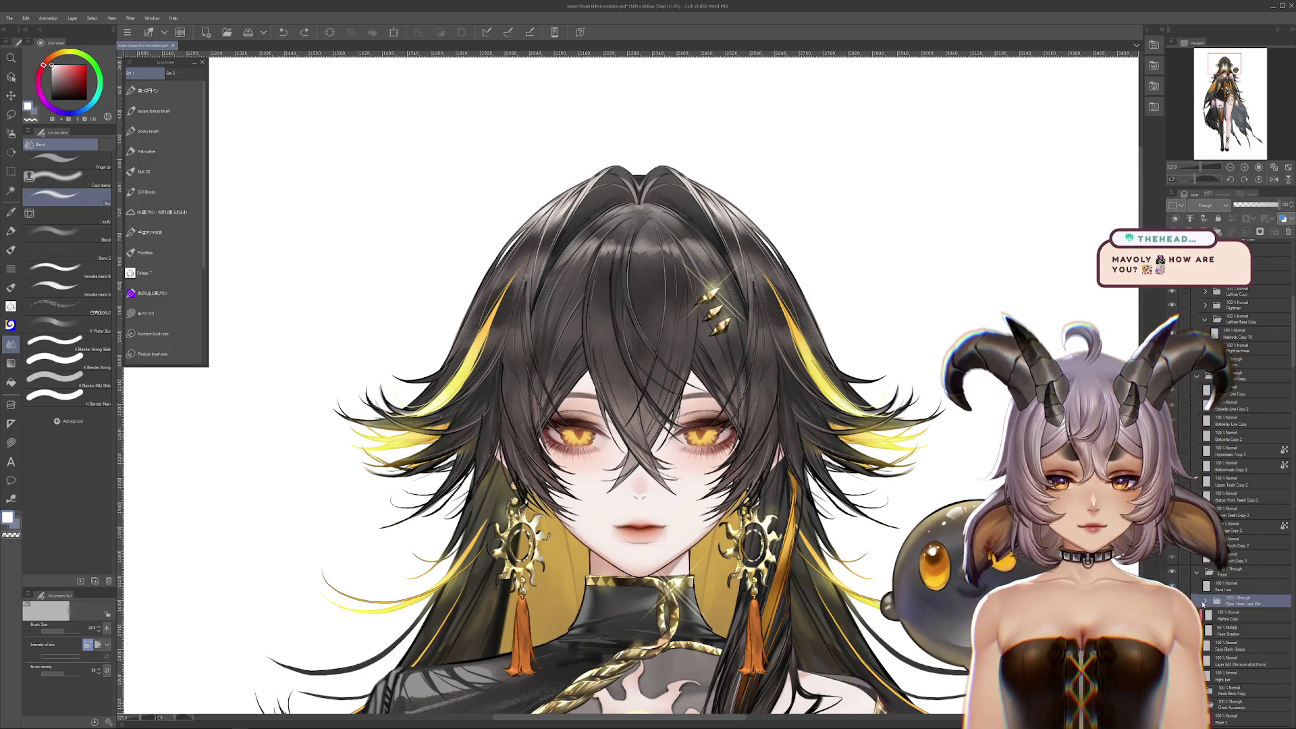
click(1172, 600)
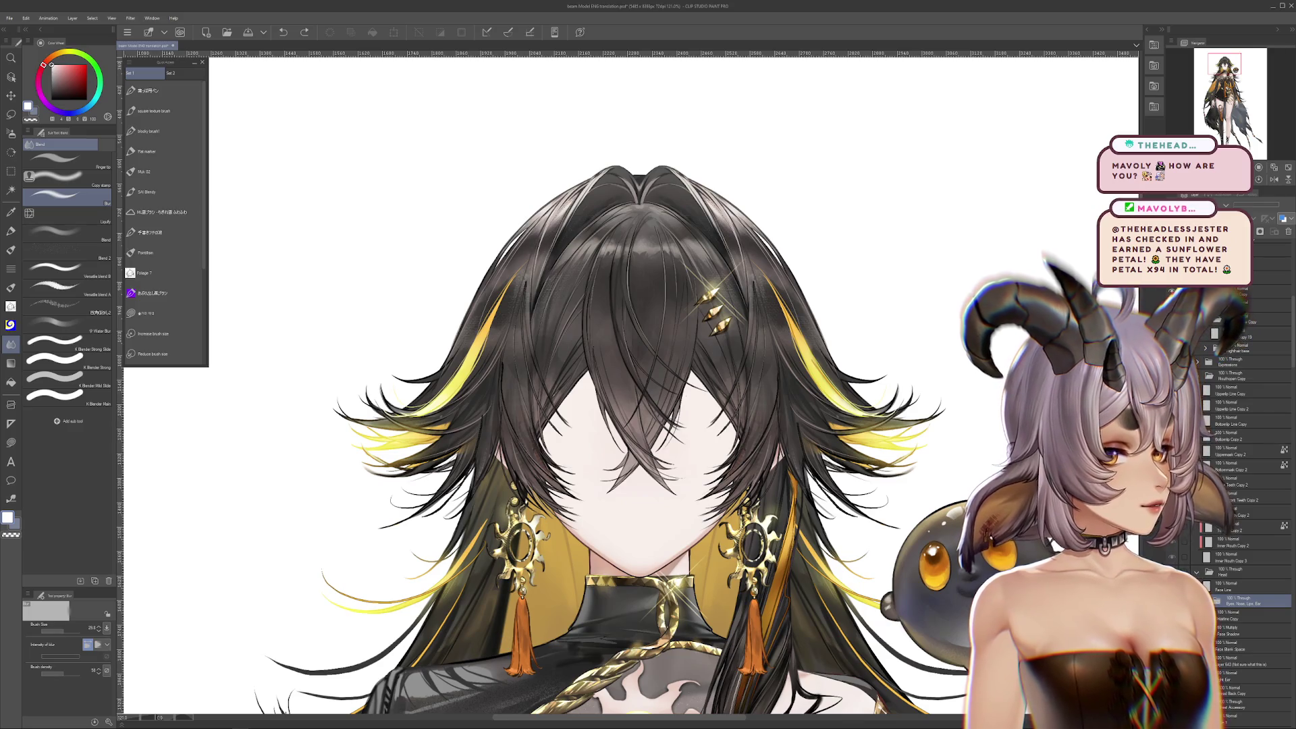
click(1171, 600)
click(1171, 600)
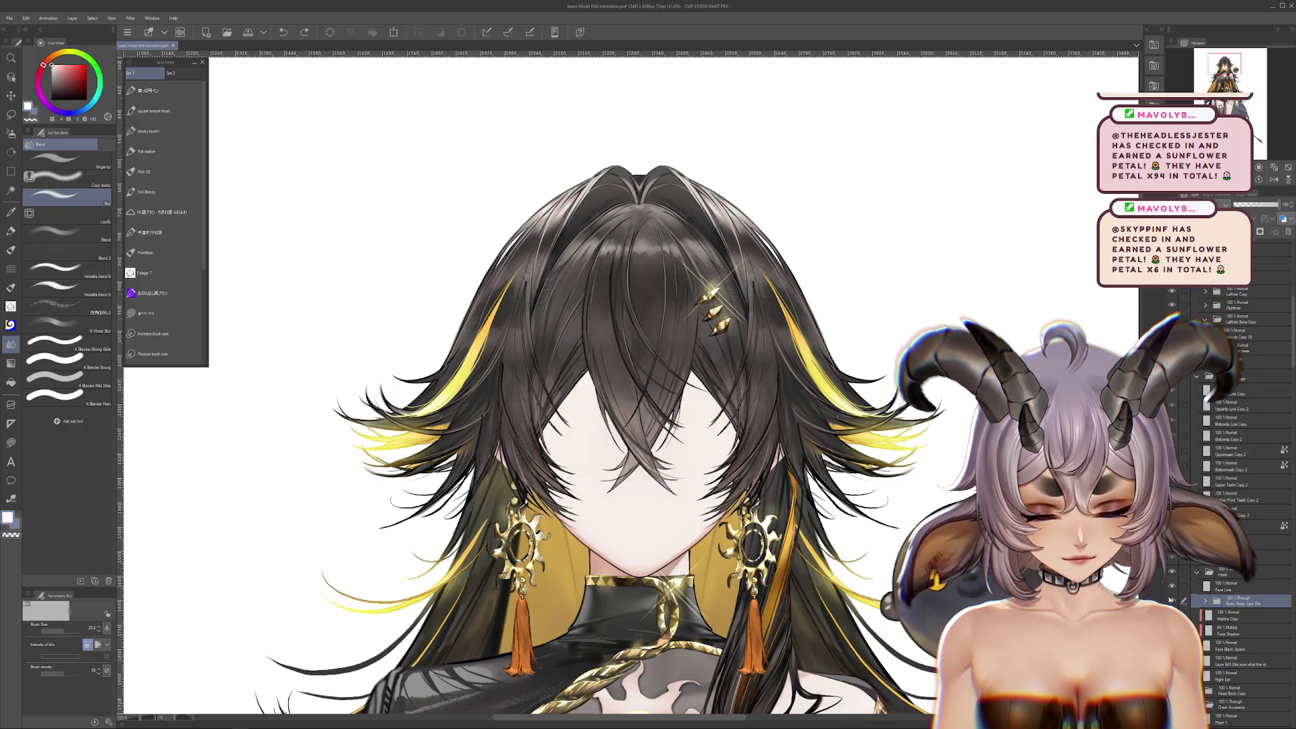
click(1172, 600)
drag(884, 356, 897, 428)
scroll(1228, 513, up, 2)
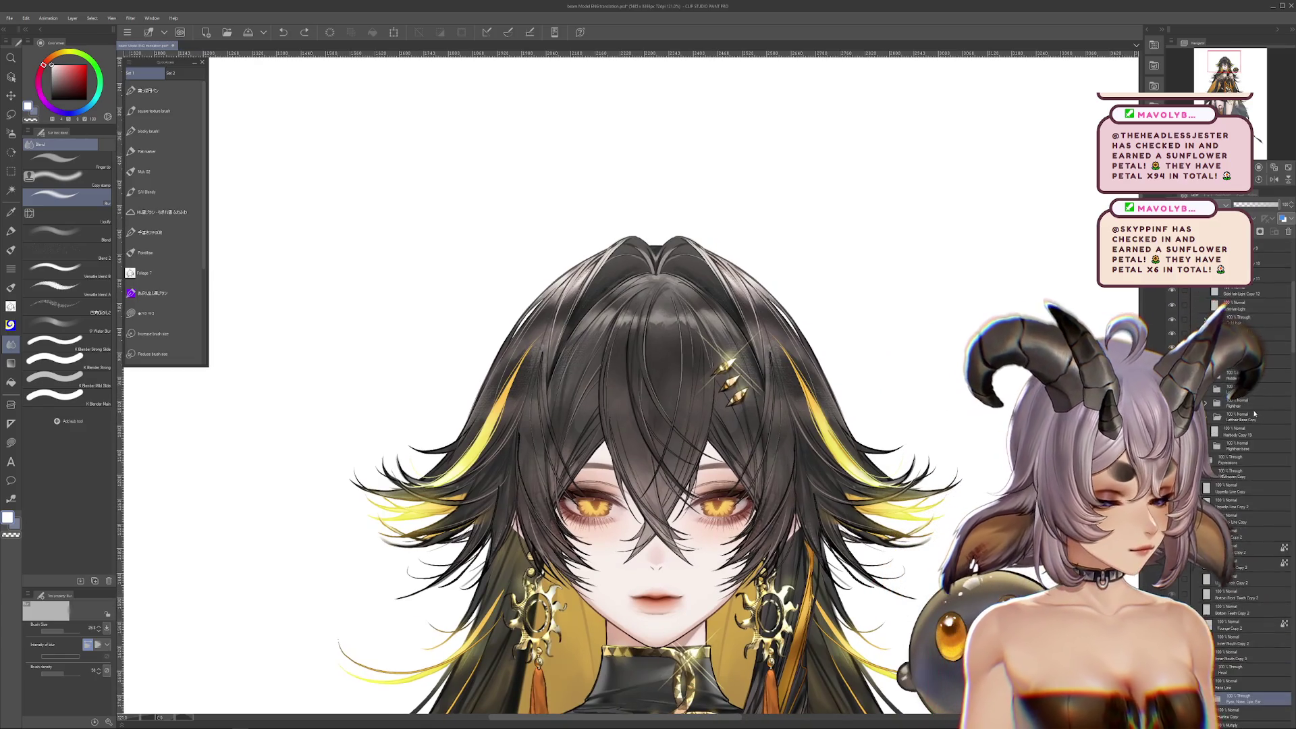
scroll(1242, 486, up, 6)
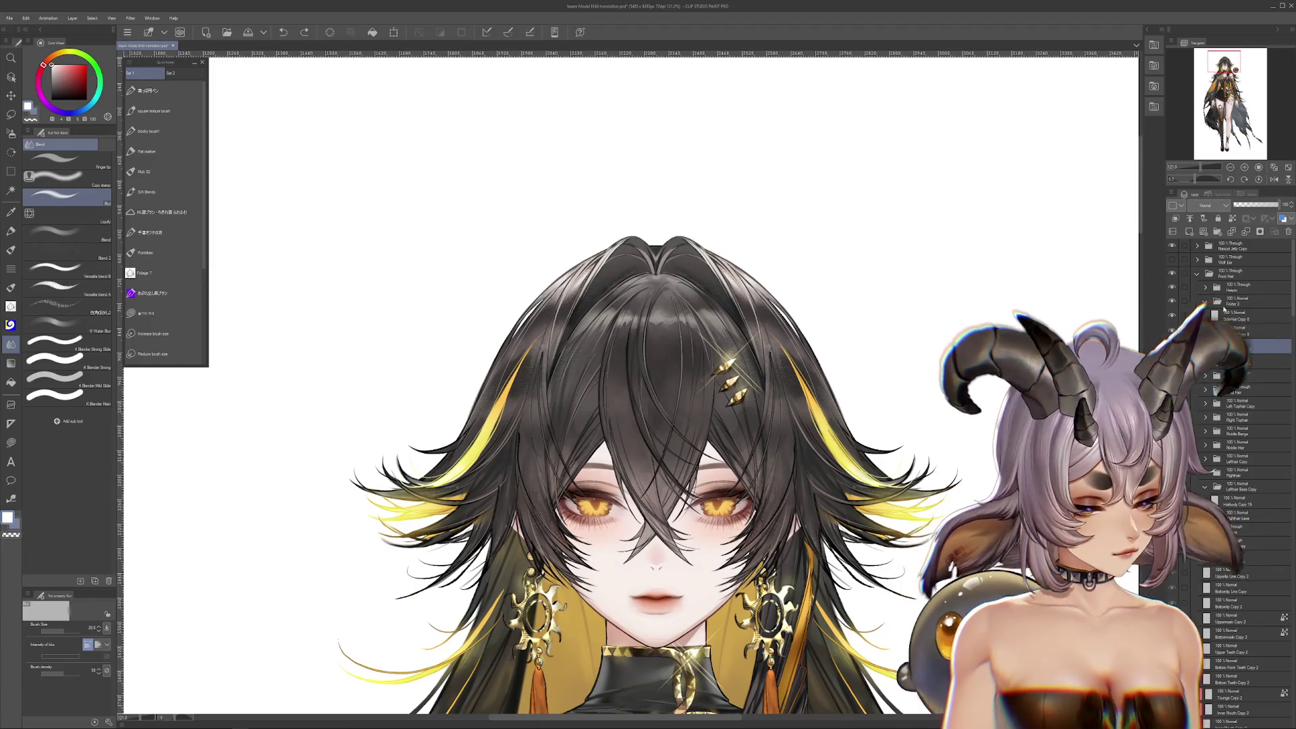
Switch to the Airbrush tool and pan around the left side hair strands up close
scroll(524, 458, up, 10)
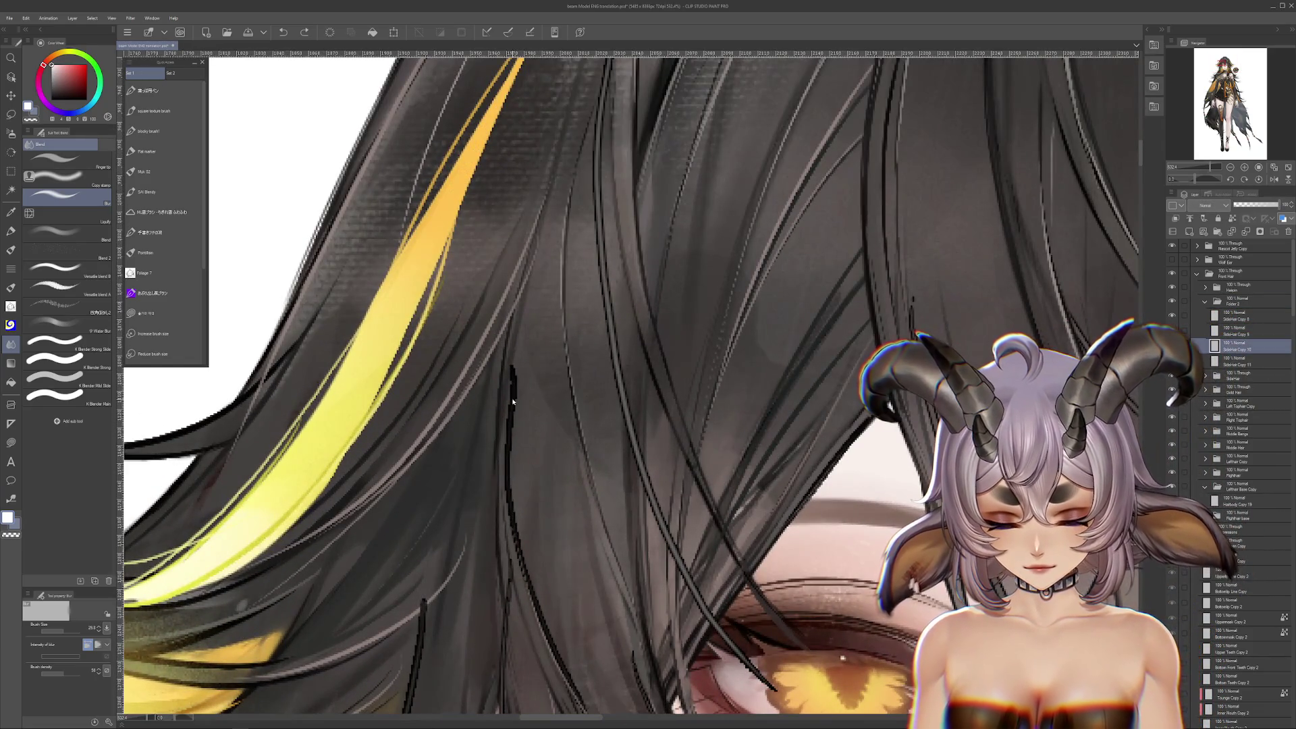
scroll(515, 376, down, 2)
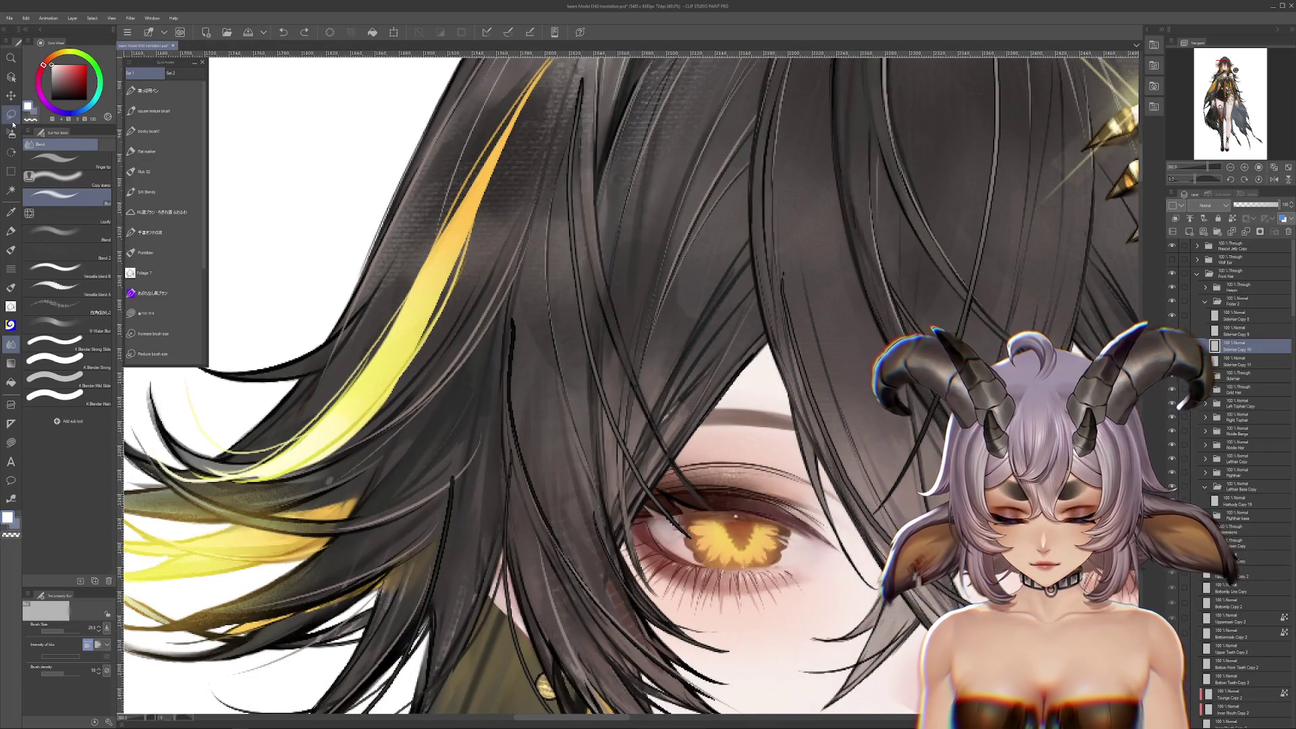
click(12, 134)
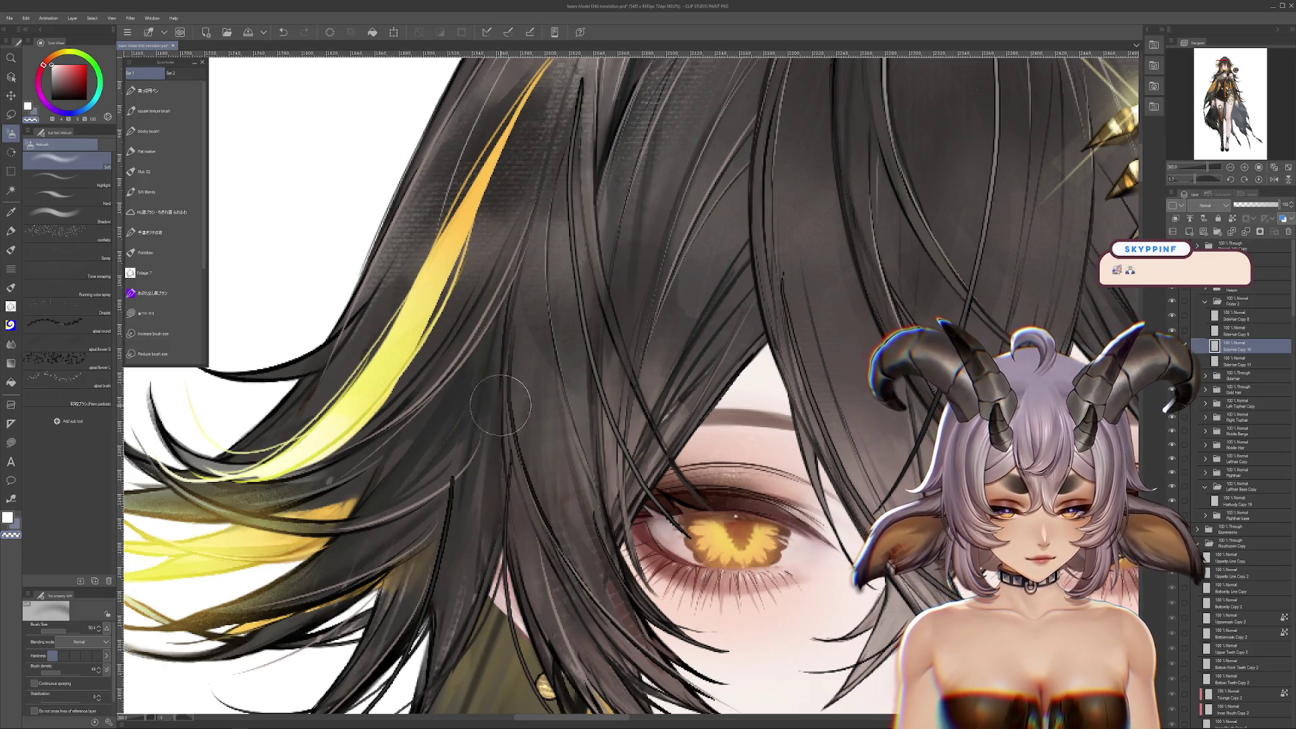
drag(516, 274, 530, 301)
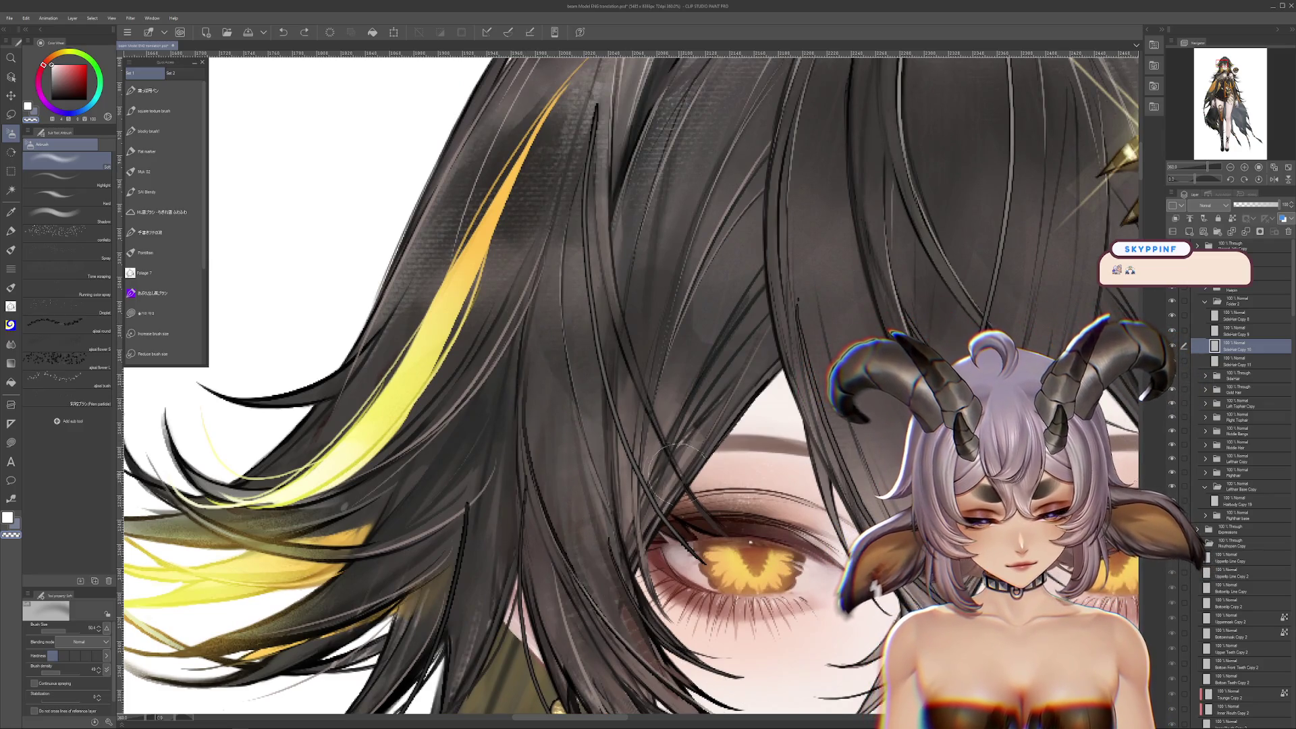
drag(730, 471, 685, 434)
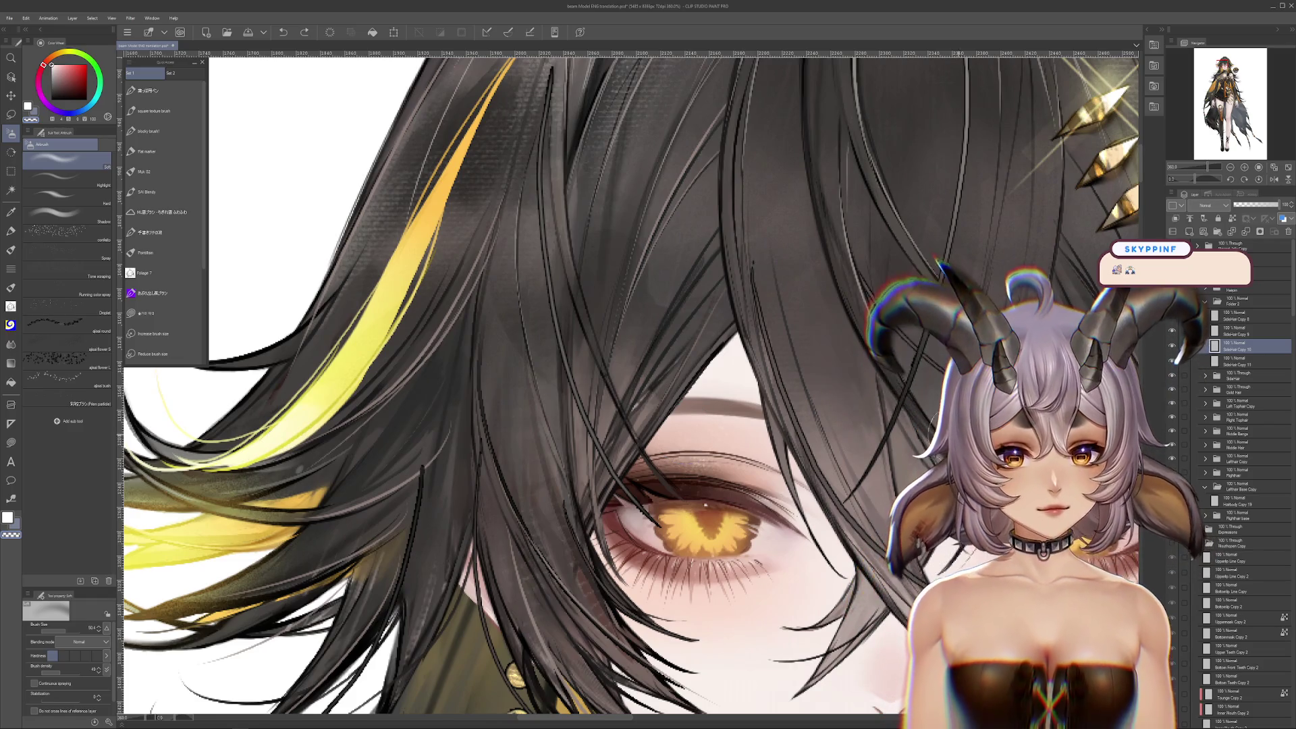
scroll(699, 330, down, 3)
scroll(698, 330, down, 5)
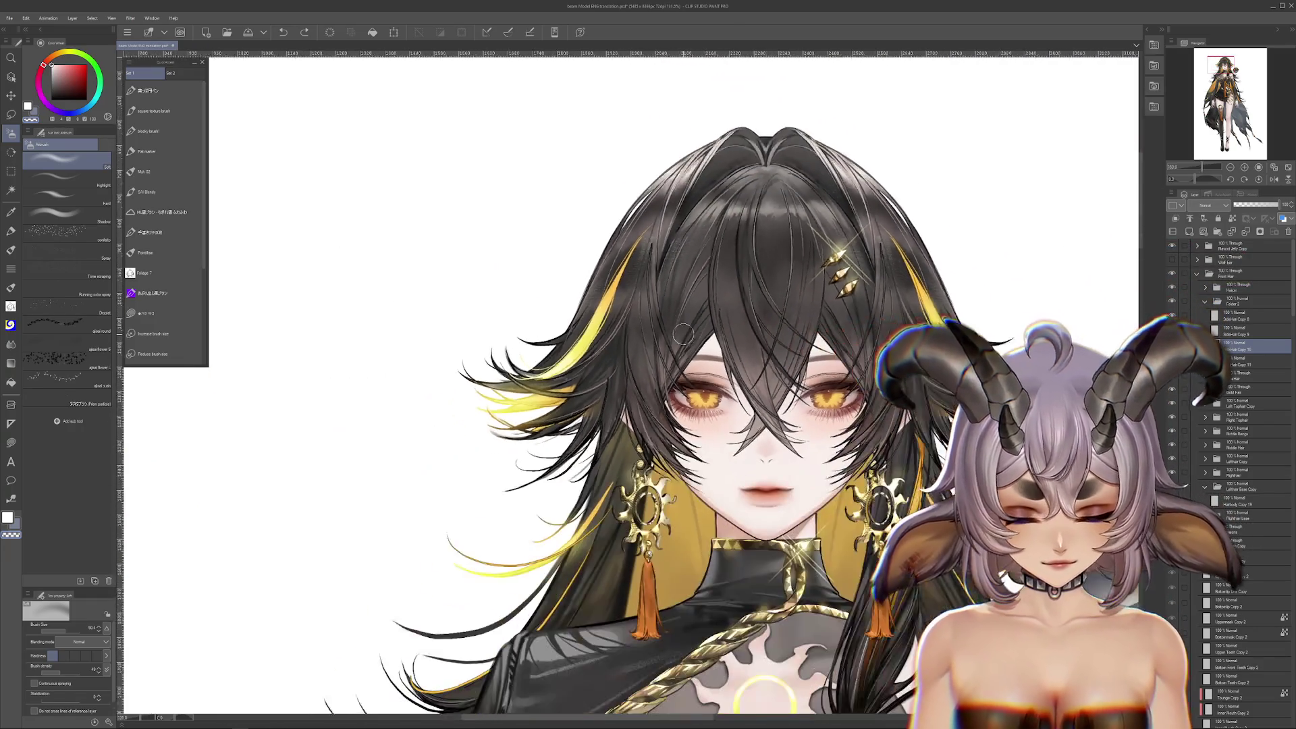
scroll(619, 352, up, 5)
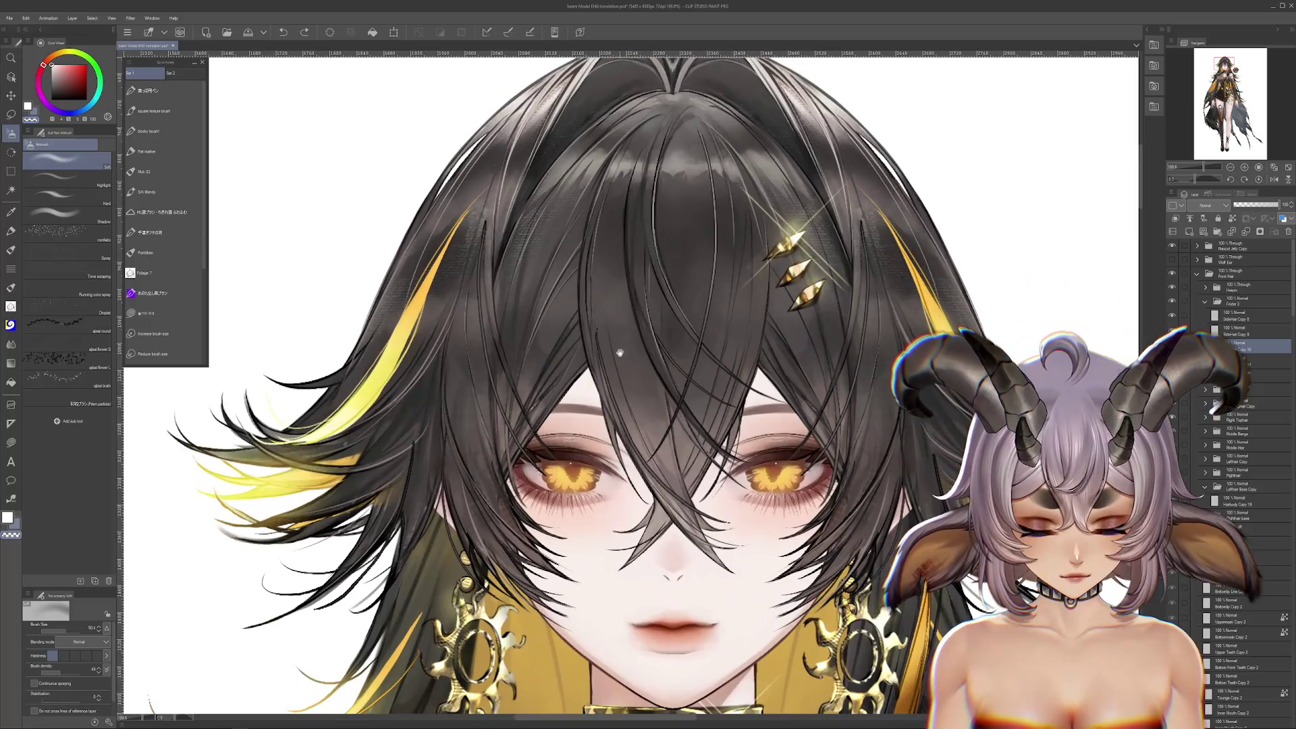
mouse_move(620, 352)
mouse_down()
mouse_move(676, 368)
mouse_move(736, 359)
mouse_up()
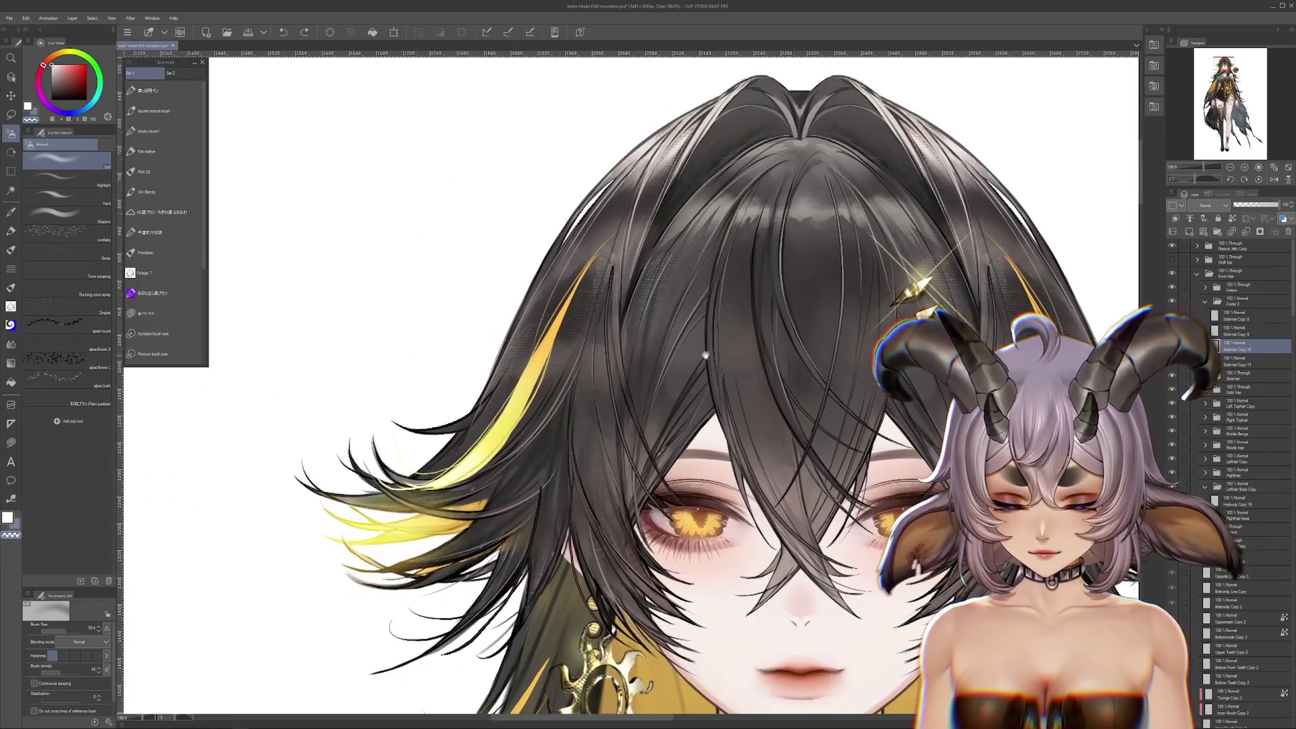
Pick the Skirt layer from the artwork and centre the skirt hem in view
key(m)
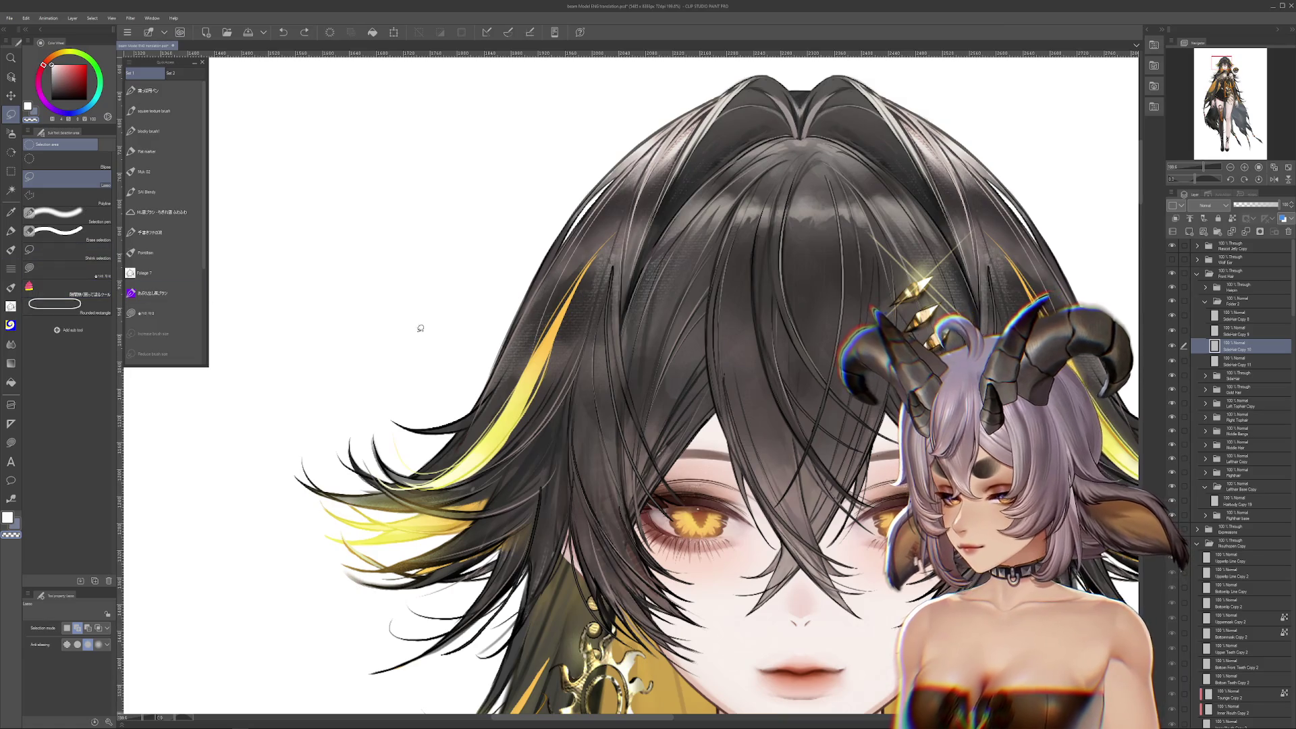
scroll(420, 328, down, 3)
scroll(431, 310, down, 5)
scroll(448, 284, up, 3)
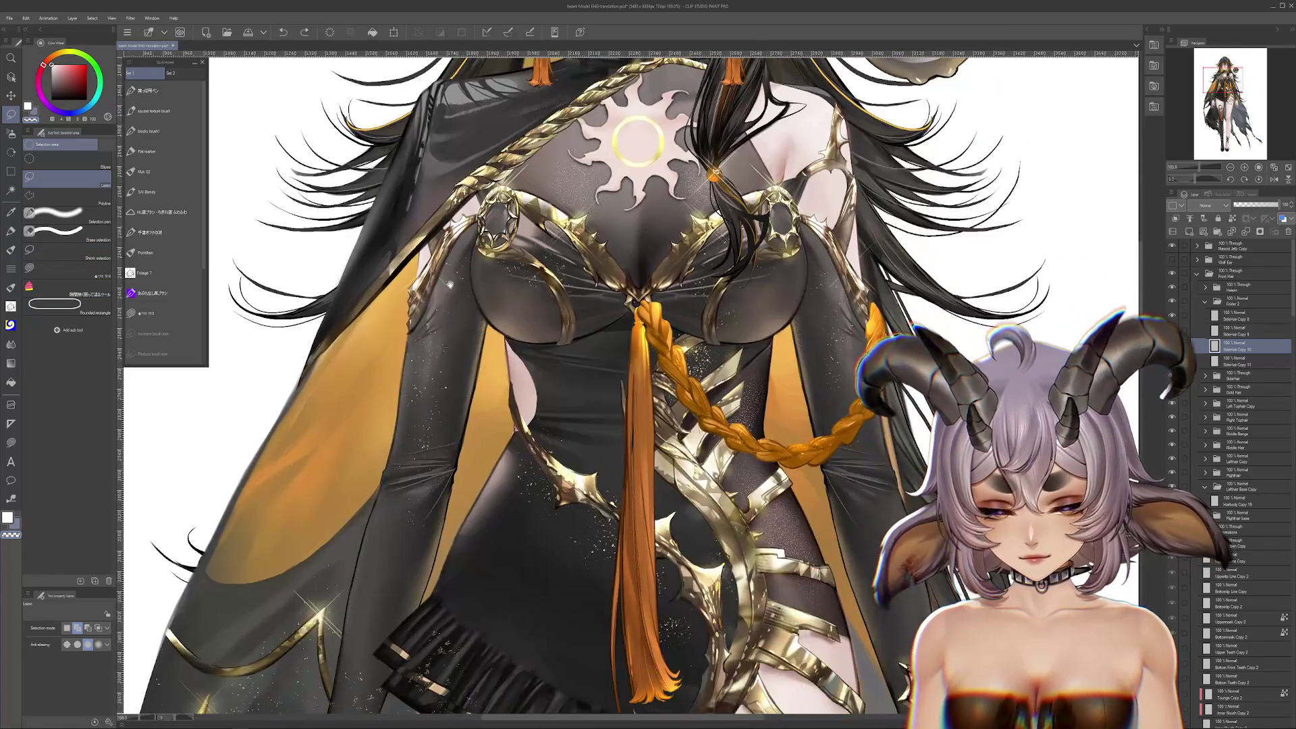
drag(449, 285, 509, 156)
mouse_move(575, 391)
mouse_down()
mouse_move(501, 407)
mouse_move(547, 380)
mouse_up()
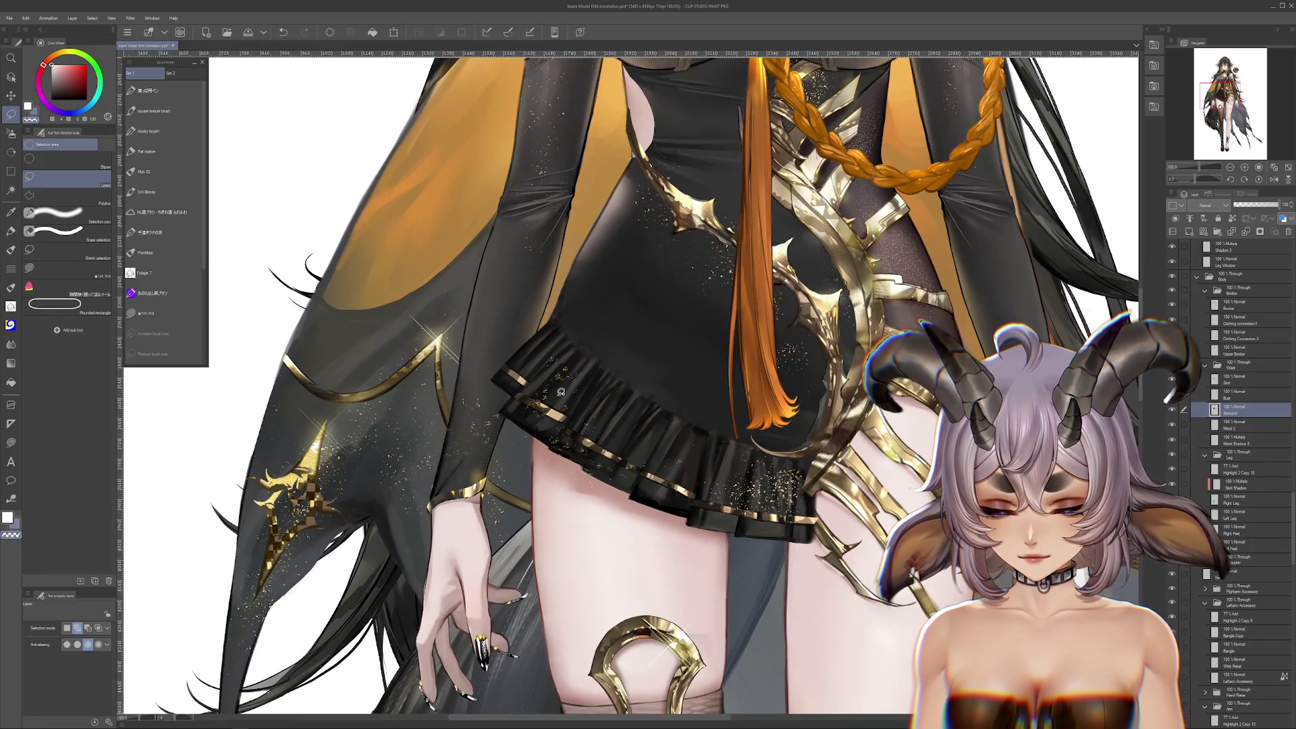
ctrl+shift+click(555, 394)
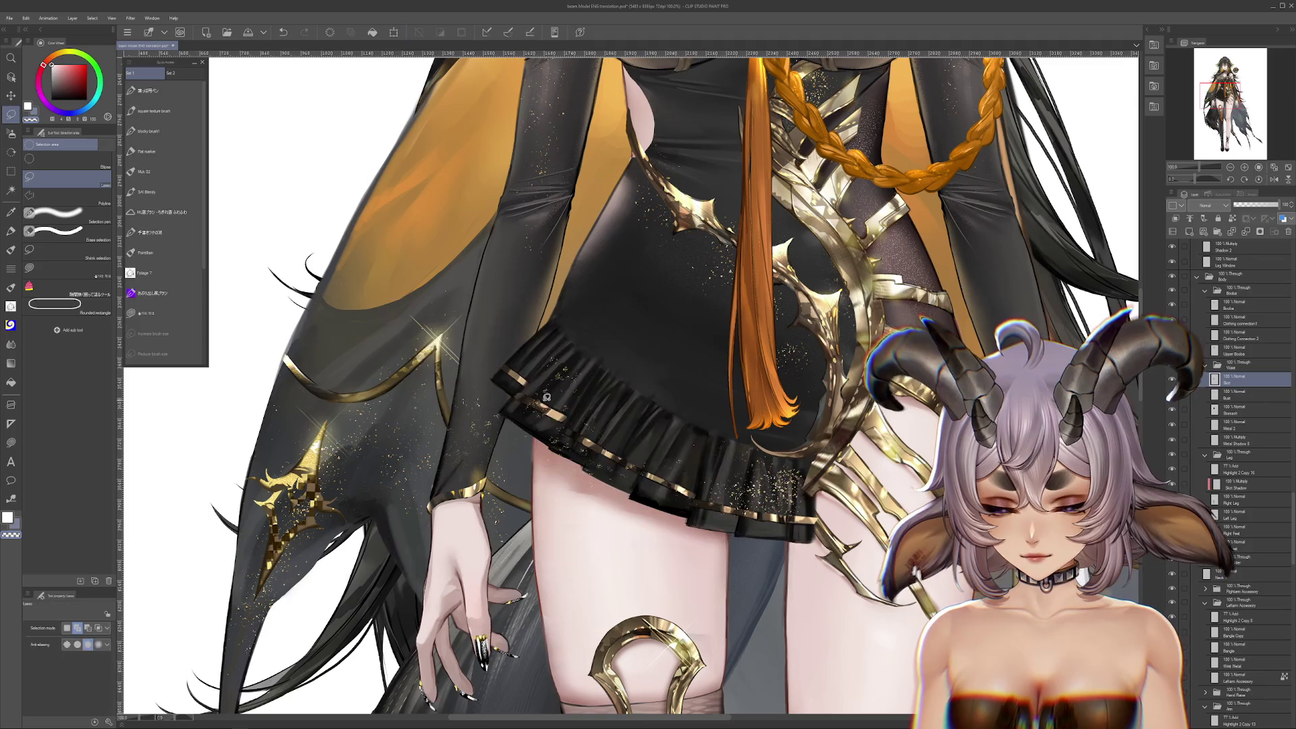
mouse_move(547, 397)
mouse_down()
mouse_move(547, 419)
mouse_move(482, 370)
mouse_move(466, 336)
mouse_up()
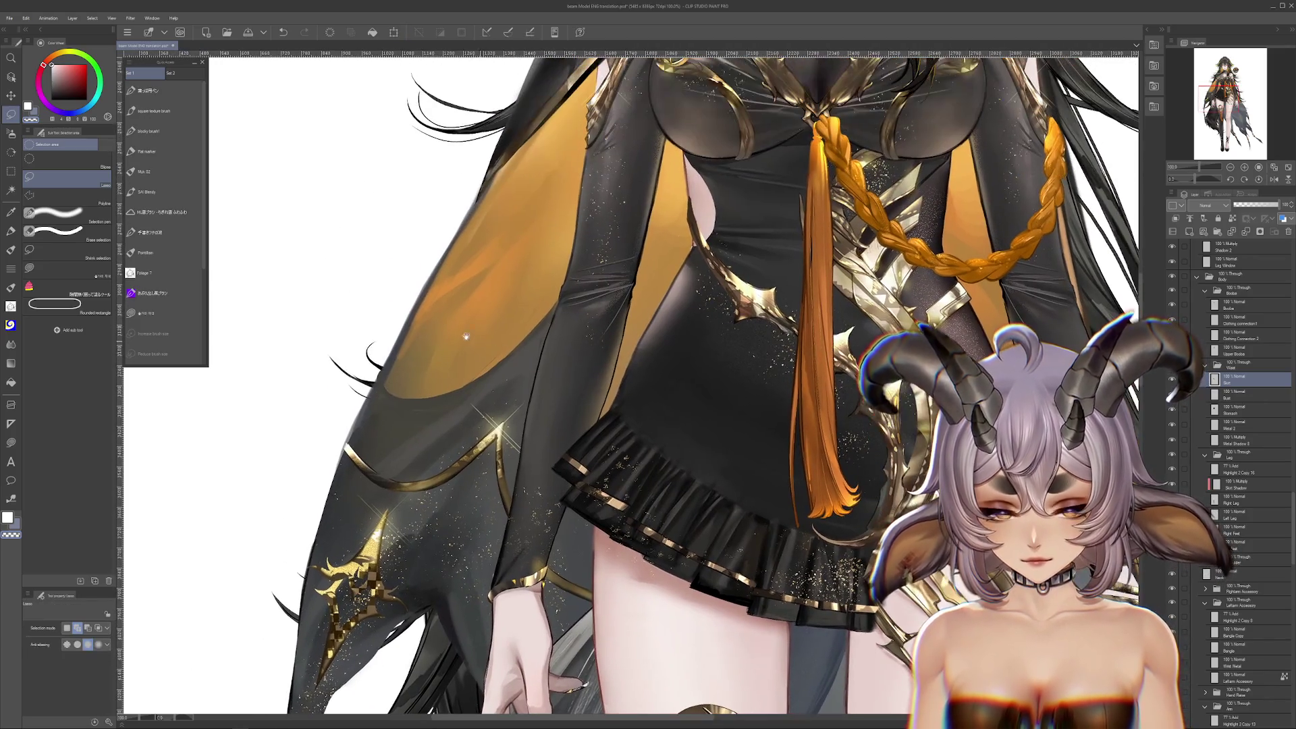
Switch to the Airbrush, test-move the skirt ruffle, and undo the move
click(10, 133)
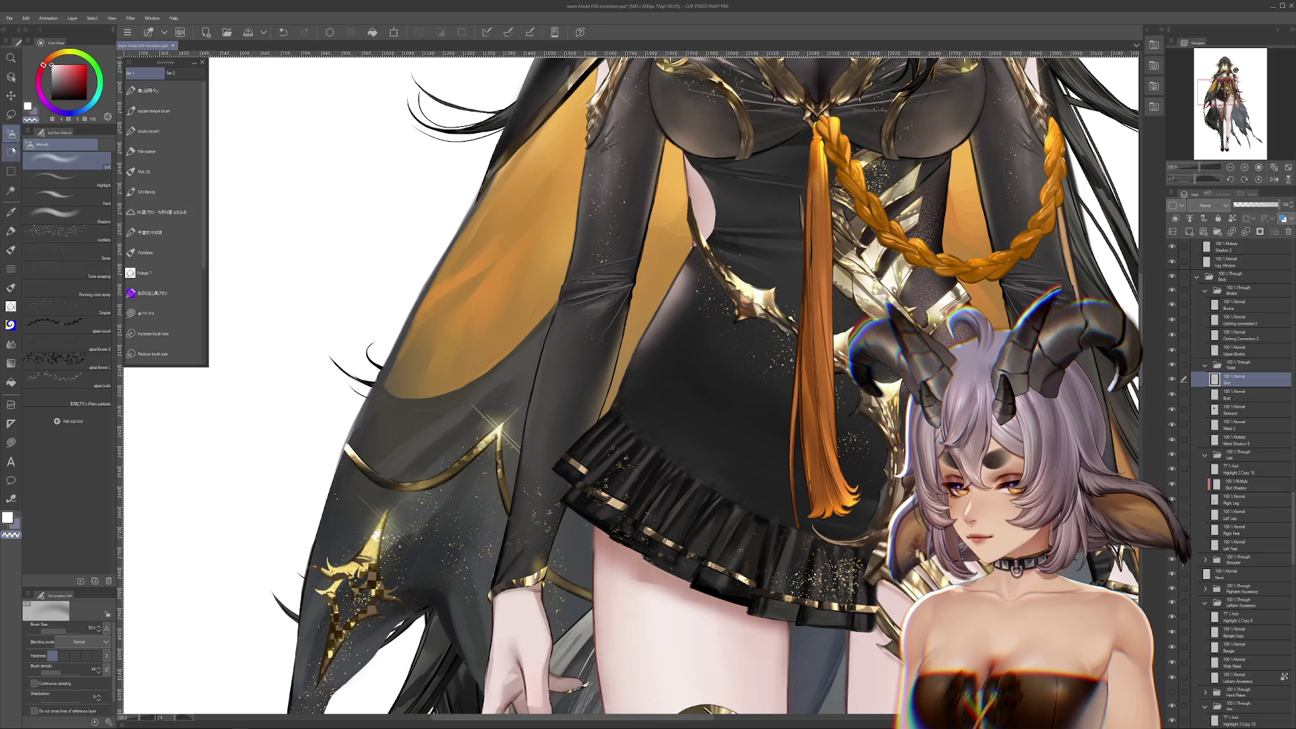
drag(466, 405, 392, 304)
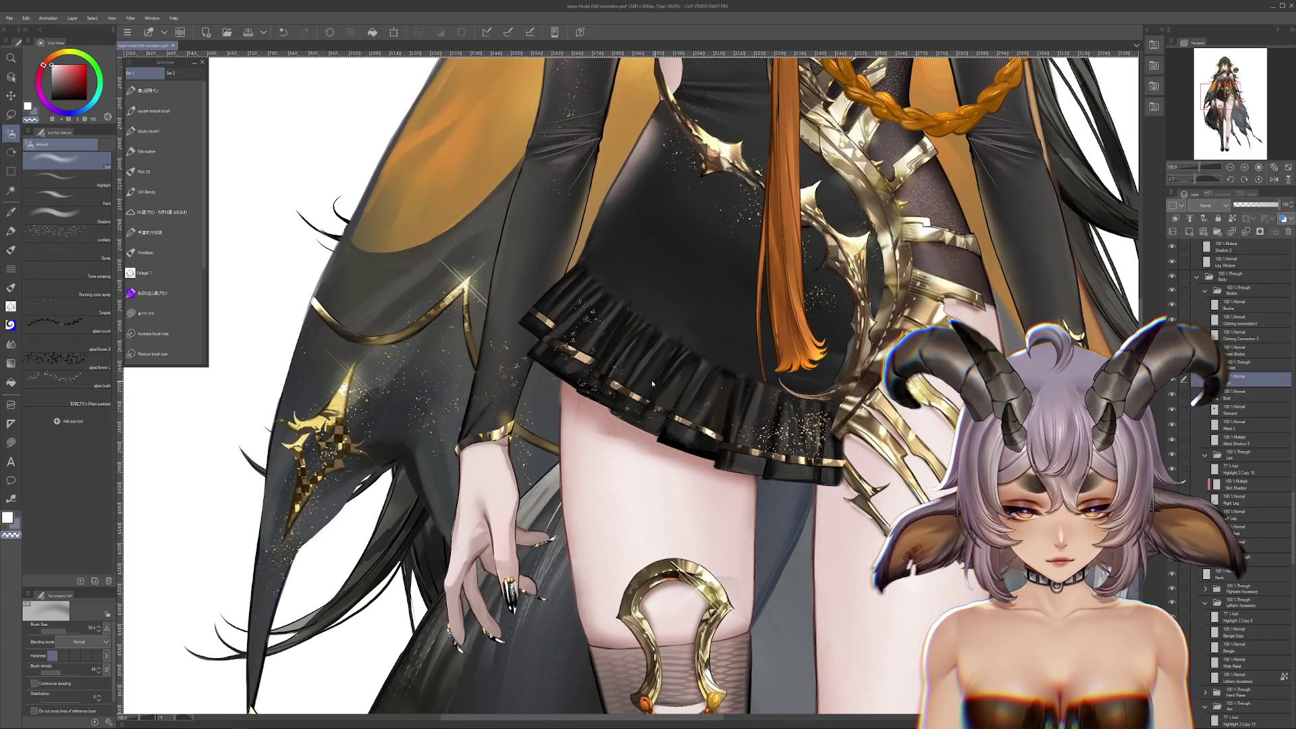
mouse_move(596, 396)
mouse_down()
mouse_move(439, 324)
mouse_move(394, 257)
mouse_up()
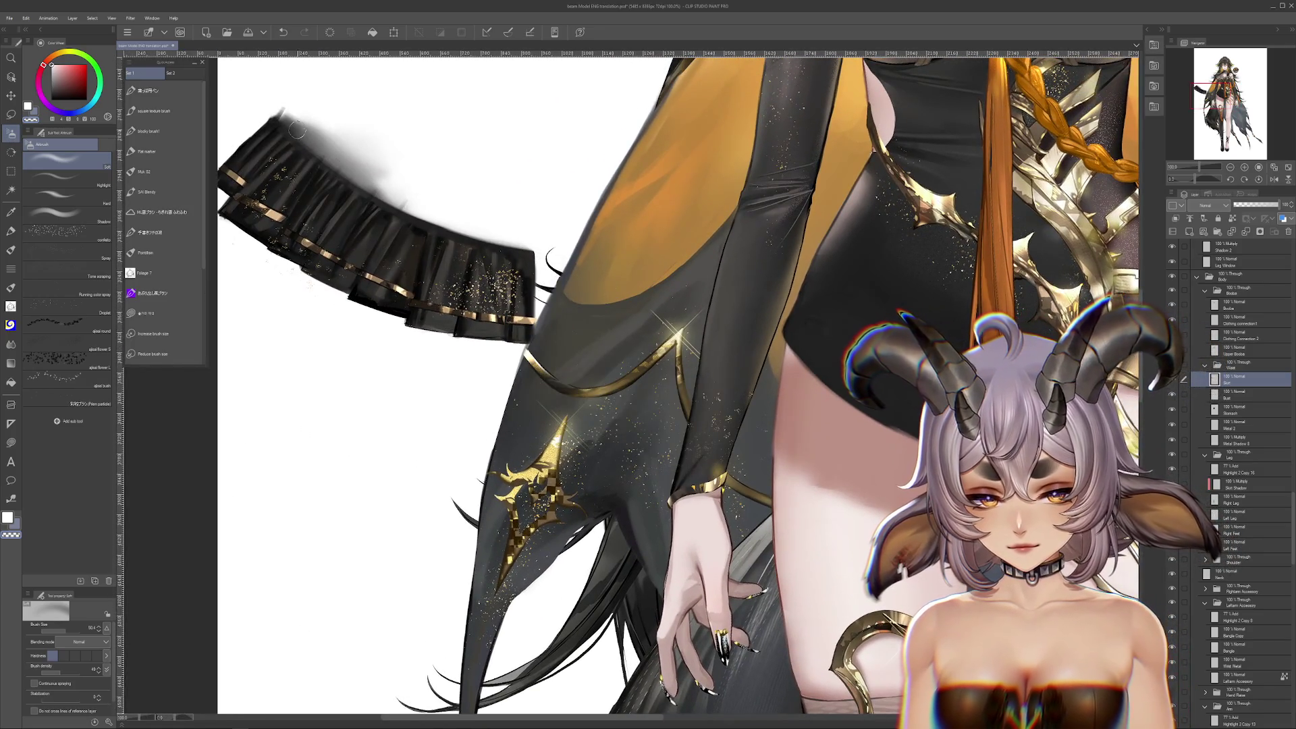
key(ctrl+z)
key(ctrl+z)
key(ctrl+z)
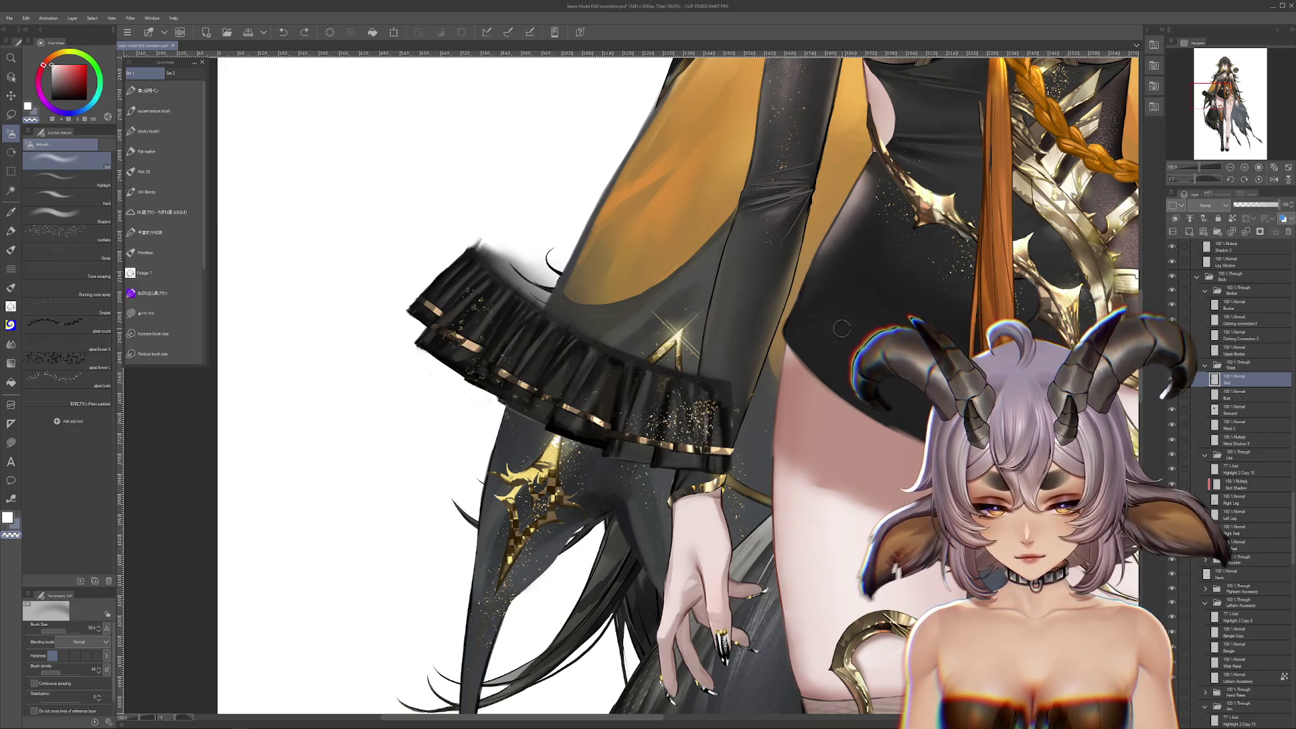
mouse_move(1004, 251)
mouse_down()
mouse_move(700, 251)
mouse_move(632, 318)
mouse_up()
scroll(632, 318, up, 12)
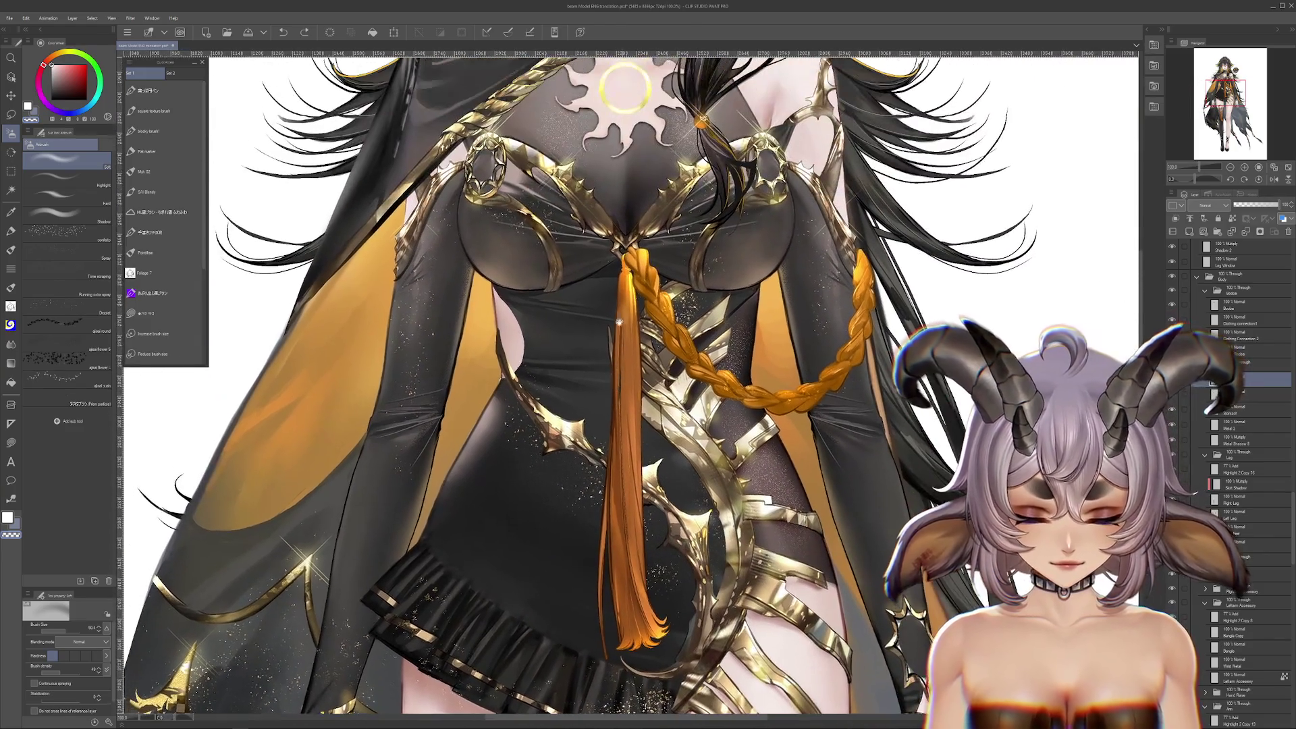
Zoom in on the head, select a Front Hair layer, and collapse its Folder 2
scroll(594, 384, up, 7)
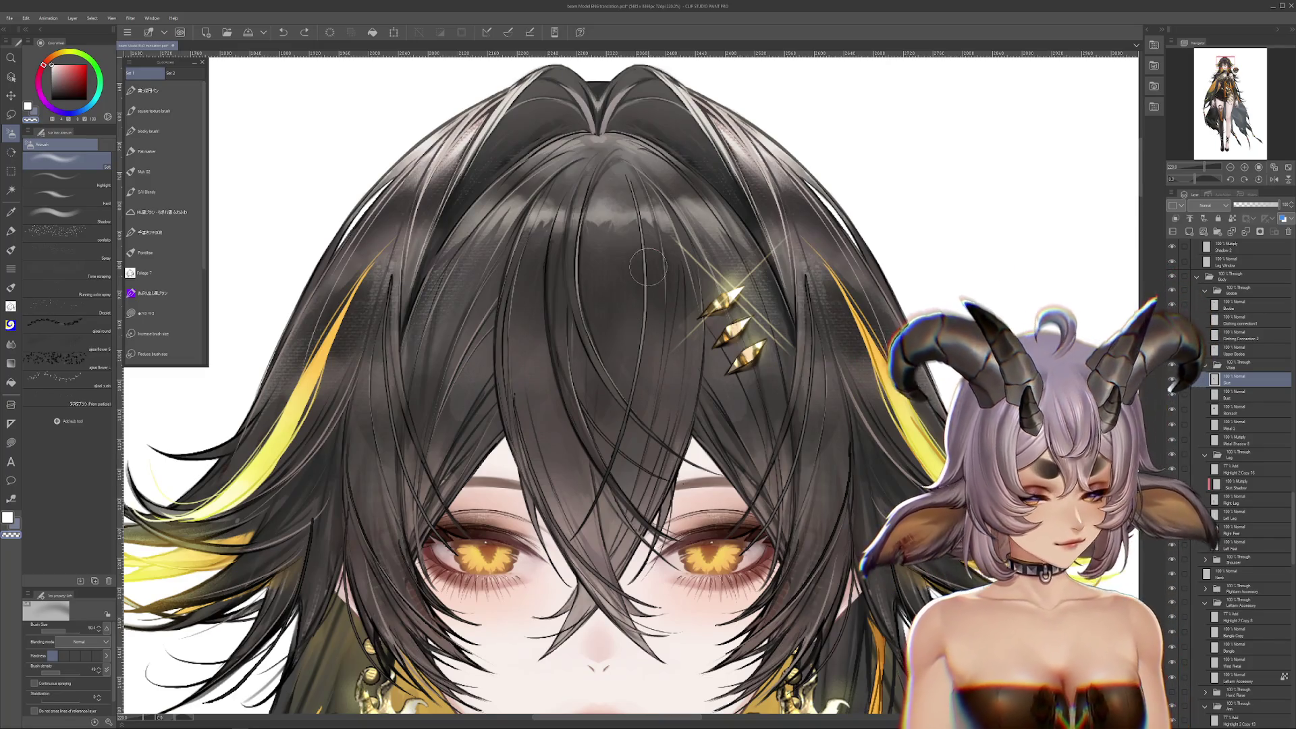
scroll(648, 335, down, 4)
drag(608, 264, 620, 282)
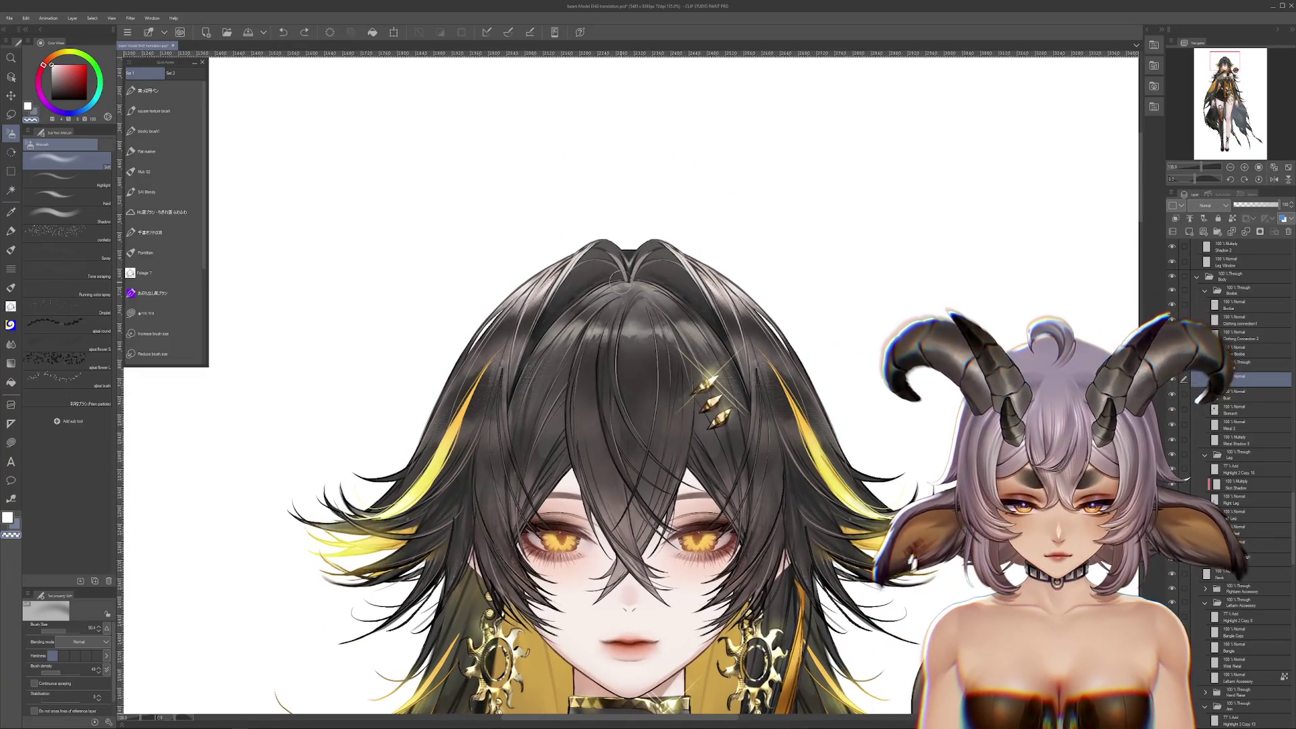
scroll(620, 282, up, 3)
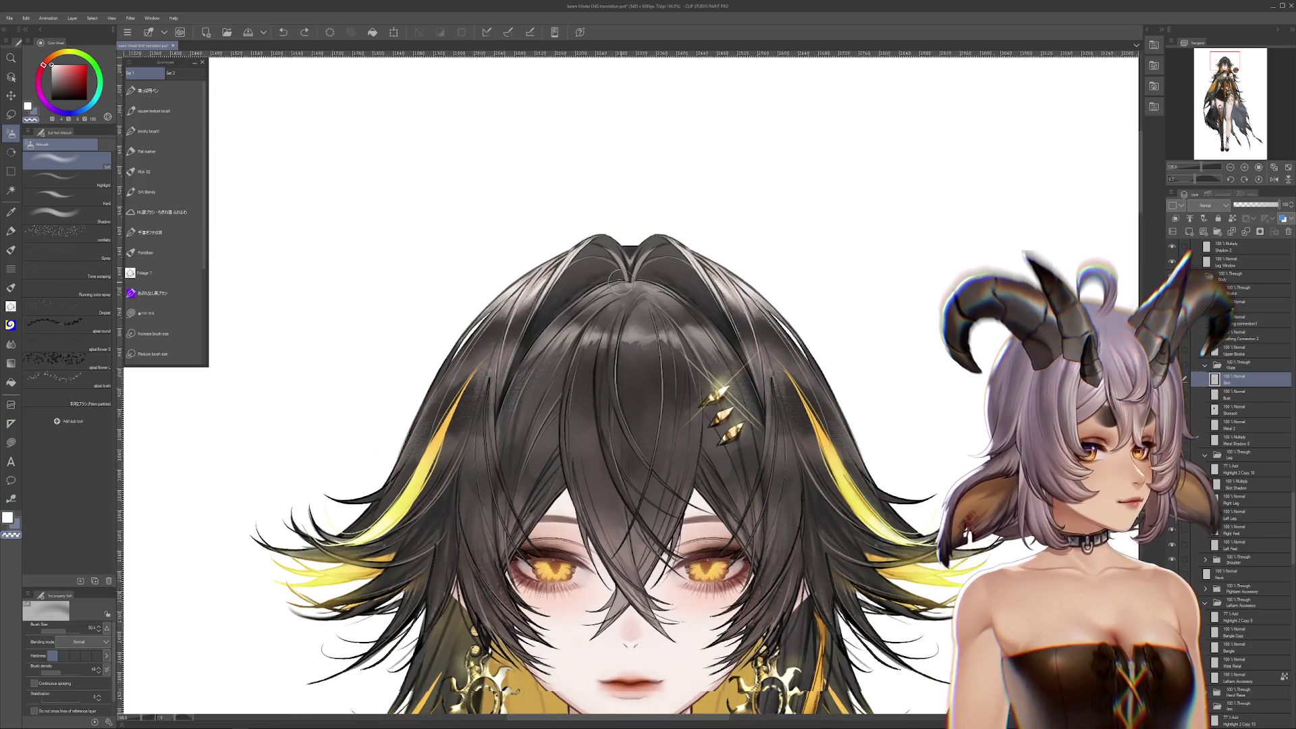
scroll(607, 231, down, 6)
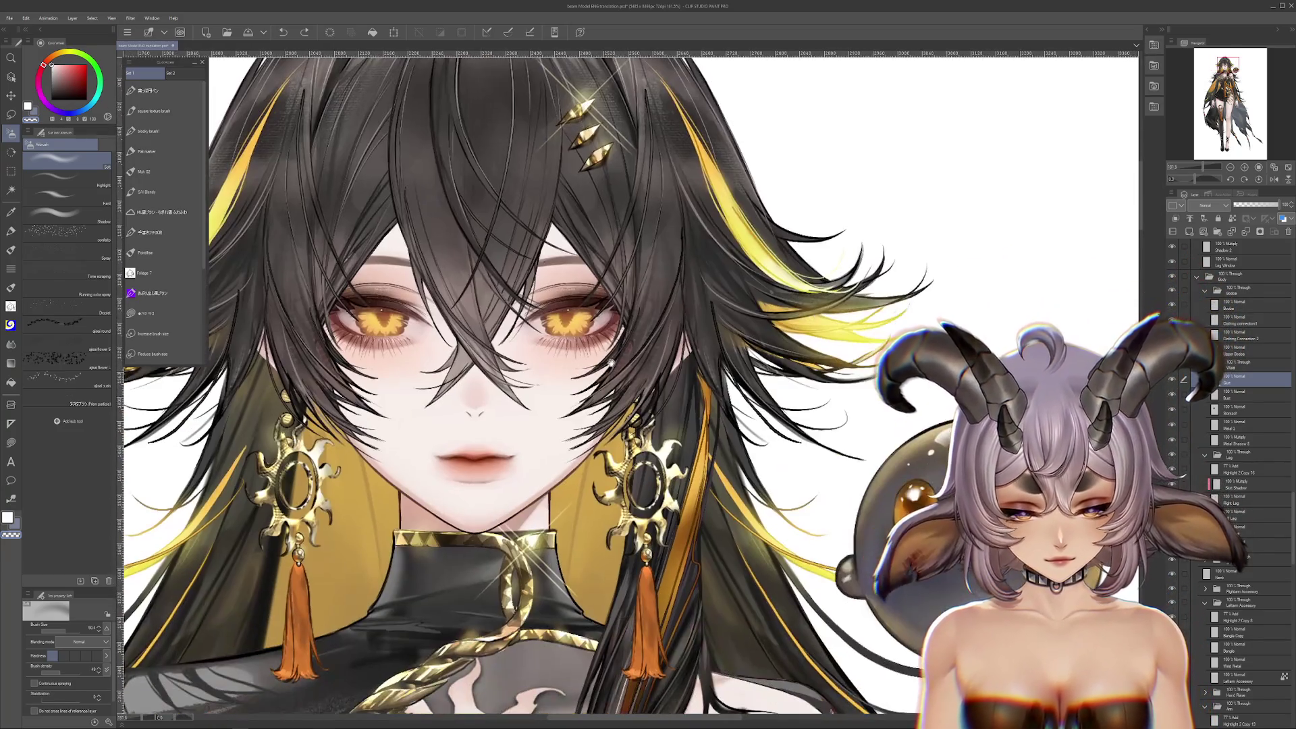
scroll(634, 372, down, 2)
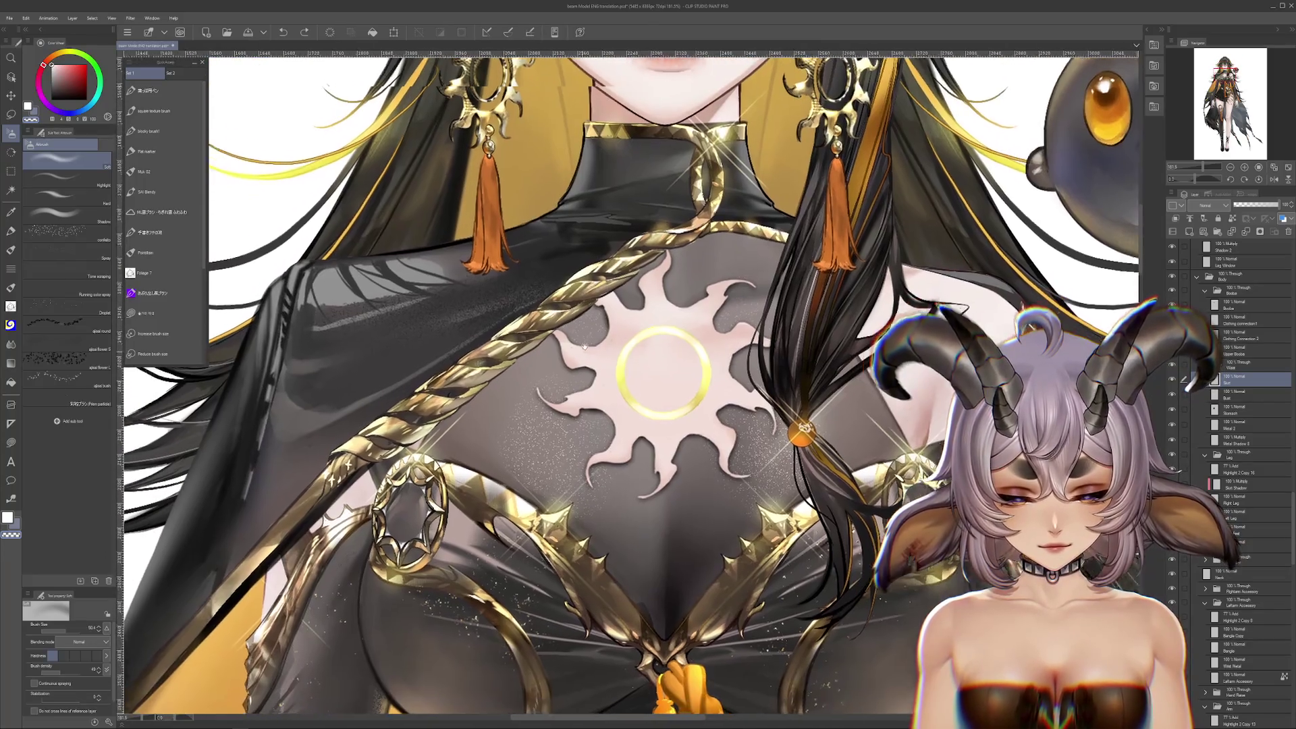
scroll(668, 290, up, 2)
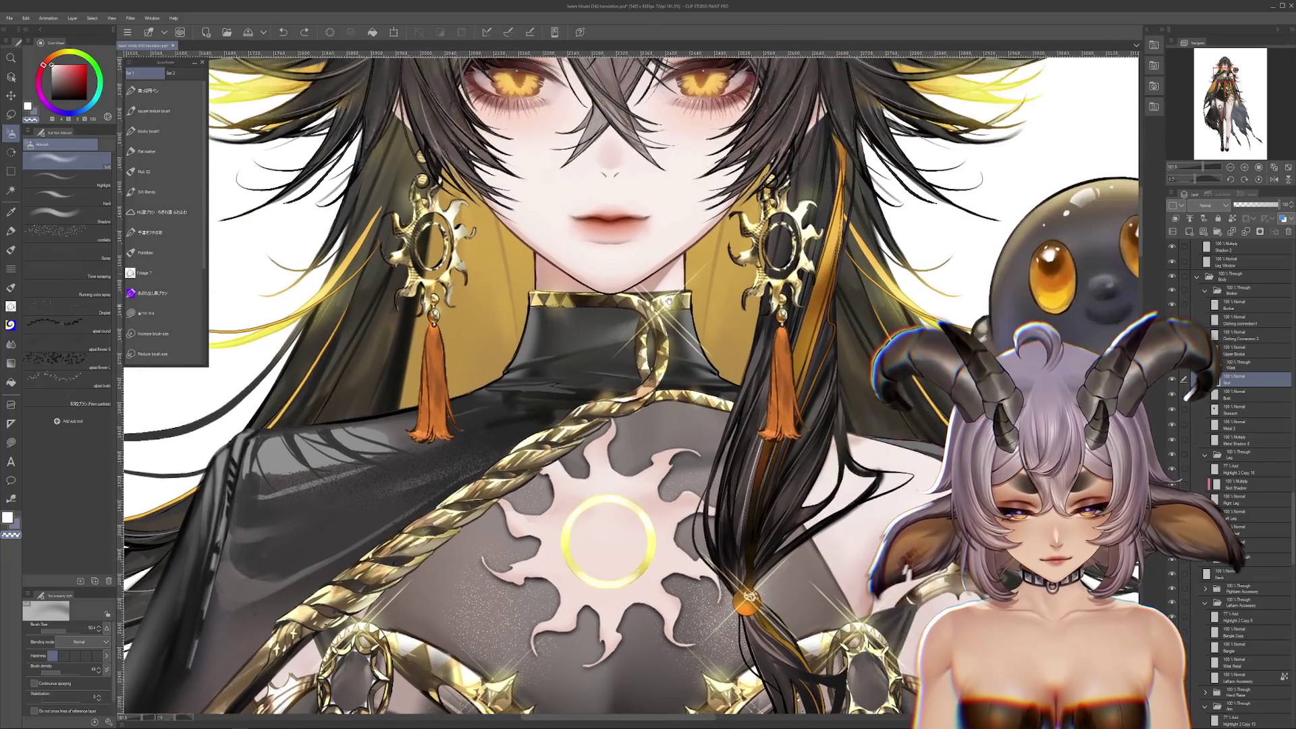
scroll(665, 310, up, 5)
scroll(663, 318, up, 2)
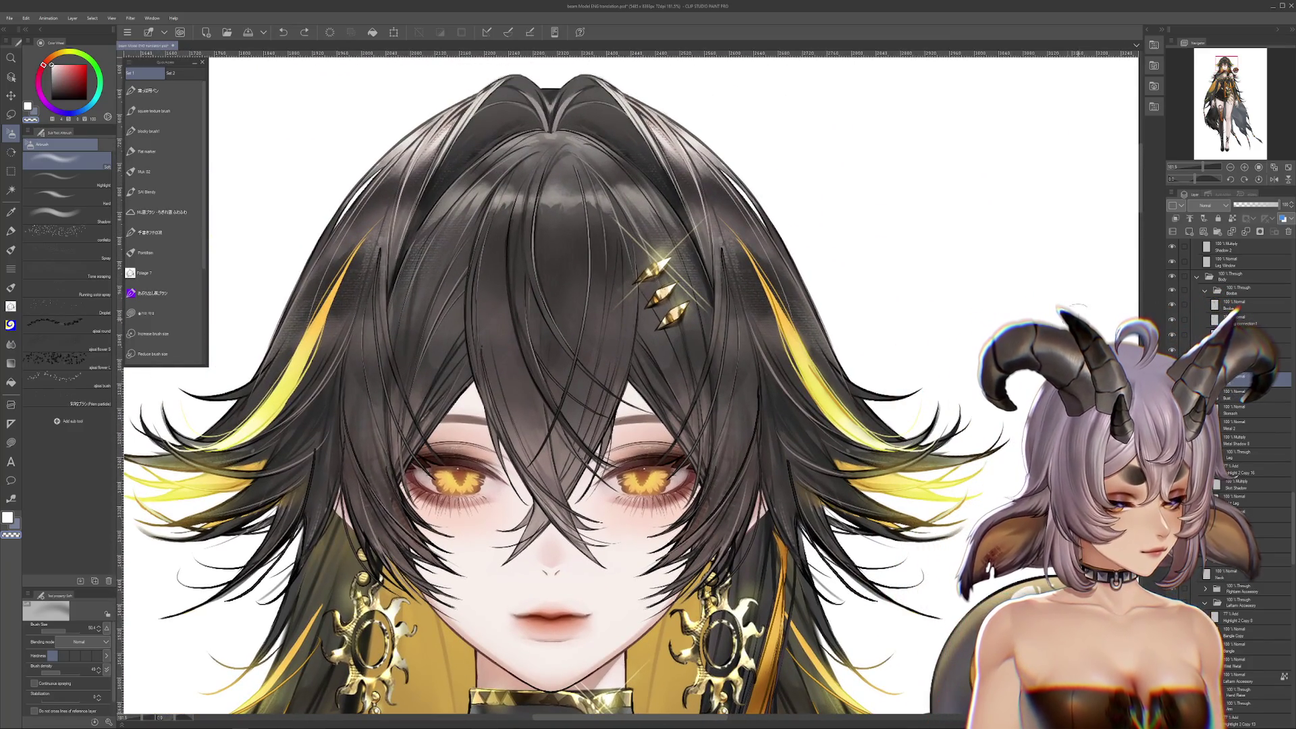
key(ctrl+plus)
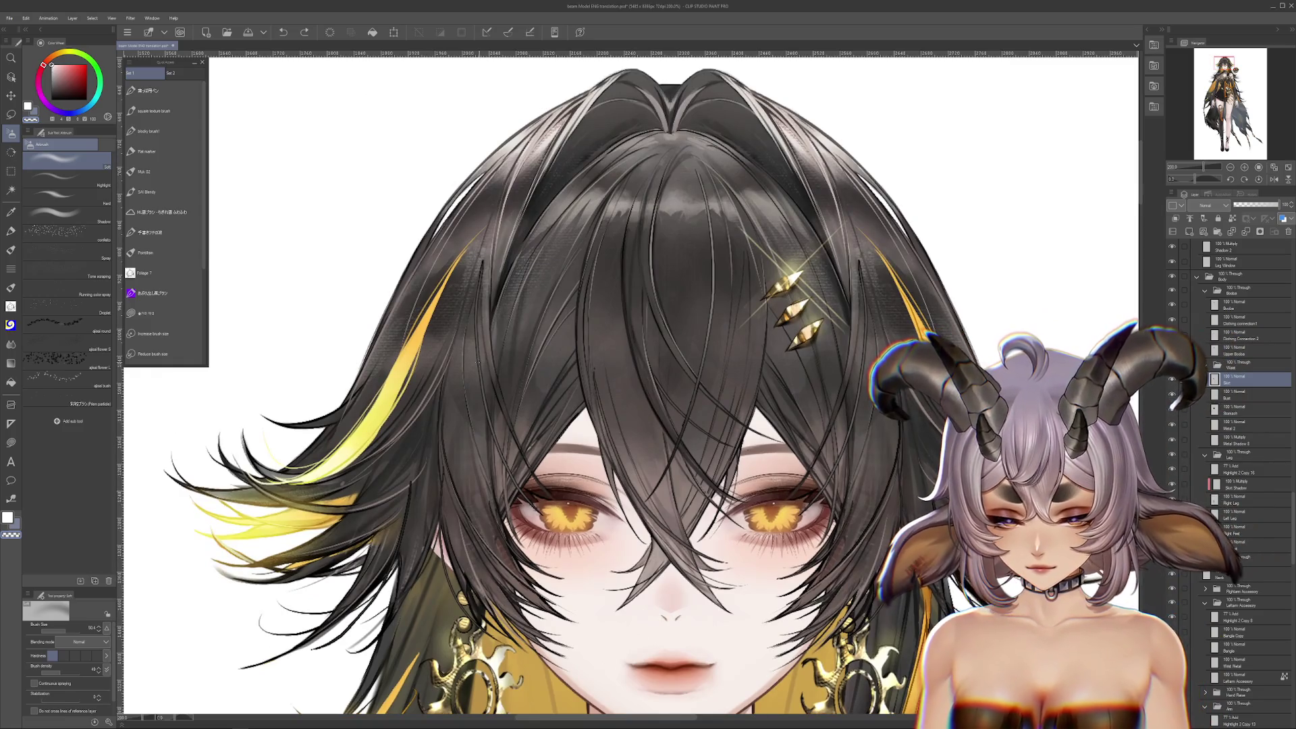
scroll(899, 386, down, 2)
ctrl+click(899, 386)
click(1205, 301)
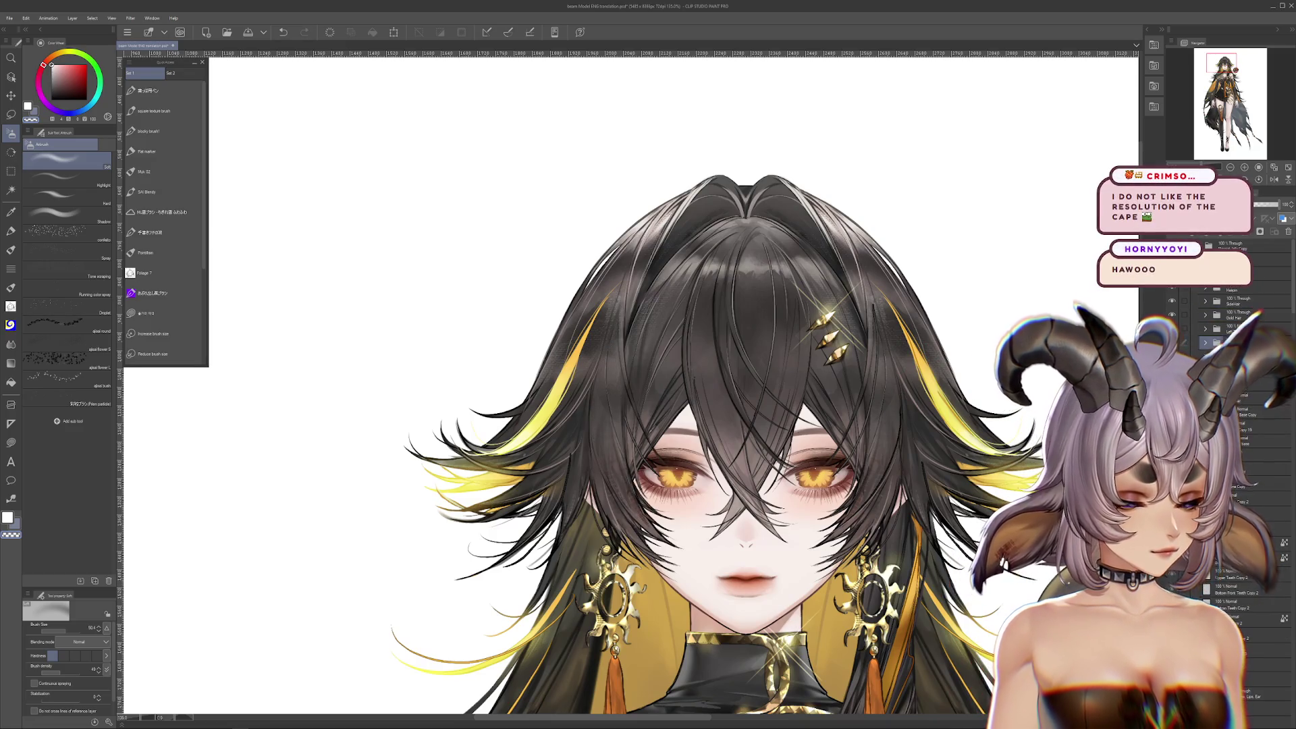
scroll(1235, 439, down, 1)
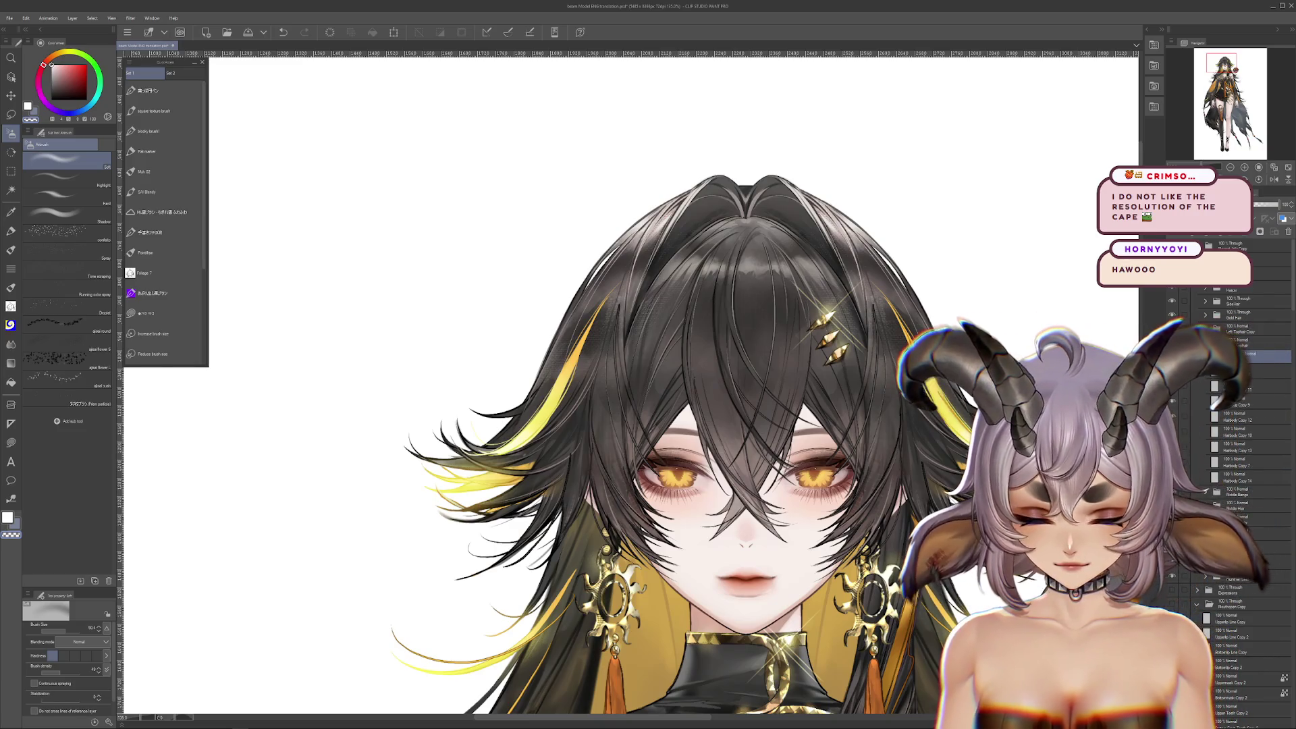
scroll(628, 312, up, 5)
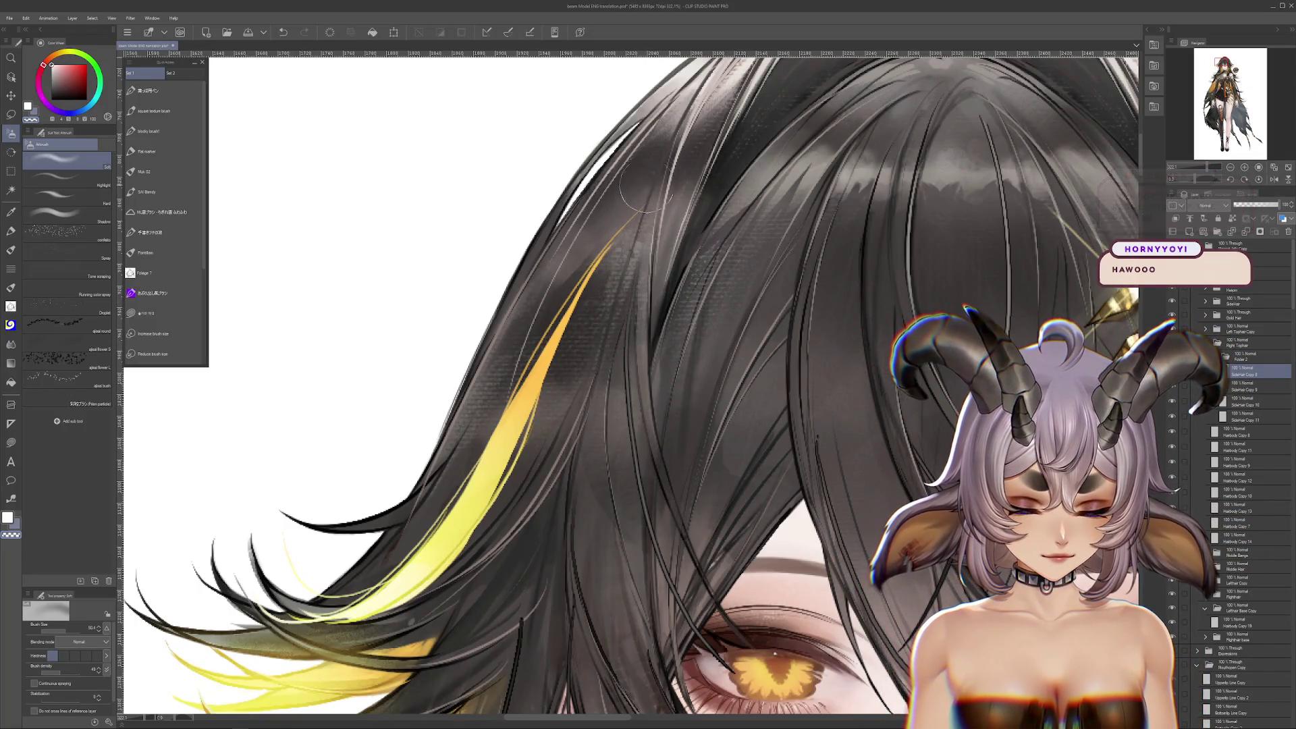
drag(807, 589, 756, 455)
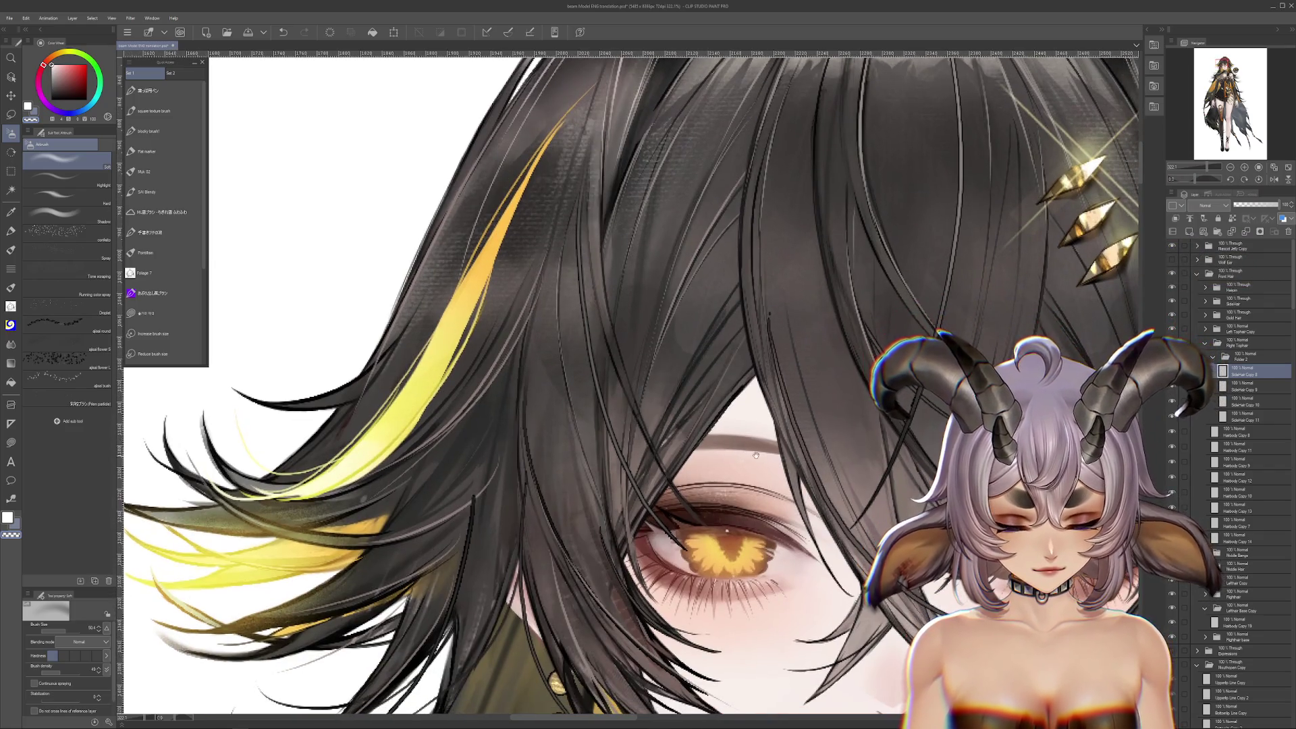
drag(840, 501, 799, 430)
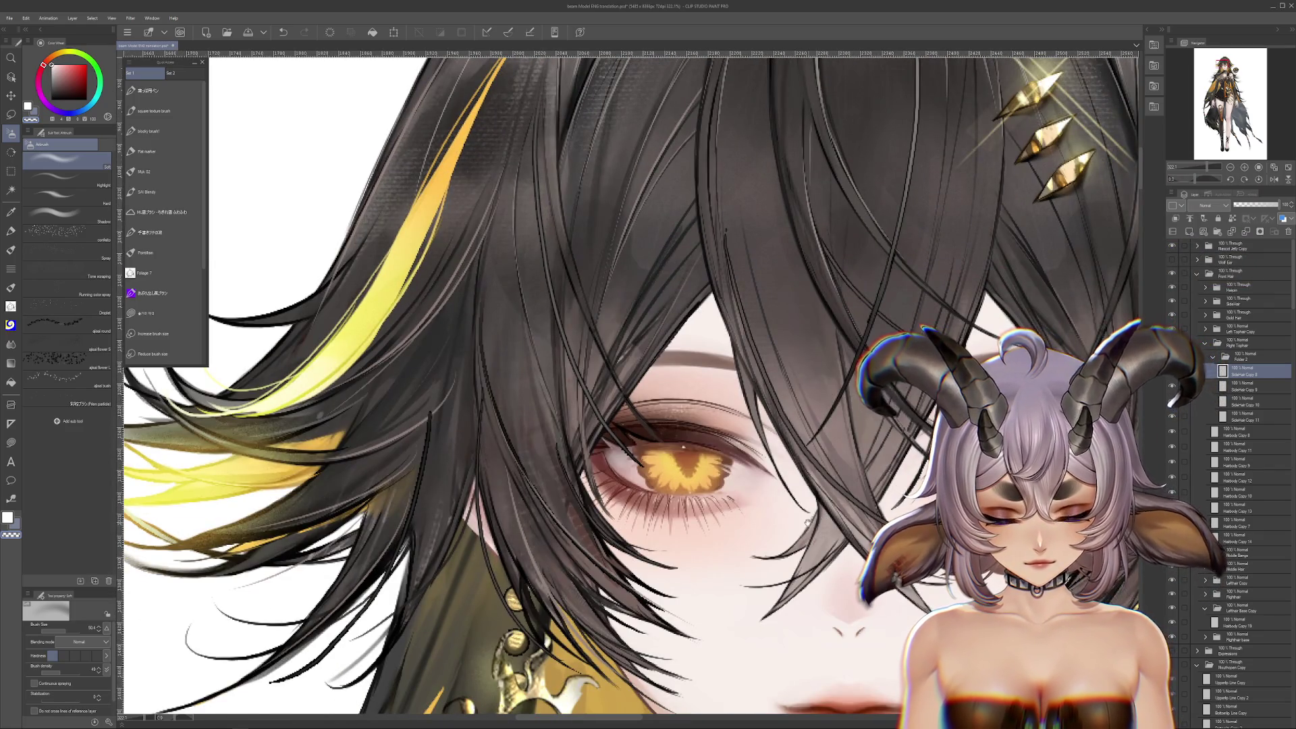
key(ctrl+z)
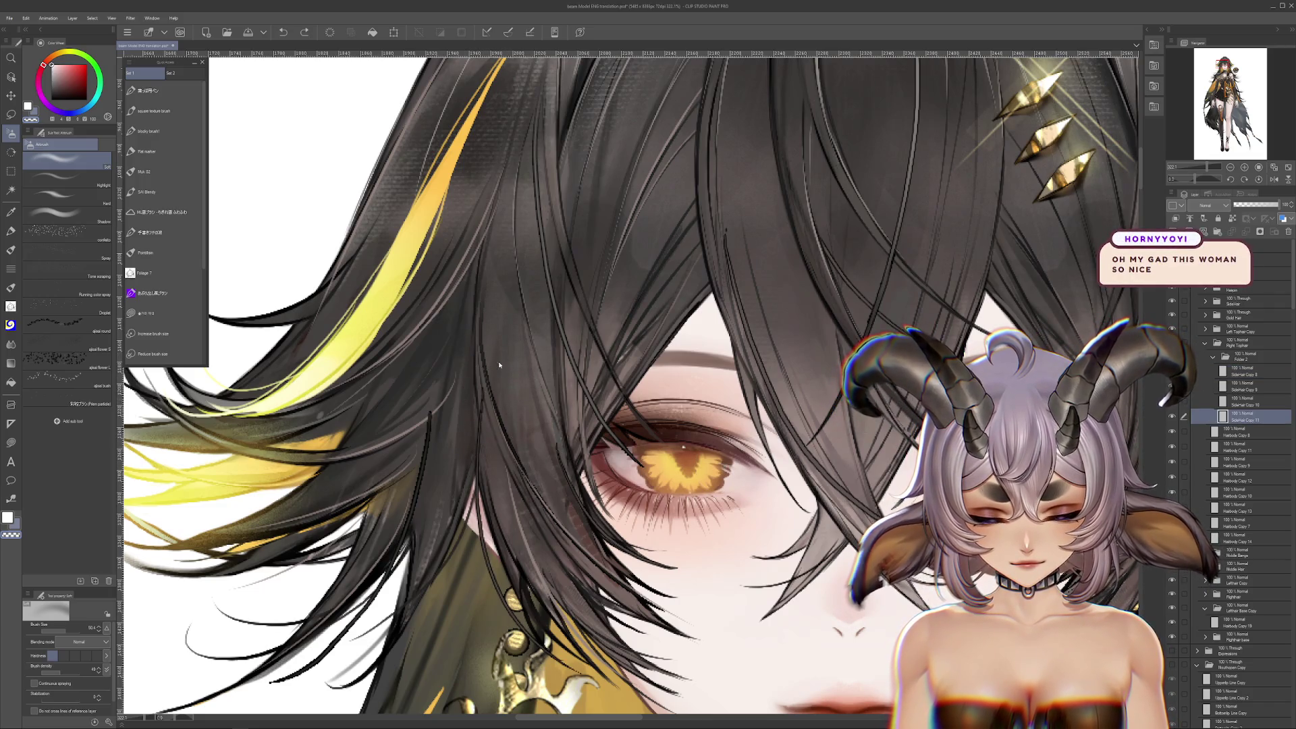
drag(550, 518, 445, 687)
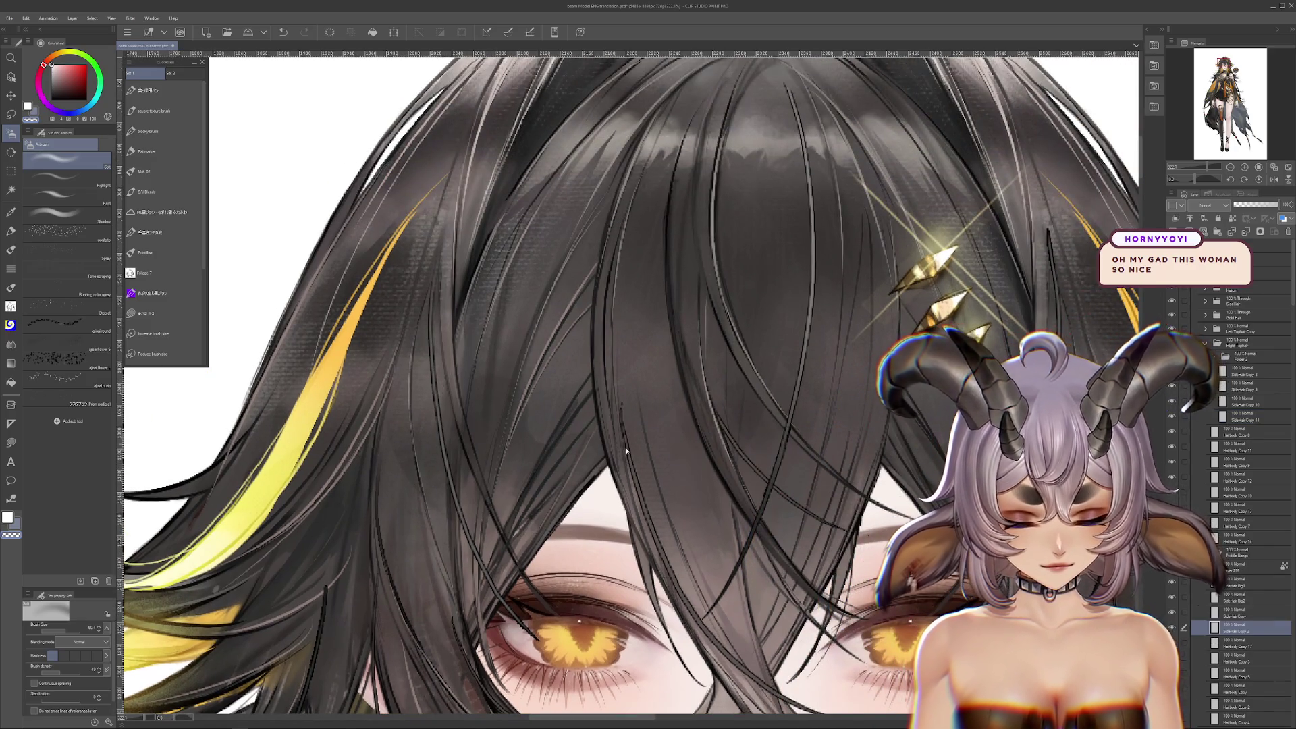
drag(626, 450, 647, 493)
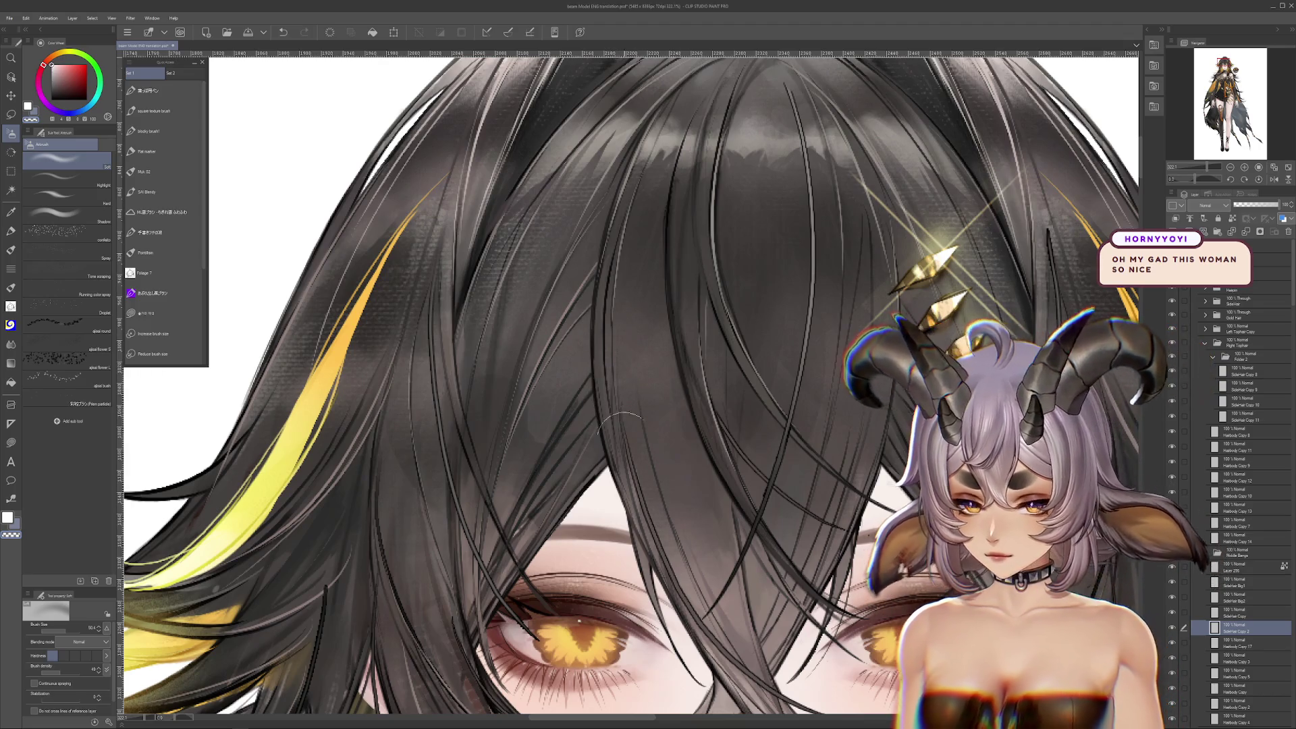
mouse_move(854, 440)
mouse_down()
mouse_move(782, 540)
mouse_move(772, 614)
mouse_up()
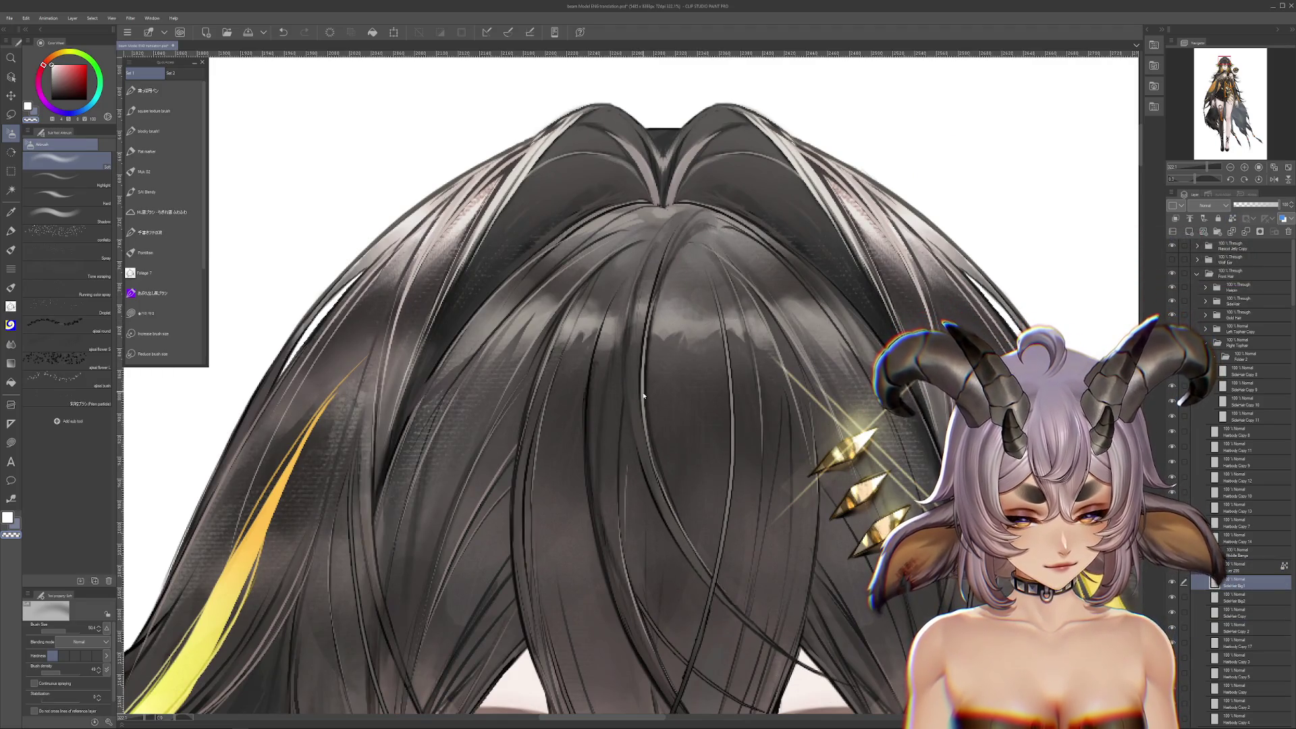
drag(692, 488, 674, 353)
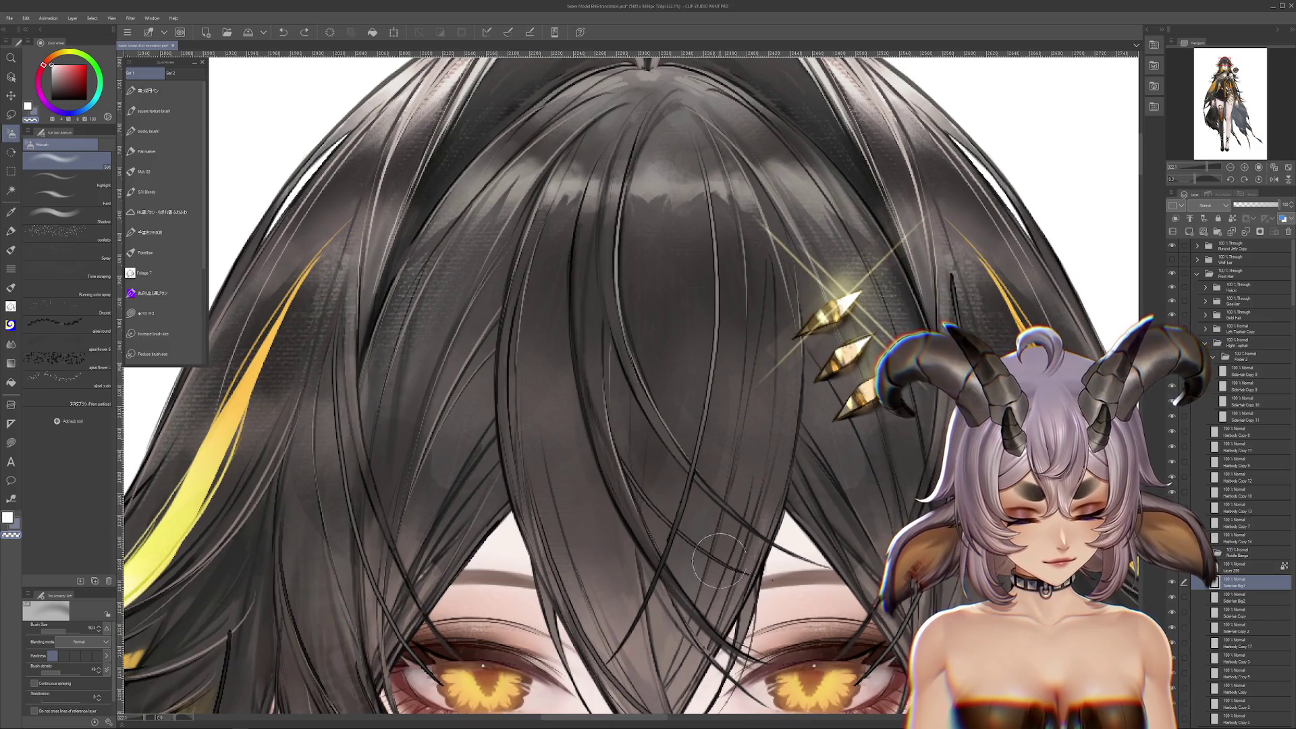
drag(738, 587, 714, 508)
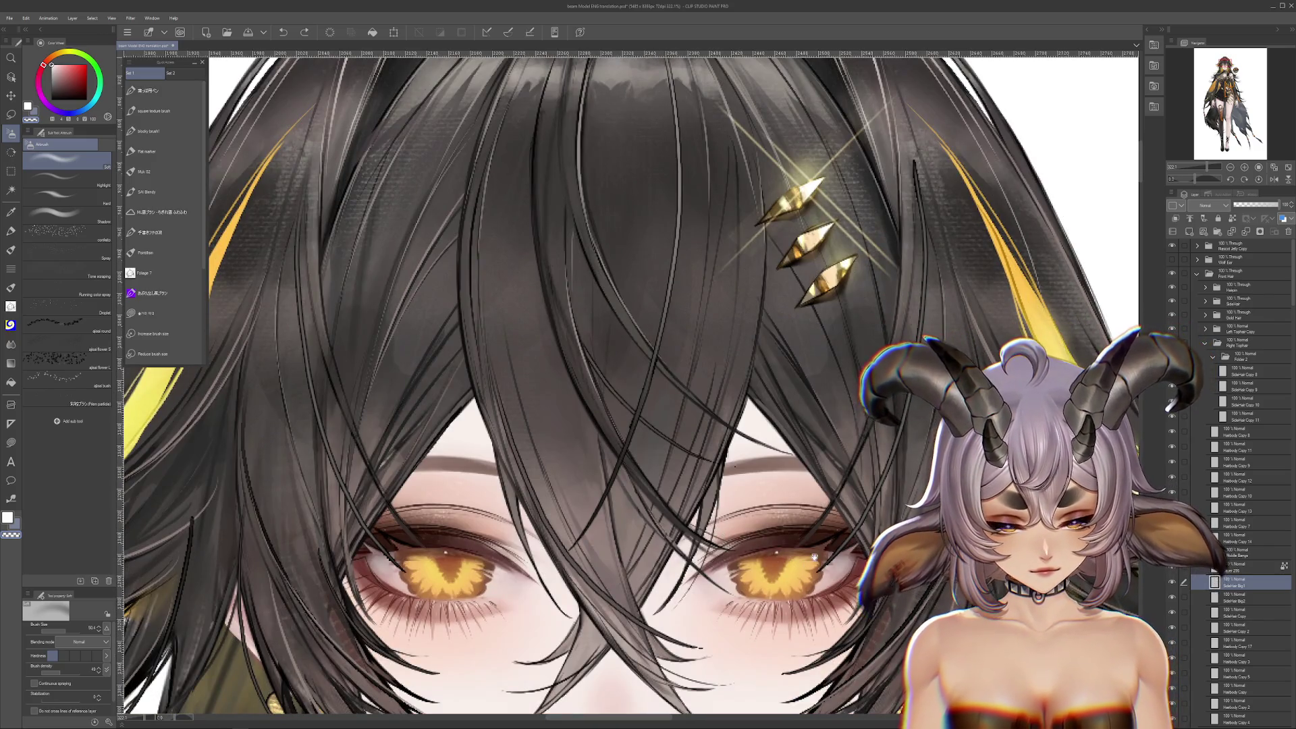
drag(815, 557, 801, 604)
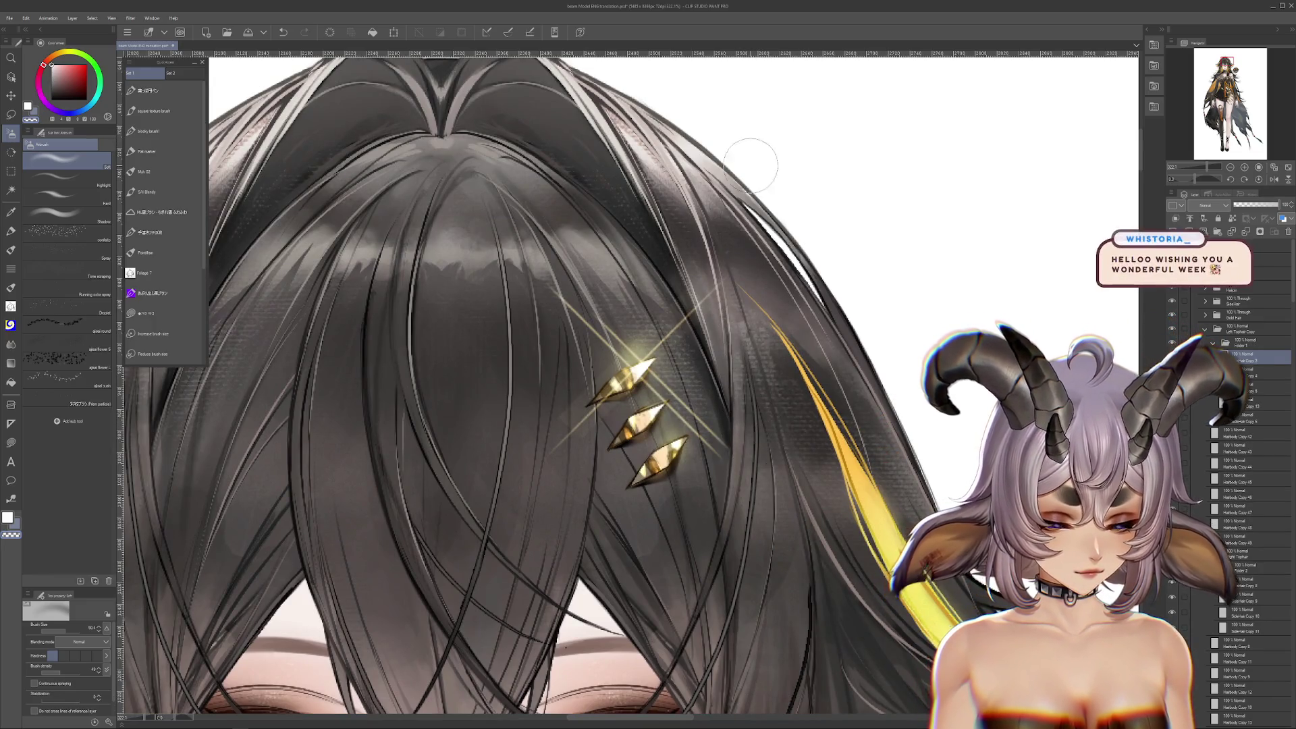
drag(780, 538, 766, 315)
drag(814, 394, 771, 378)
key(ctrl+z)
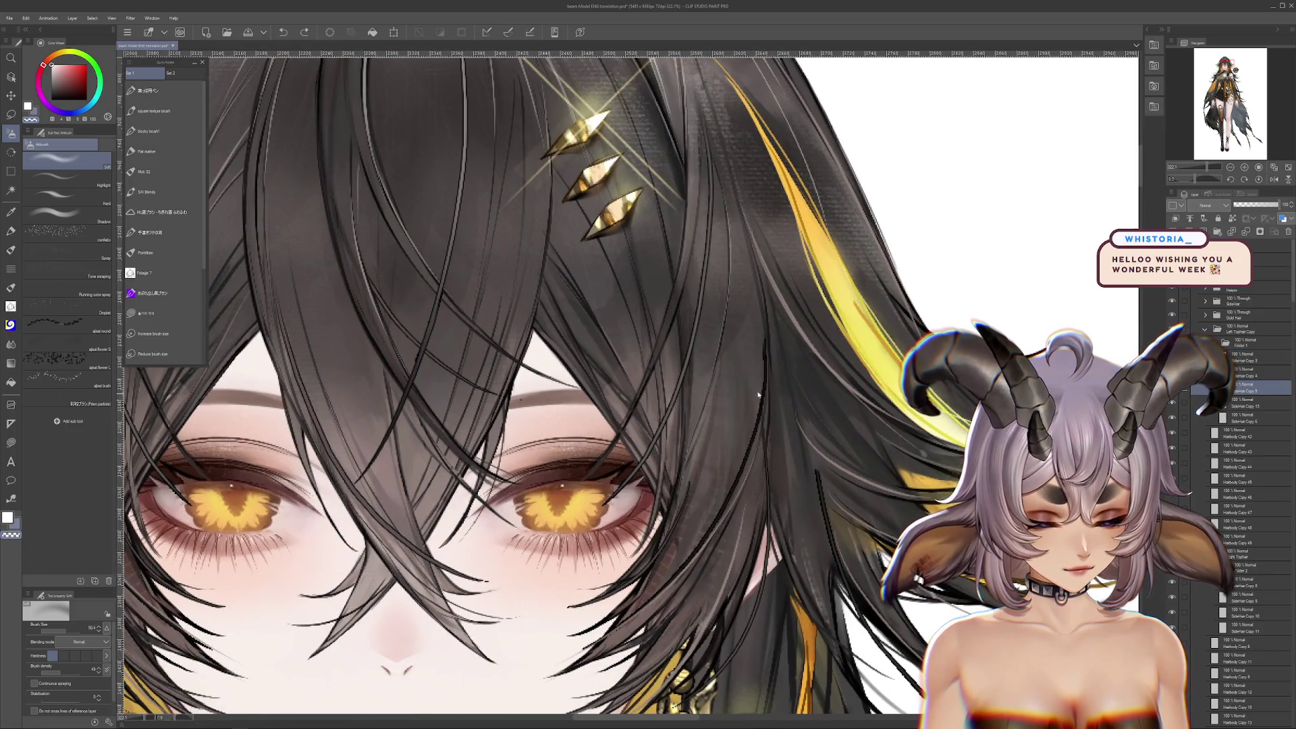
drag(847, 511, 830, 412)
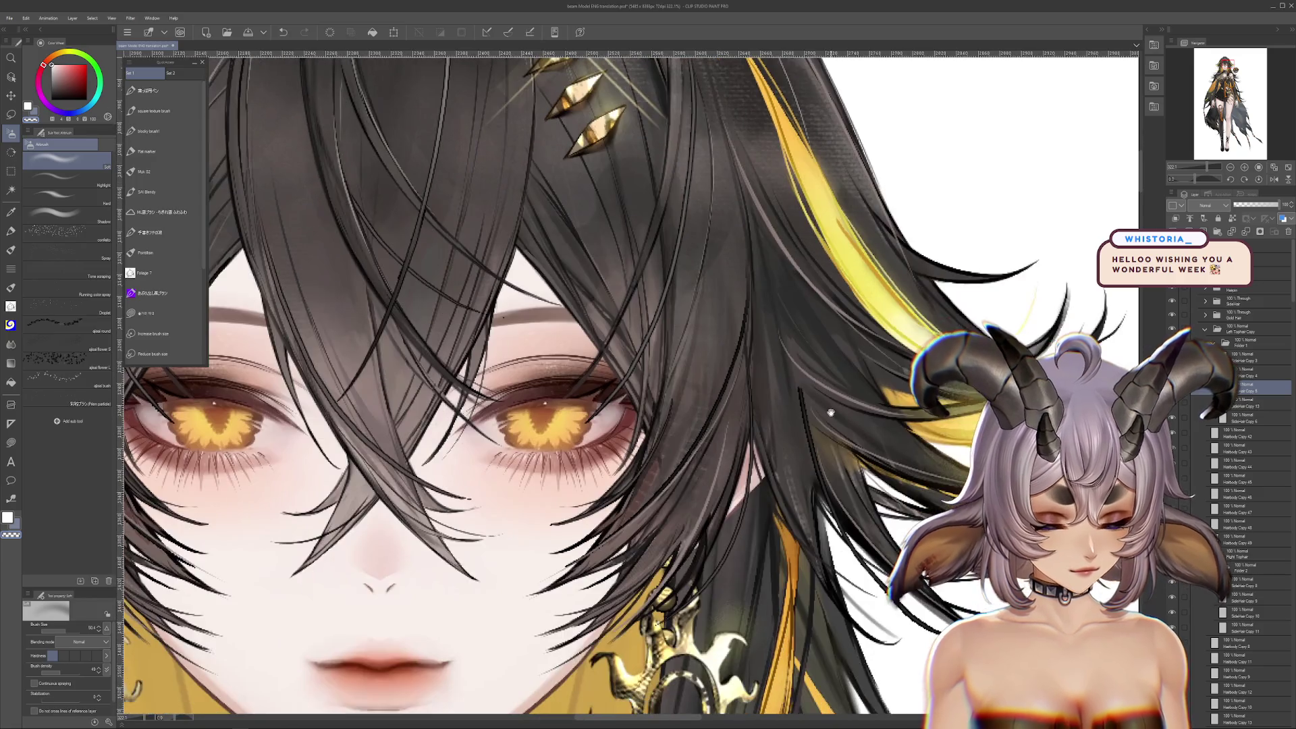
key(ctrl+z)
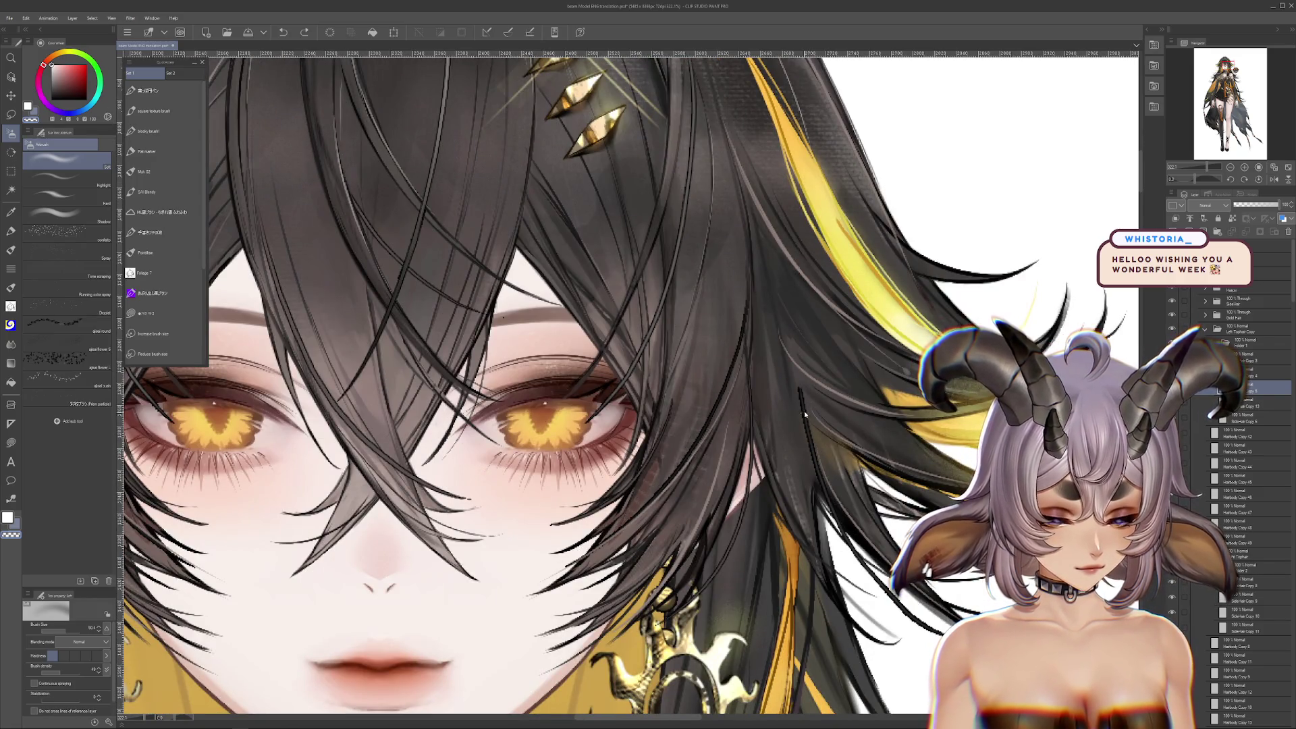
ctrl+shift+click(809, 408)
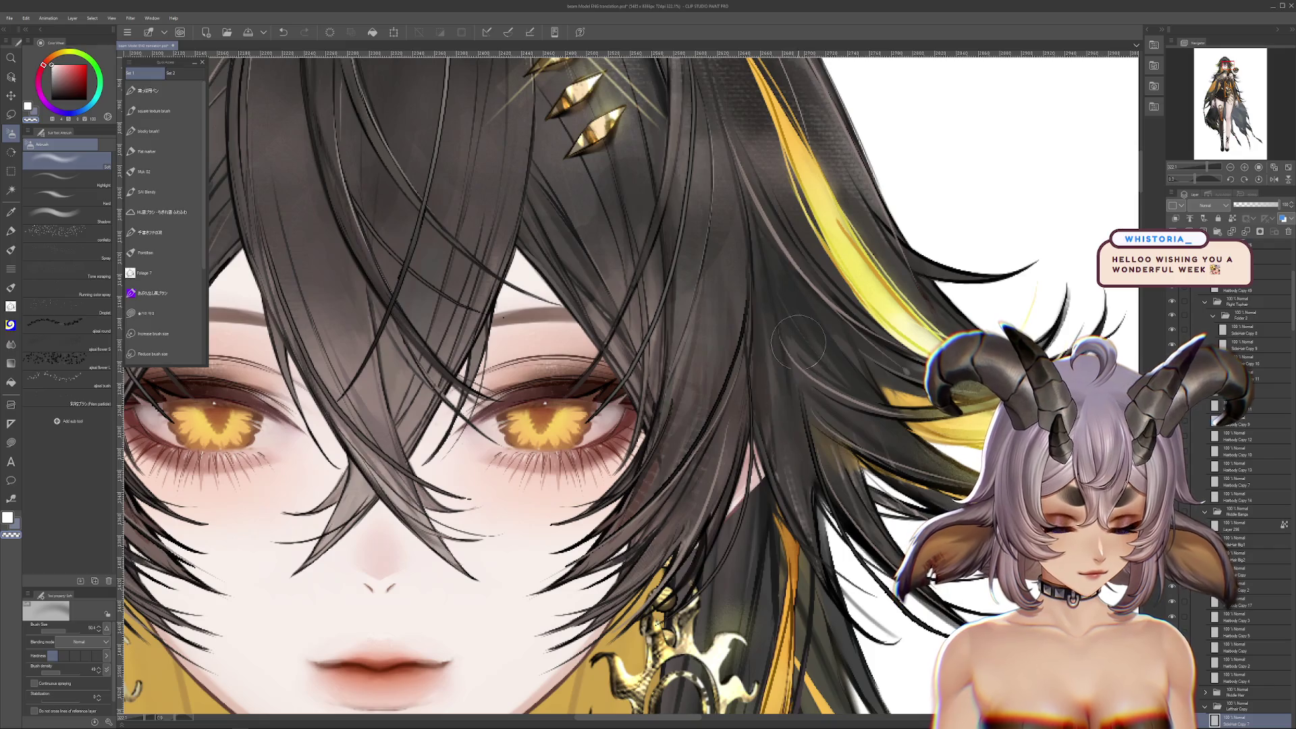
scroll(798, 342, up, 1)
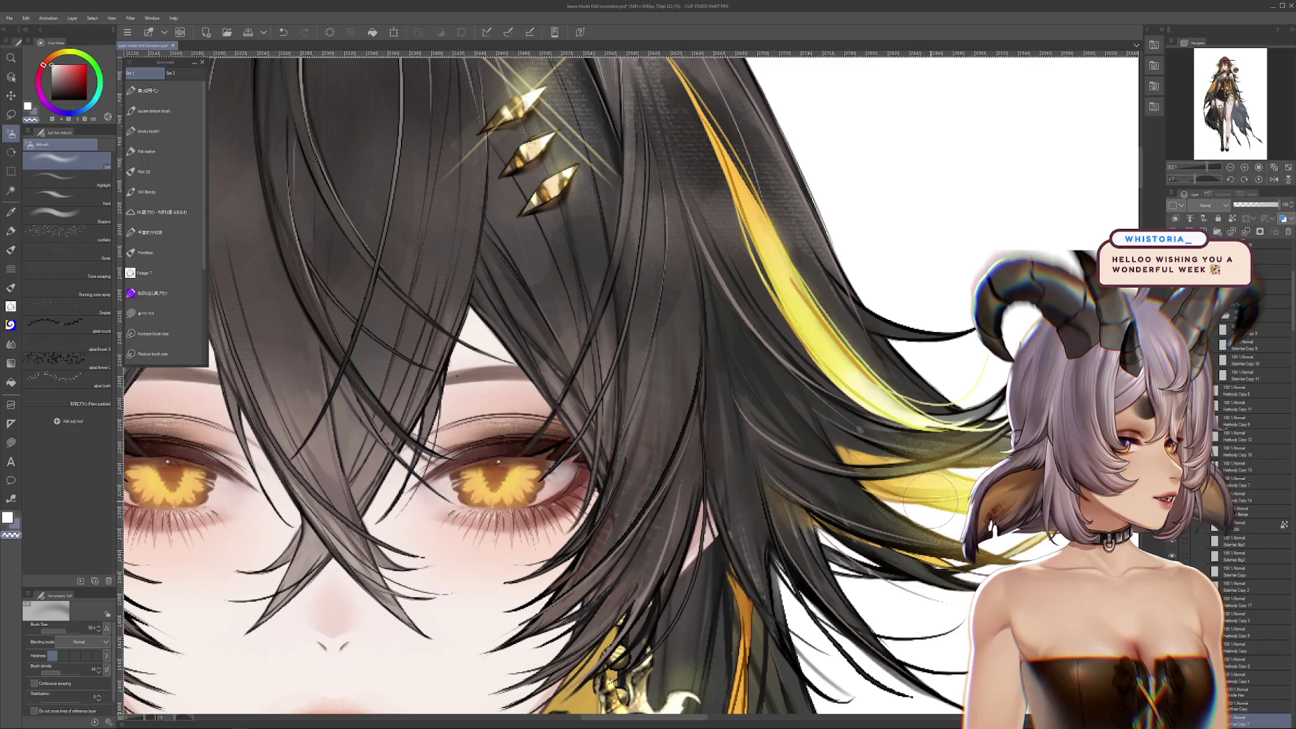
scroll(839, 409, down, 5)
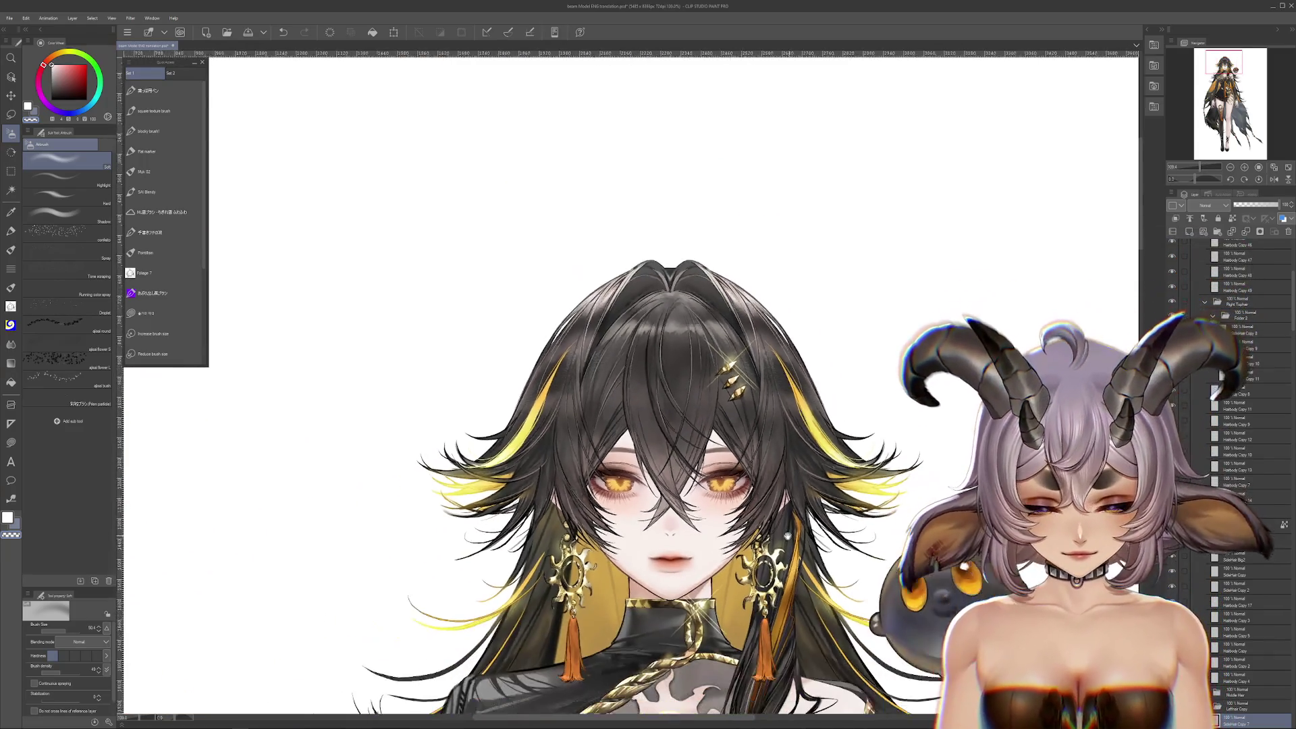
Zoom and pan across the illustration, ending on the full figure with the orange-topped cape wing beside it
scroll(838, 409, down, 2)
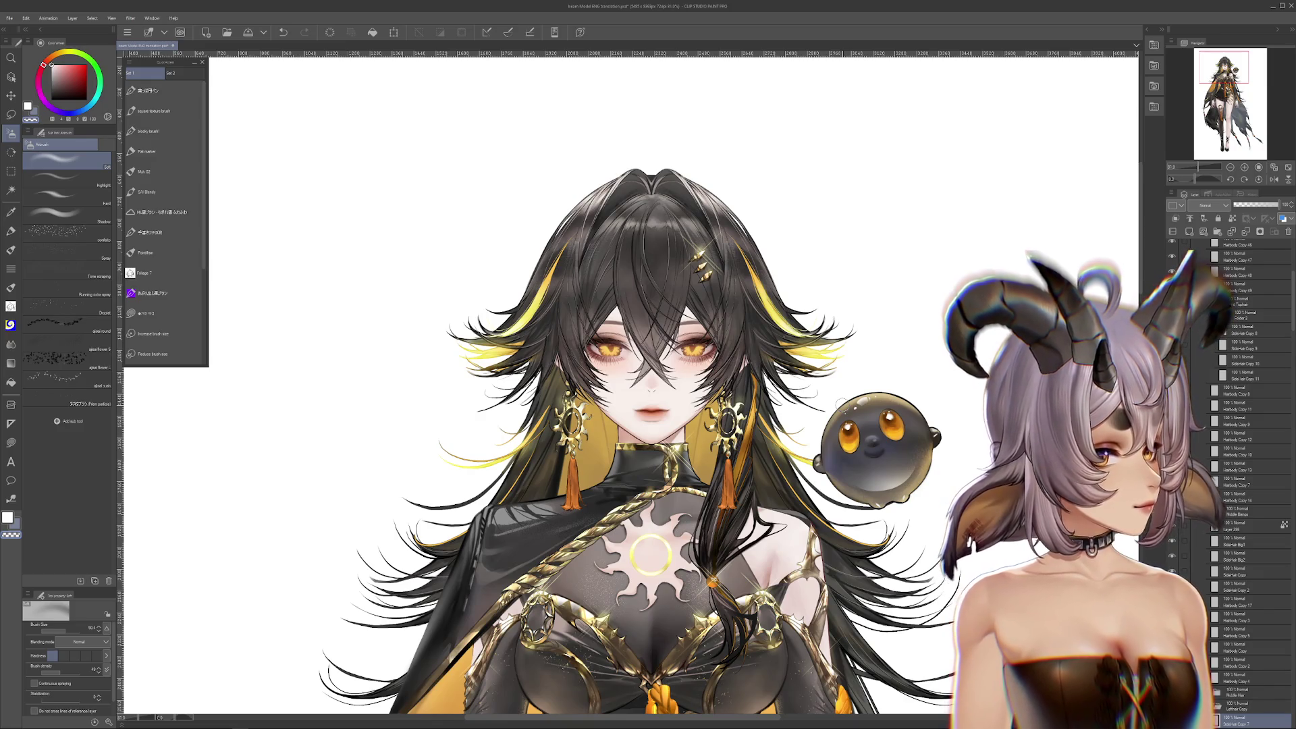
scroll(753, 189, up, 5)
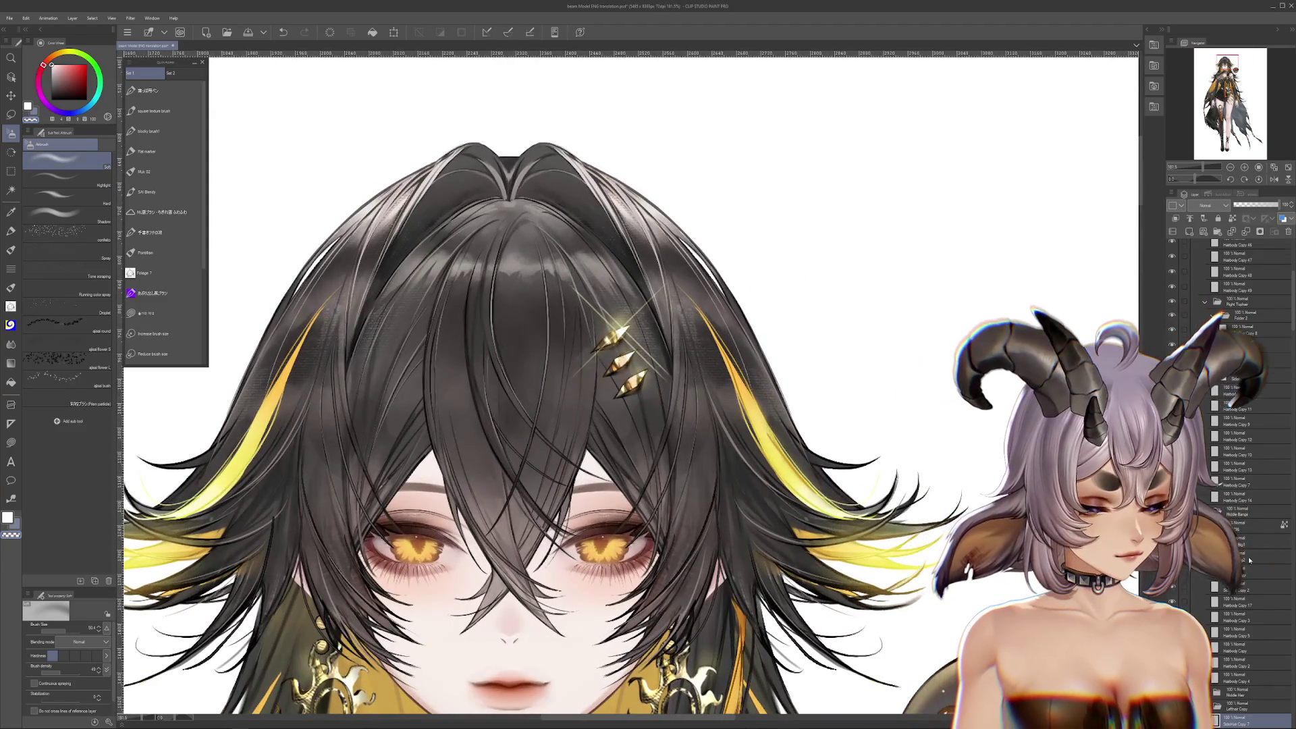
scroll(1245, 483, down, 2)
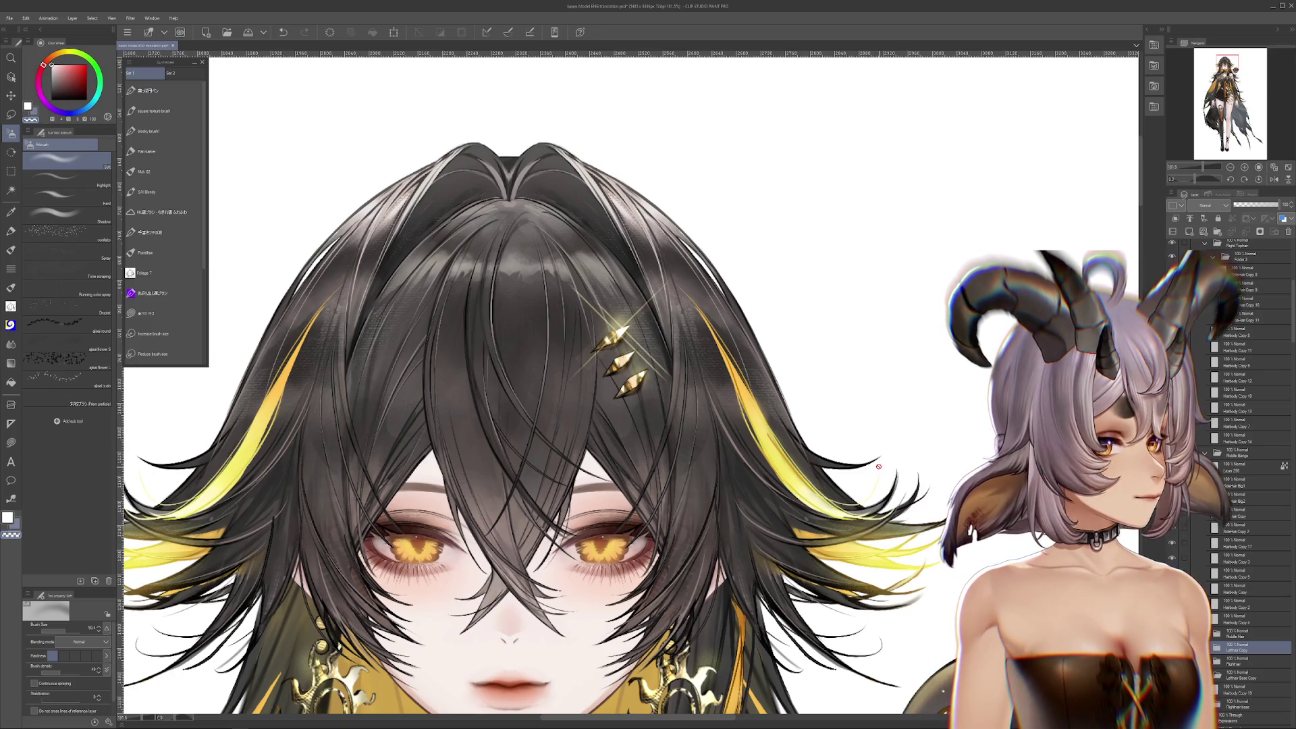
scroll(710, 462, down, 3)
scroll(710, 462, down, 15)
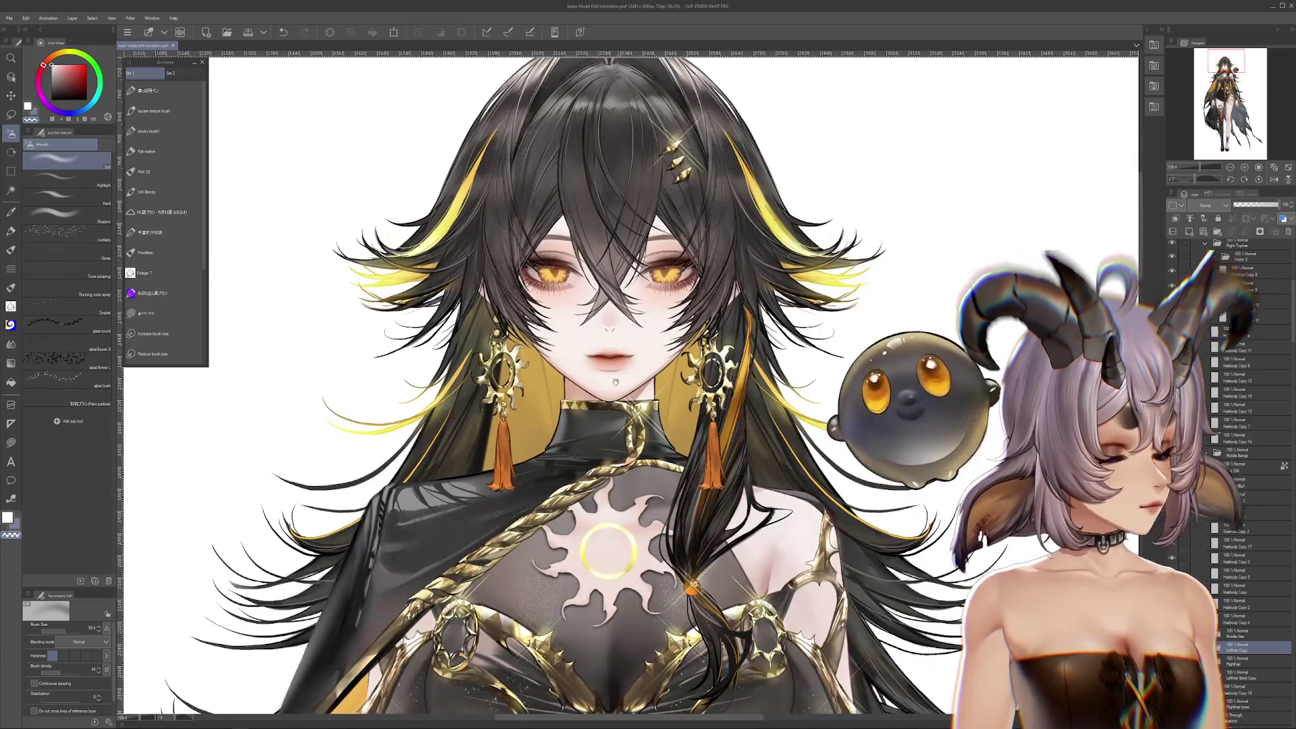
scroll(668, 418, left, 5)
scroll(631, 385, up, 3)
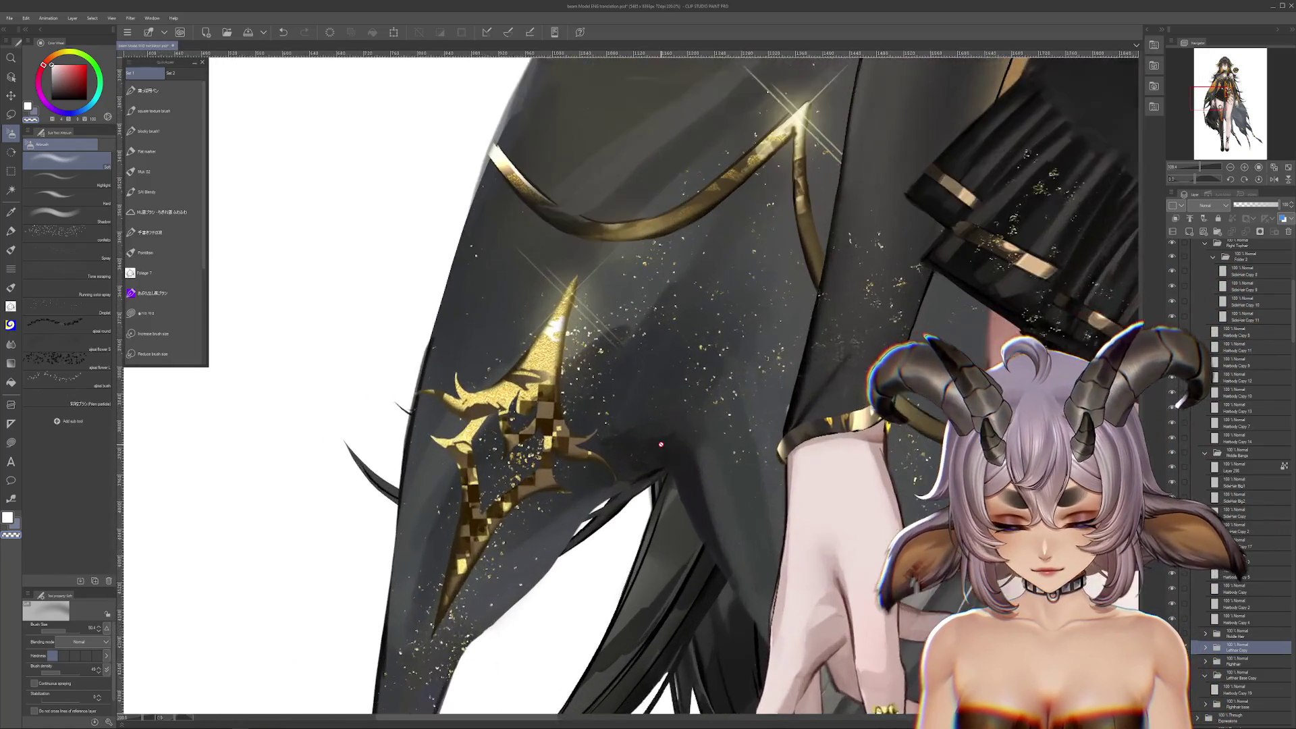
scroll(635, 472, down, 5)
scroll(647, 592, up, 2)
scroll(647, 591, up, 10)
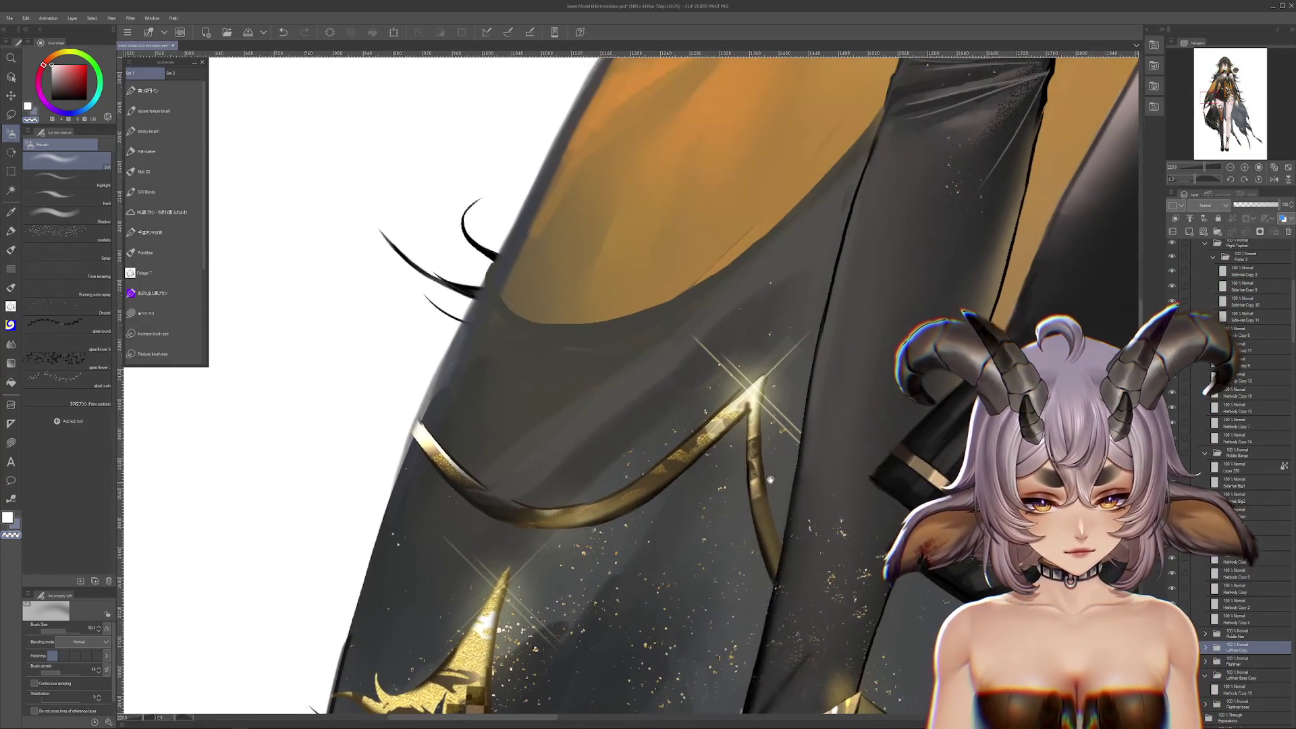
scroll(718, 445, right, 5)
scroll(718, 445, down, 10)
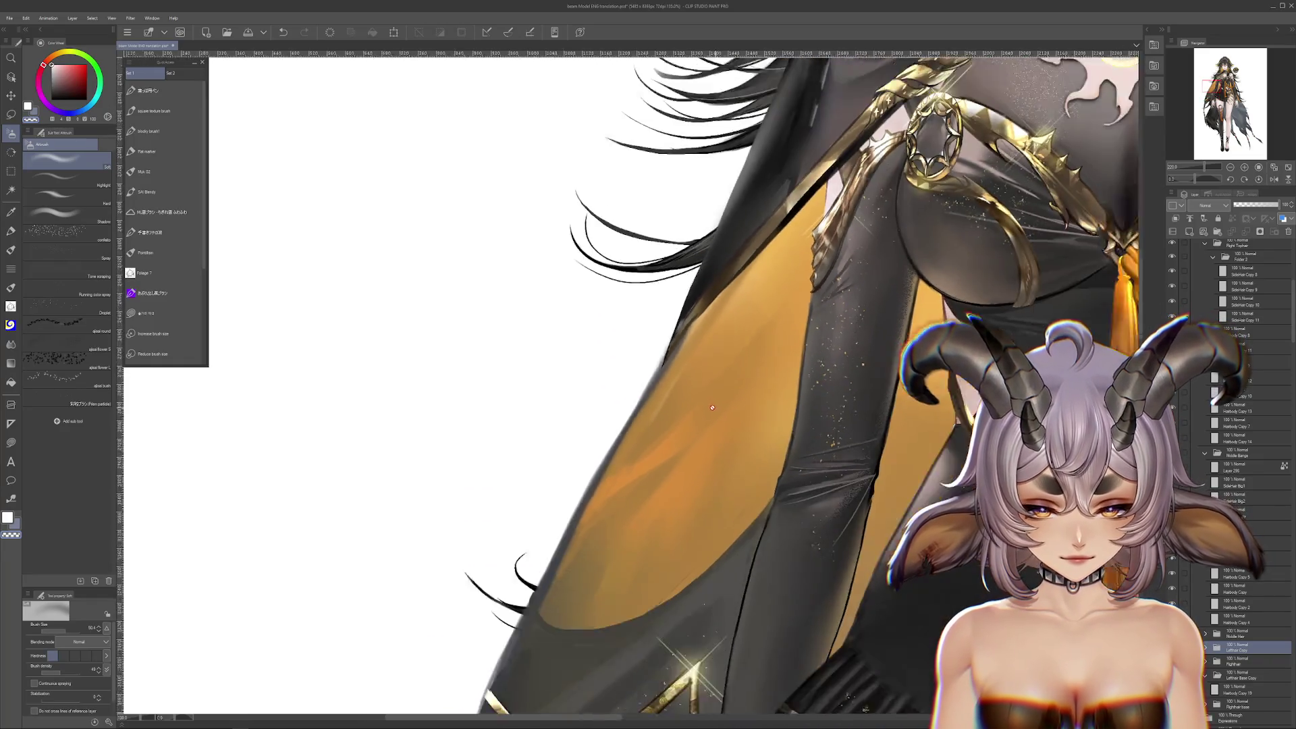
scroll(742, 378, down, 2)
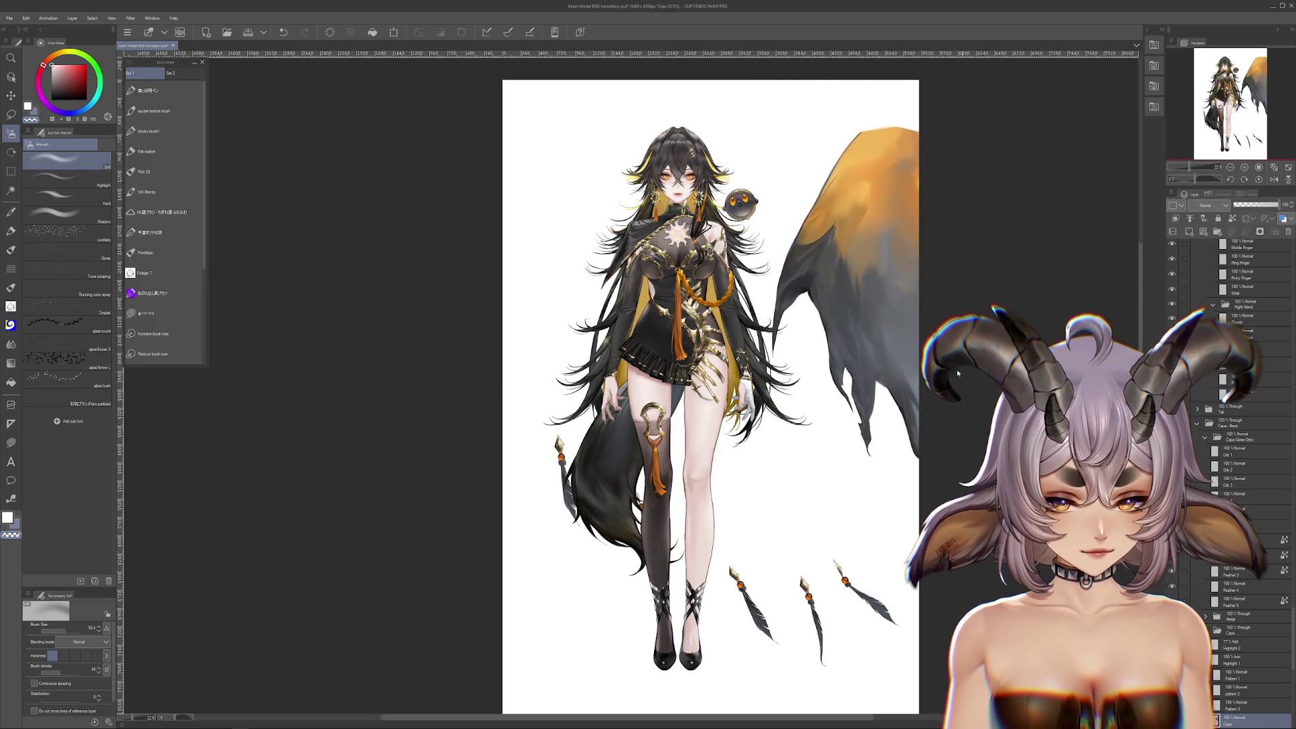
Undo the last two cape edits so the cape sits behind the figure, viewing the legs and hem
key(ctrl+z)
scroll(957, 370, up, 4)
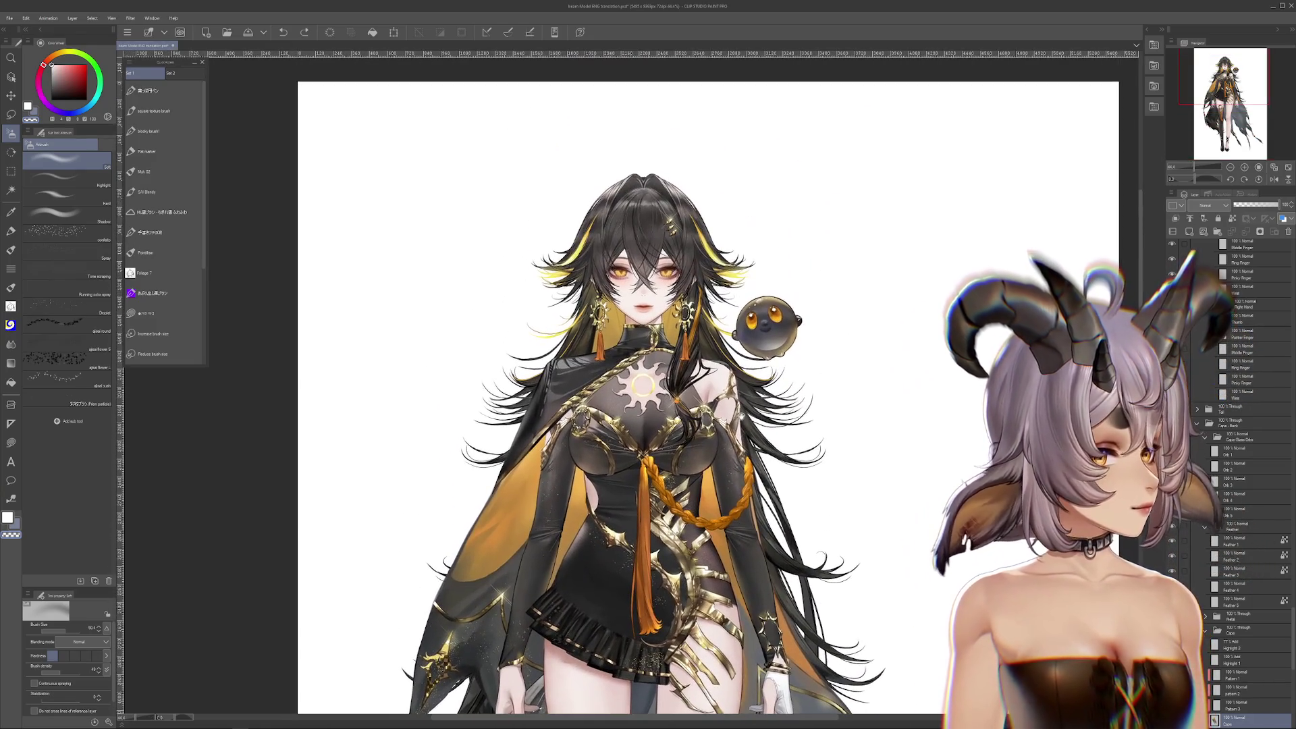
mouse_move(823, 709)
mouse_down()
mouse_move(765, 415)
mouse_move(705, 341)
mouse_move(712, 363)
mouse_up()
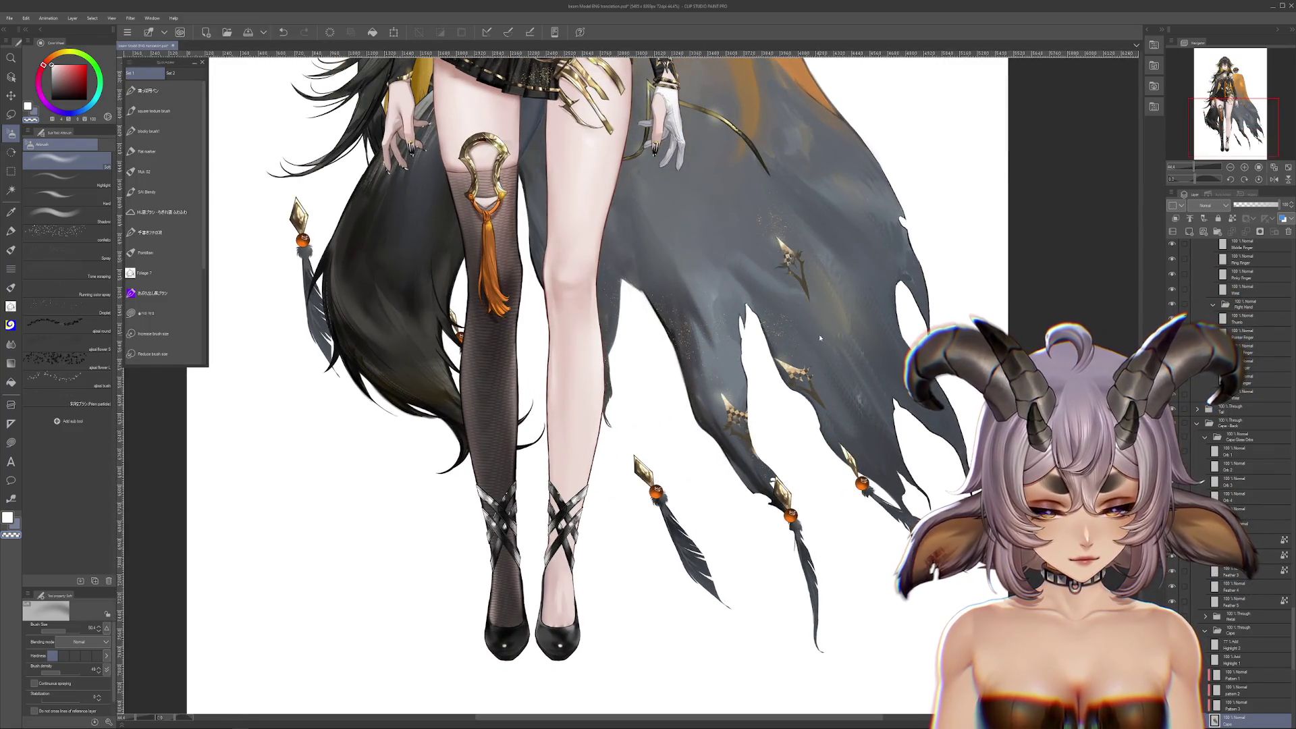
key(ctrl+z)
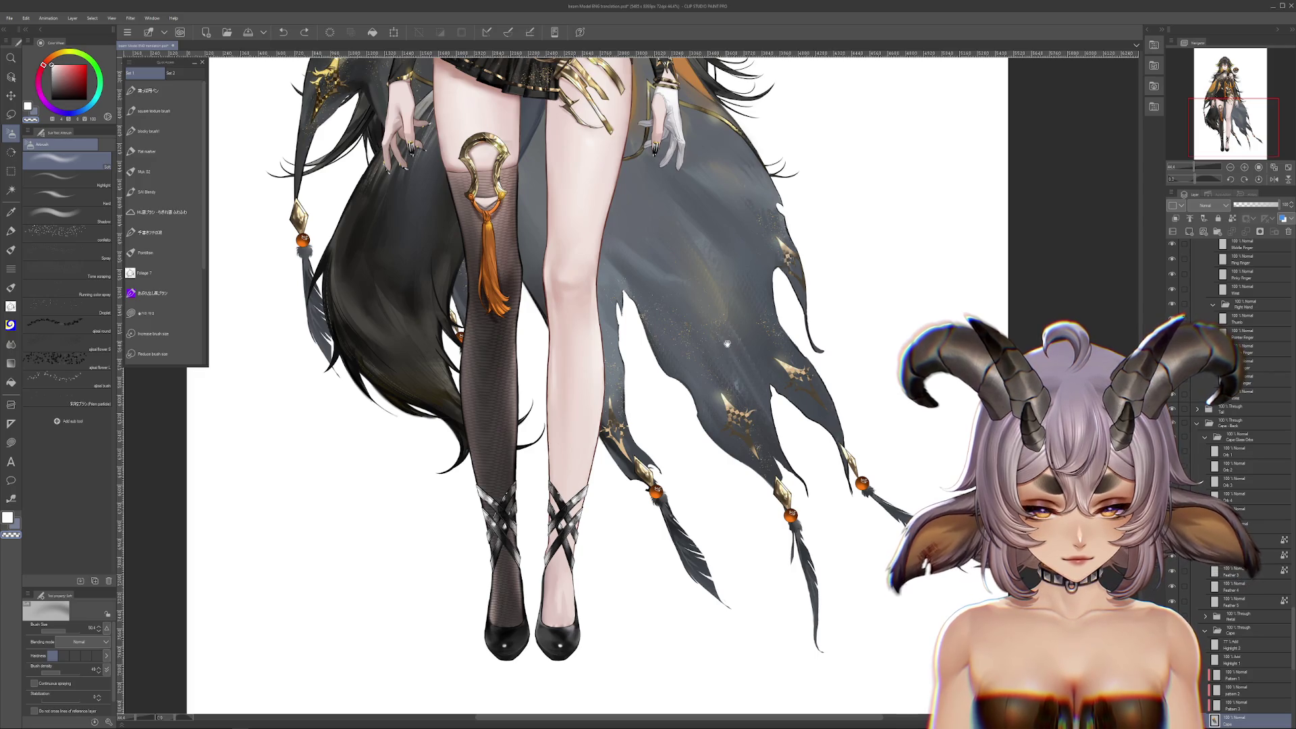
drag(727, 344, 788, 391)
Redo to compare, then undo again to keep the narrower cape, checking the lower legs and shoes
key(ctrl+y)
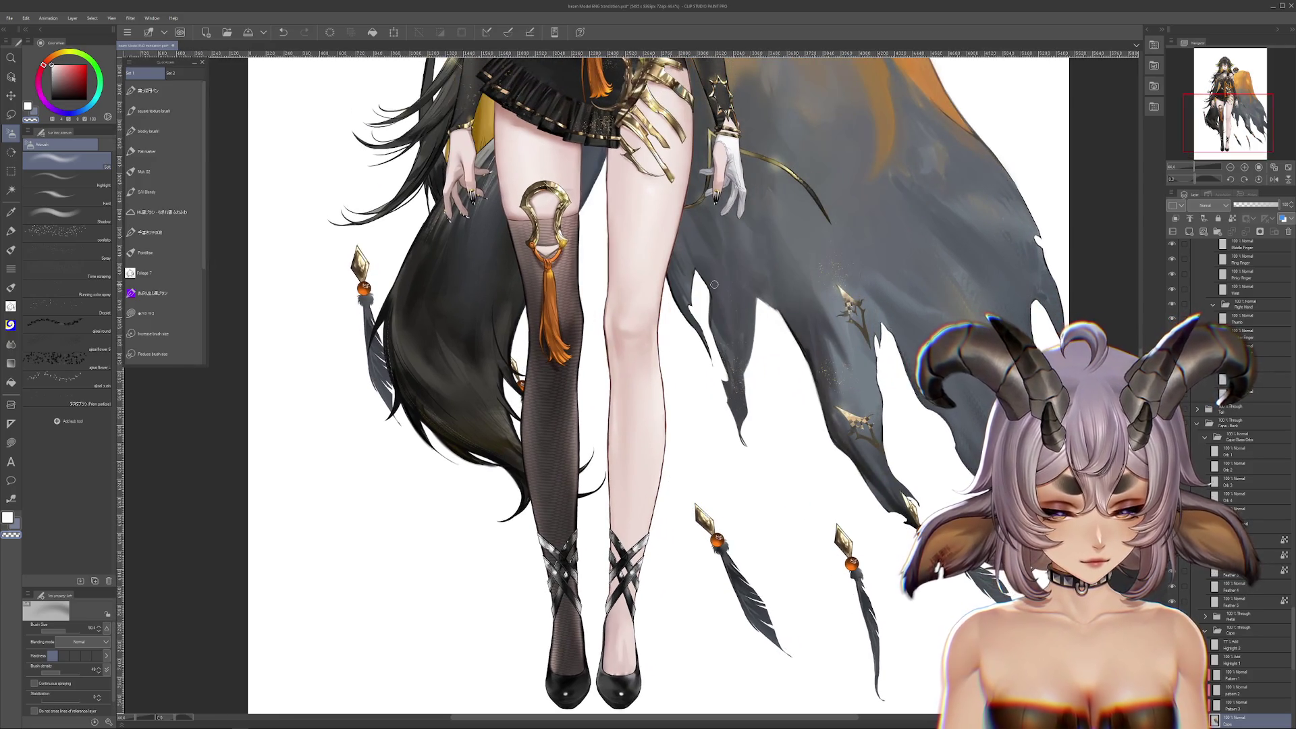
key(ctrl+z)
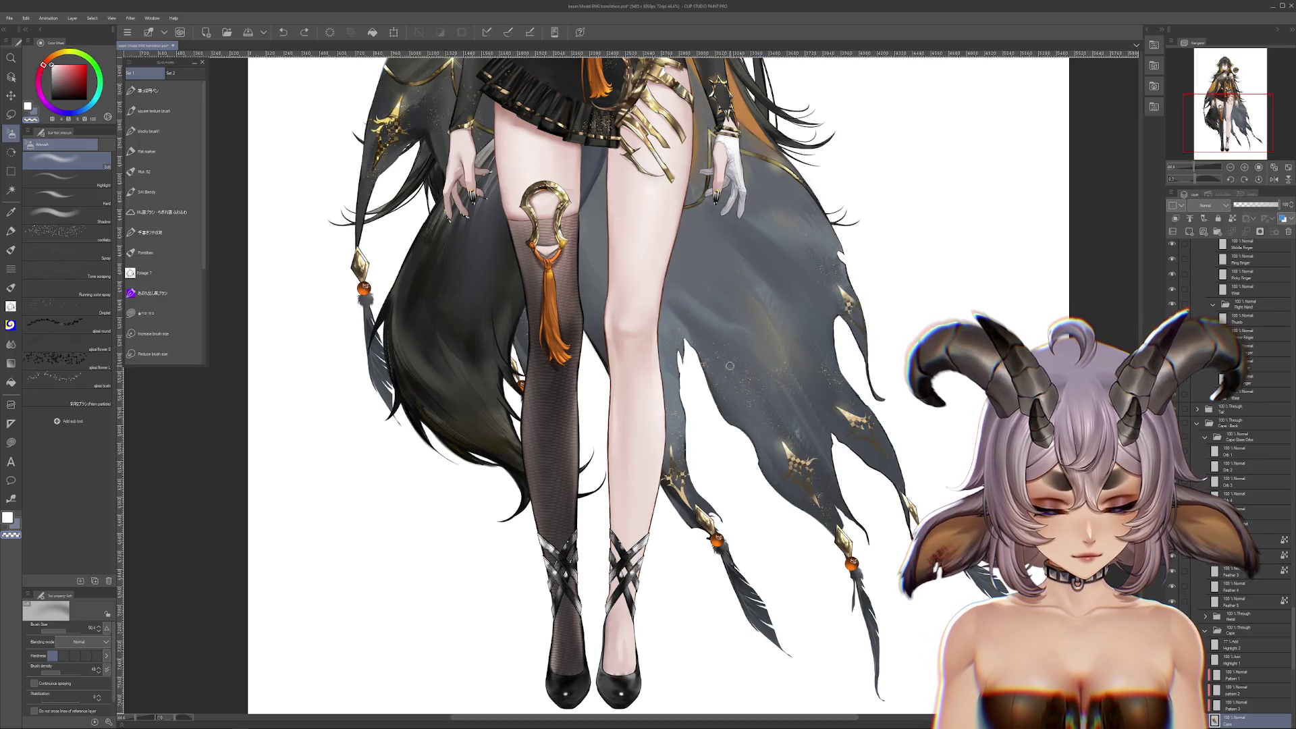
drag(697, 324, 756, 339)
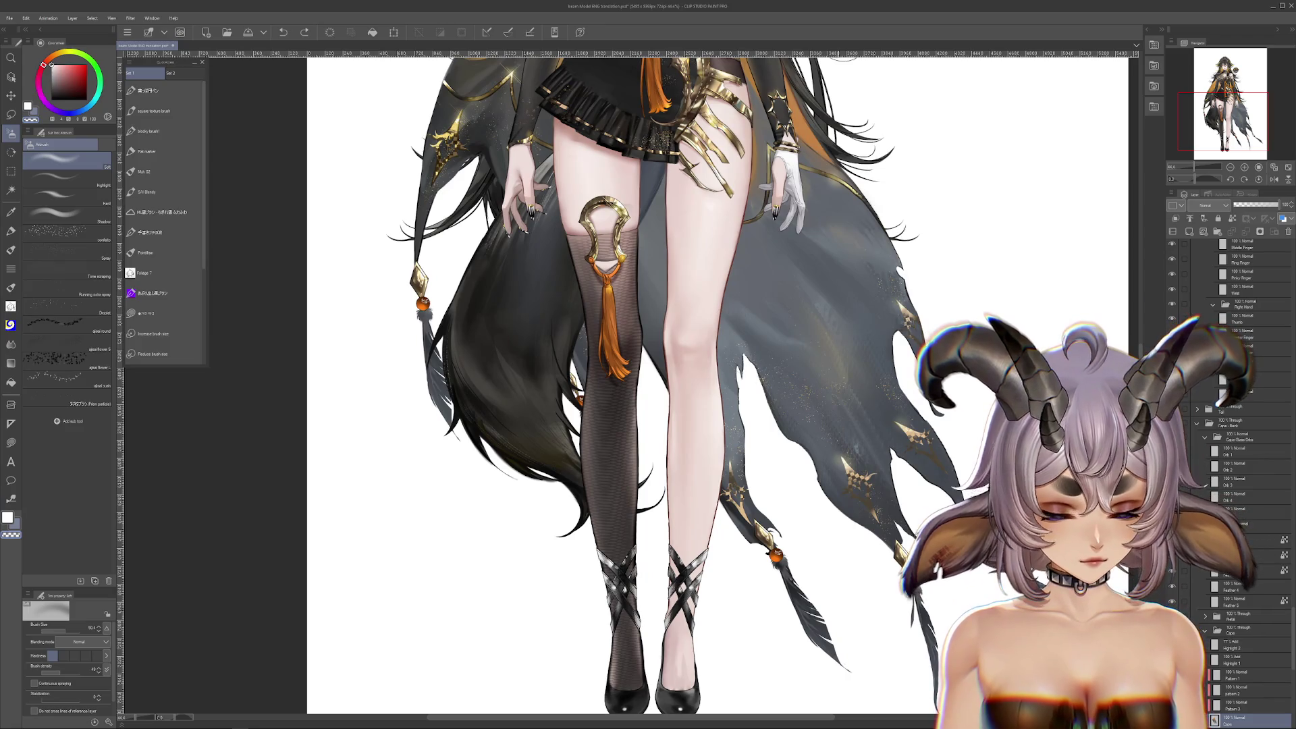
drag(943, 363, 889, 245)
scroll(889, 244, up, 15)
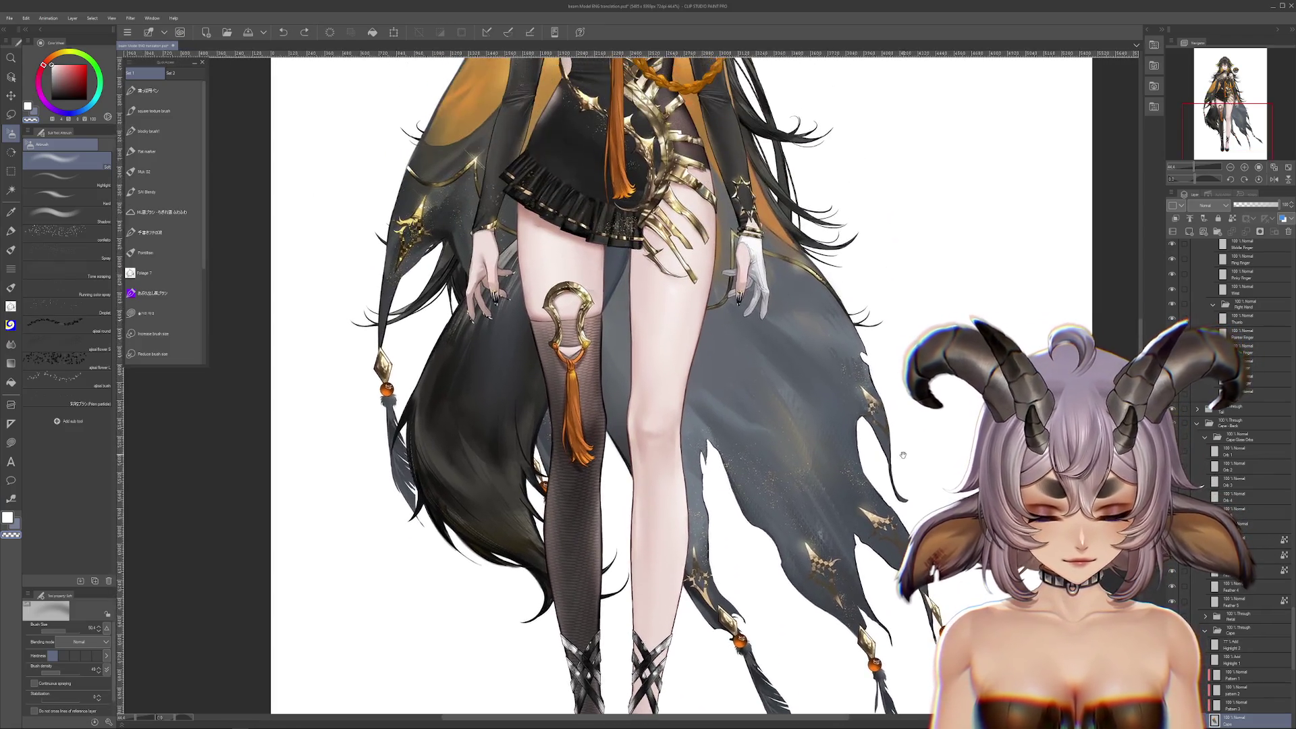
scroll(734, 384, up, 8)
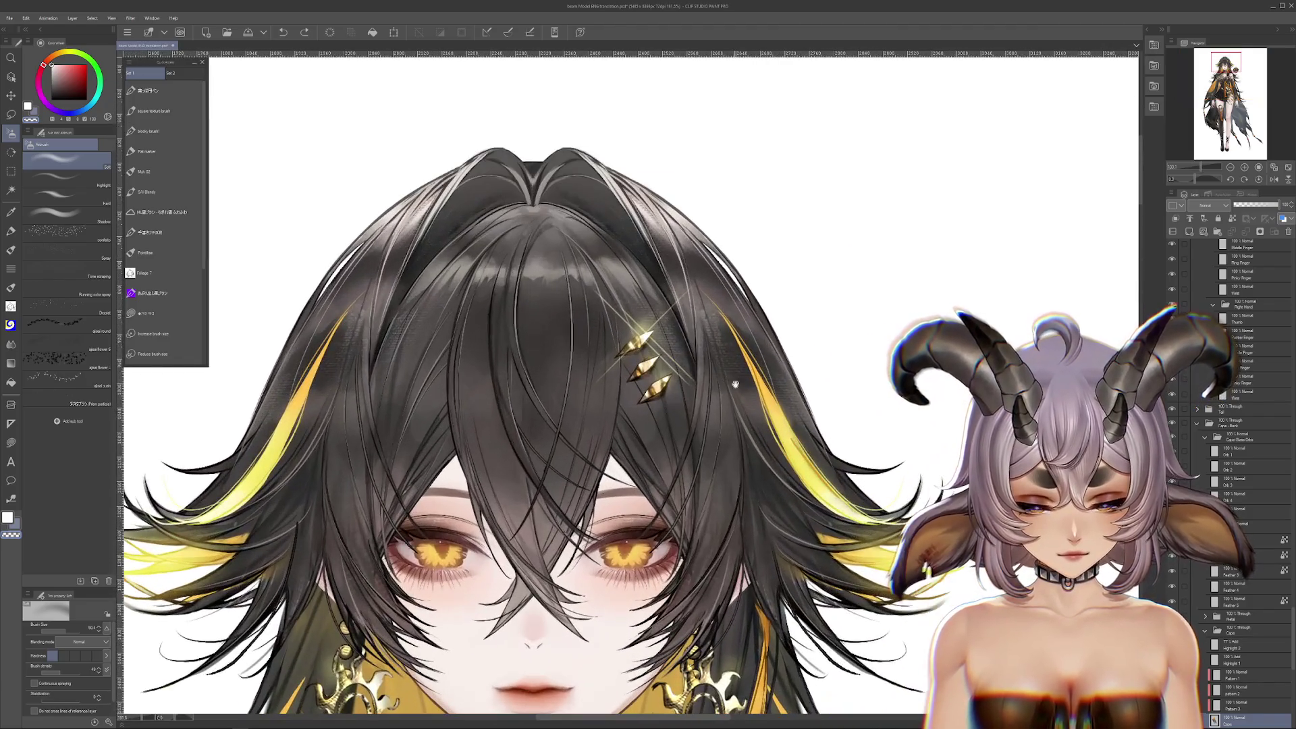
drag(735, 384, 761, 289)
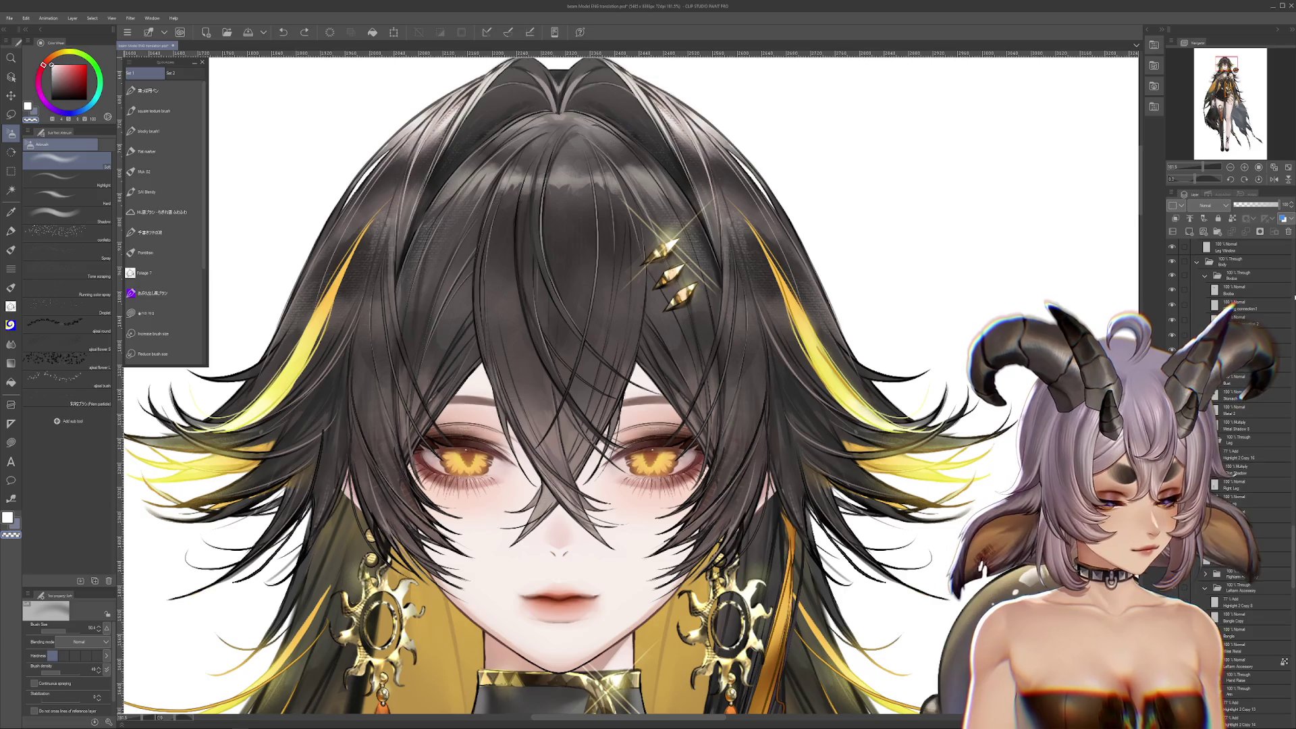
drag(1292, 297, 1292, 409)
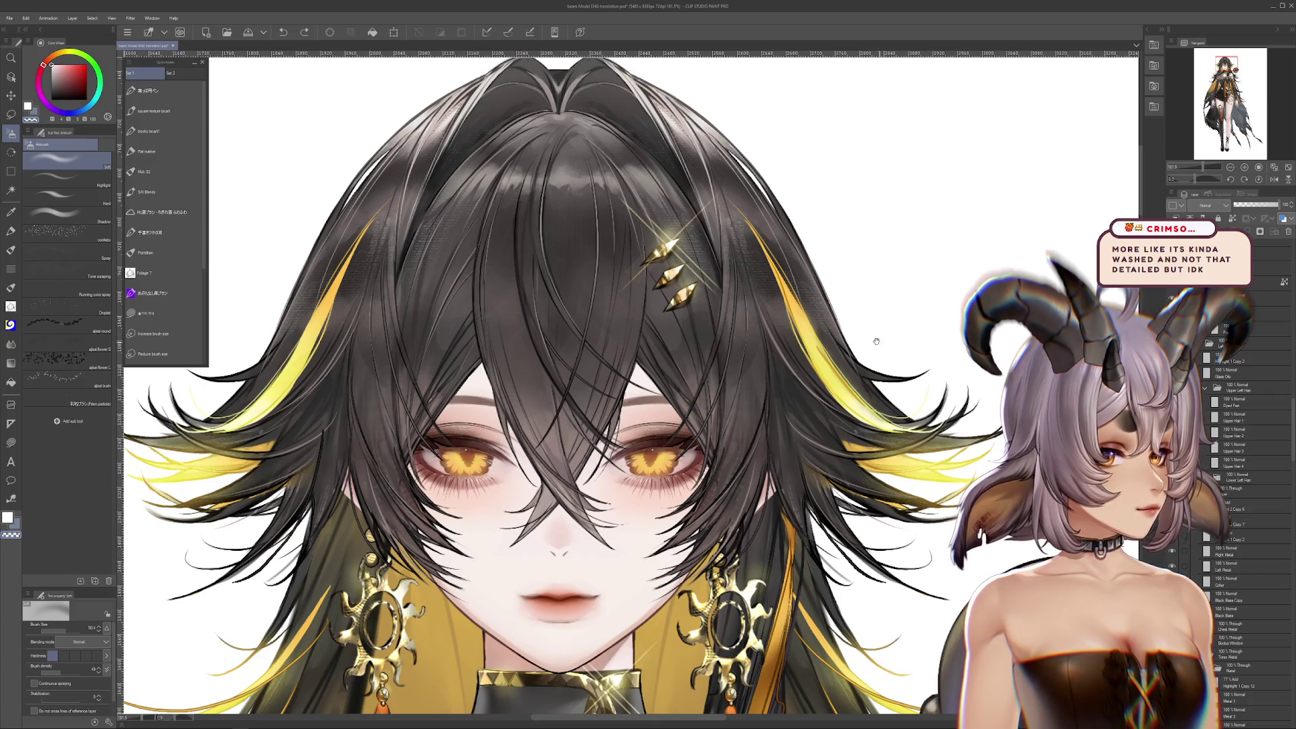
drag(876, 341, 945, 388)
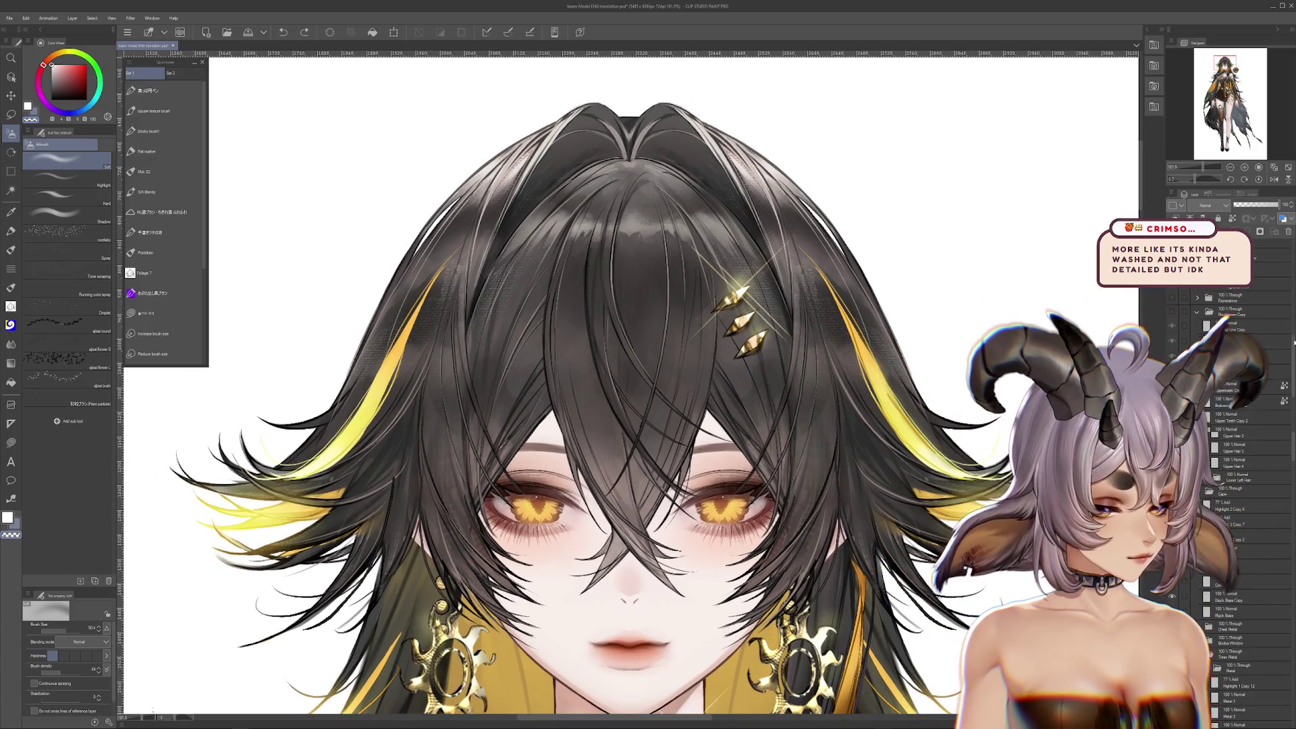
drag(1294, 342, 1293, 378)
scroll(735, 270, down, 5)
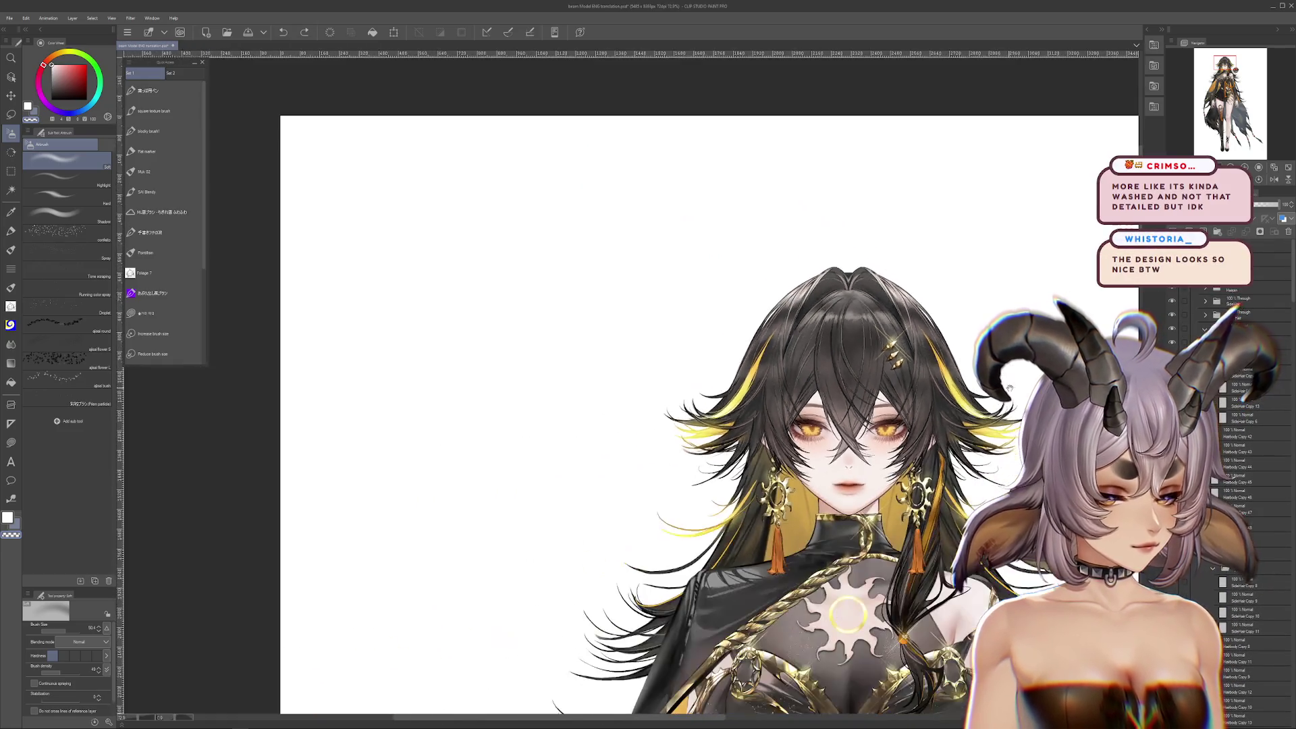
scroll(735, 270, up, 2)
scroll(894, 347, up, 2)
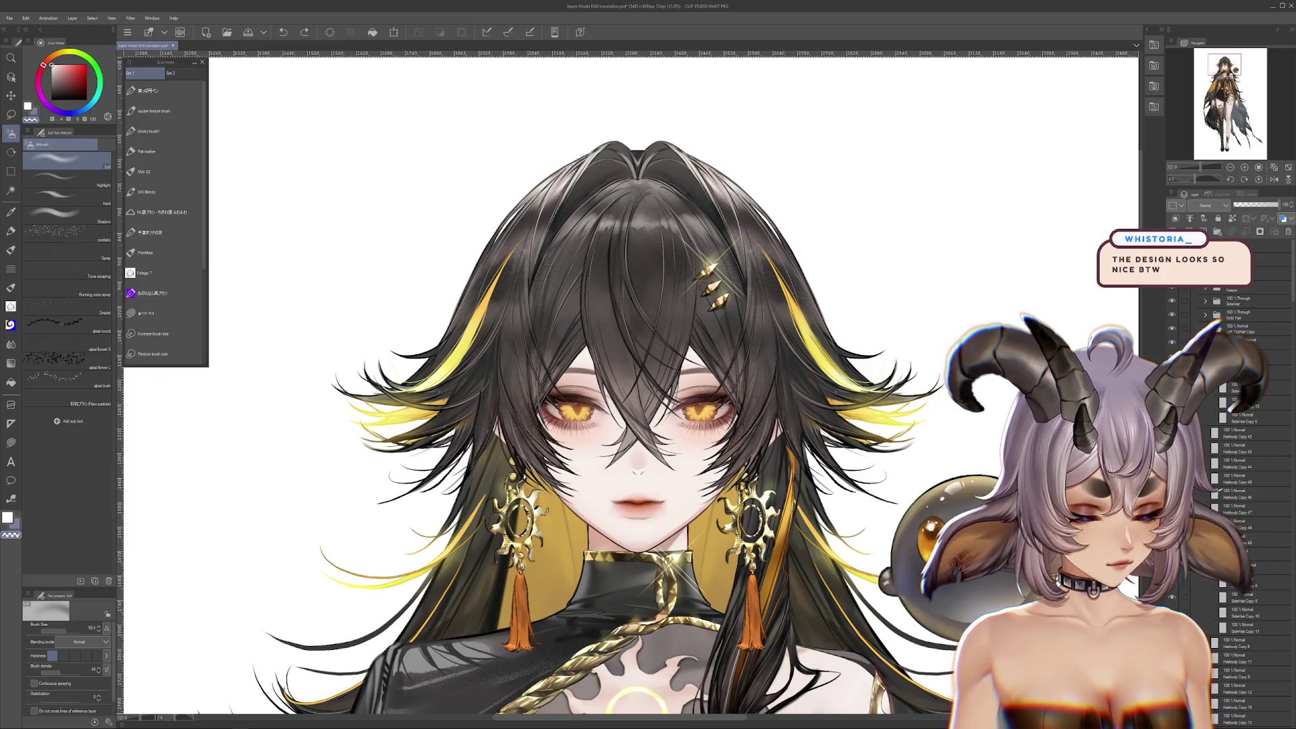
scroll(741, 400, up, 4)
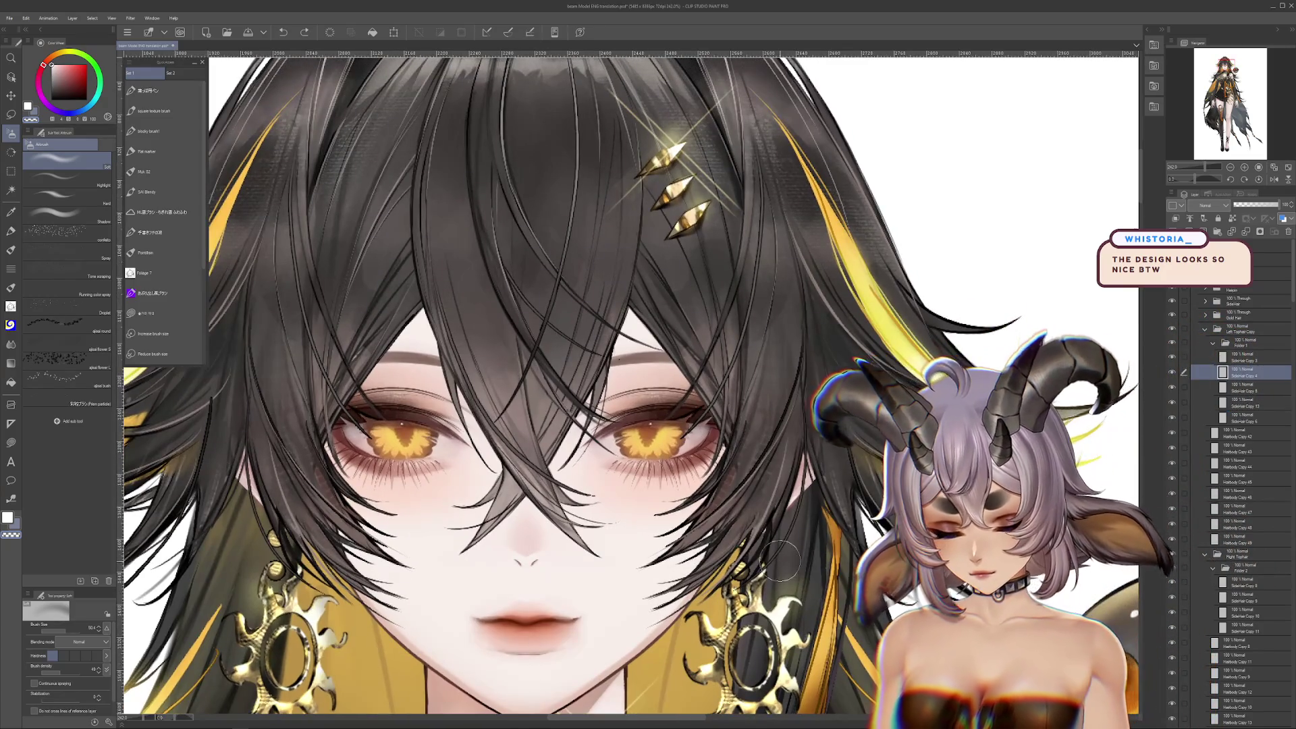
click(26, 18)
key(Escape)
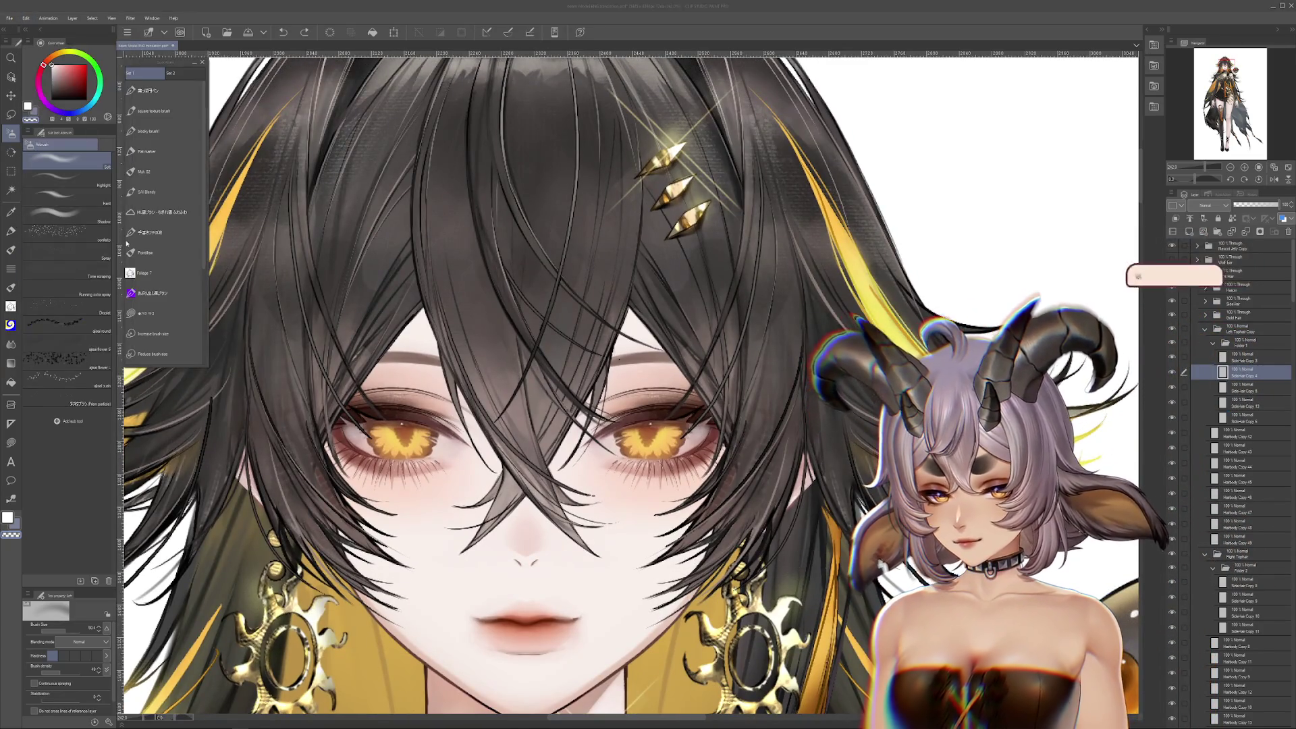
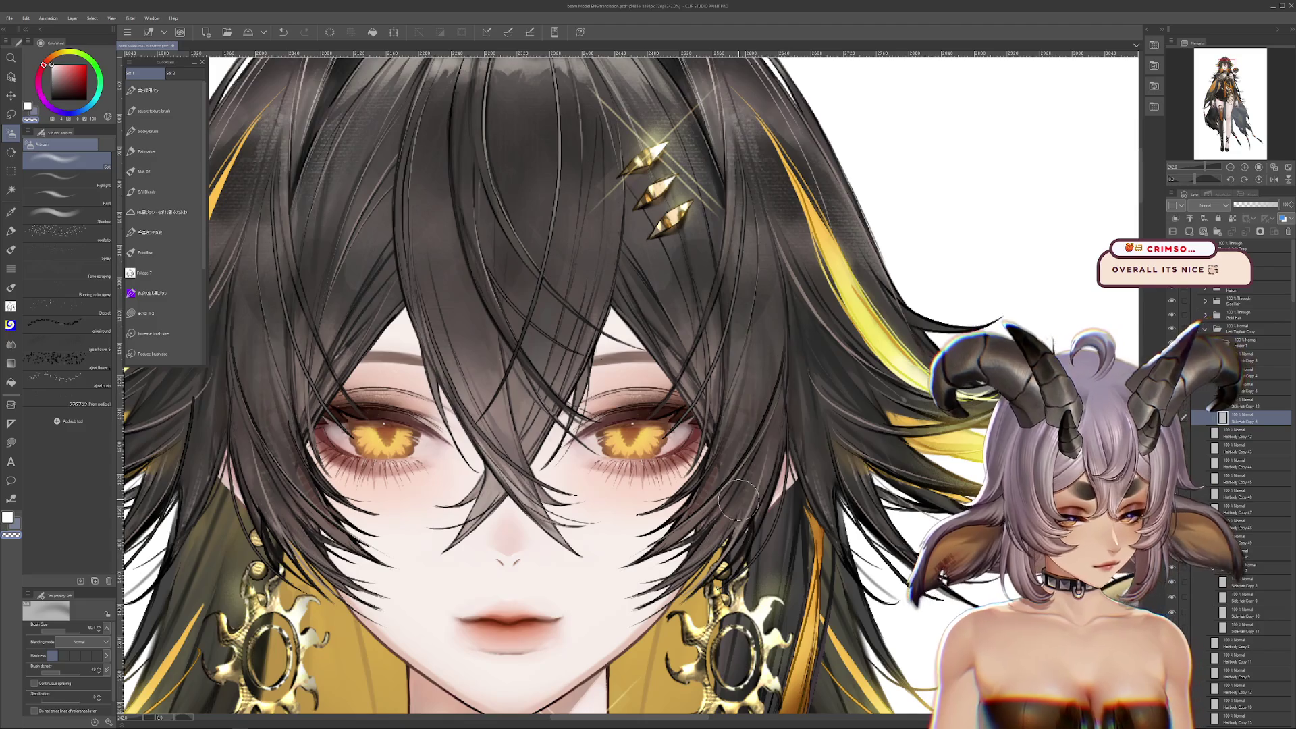
Recentre the upper body and select the hair layer folder below Left Tophair Copy
drag(738, 500, 782, 472)
scroll(883, 457, down, 5)
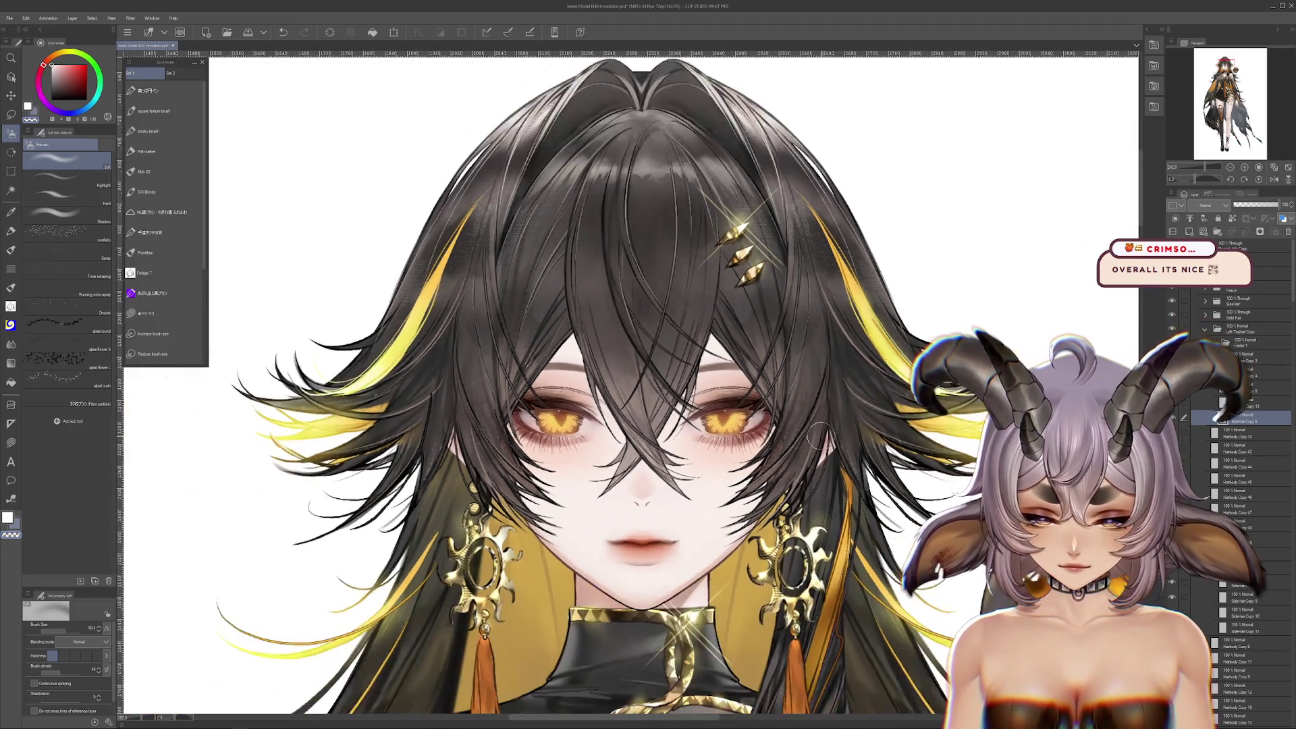
drag(883, 457, 843, 437)
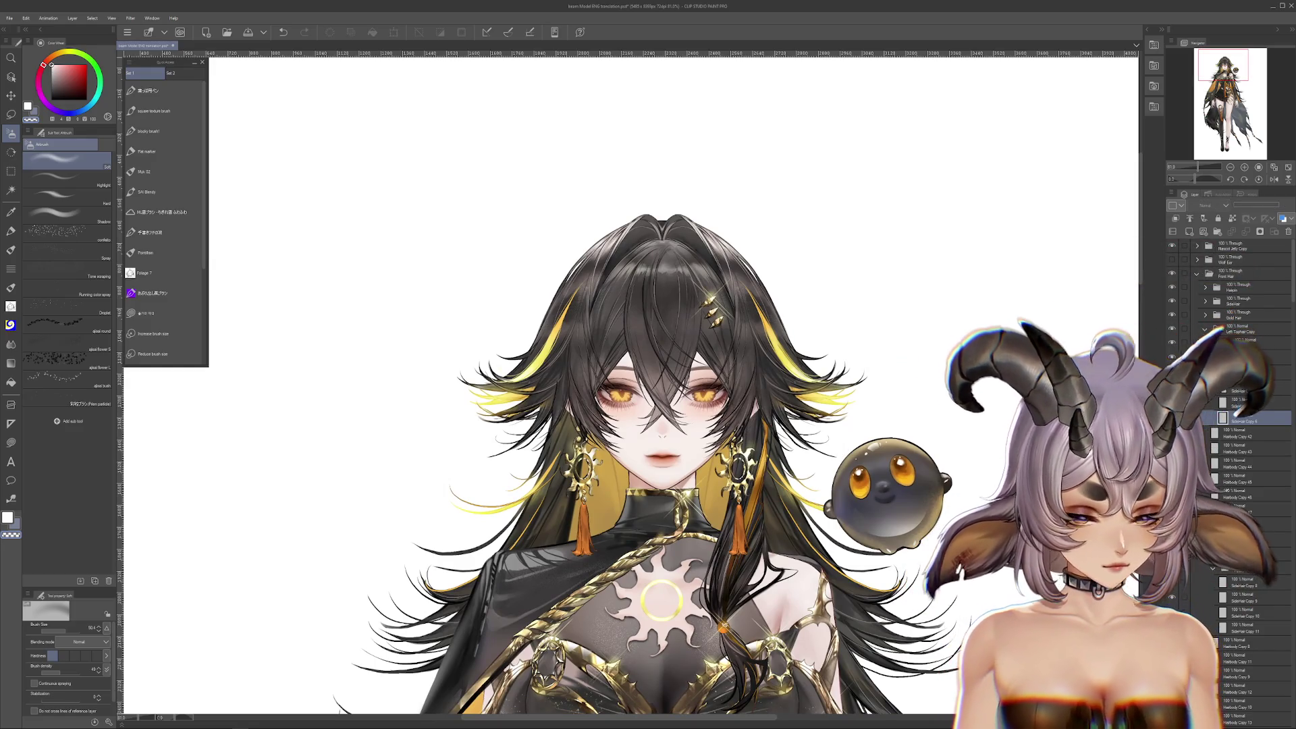
click(1175, 343)
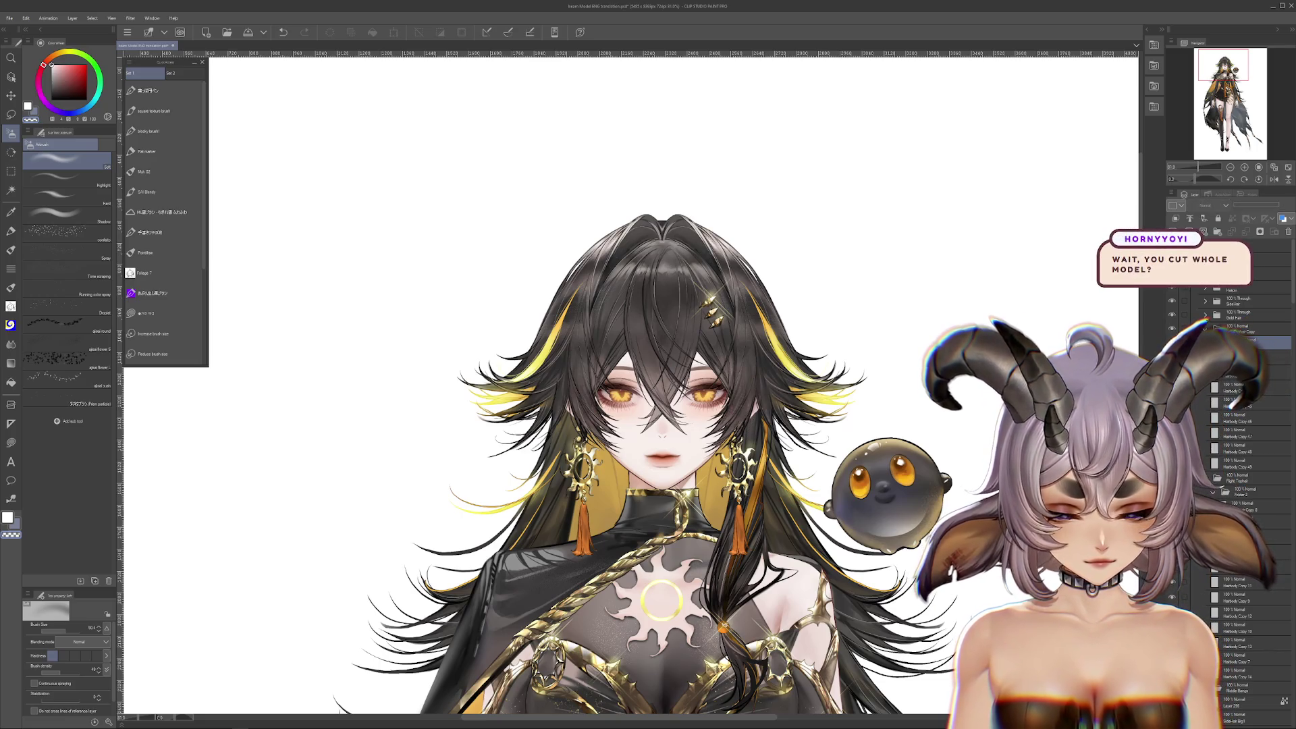
click(1180, 331)
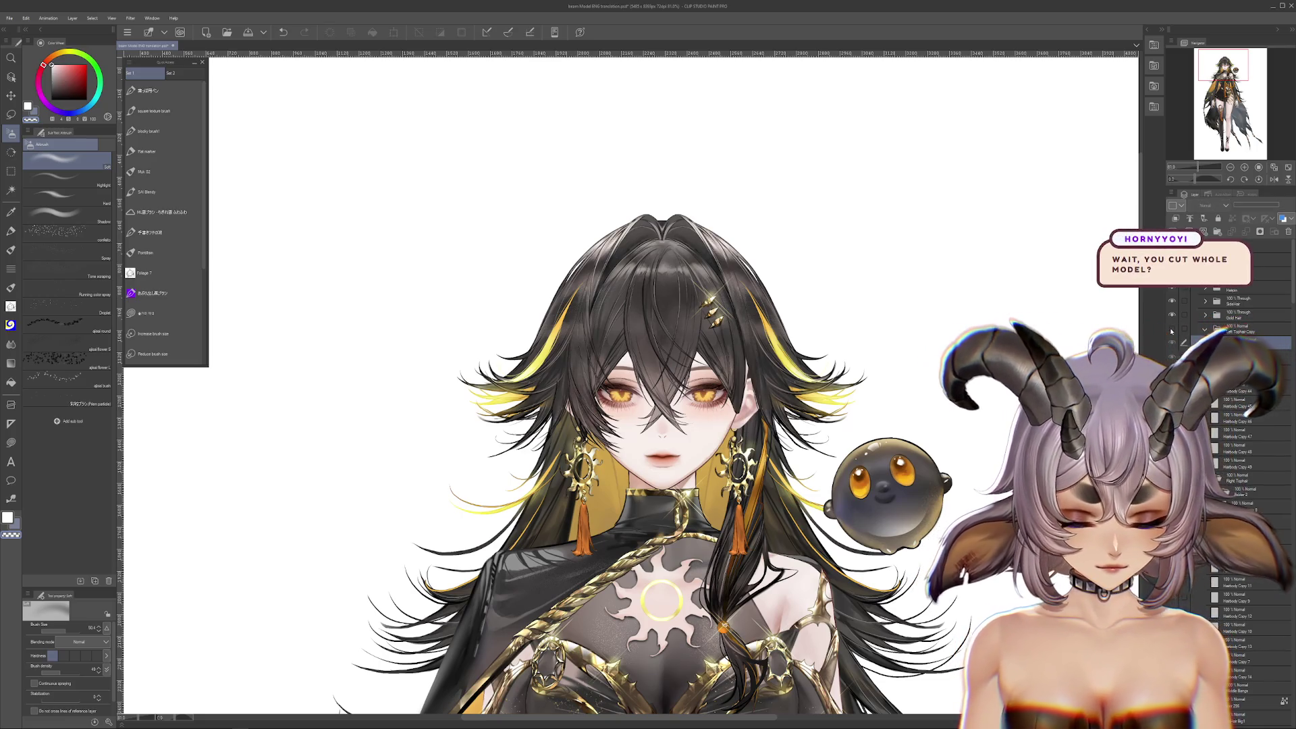
scroll(773, 327, up, 3)
drag(773, 327, 900, 308)
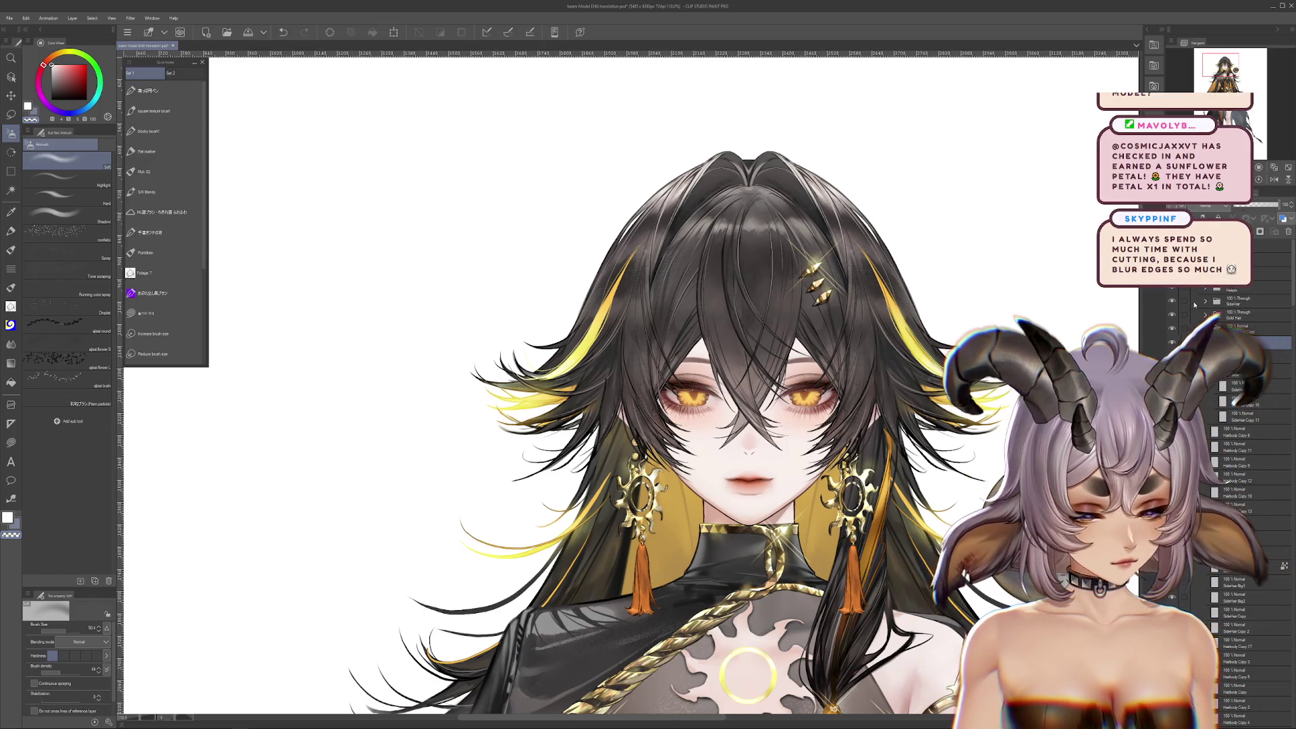
Expand SideHair and move a SideHair-Light strand up and to the left with Scale/Rotate
click(1205, 299)
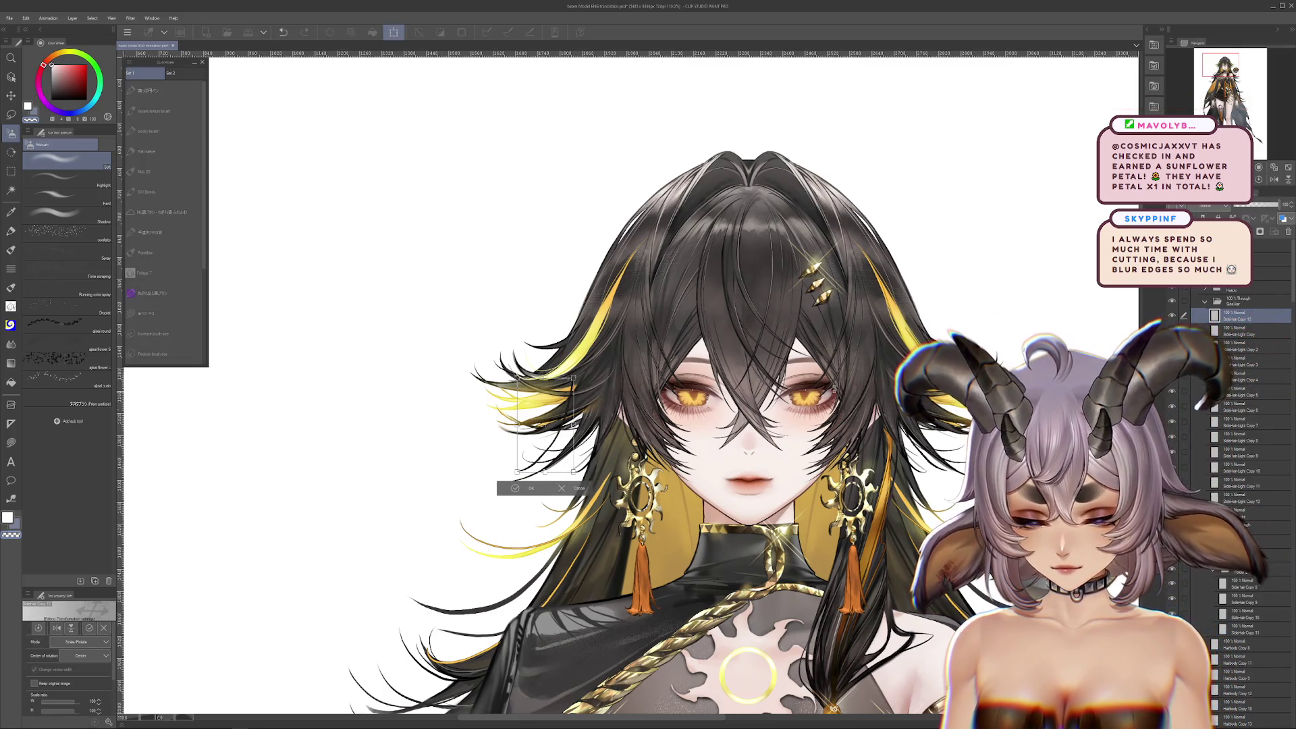
click(1205, 330)
key(ctrl+t)
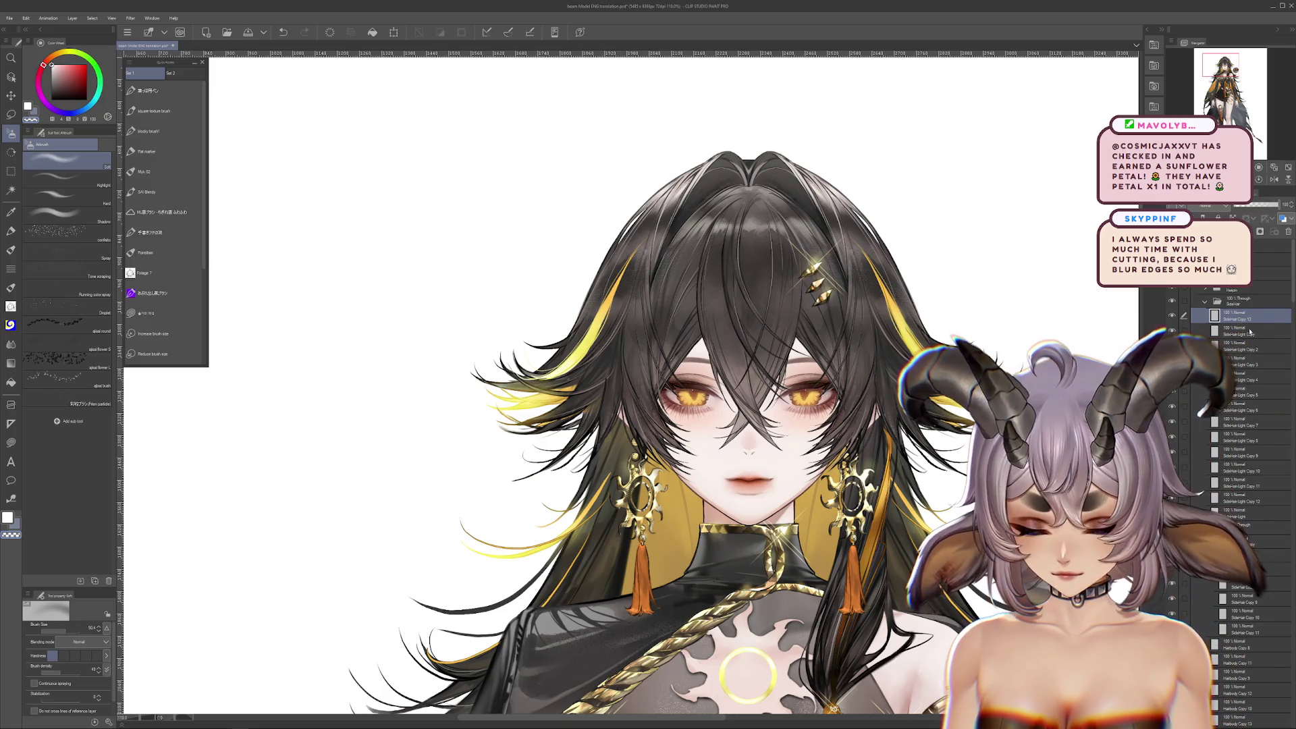
drag(610, 341, 587, 314)
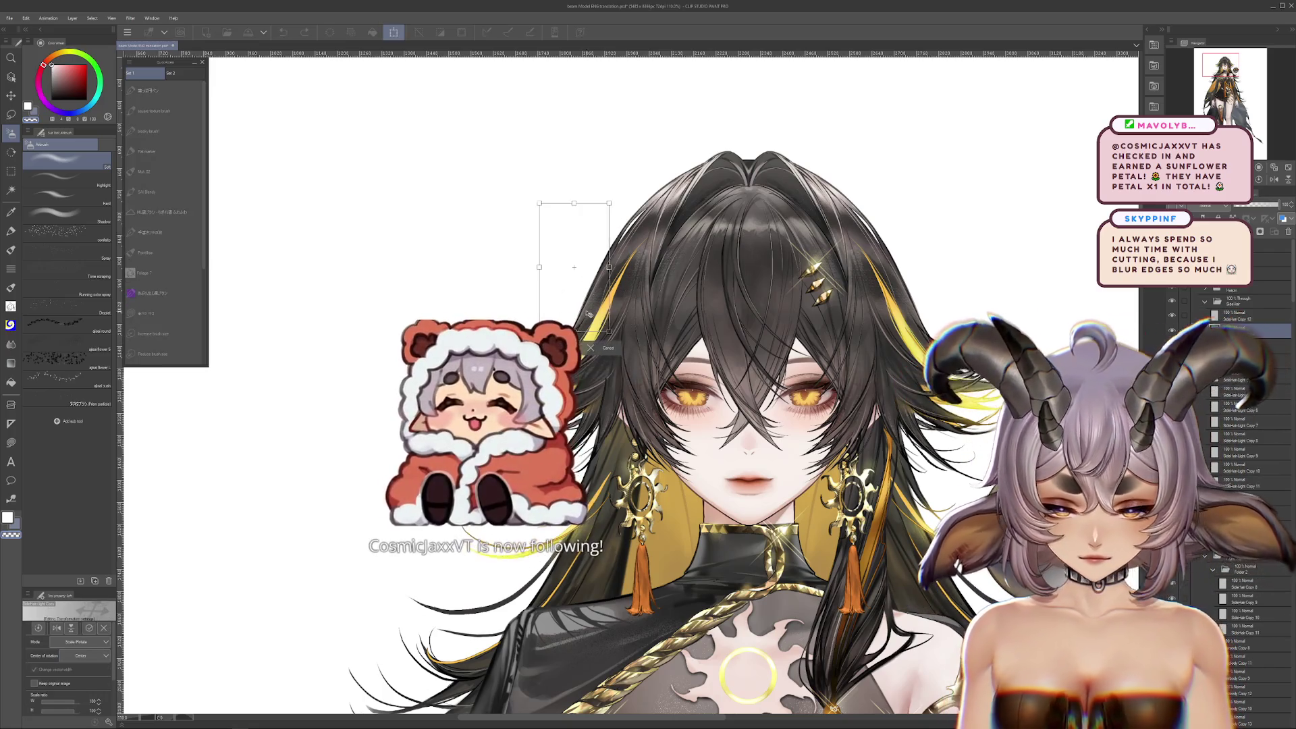
key(Return)
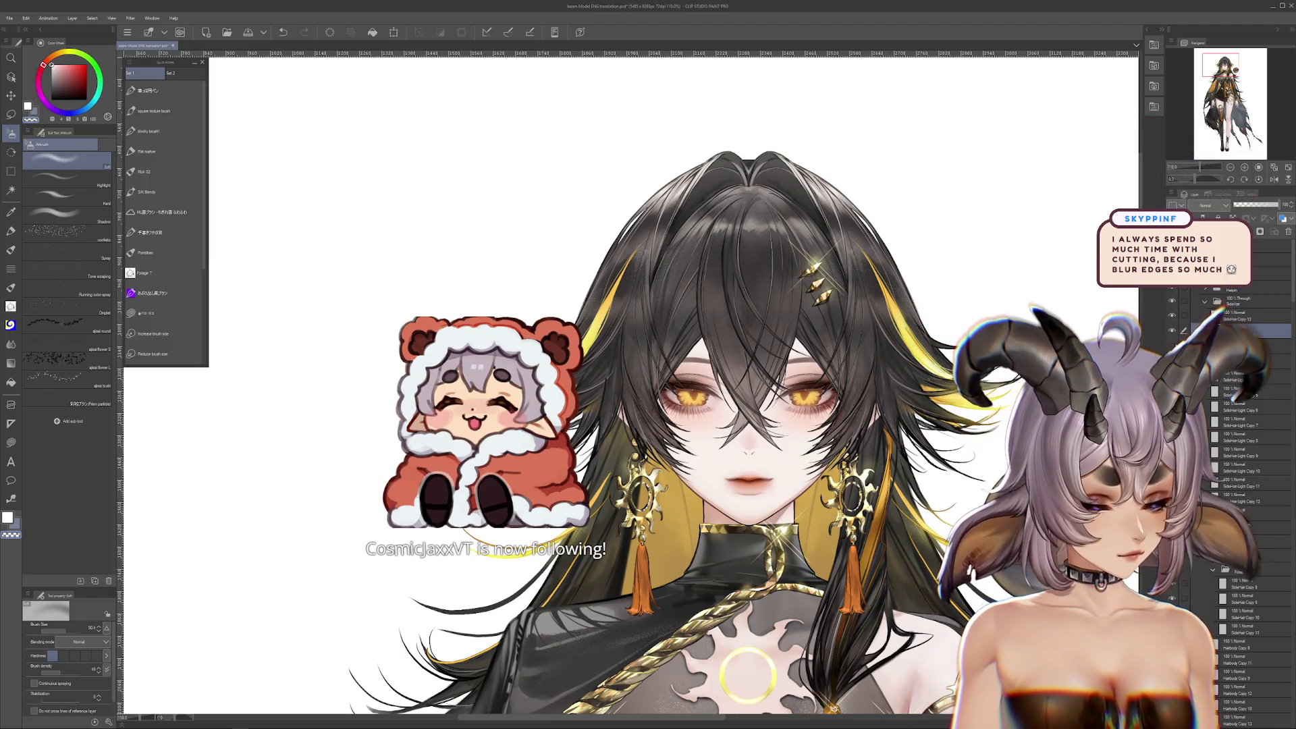
scroll(674, 378, right, 1)
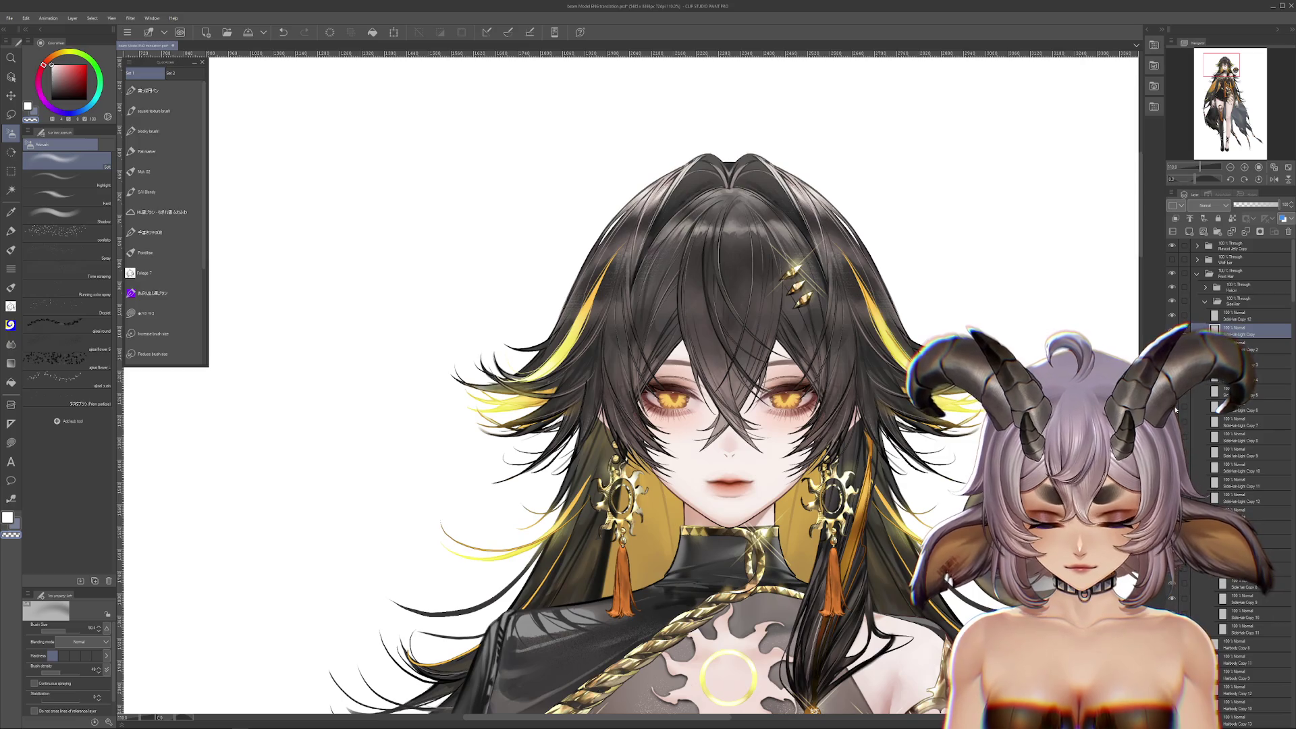
key(ctrl+plus)
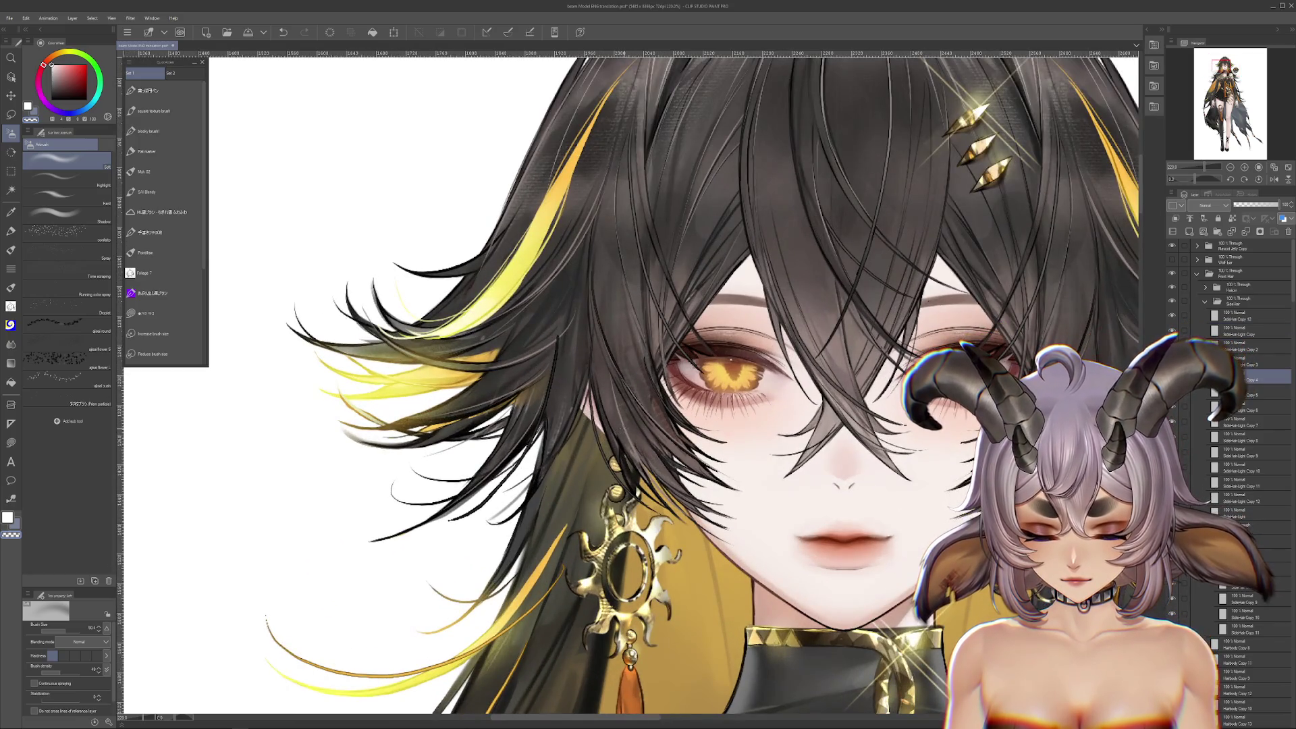
Make the SideHair-Light Copy 4 strand over the earring visible
click(1235, 302)
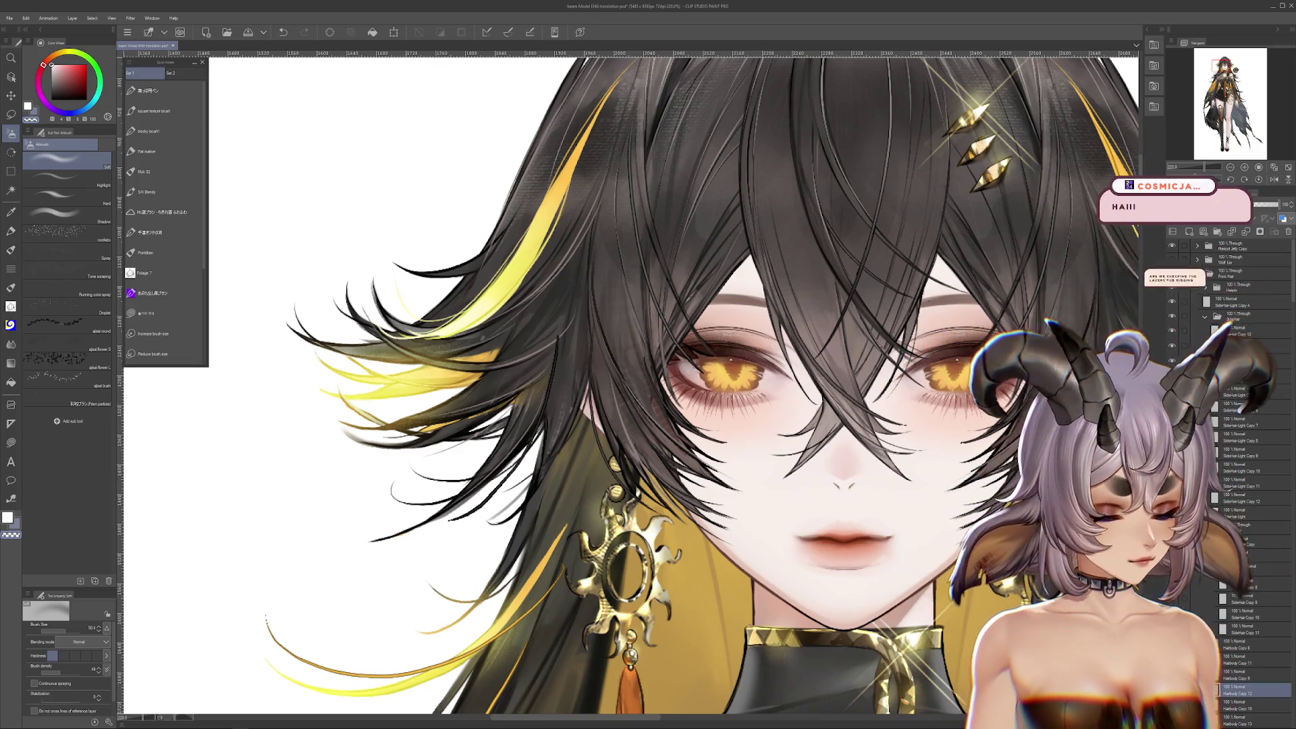
click(1256, 681)
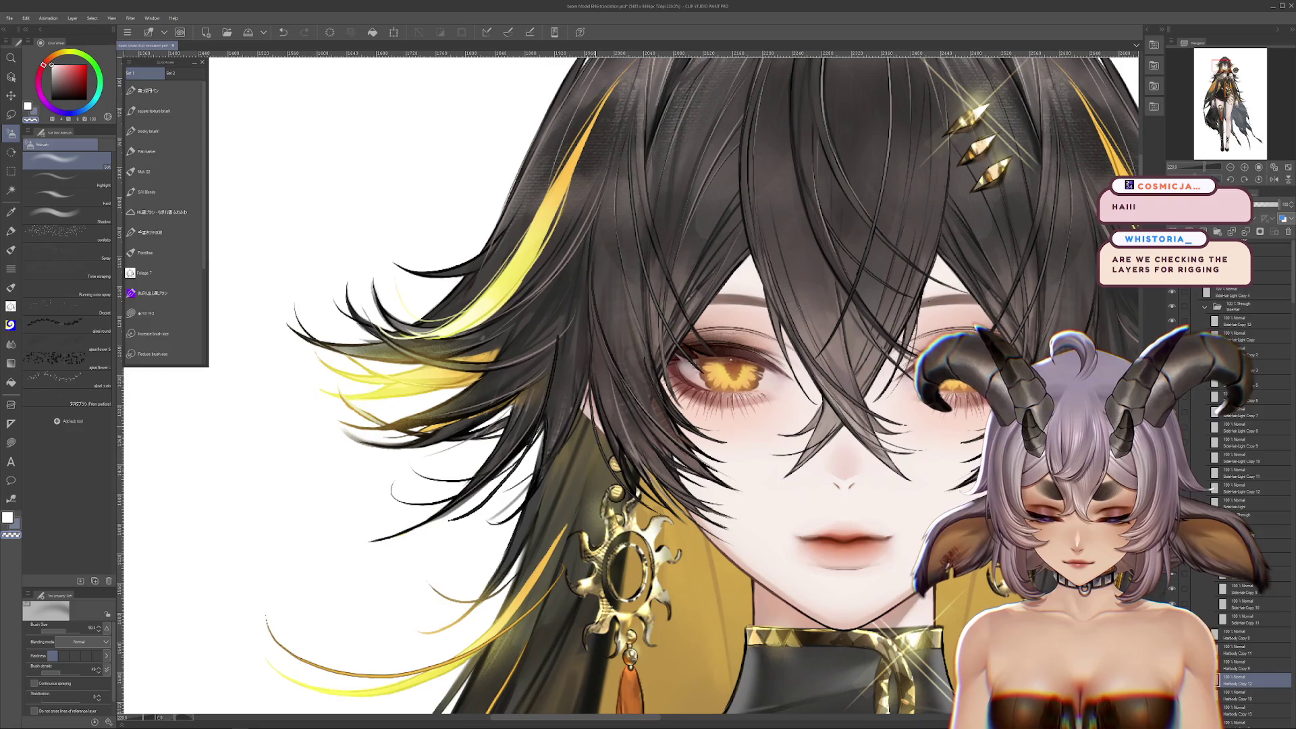
click(1234, 293)
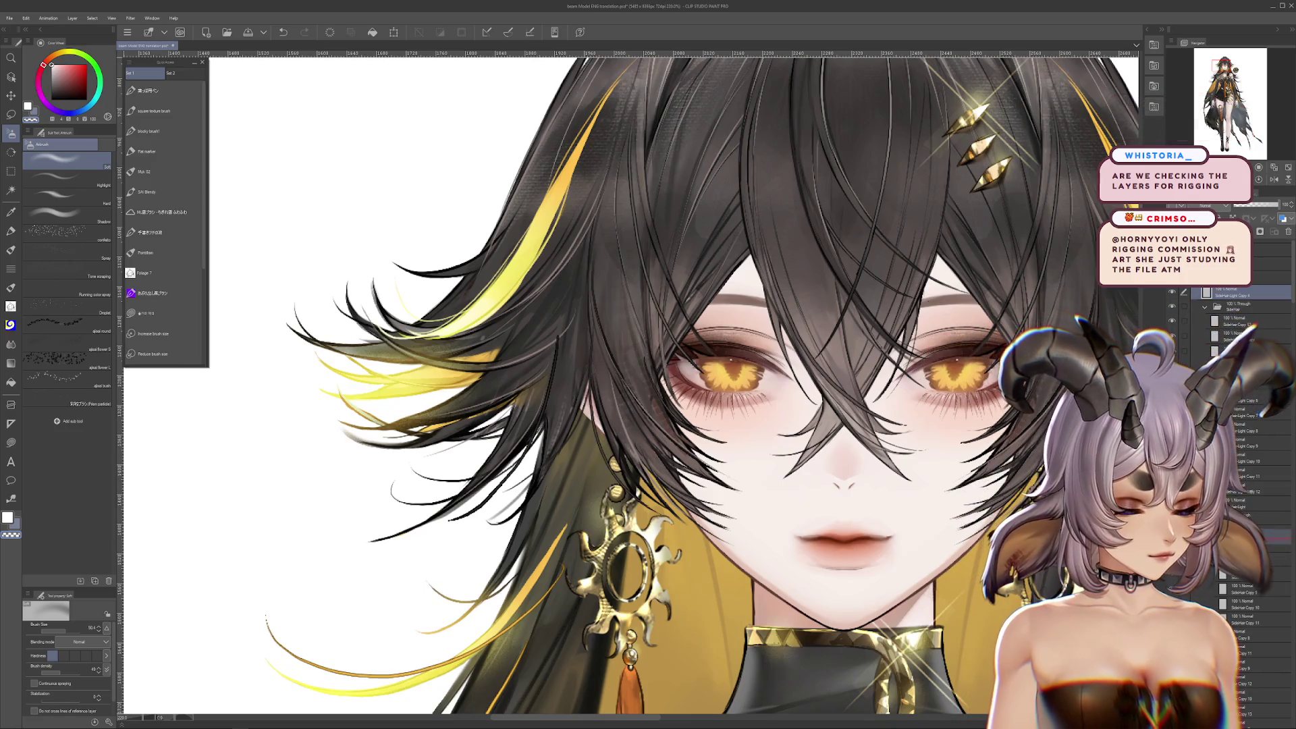
scroll(1213, 375, down, 1)
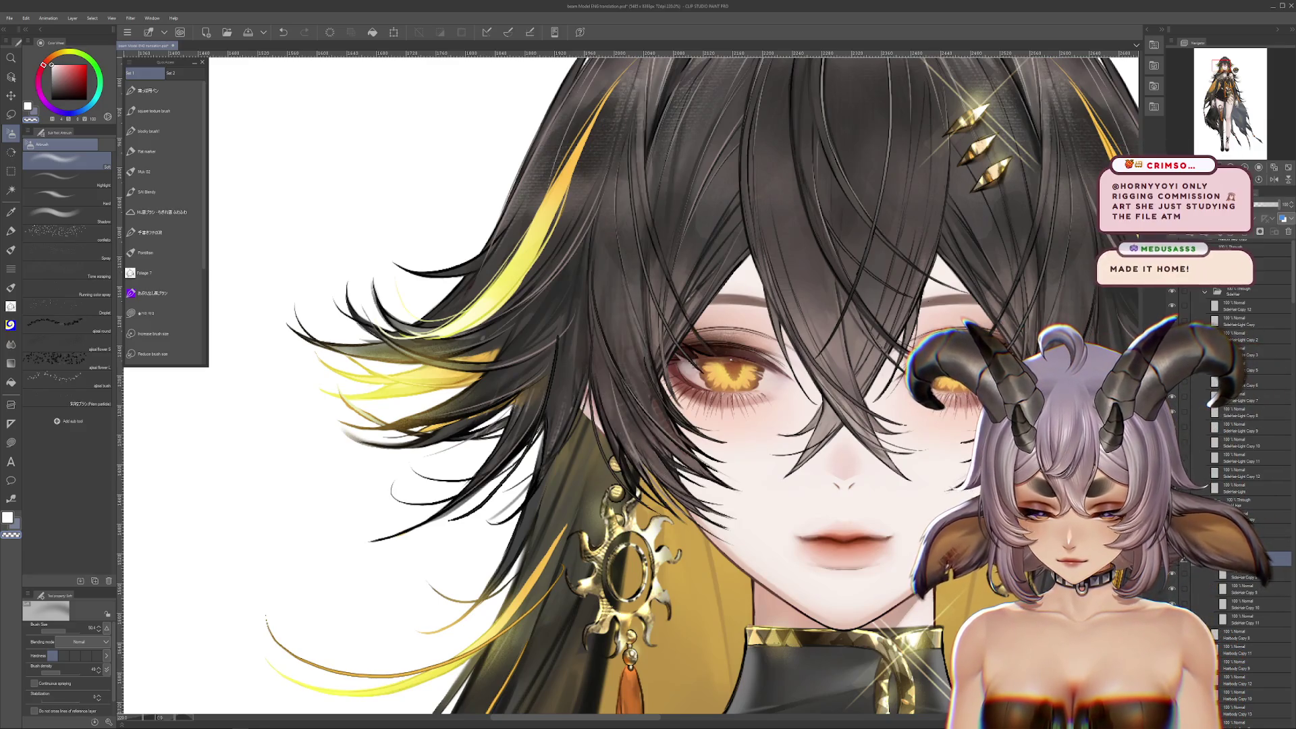
click(1173, 315)
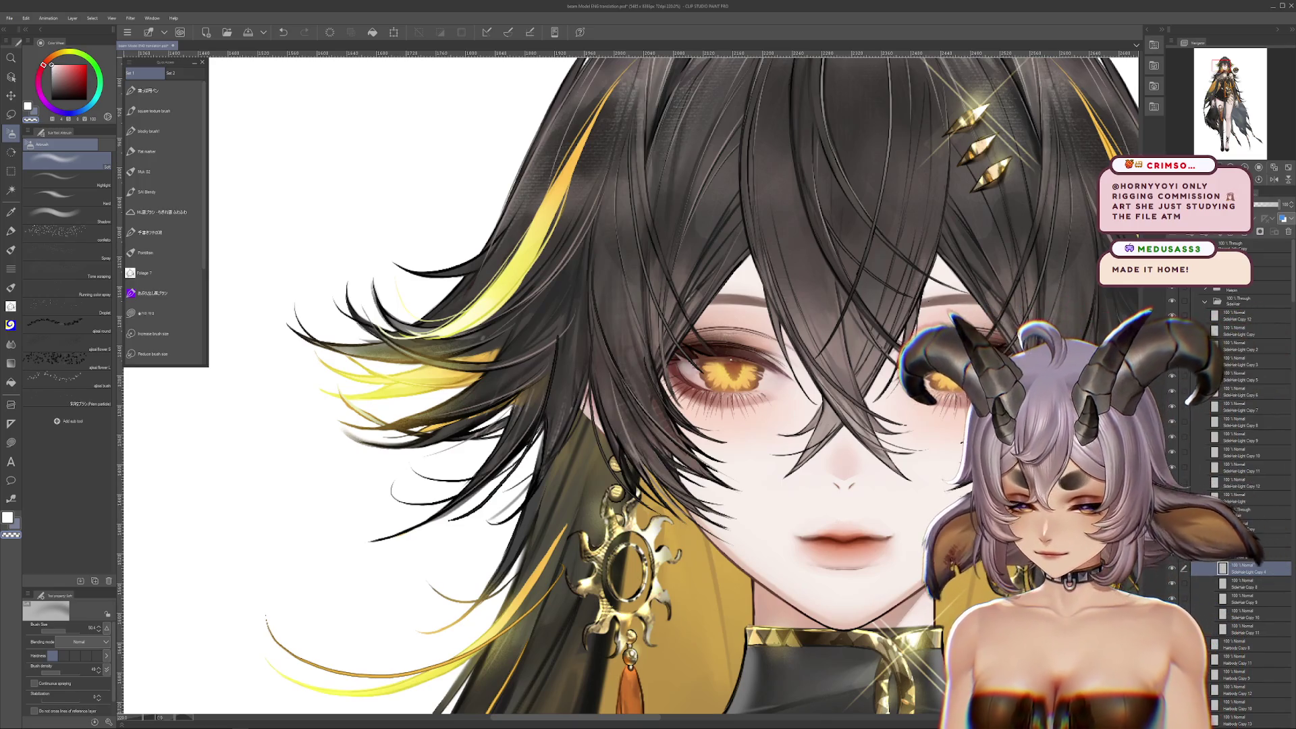
key(ctrl+minus)
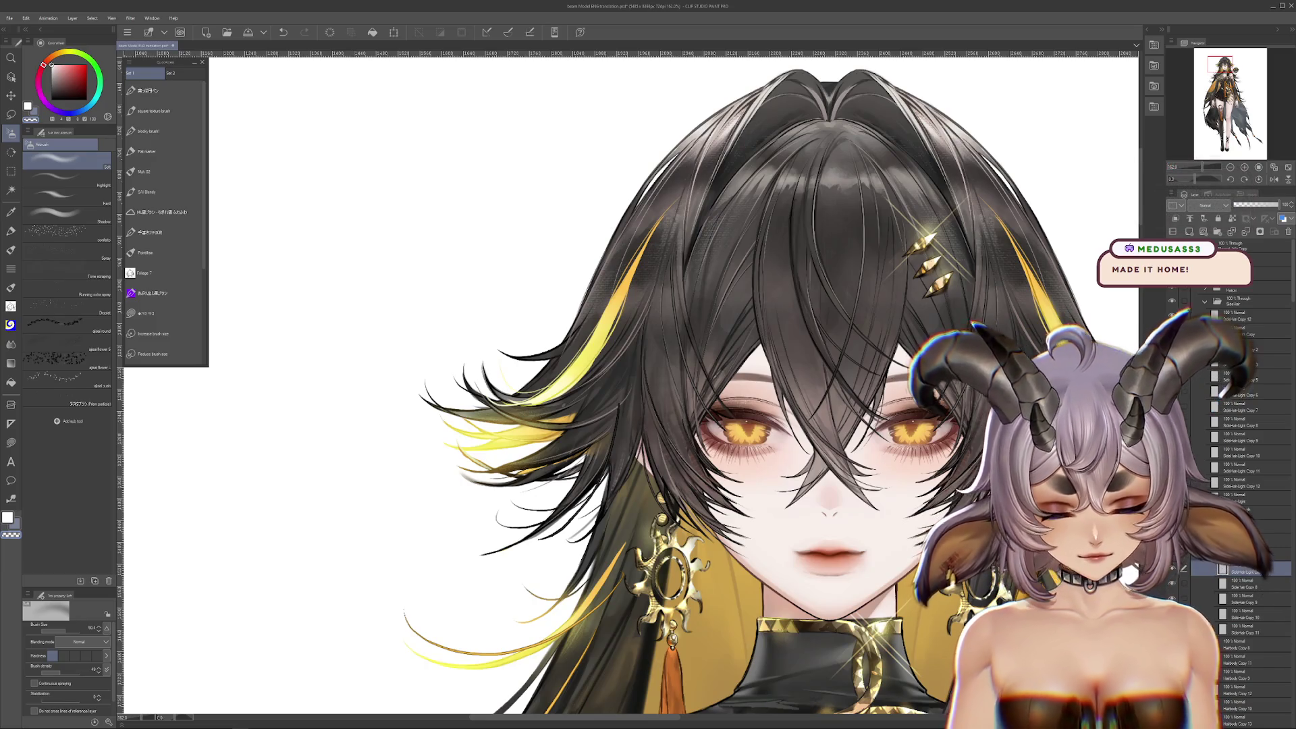
Group a SideHair-Light layer into a new Folder 3 with Ctrl+G, cancelling the transform
click(1235, 391)
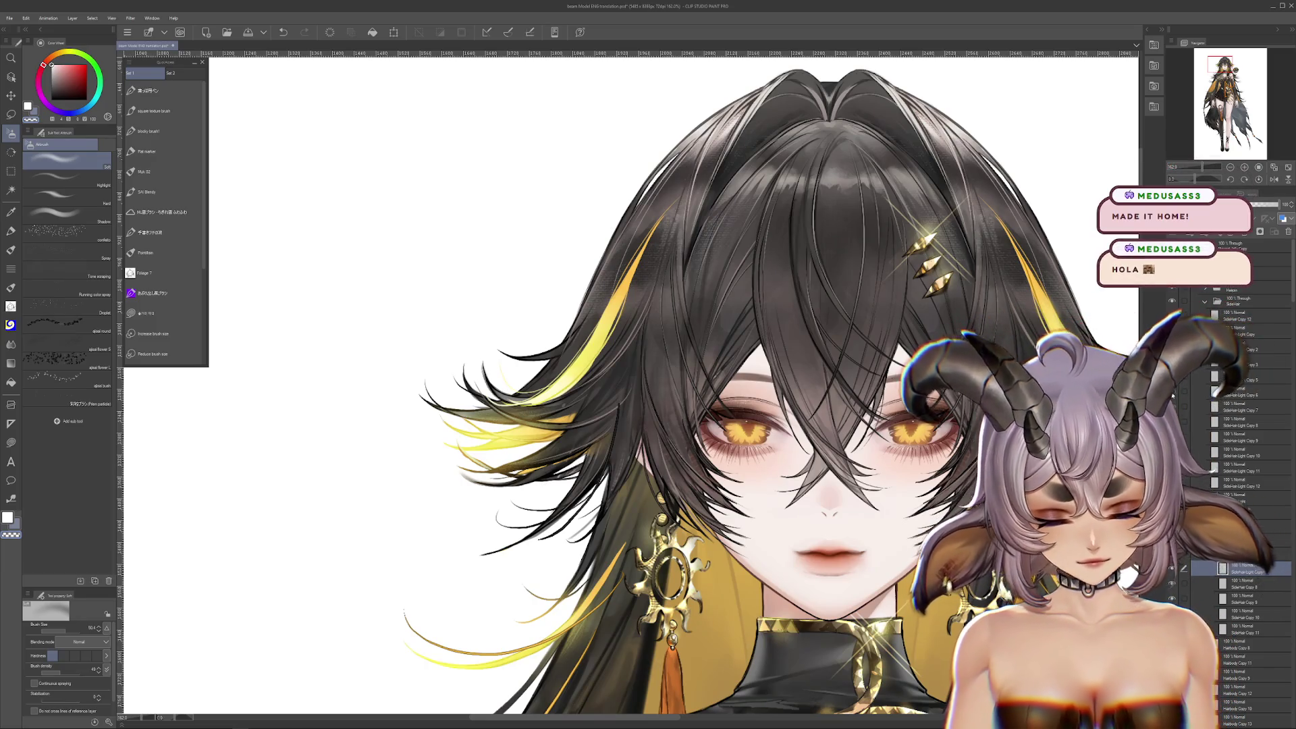
key(ctrl+t)
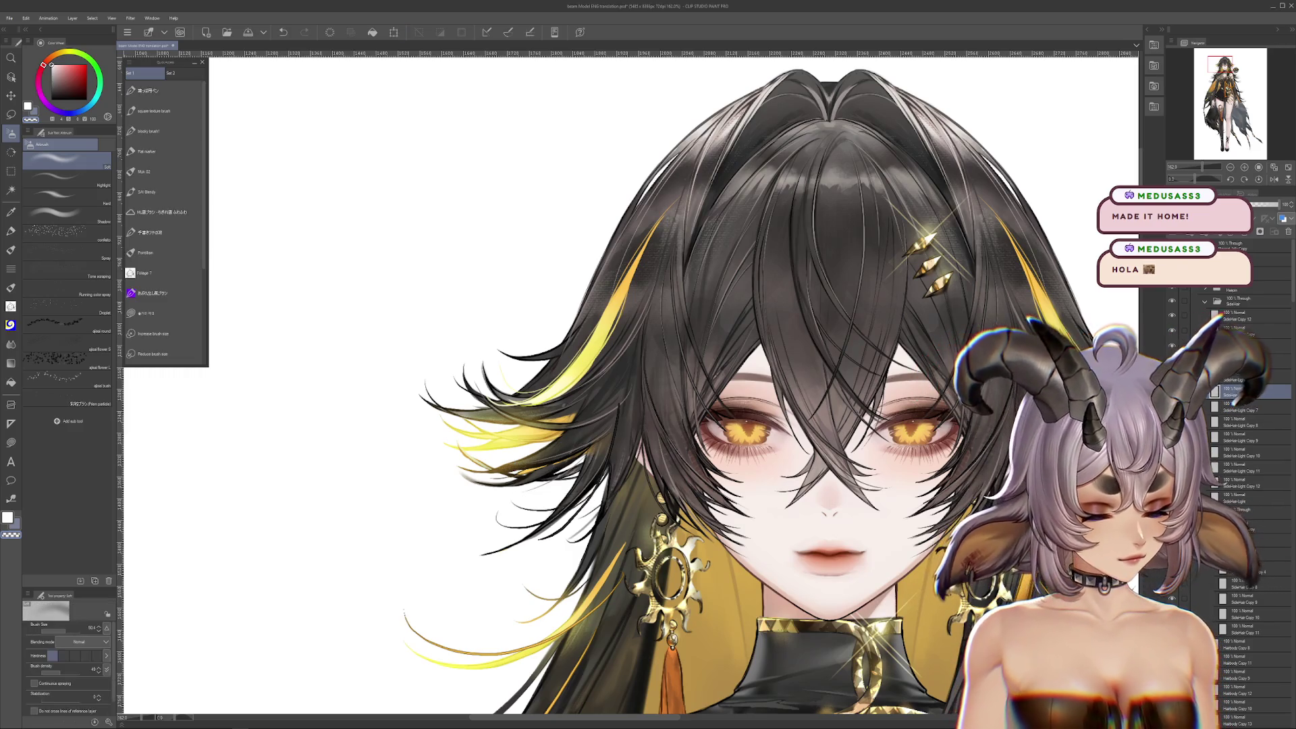
key(Return)
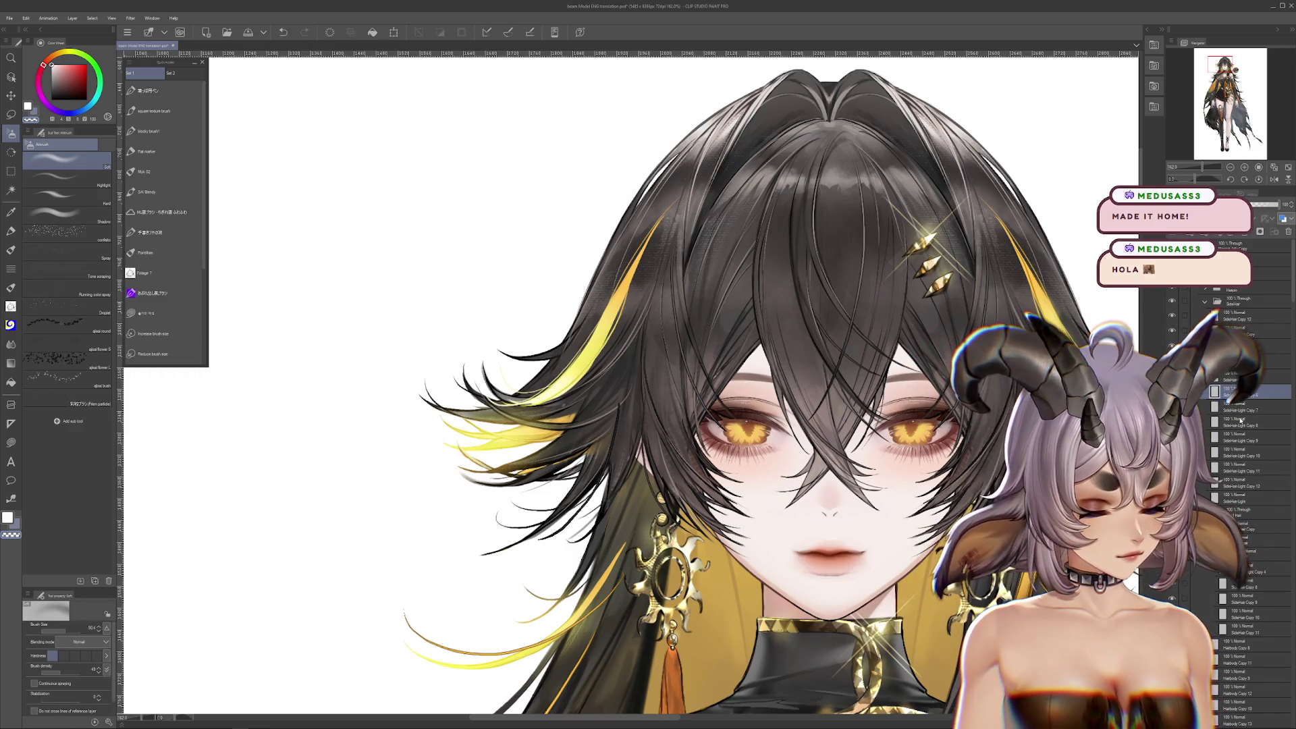
click(1235, 407)
key(ctrl+g)
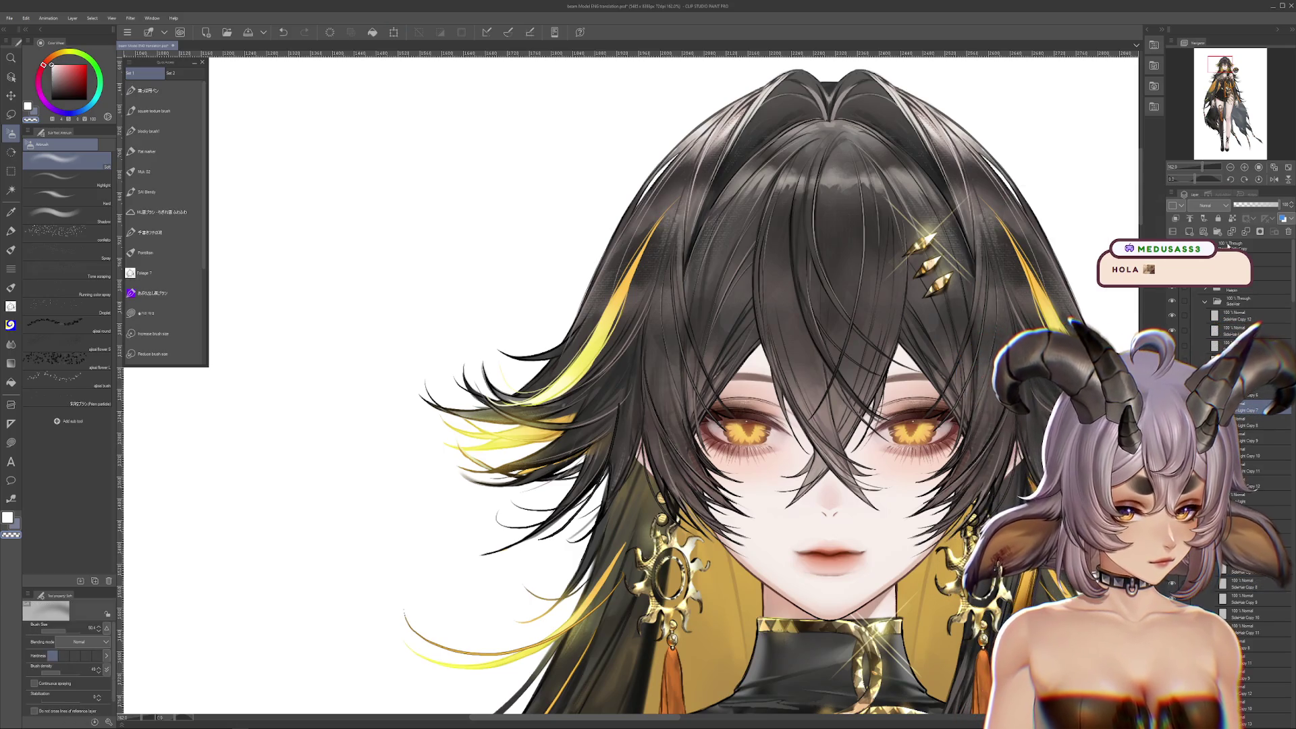
click(1262, 421)
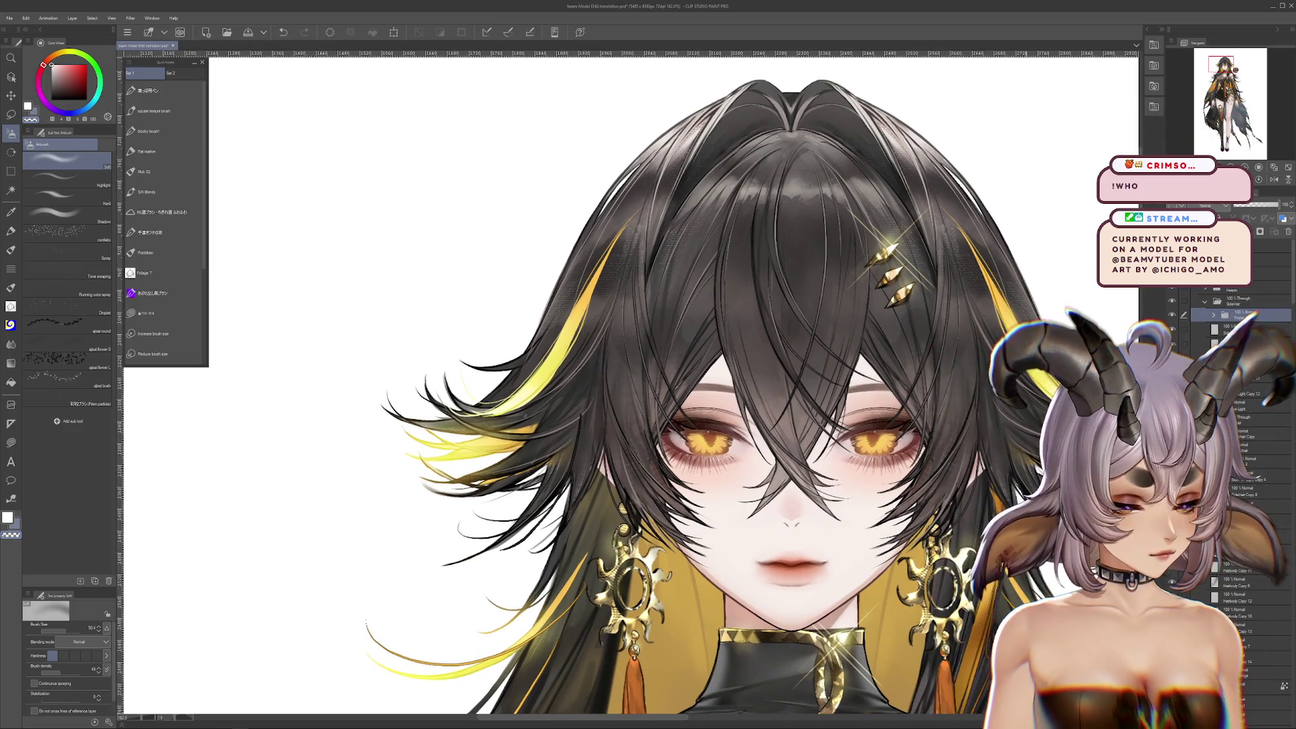
drag(947, 382, 891, 392)
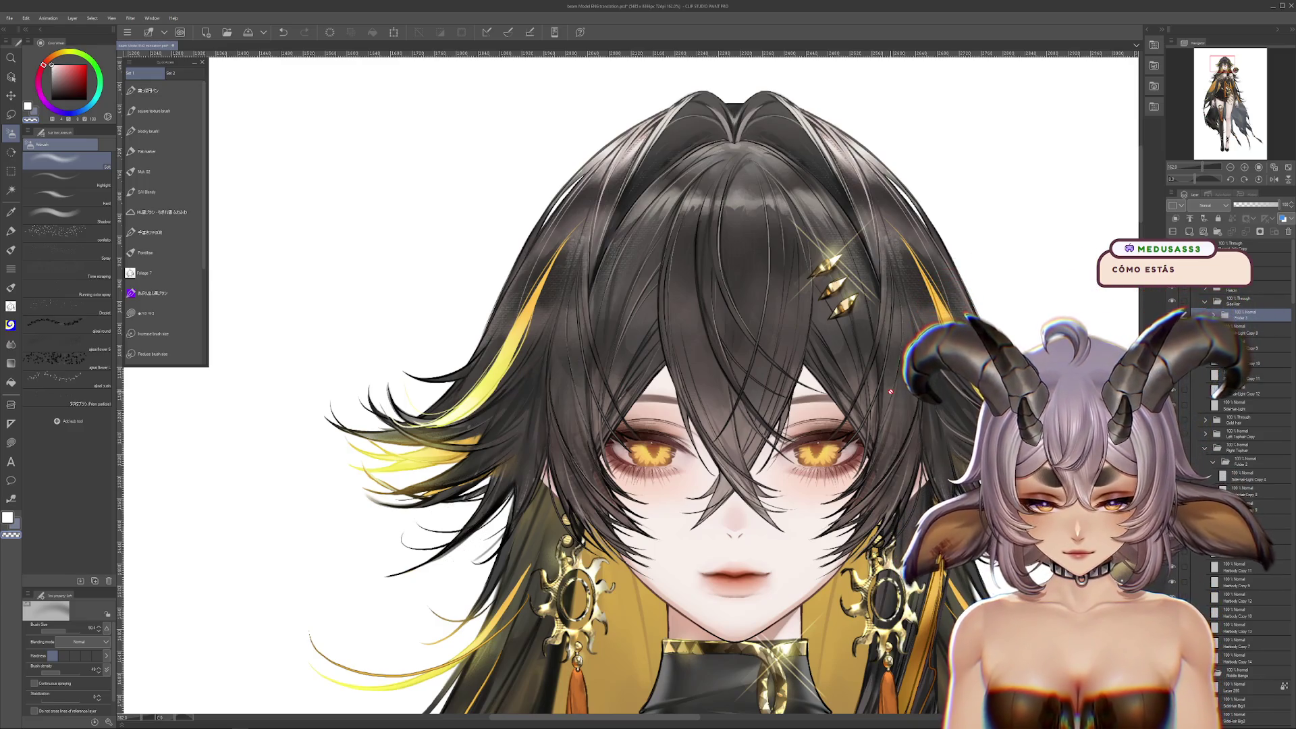
scroll(882, 394, down, 5)
Step back and forth through recent edits on the outfit's Metal and highlight layers
scroll(883, 394, up, 3)
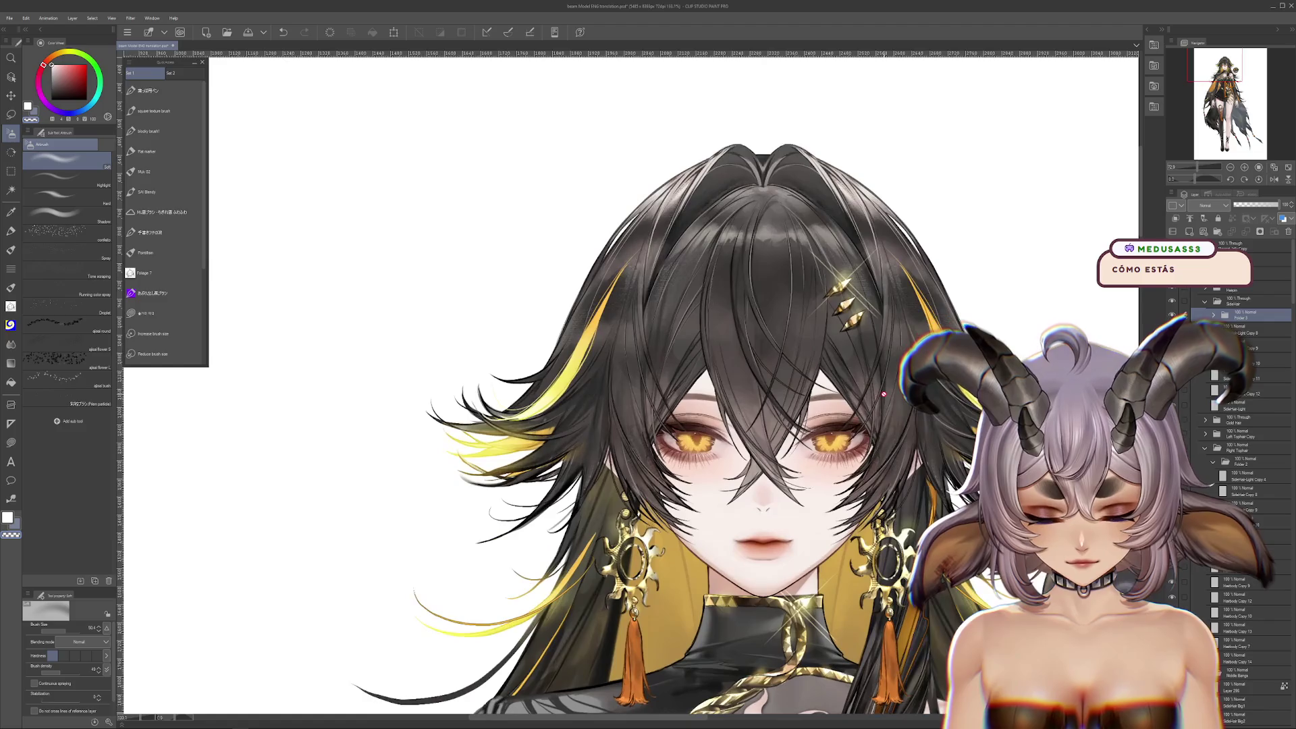
mouse_move(915, 716)
mouse_down()
mouse_move(847, 691)
mouse_move(774, 424)
mouse_up()
scroll(774, 424, down, 6)
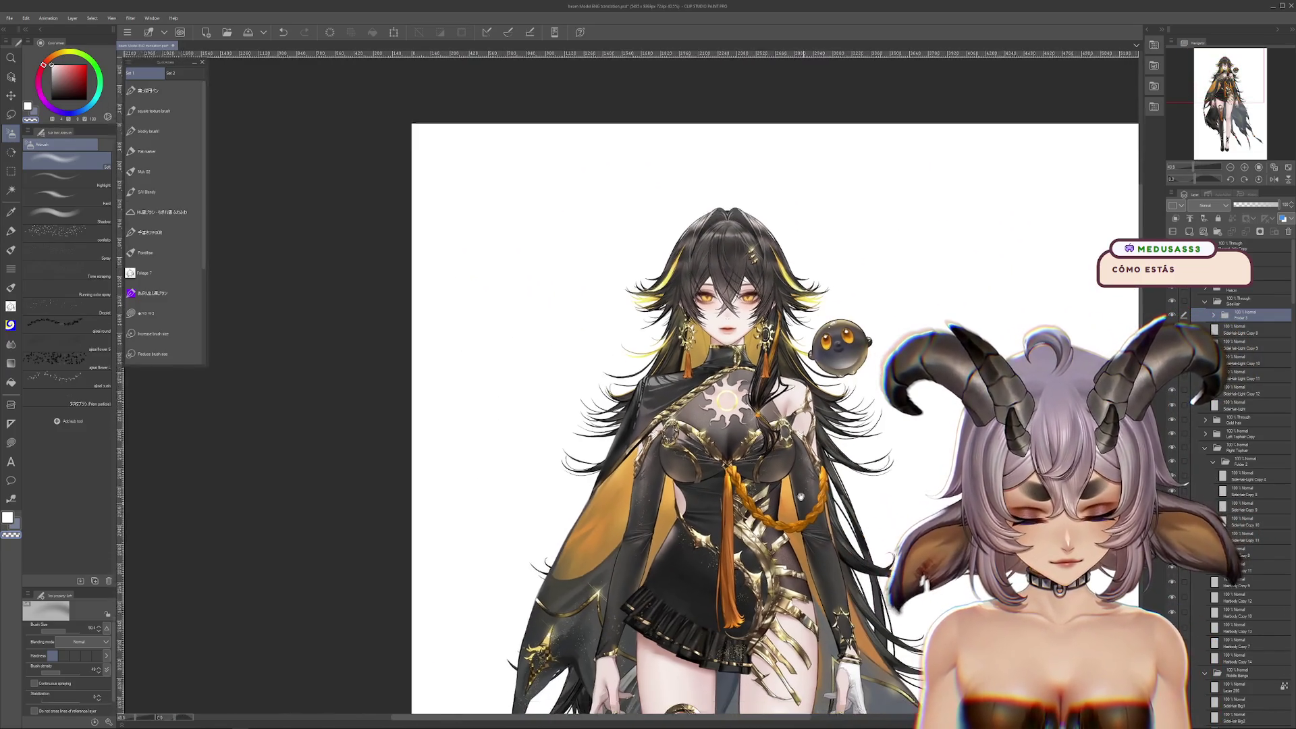
scroll(789, 459, up, 4)
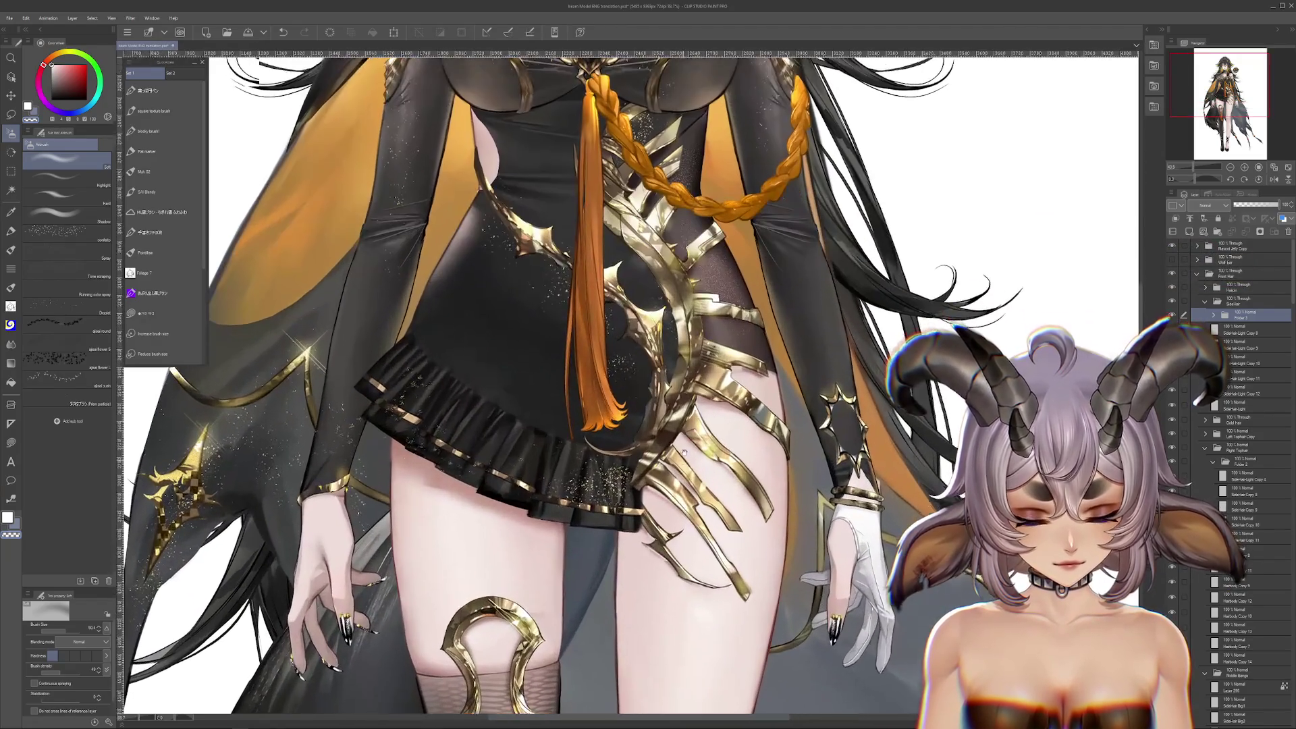
scroll(683, 452, up, 1)
ctrl+shift+click(684, 452)
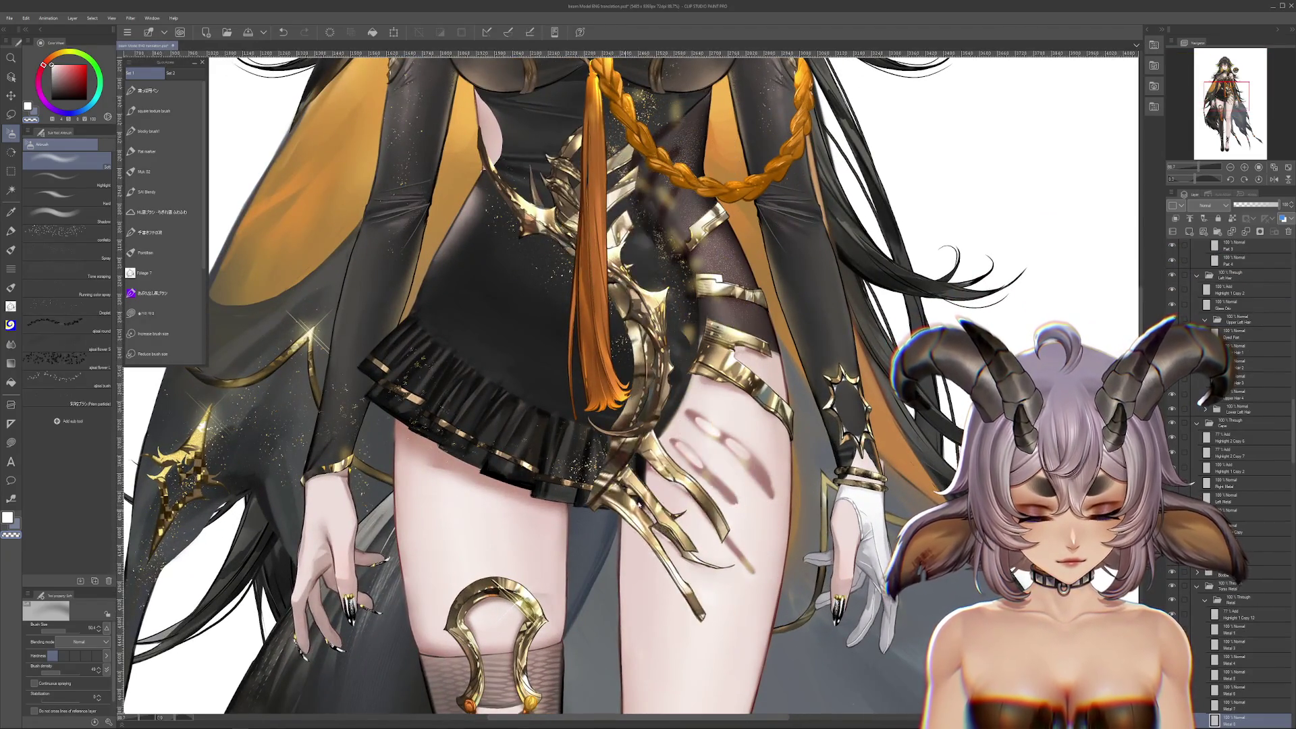
key(ctrl+z)
ctrl+shift+click(751, 569)
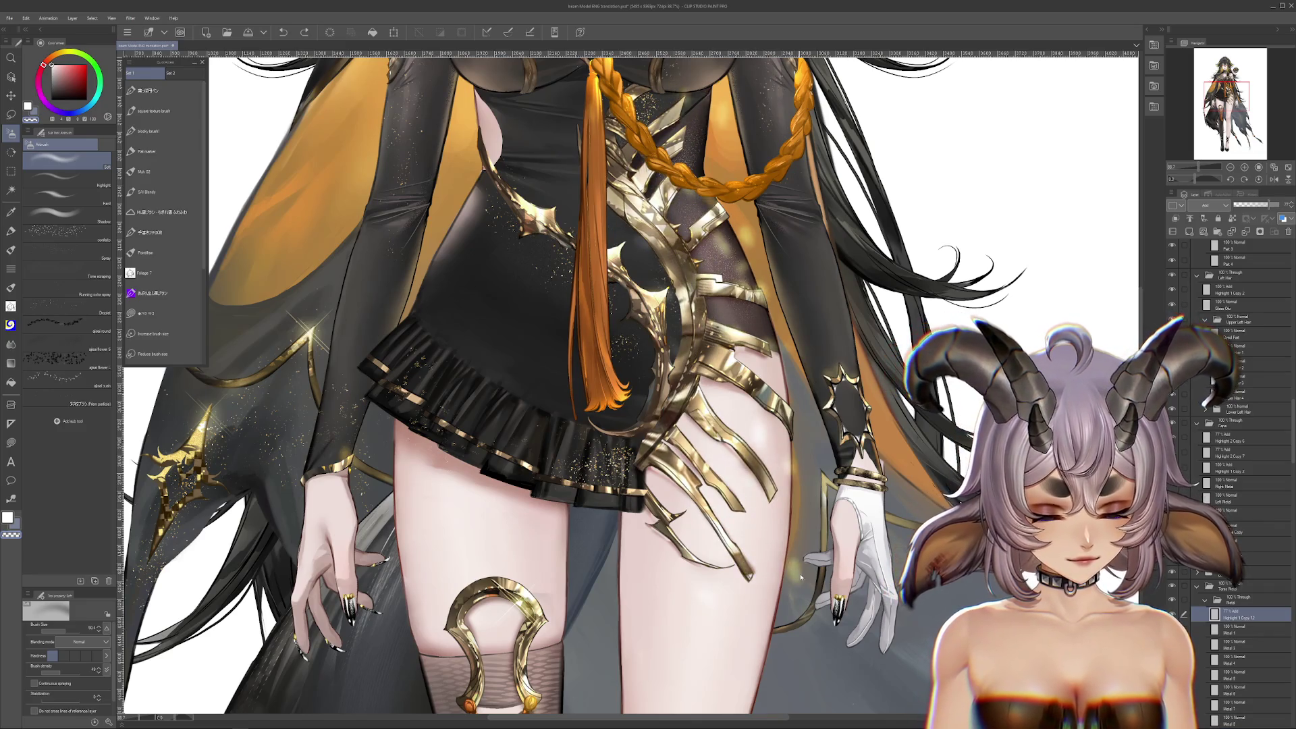
key(ctrl+y)
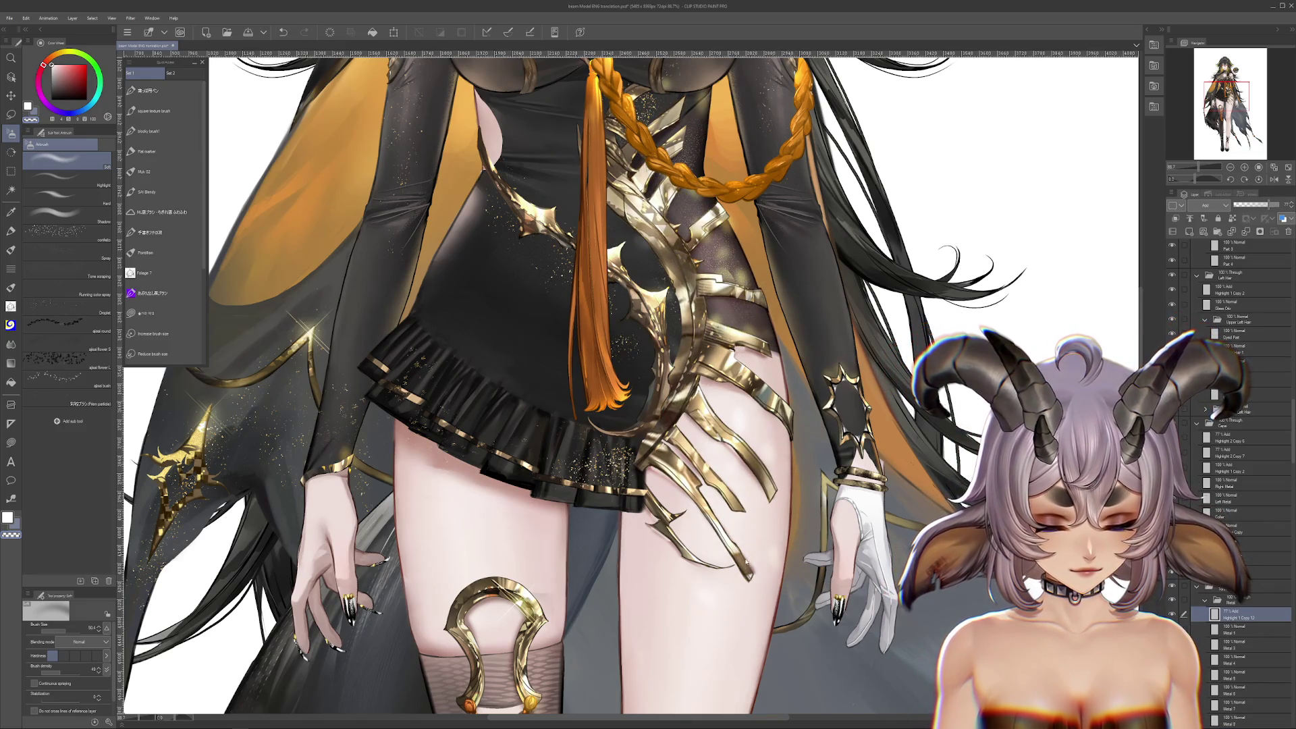
ctrl+shift+click(775, 562)
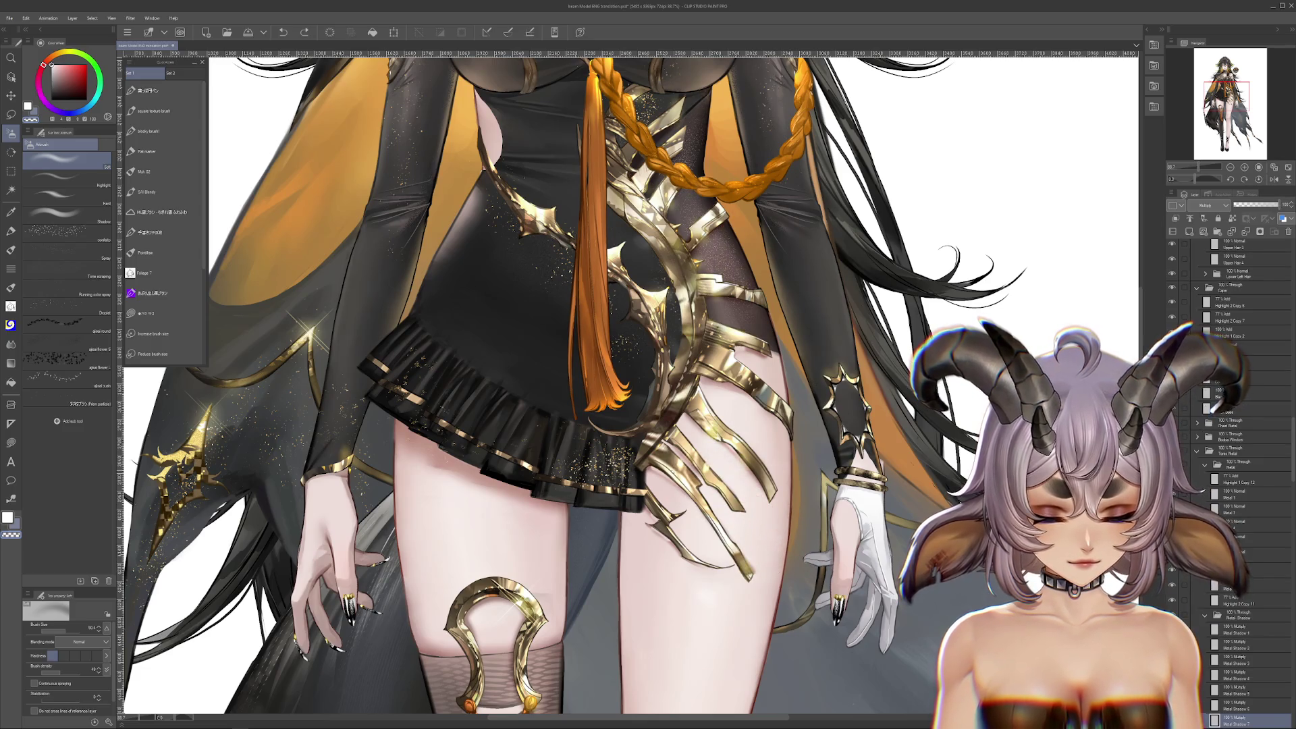
key(ctrl+z)
key(ctrl+z)
key(ctrl+z)
key(ctrl+z)
key(ctrl+z)
key(ctrl+z)
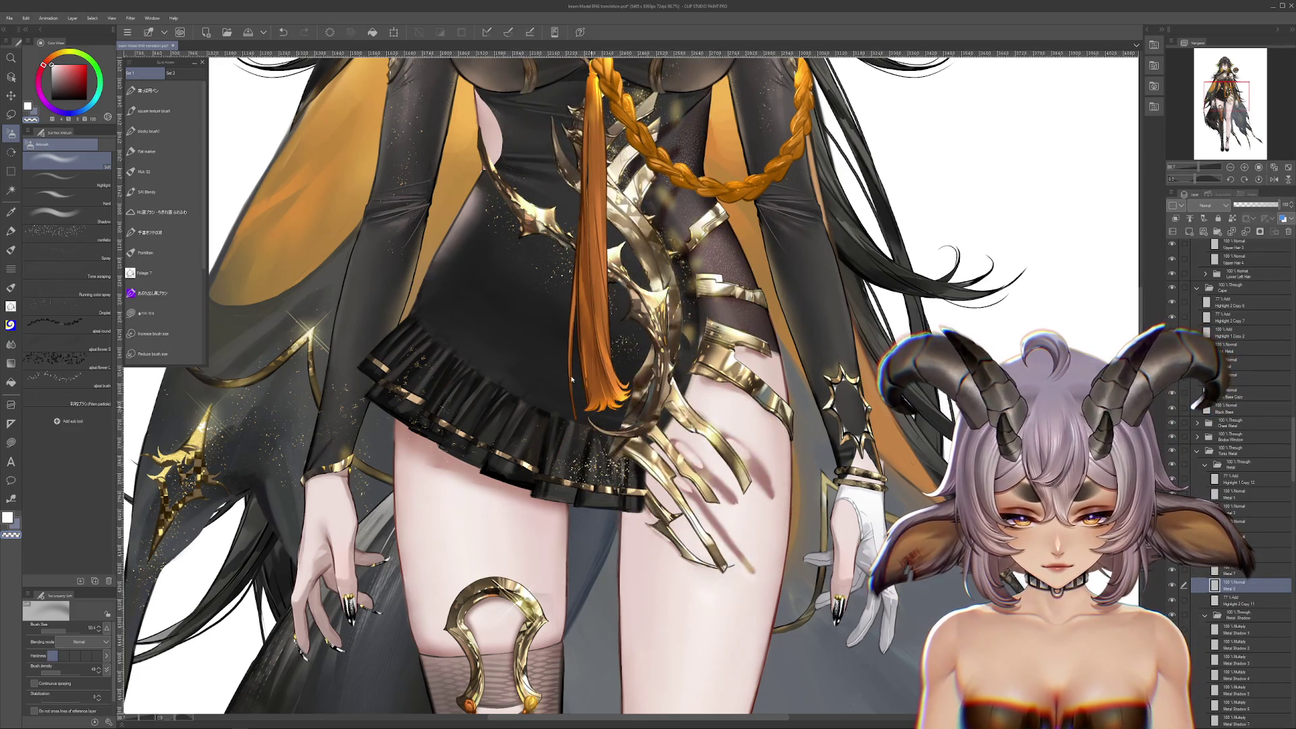
Undo the floating black dress piece, comparing with redo before undoing again
drag(892, 344, 682, 418)
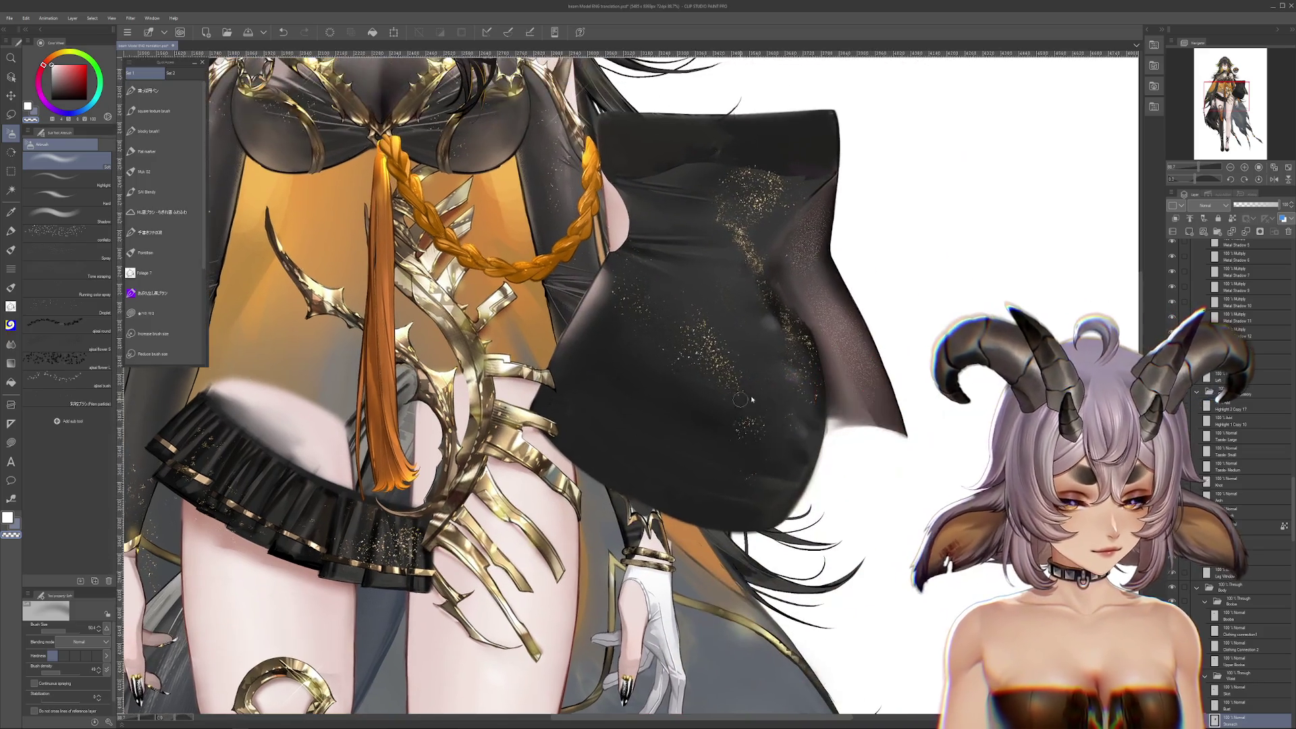
key(ctrl+y)
key(ctrl+y)
key(ctrl+y)
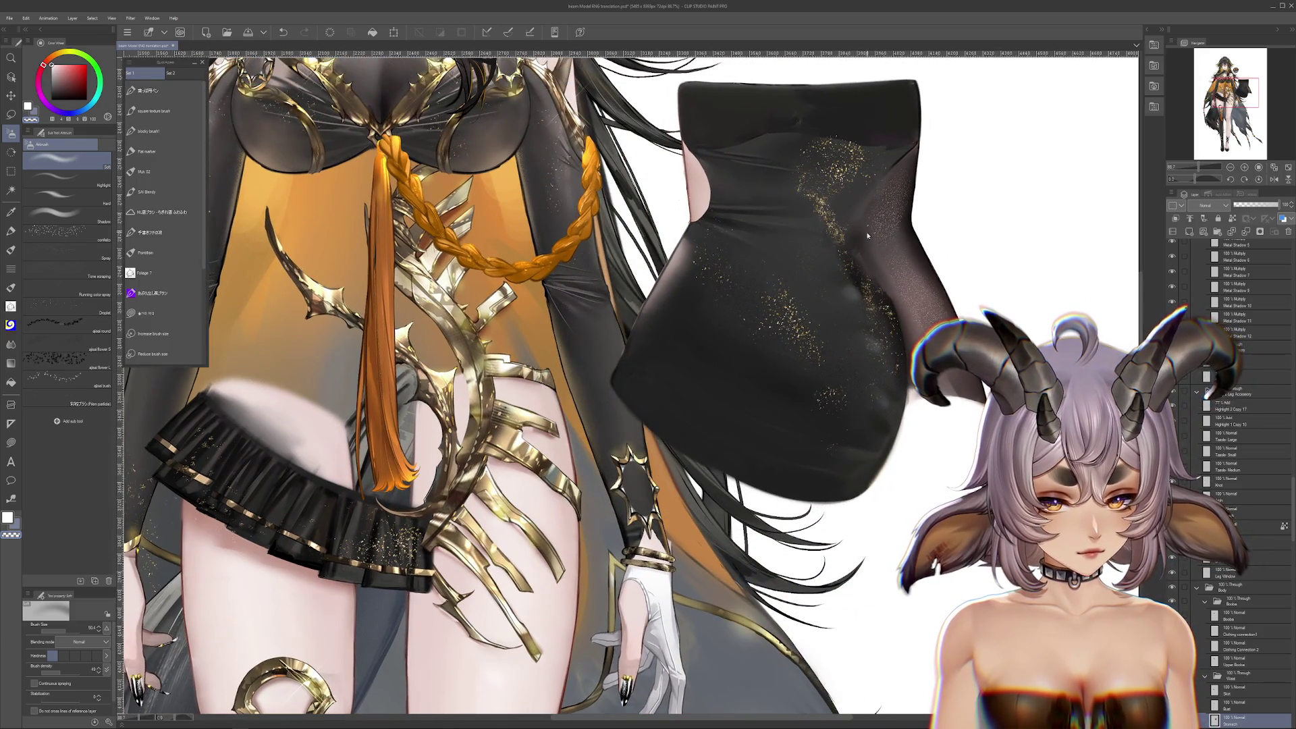
key(ctrl+z)
key(ctrl+z)
key(ctrl+z)
drag(585, 305, 714, 305)
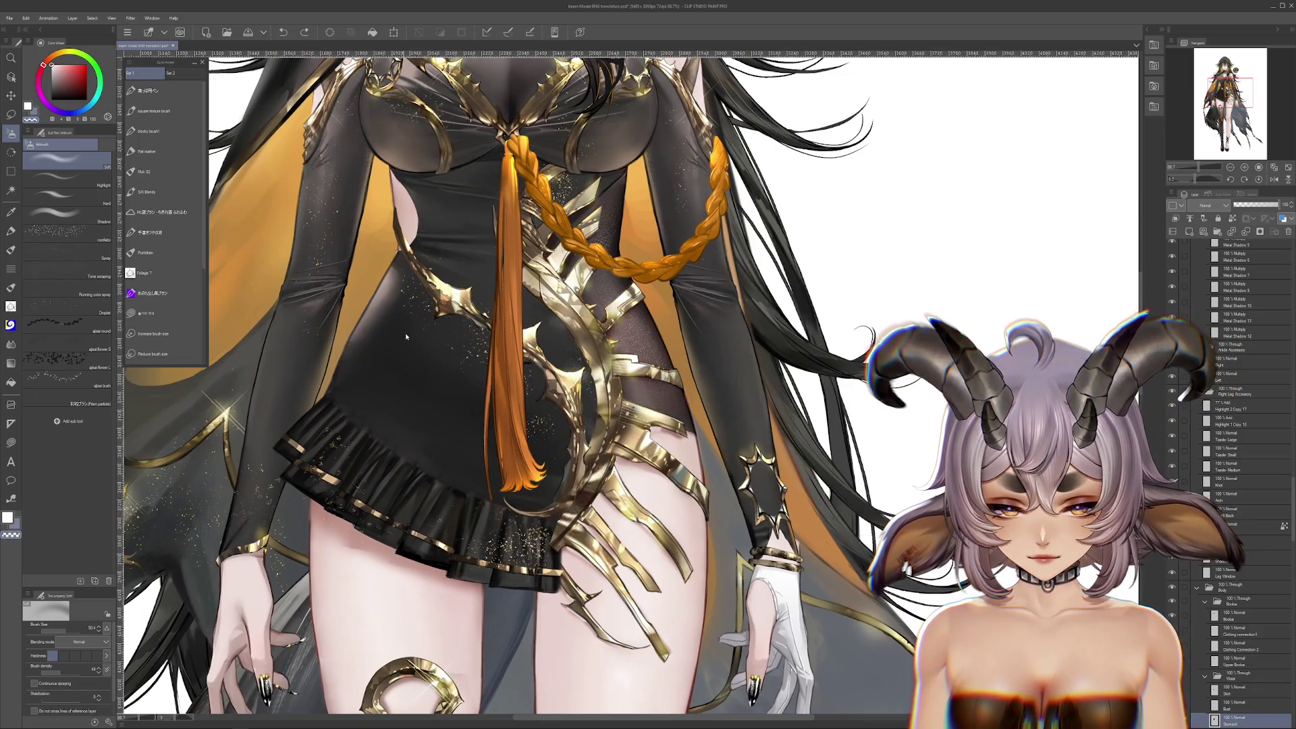
key(ctrl+y)
key(ctrl+z)
mouse_move(417, 387)
mouse_down()
mouse_move(529, 388)
mouse_move(530, 525)
mouse_move(566, 604)
mouse_up()
Select the Boobs layer and zoom up toward the face
click(1238, 660)
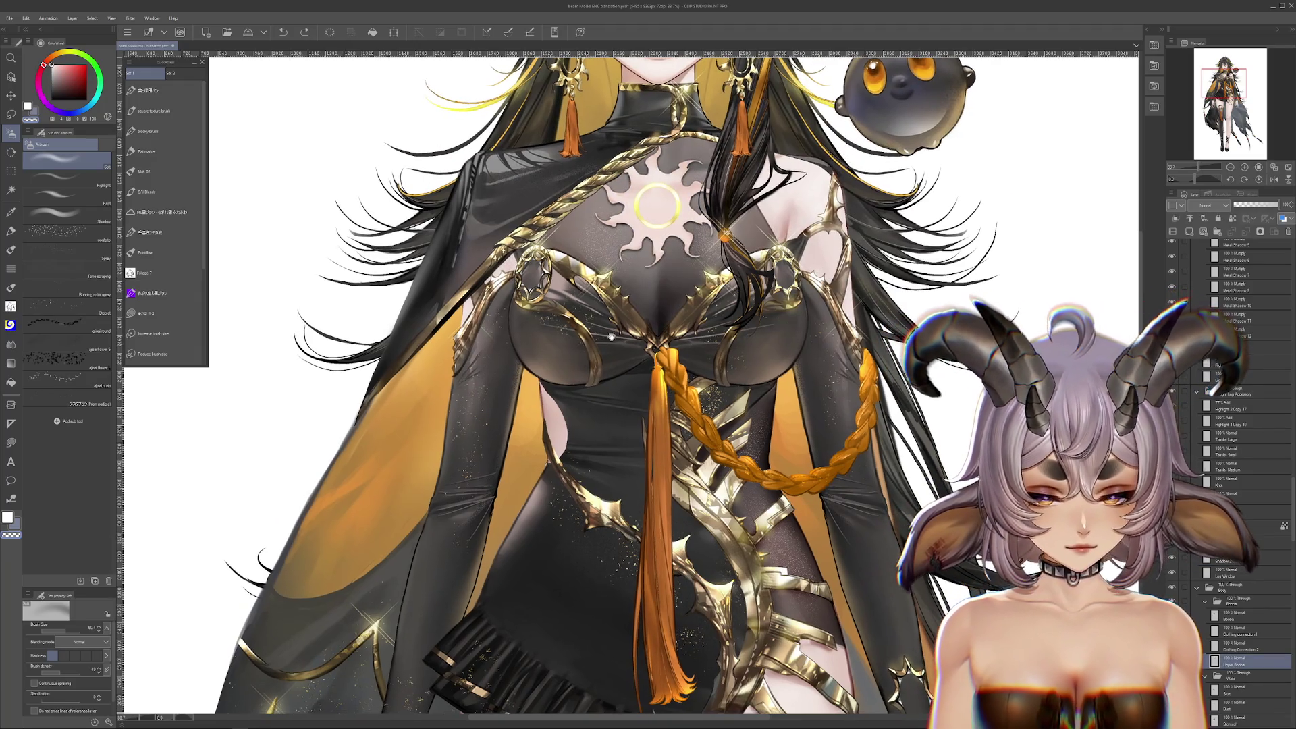
ctrl+shift+click(557, 382)
scroll(557, 382, down, 10)
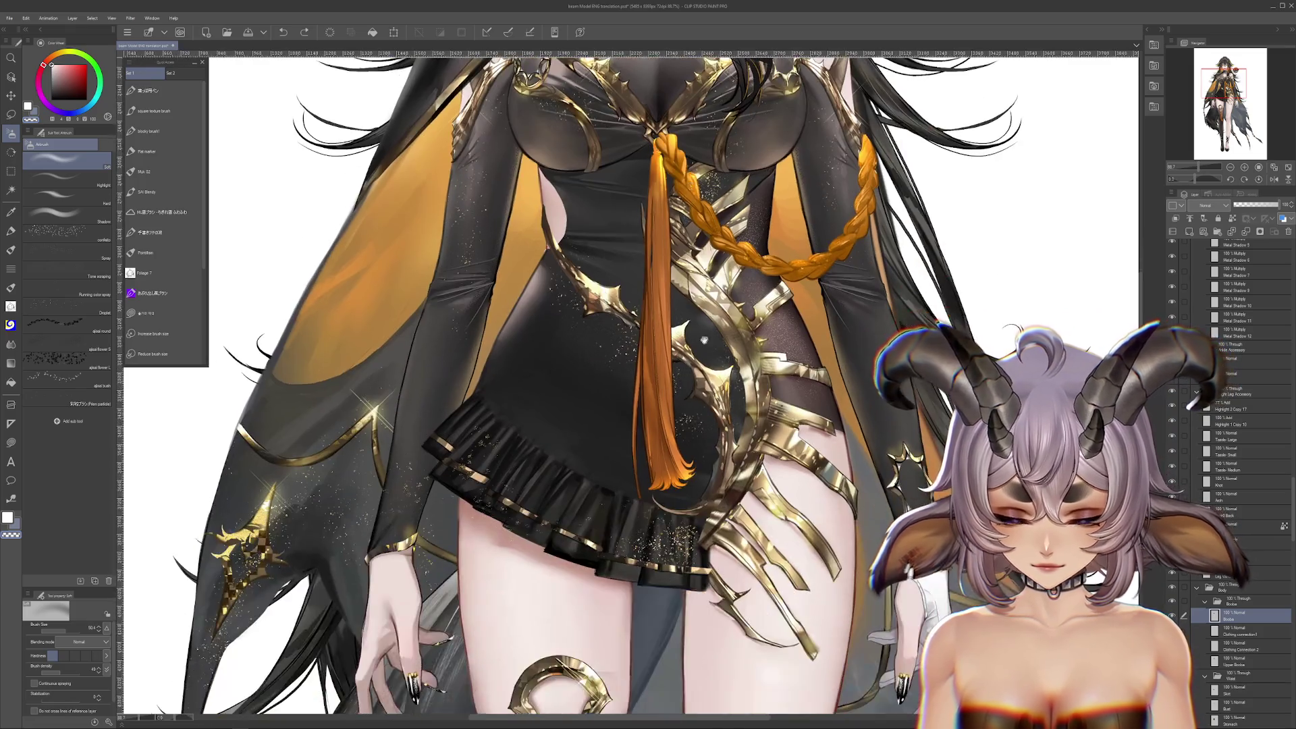
scroll(807, 211, up, 3)
scroll(807, 211, up, 15)
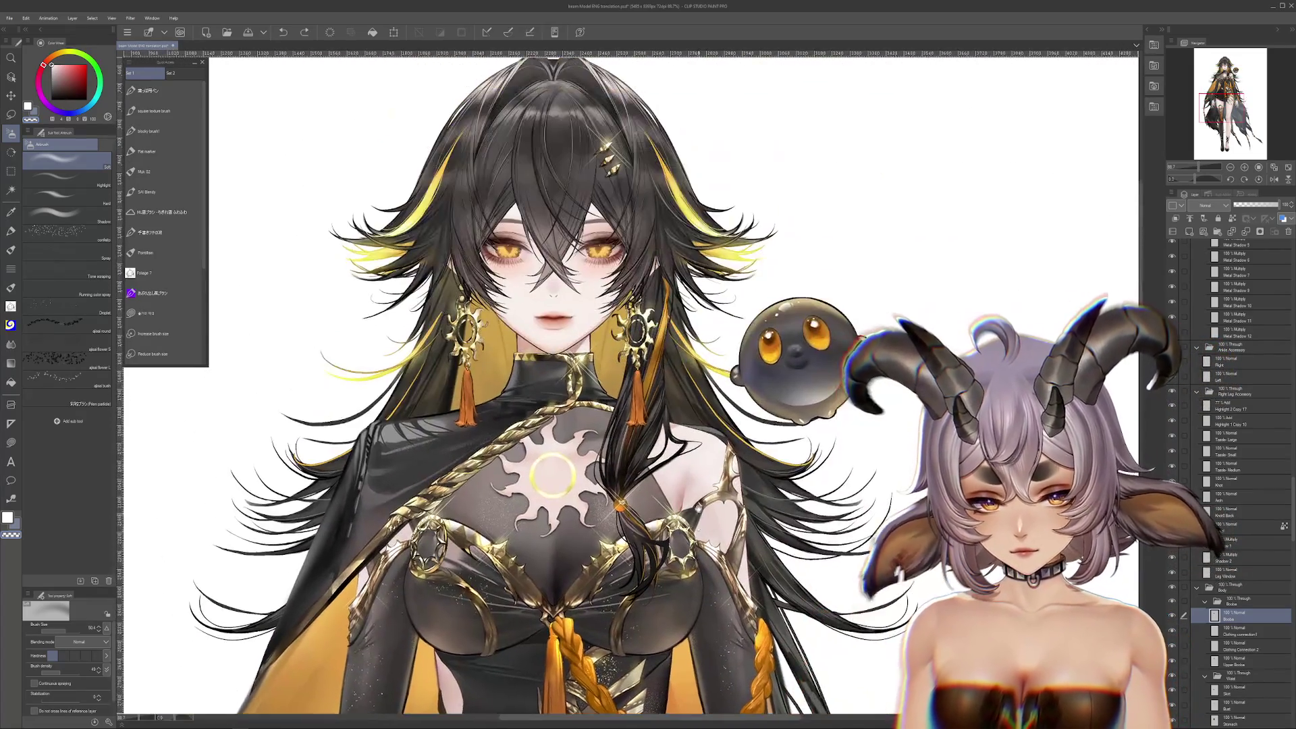
Select Folder 2 and SideHair-Light Copy 12, dismissing the 'no object to transform' warnings
scroll(630, 338, up, 3)
drag(631, 337, 640, 344)
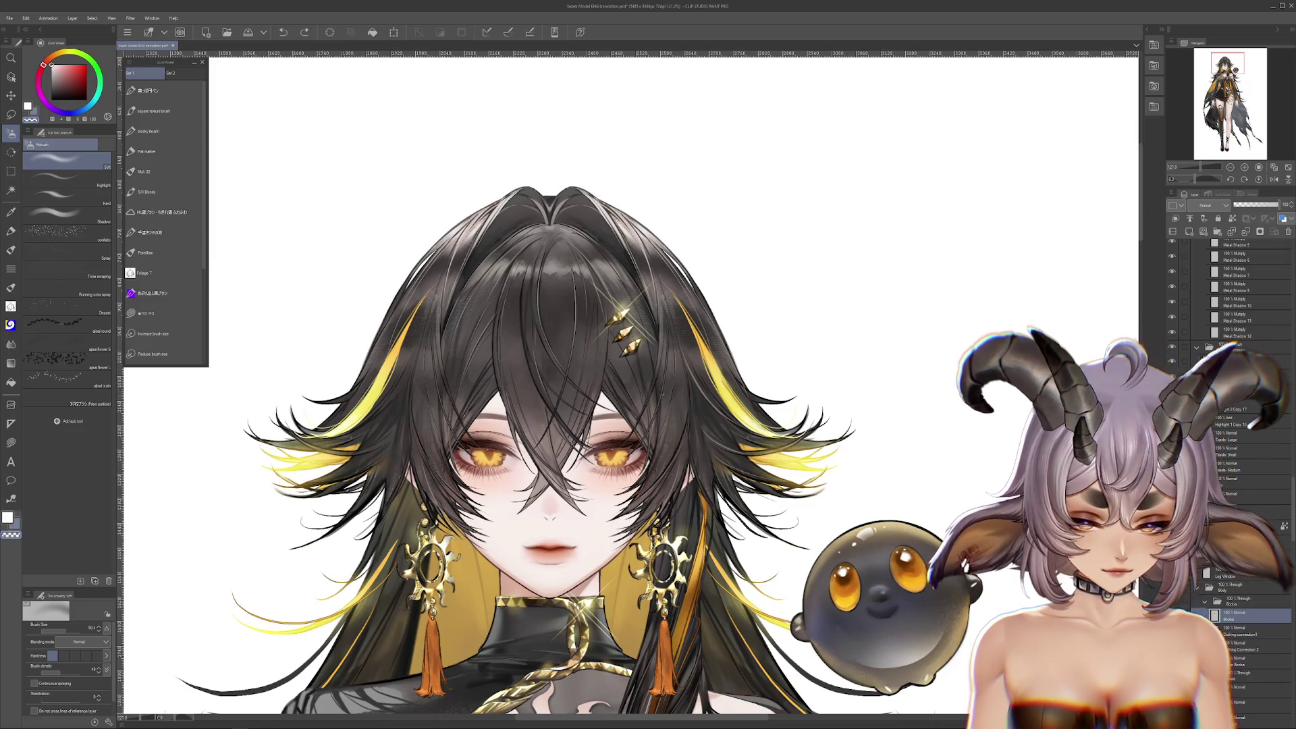
scroll(1248, 304, up, 10)
click(1281, 334)
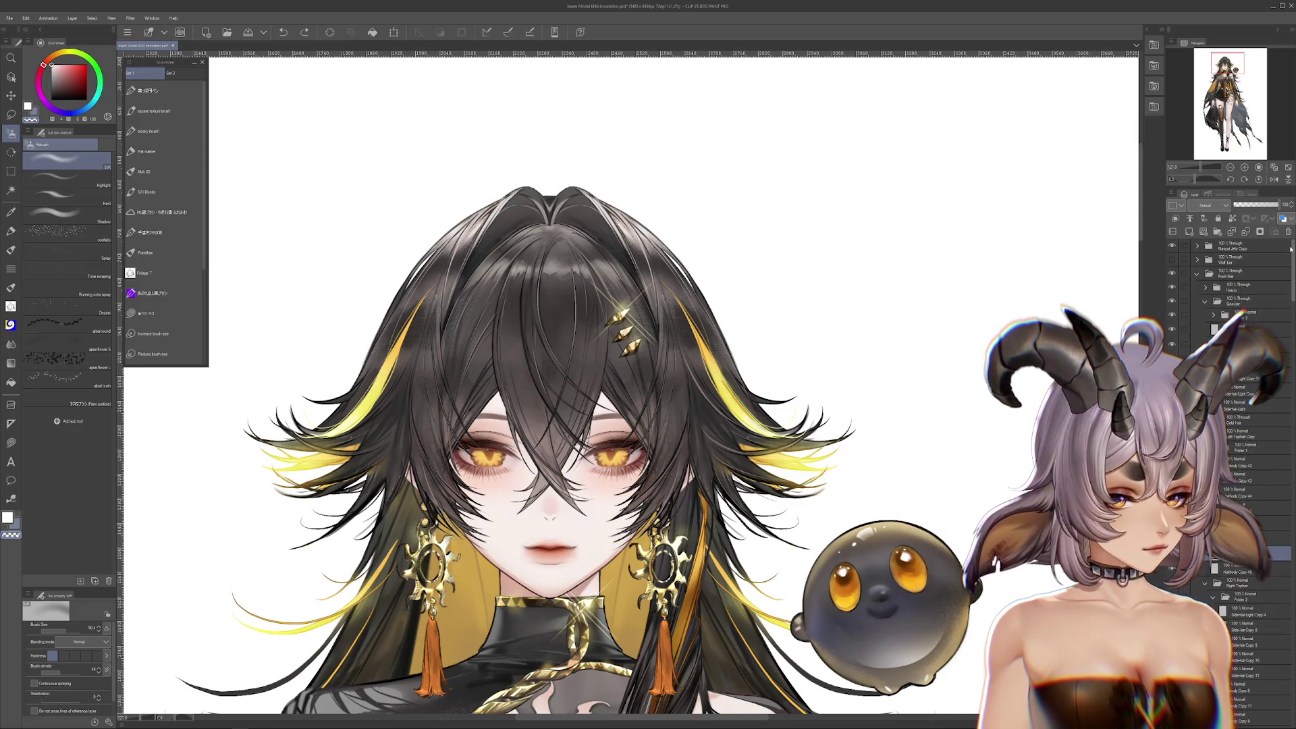
scroll(921, 403, down, 3)
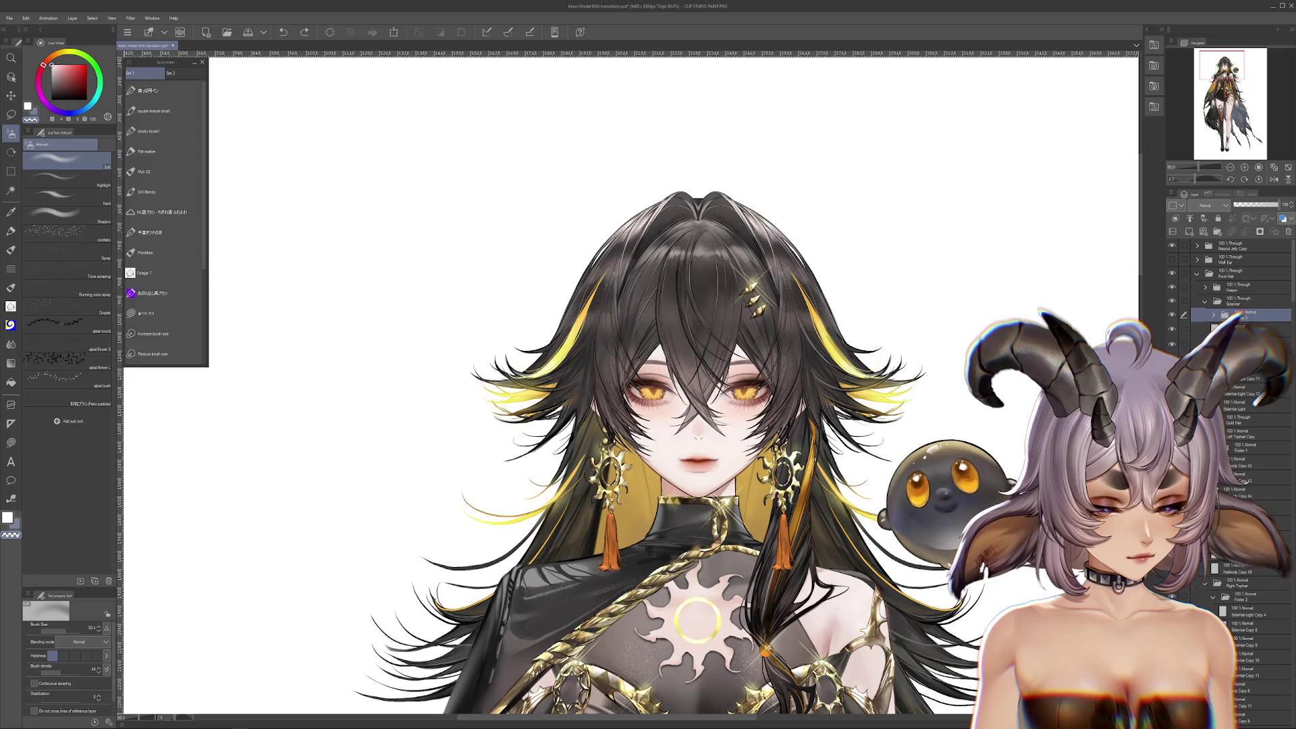
click(1256, 316)
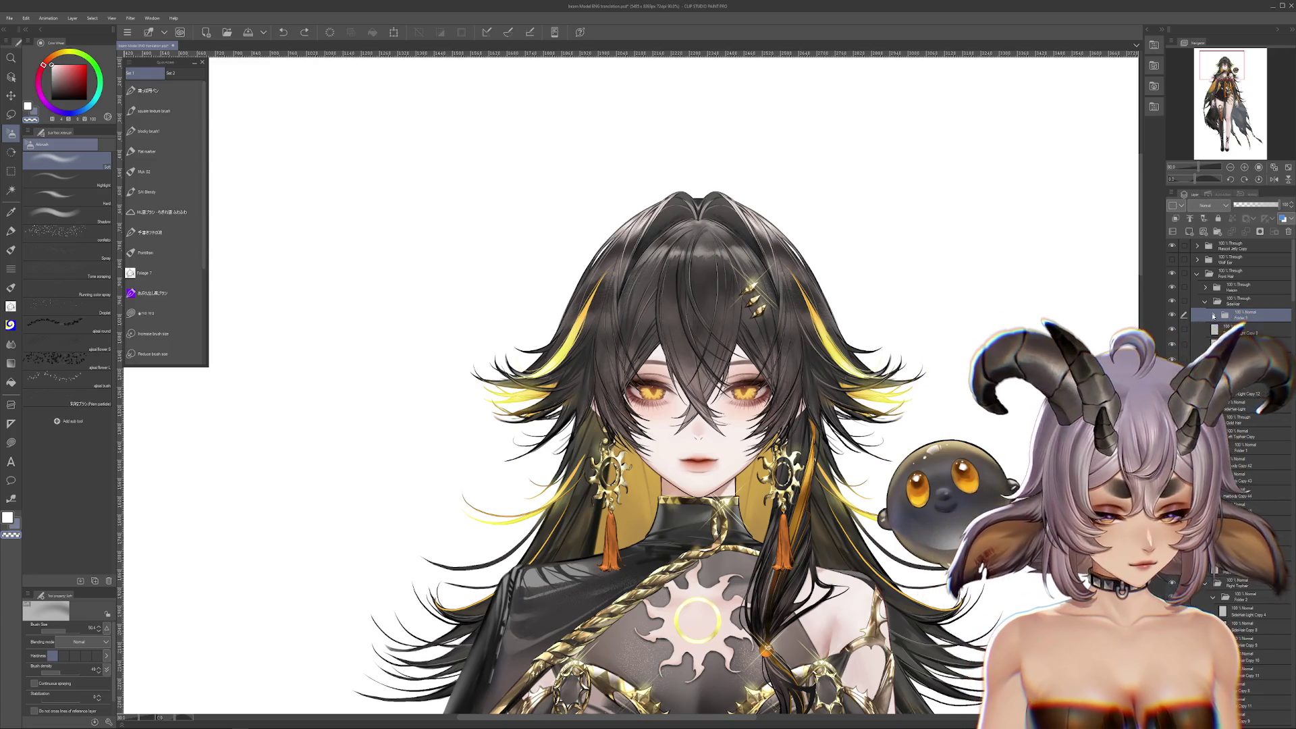
click(1170, 315)
click(1242, 329)
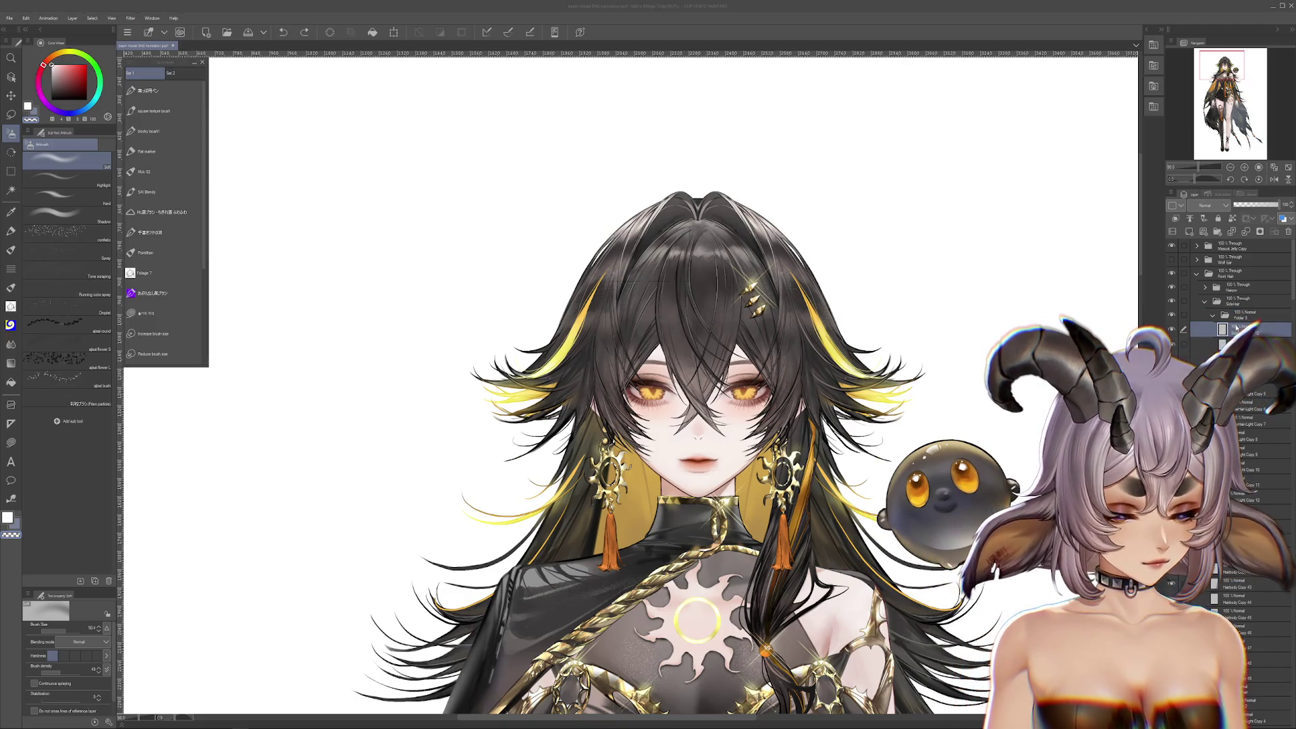
key(ctrl+t)
click(664, 269)
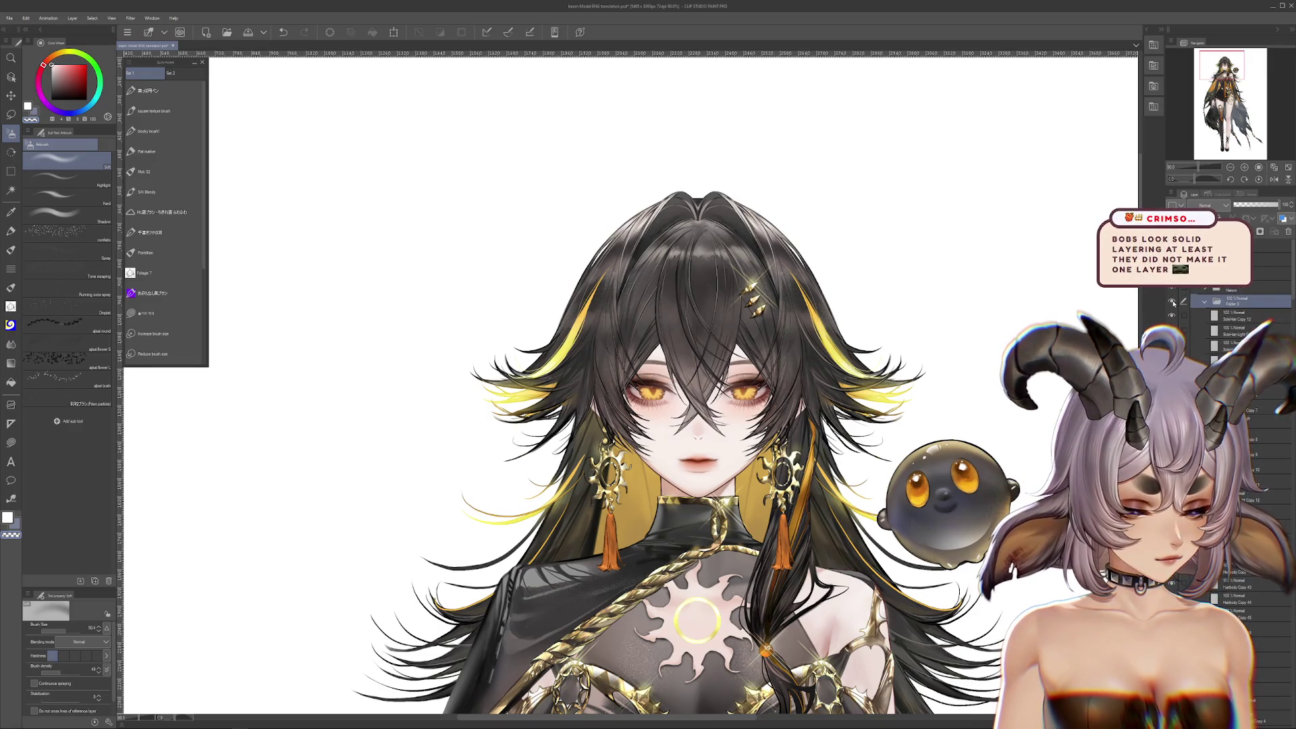
key(ctrl+t)
key(Return)
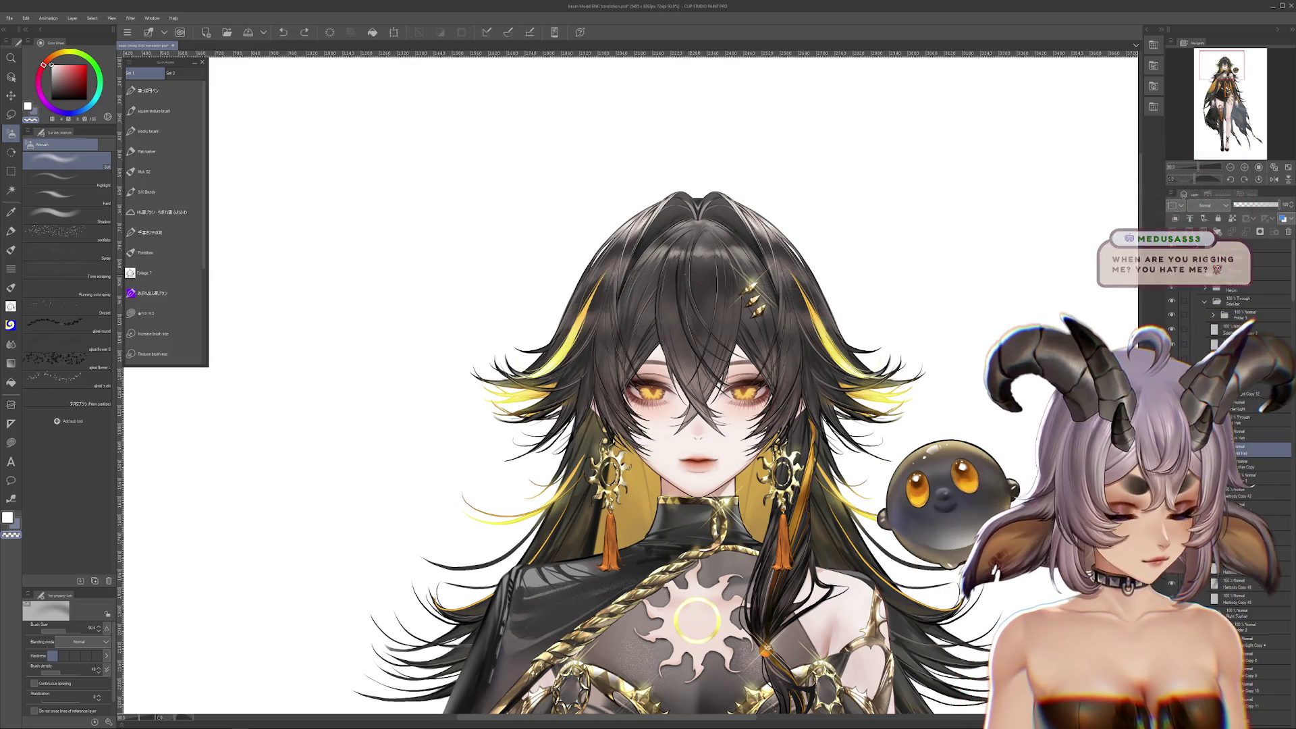
Move Folder 3 lower in the layer stack
scroll(1228, 472, down, 10)
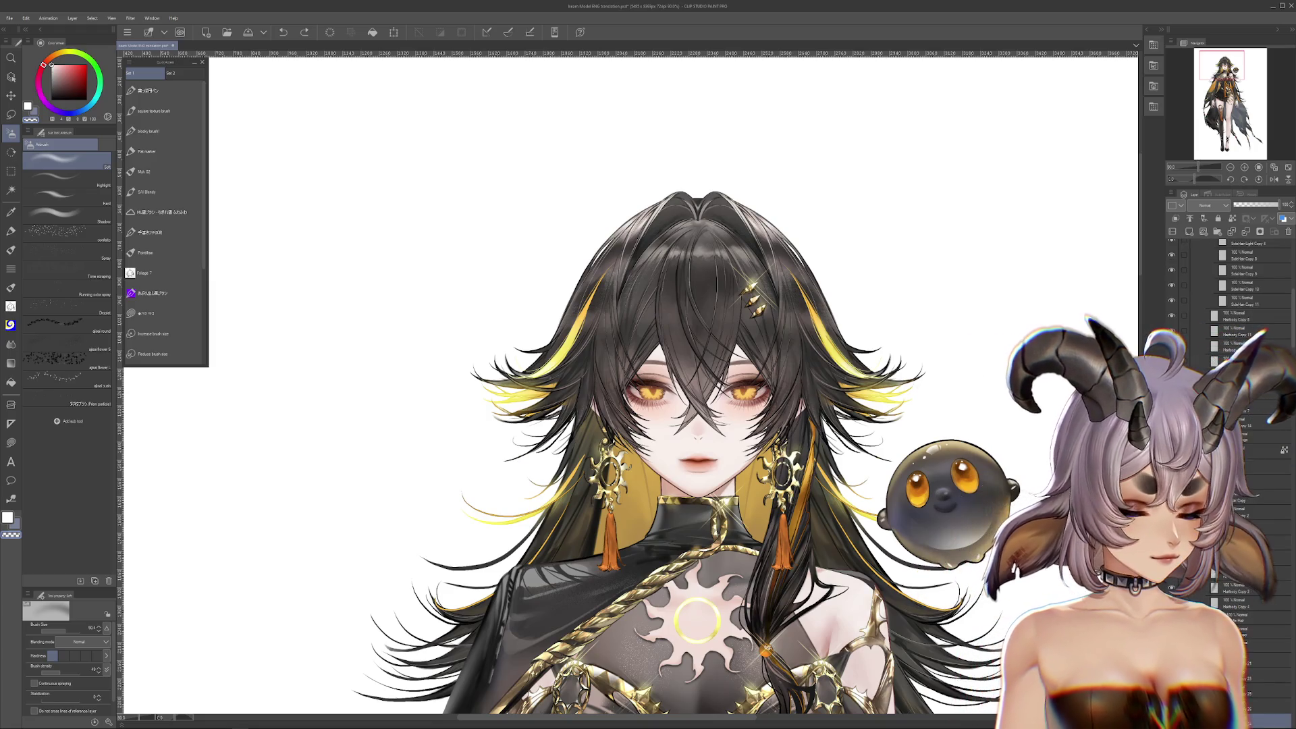
scroll(1228, 303, up, 2)
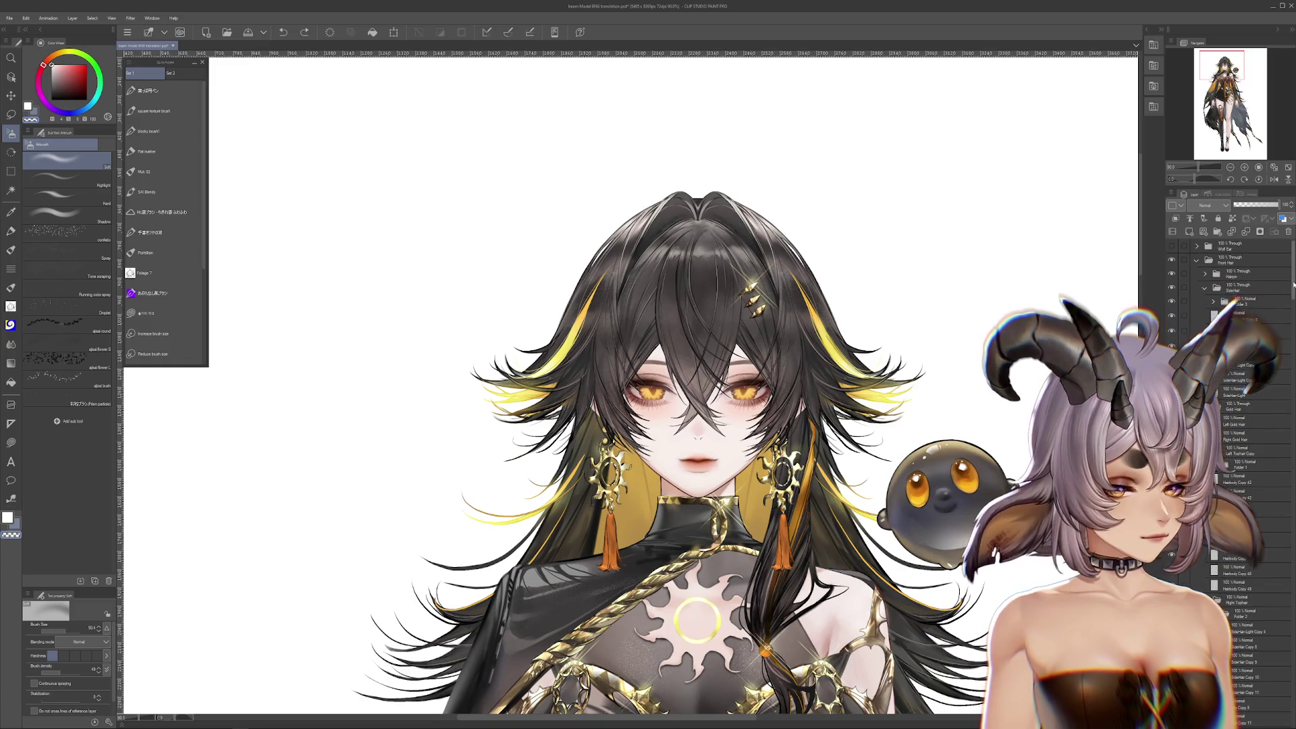
click(1235, 437)
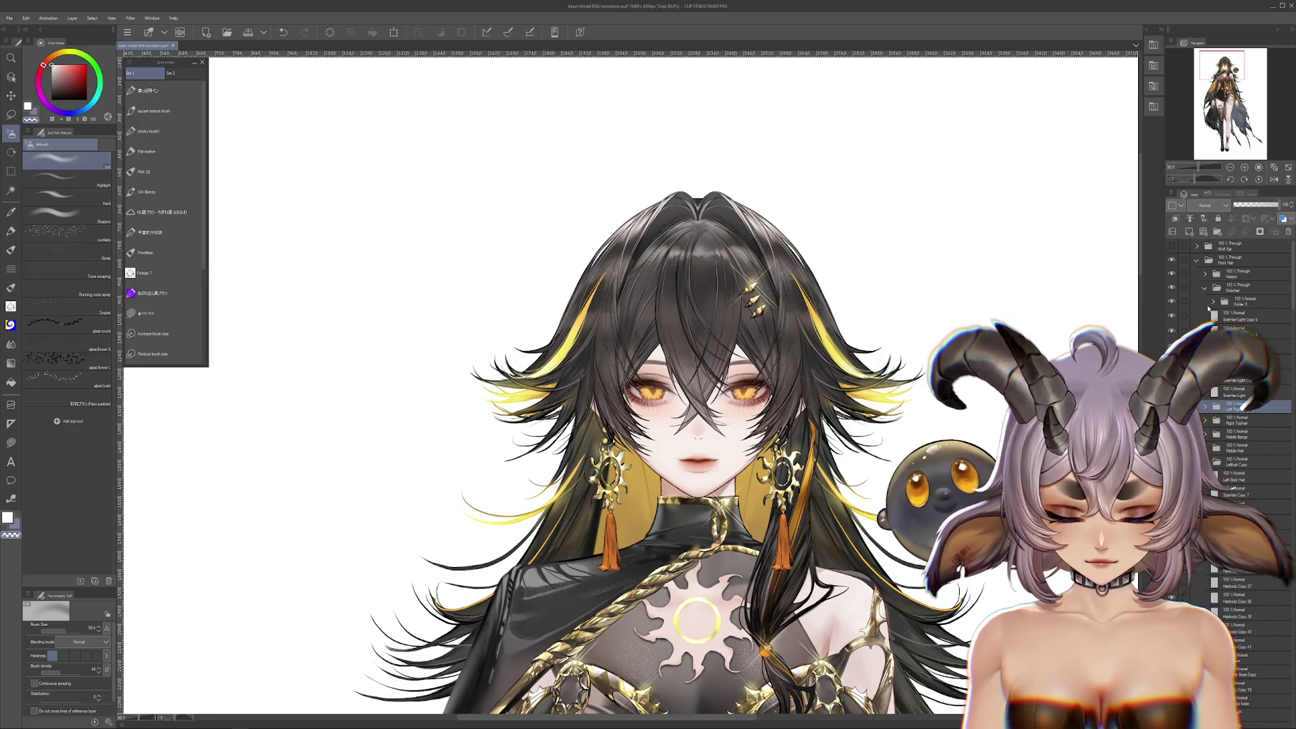
click(1196, 305)
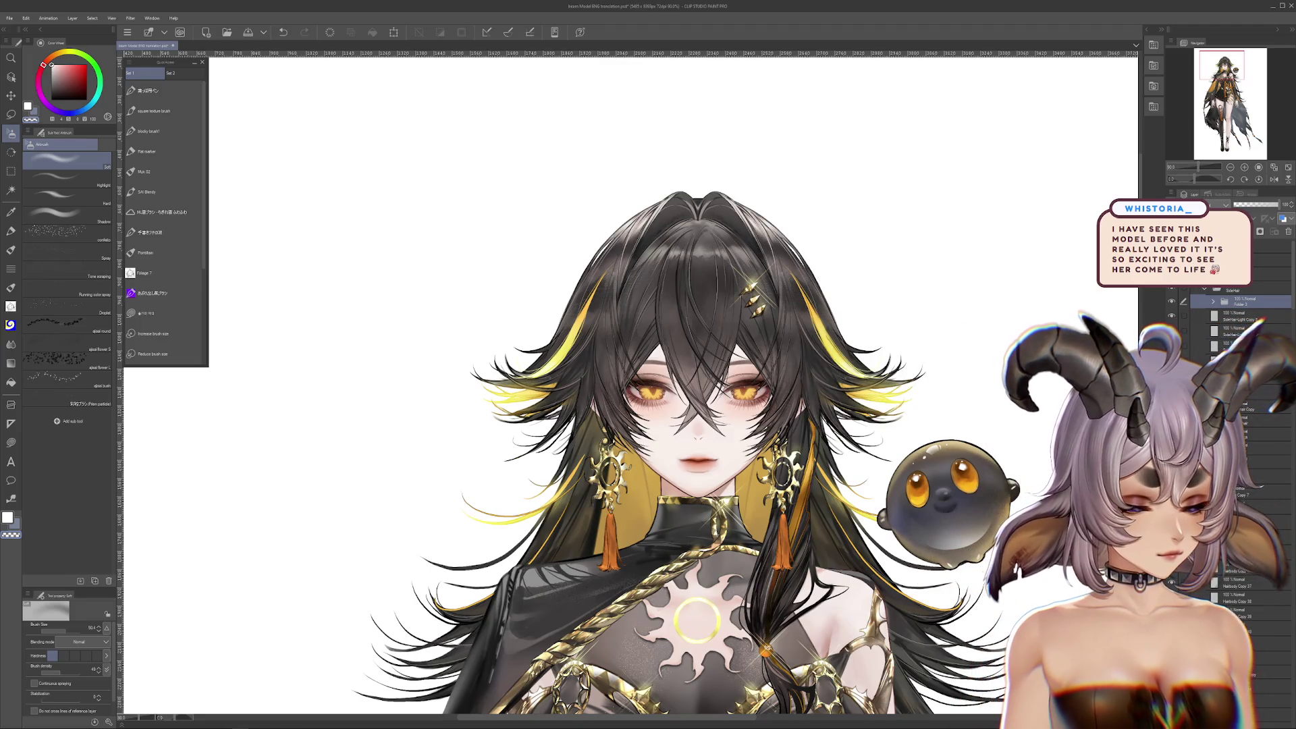
drag(1246, 305, 1252, 641)
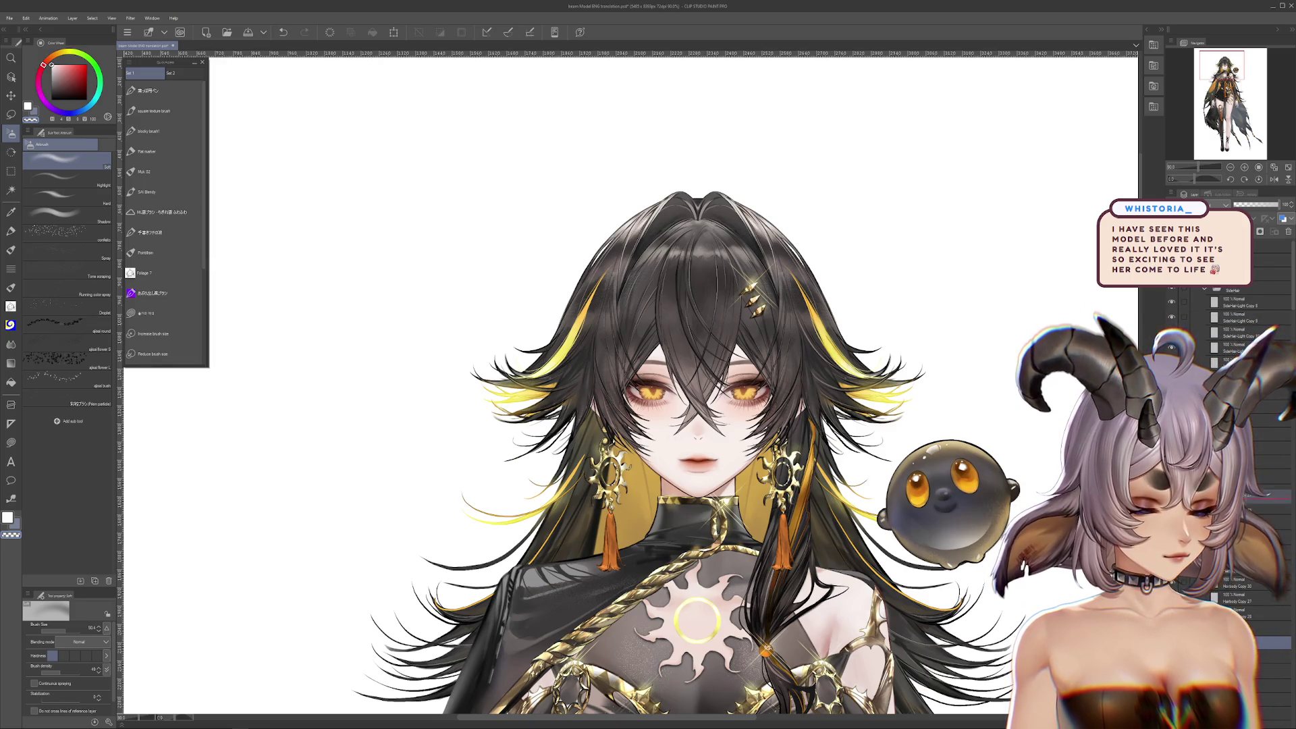
click(1227, 474)
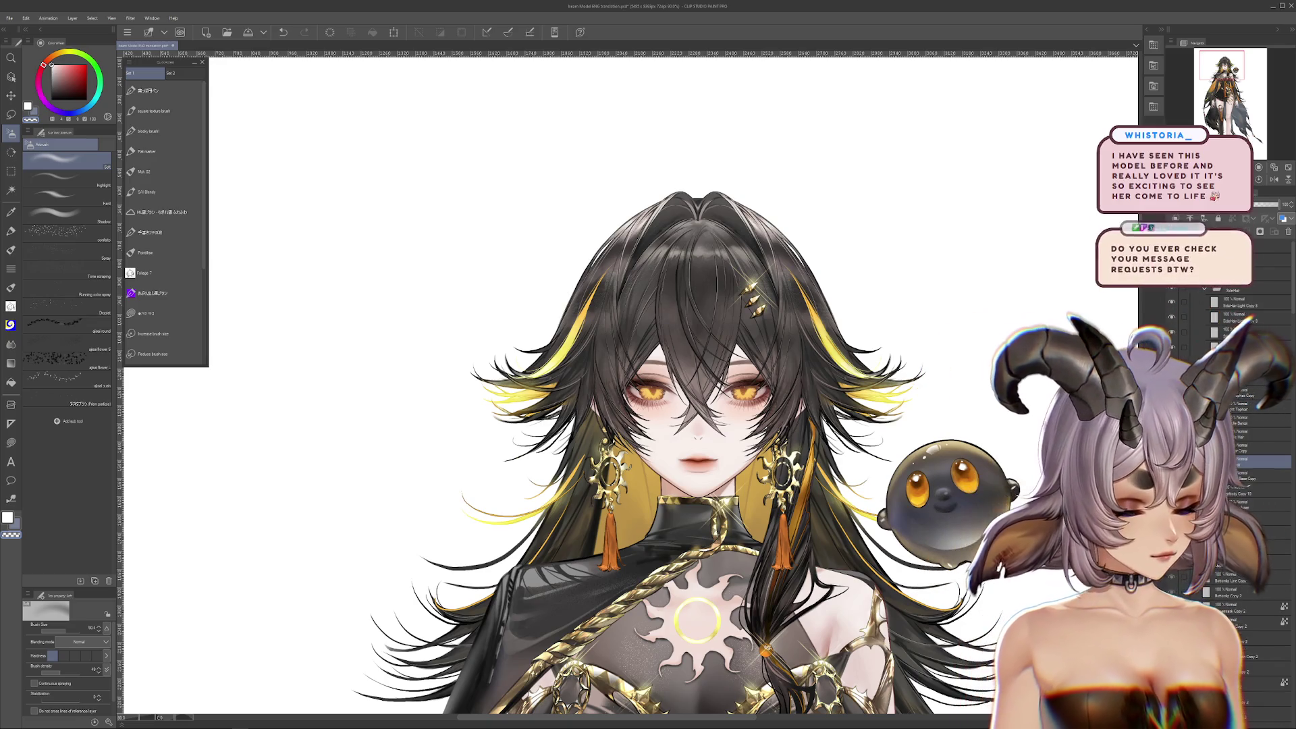
Collapse the SideHair folder and drag it to a new stack position
click(1201, 290)
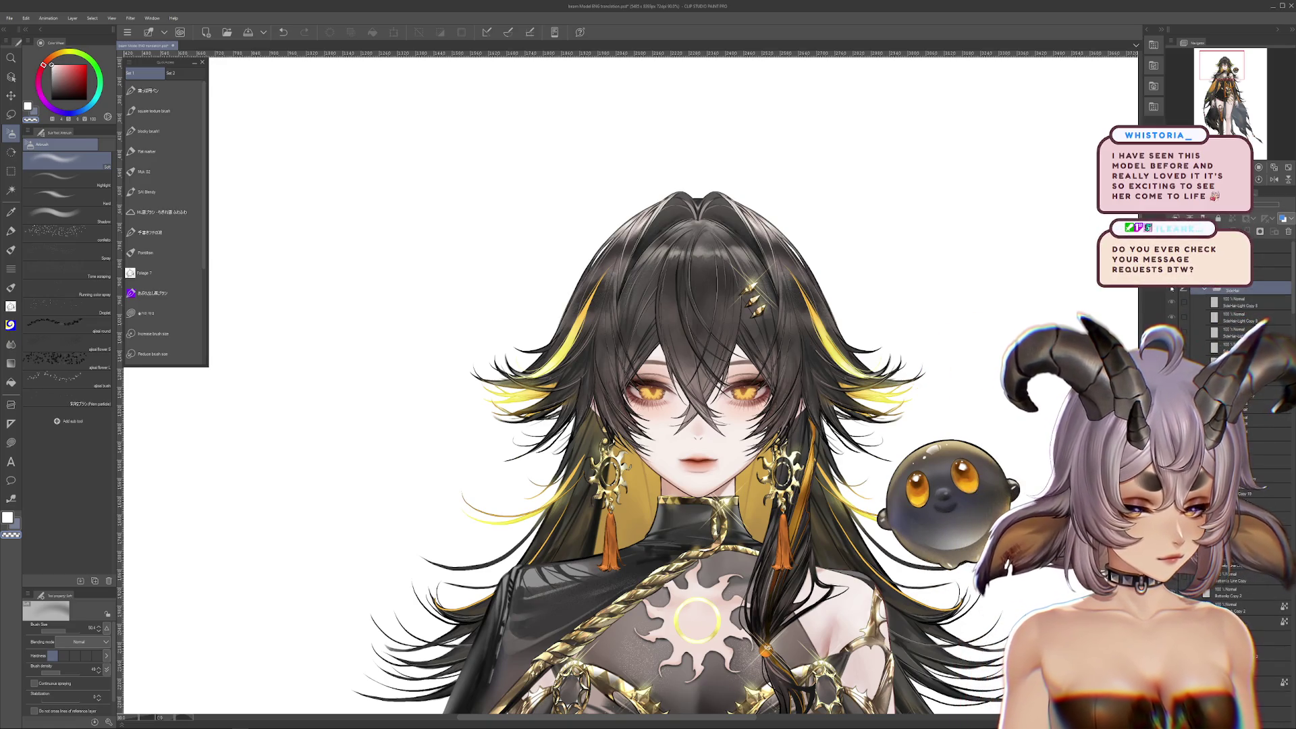
click(1202, 291)
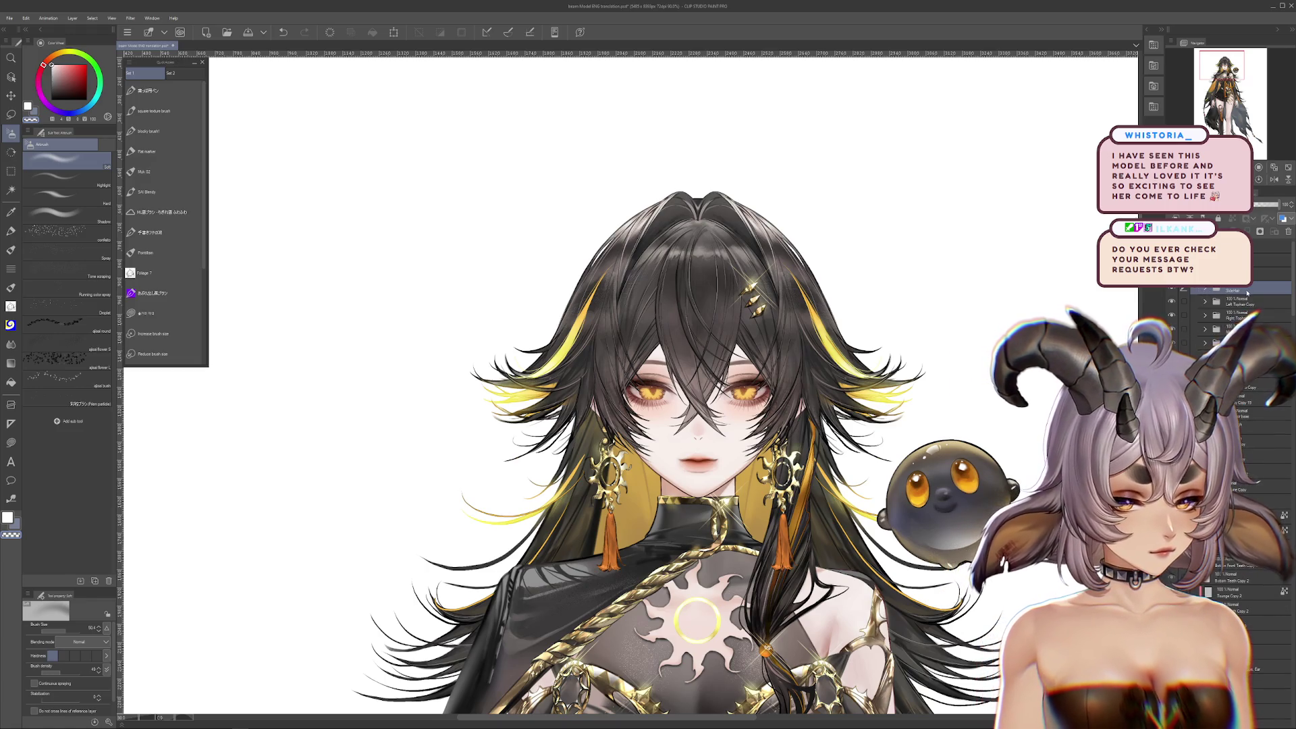
click(1205, 357)
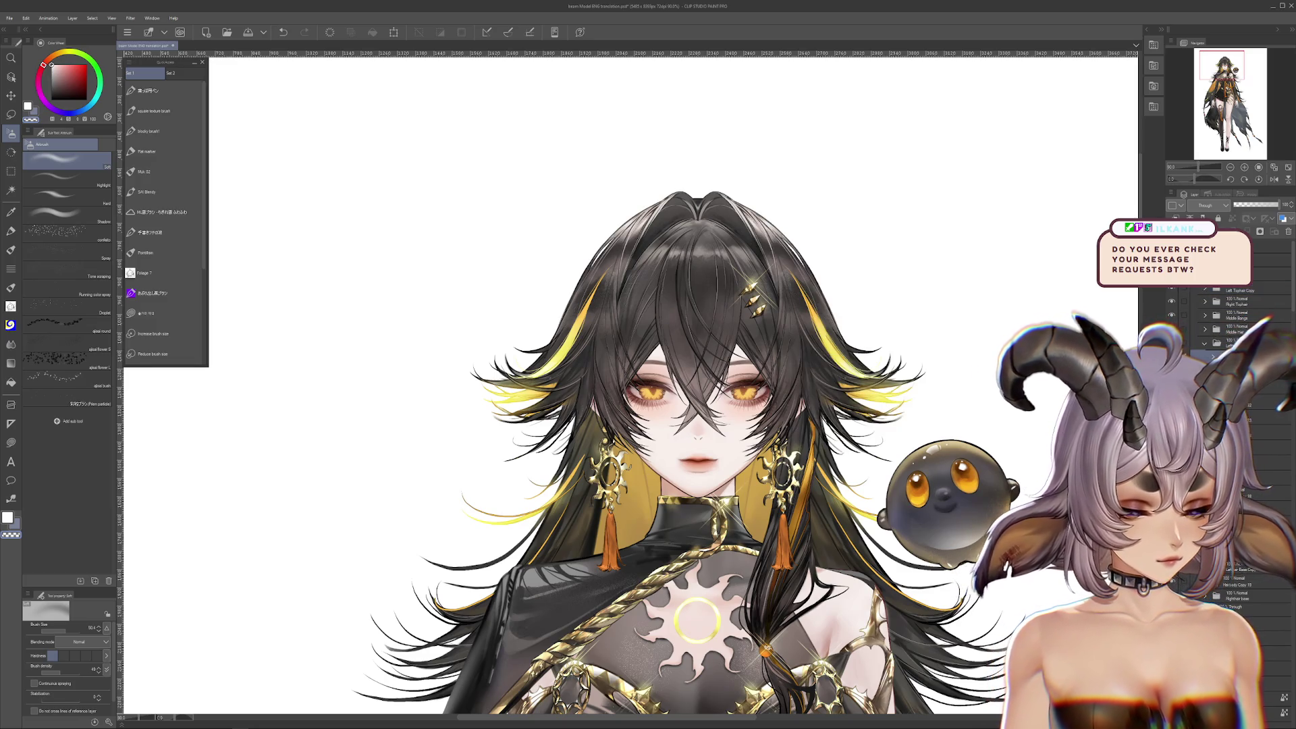
drag(1235, 290, 1242, 356)
drag(1043, 348, 999, 367)
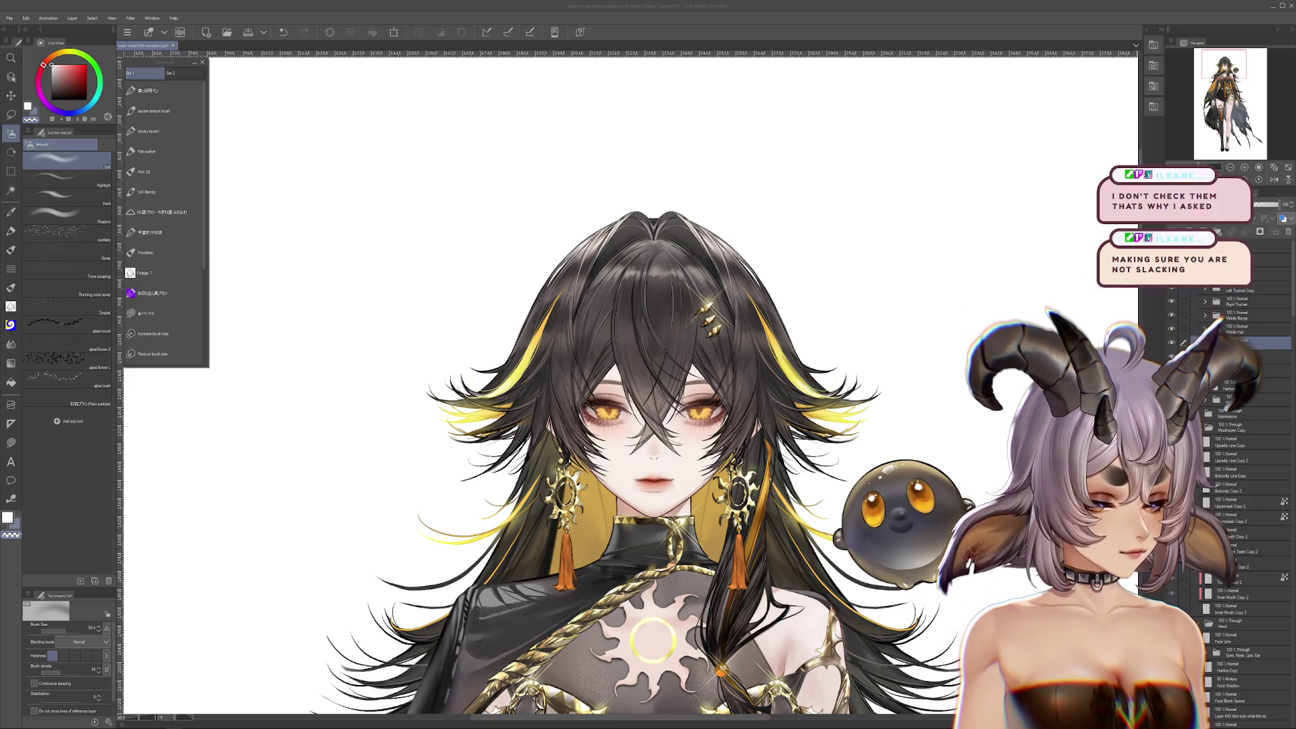
key(ctrl+z)
key(ctrl+y)
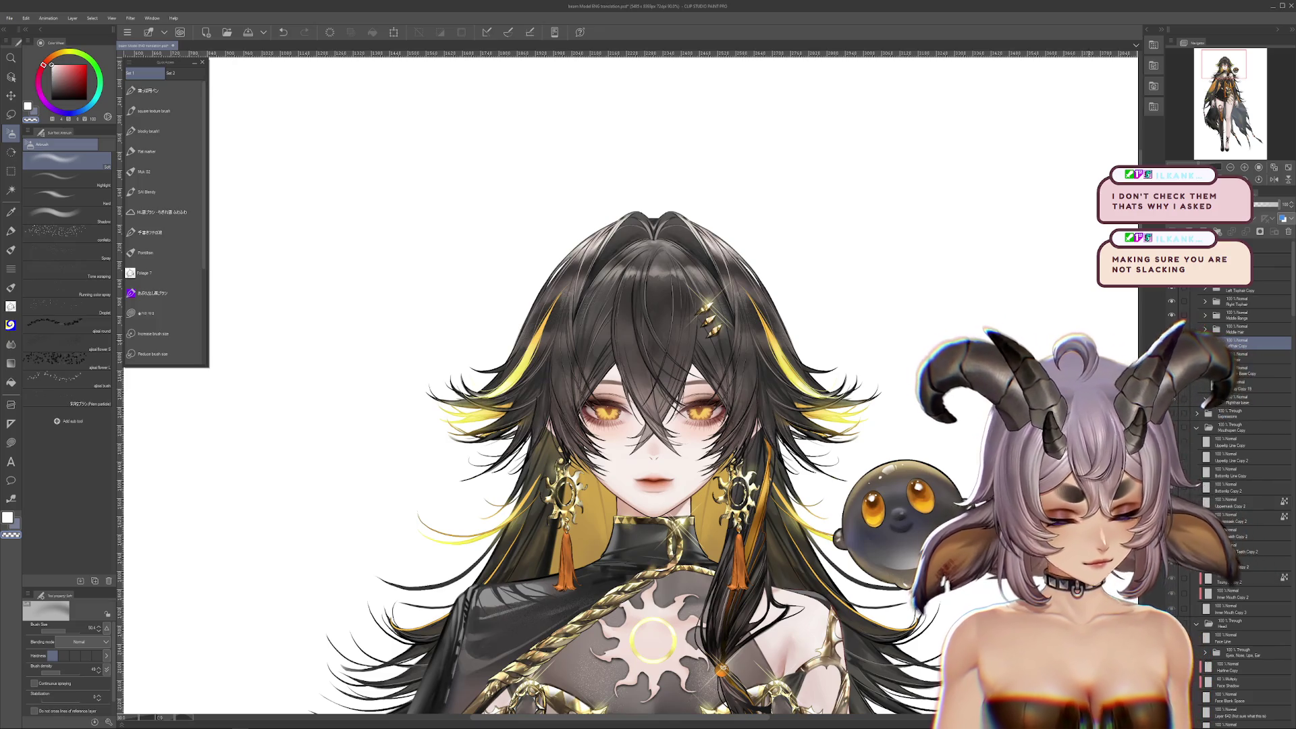
key(ctrl+minus)
click(1171, 329)
click(1170, 344)
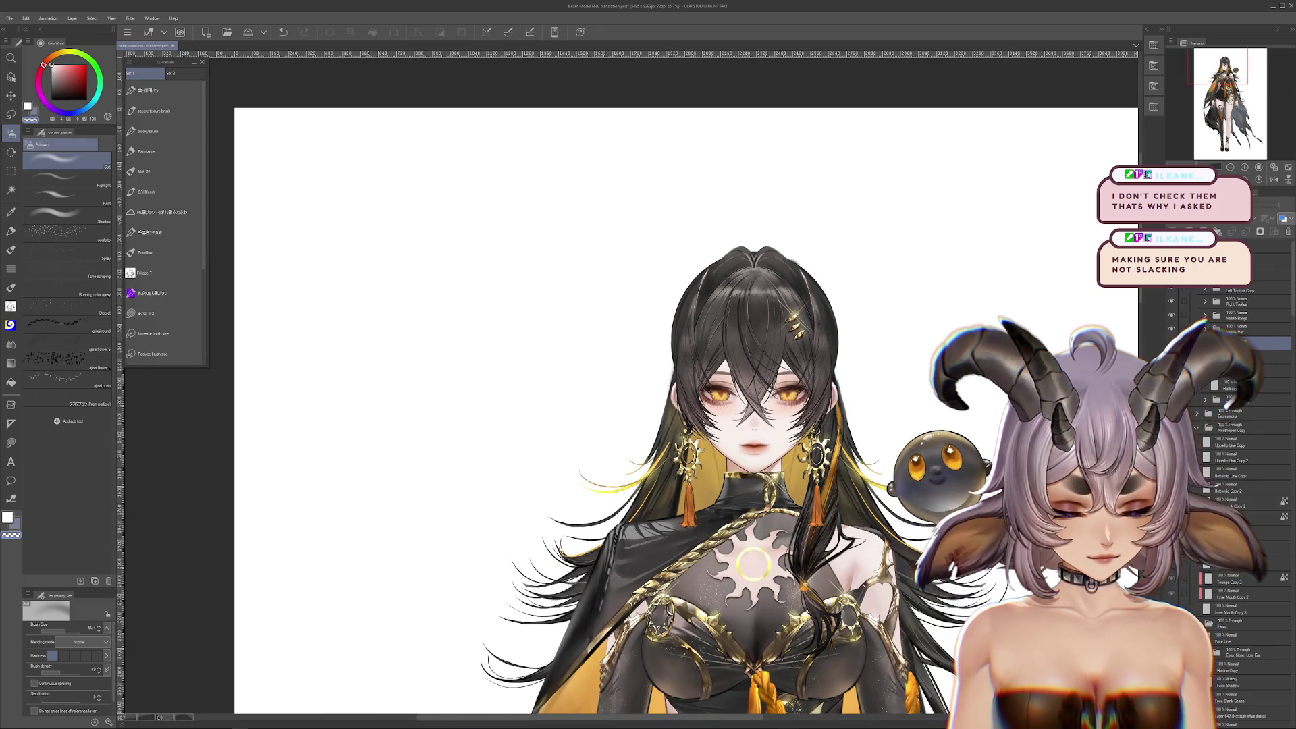
click(1170, 344)
click(1170, 343)
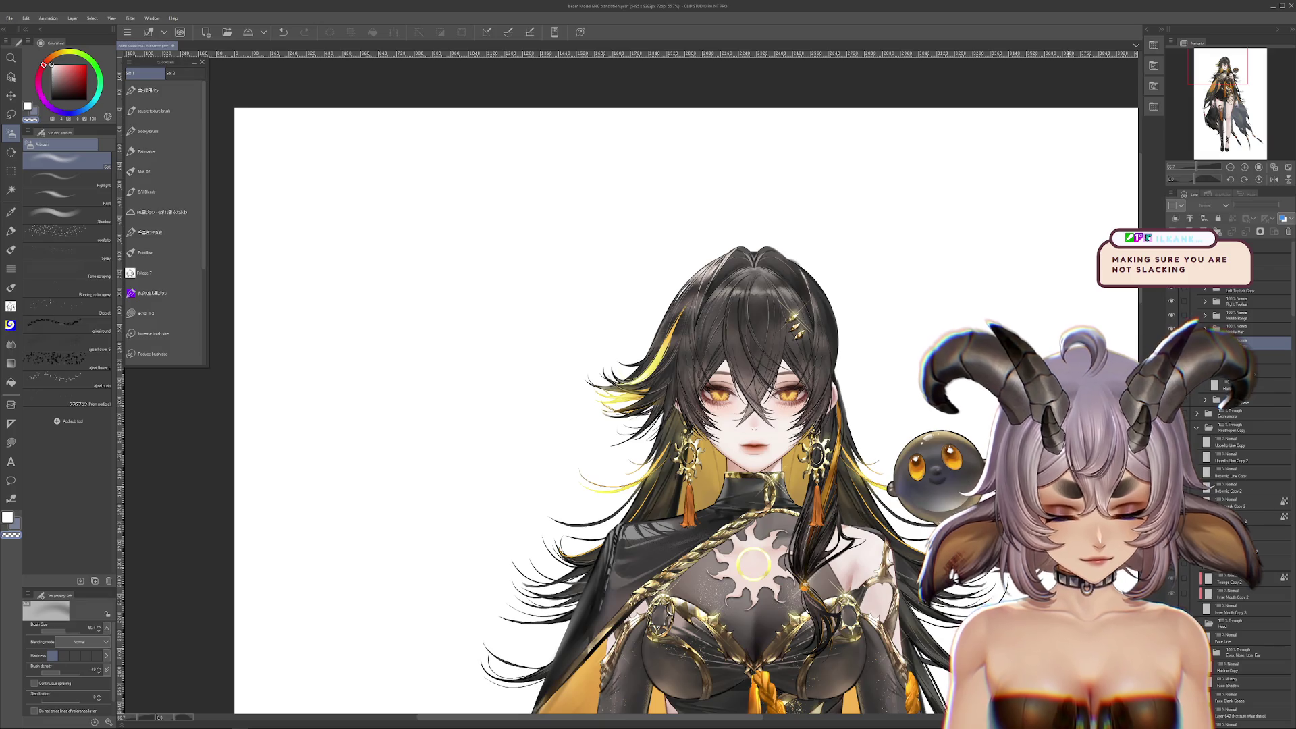
click(1171, 314)
click(1171, 314)
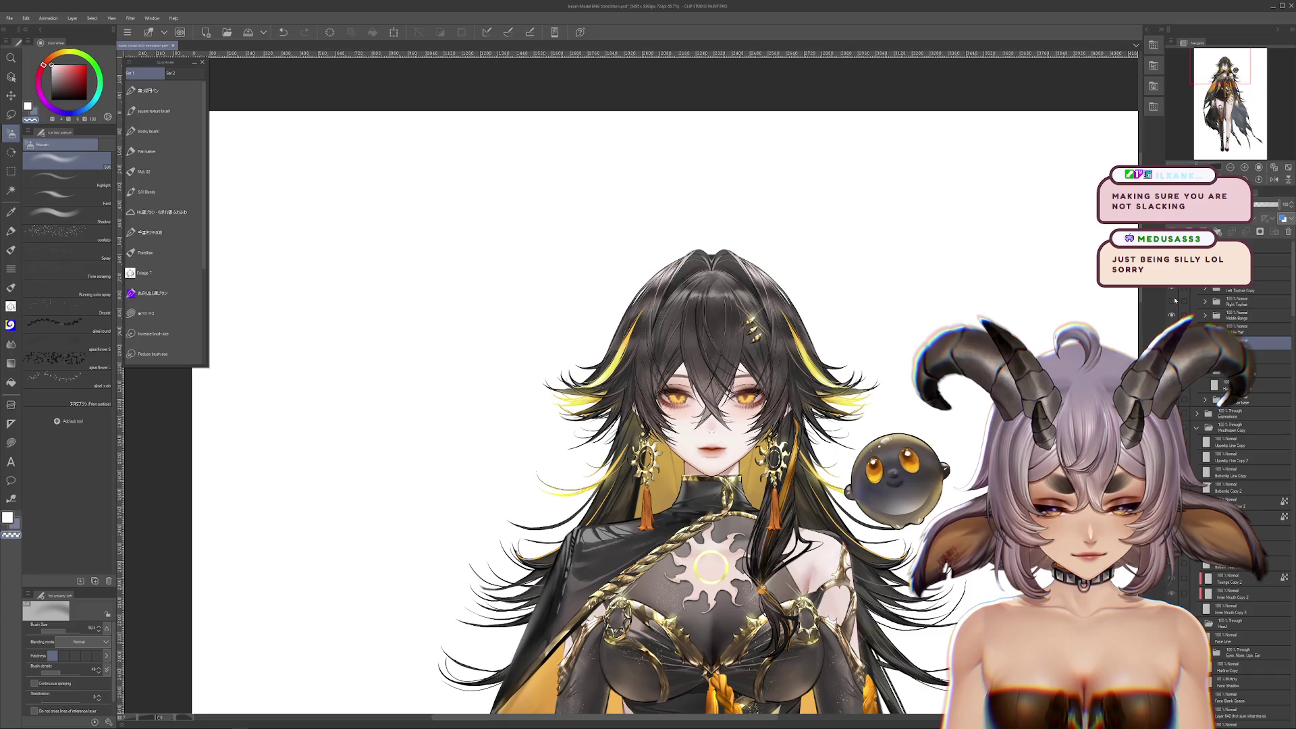
click(1175, 301)
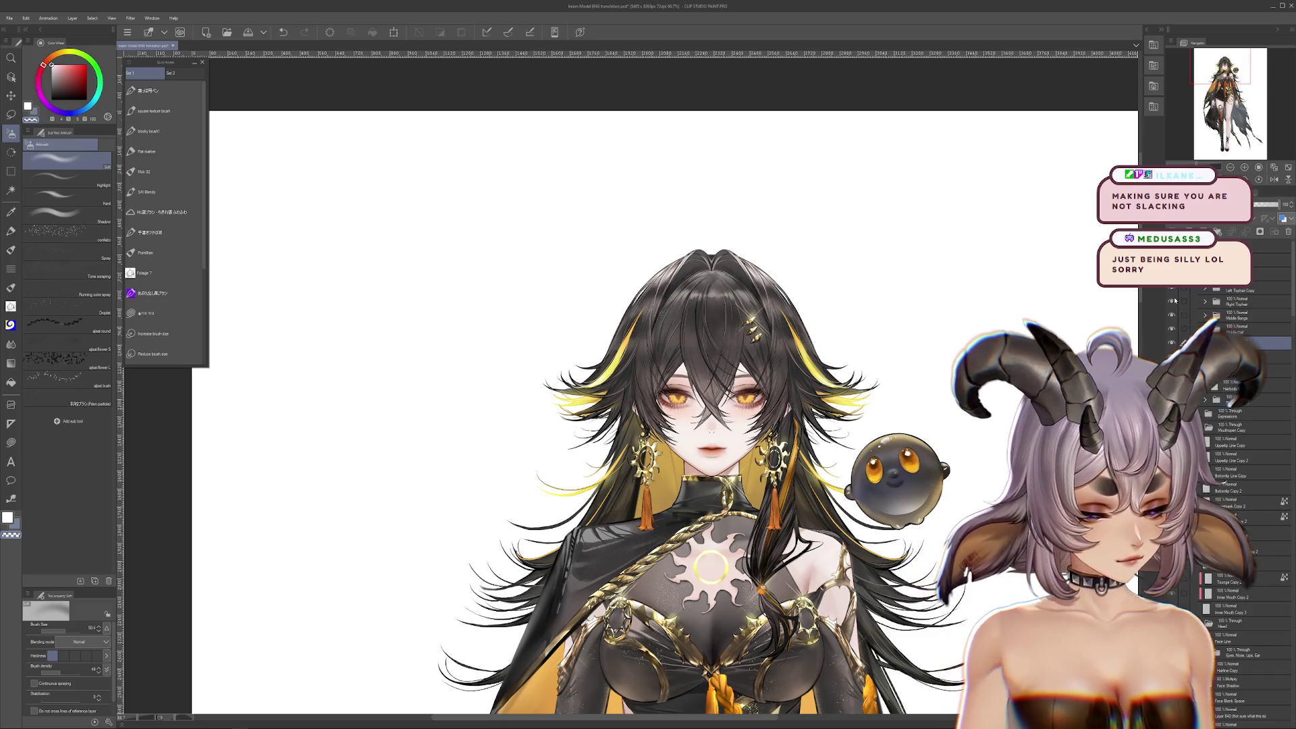
click(1174, 301)
click(1174, 289)
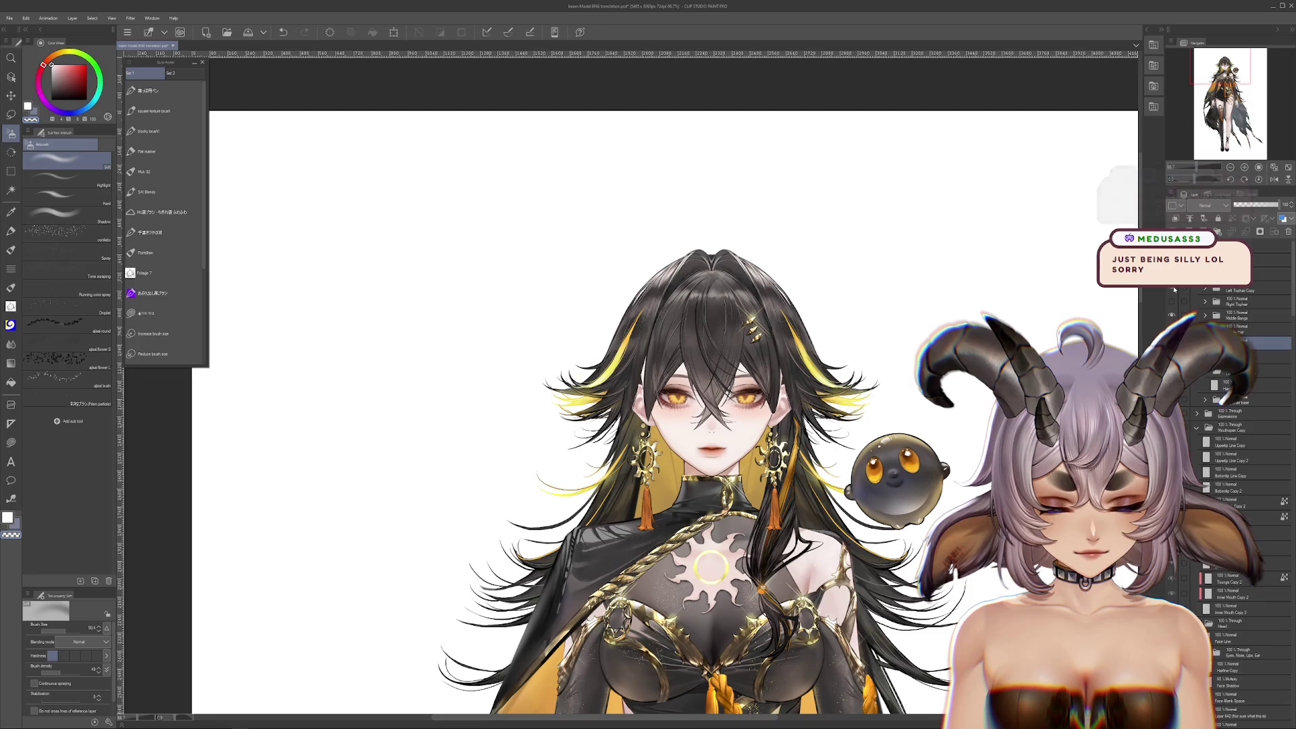
click(1174, 289)
click(1174, 301)
scroll(674, 378, up, 2)
scroll(674, 378, up, 4)
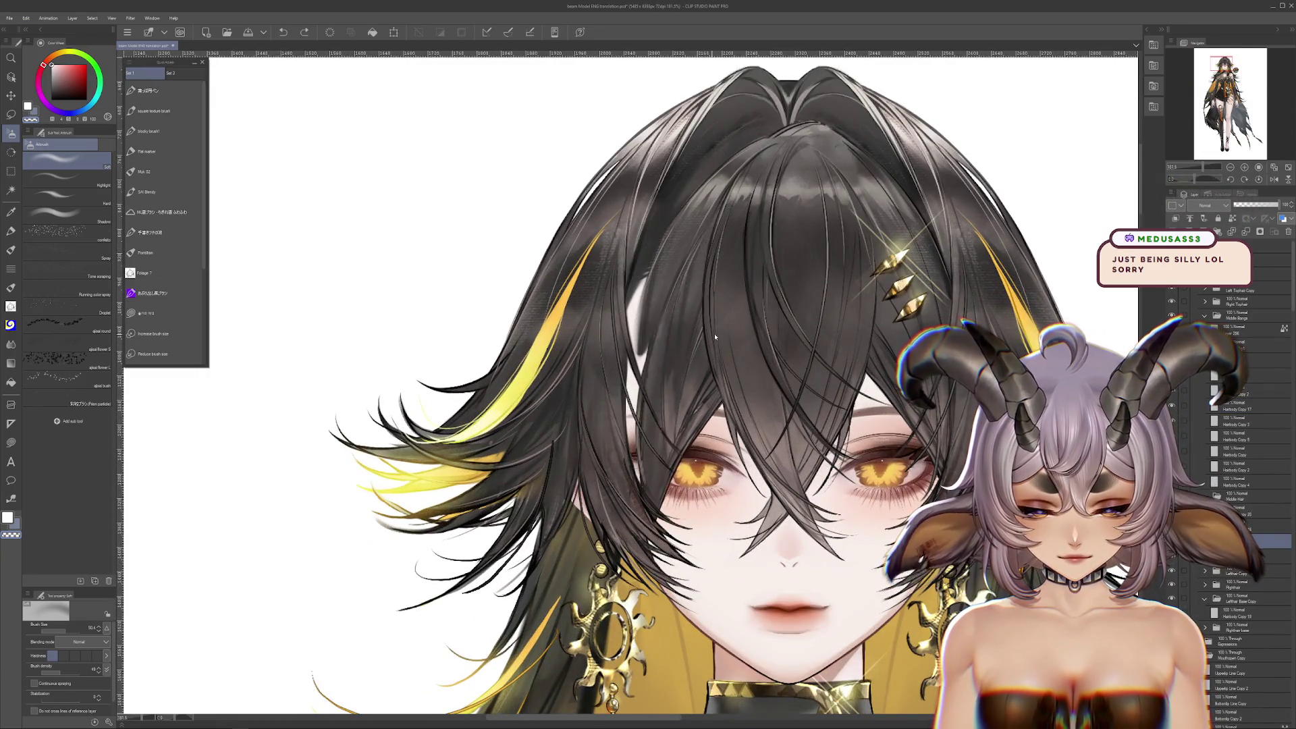
ctrl+shift+click(656, 292)
ctrl+shift+click(669, 286)
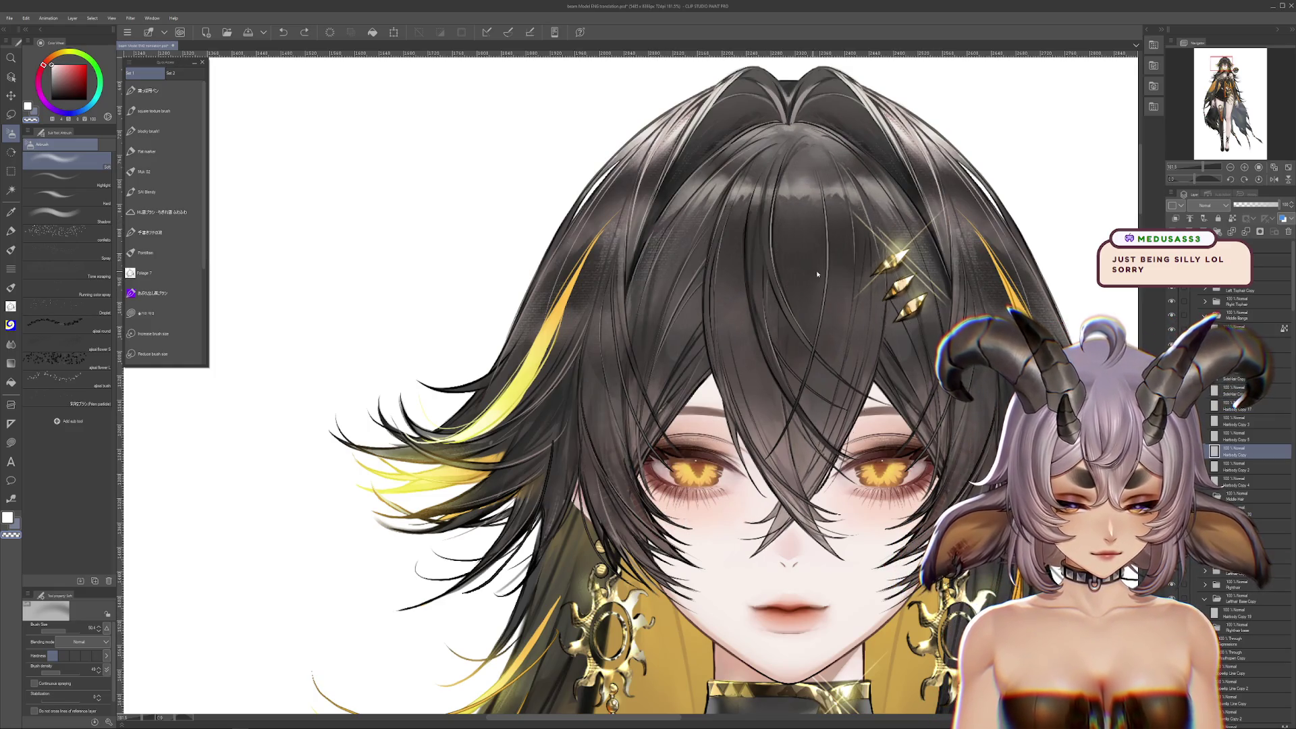
ctrl+shift+click(945, 279)
ctrl+shift+click(945, 278)
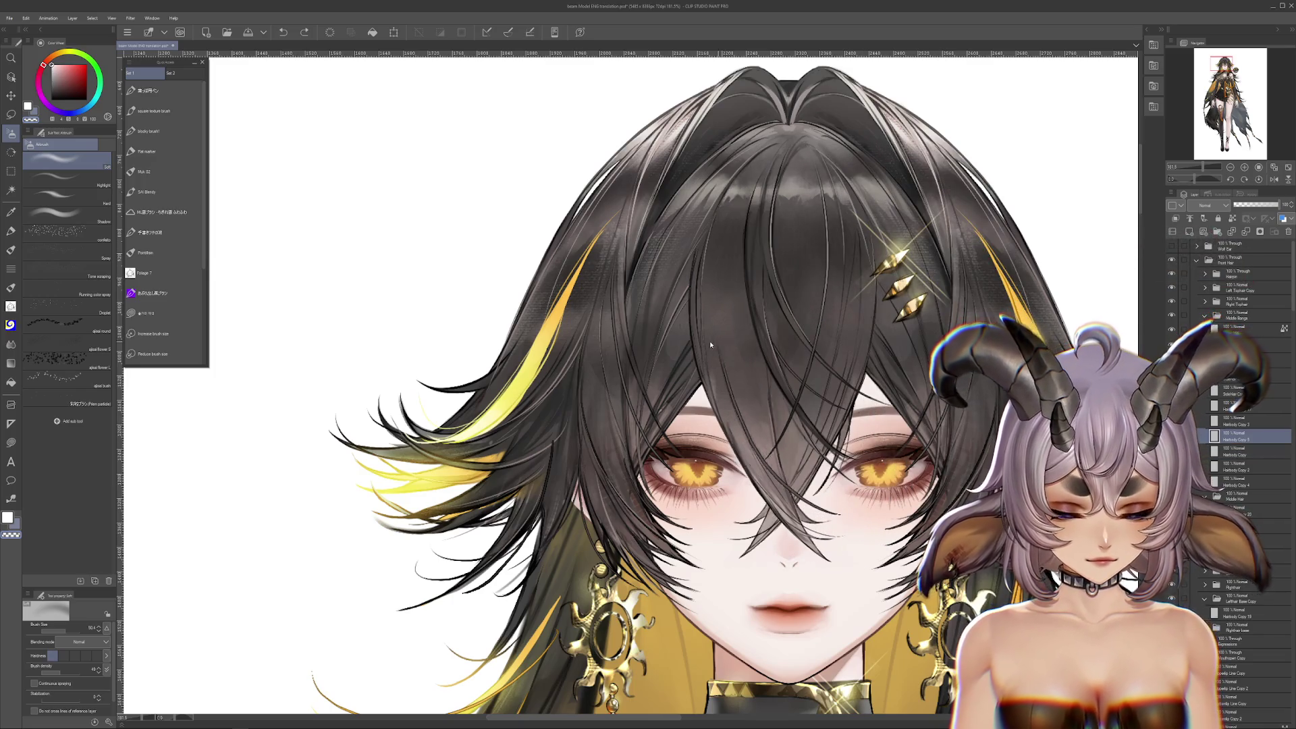
ctrl+shift+click(639, 345)
ctrl+shift+click(656, 345)
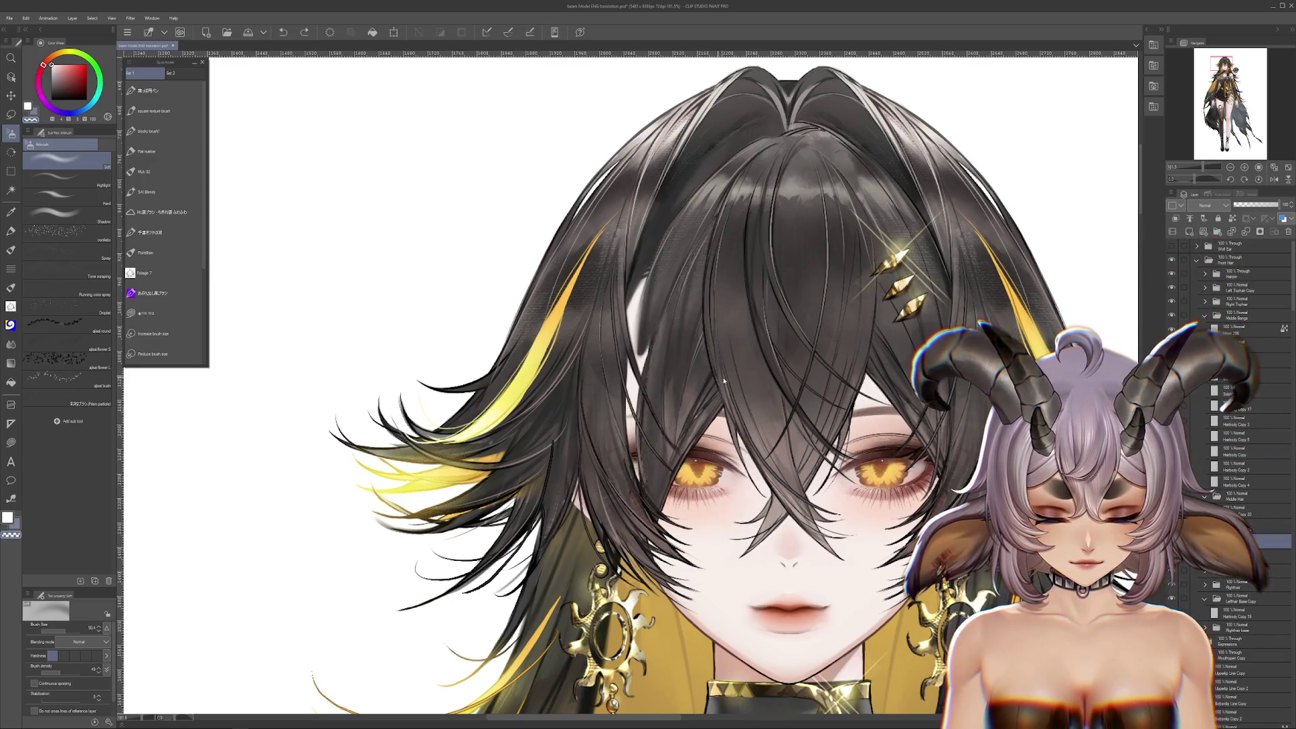
ctrl+shift+click(617, 344)
ctrl+shift+click(617, 345)
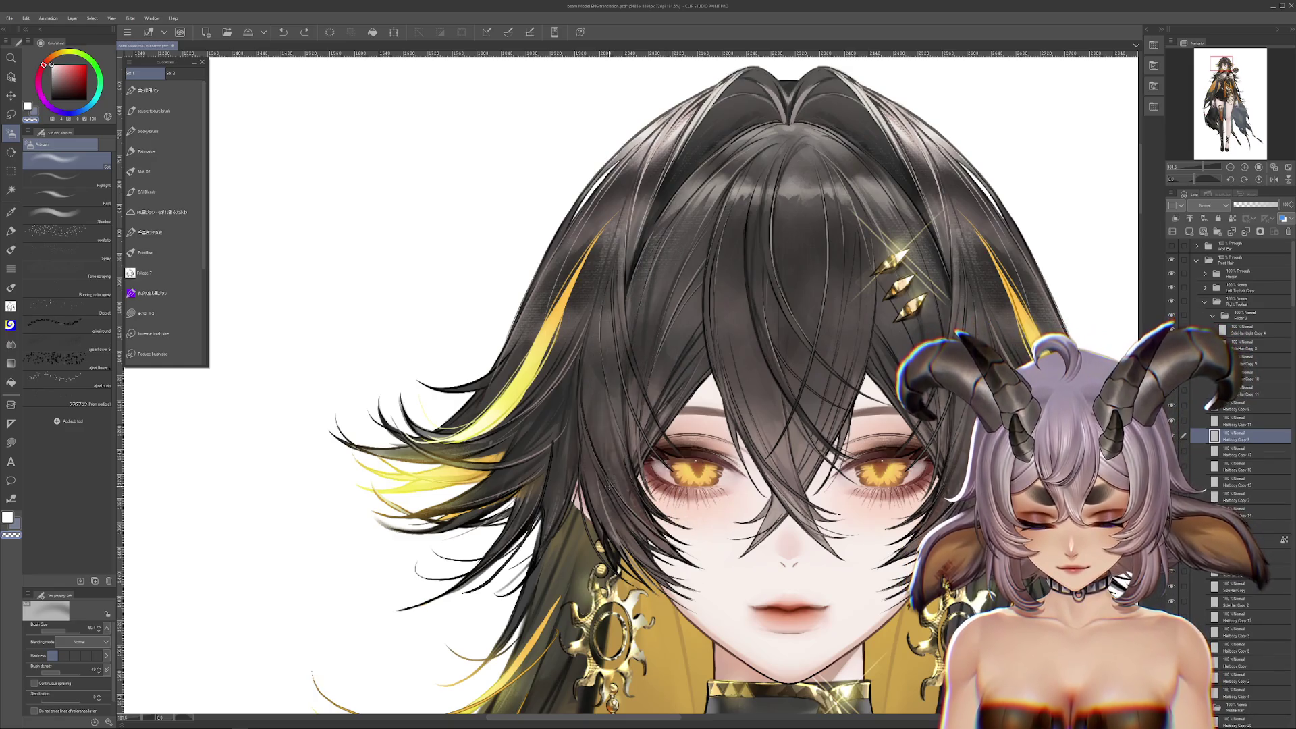
ctrl+shift+click(616, 477)
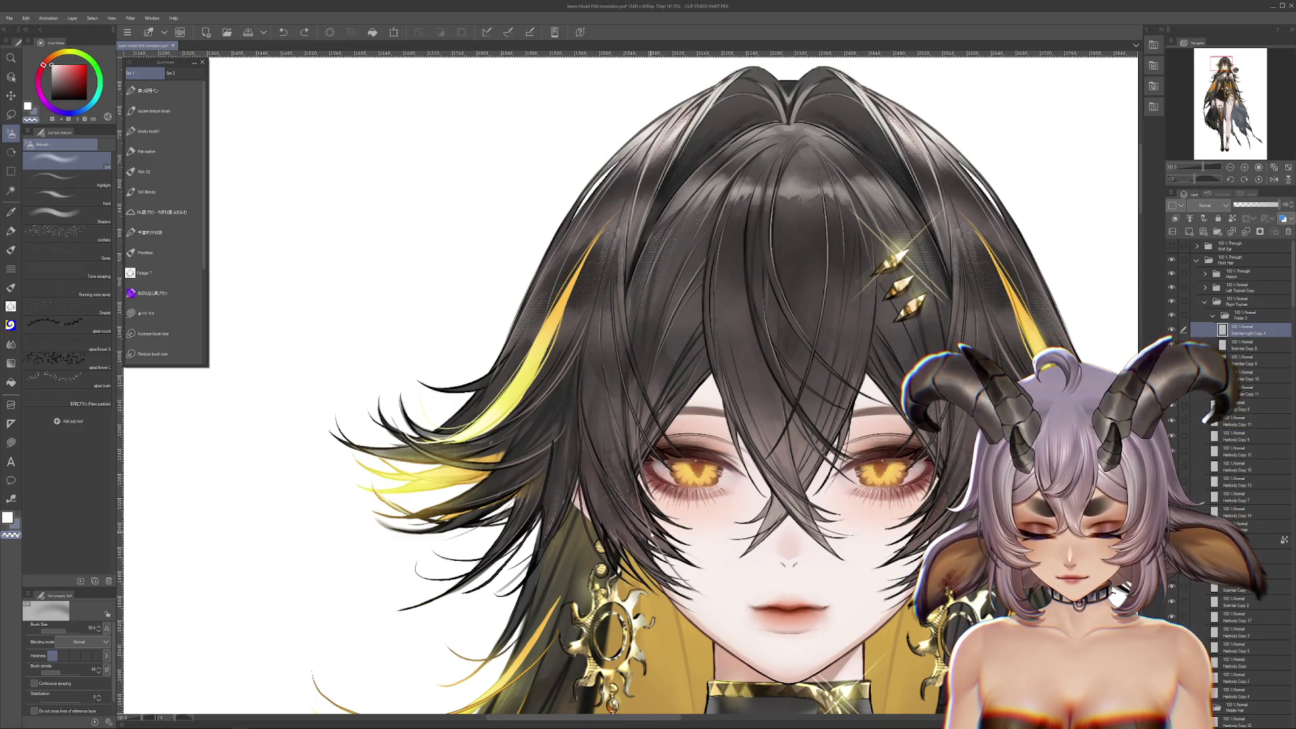
ctrl+shift+click(539, 481)
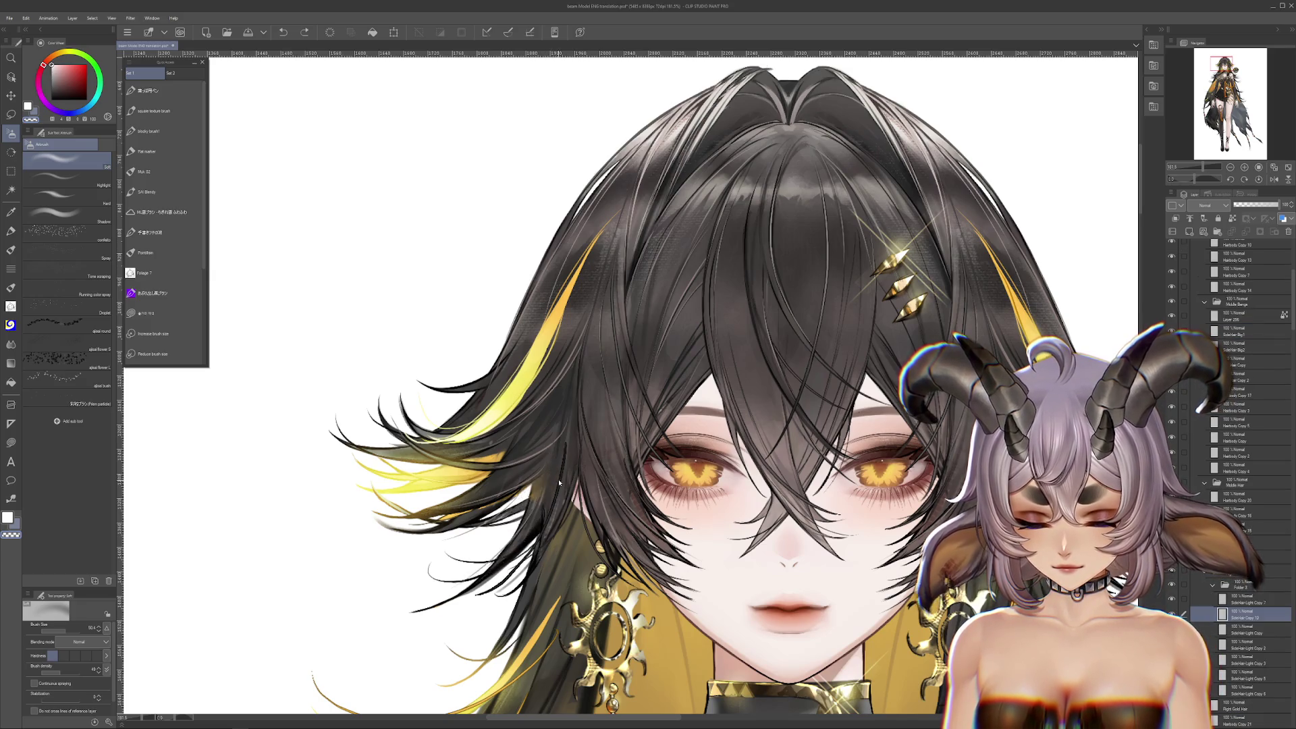
scroll(540, 481, up, 3)
drag(585, 514, 689, 430)
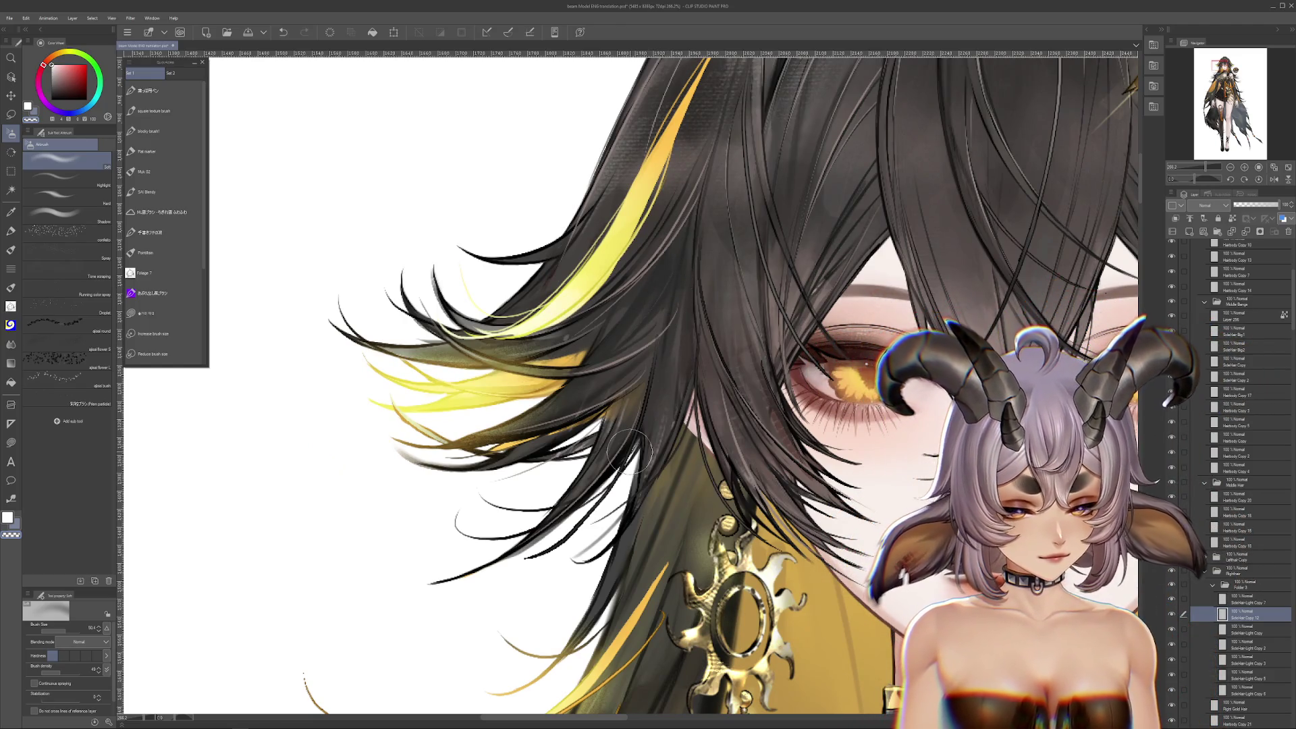
scroll(630, 452, down, 3)
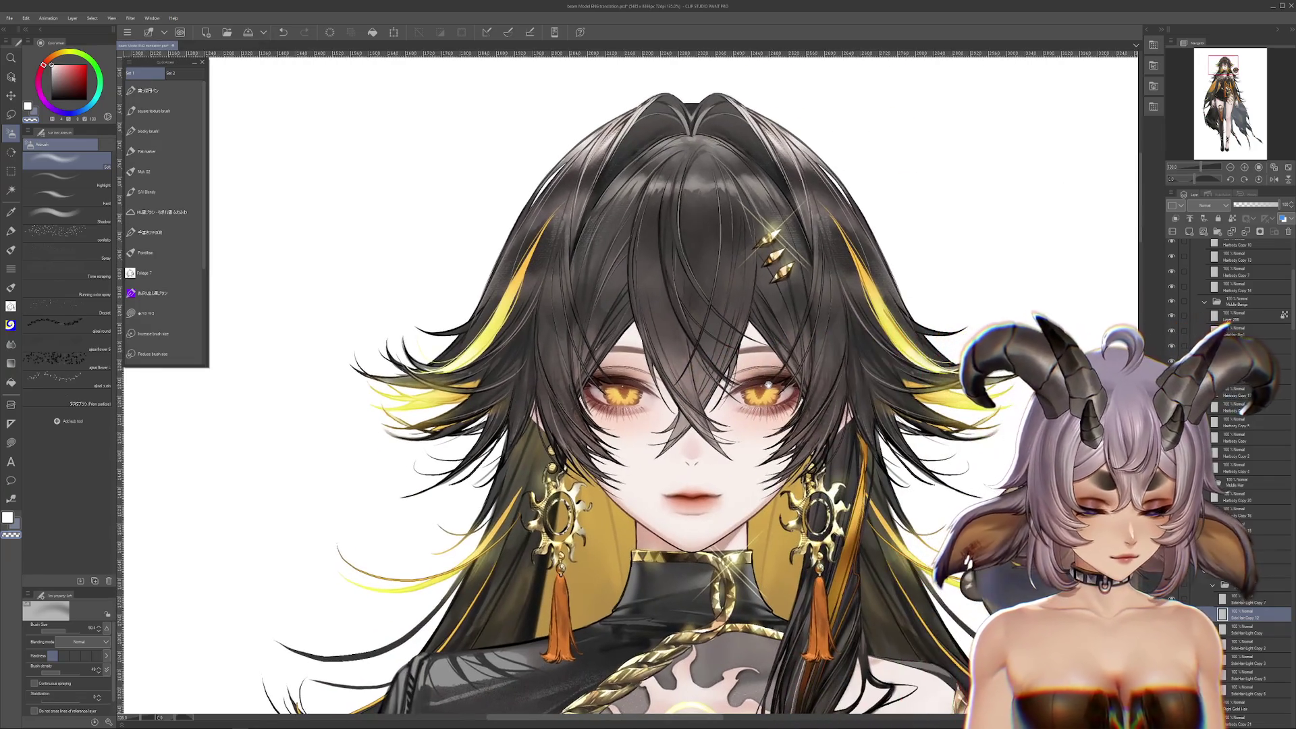
drag(865, 430, 886, 474)
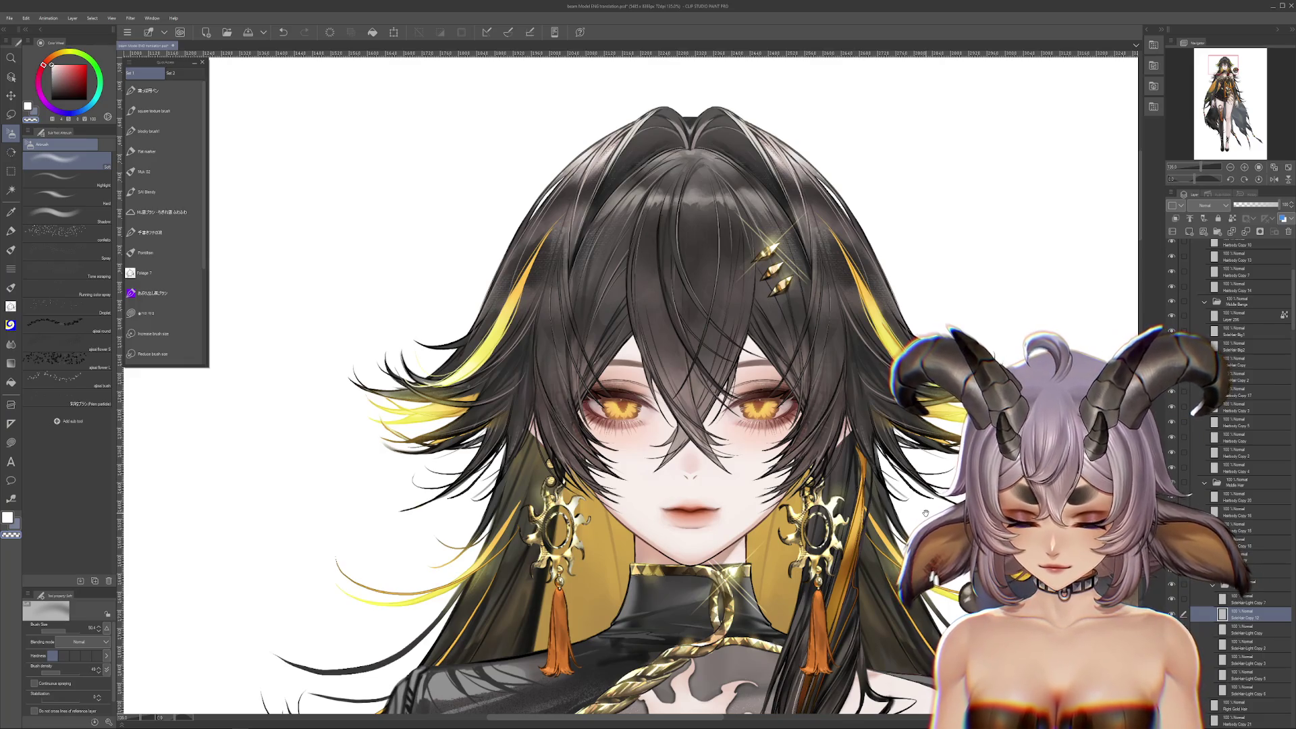
drag(921, 507, 888, 395)
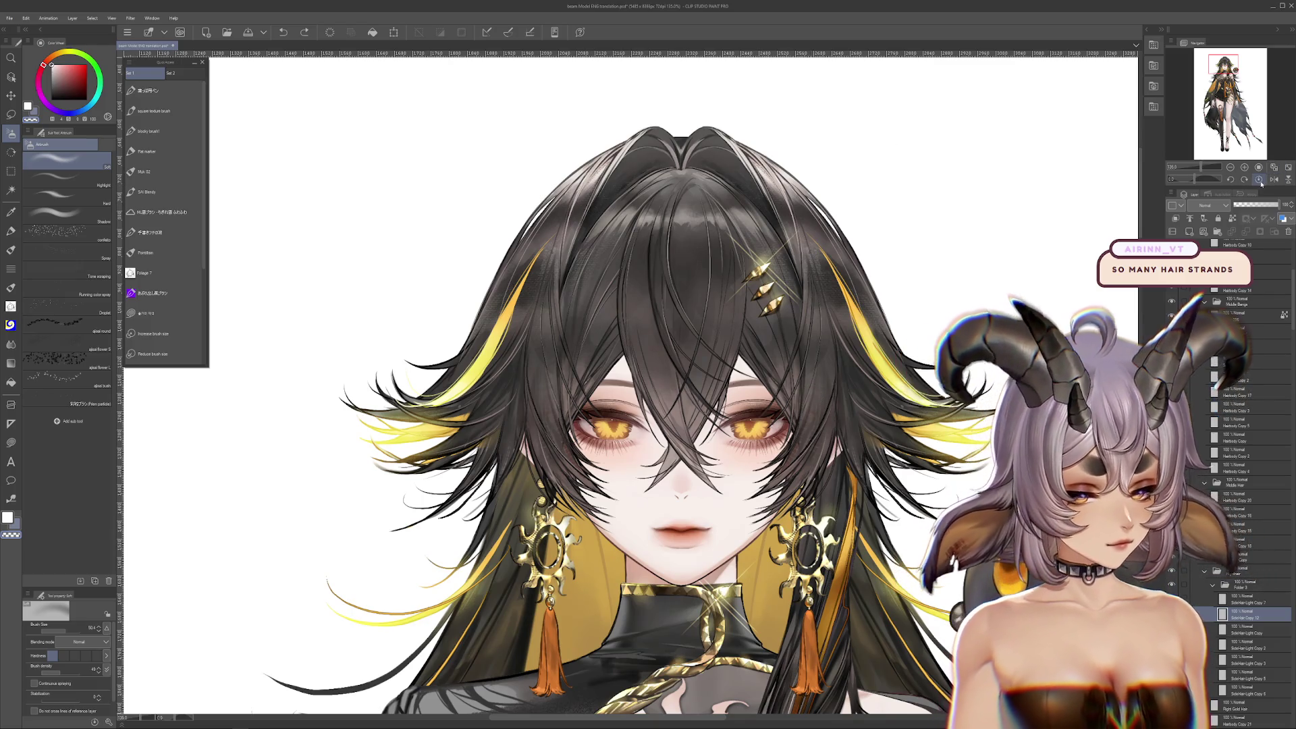
scroll(553, 485, up, 3)
scroll(583, 388, up, 2)
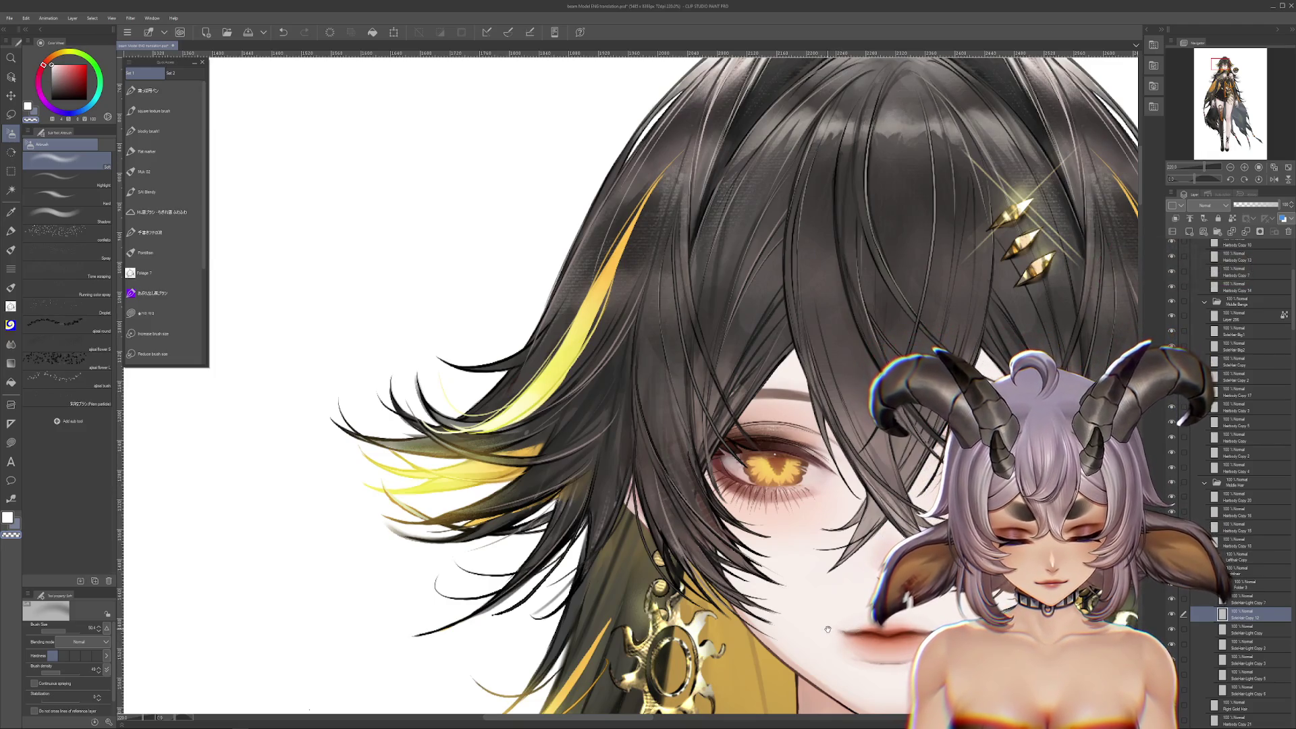
scroll(627, 385, up, 3)
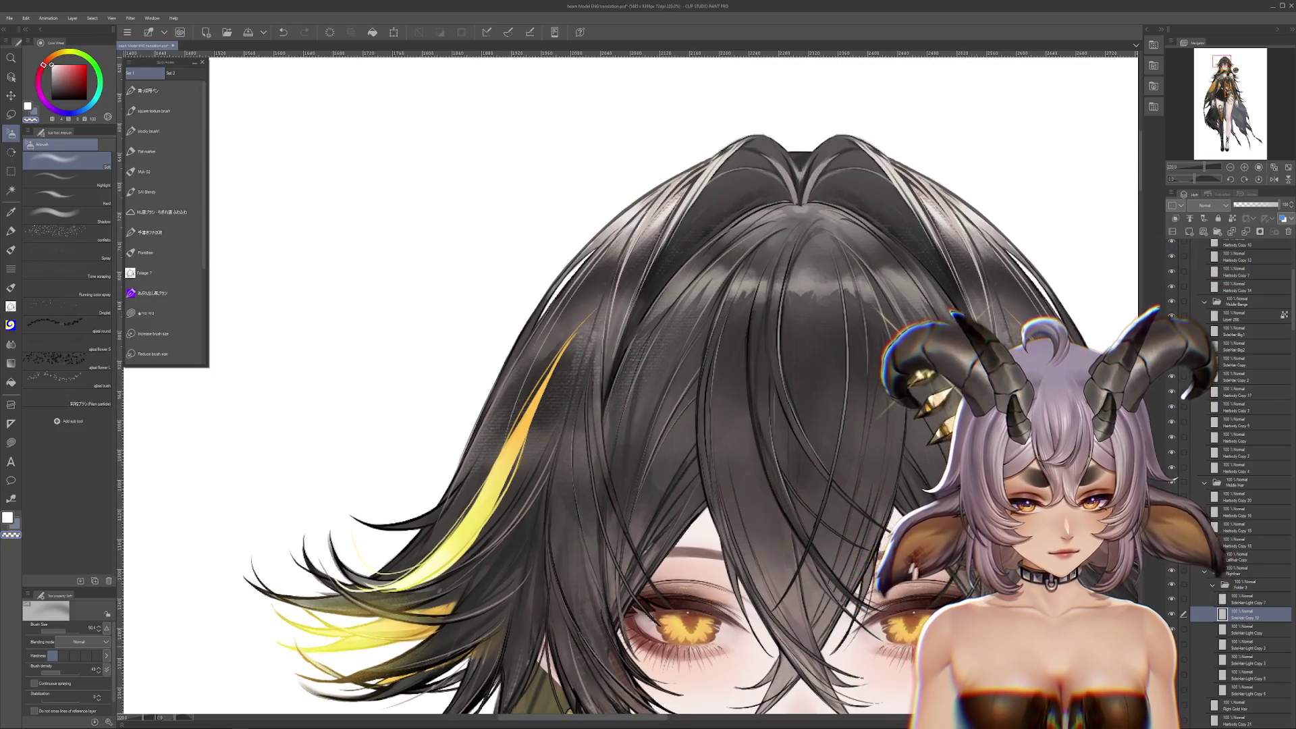
scroll(627, 385, right, 3)
scroll(944, 633, down, 3)
scroll(944, 633, right, 2)
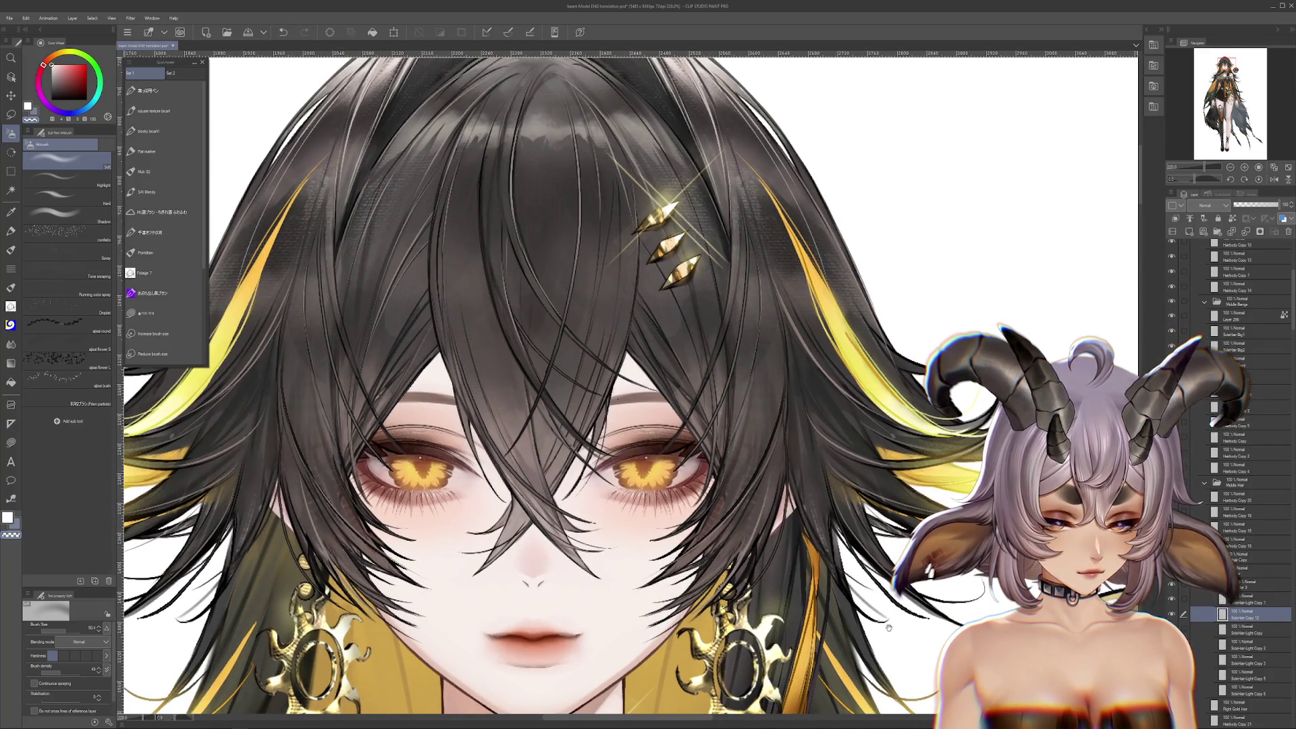
drag(944, 633, 999, 597)
scroll(667, 123, down, 5)
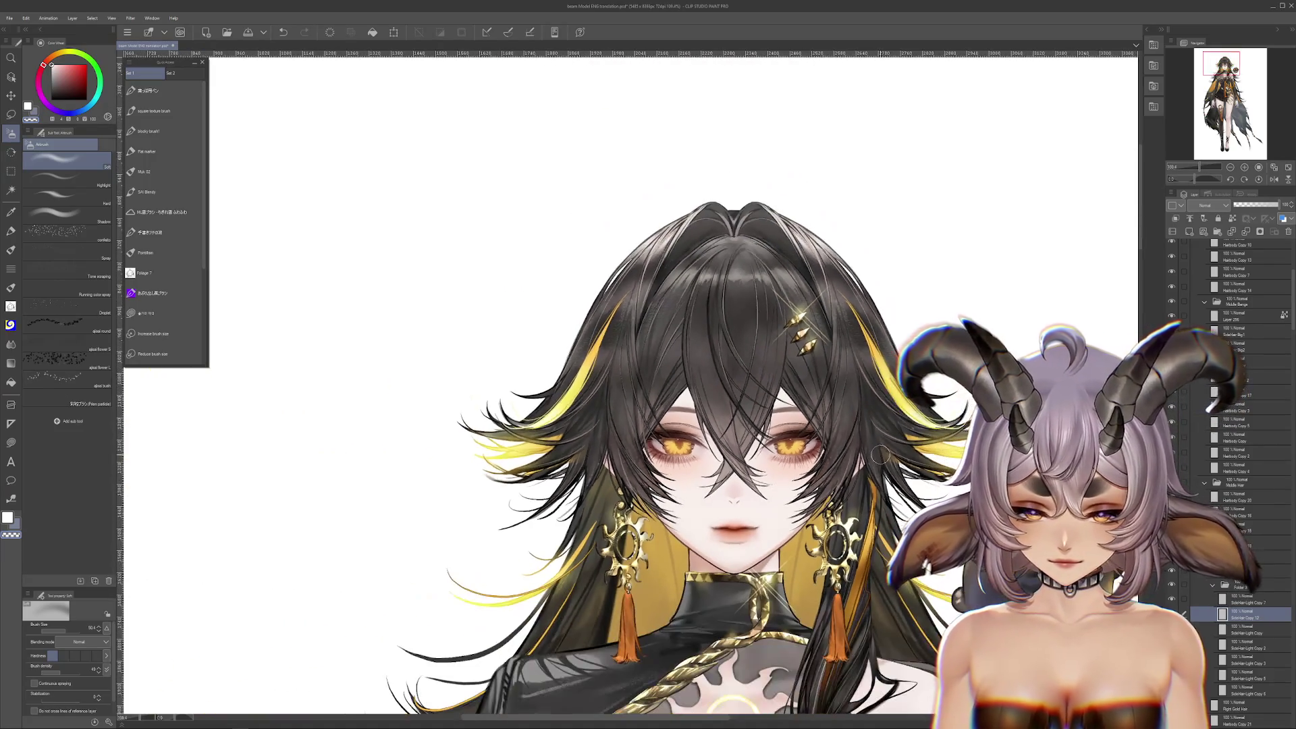
key(ctrl+minus)
scroll(1212, 416, up, 5)
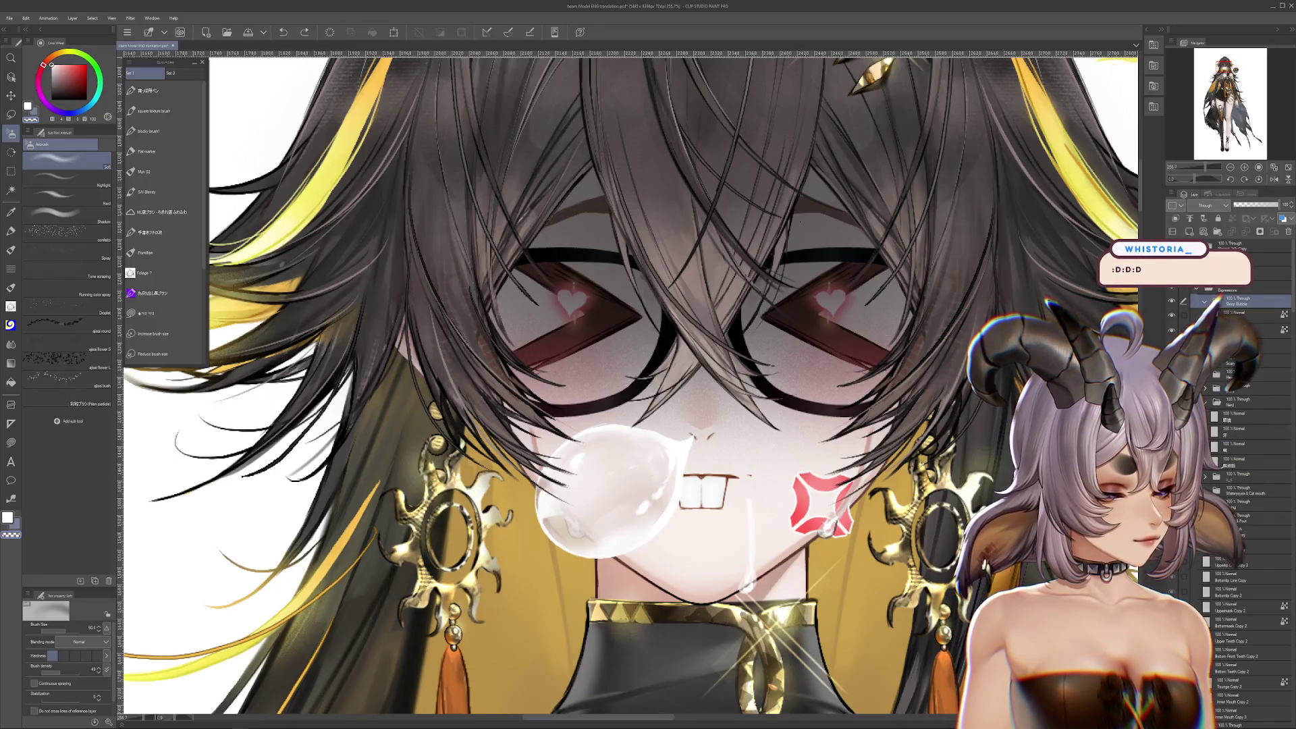
click(1195, 290)
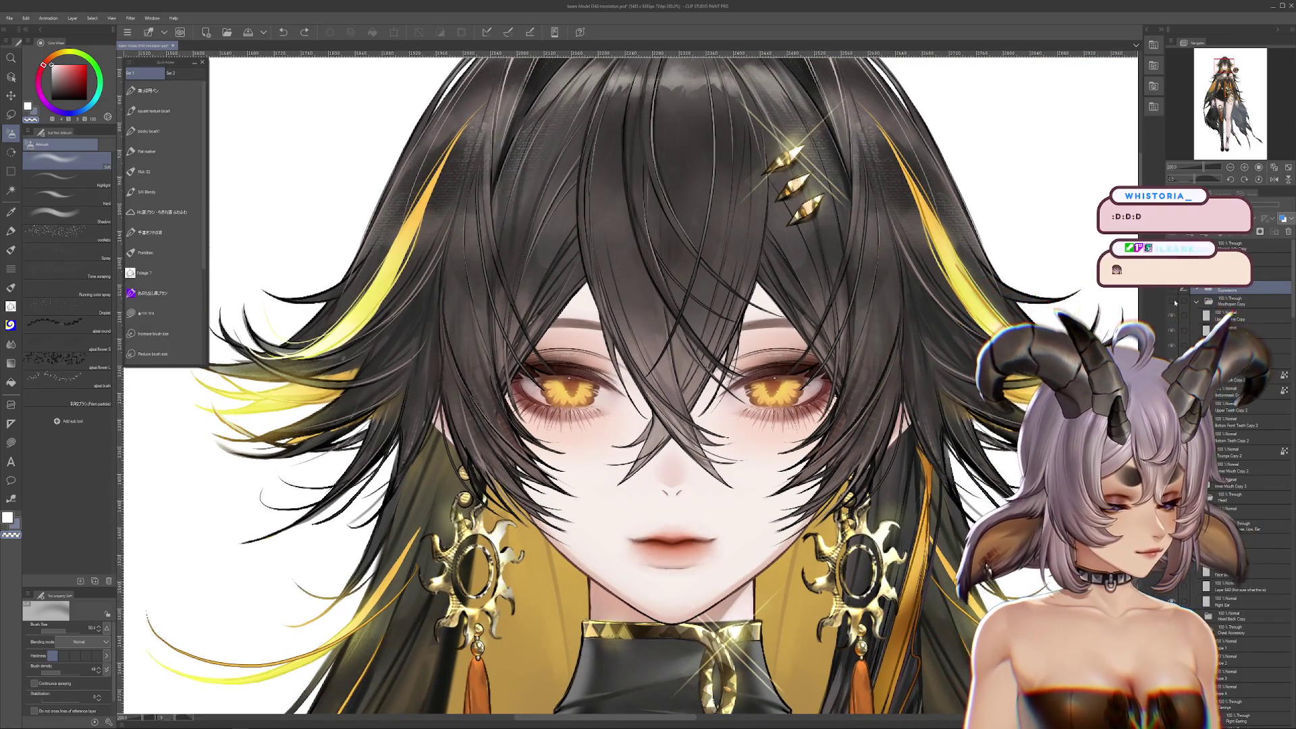
click(1173, 301)
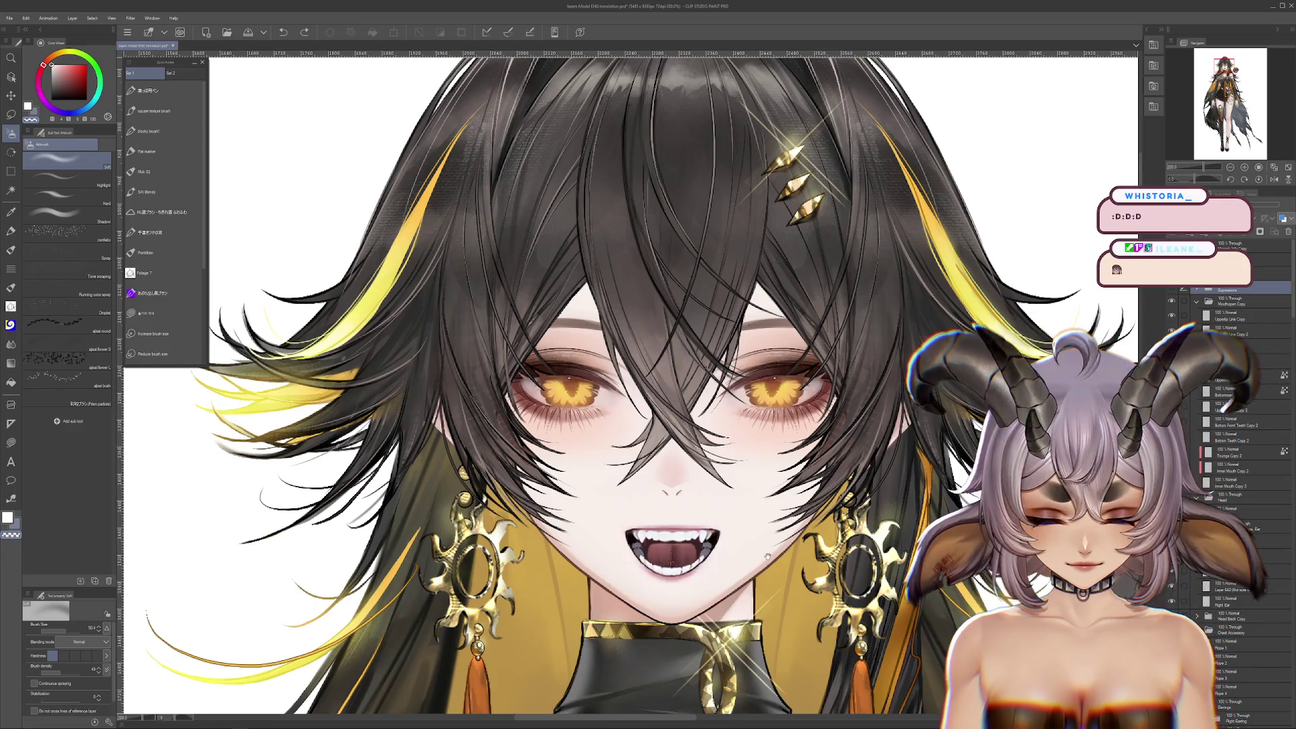
scroll(760, 567, up, 3)
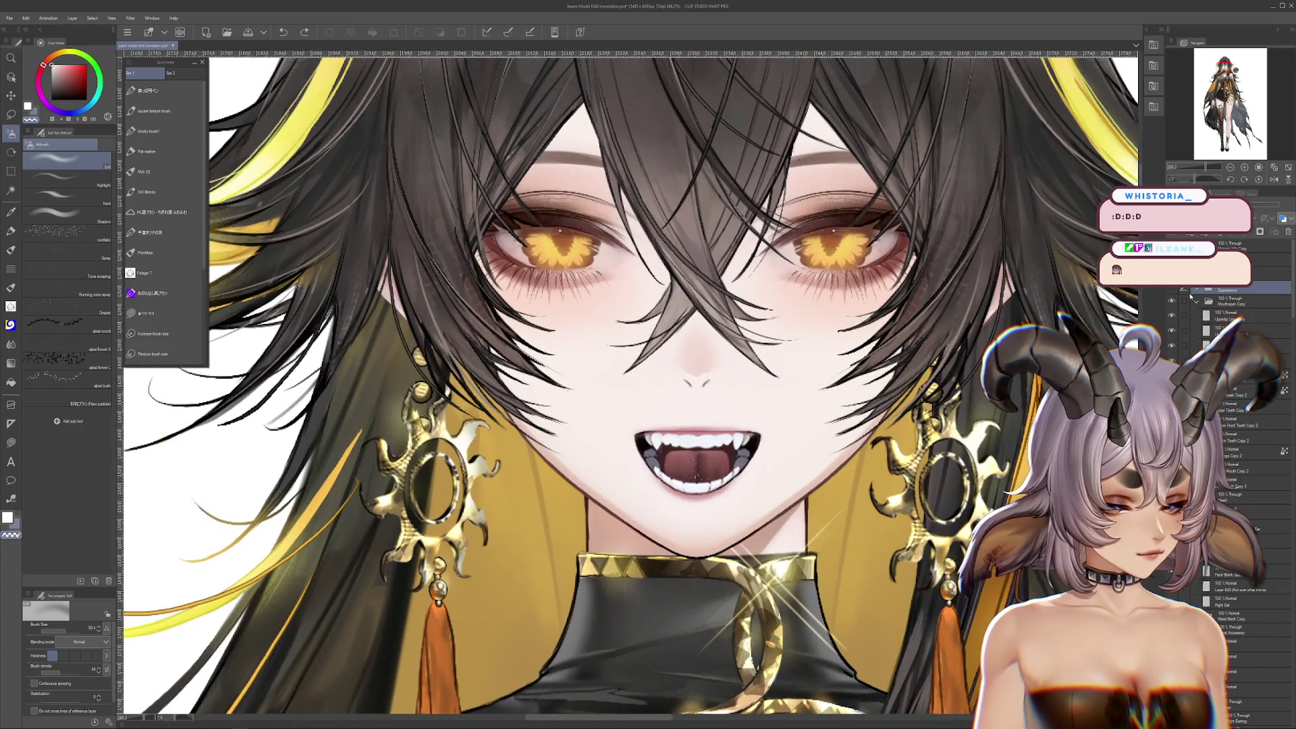
click(1196, 303)
scroll(685, 394, up, 3)
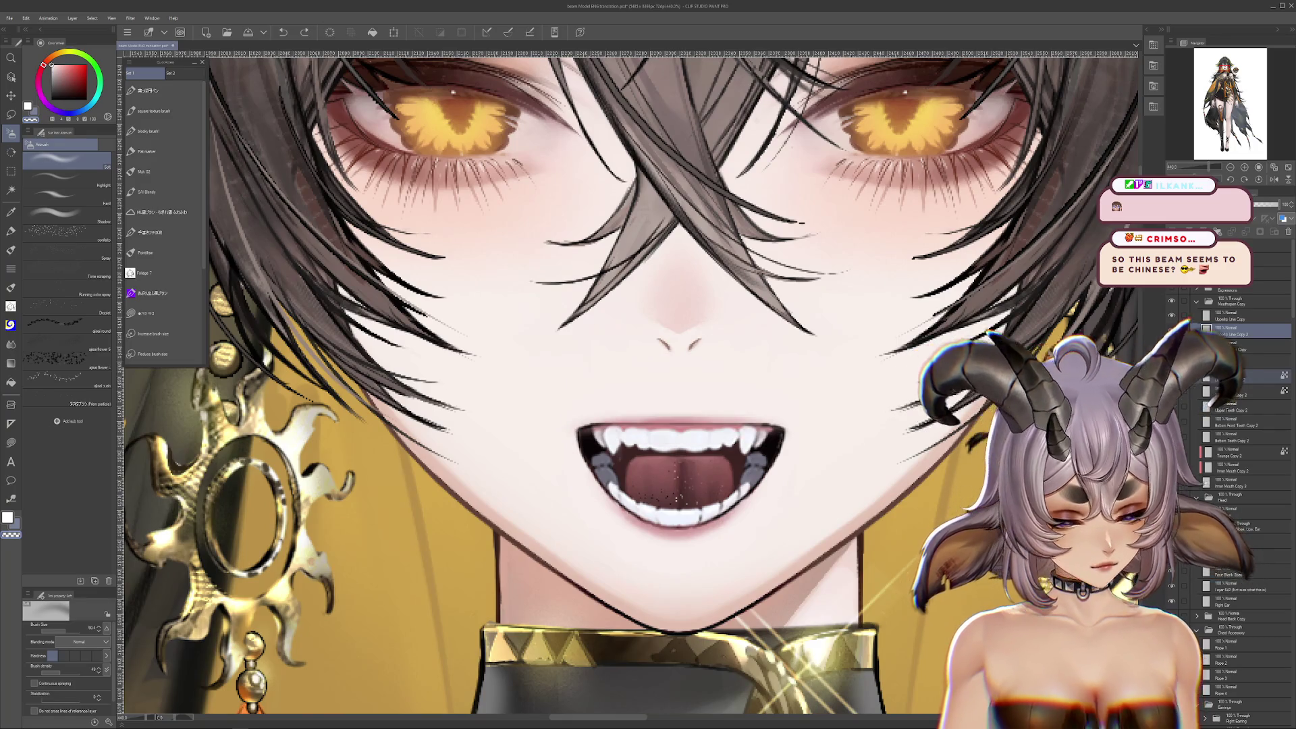
click(1172, 304)
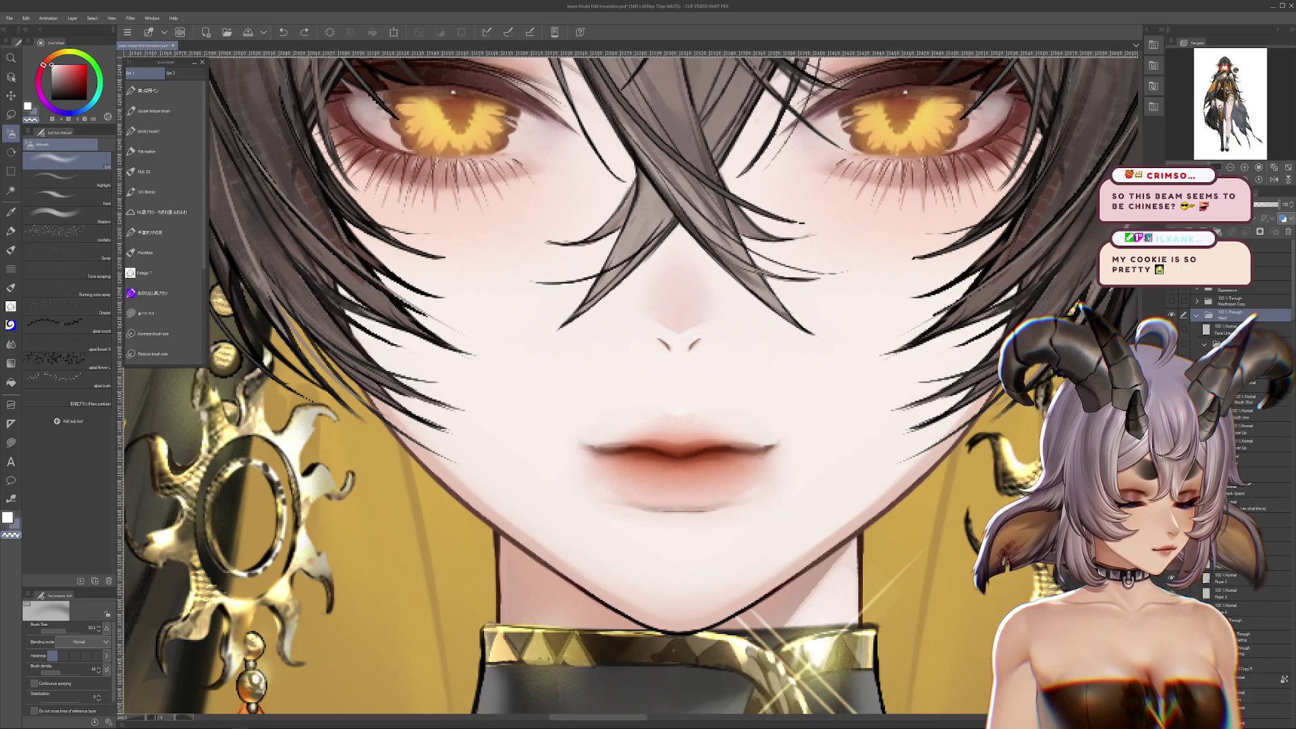
click(1235, 304)
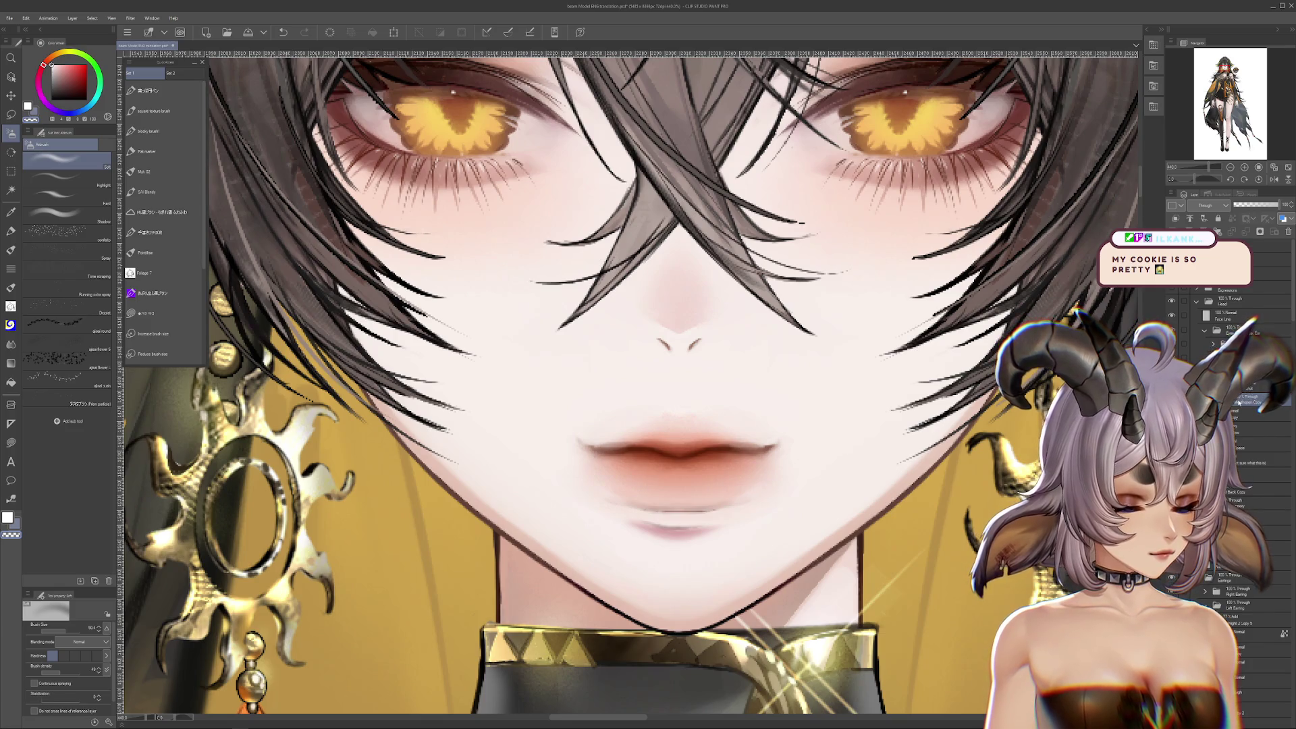
click(1259, 413)
click(1259, 413)
click(1260, 413)
click(1223, 403)
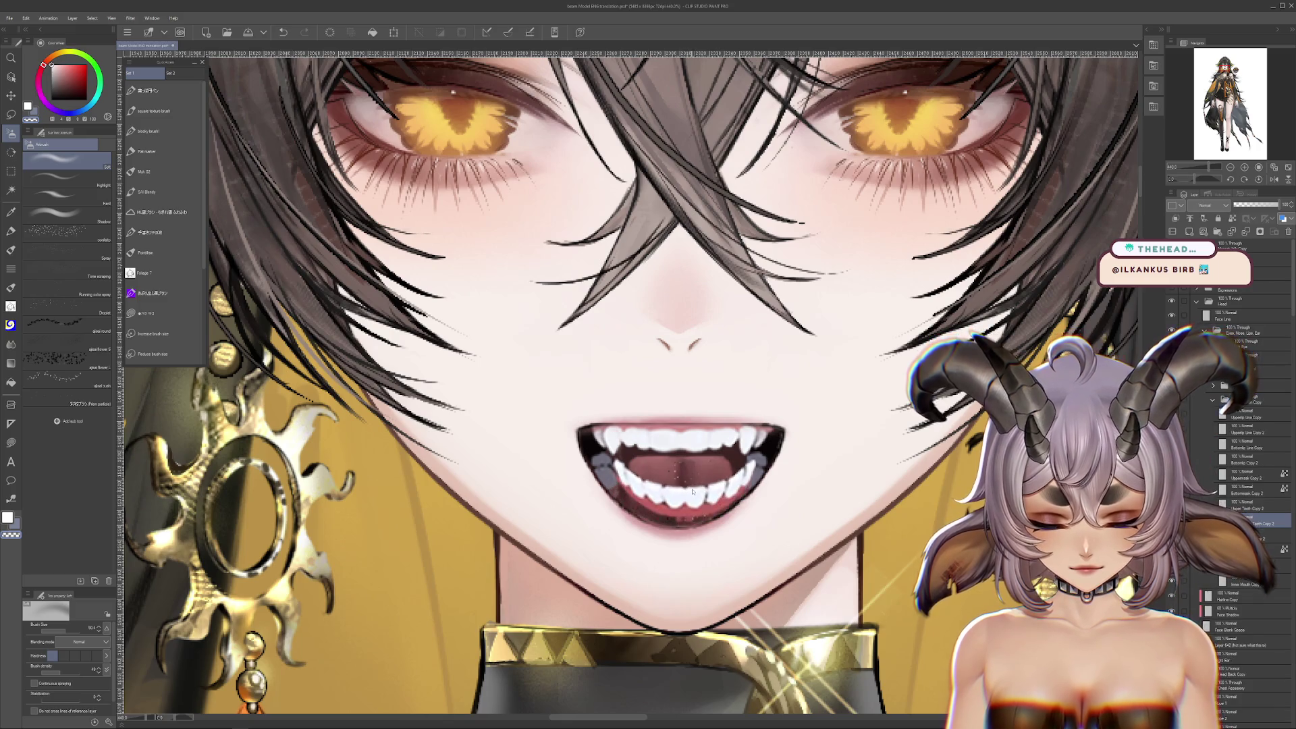
key(ctrl+z)
key(ctrl+y)
scroll(688, 462, up, 1)
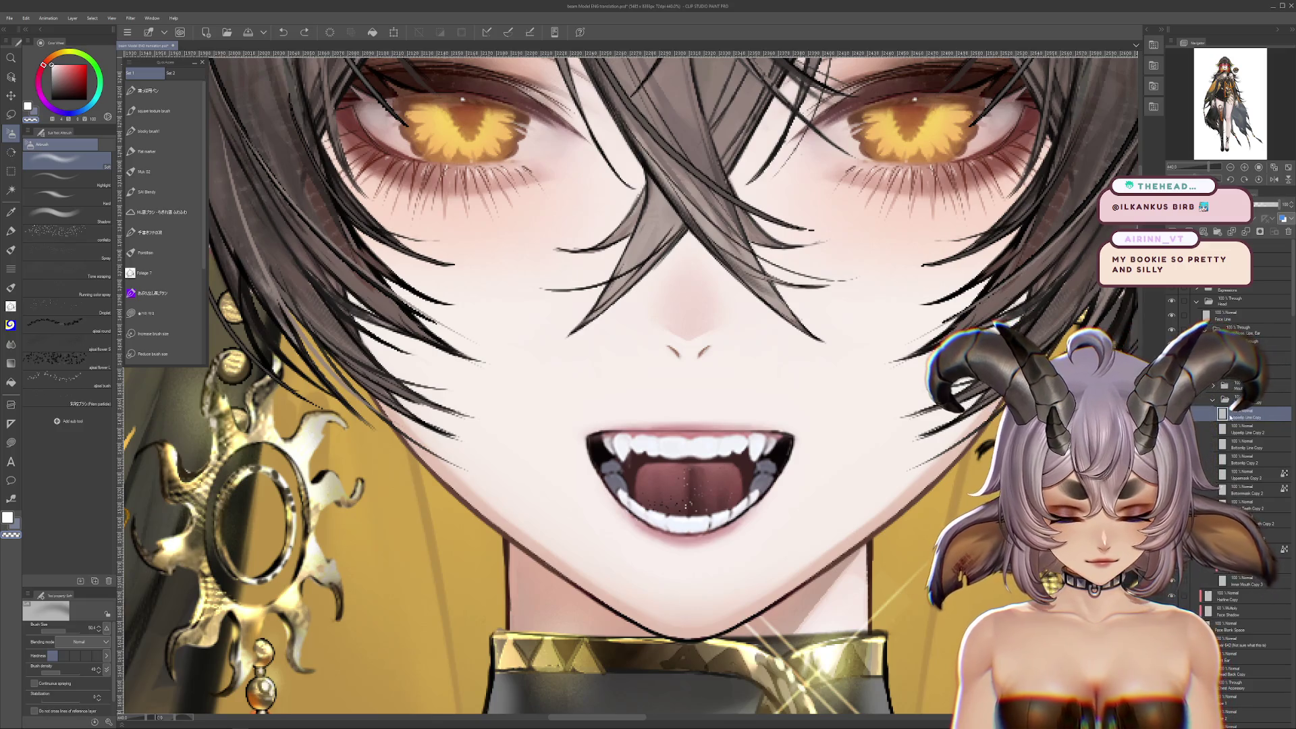
key(ctrl+z)
key(ctrl+y)
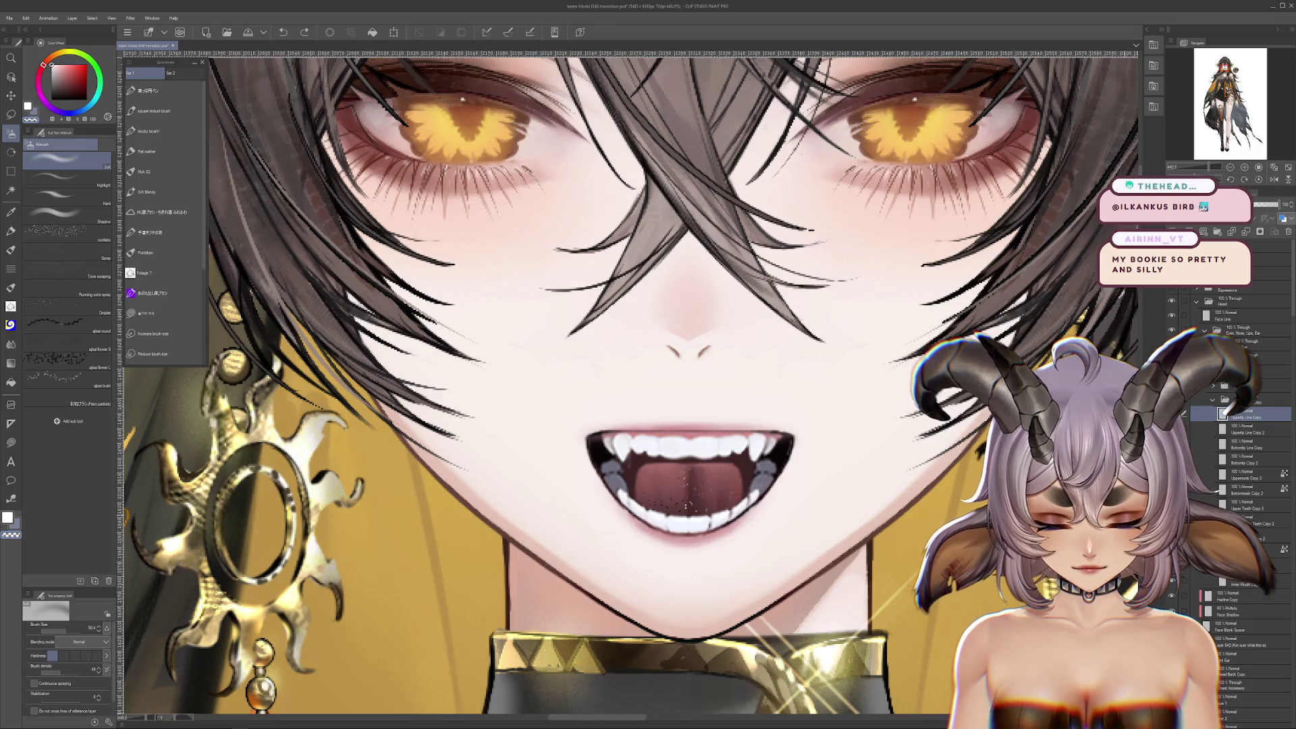
drag(812, 229, 806, 245)
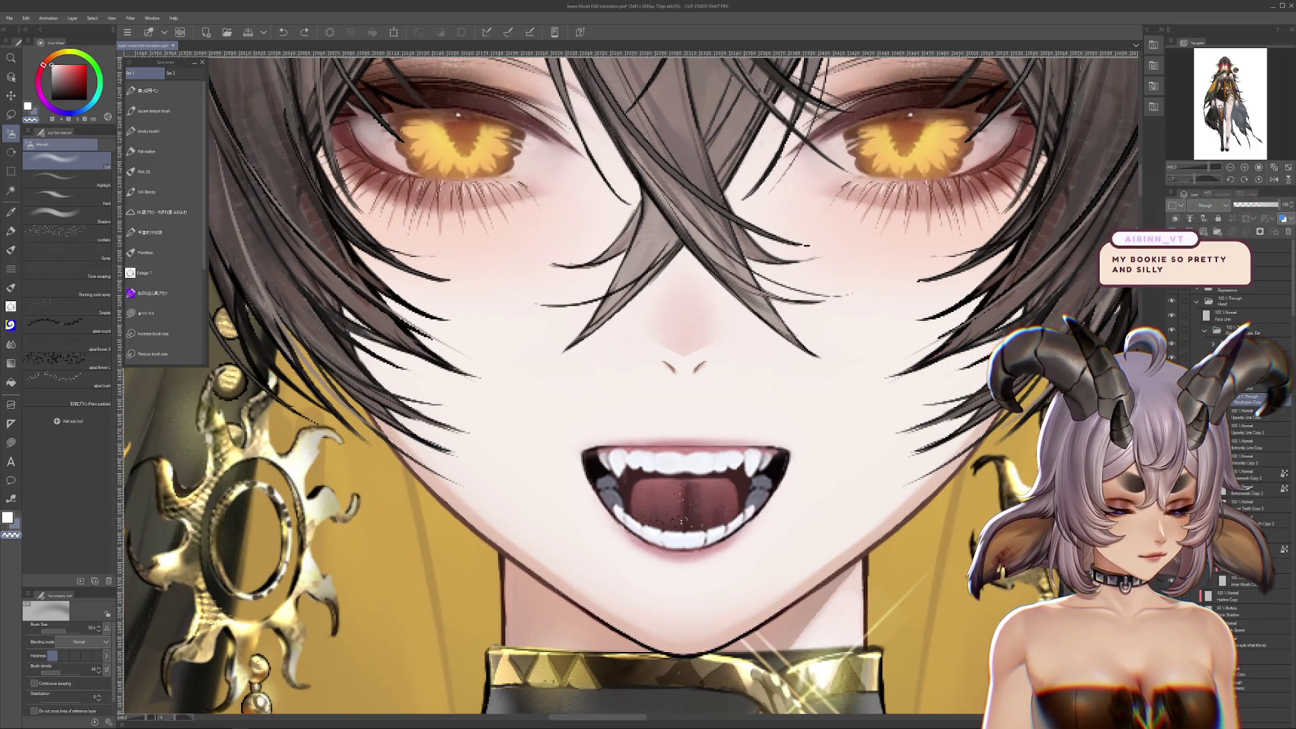
key(ctrl+z)
key(ctrl+z)
key(ctrl+y)
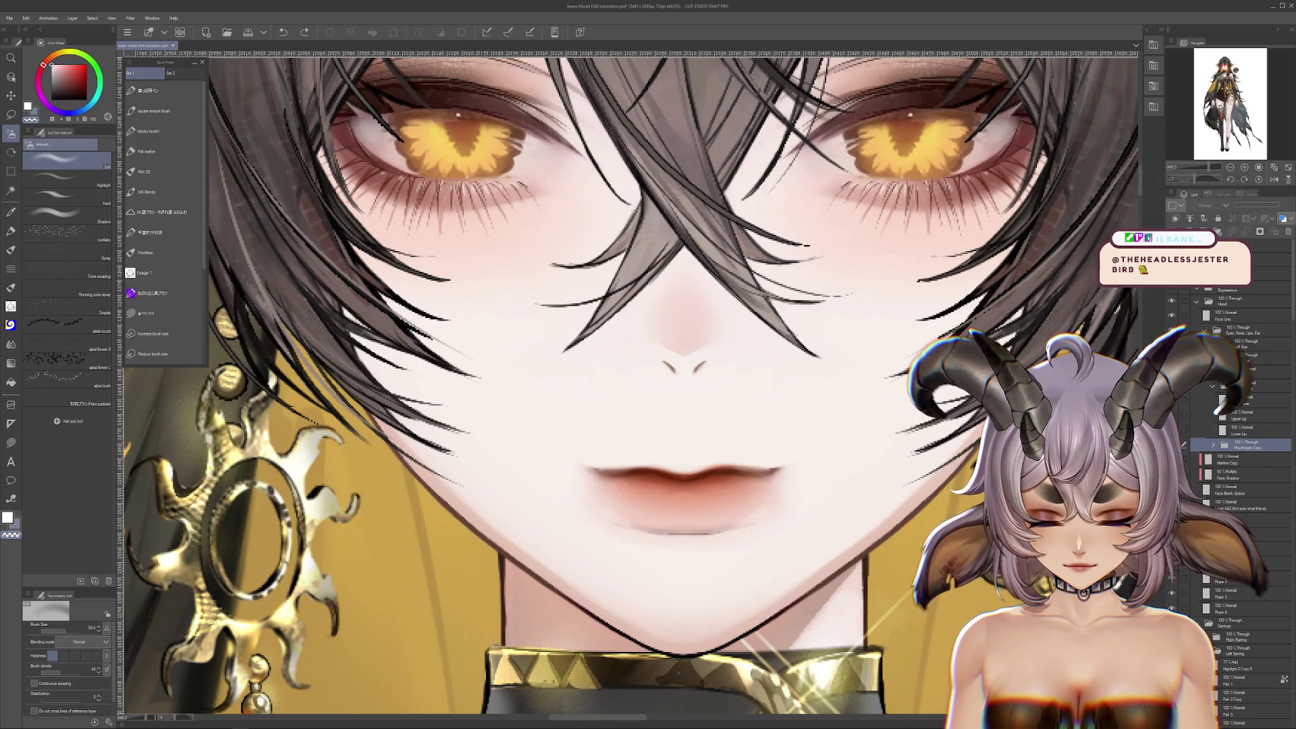
key(ctrl+z)
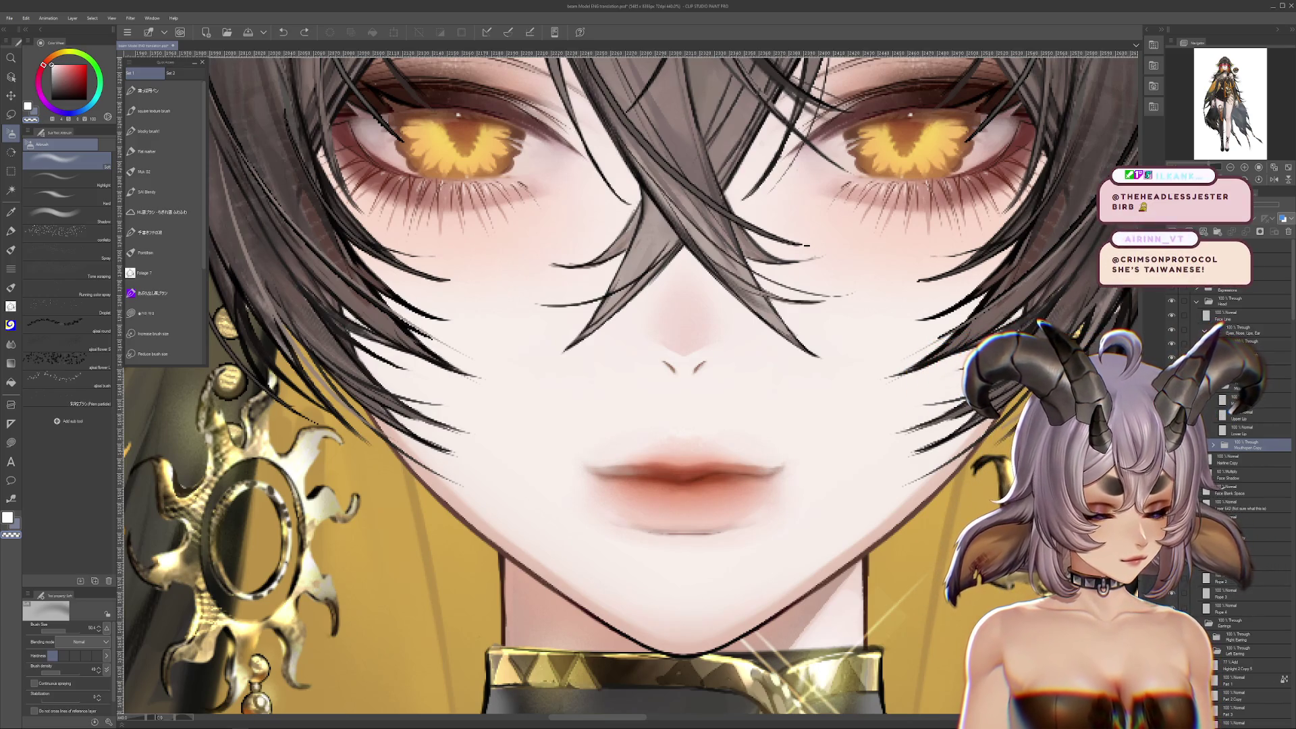
key(ctrl+y)
key(ctrl+z)
key(ctrl+z)
Expand the mouth layer group and select the Upper Lip layer
scroll(685, 506, up, 2)
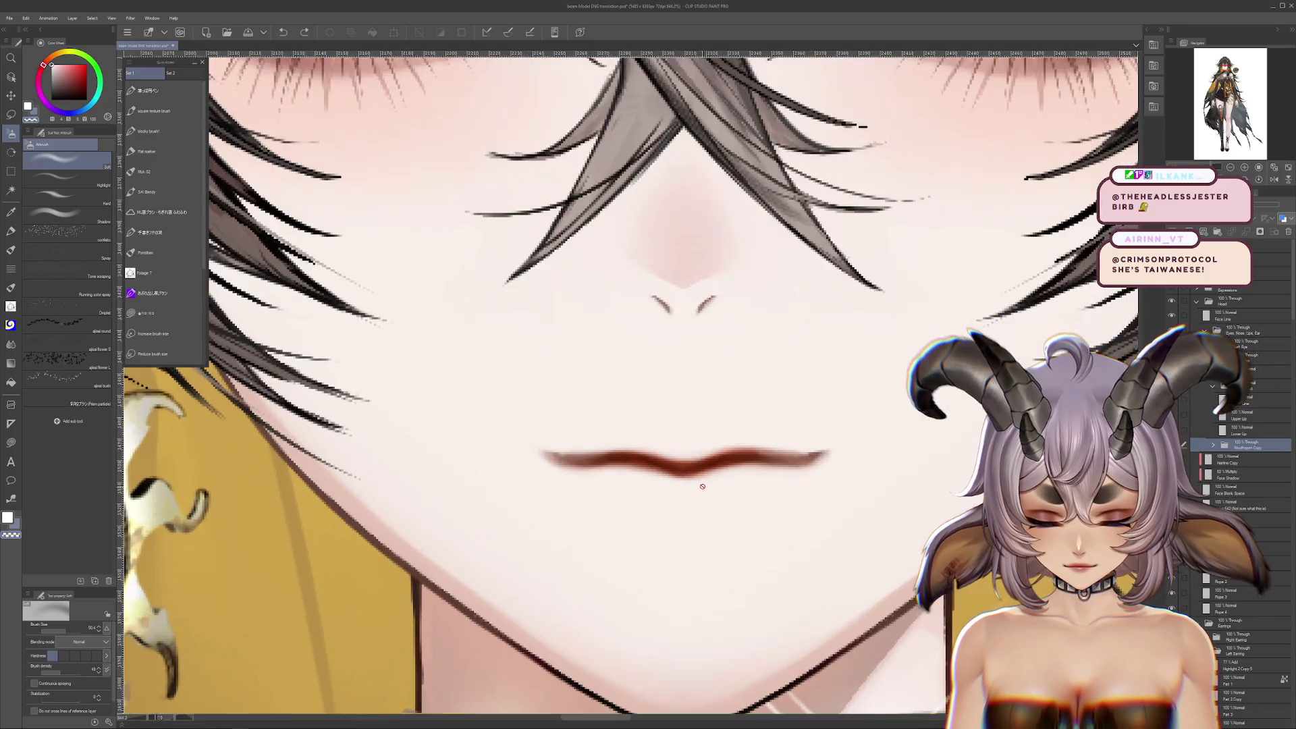
mouse_move(752, 463)
mouse_down()
mouse_move(803, 504)
mouse_move(509, 555)
mouse_move(796, 513)
mouse_up()
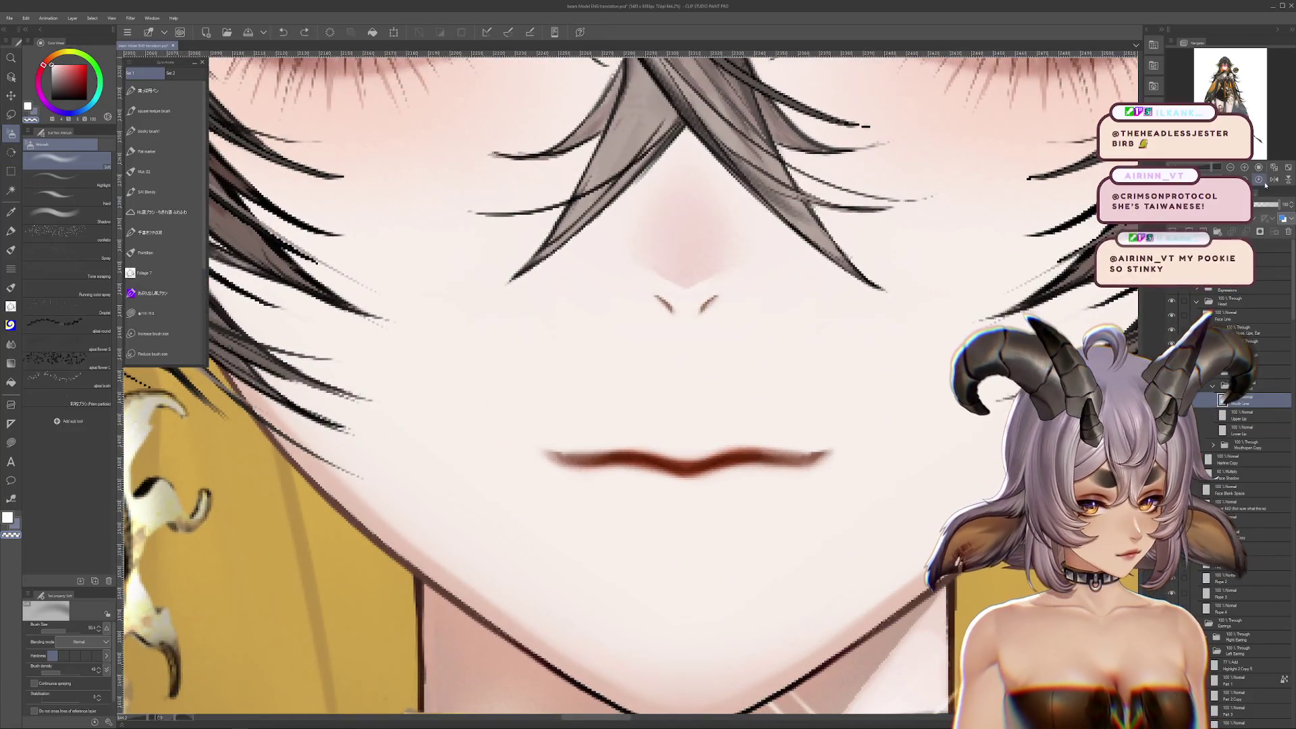
scroll(829, 437, down, 5)
scroll(829, 438, up, 2)
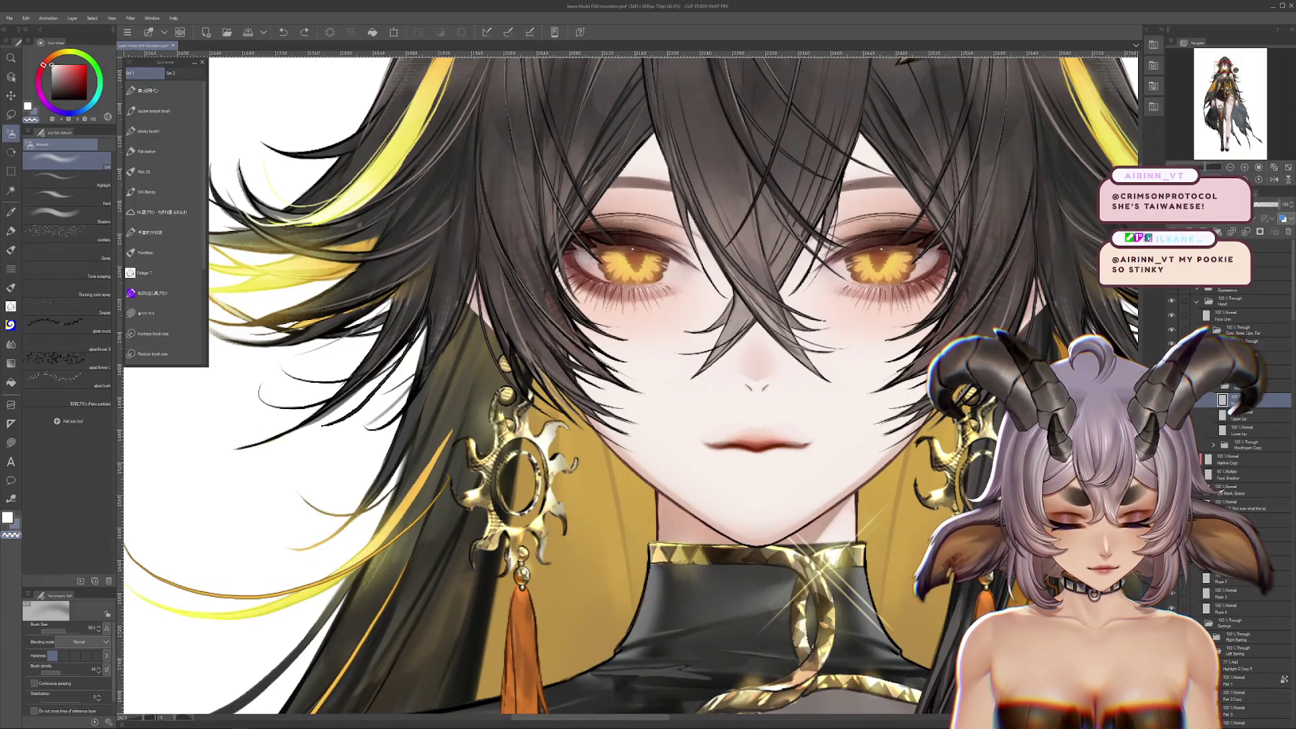
click(1212, 385)
click(1241, 415)
scroll(756, 439, up, 5)
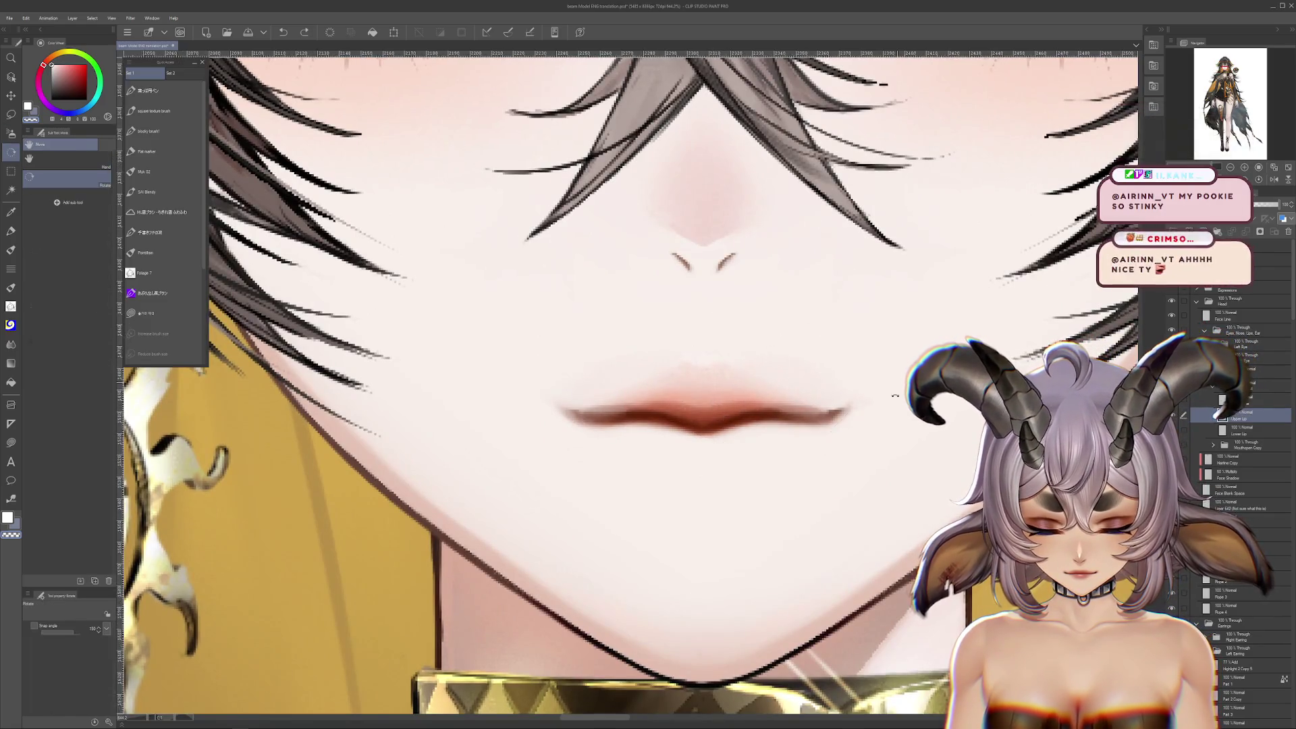
drag(1235, 191, 1266, 191)
click(1259, 179)
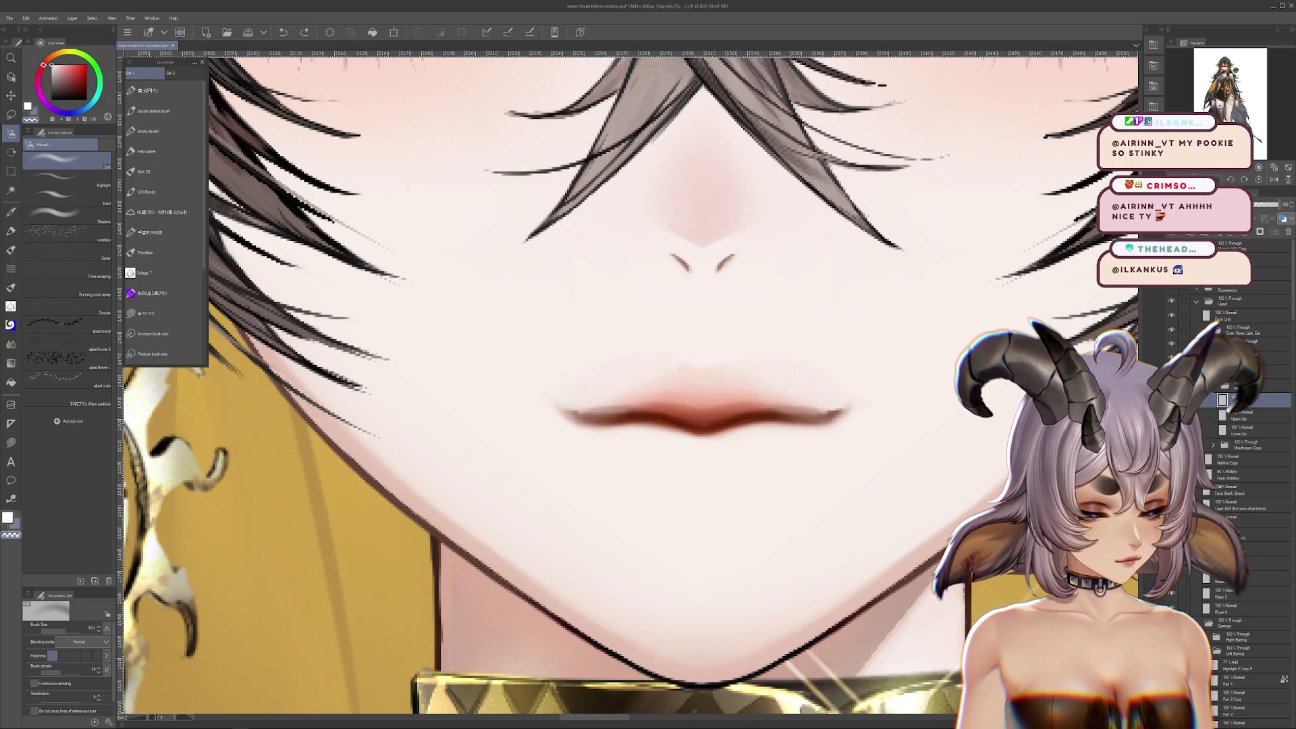
Hide the lip layers, duplicate Mouth Line, and pick the Symmetrical ruler
click(1170, 415)
click(1171, 430)
key(ctrl+v)
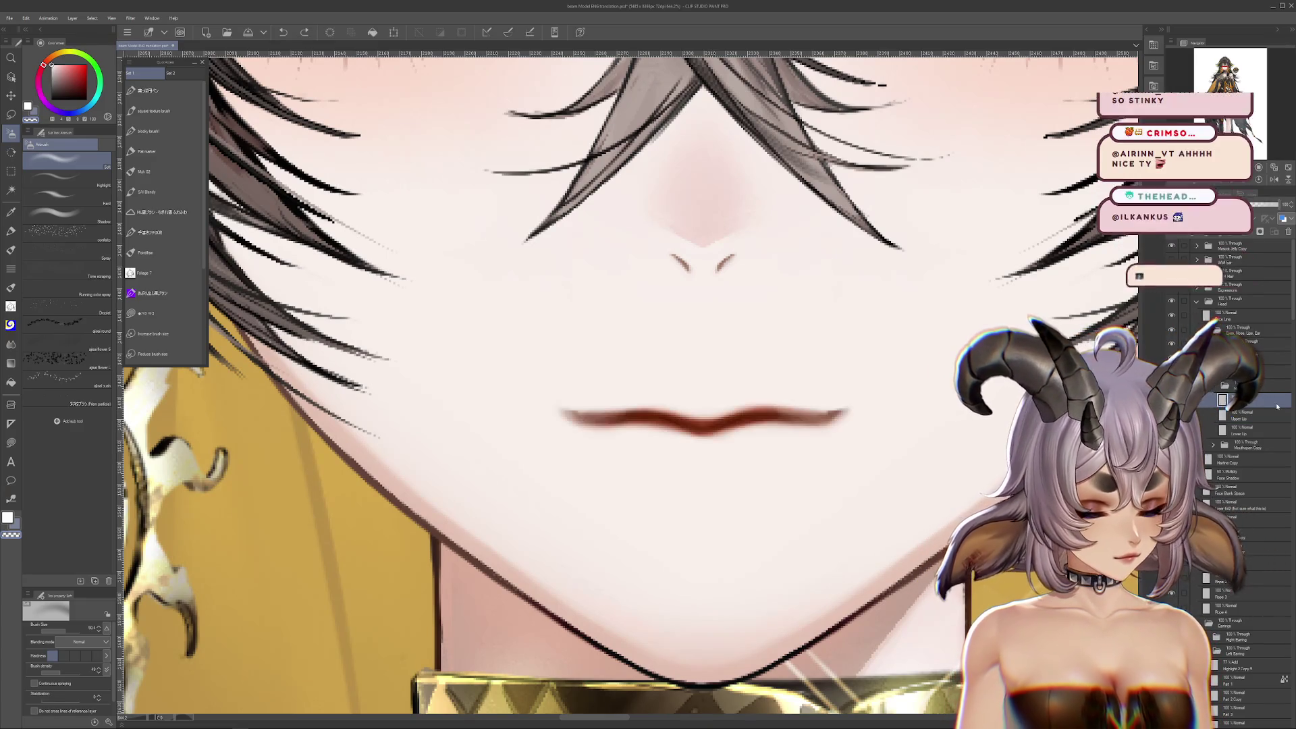
drag(742, 472, 843, 304)
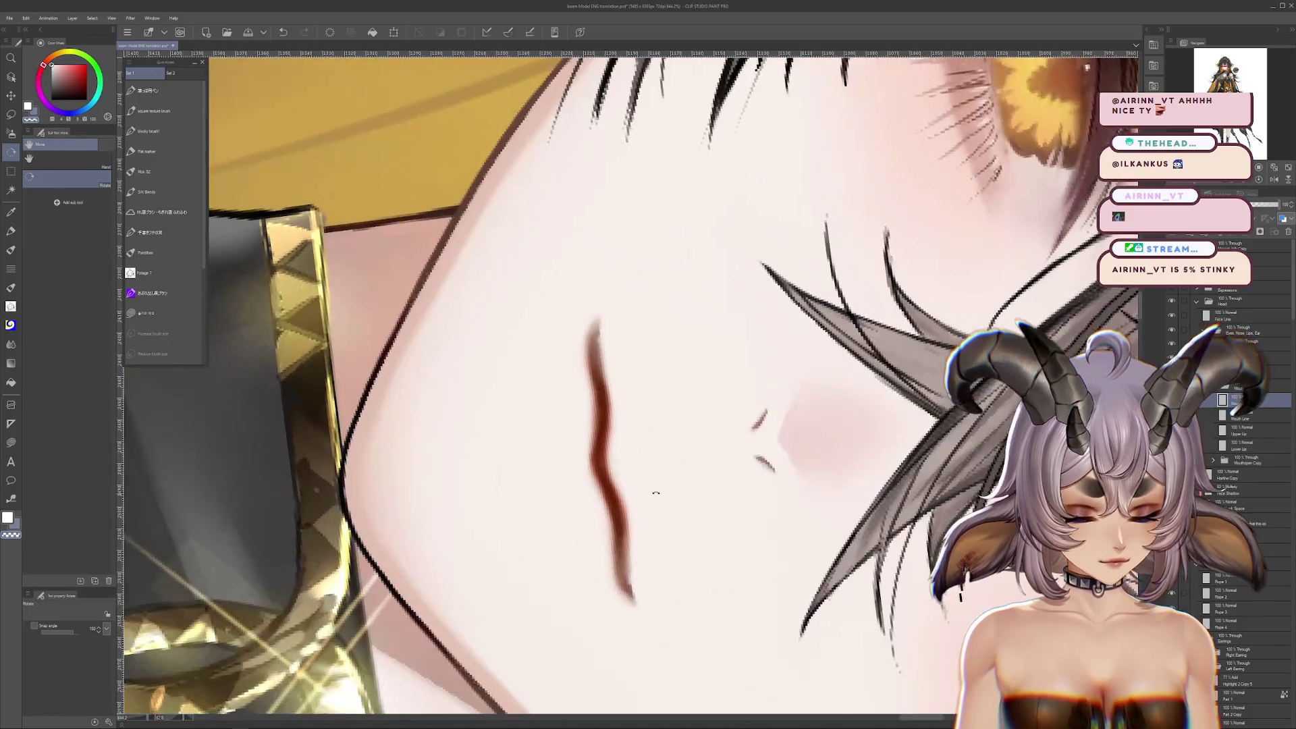
key(b)
click(1259, 179)
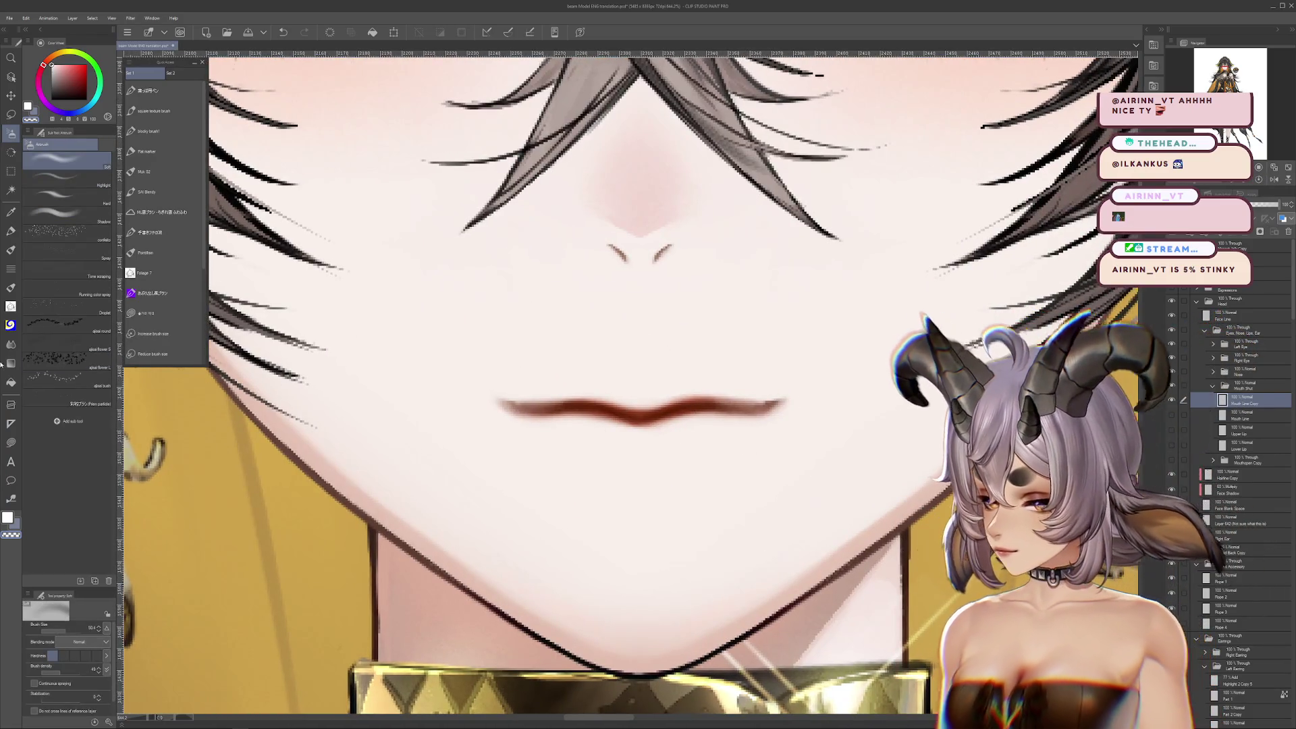
key(u)
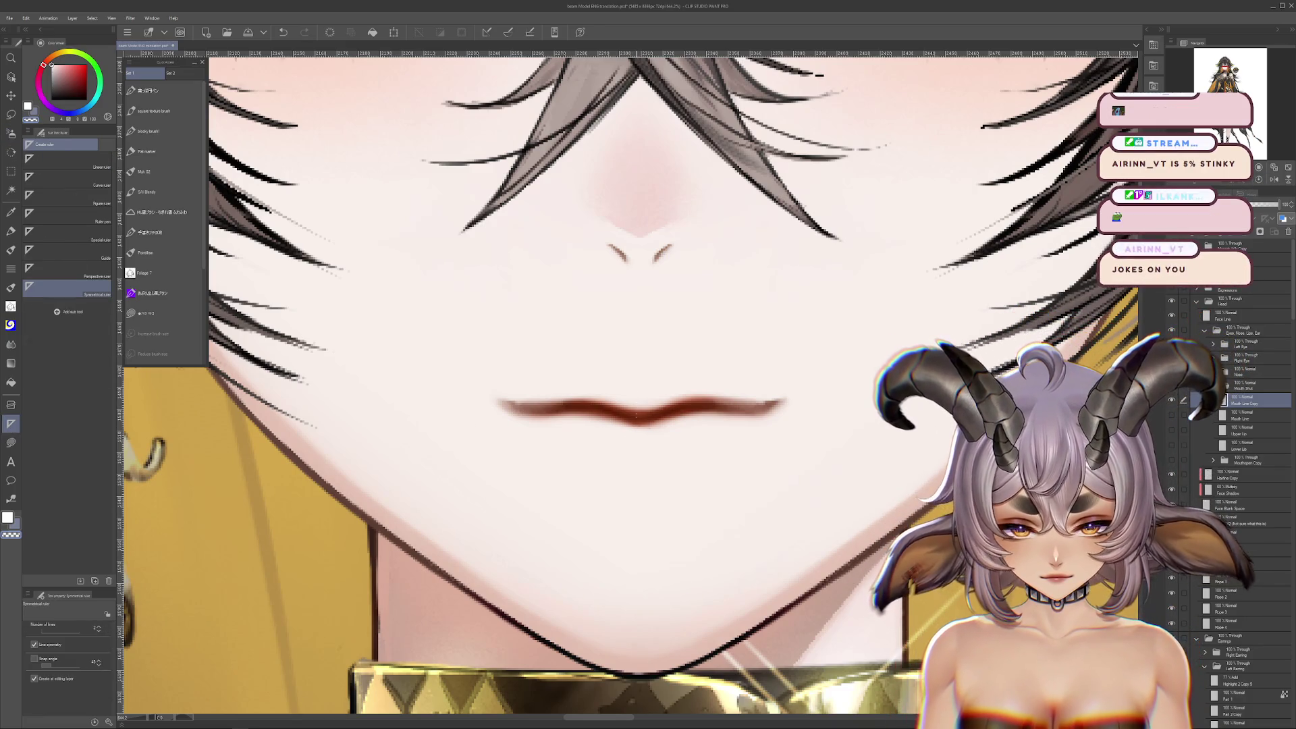
Place a vertical symmetrical ruler through the lip centre and switch to a fine brush
drag(641, 407, 628, 519)
scroll(632, 476, up, 2)
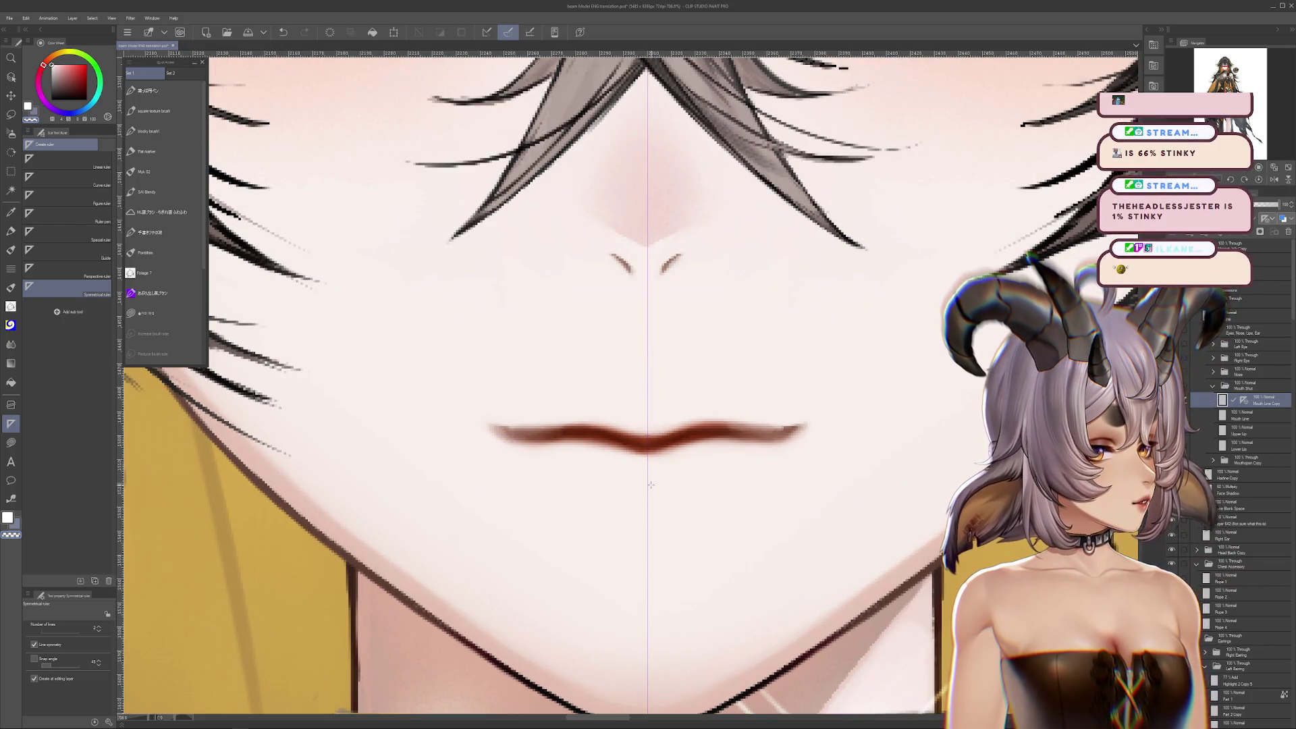
click(14, 249)
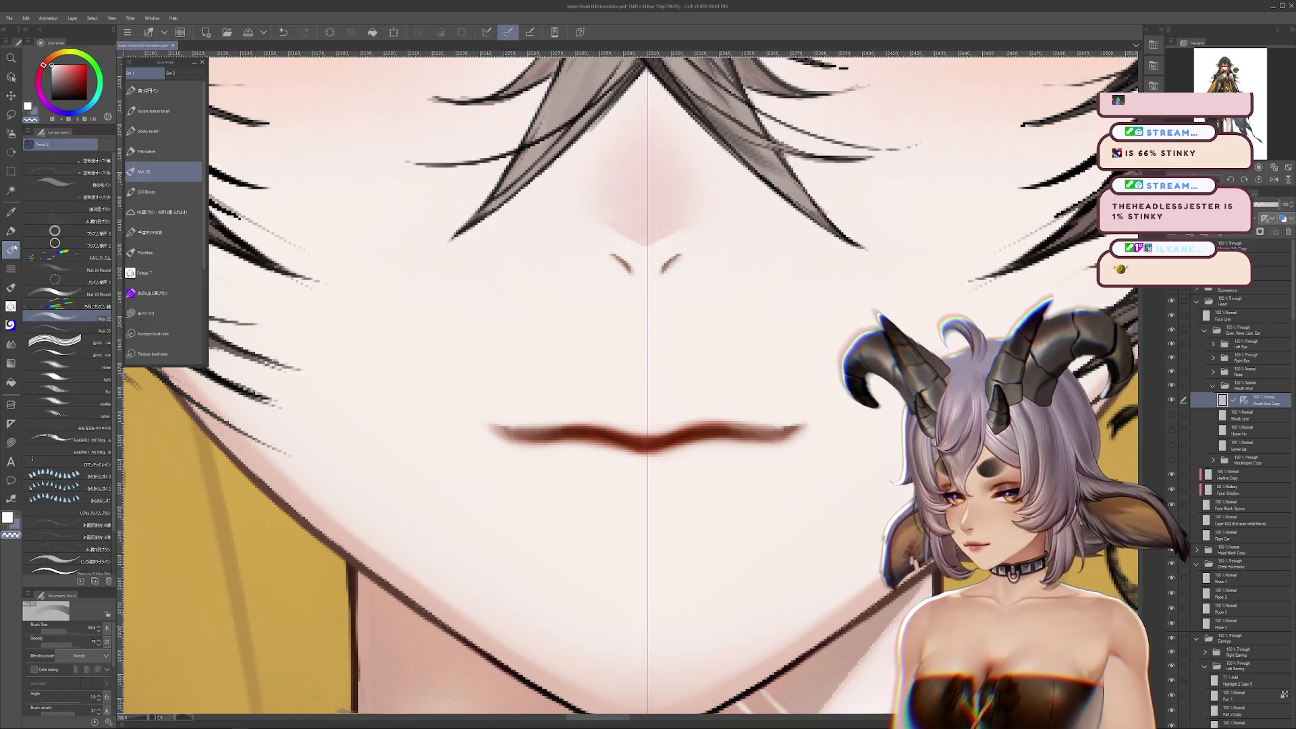
click(53, 635)
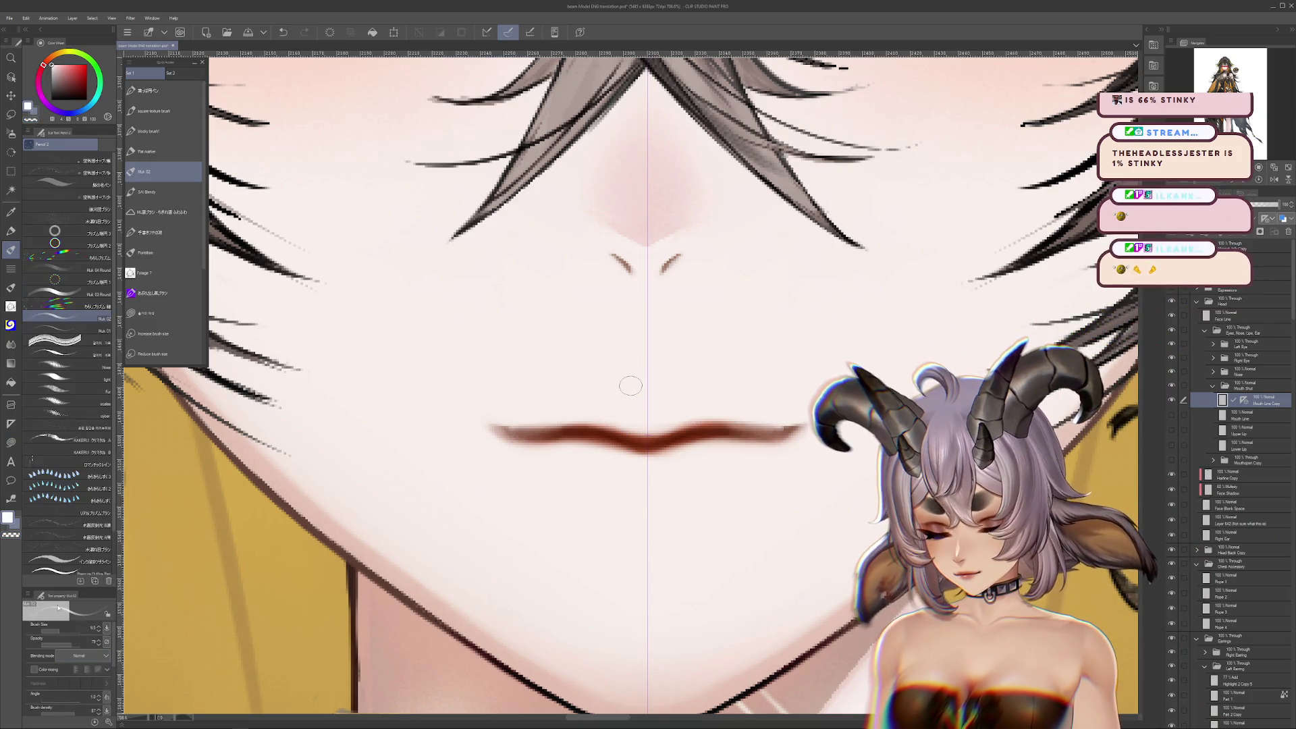
drag(590, 451, 706, 451)
key(ctrl+z)
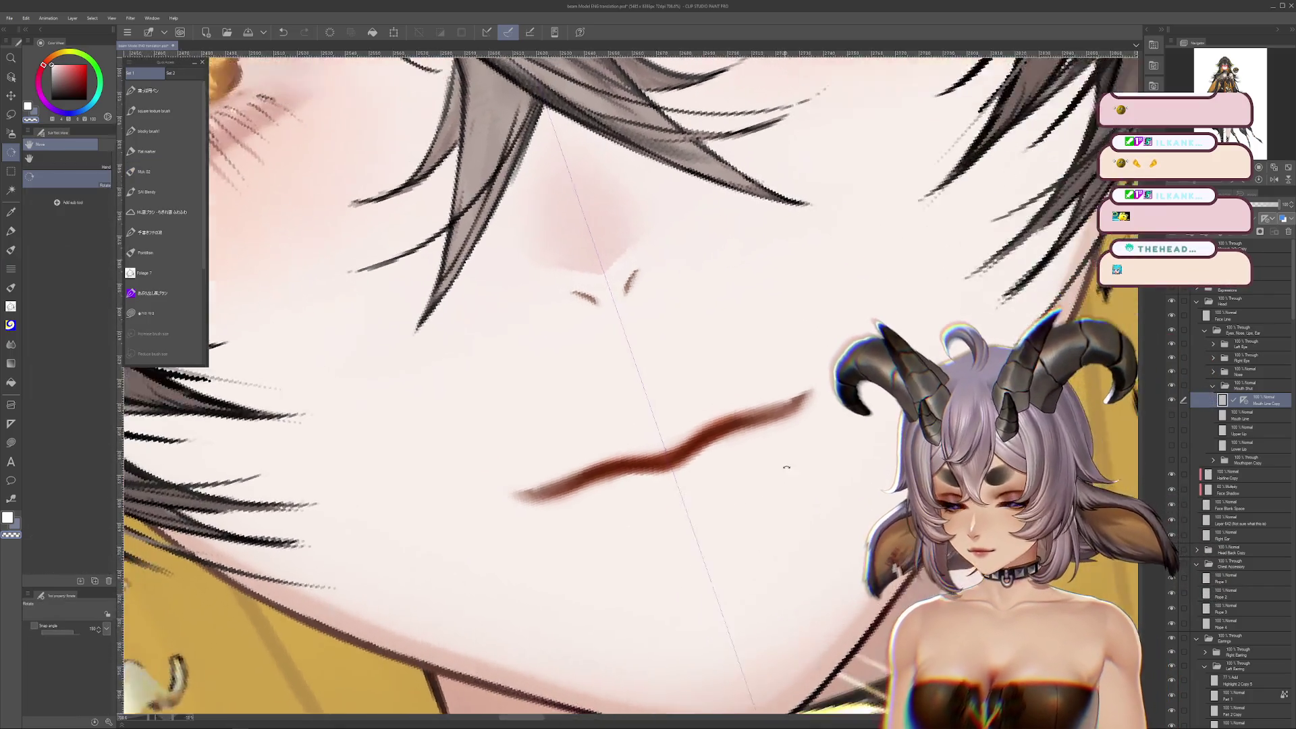
Set the brush size to about 4.7 while recentring on the mouth
key(ctrl+t)
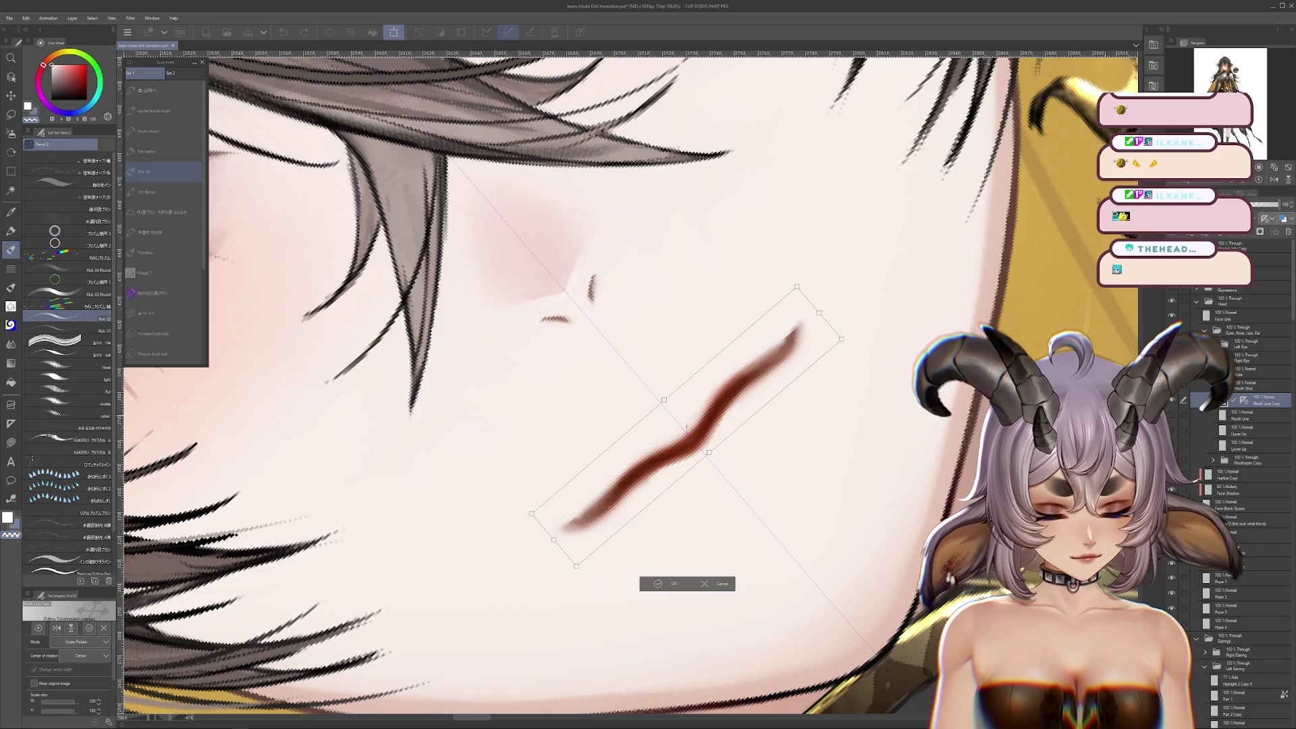
key(Return)
drag(741, 427, 724, 507)
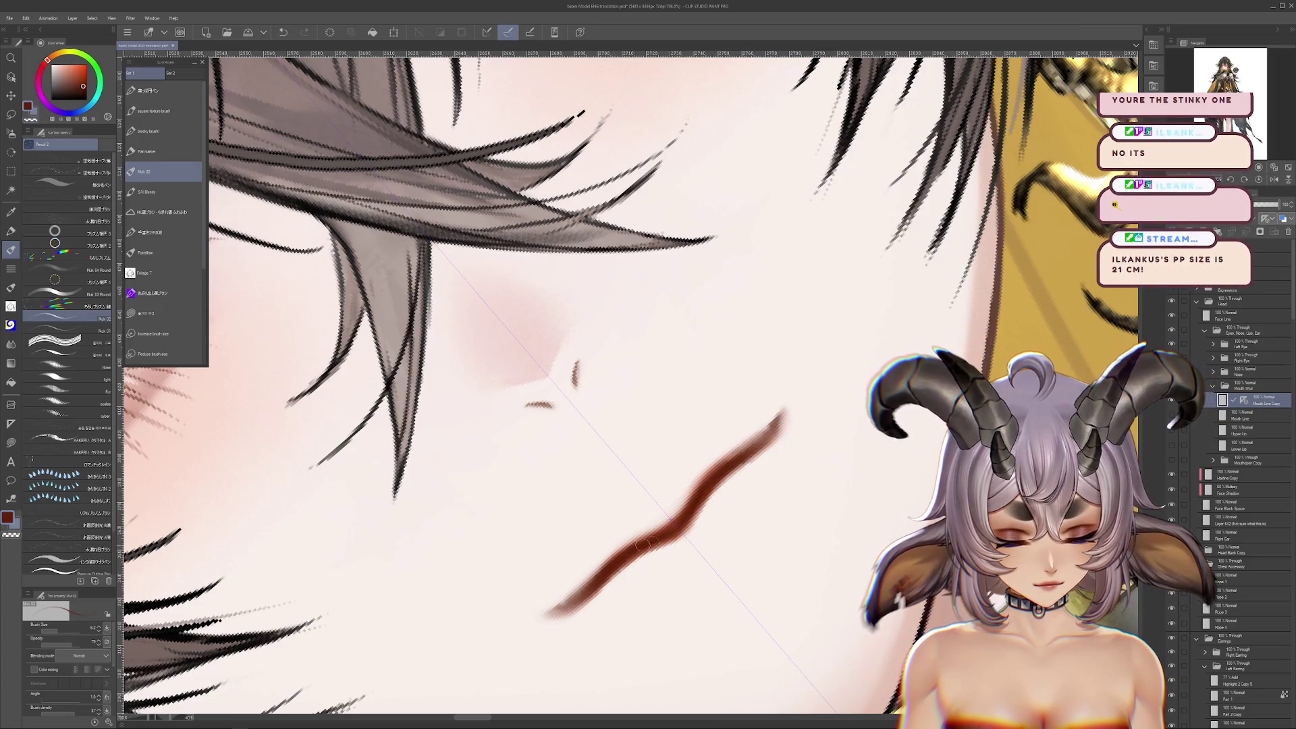
key(bracketleft)
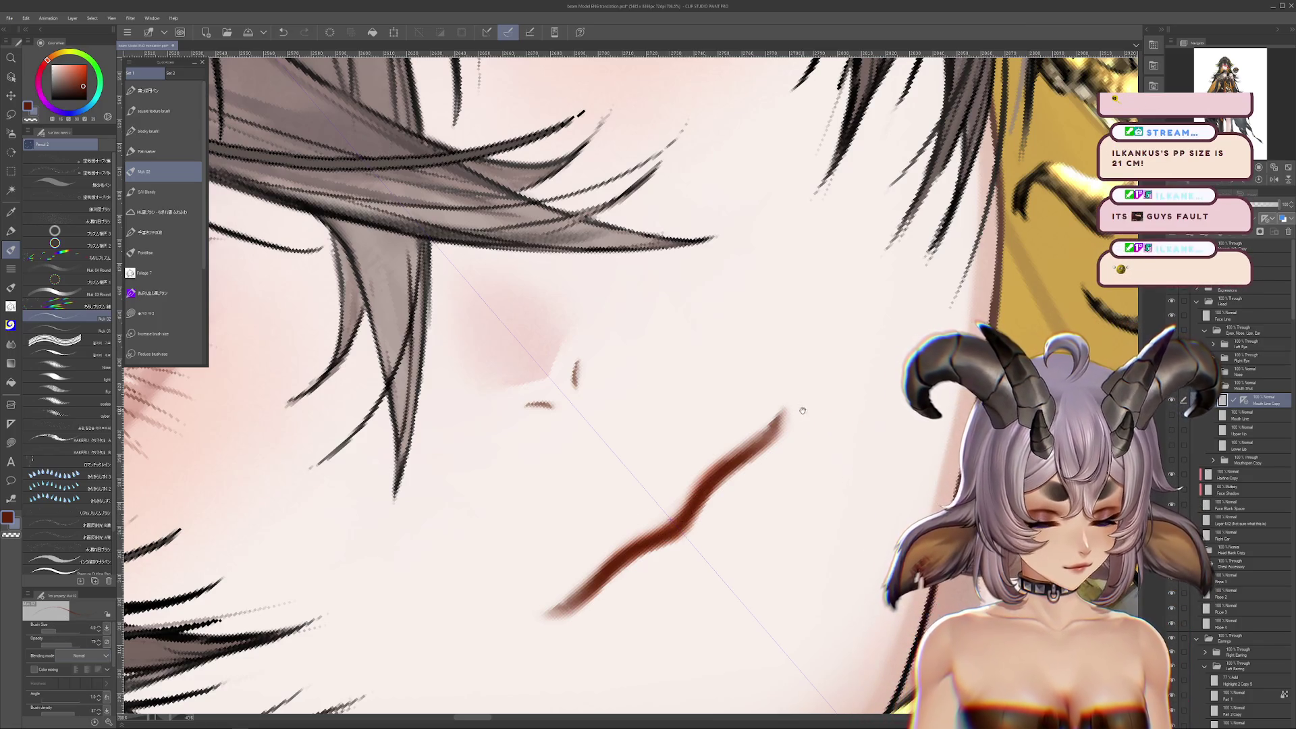
drag(804, 407, 694, 399)
key(bracketleft)
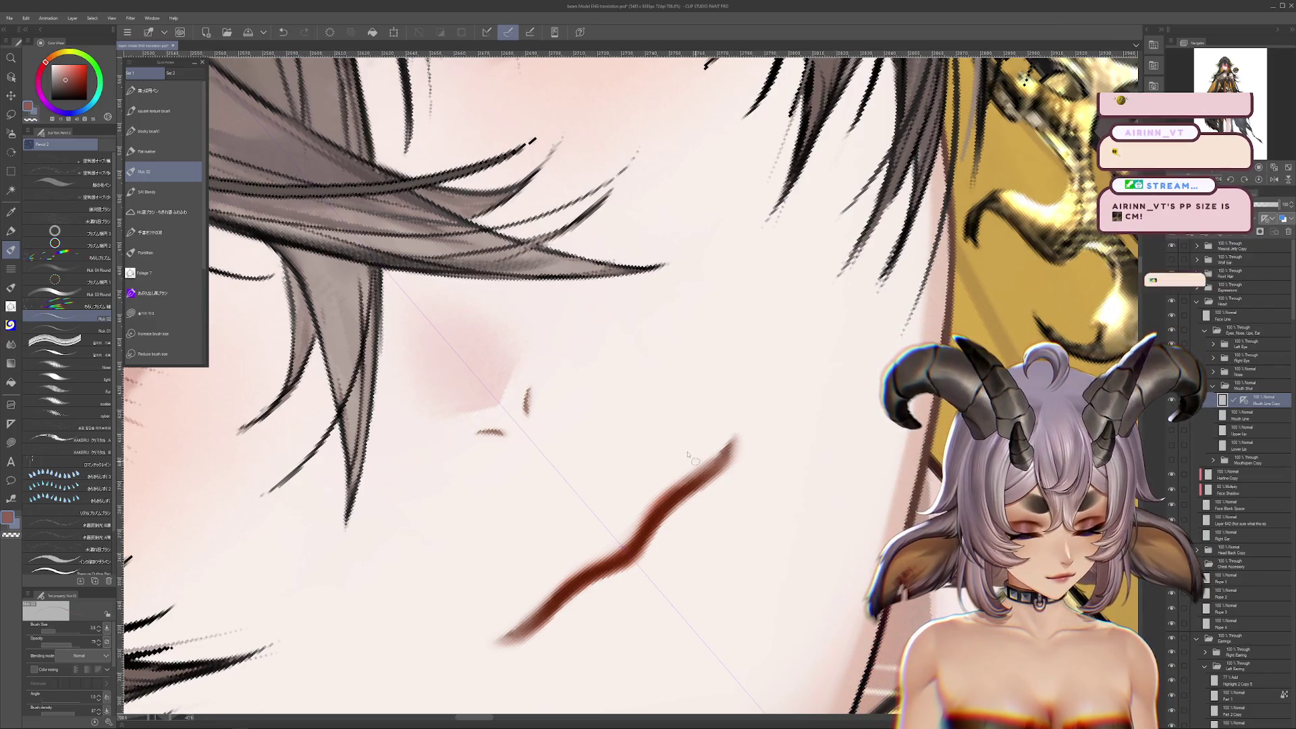
click(58, 631)
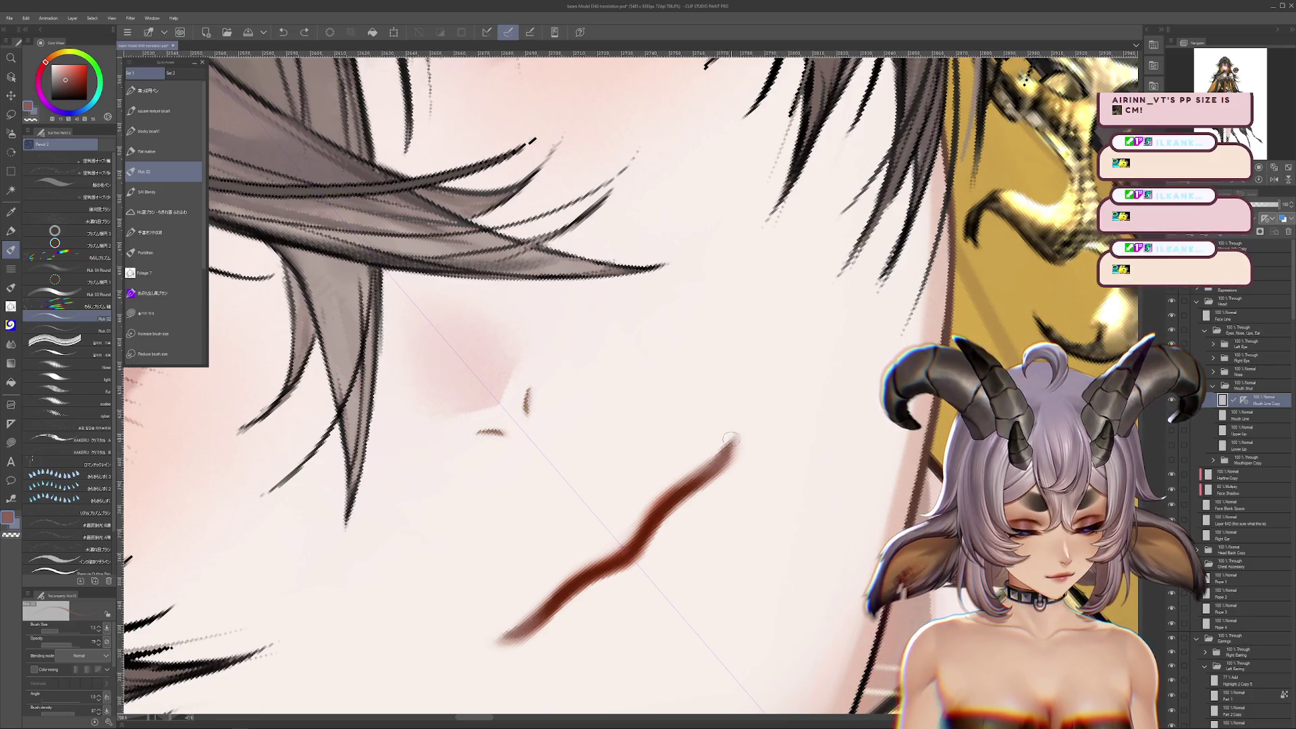
mouse_move(697, 487)
mouse_down()
mouse_move(742, 433)
mouse_move(767, 432)
mouse_up()
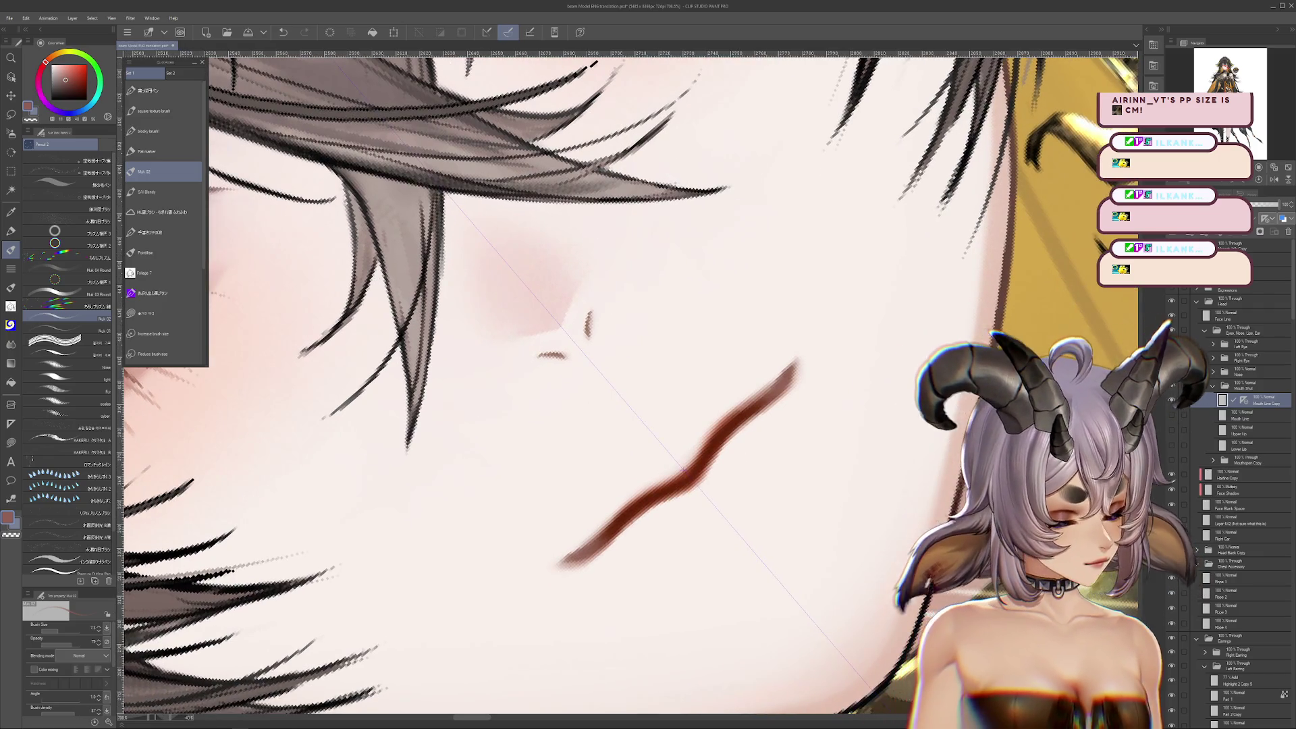
key(ctrl+z)
key(ctrl+y)
Rotate the canvas about 80° clockwise so the mouth stroke stands vertical
key(r)
mouse_move(838, 291)
mouse_down()
mouse_move(850, 446)
mouse_move(759, 572)
mouse_move(675, 611)
mouse_up()
key(p)
drag(770, 578, 785, 594)
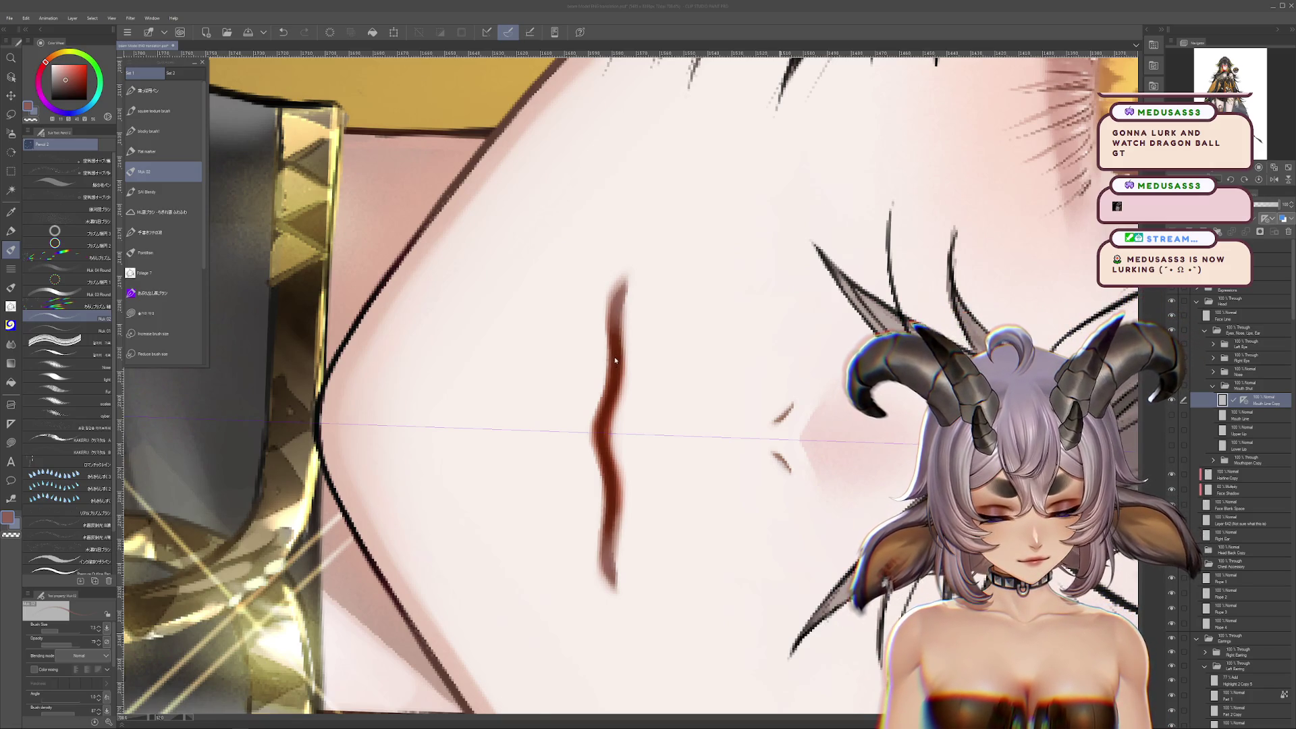
Sample the dark, bright and muted reds of the lip, then reset canvas rotation
alt+click(618, 350)
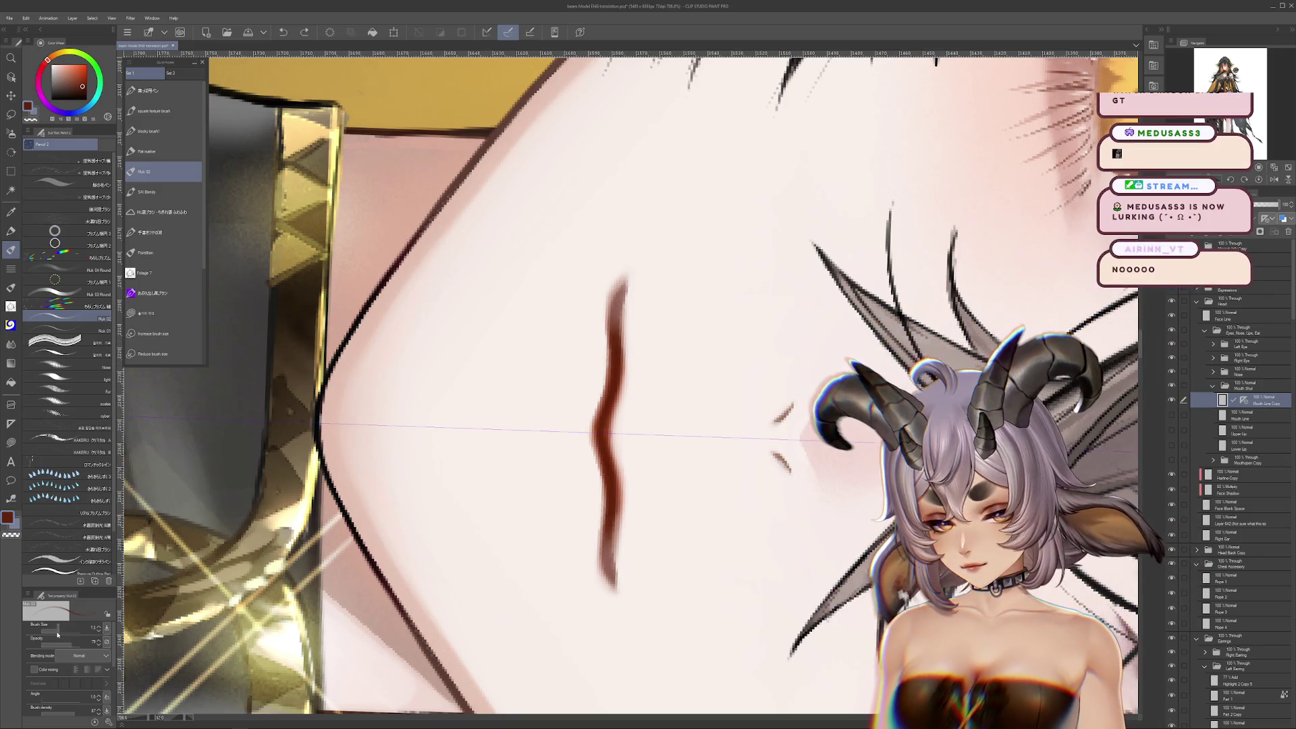
alt+click(611, 420)
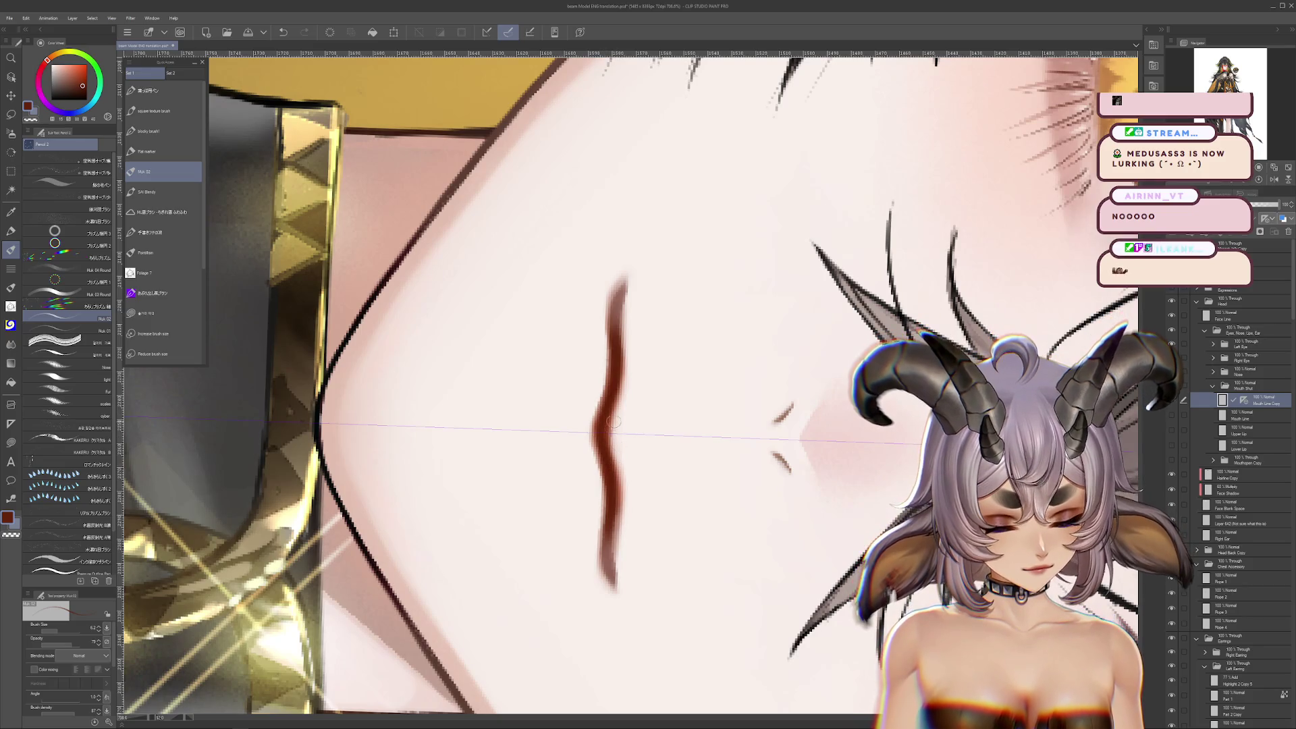
alt+click(623, 413)
drag(623, 413, 748, 514)
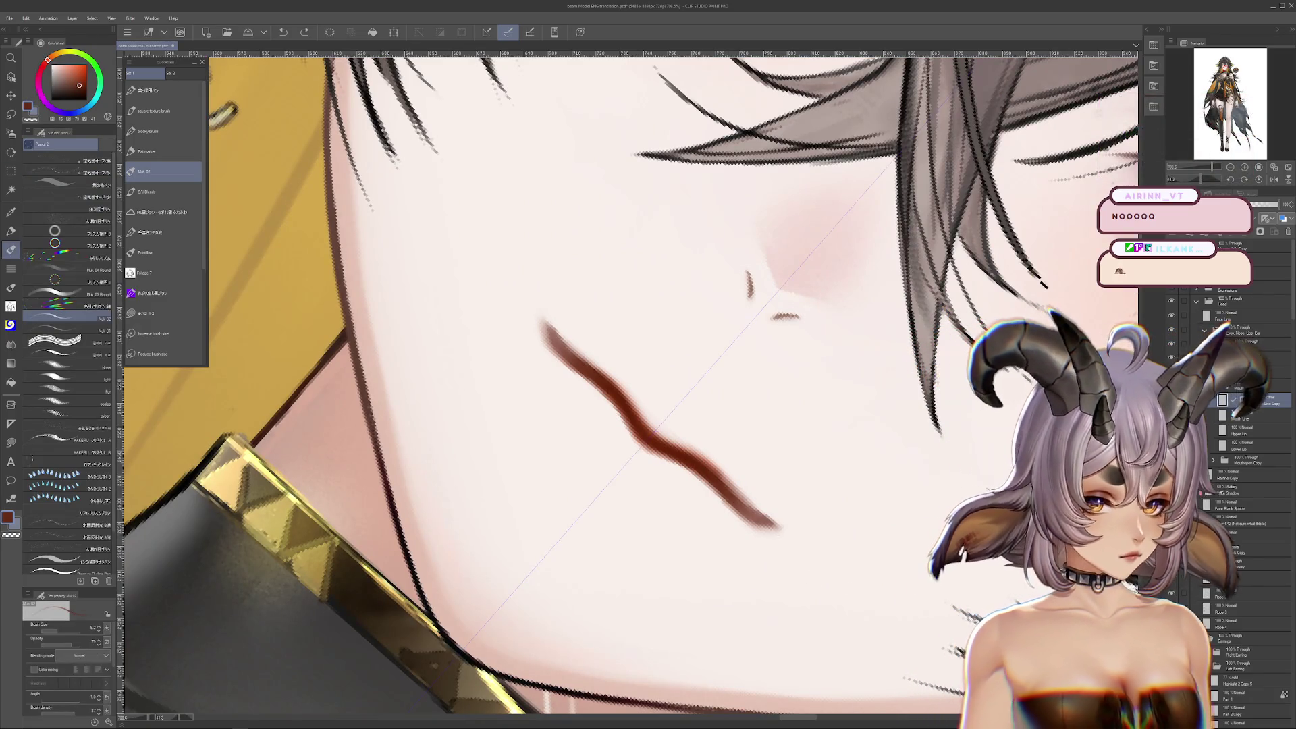
click(1259, 178)
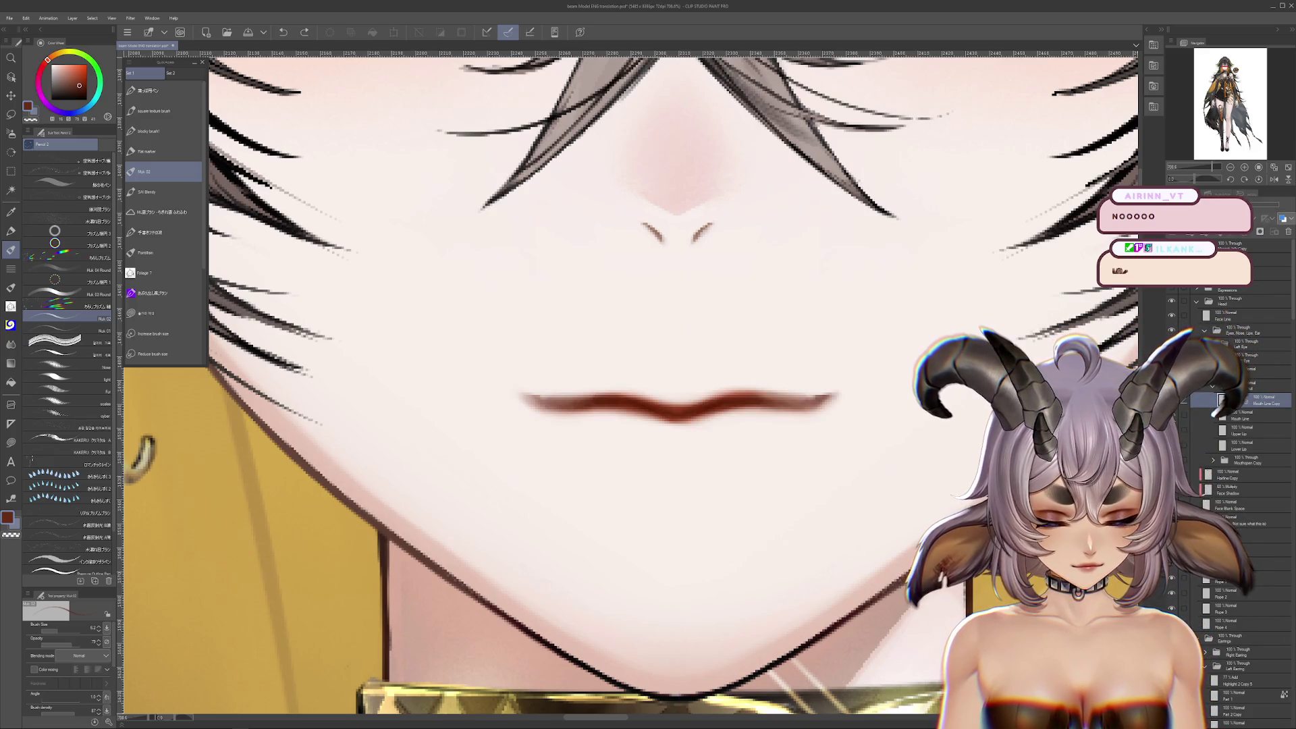
Delete the original Mouth Line layer and undo the test move of the copy
click(1242, 414)
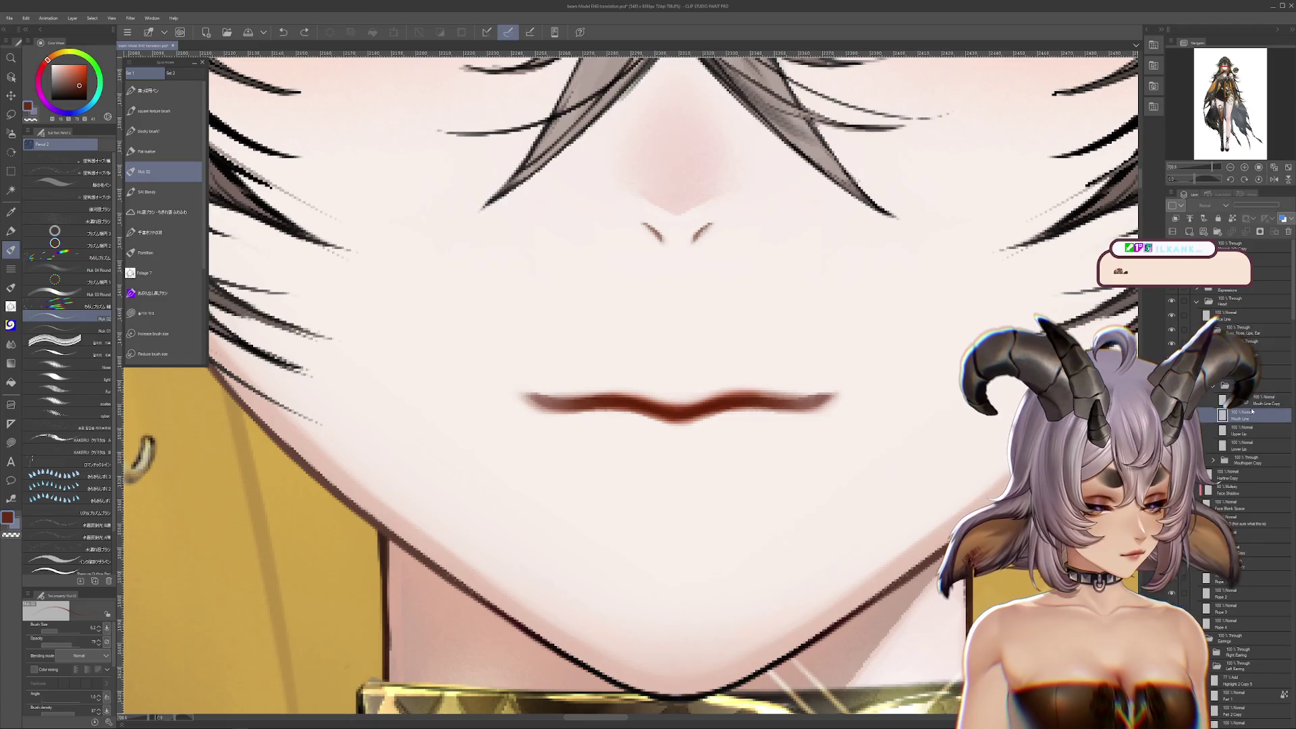
click(1286, 232)
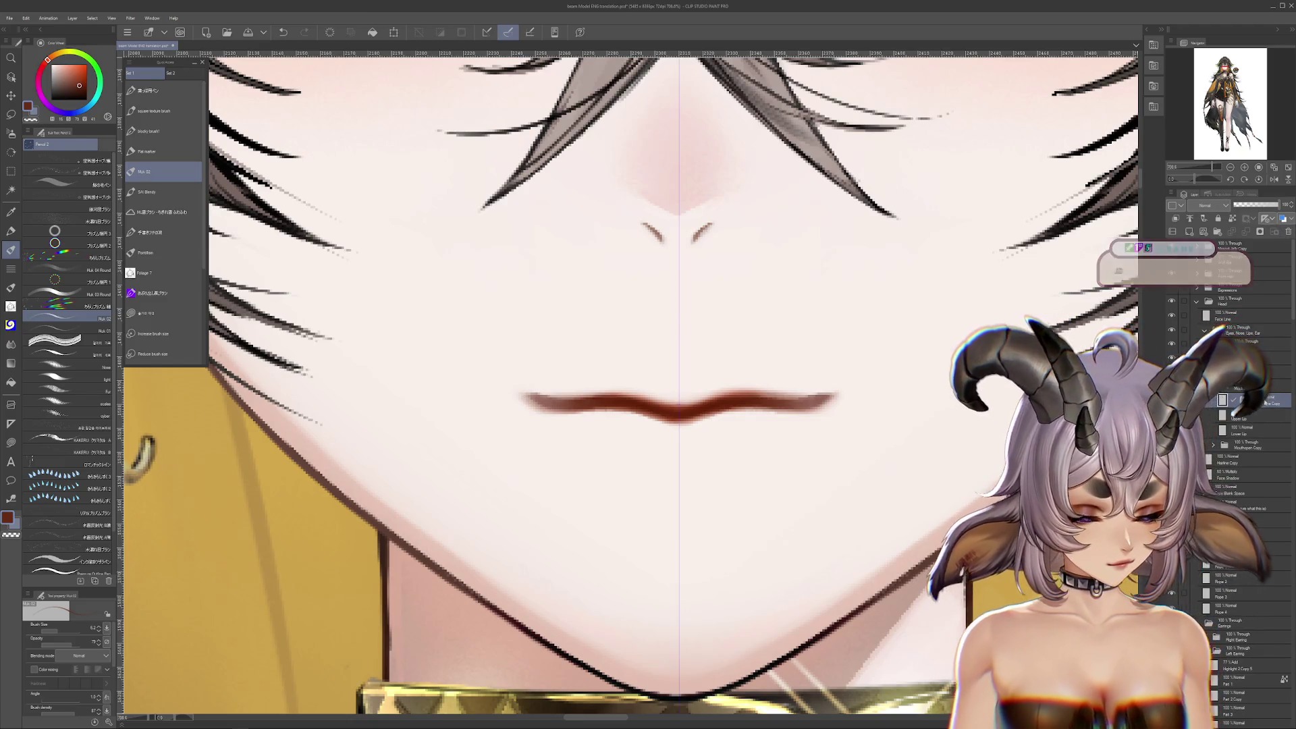
alt+click(811, 390)
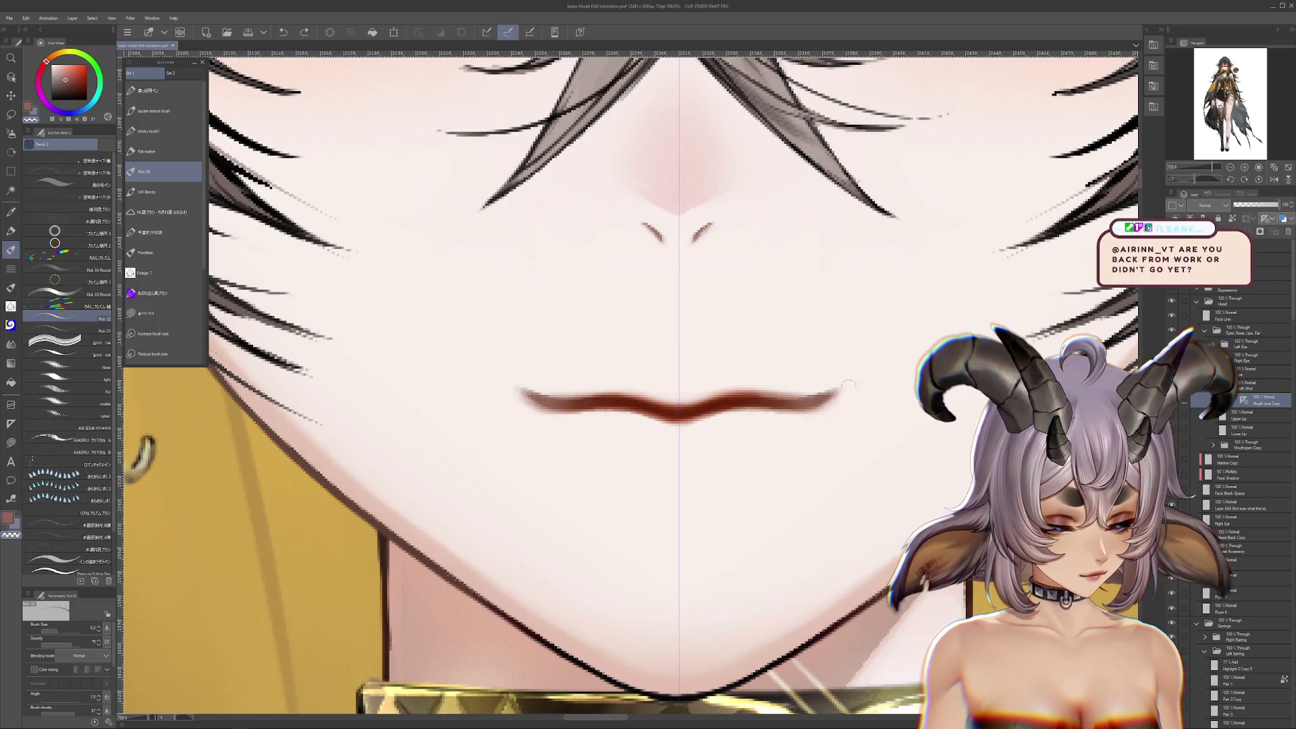
mouse_move(814, 408)
mouse_down()
mouse_move(776, 413)
mouse_move(386, 614)
mouse_up()
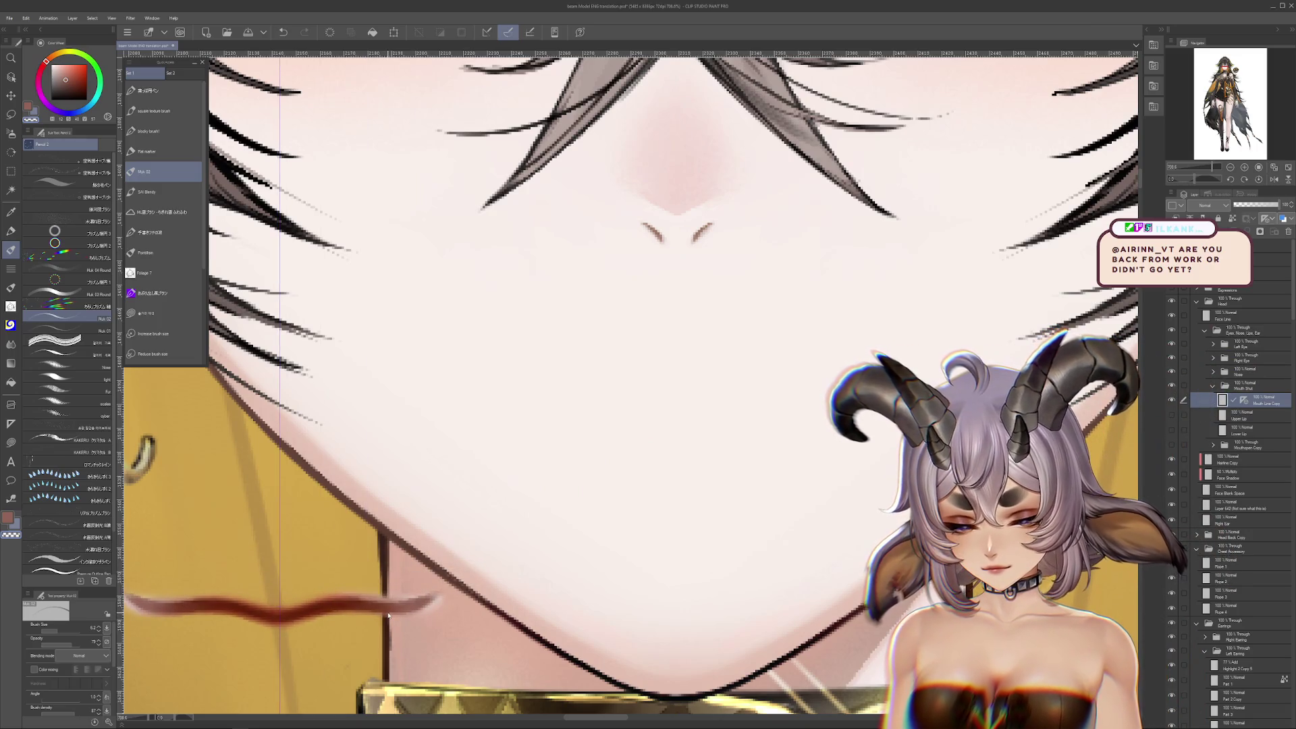
key(ctrl+z)
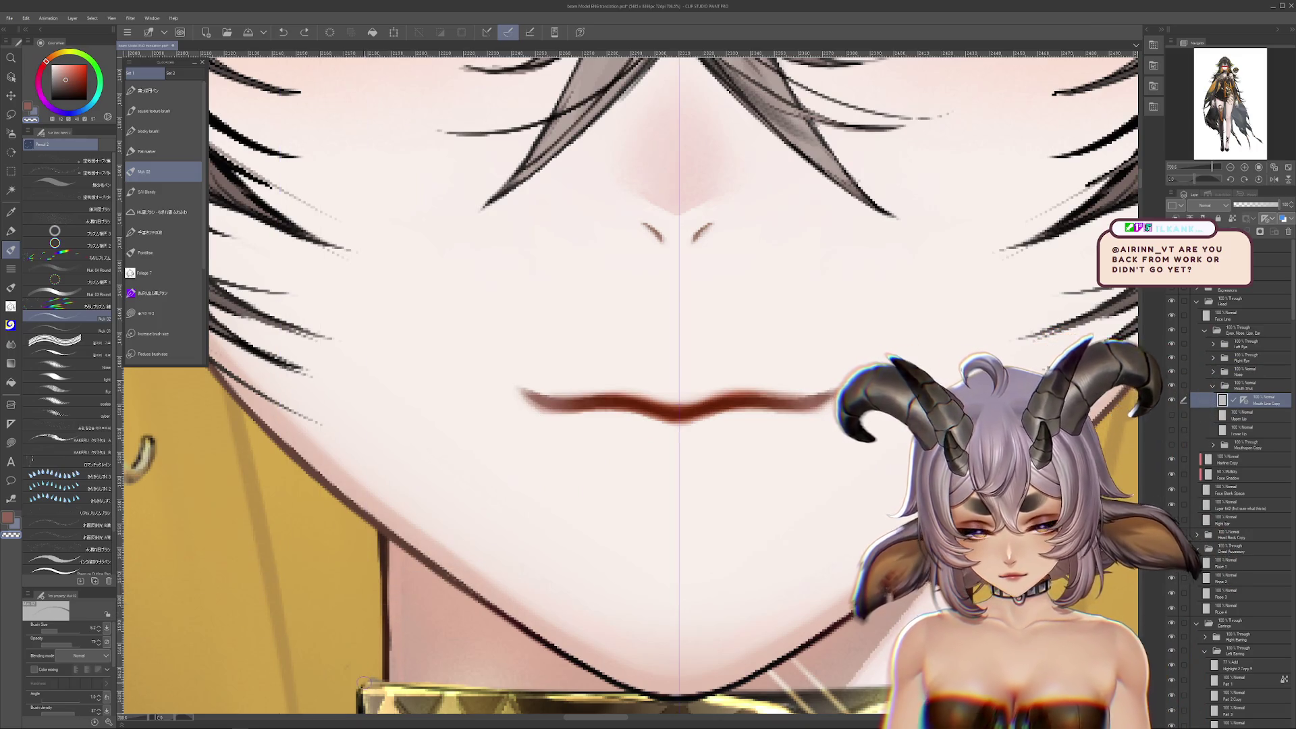
key(ctrl+z)
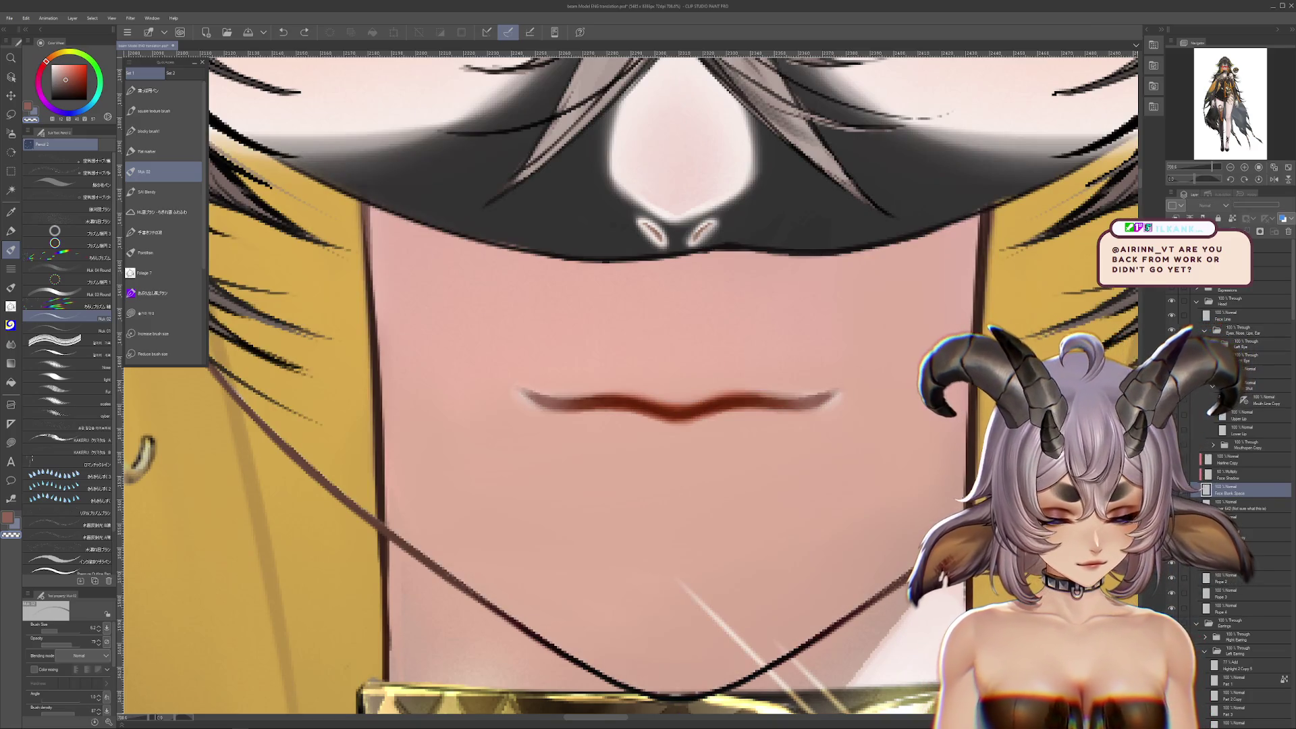
Frame the mouth line and select the Brush Line Copy layer
key(ctrl+z)
drag(513, 405, 577, 368)
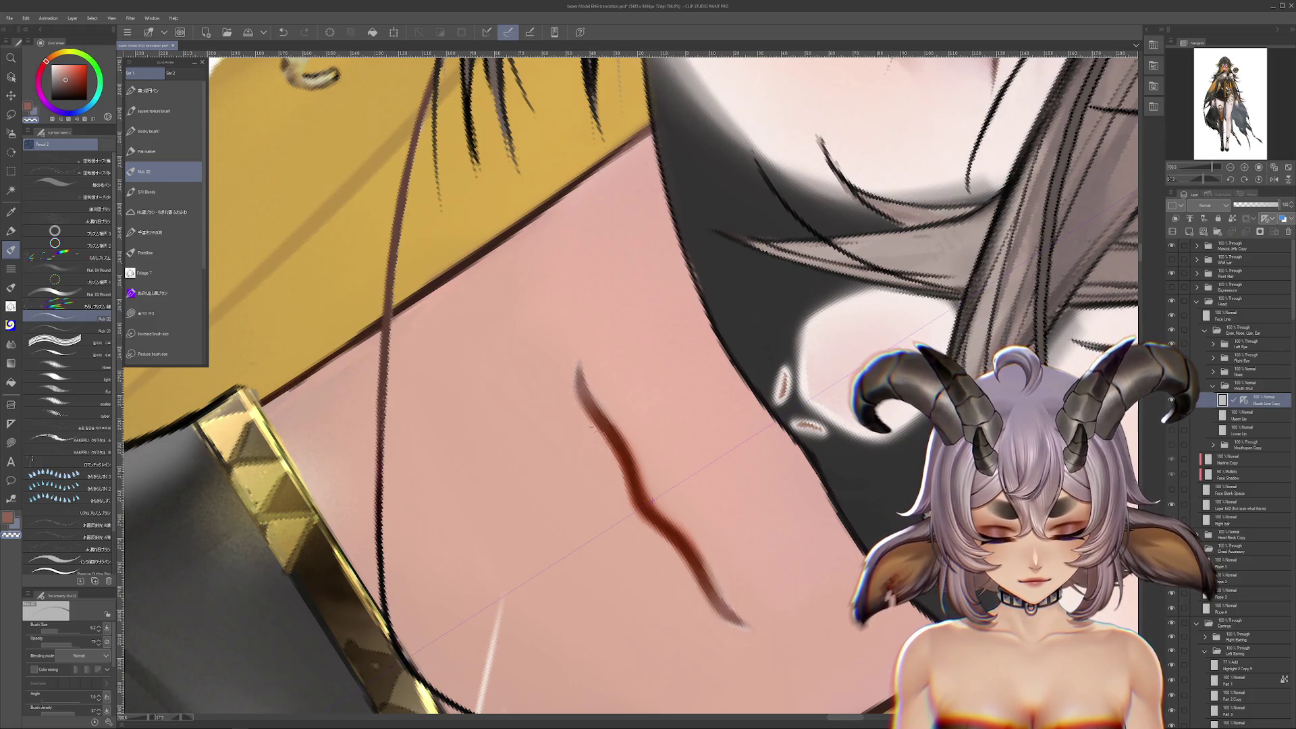
scroll(583, 307, down, 3)
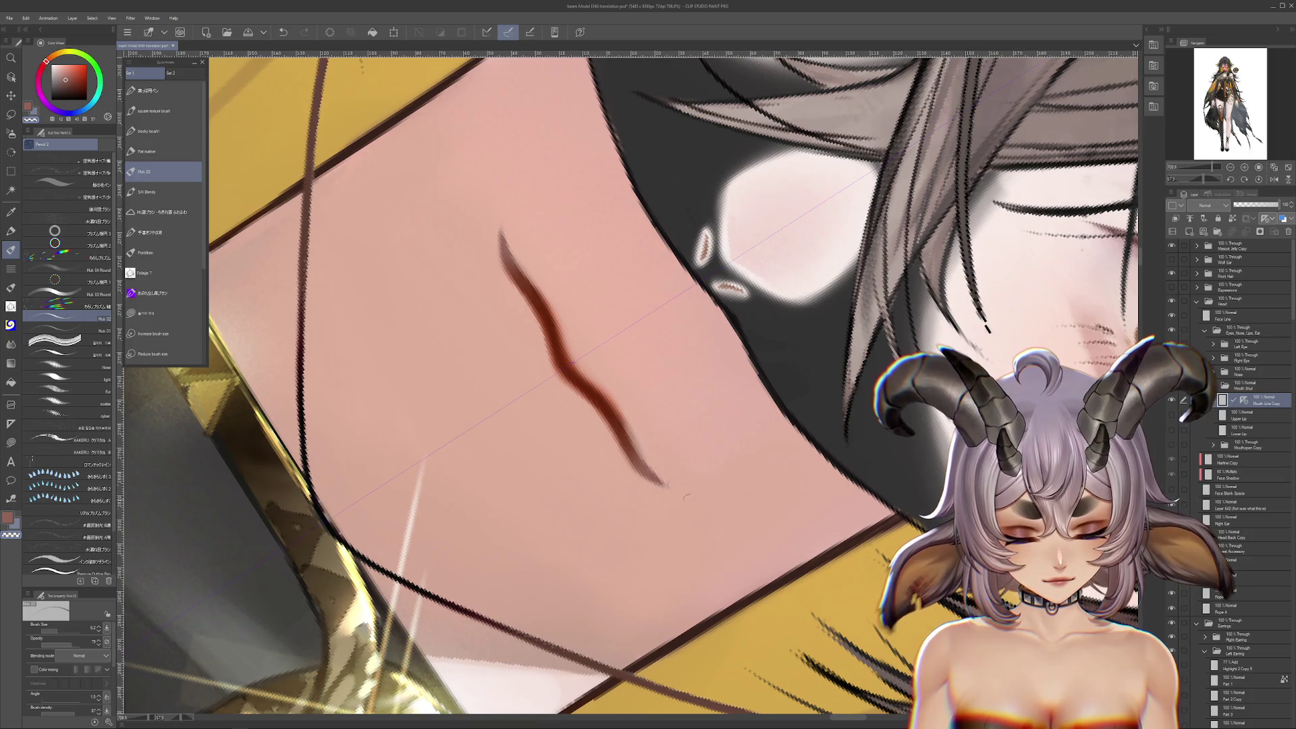
scroll(690, 371, up, 2)
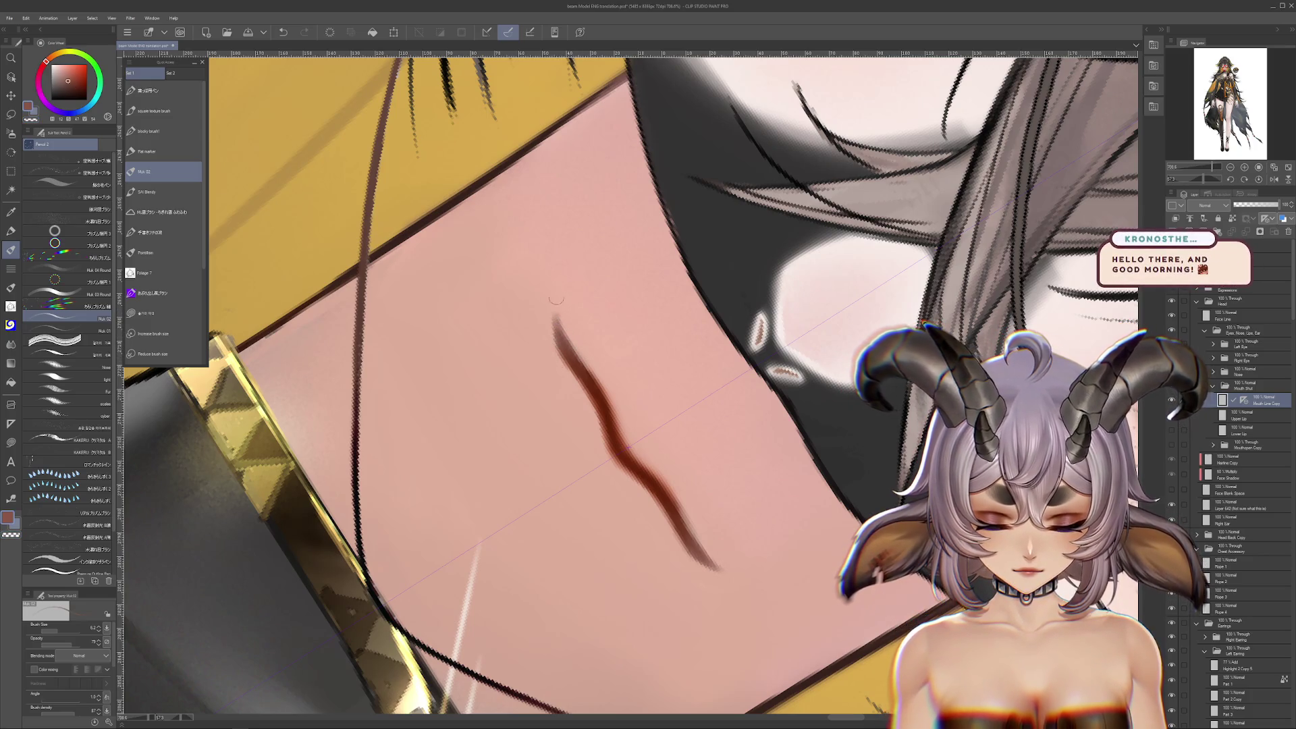
drag(707, 504, 680, 443)
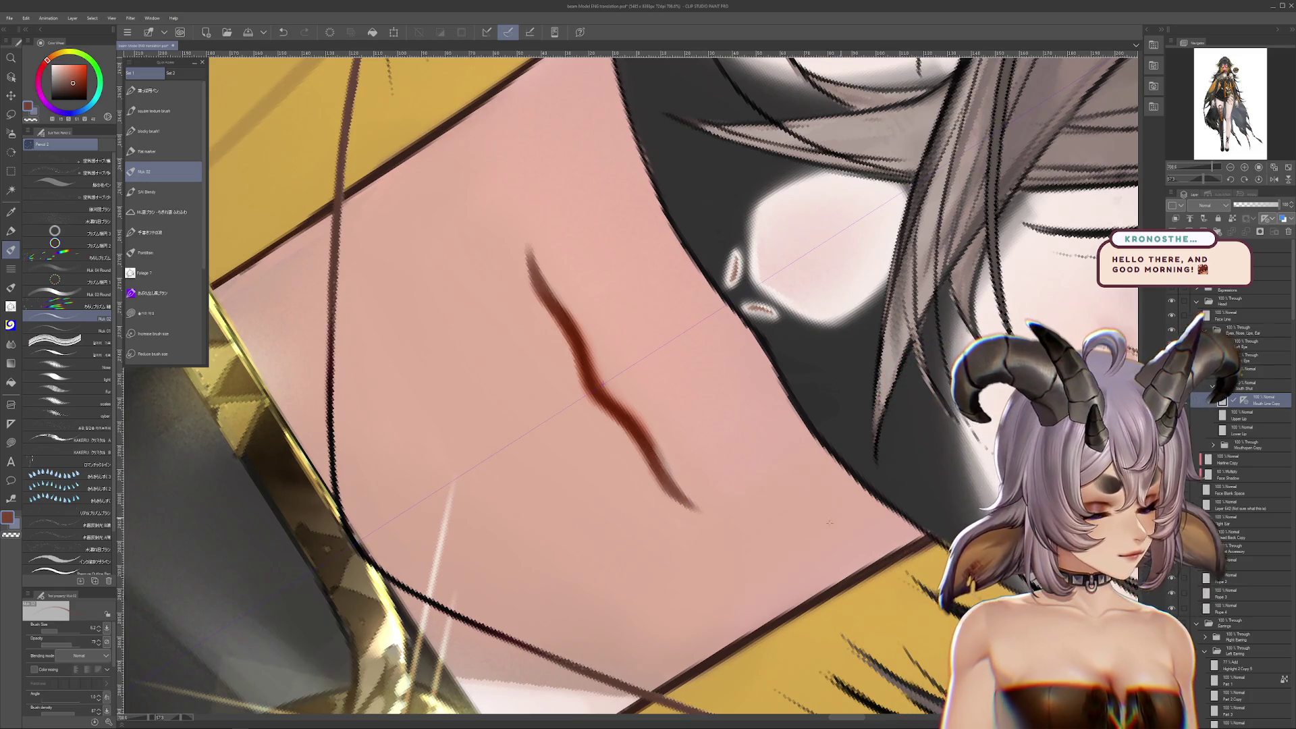
ctrl+shift+click(849, 537)
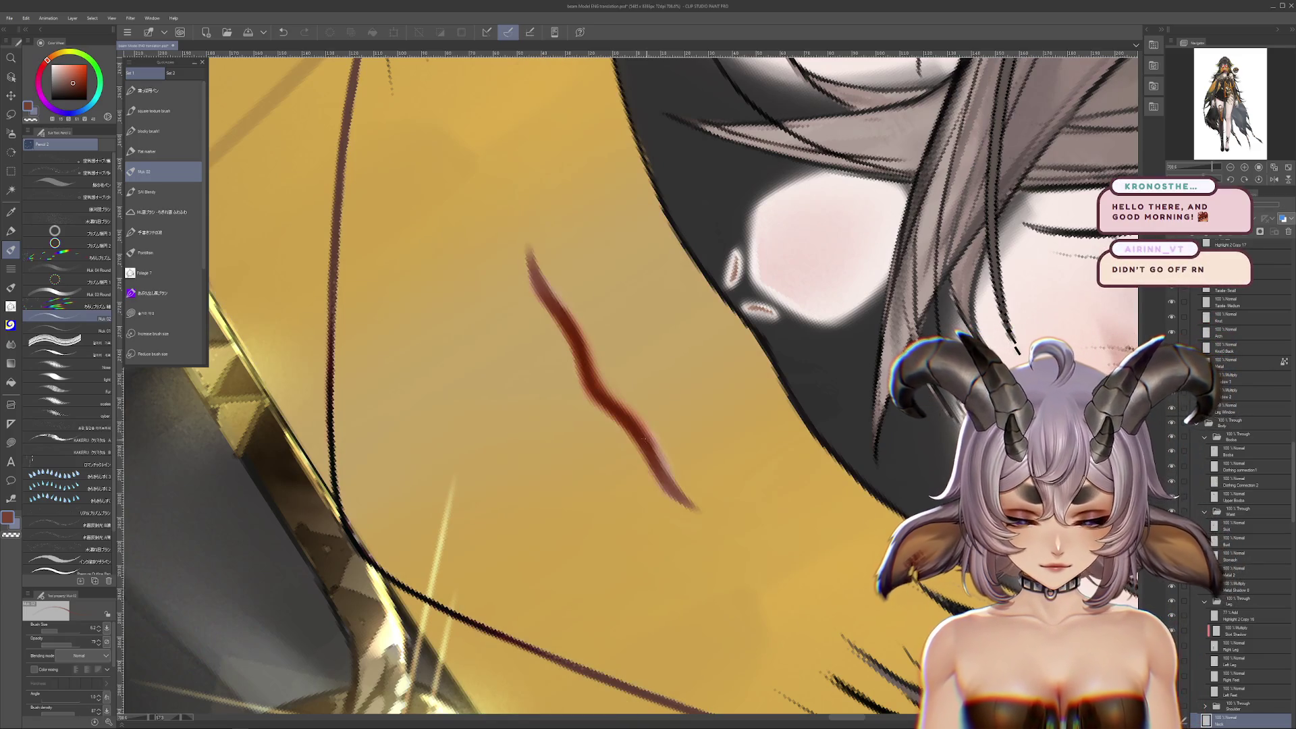
ctrl+shift+click(673, 459)
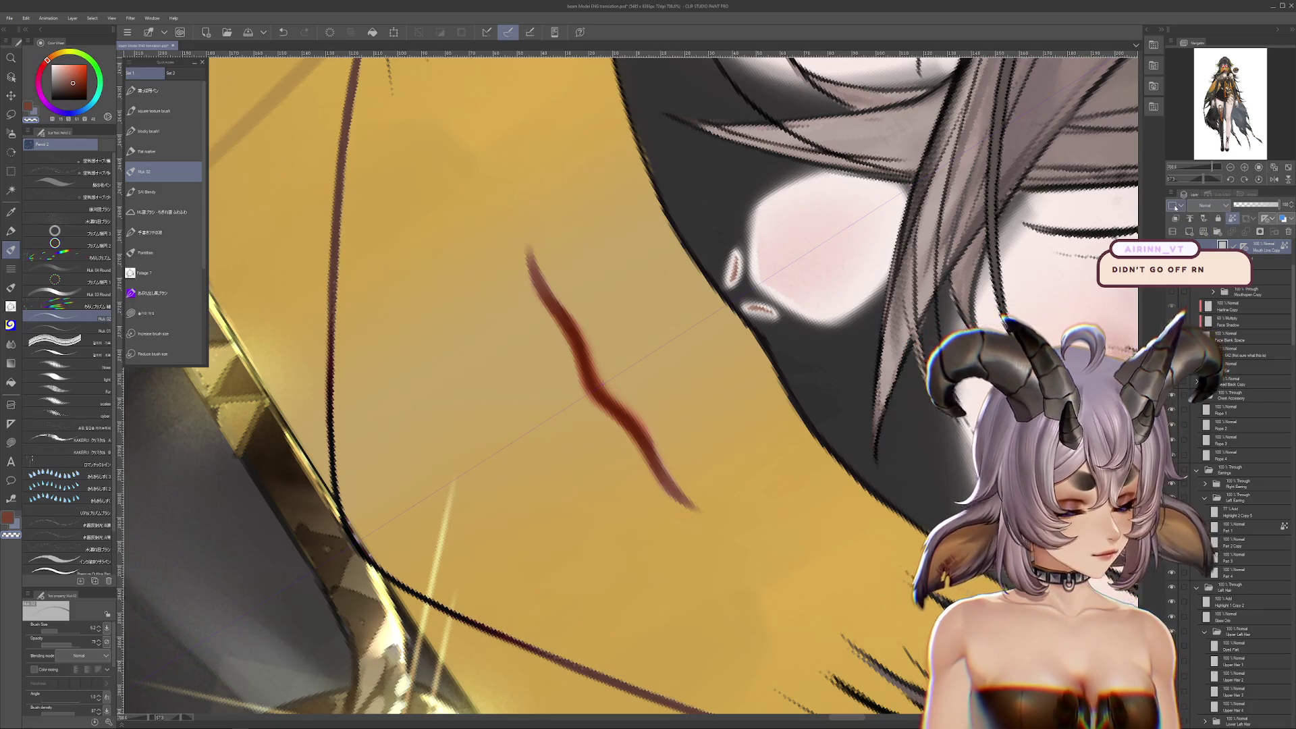
Enlarge the brush, pick a lighter orange-brown, and hide the gold face covering
key(bracketright)
key(bracketright)
key(bracketright)
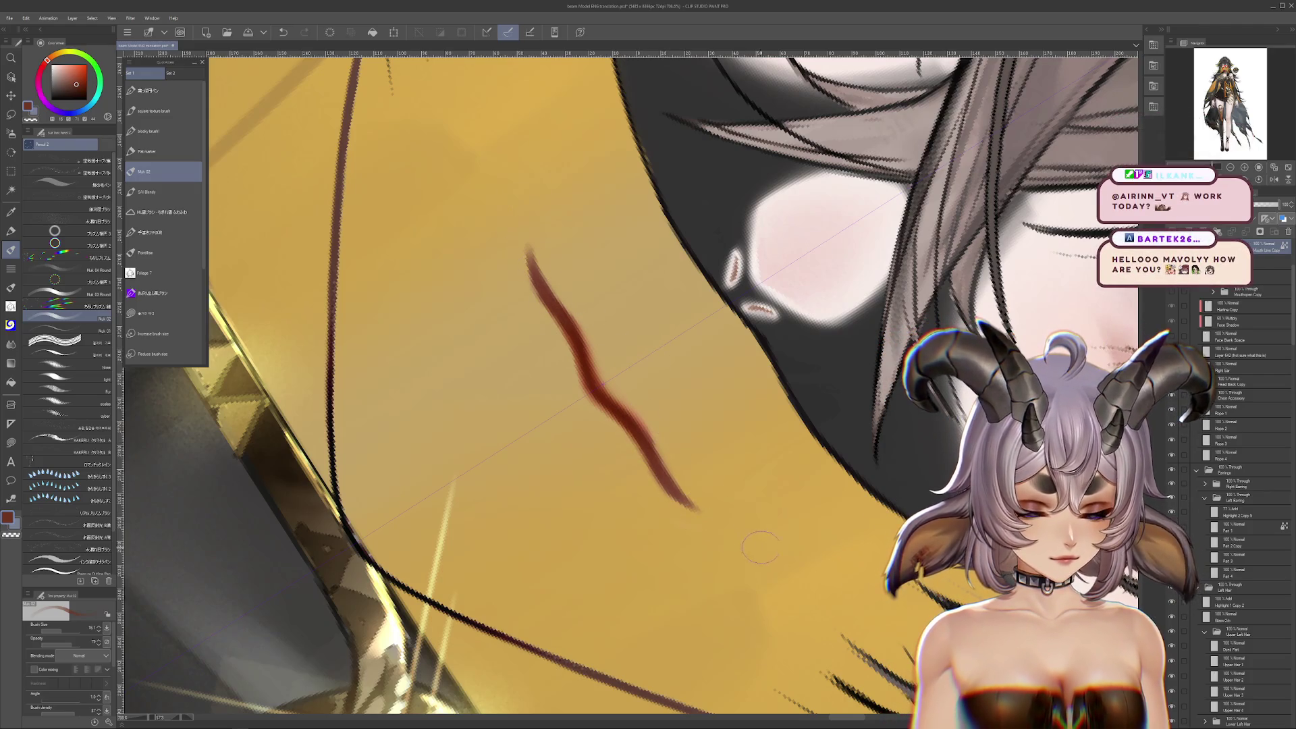
alt+click(643, 488)
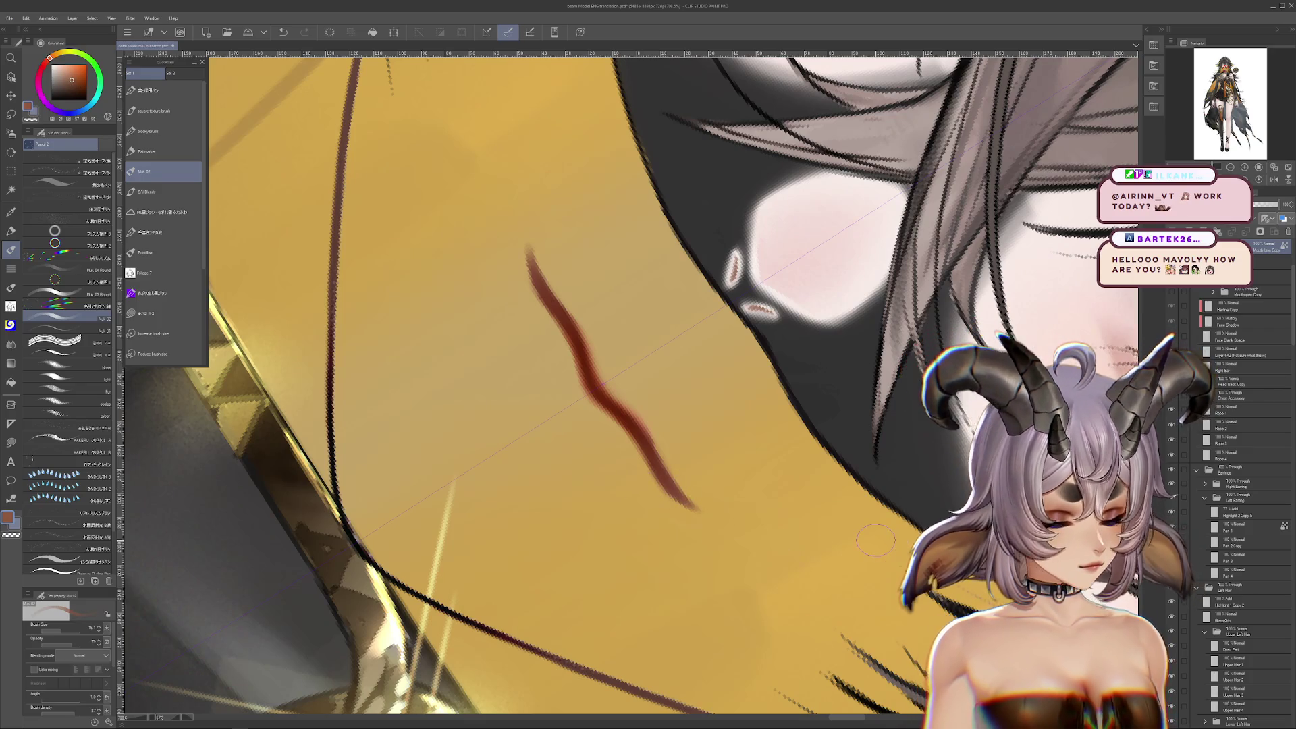
scroll(1242, 324, up, 2)
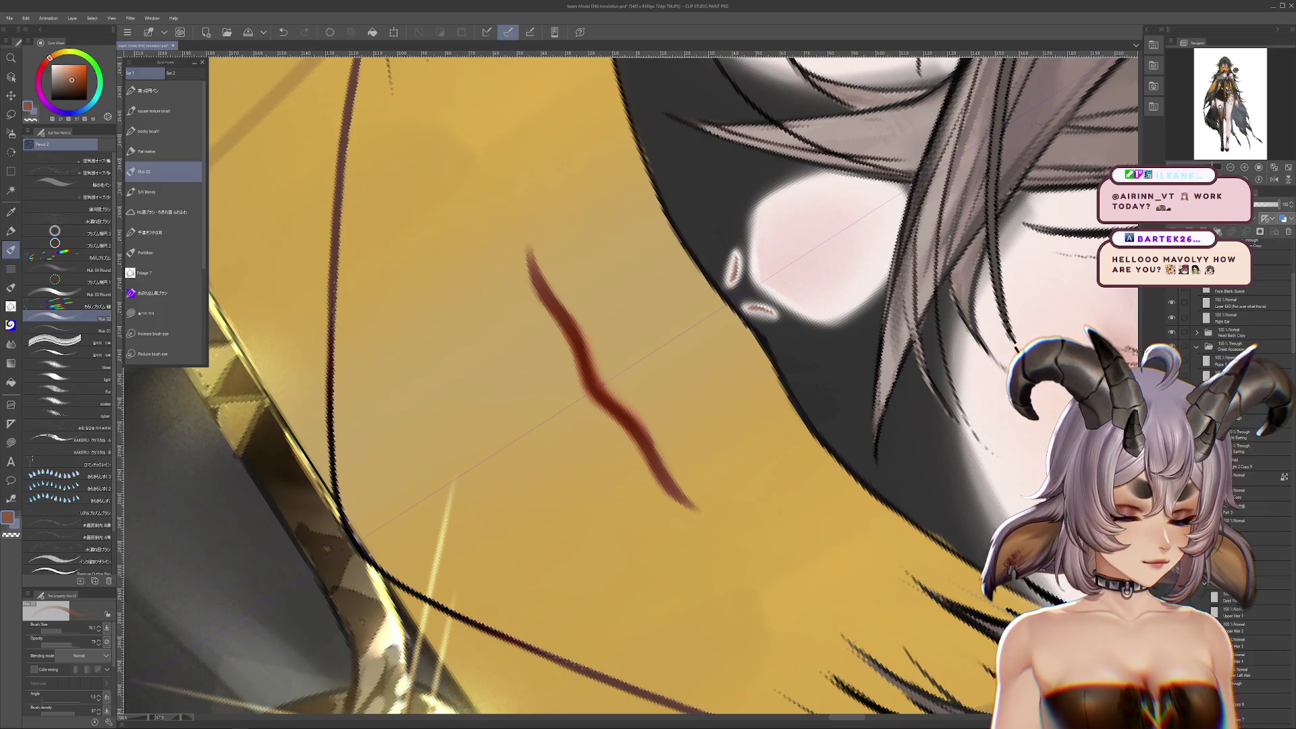
click(1171, 343)
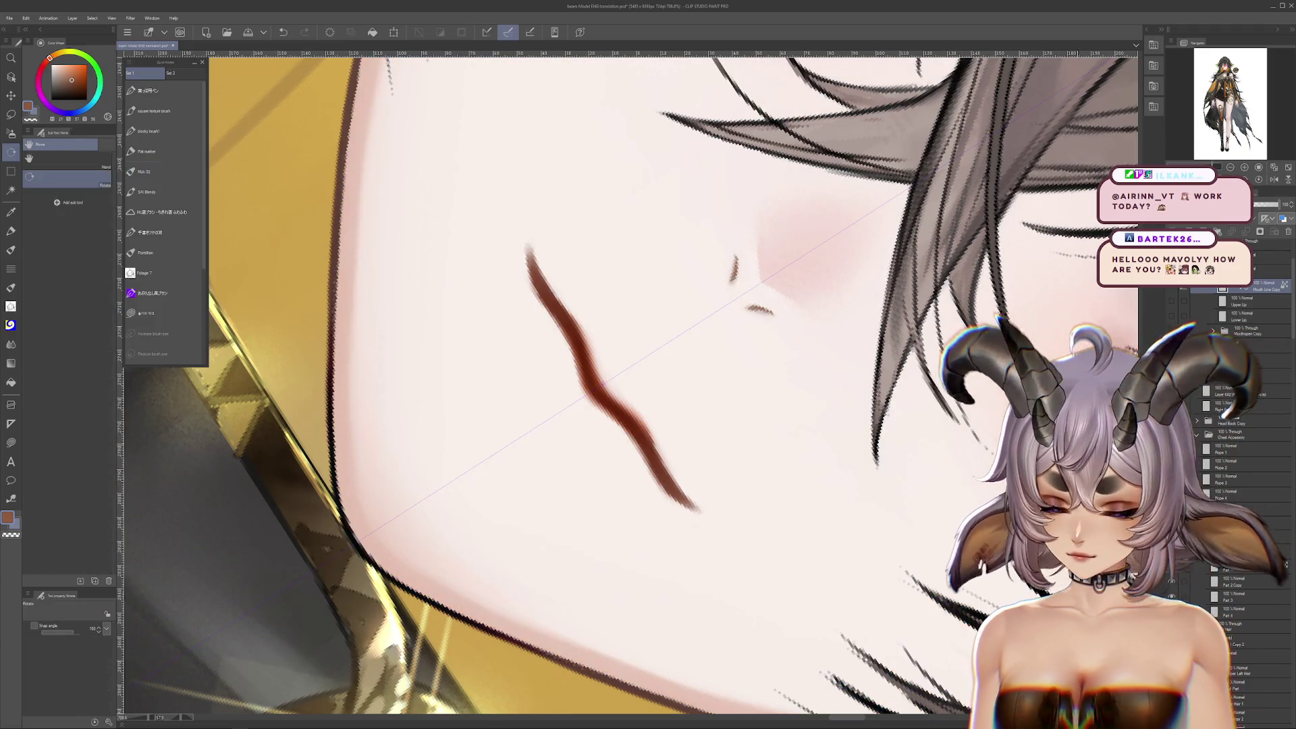
Level the view and turn on the Upper Lip layer, toggling it to compare the mouth
drag(930, 509, 898, 201)
click(143, 171)
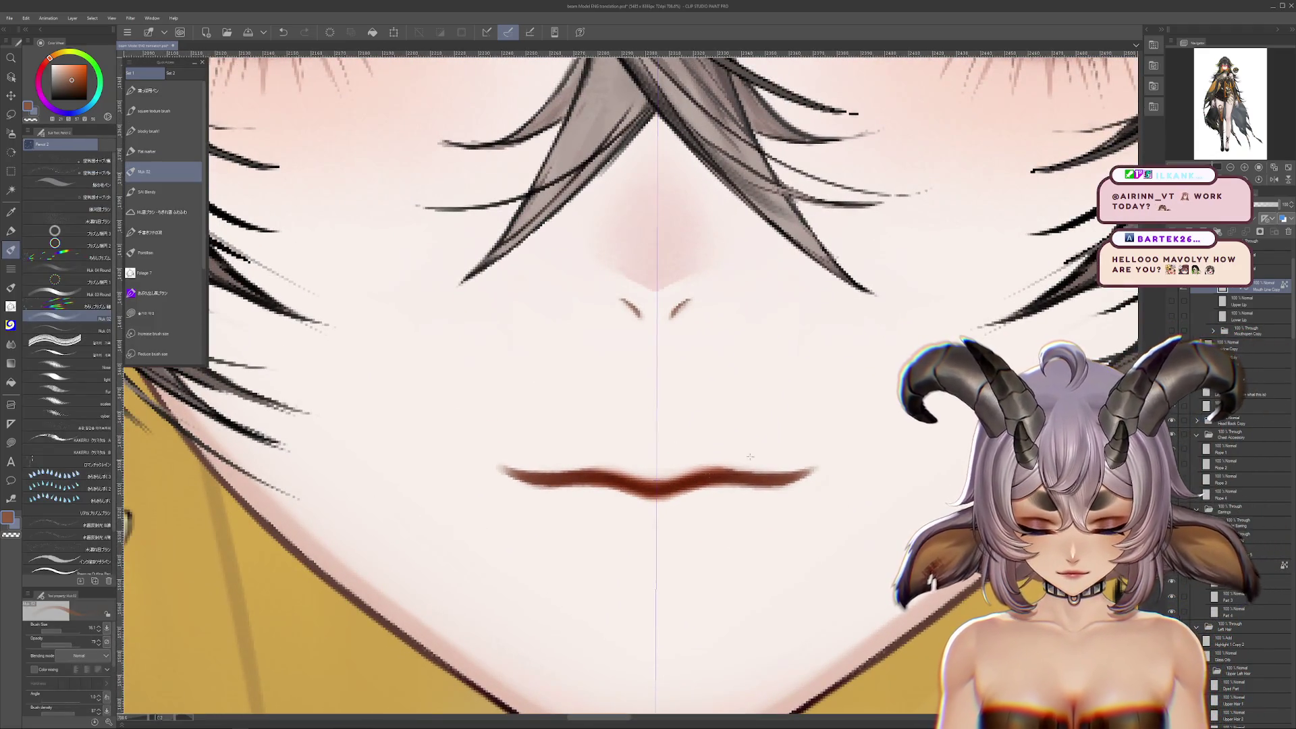
click(1172, 301)
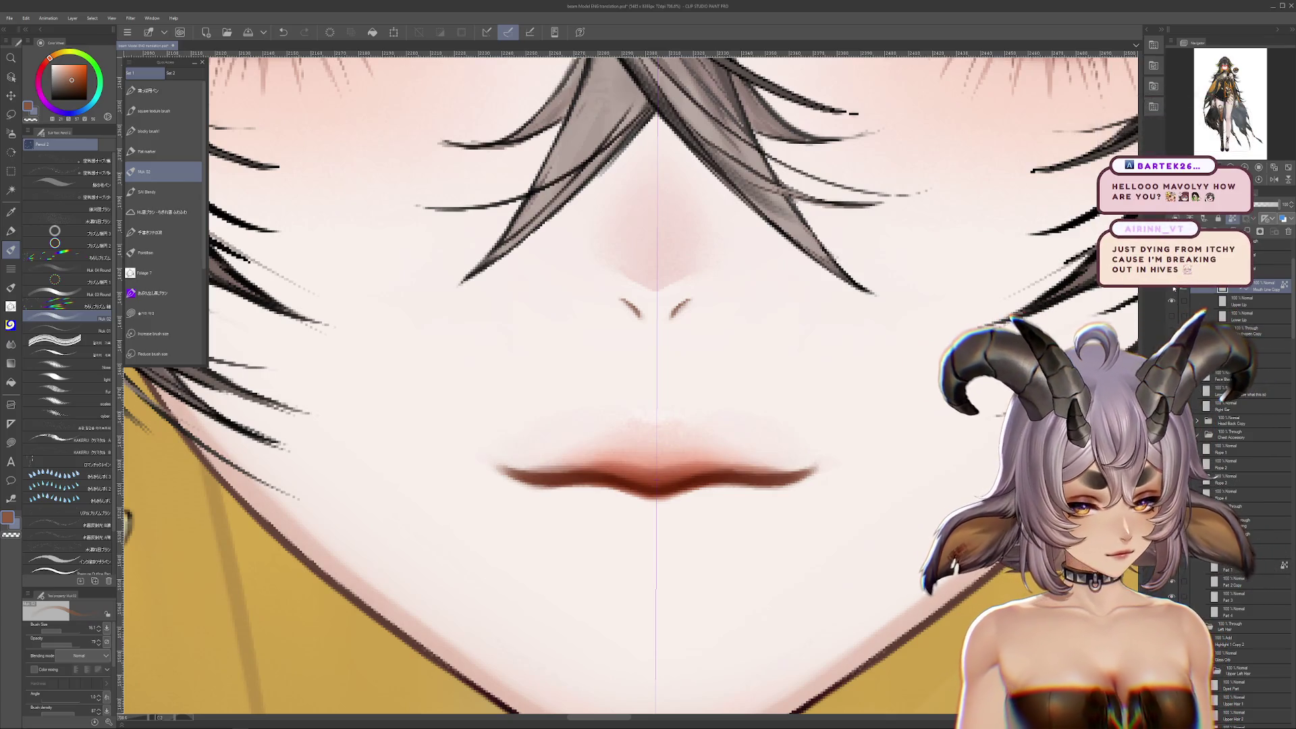
click(1173, 289)
click(1171, 288)
click(1171, 302)
click(1171, 302)
click(1172, 289)
click(1171, 289)
click(1171, 289)
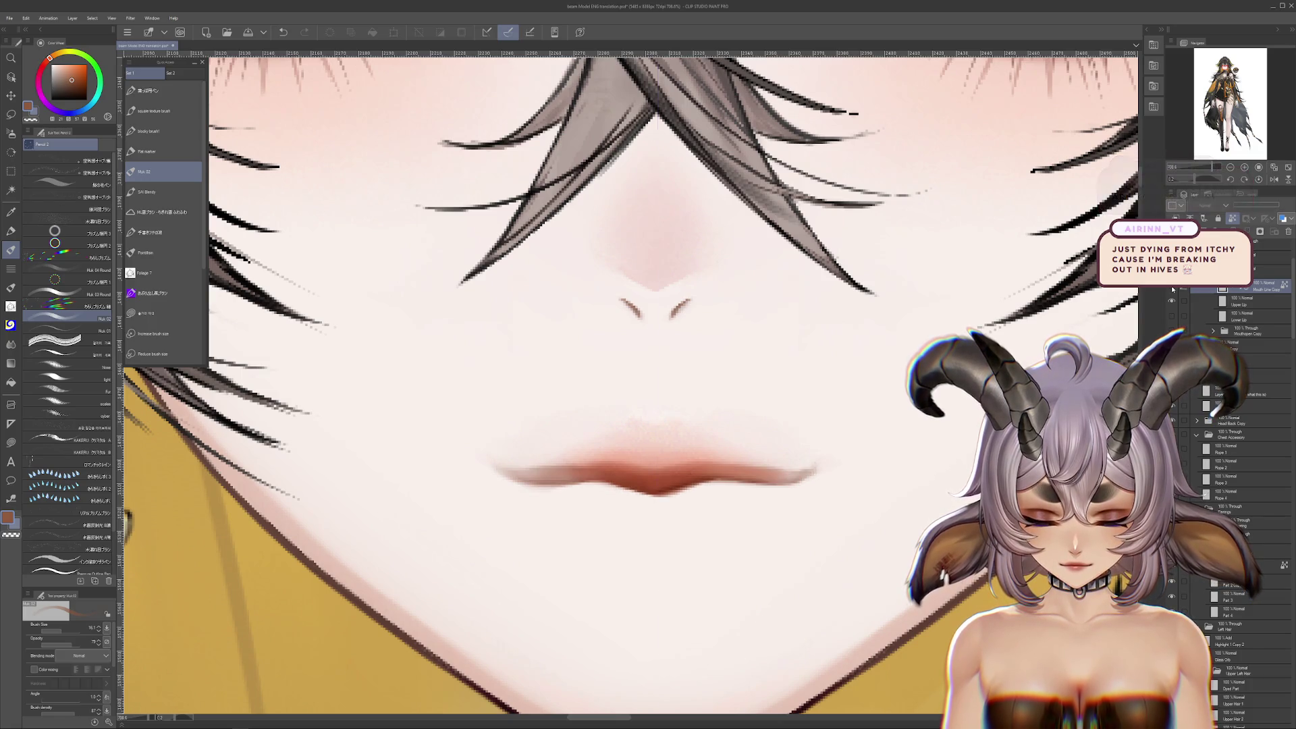
click(1171, 288)
Undo the accidental down-left move of the upper-lip shape
scroll(803, 404, down, 2)
scroll(802, 404, down, 2)
mouse_move(703, 444)
mouse_down()
mouse_move(430, 561)
mouse_move(476, 581)
mouse_up()
key(ctrl+z)
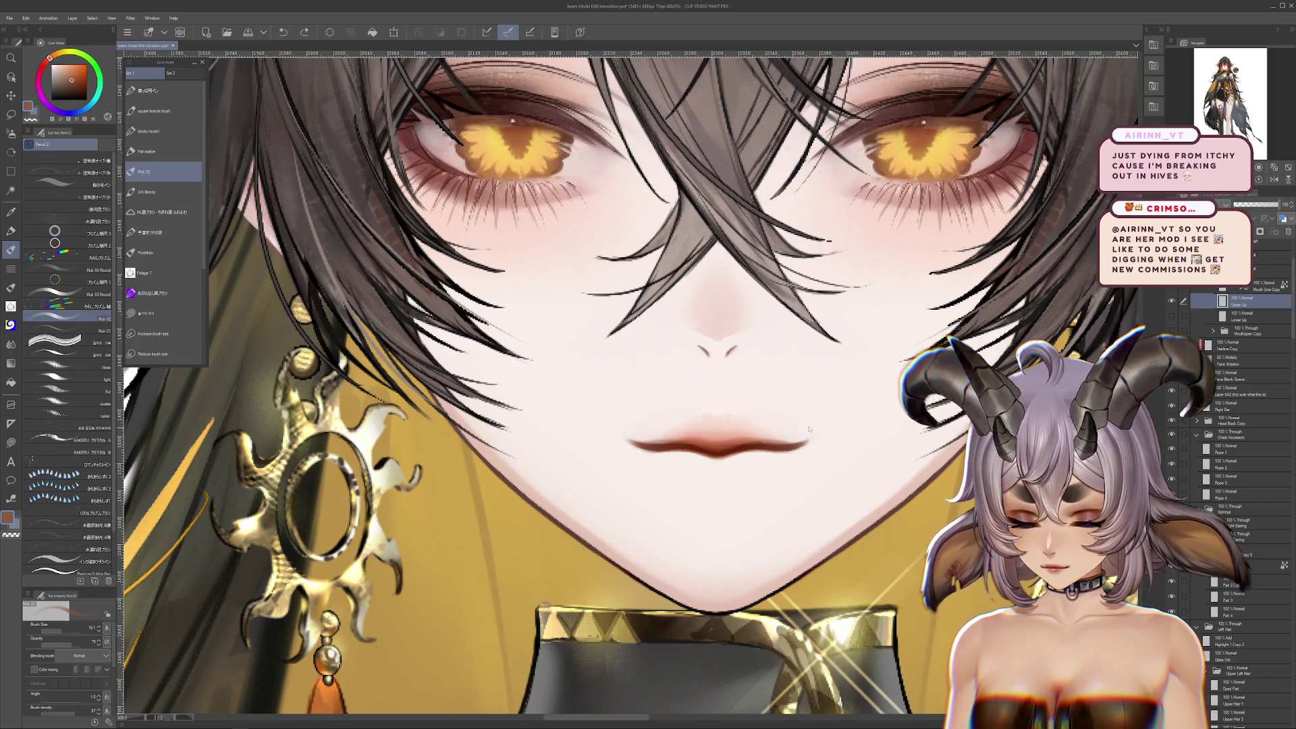
scroll(833, 418, up, 2)
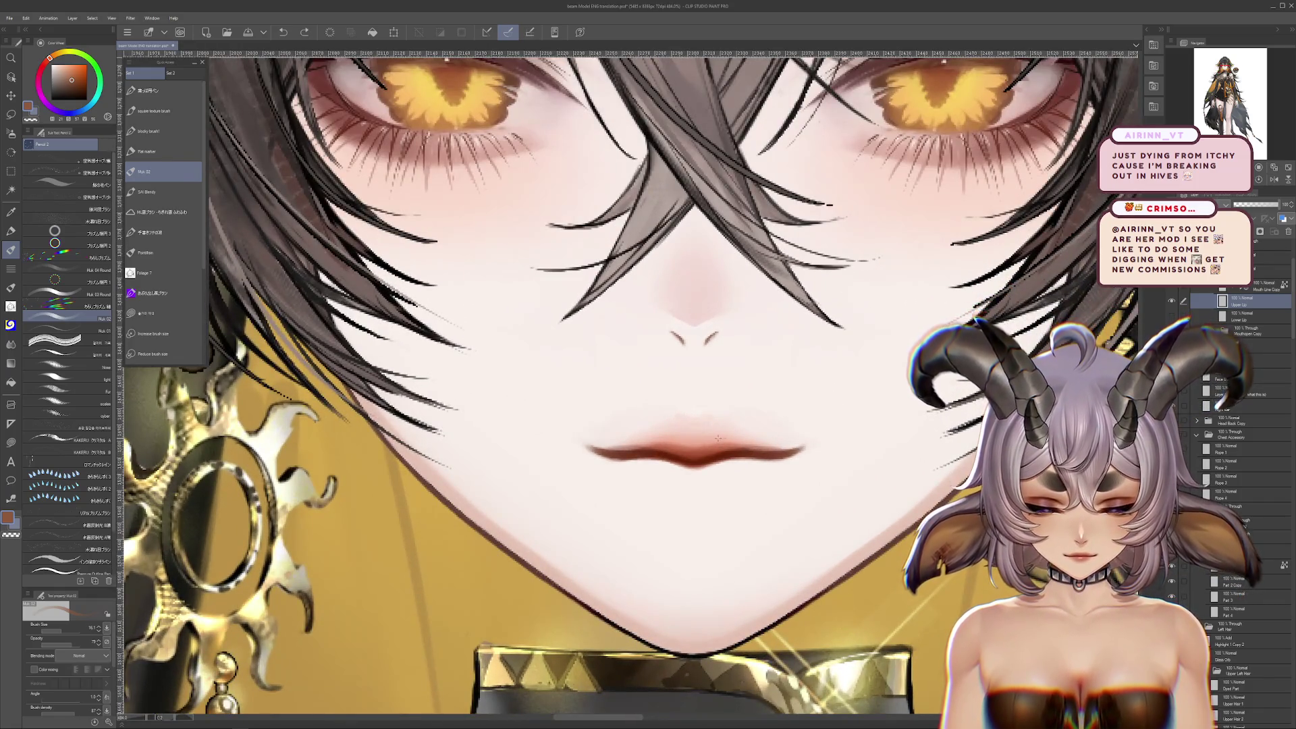
Recheck the upper lip and select the Upper Lip layer with the gold covering shown
click(1173, 298)
click(1173, 298)
click(1173, 298)
click(1173, 298)
click(1248, 376)
click(1249, 302)
scroll(774, 386, up, 2)
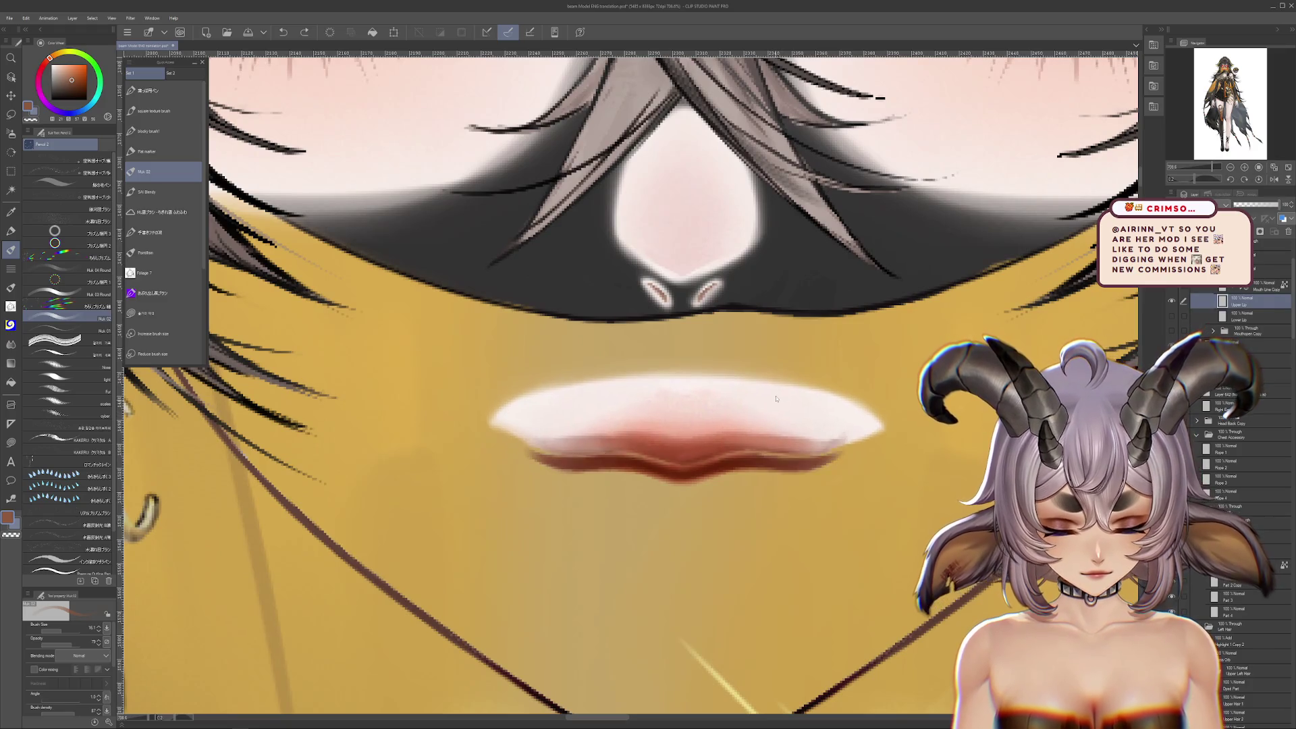
Flip the view and paint yellow over the lip's pointed top tip with a blocky brush
key(h)
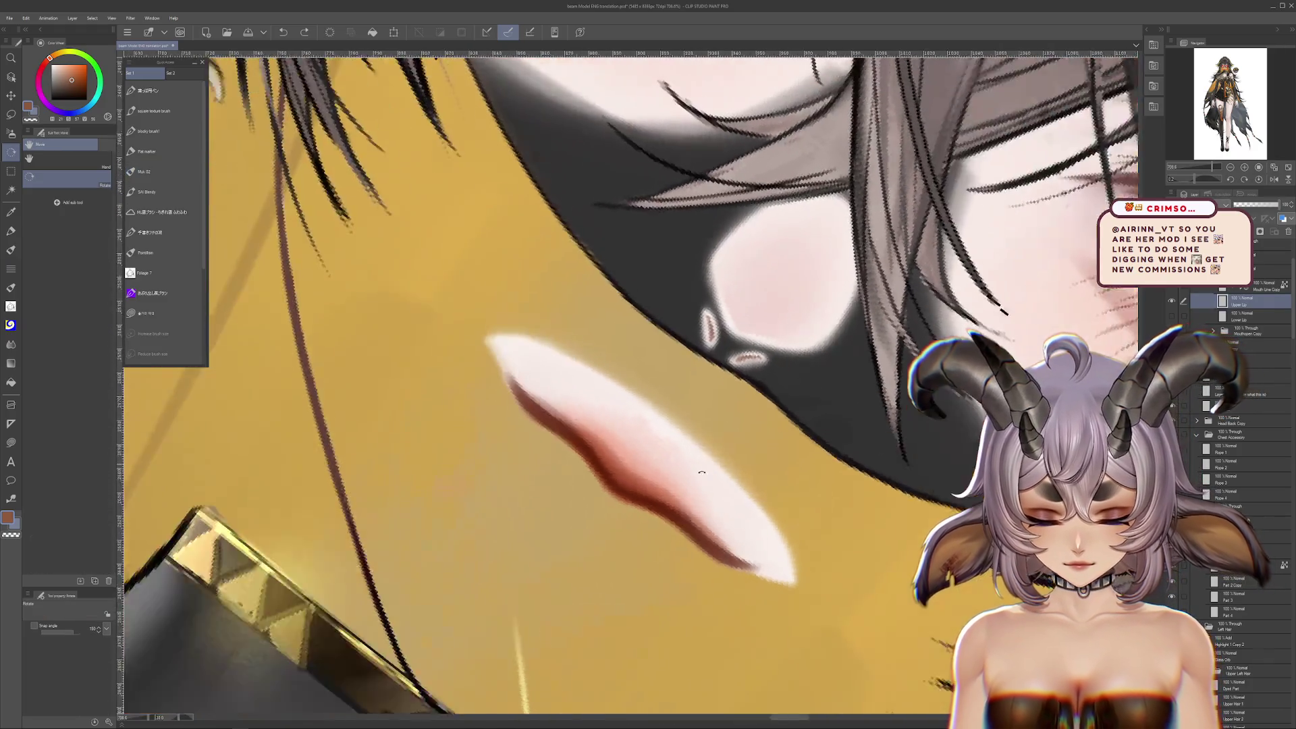
key(m)
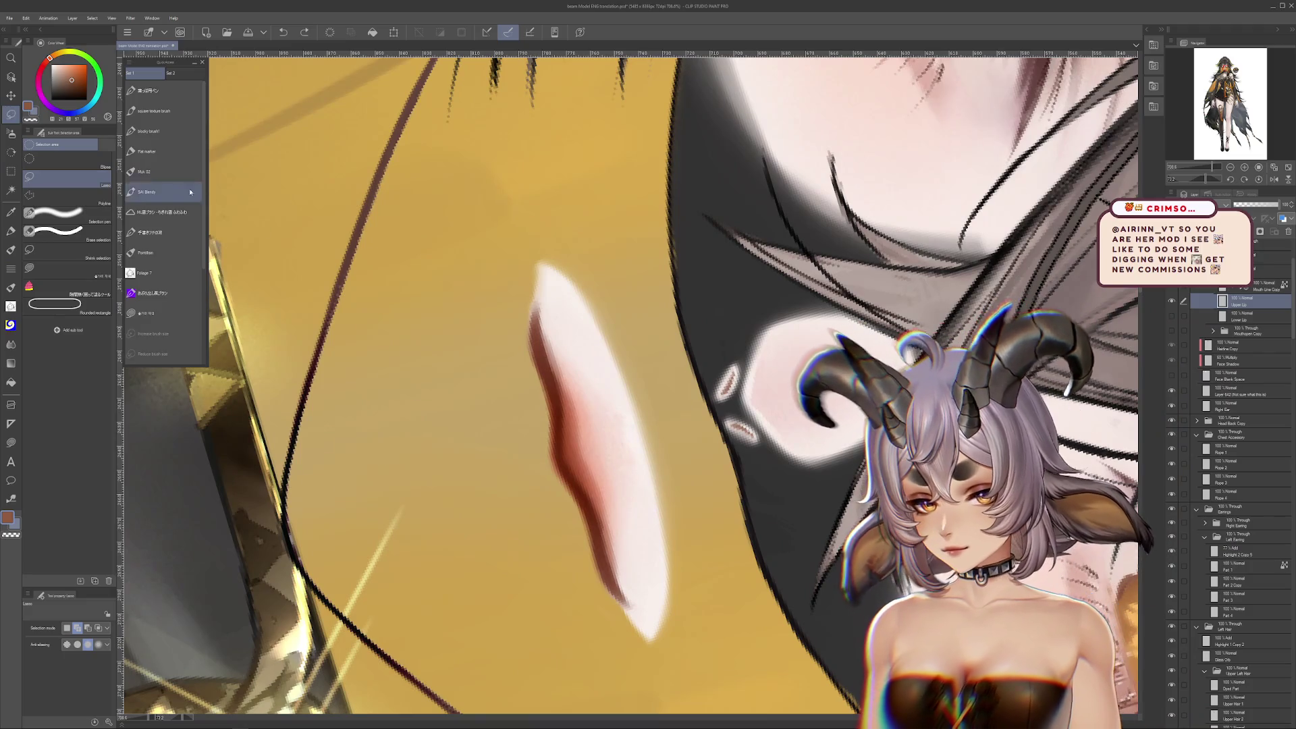
click(150, 131)
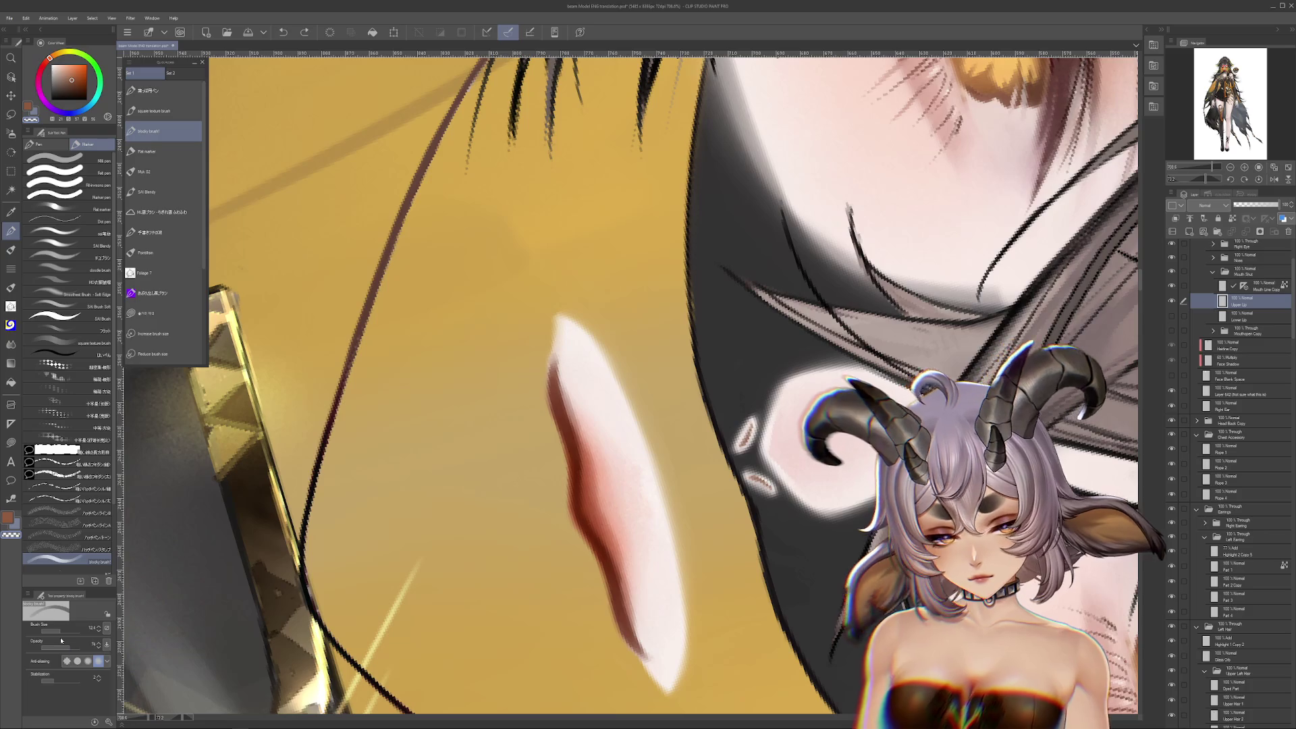
click(558, 321)
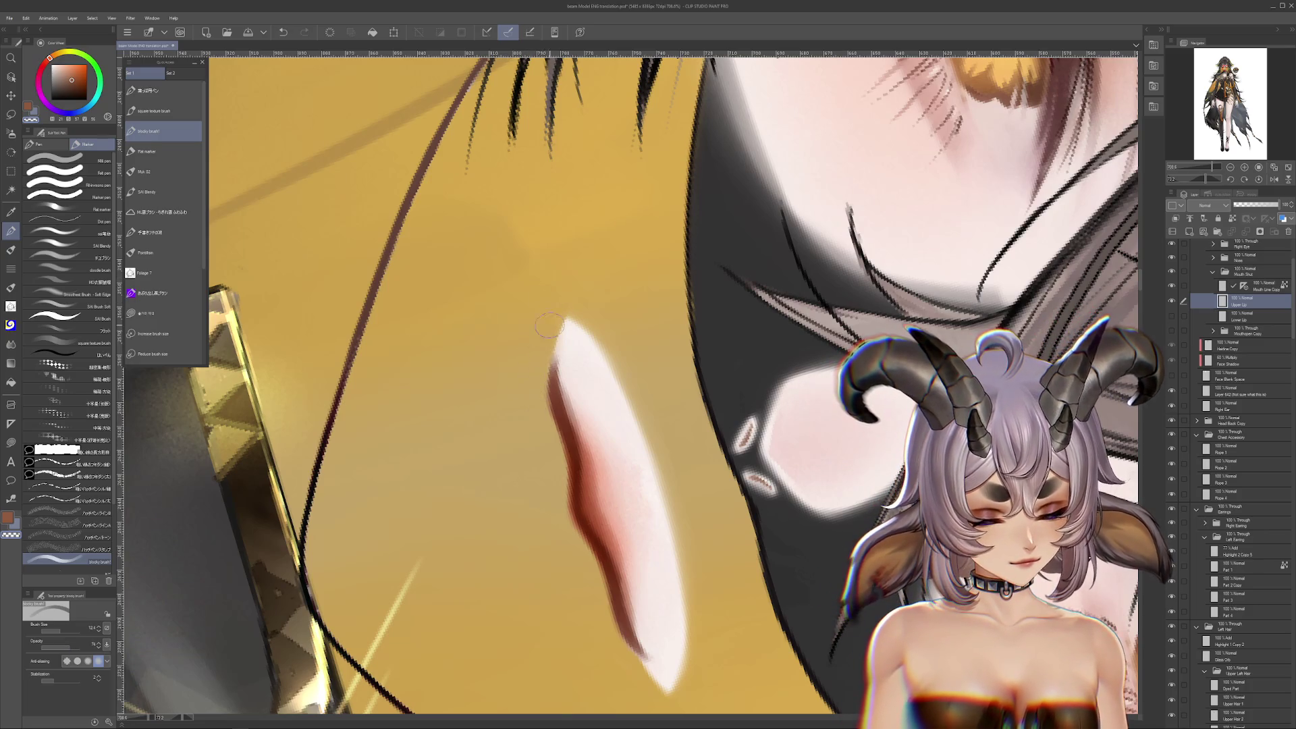
scroll(542, 328, down, 3)
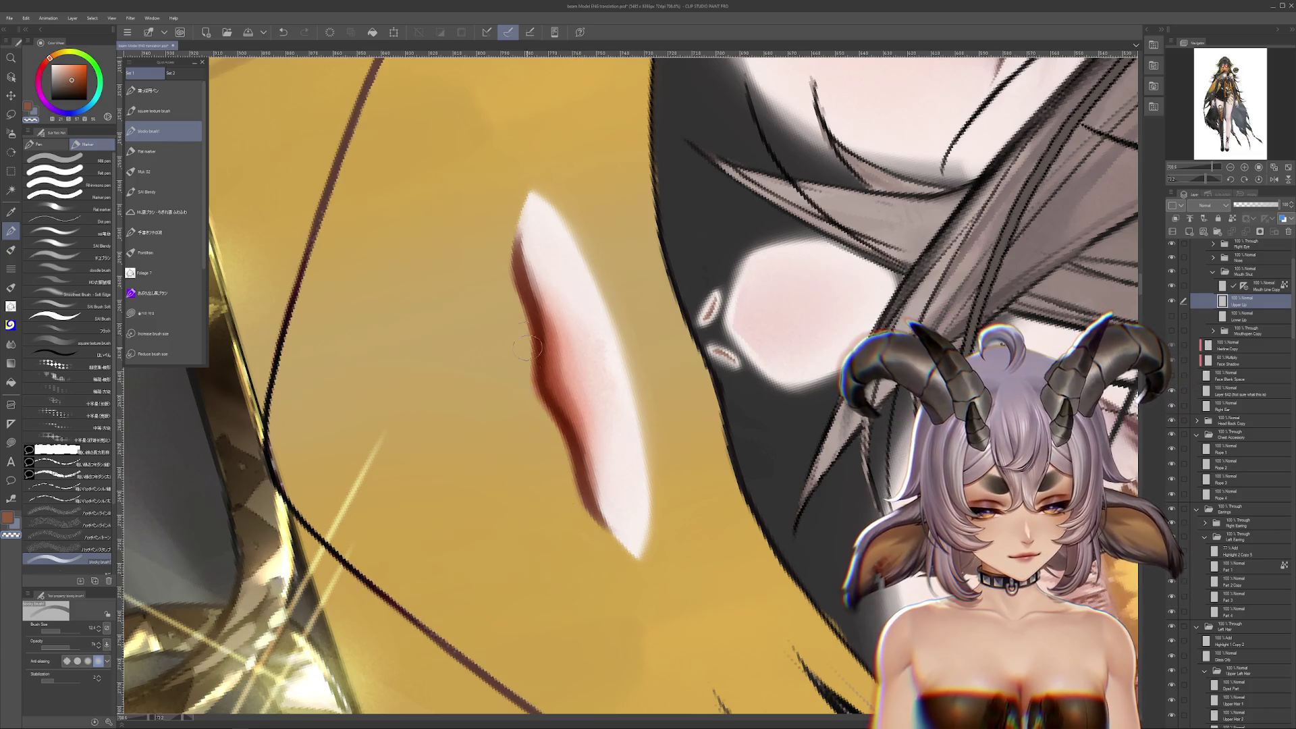
key(ctrl+z)
key(ctrl+z)
key(ctrl+z)
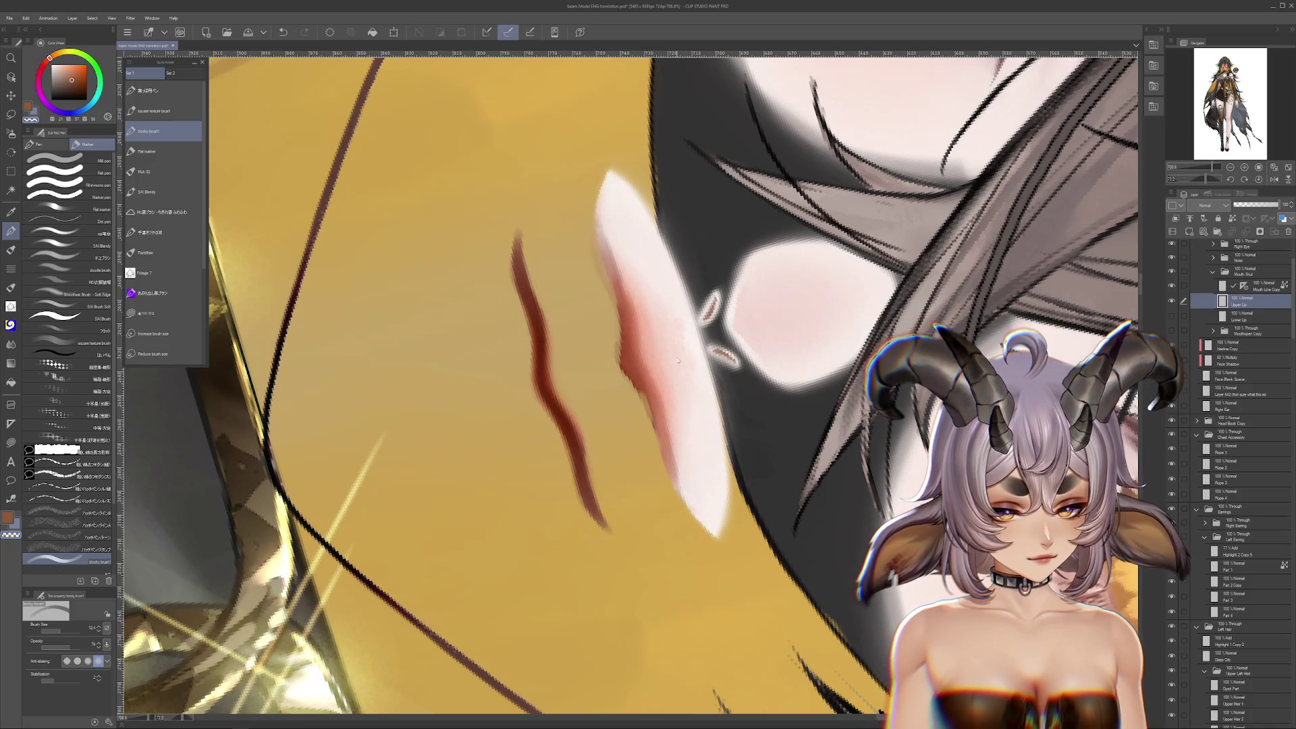
key(ctrl+y)
key(ctrl+y)
Compare the lip with a layer hidden and restore the darker red lip edge
click(1172, 286)
click(1171, 286)
click(1171, 286)
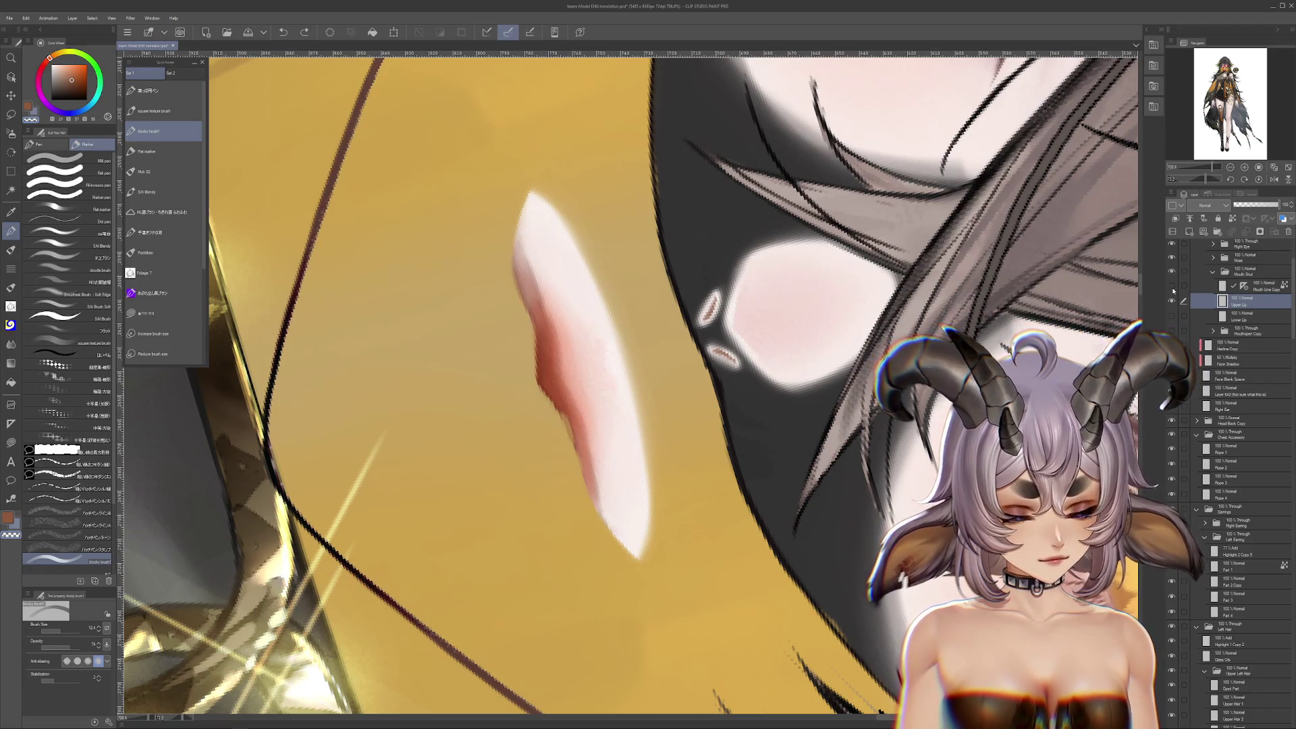
click(1172, 286)
click(1171, 287)
click(1171, 287)
click(1172, 287)
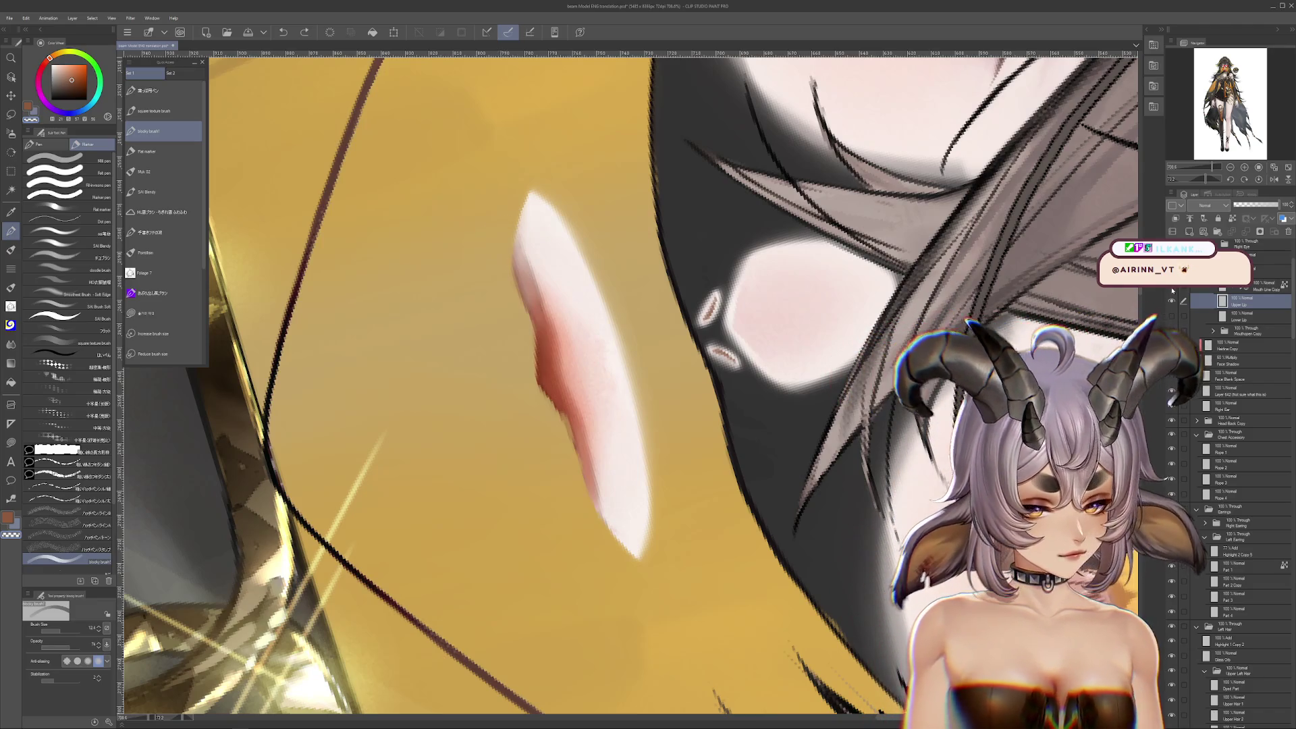
key(m)
click(79, 274)
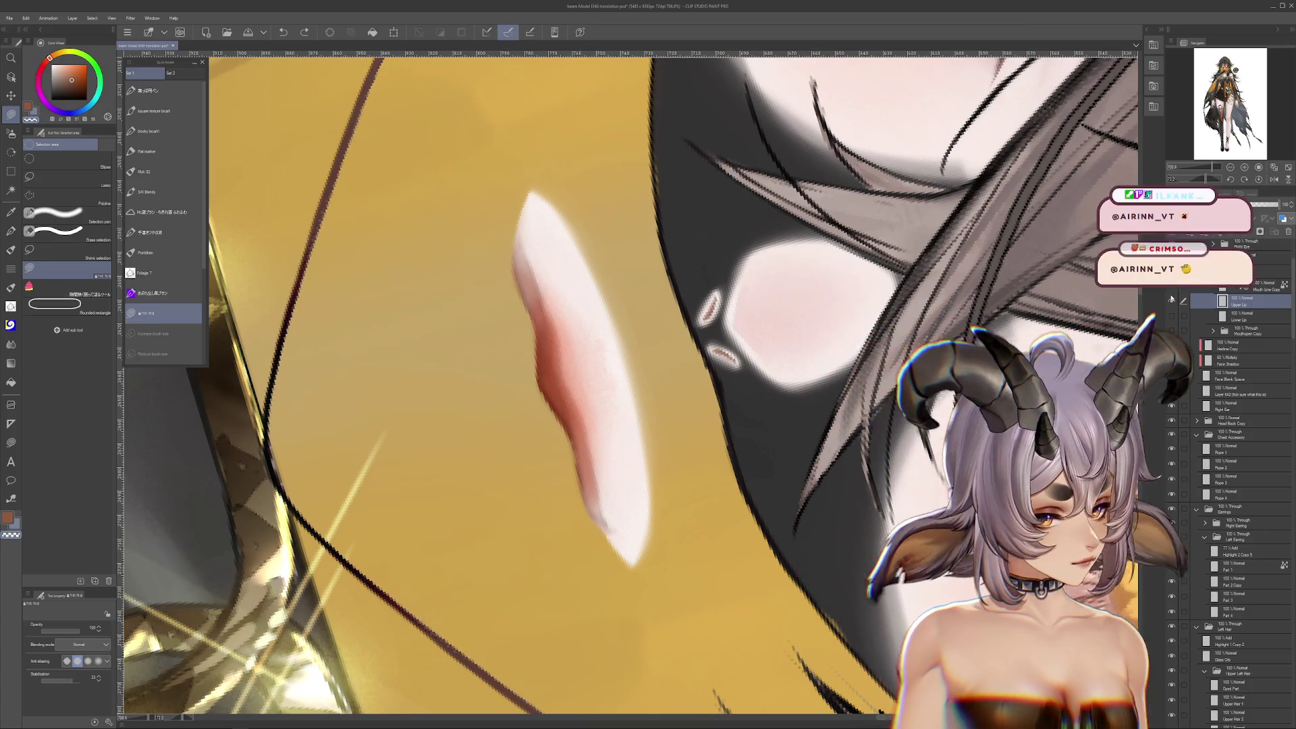
key(ctrl+z)
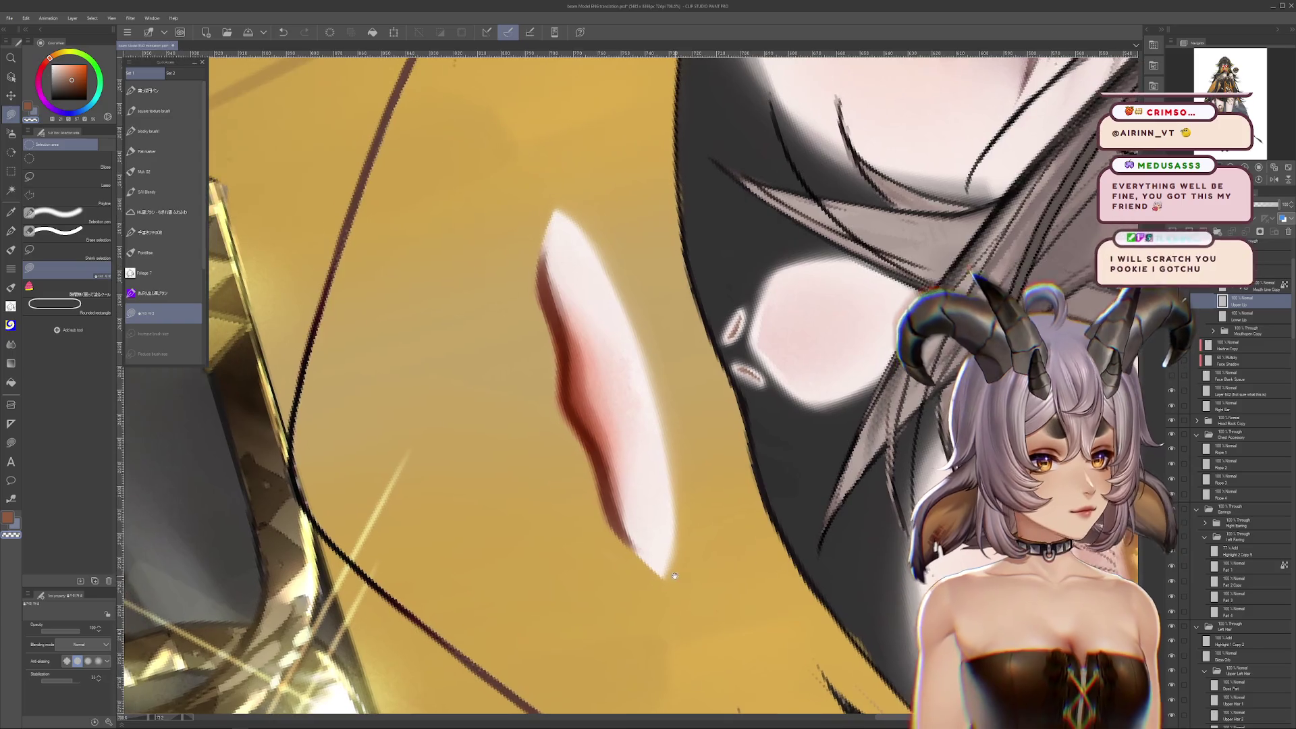
Soften the red edge near the lip's tip with the airbrush
drag(603, 576, 627, 593)
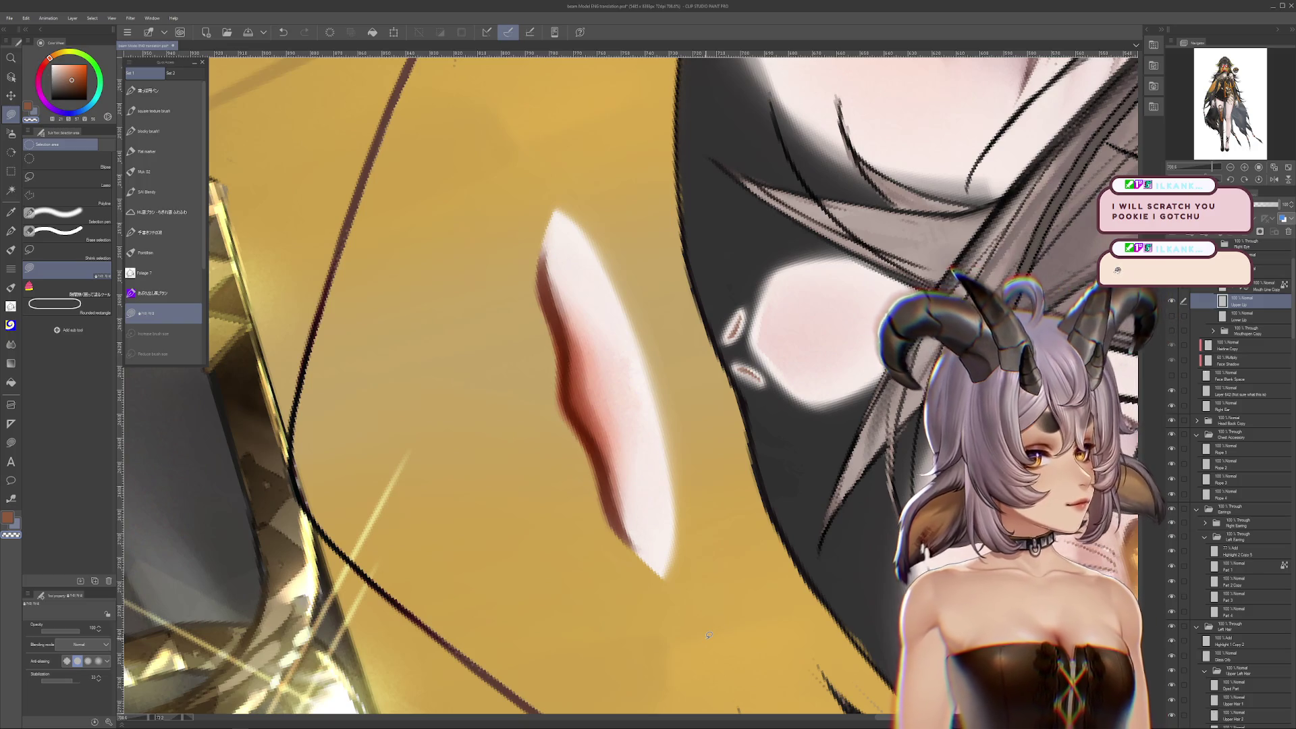
drag(531, 237, 580, 373)
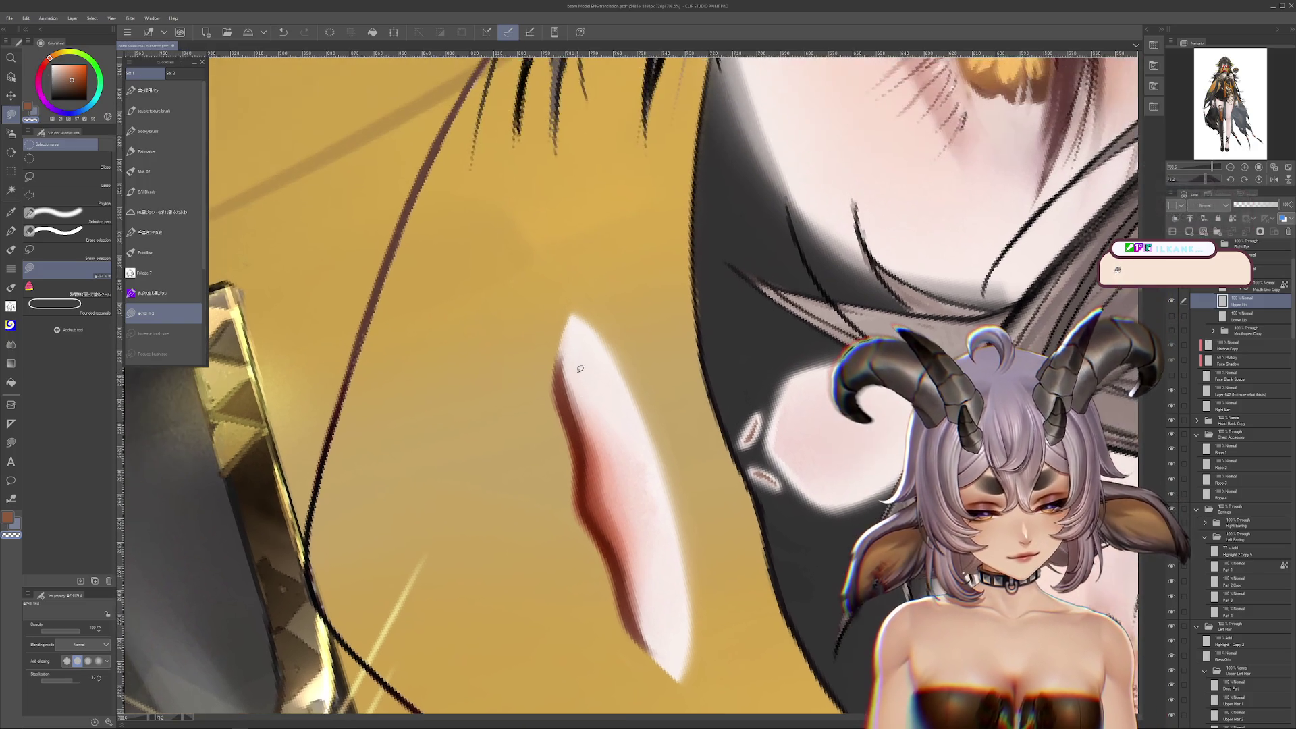
scroll(602, 462, down, 3)
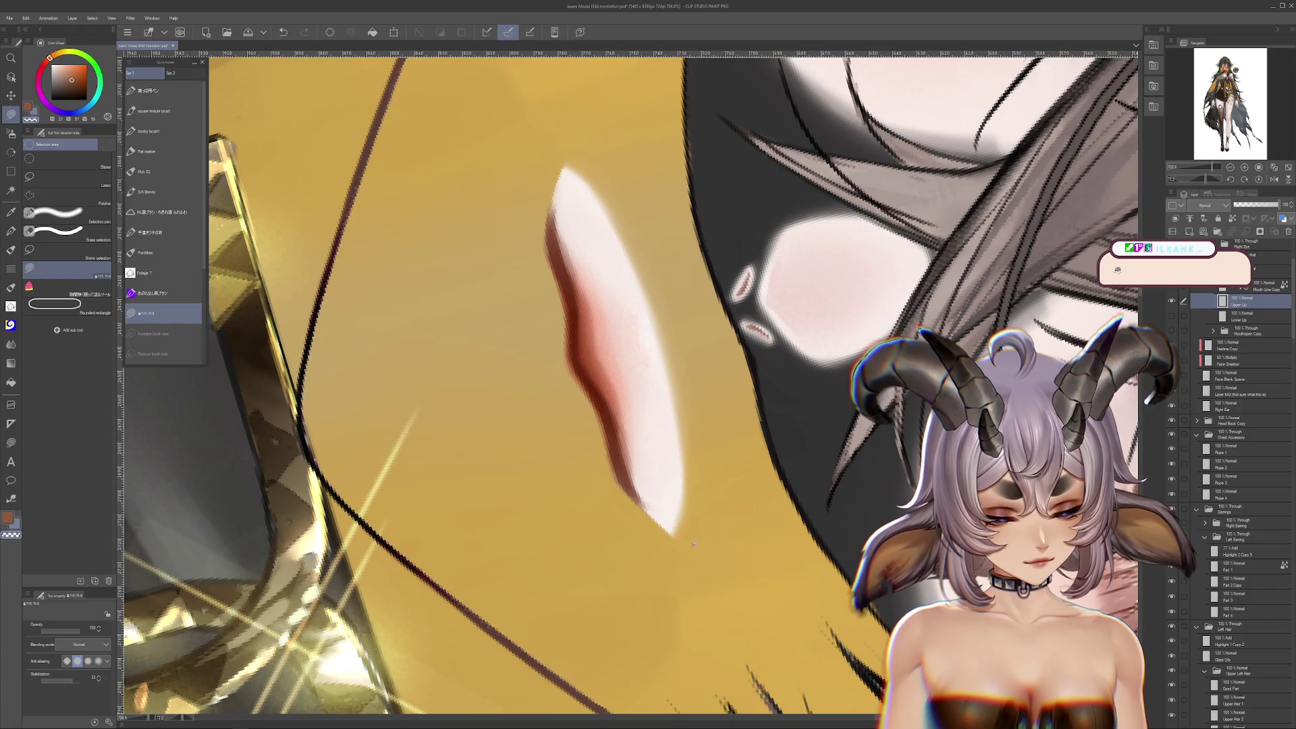
drag(662, 498, 506, 454)
key(b)
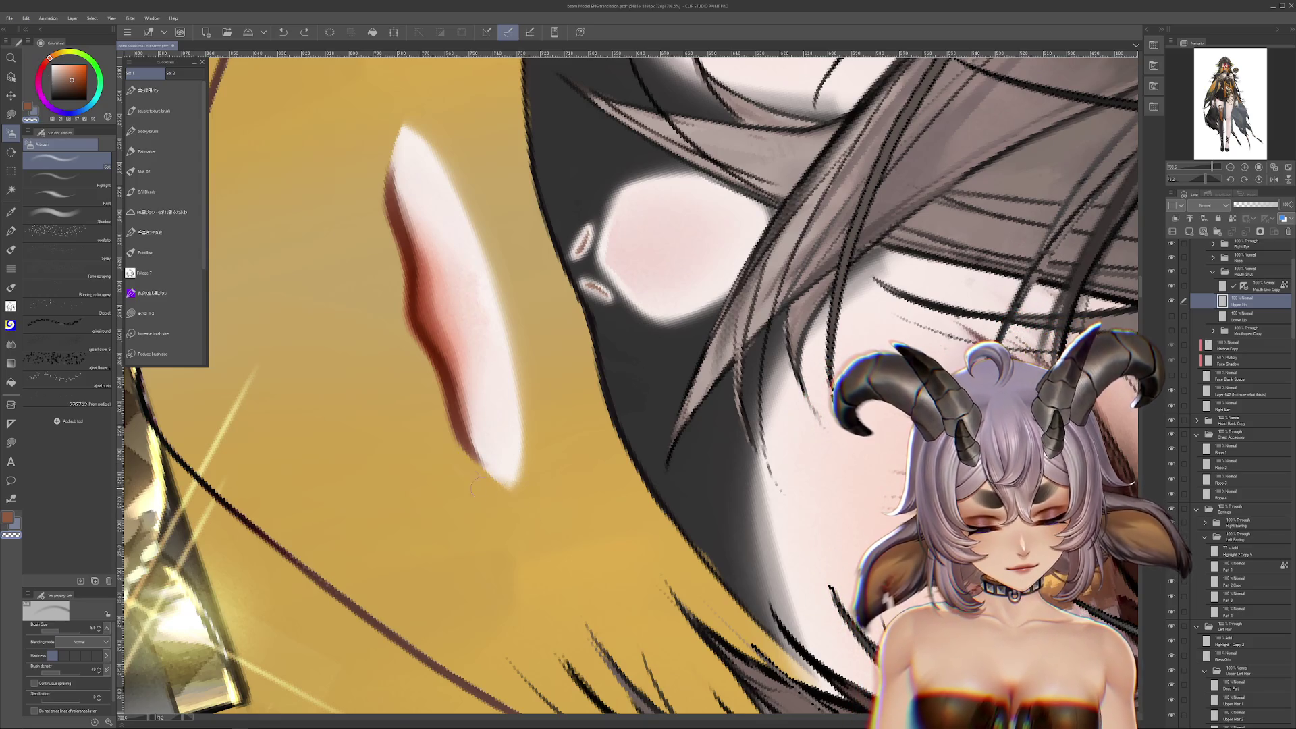
drag(548, 497, 479, 483)
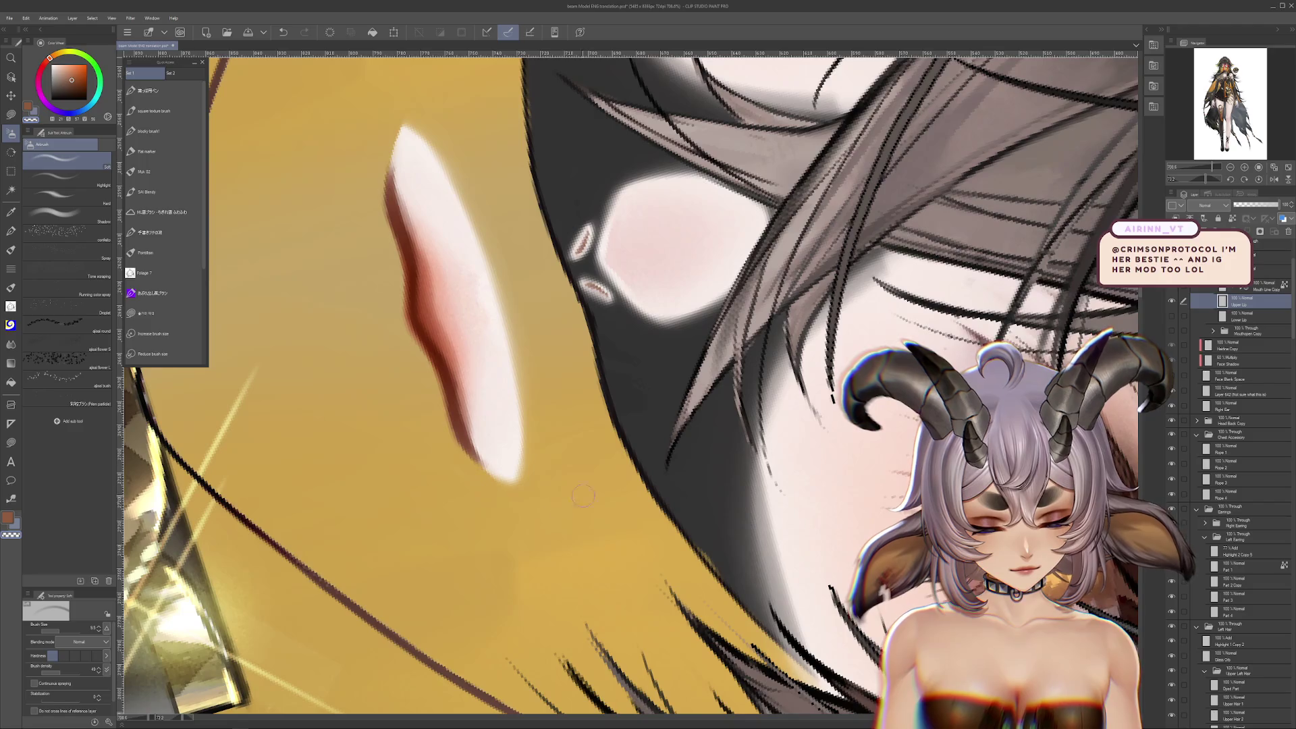
Level the view and zoom out to see the whole face
drag(400, 176, 467, 288)
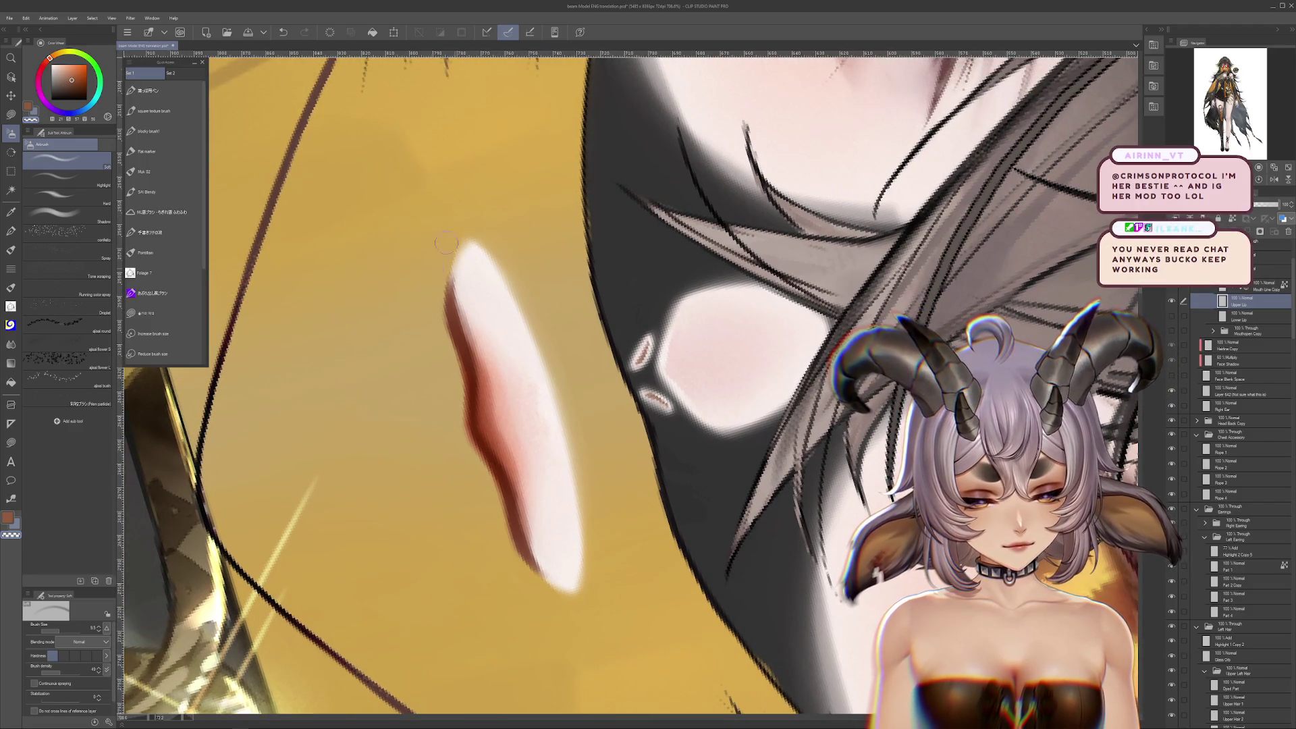
drag(452, 234, 948, 477)
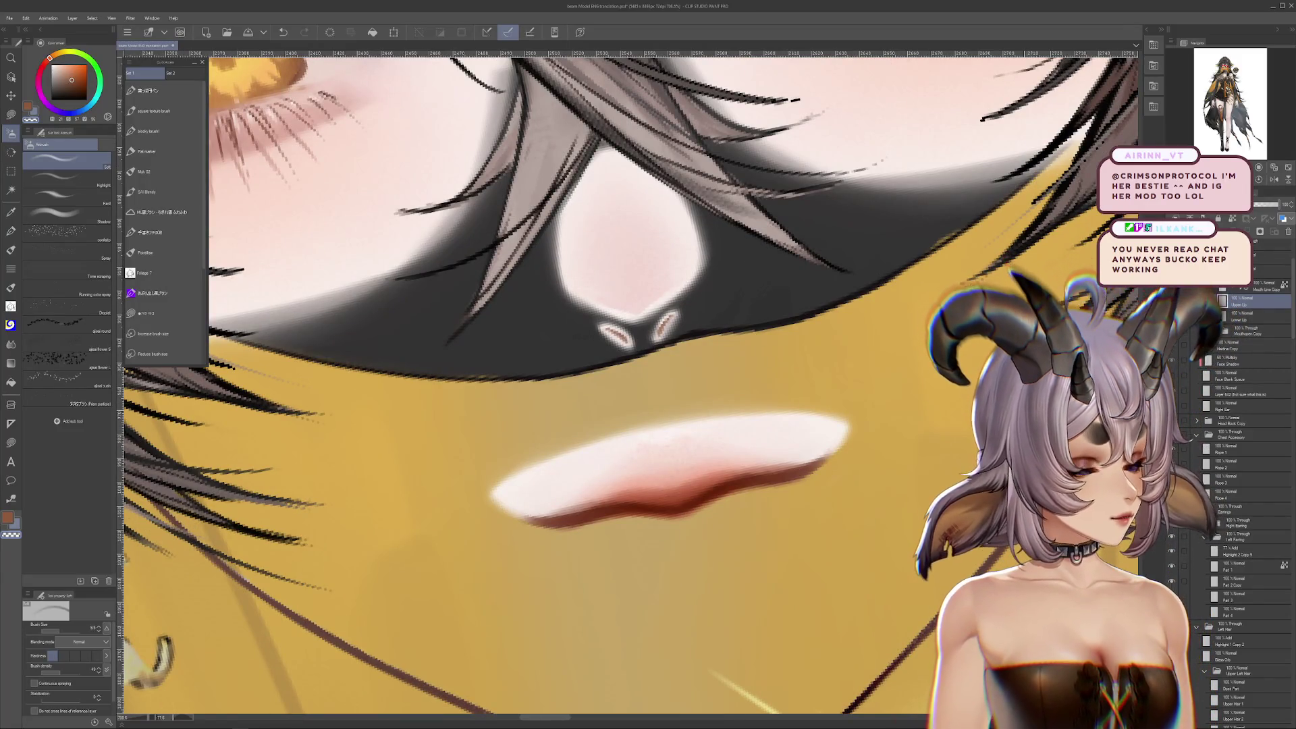
key(ctrl+minus)
key(ctrl+minus)
key(ctrl+minus)
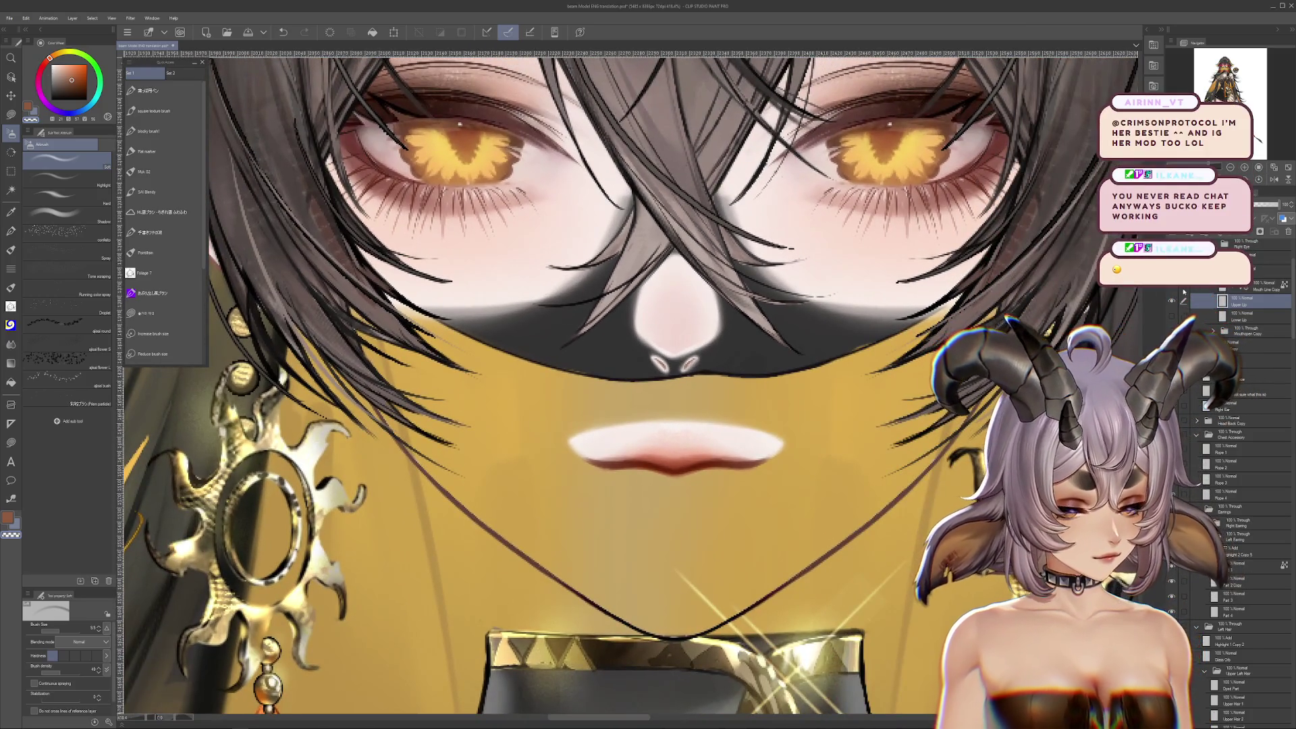
Show the Lower Lip layer and toggle the upper lip to compare the mouth
click(1172, 301)
click(1172, 302)
click(1172, 302)
click(1172, 301)
click(1173, 301)
click(1173, 302)
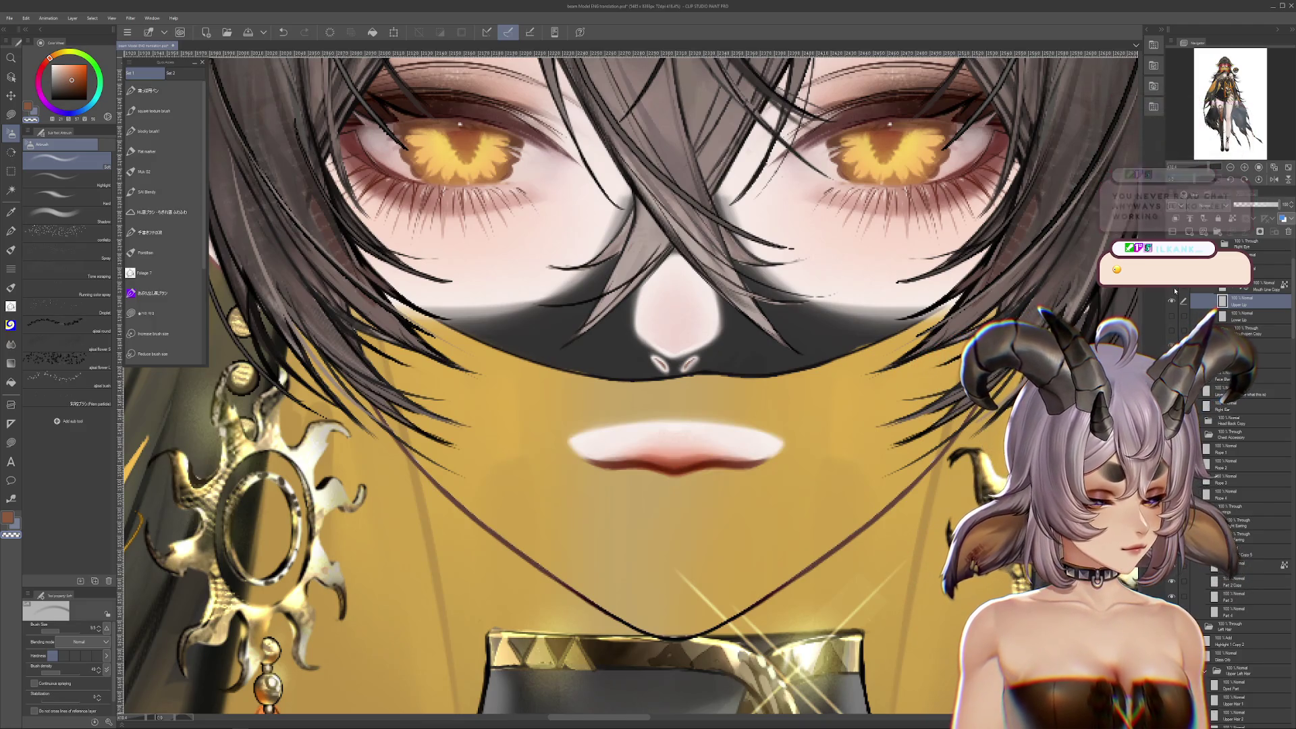
click(1172, 316)
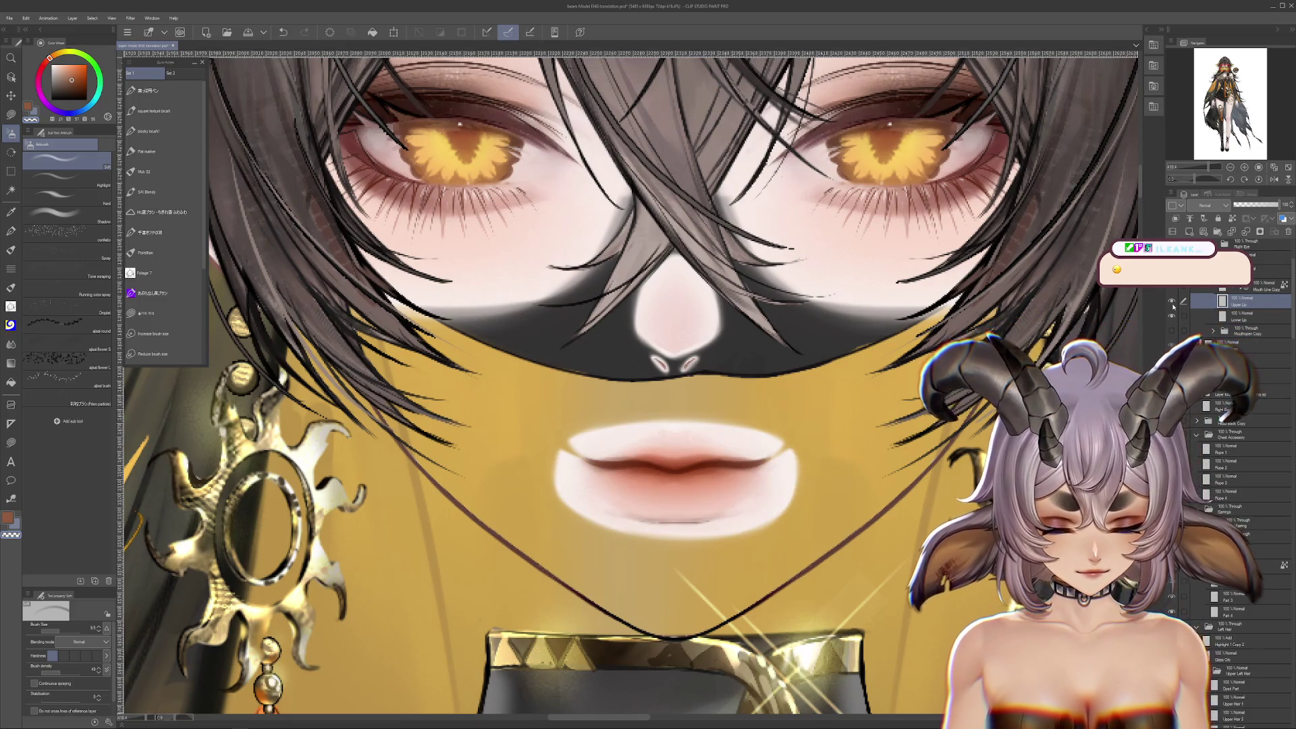
click(1172, 302)
click(1172, 302)
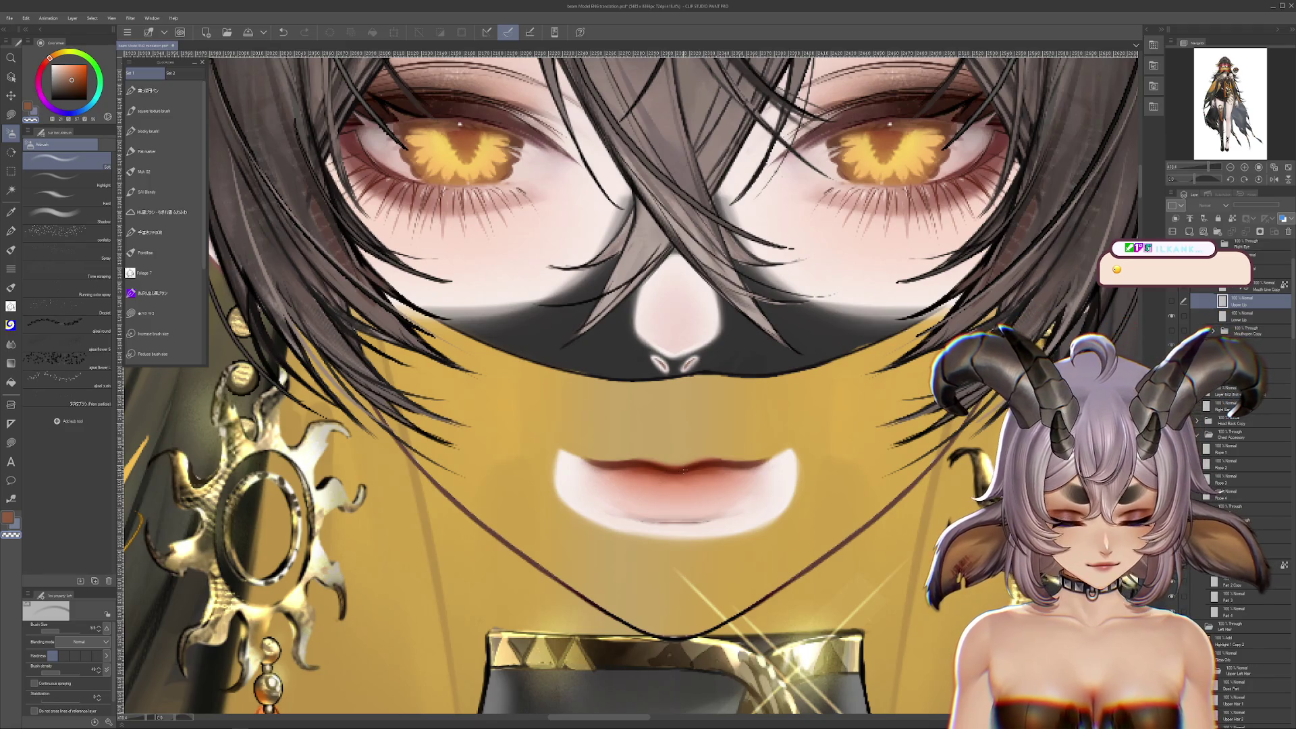
Select Mouth Line Copy and toggle the mouth line's visibility to compare
click(1256, 287)
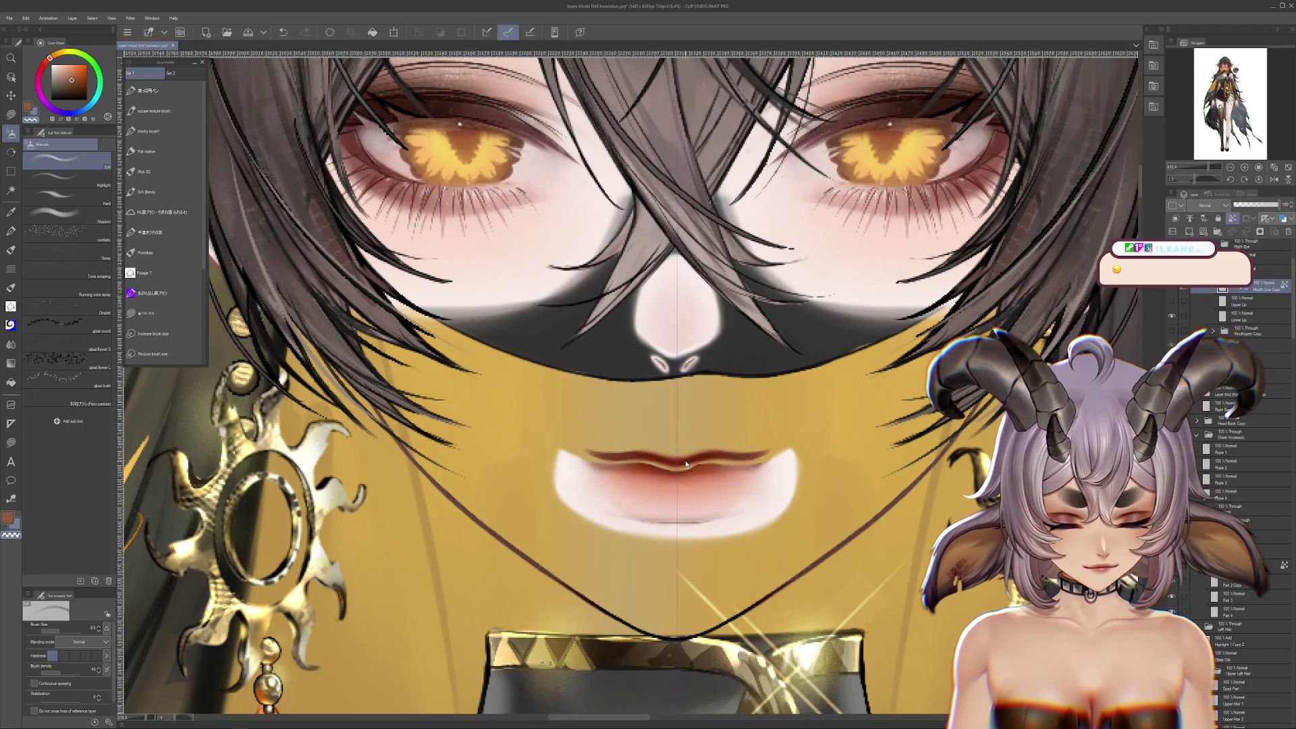
click(1173, 302)
click(1173, 301)
click(1173, 302)
click(1173, 302)
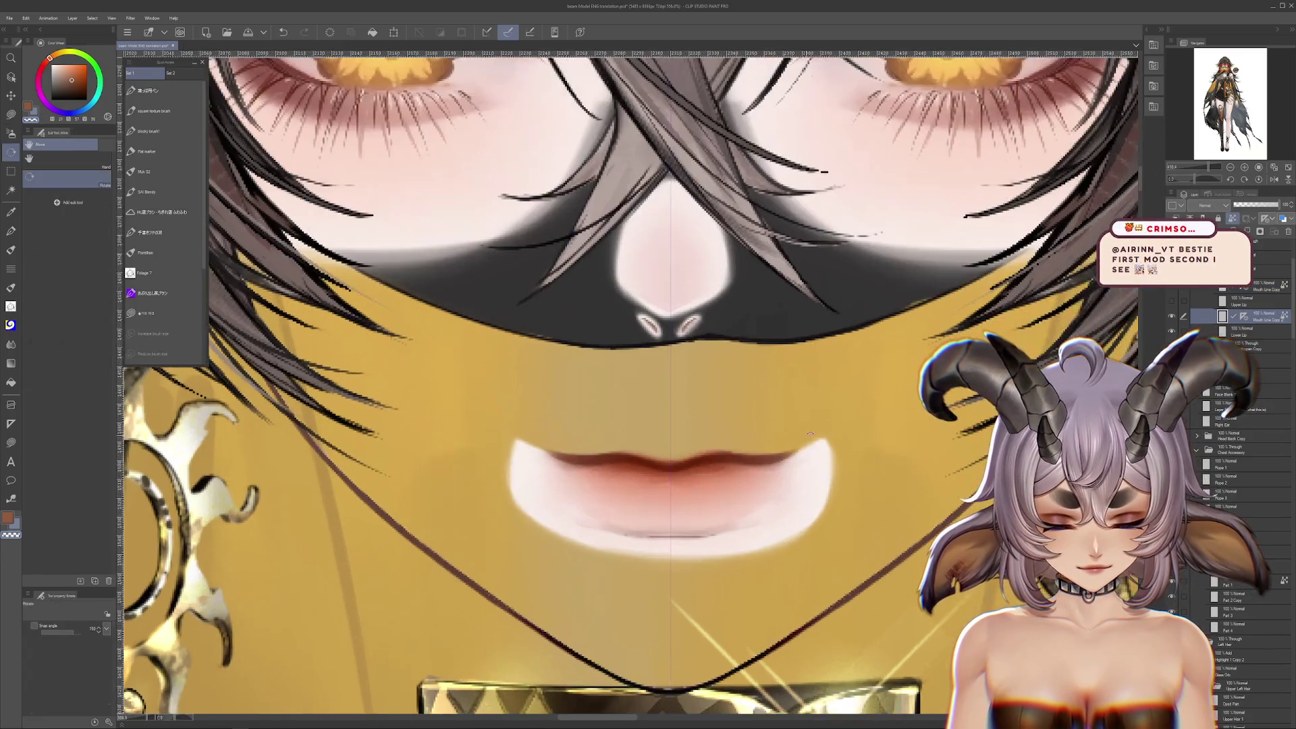
Rotate the view, add a new layer above Lower Lip, and return to Lower Lip
key(asciicircum)
key(asciicircum)
key(asciicircum)
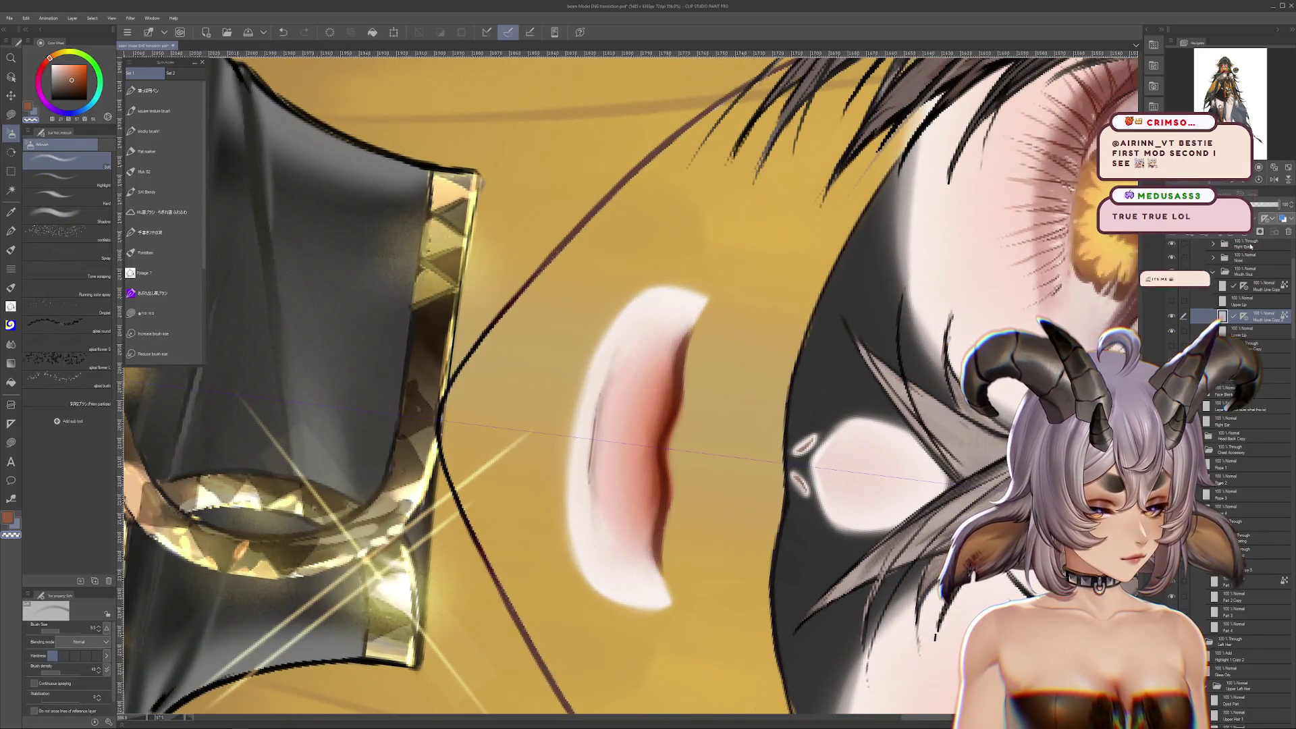
scroll(725, 390, up, 3)
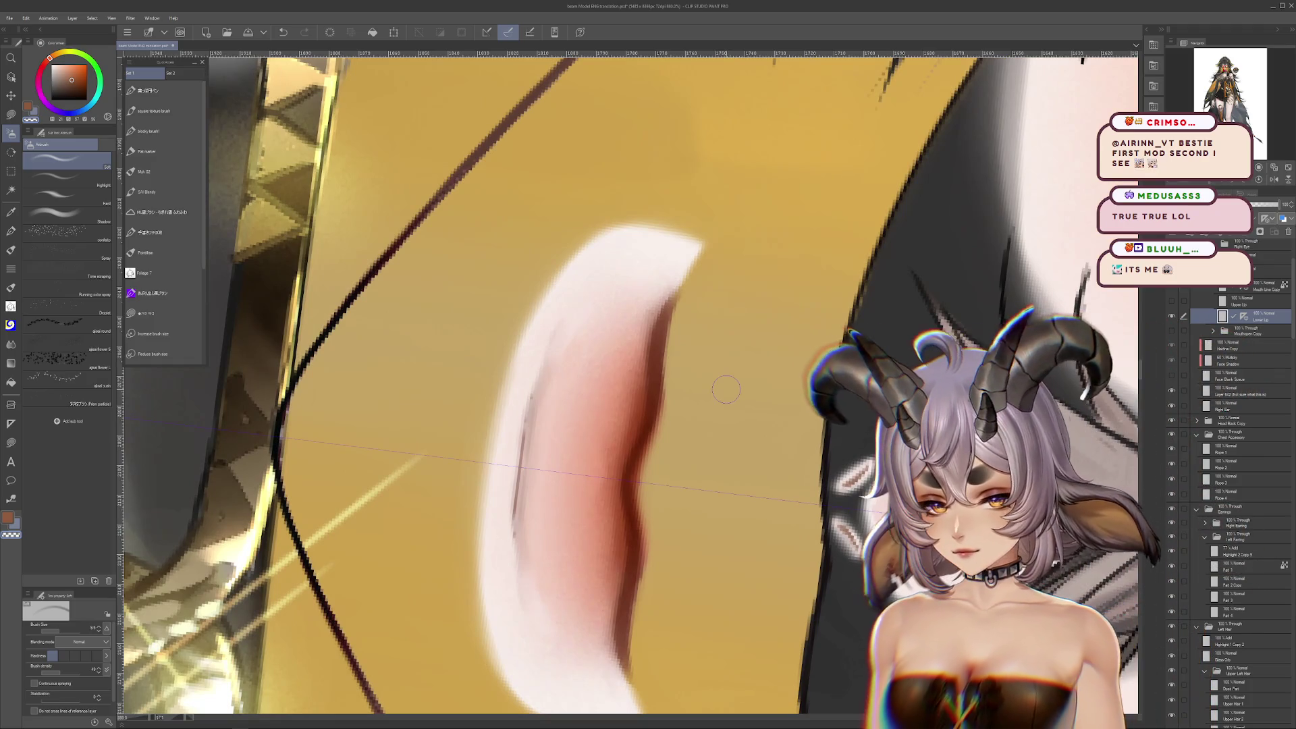
scroll(688, 341, up, 2)
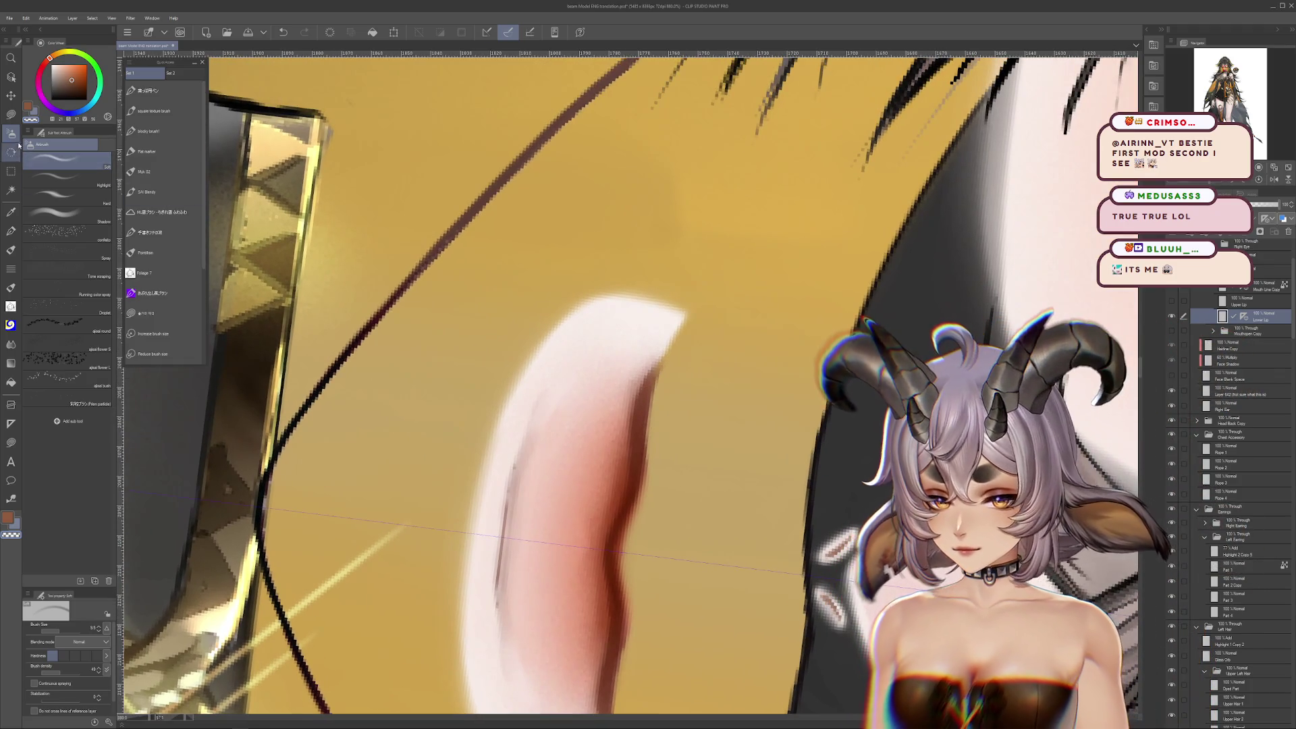
key(ctrl+shift+n)
key(alt+bracketleft)
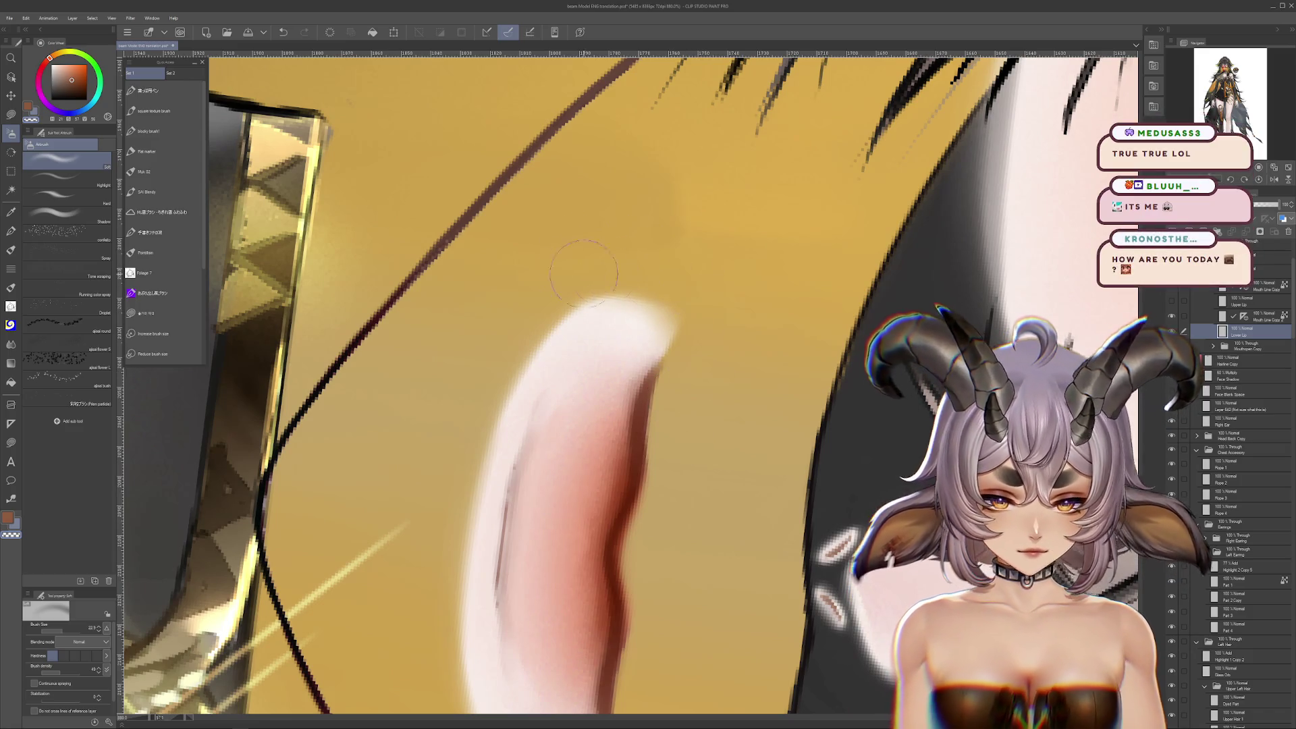
scroll(722, 401, down, 3)
scroll(722, 400, down, 3)
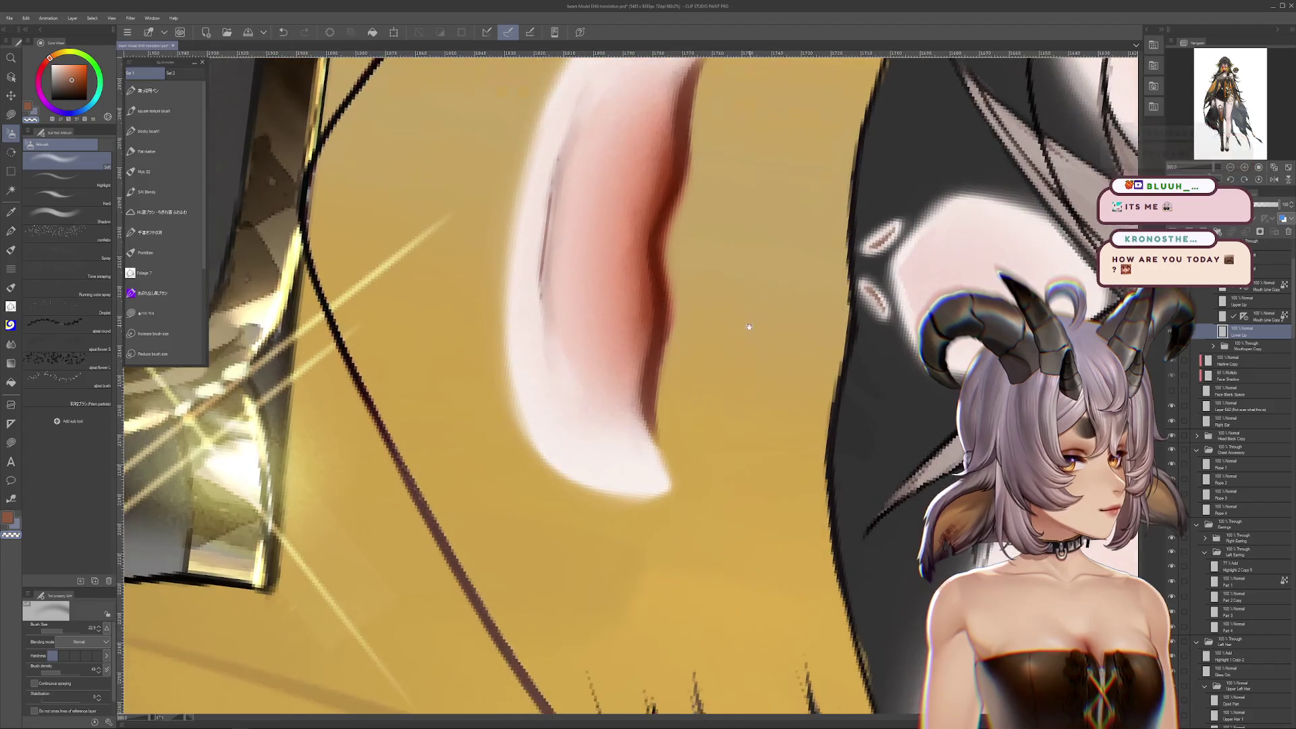
scroll(743, 362, left, 2)
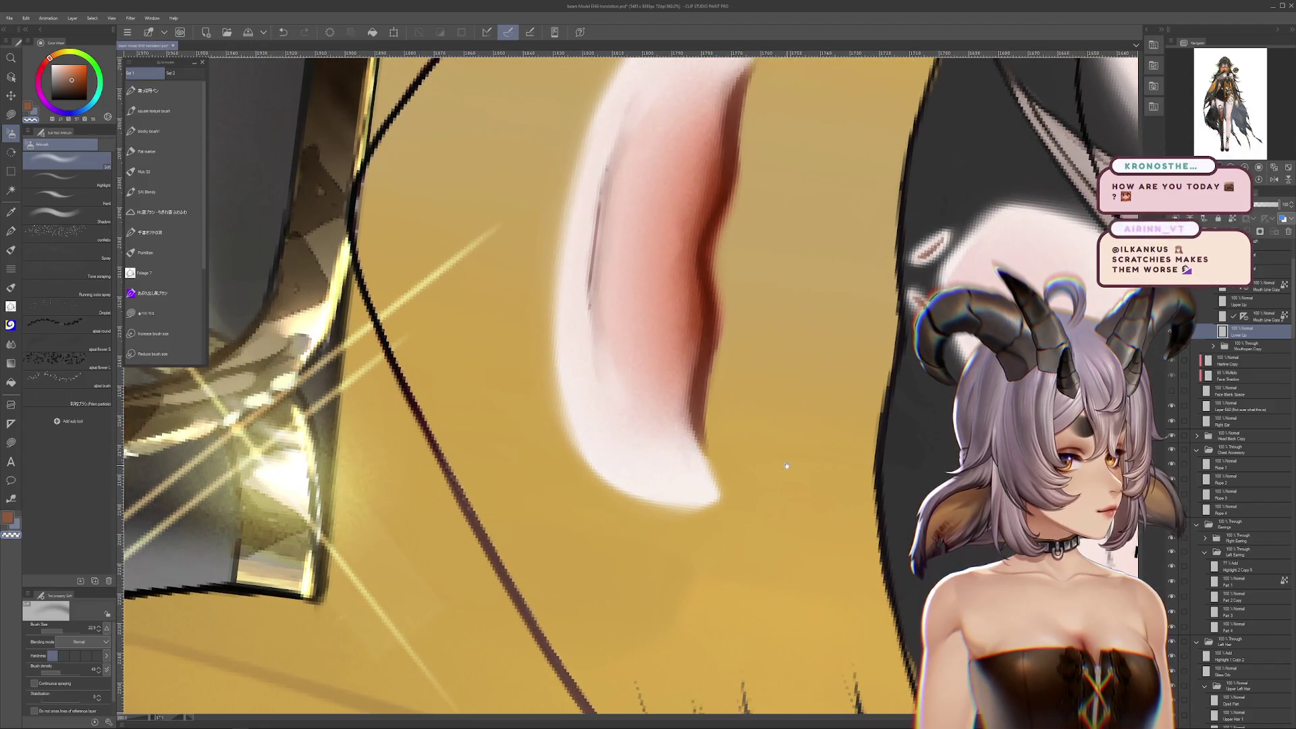
drag(787, 470, 773, 485)
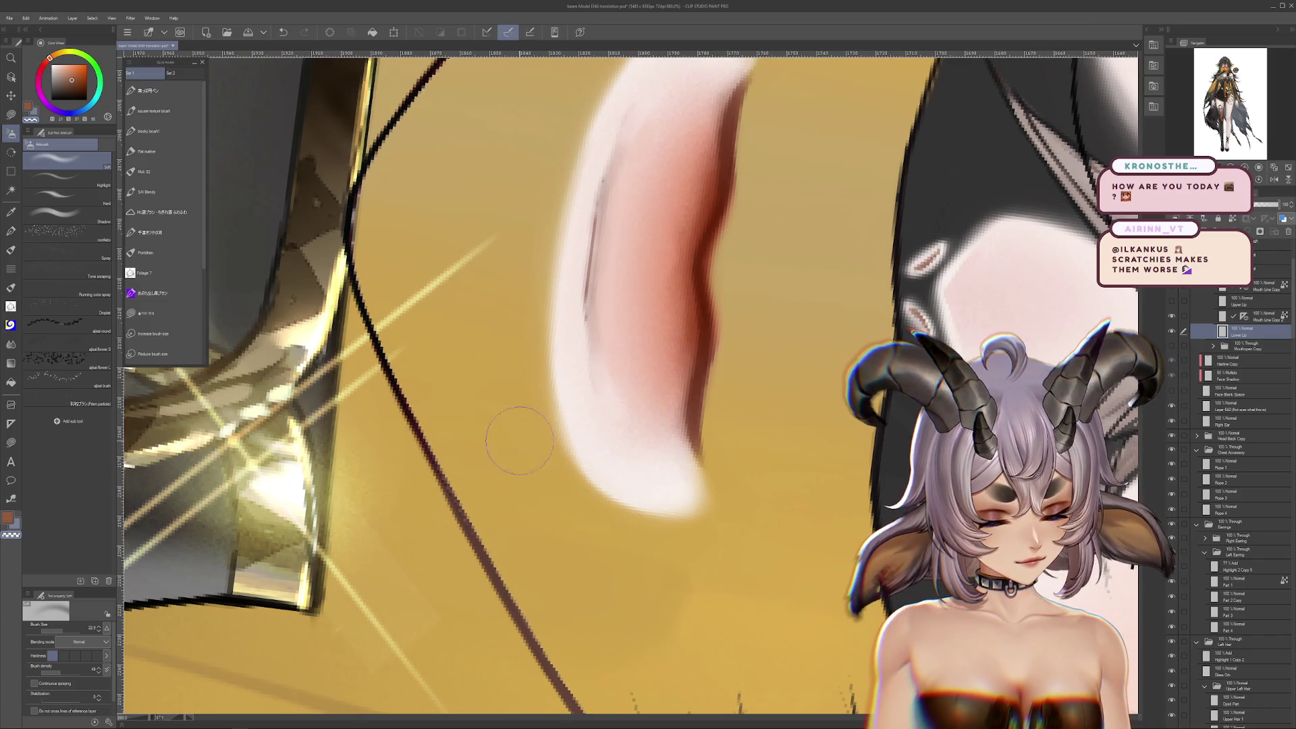
scroll(641, 581, up, 5)
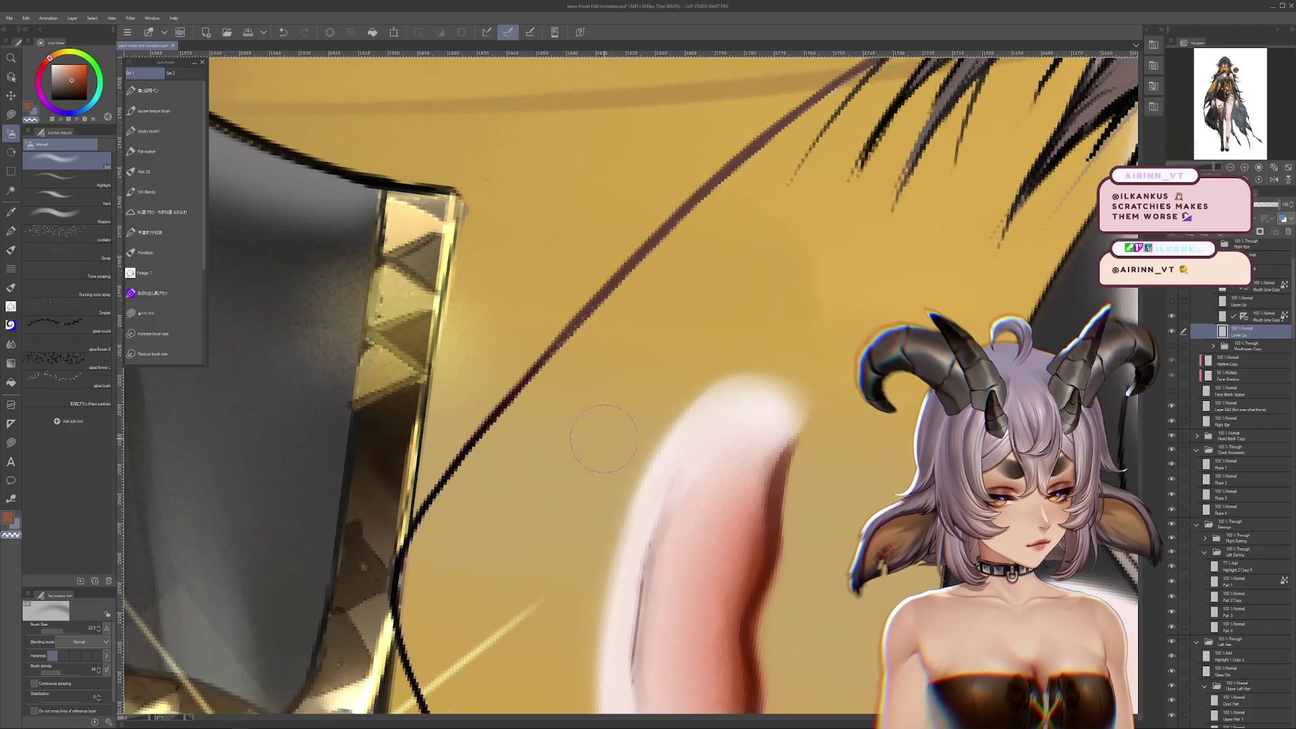
scroll(841, 483, down, 5)
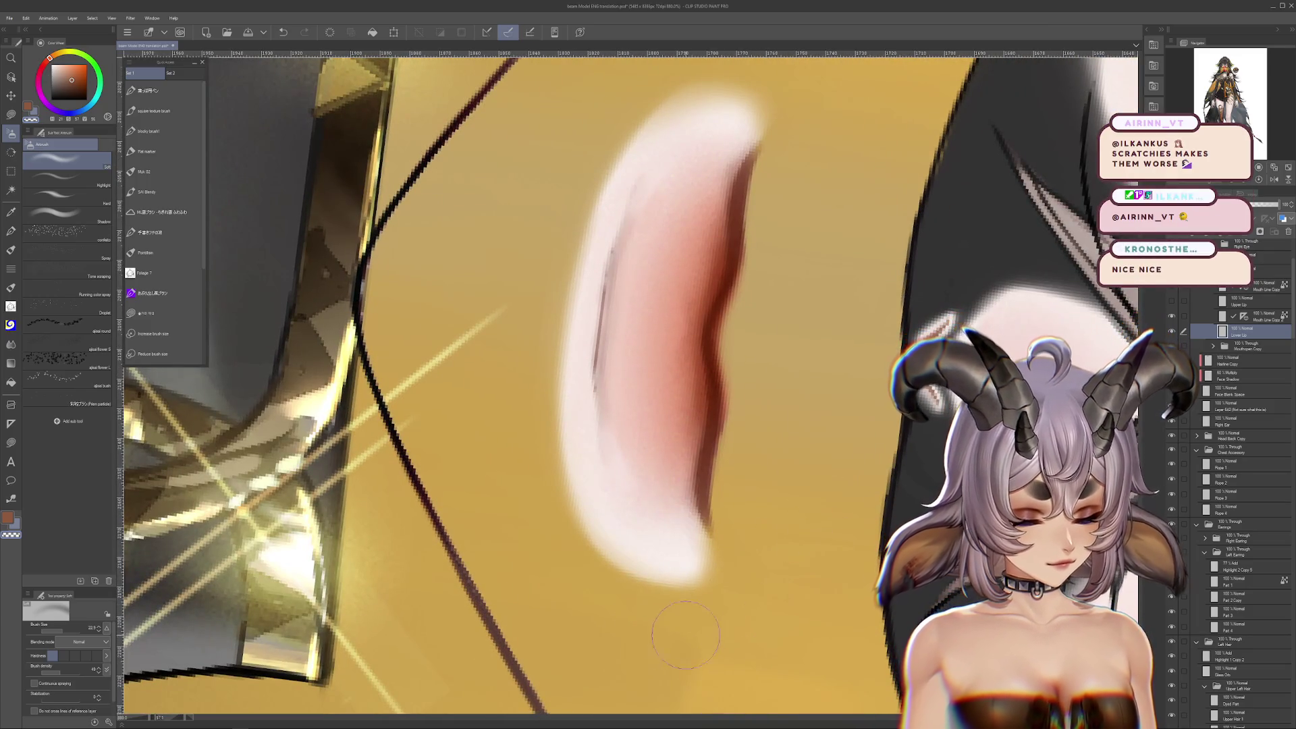
scroll(688, 638, up, 2)
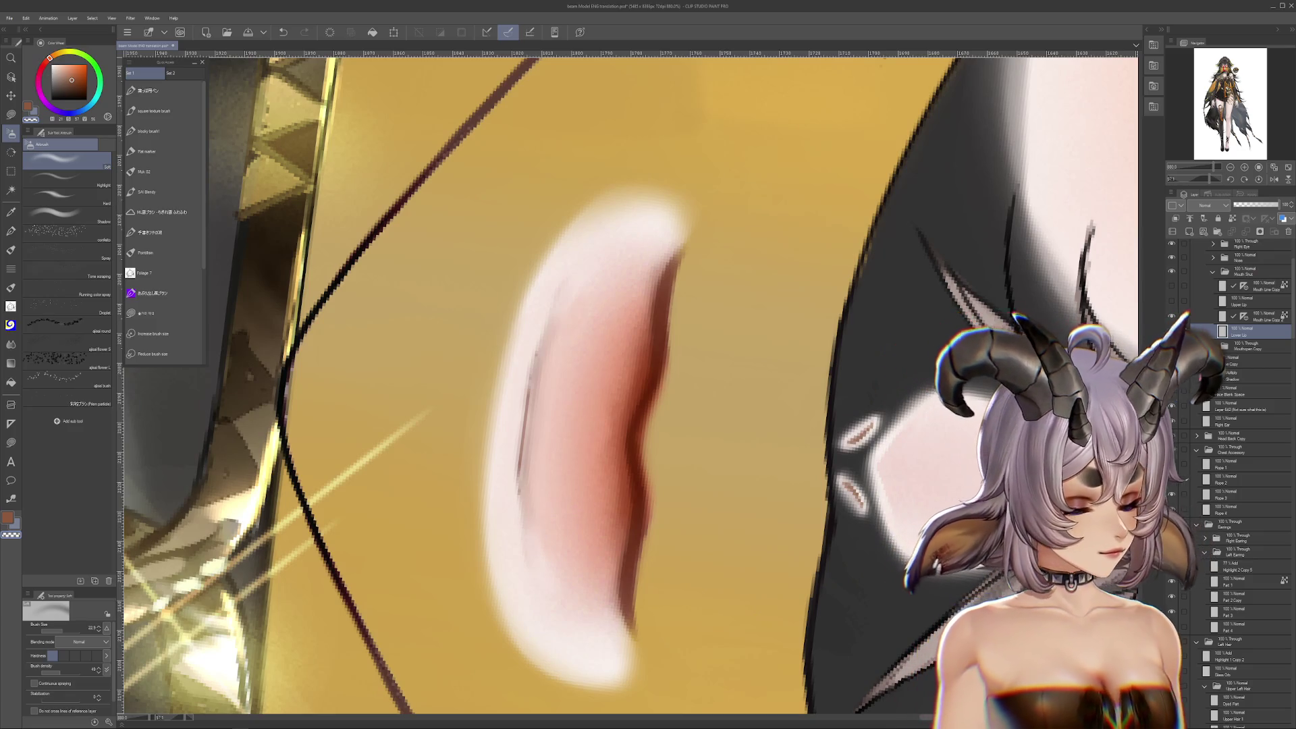
drag(608, 405, 626, 433)
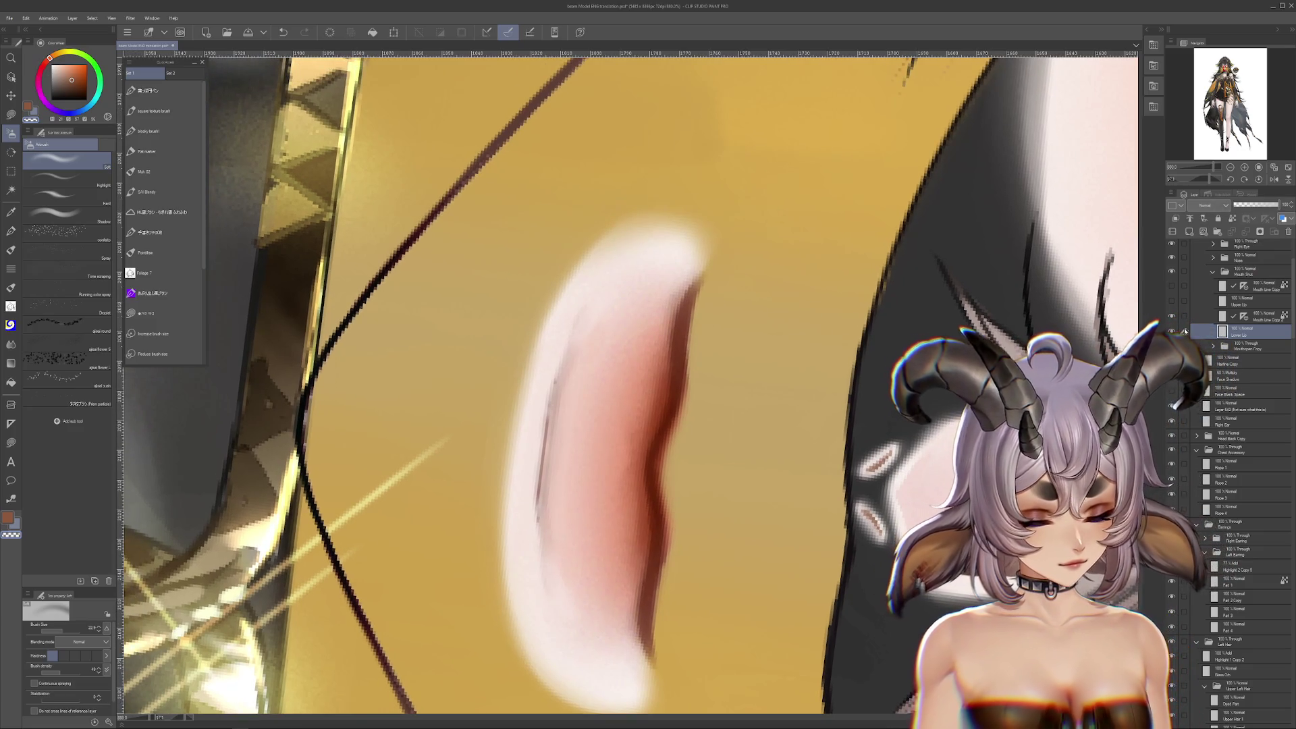
Delete the Mouth Line Copy layer
click(1248, 317)
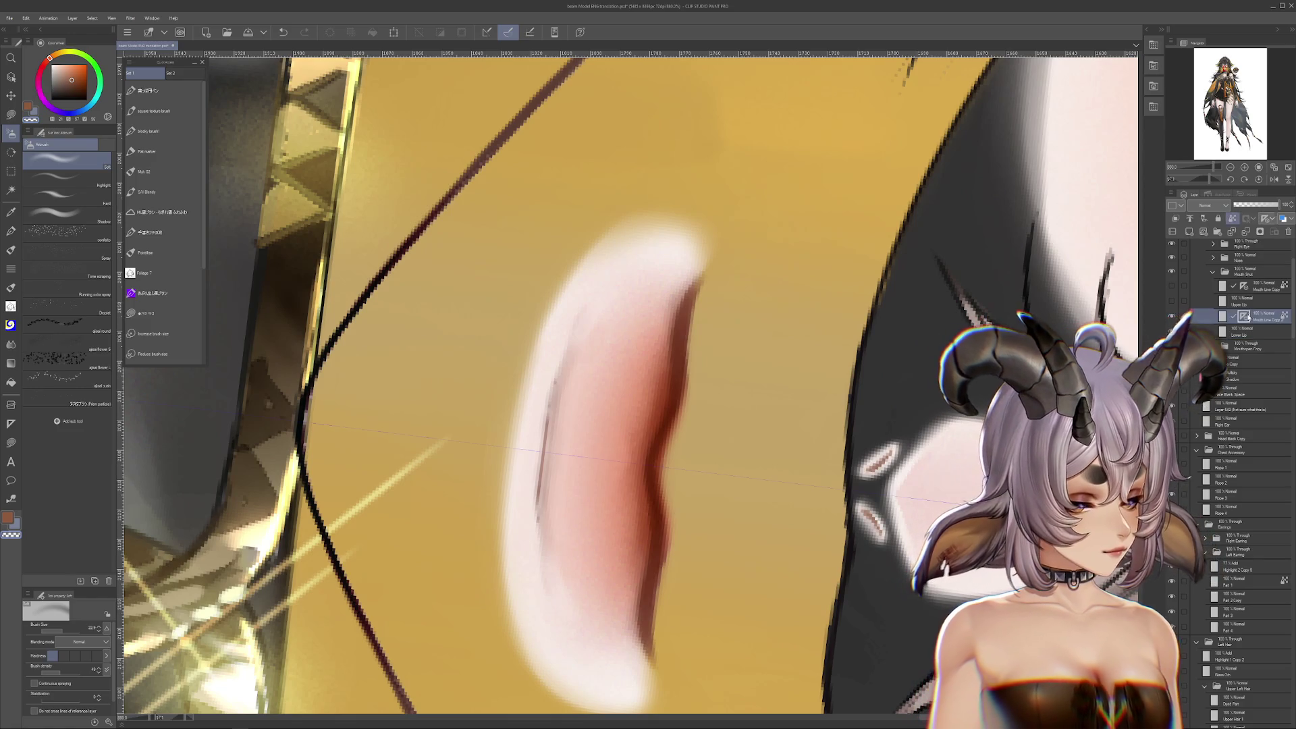
click(1248, 233)
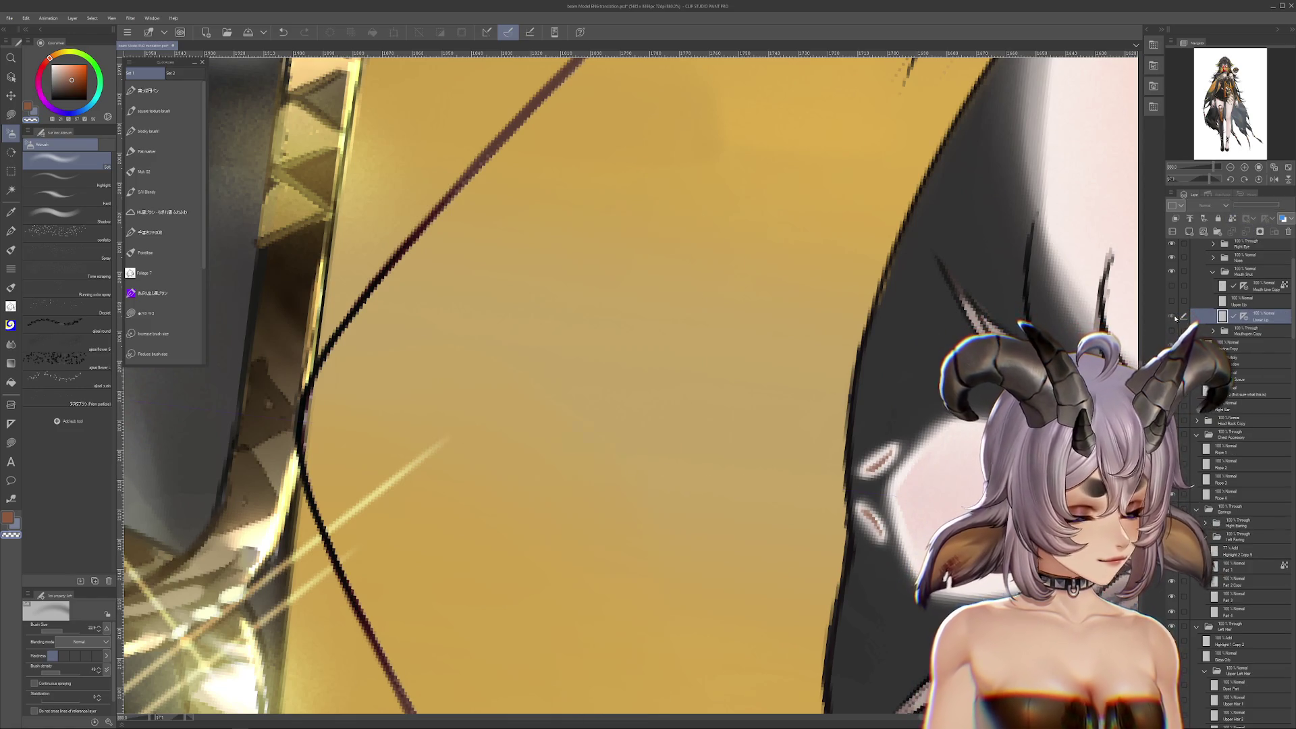
drag(457, 270, 295, 317)
Test pencil strokes along the lip's inner edge, undoing the stray ones
click(144, 171)
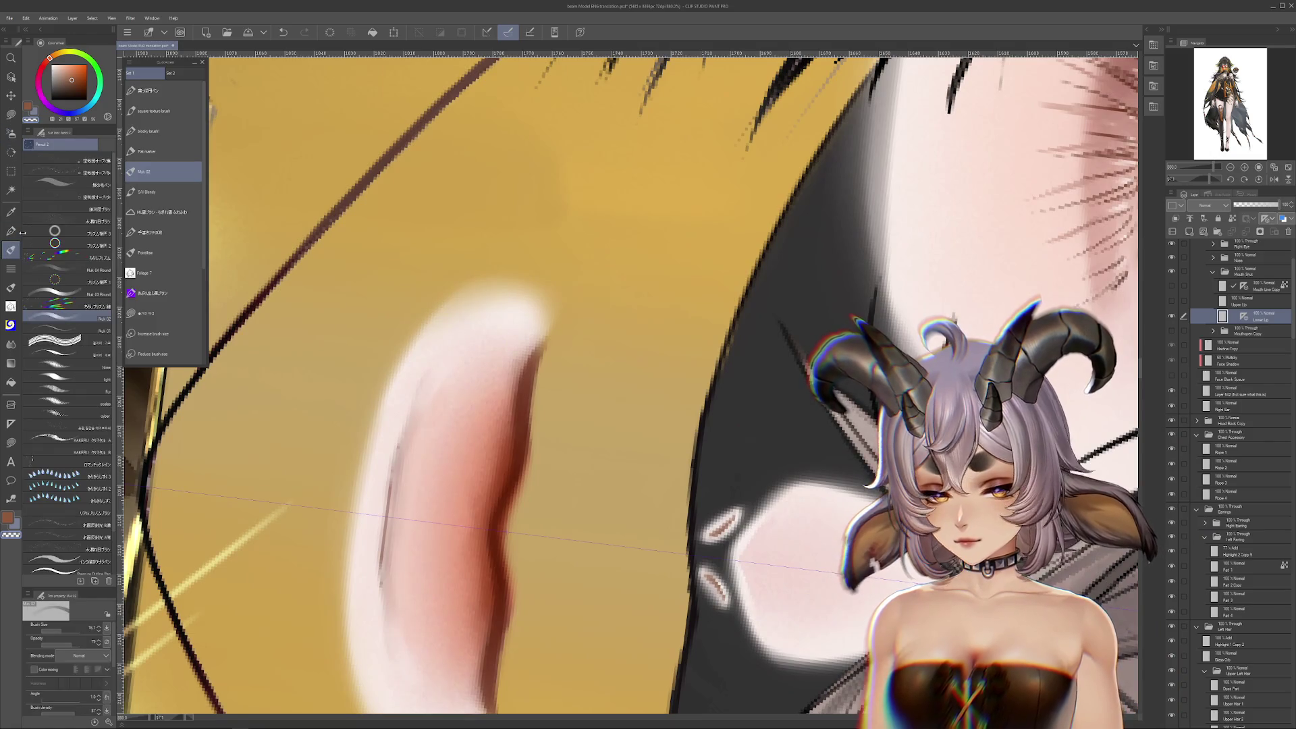
key(ctrl+z)
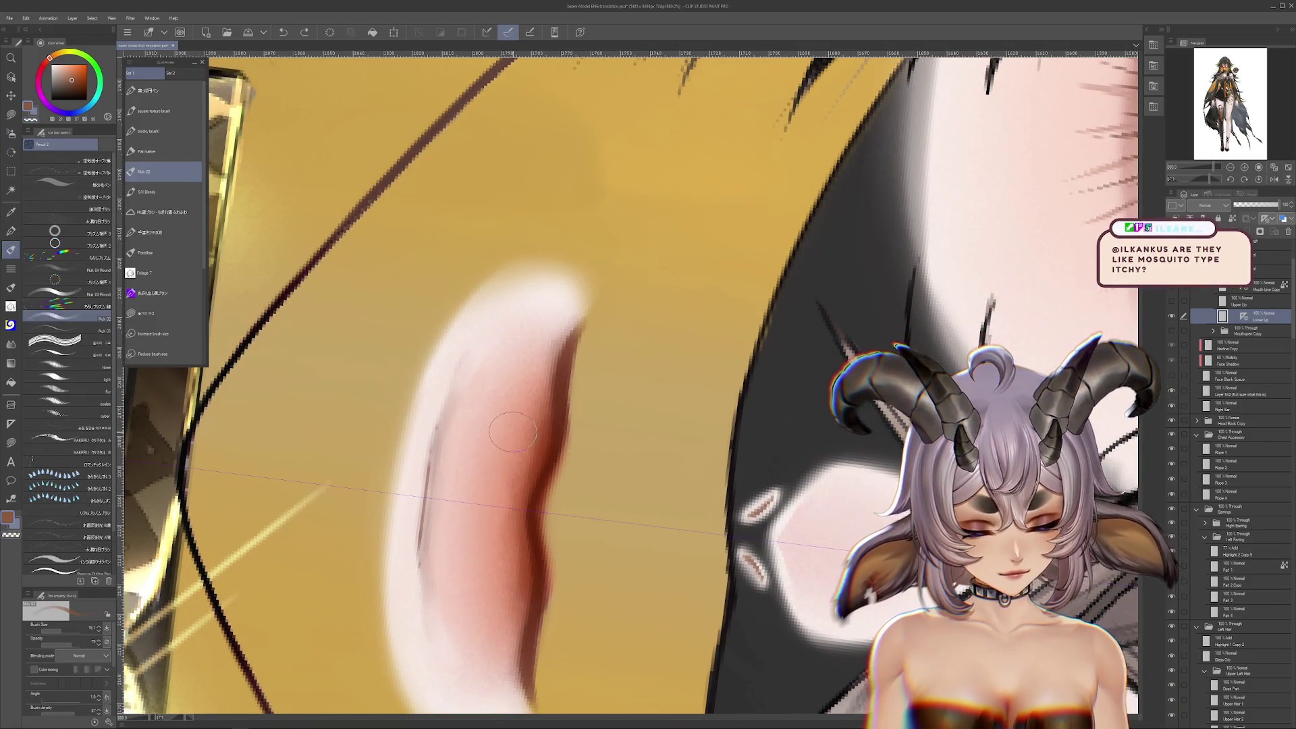
drag(587, 358, 570, 442)
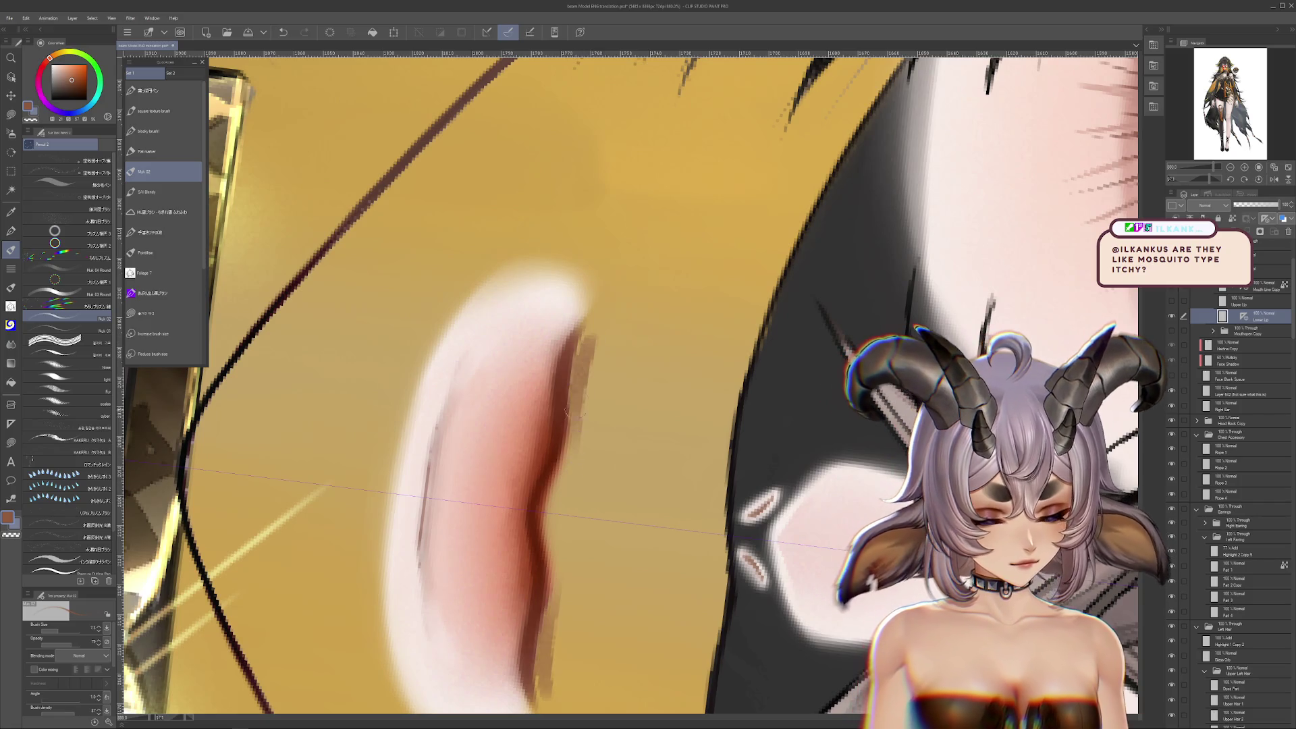
key(ctrl+z)
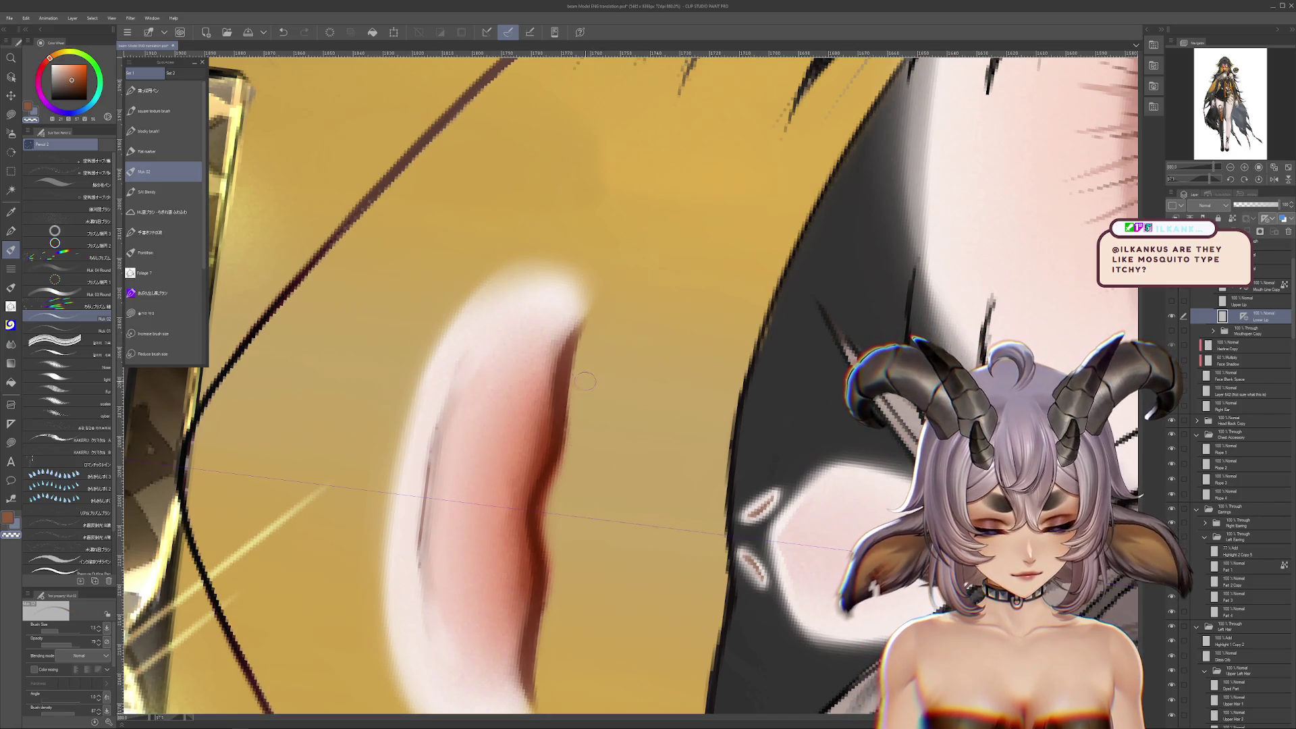
drag(555, 445, 547, 467)
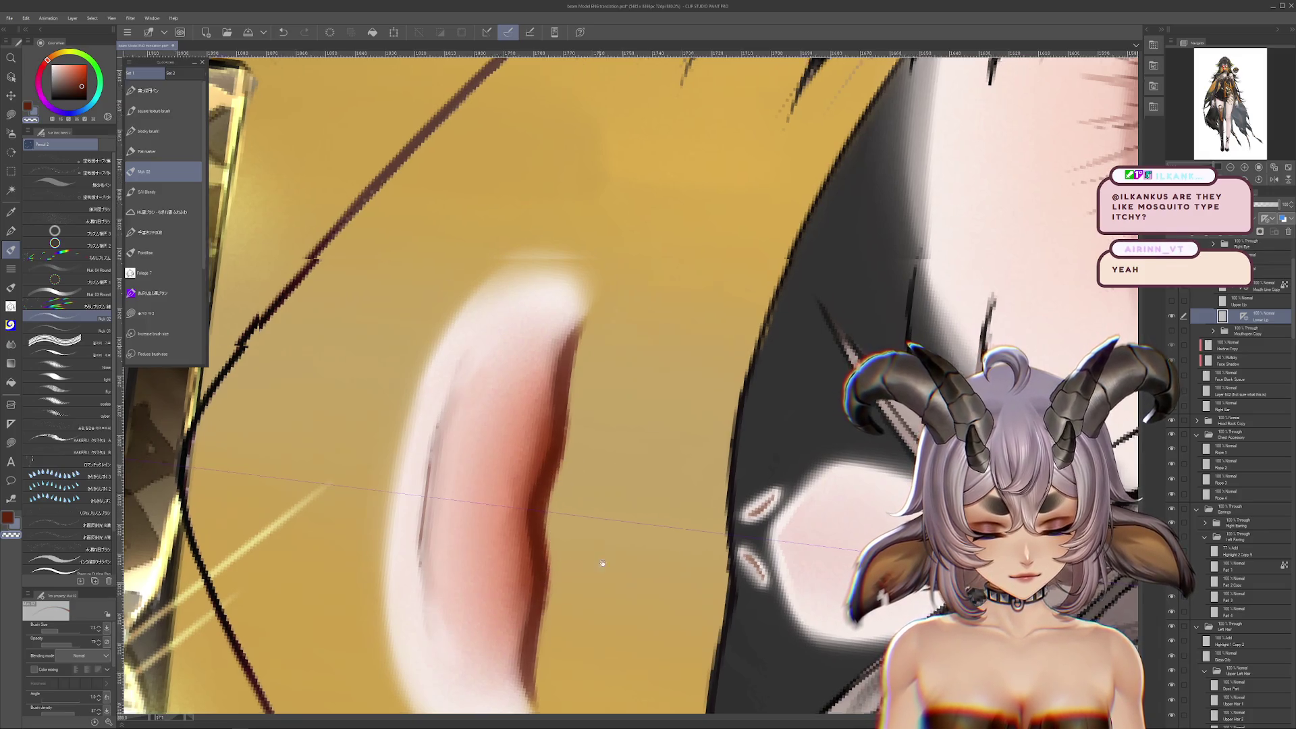
drag(599, 578, 605, 437)
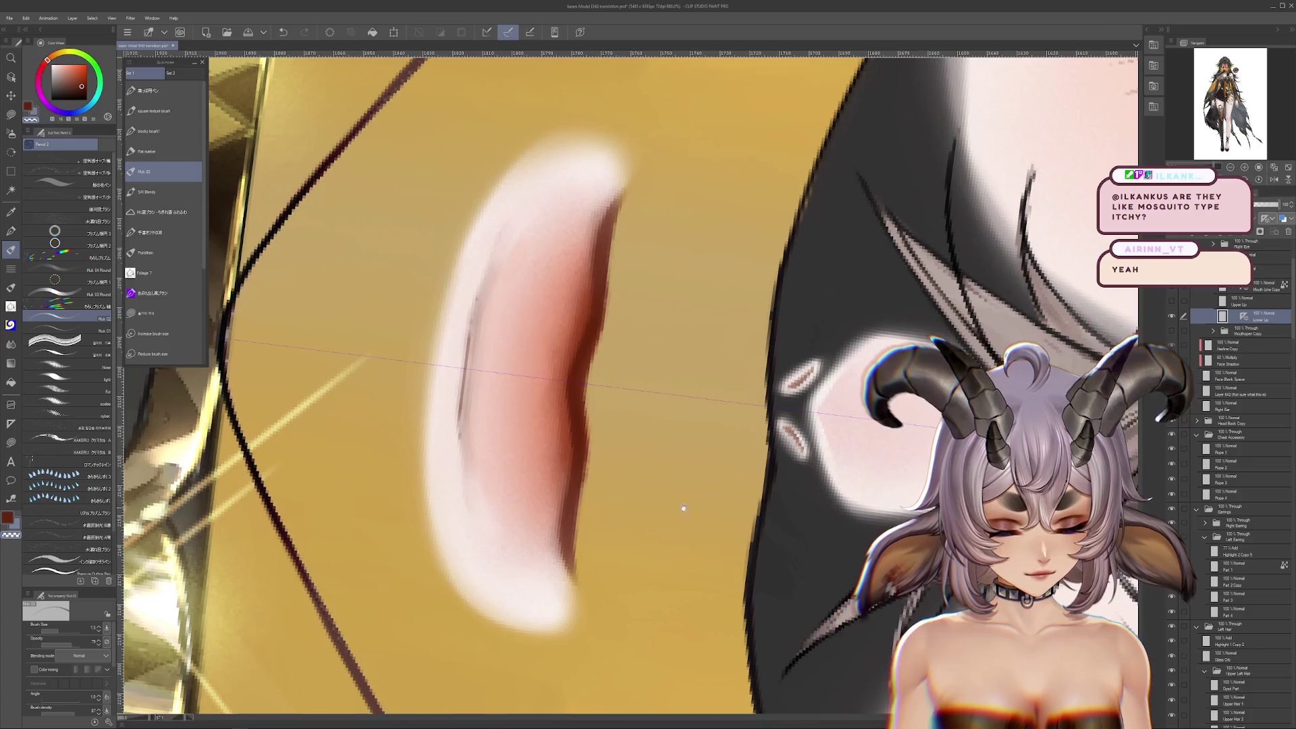
drag(665, 511, 725, 578)
Add a Multiply layer above Lower Lip and reset the view rotation to upright
key(ctrl+shift+n)
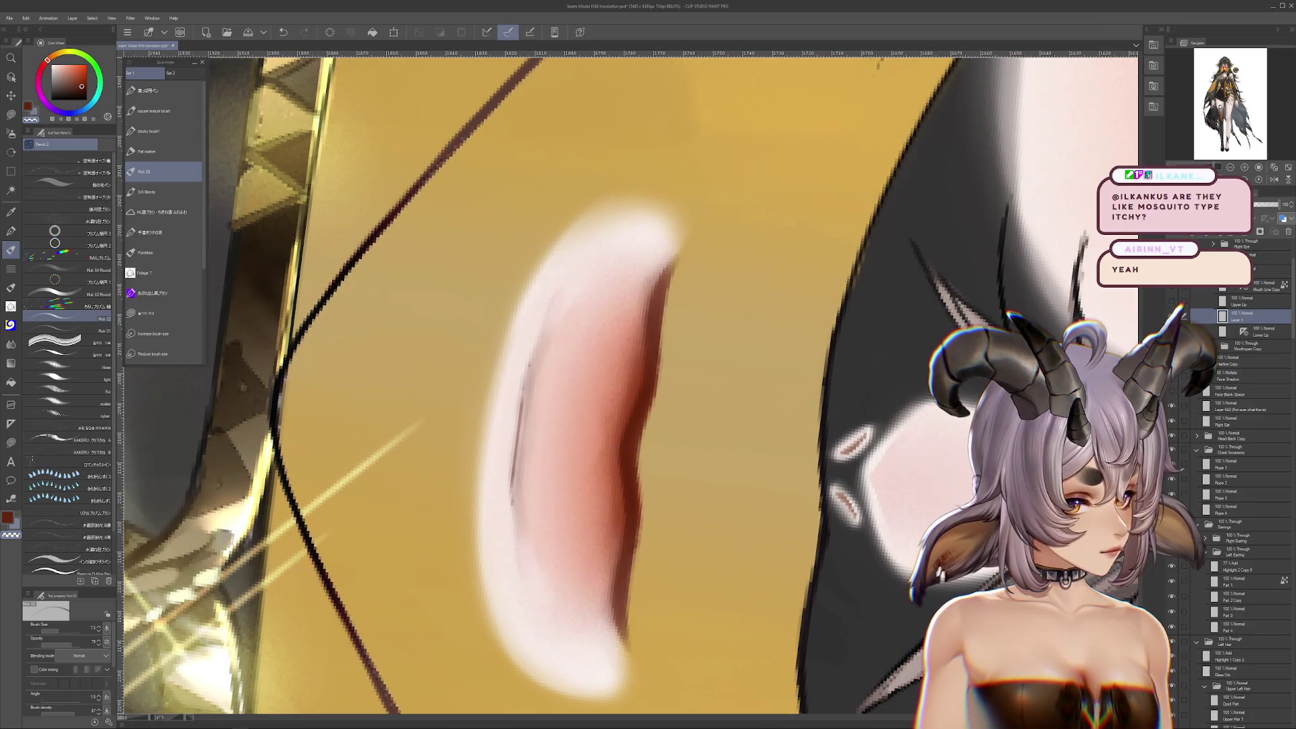
click(1197, 240)
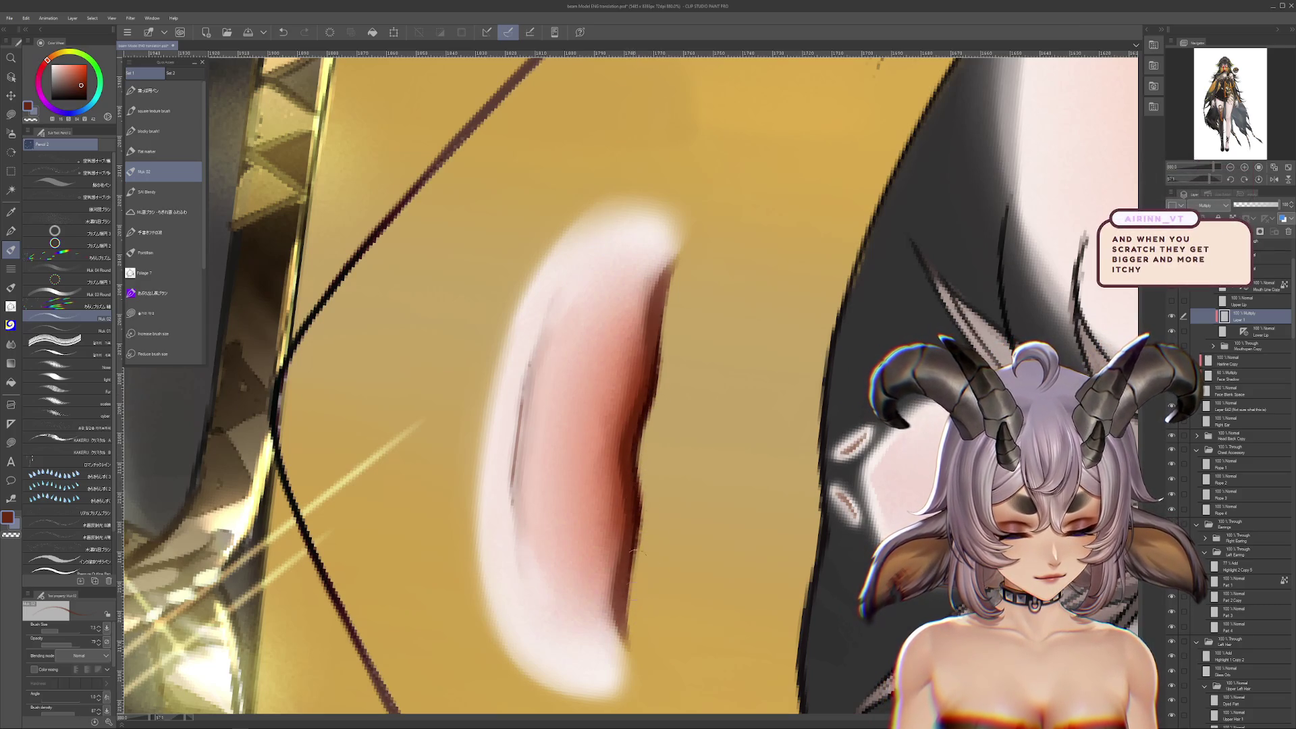
drag(700, 328, 676, 349)
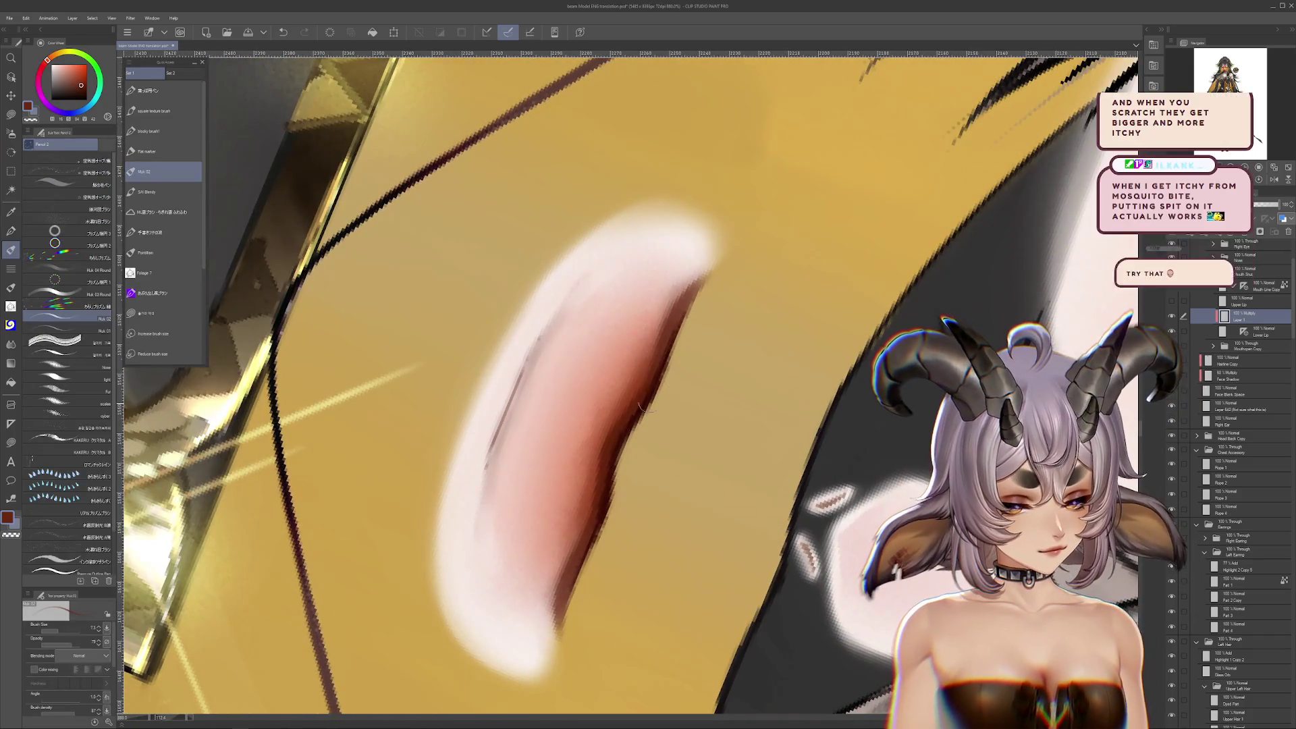
key(ctrl+z)
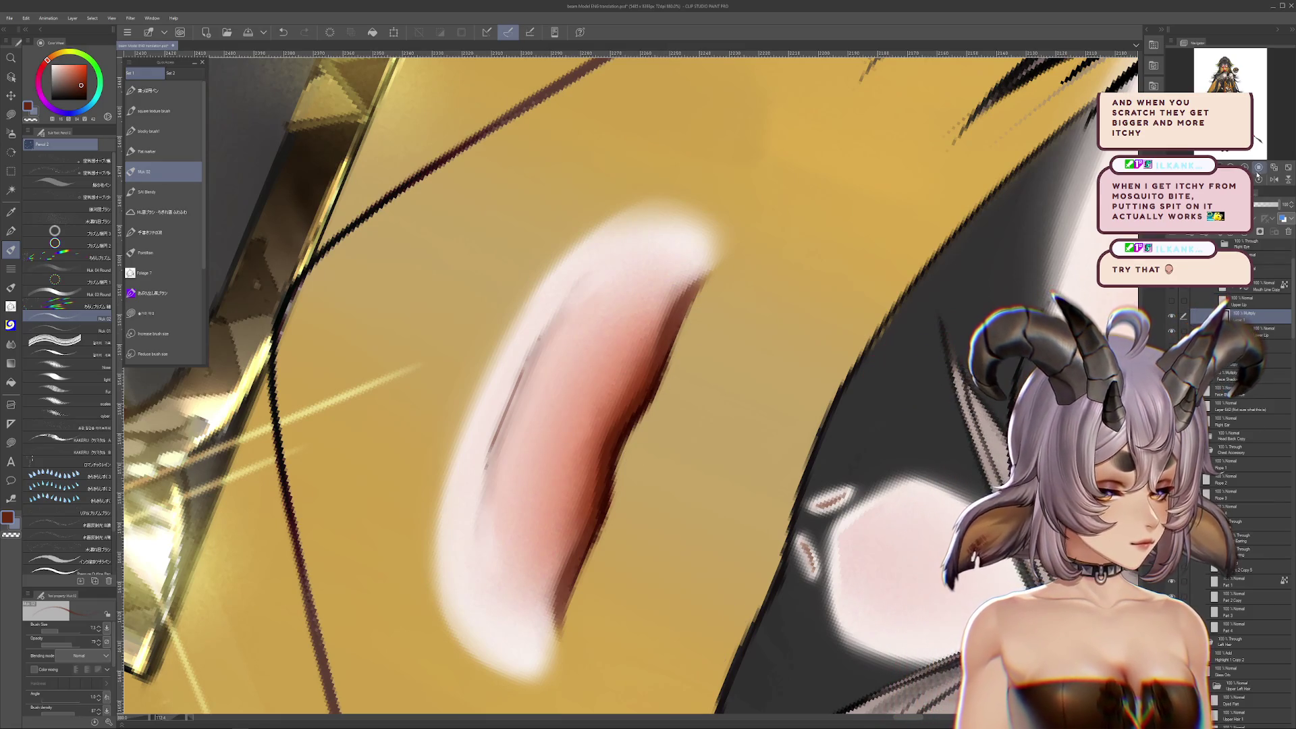
click(1258, 174)
scroll(741, 472, down, 3)
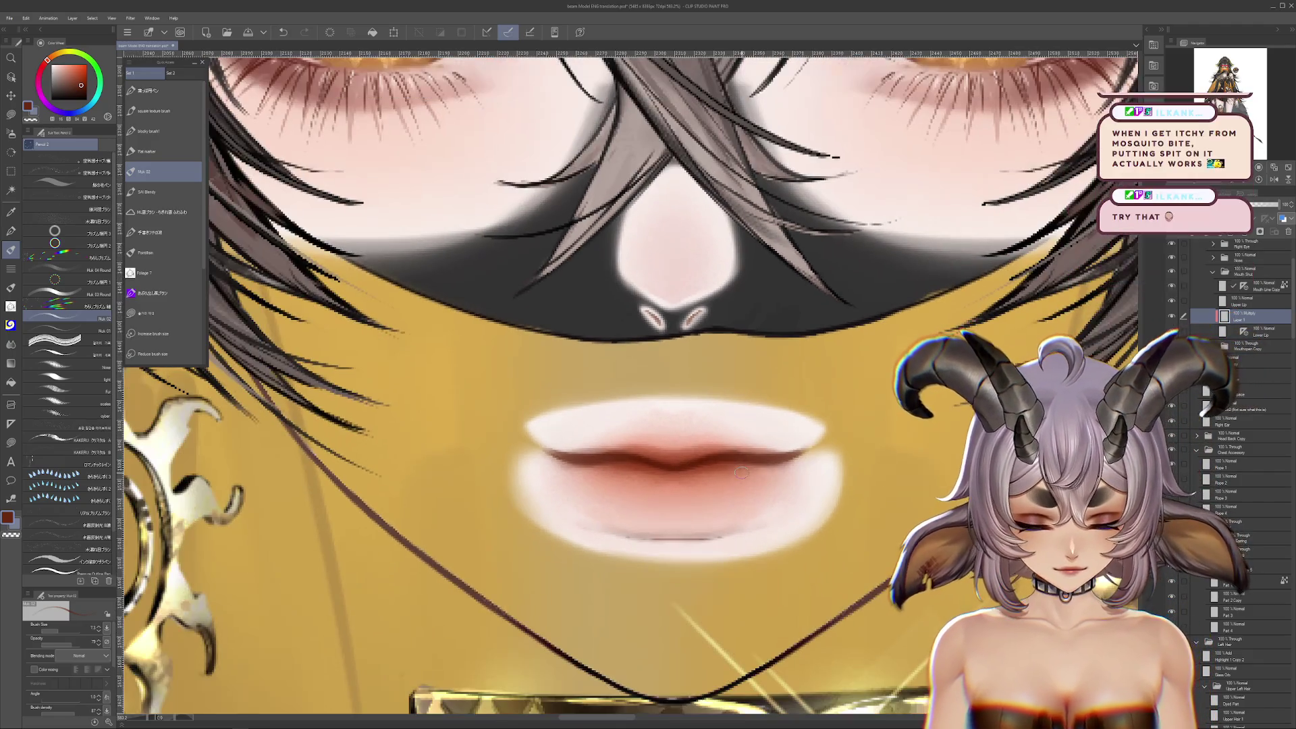
Try pushing the upper lip upward with Liquify at size about 110, then undo it
key(alt+bracketright)
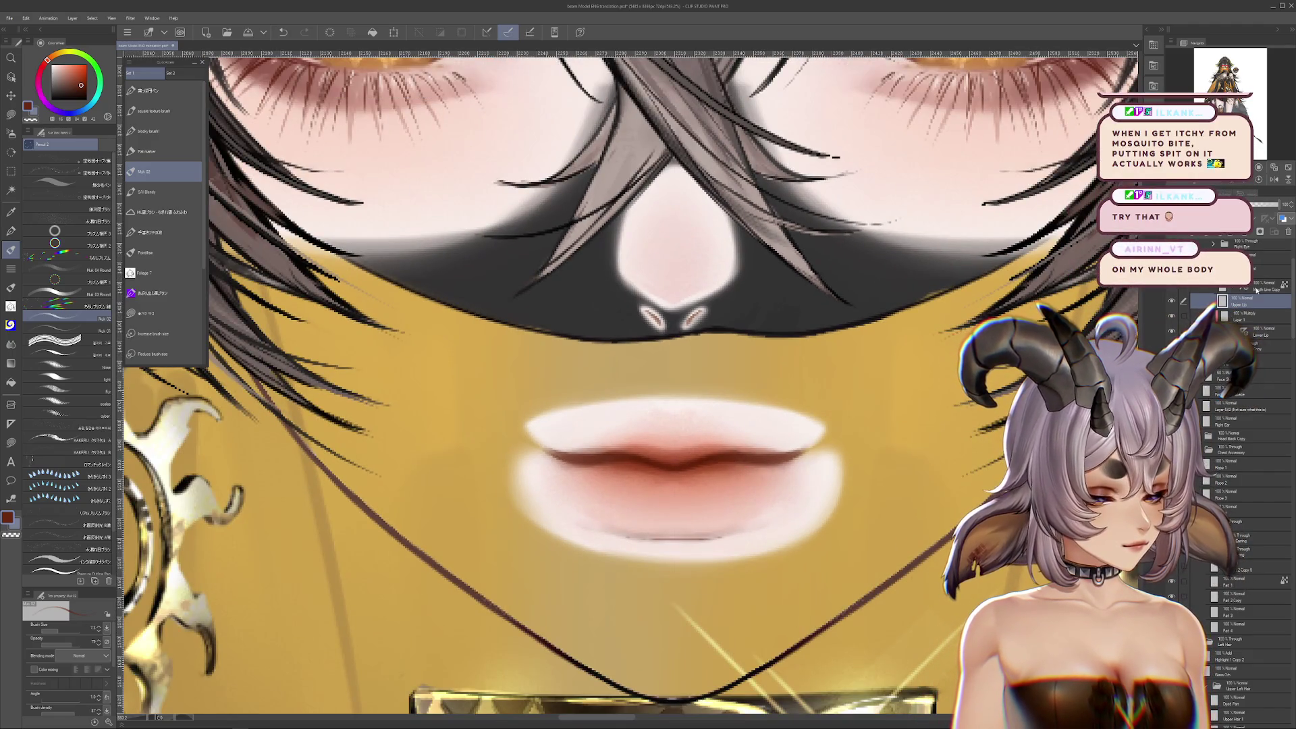
key(j)
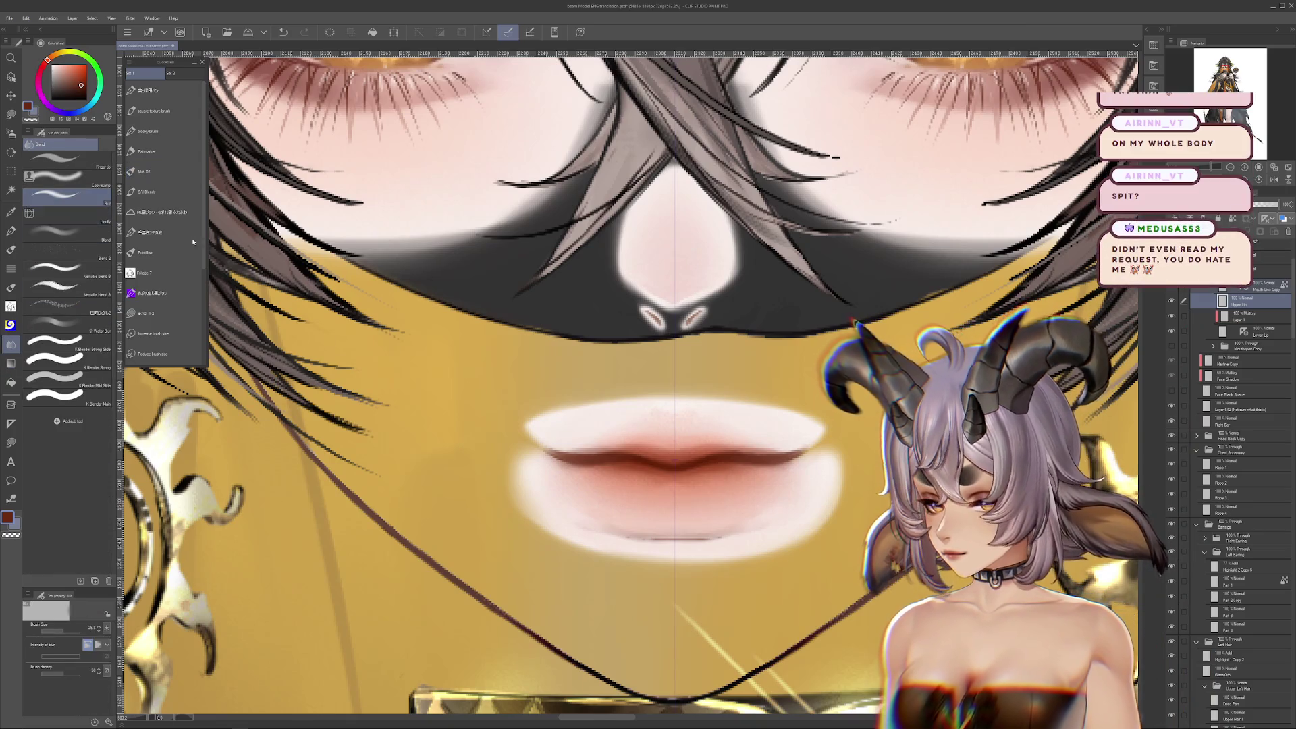
click(67, 215)
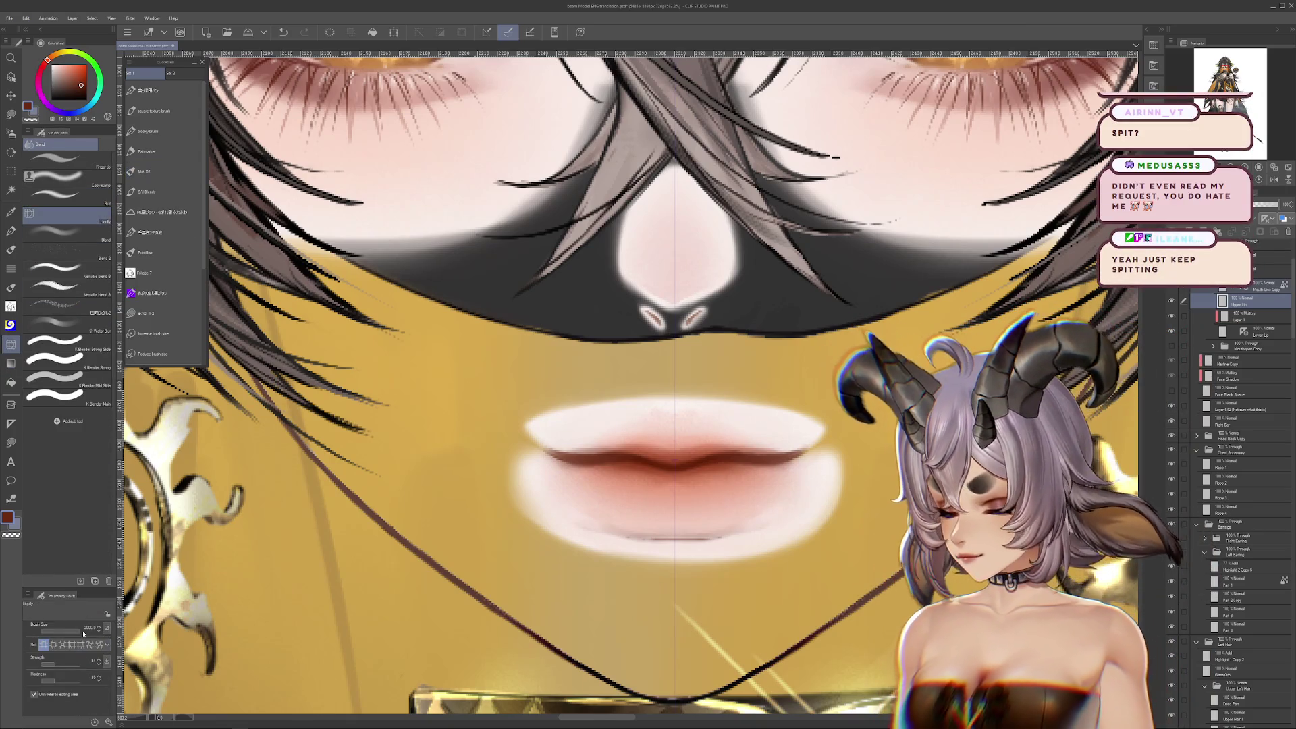
drag(84, 632, 74, 632)
mouse_move(655, 512)
mouse_down()
mouse_move(678, 435)
mouse_move(1171, 306)
mouse_up()
key(ctrl+z)
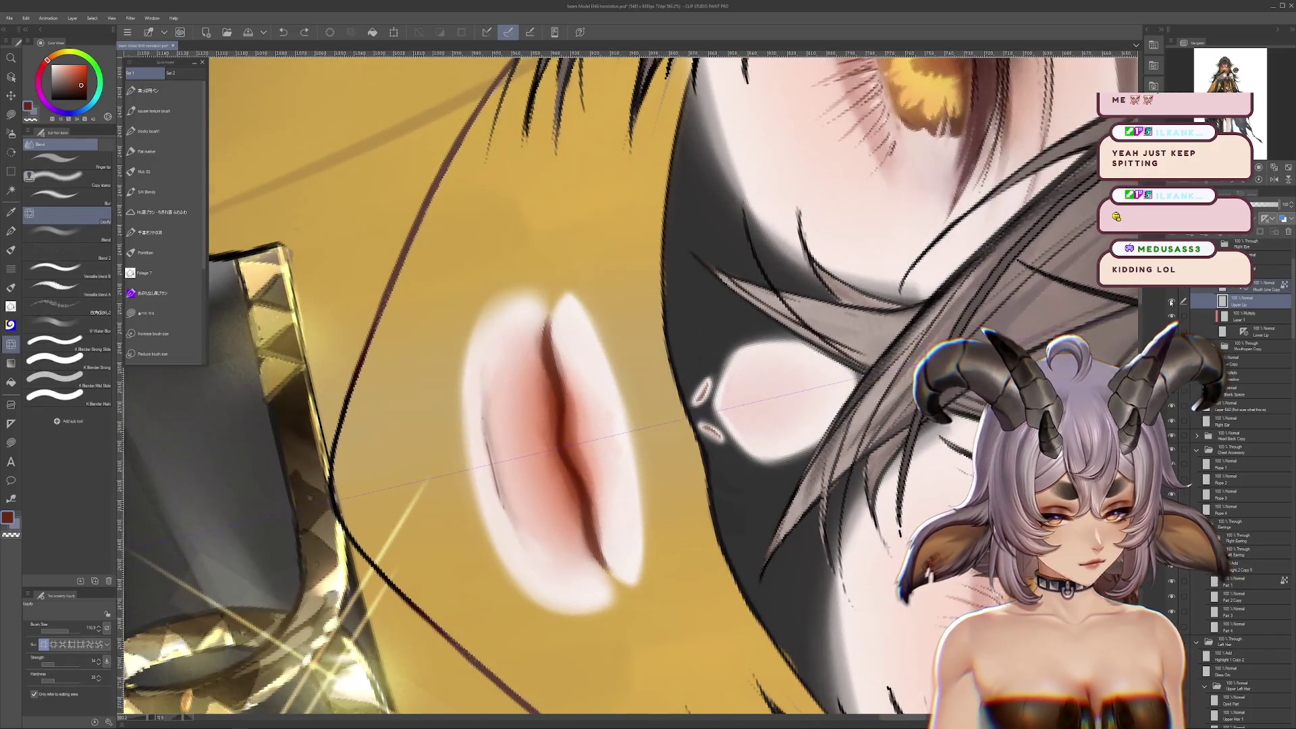
On Multiply Layer 1, pick the Blur sub tool at brush size about 17.6
click(1170, 301)
click(1229, 316)
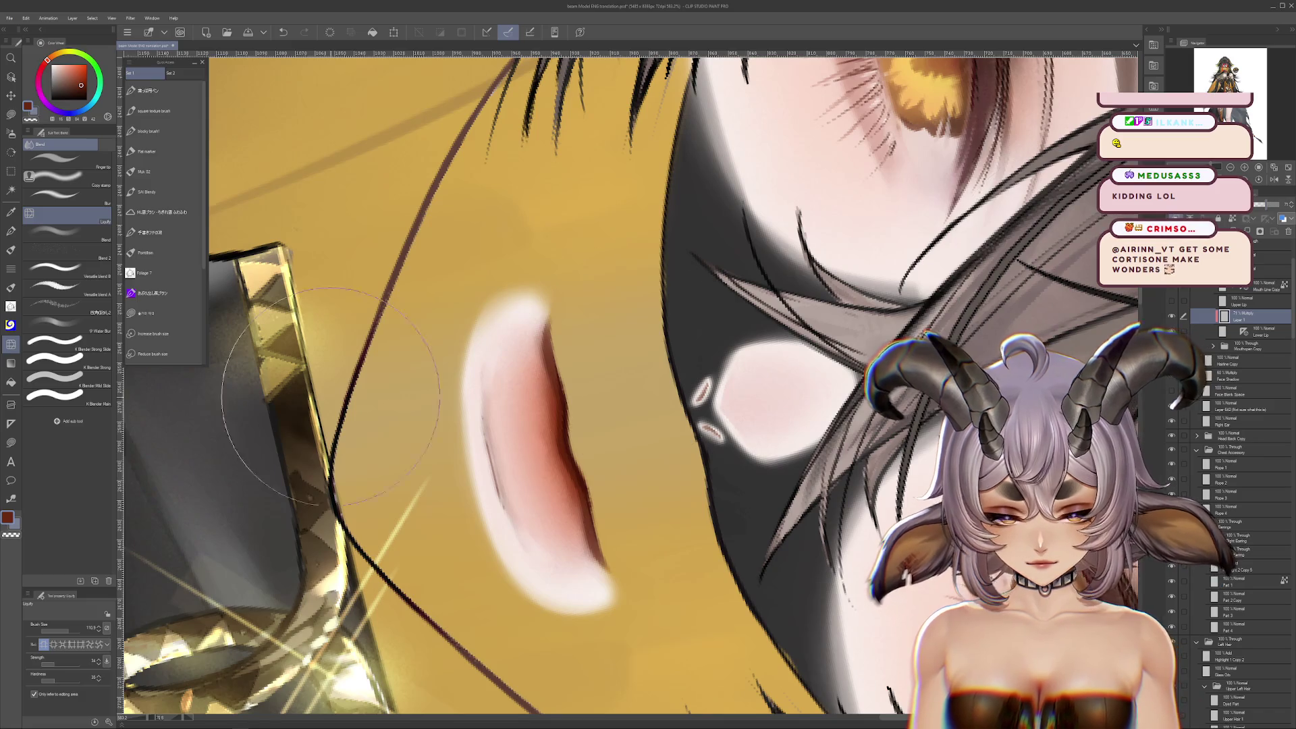
click(62, 194)
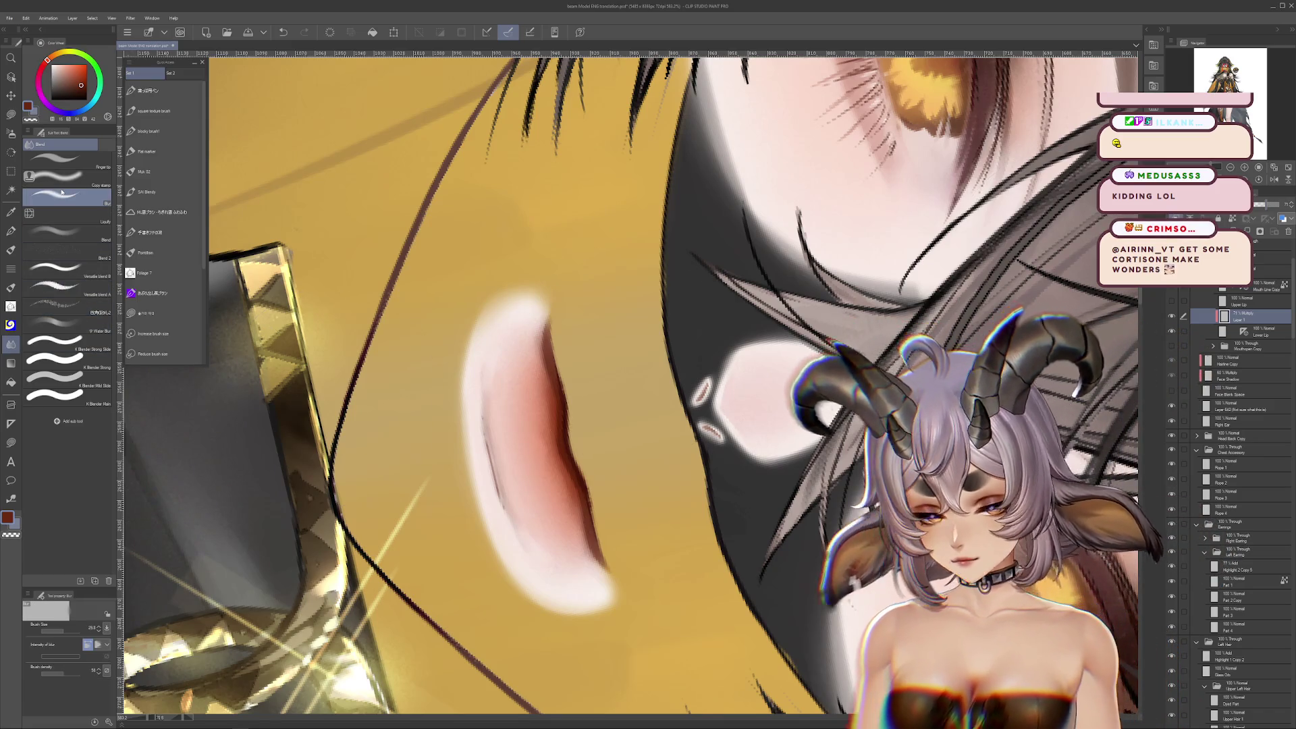
drag(64, 636, 54, 633)
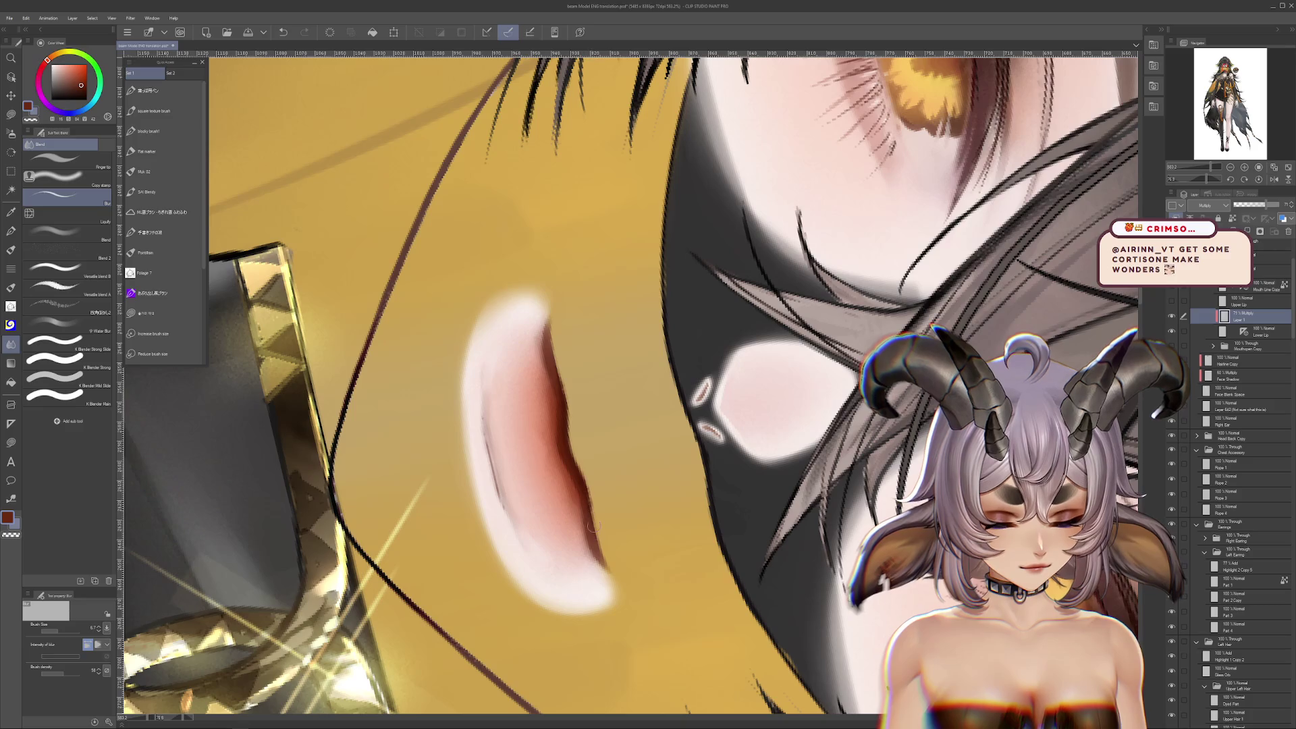
drag(597, 536, 673, 553)
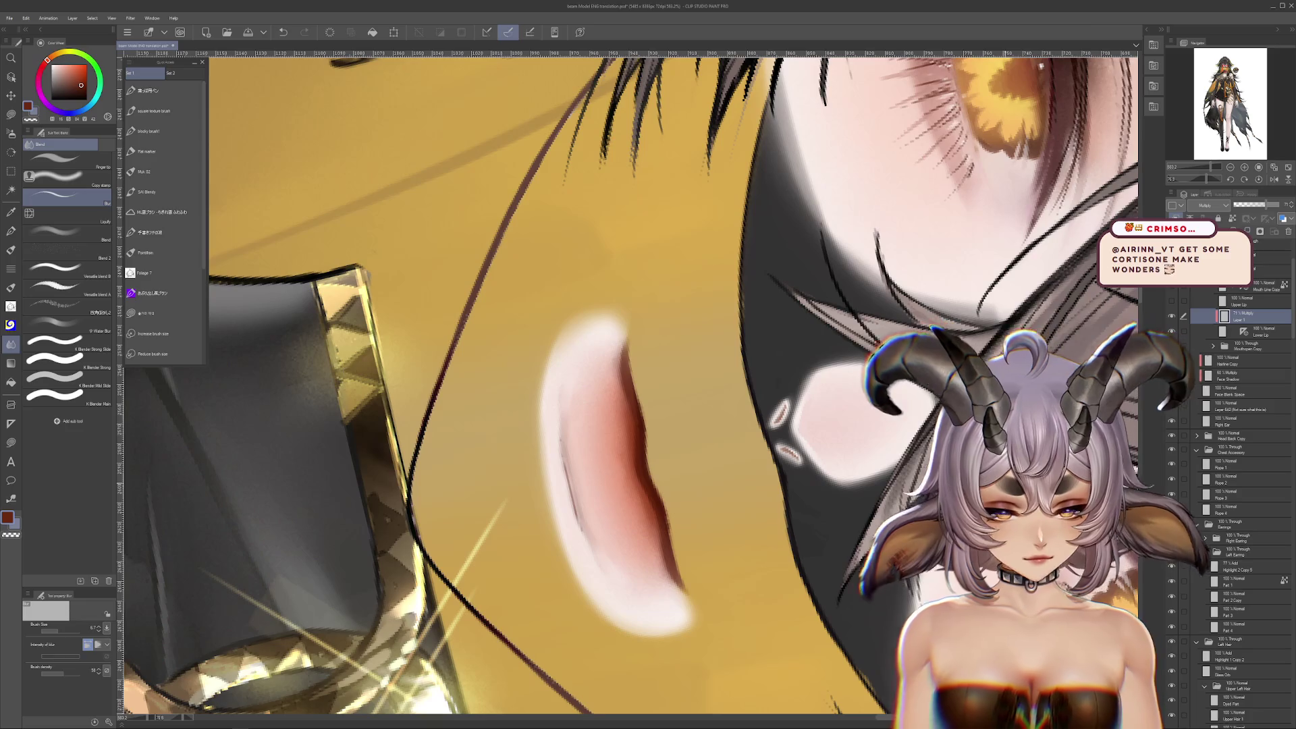
click(11, 133)
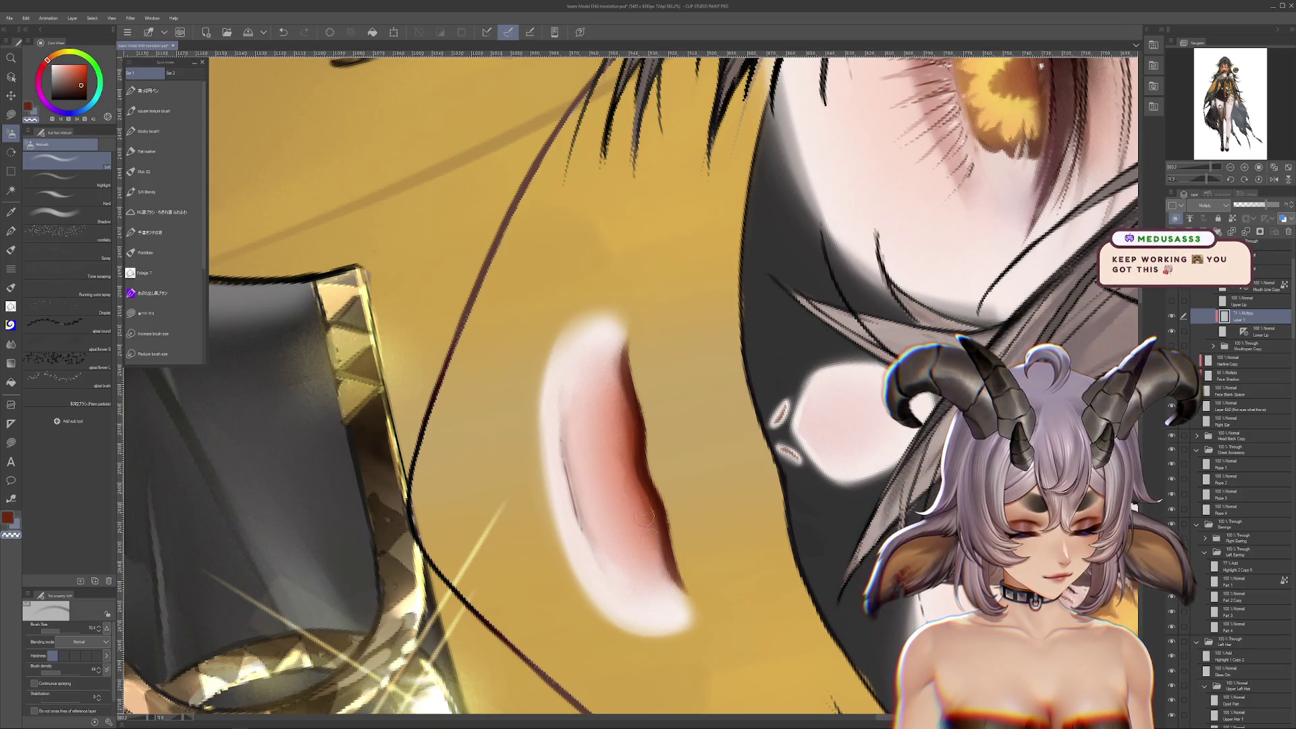
Merge the Multiply shading layer down into Lower Lip
key(r)
mouse_move(650, 538)
mouse_down()
mouse_move(821, 447)
mouse_move(772, 198)
mouse_move(690, 161)
mouse_up()
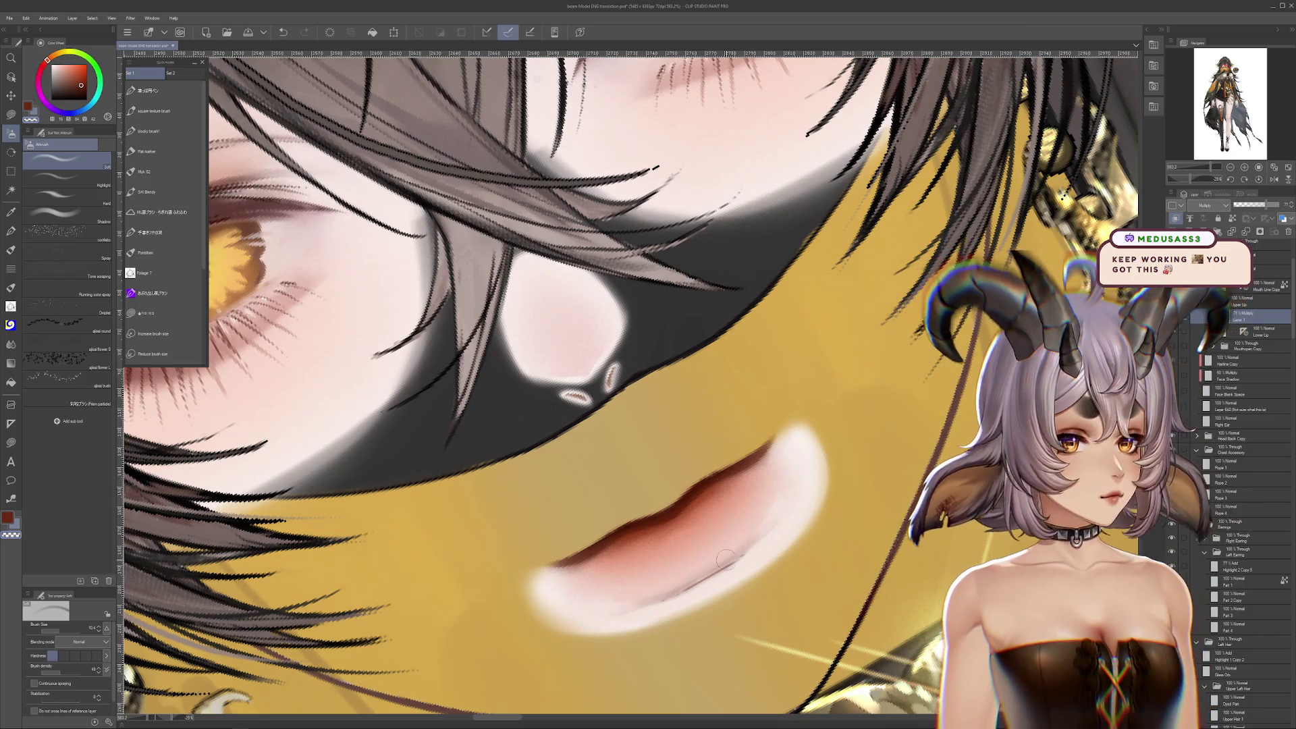
click(1258, 179)
mouse_move(607, 473)
mouse_down()
mouse_move(722, 391)
mouse_move(668, 374)
mouse_up()
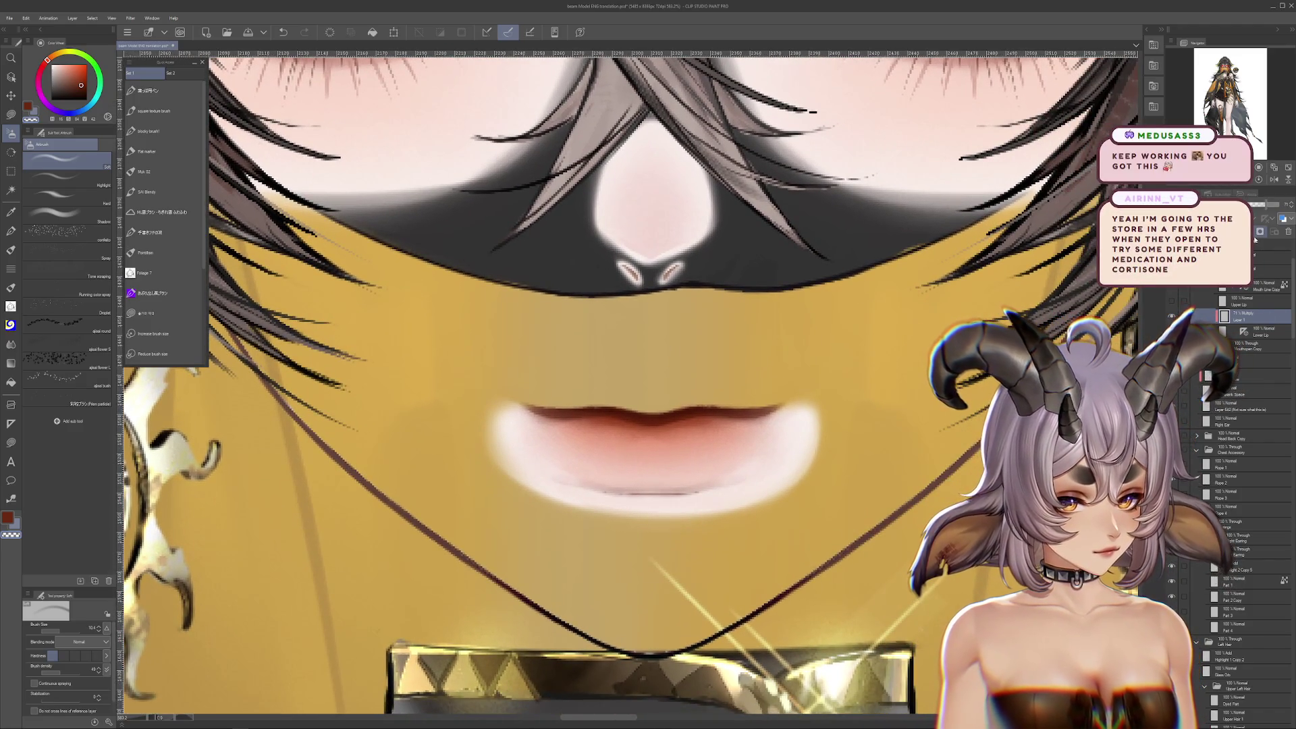
click(1255, 238)
Move the Upper Lip layer up about 6 px with Ctrl+T and apply it
mouse_move(648, 432)
mouse_down()
mouse_move(594, 419)
mouse_move(573, 369)
mouse_move(619, 327)
mouse_move(658, 338)
mouse_up()
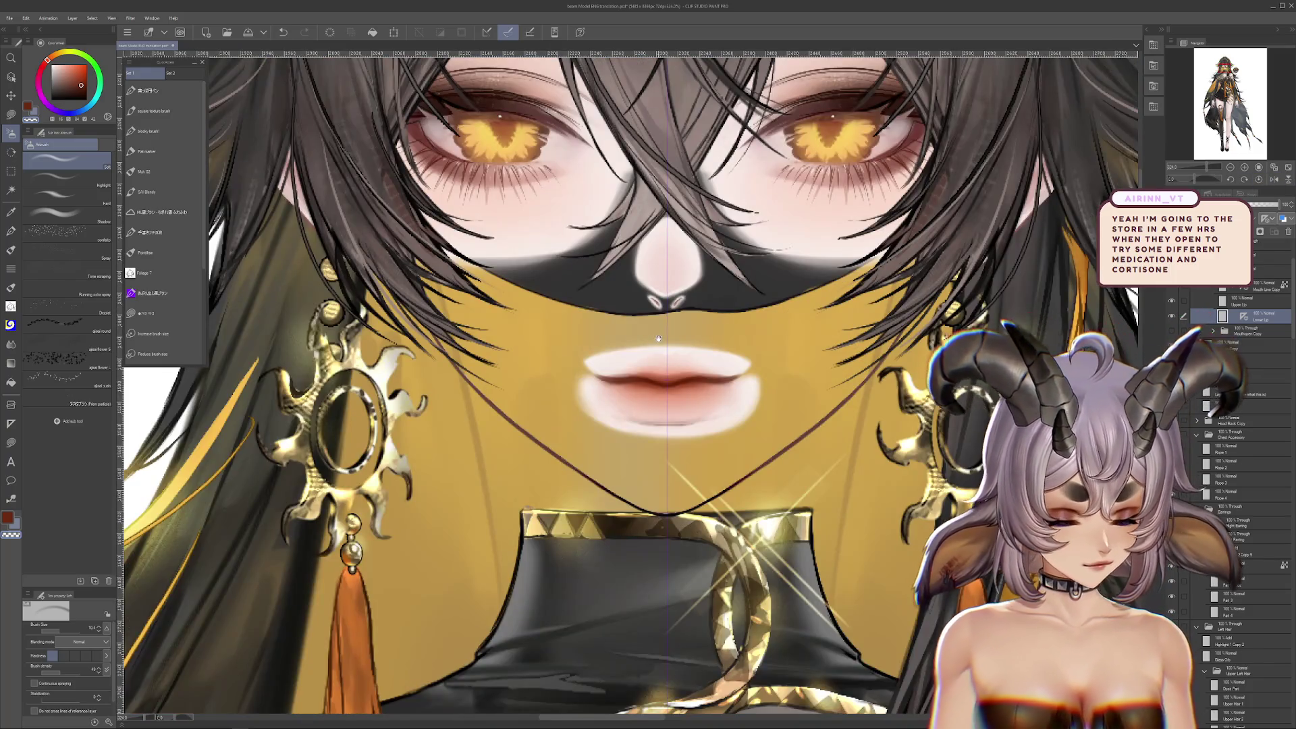
scroll(658, 338, up, 3)
key(alt+bracketright)
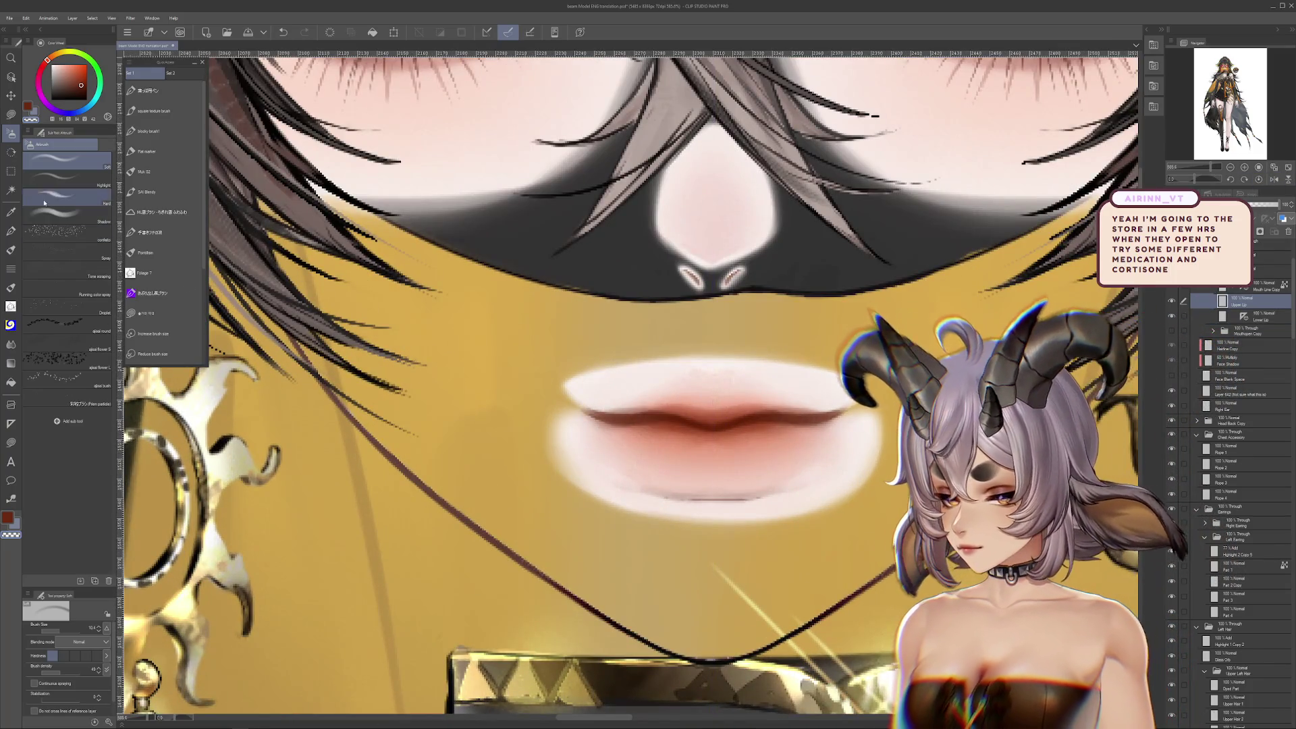
key(bracketright)
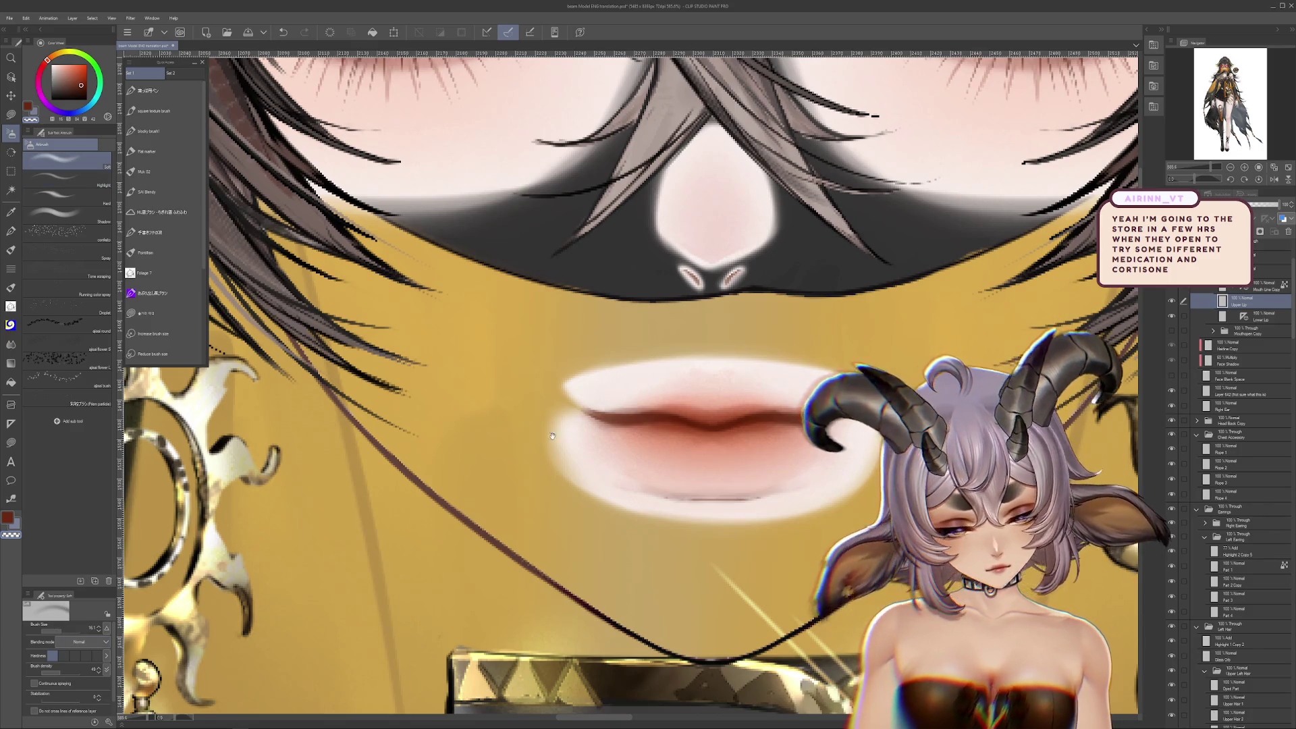
drag(558, 438, 558, 556)
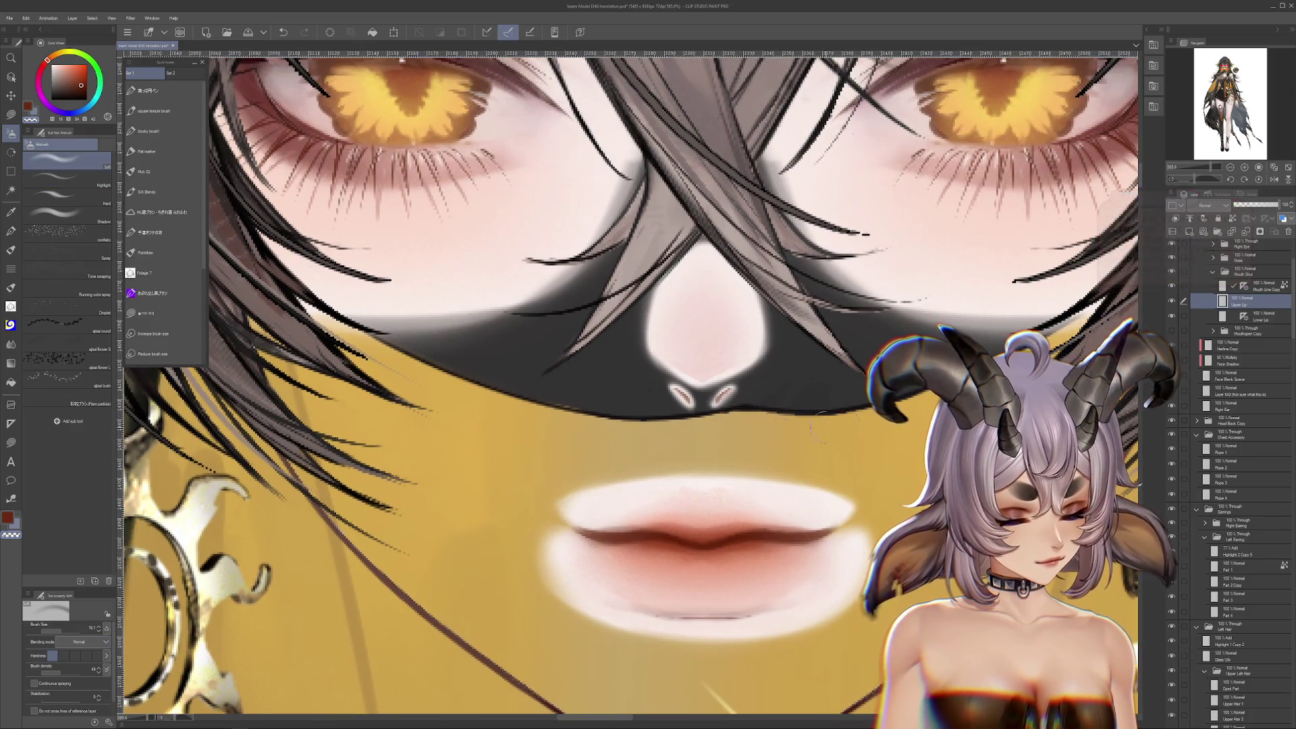
drag(866, 525, 876, 428)
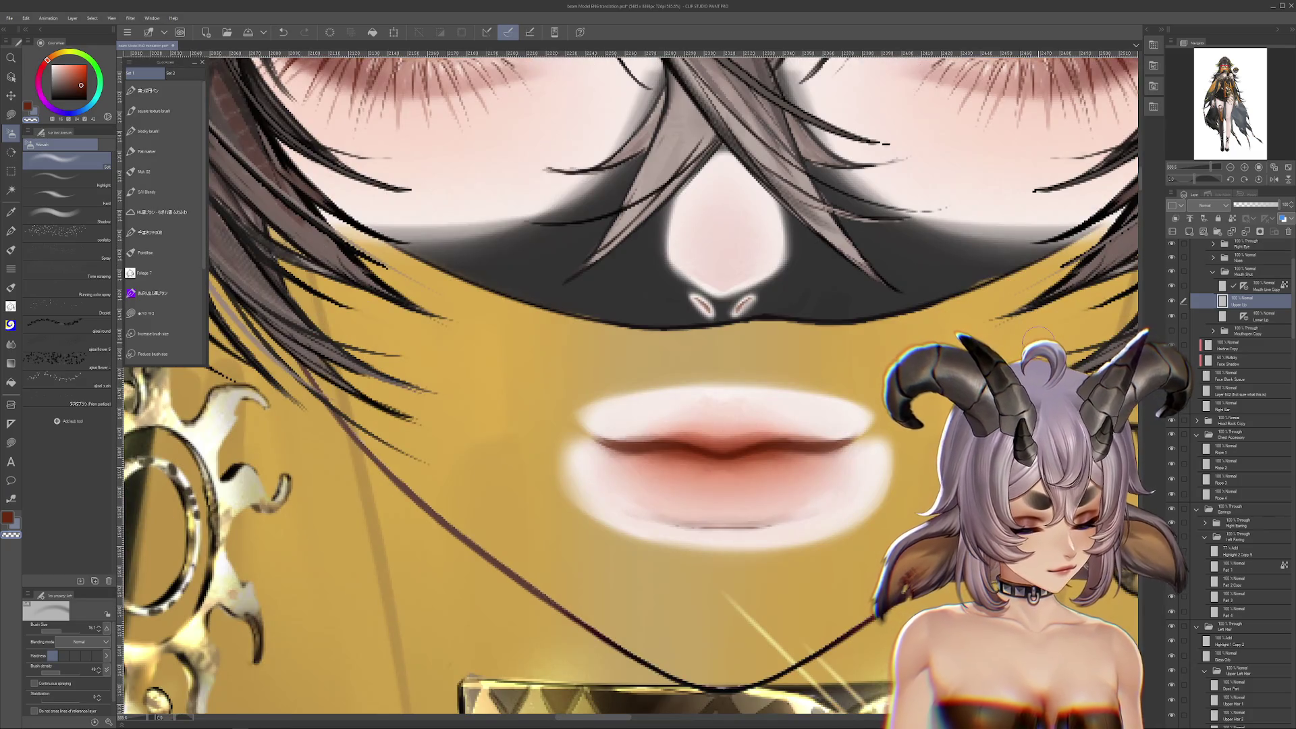
scroll(941, 292, down, 2)
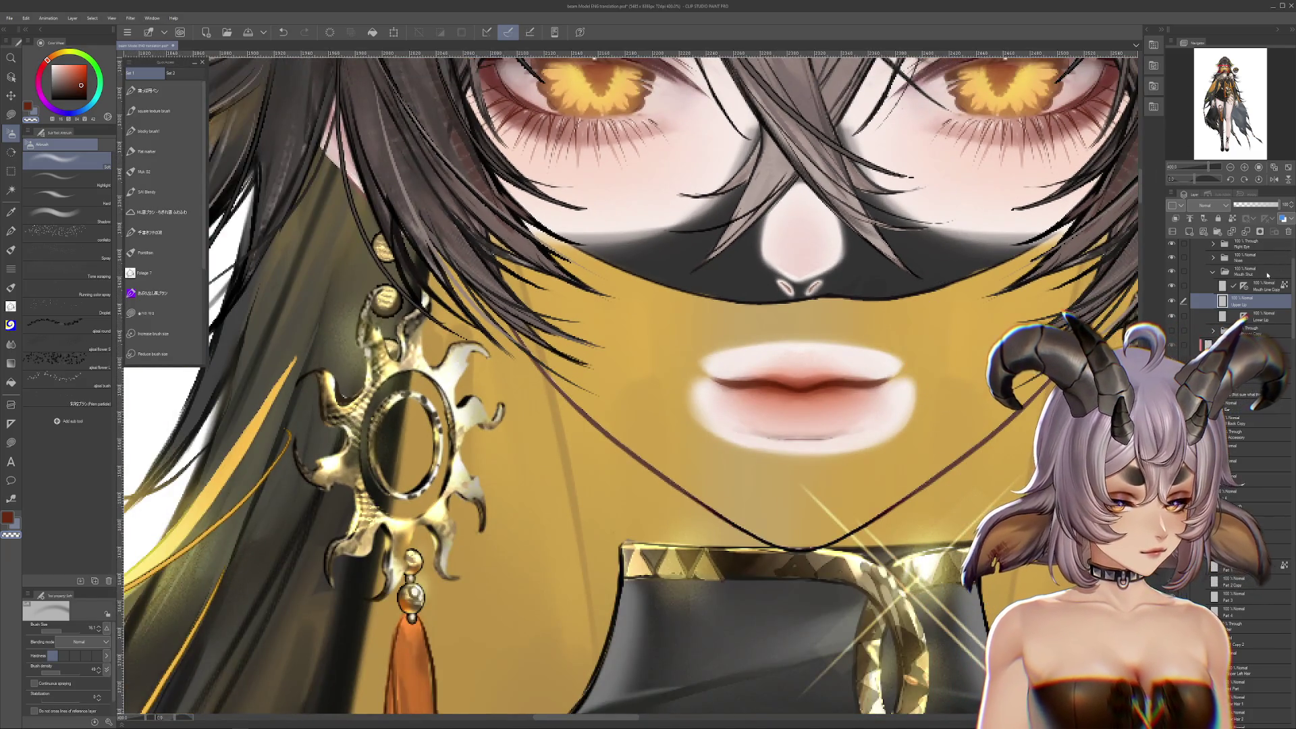
key(ctrl+t)
drag(834, 366, 767, 421)
scroll(832, 384, up, 1)
scroll(832, 383, up, 2)
key(Return)
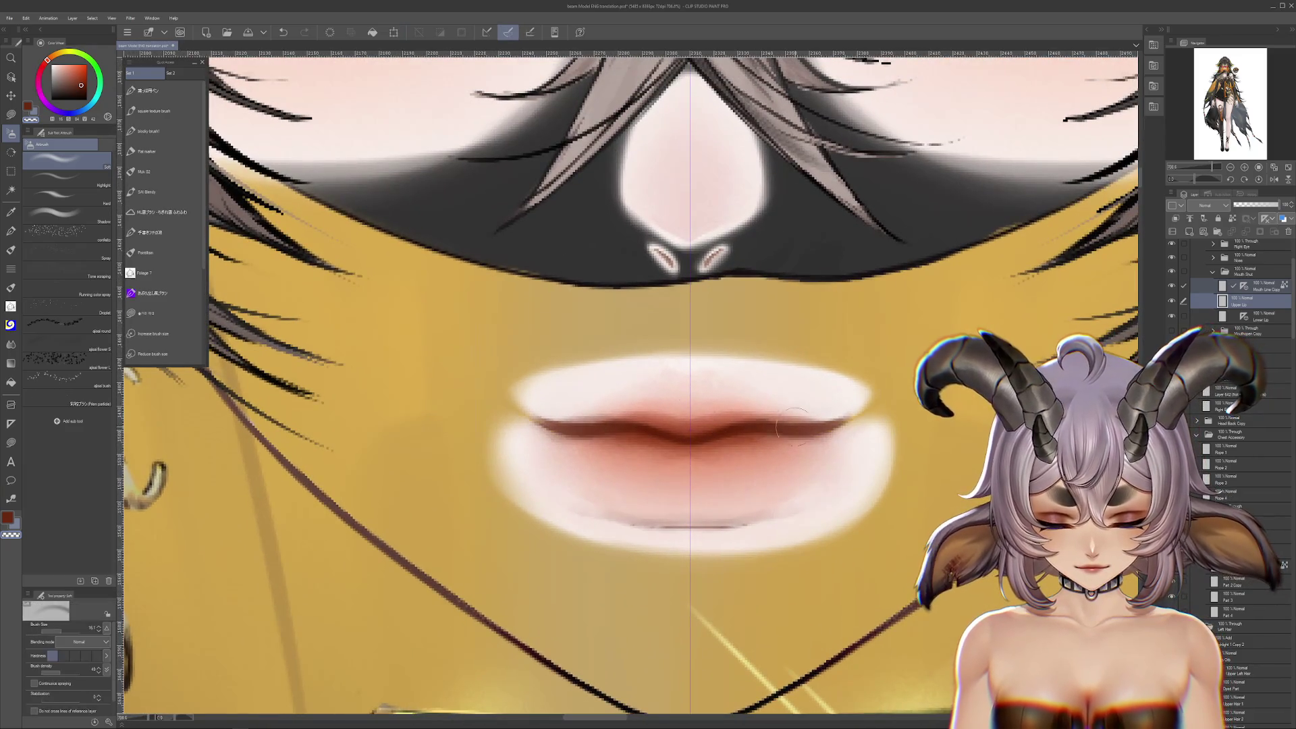
click(1174, 331)
key(ctrl+t)
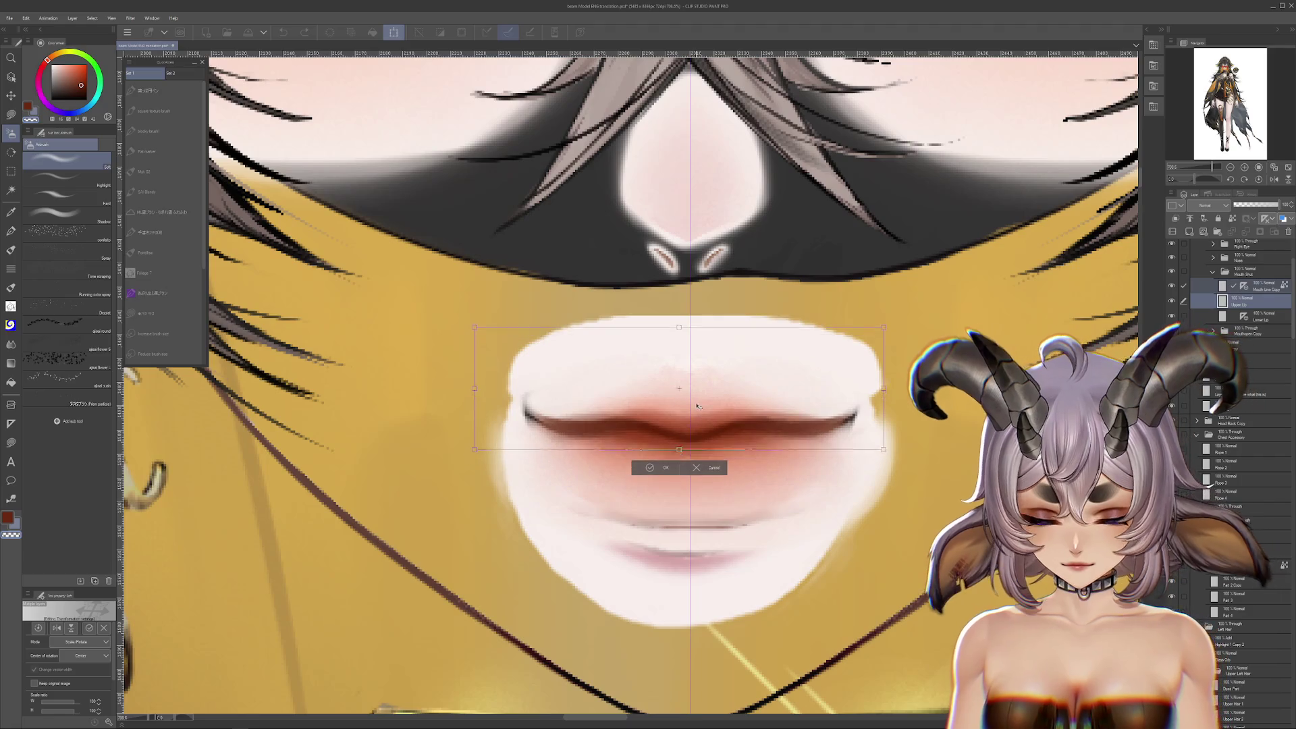
key(Up)
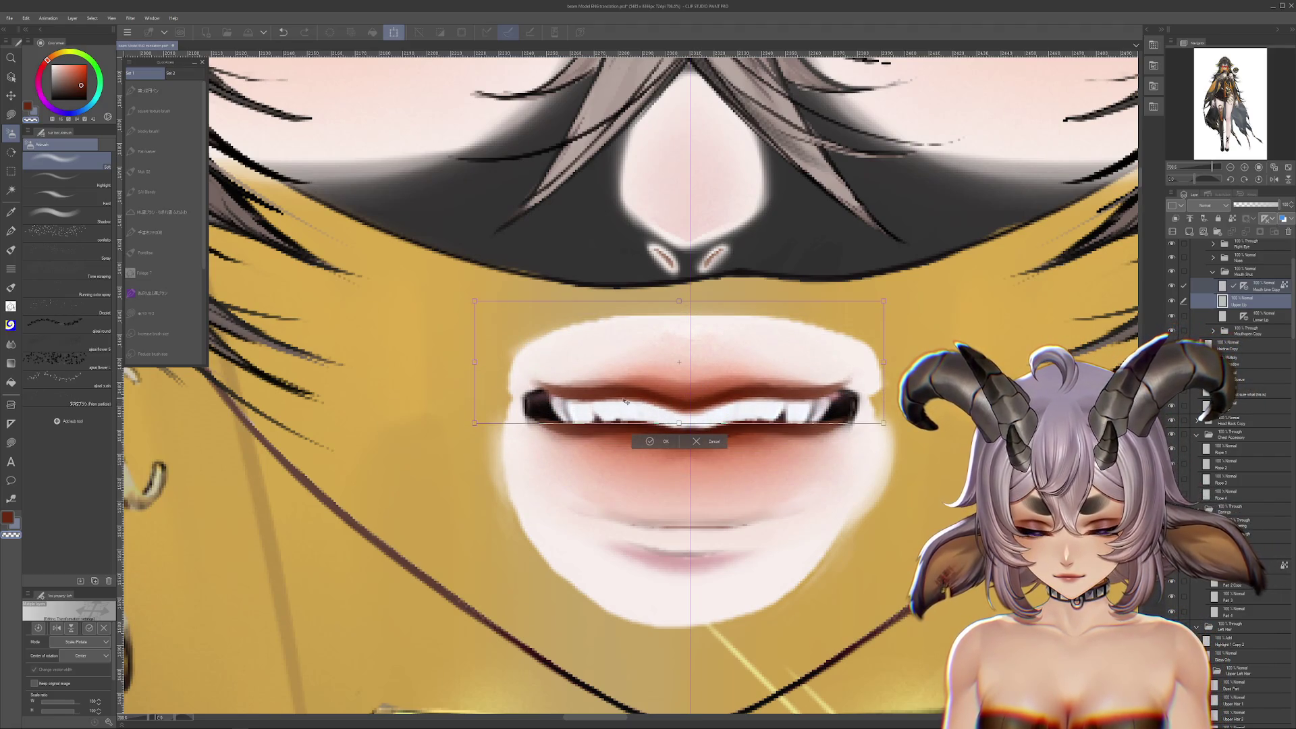
drag(736, 399, 738, 409)
scroll(697, 422, up, 5)
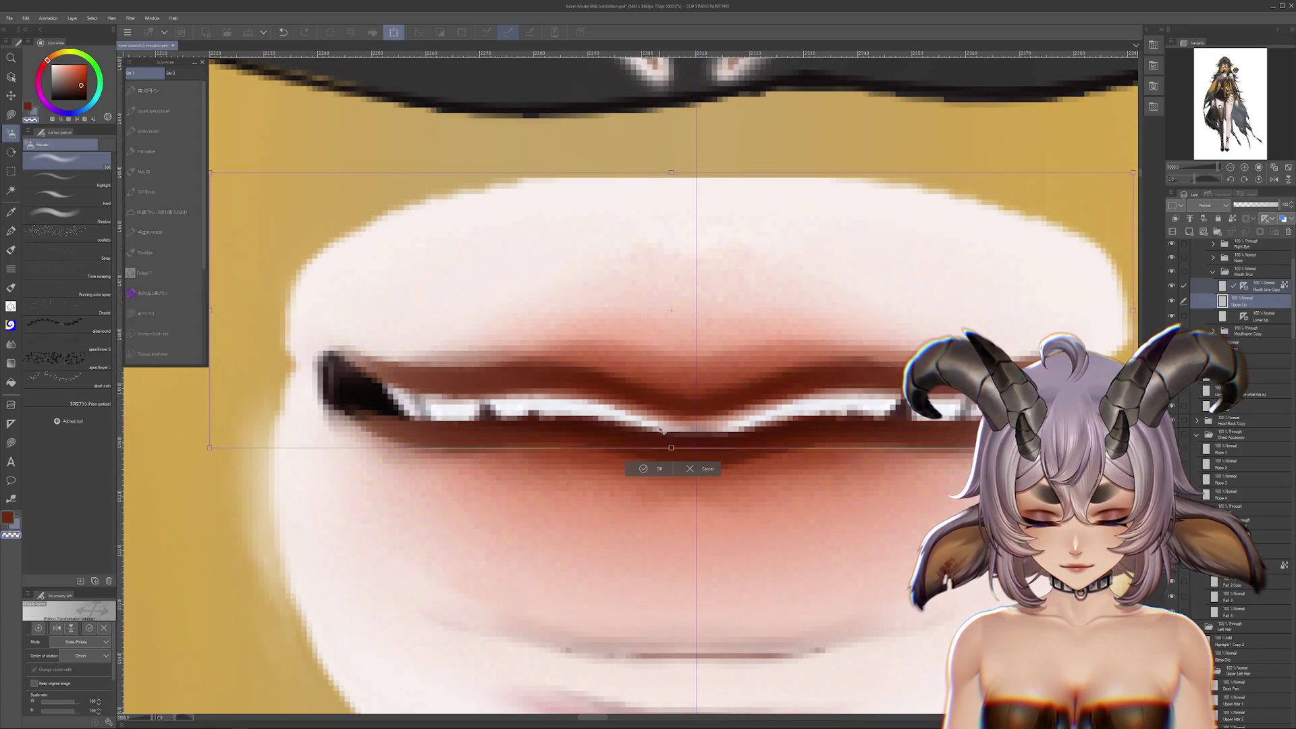
key(Escape)
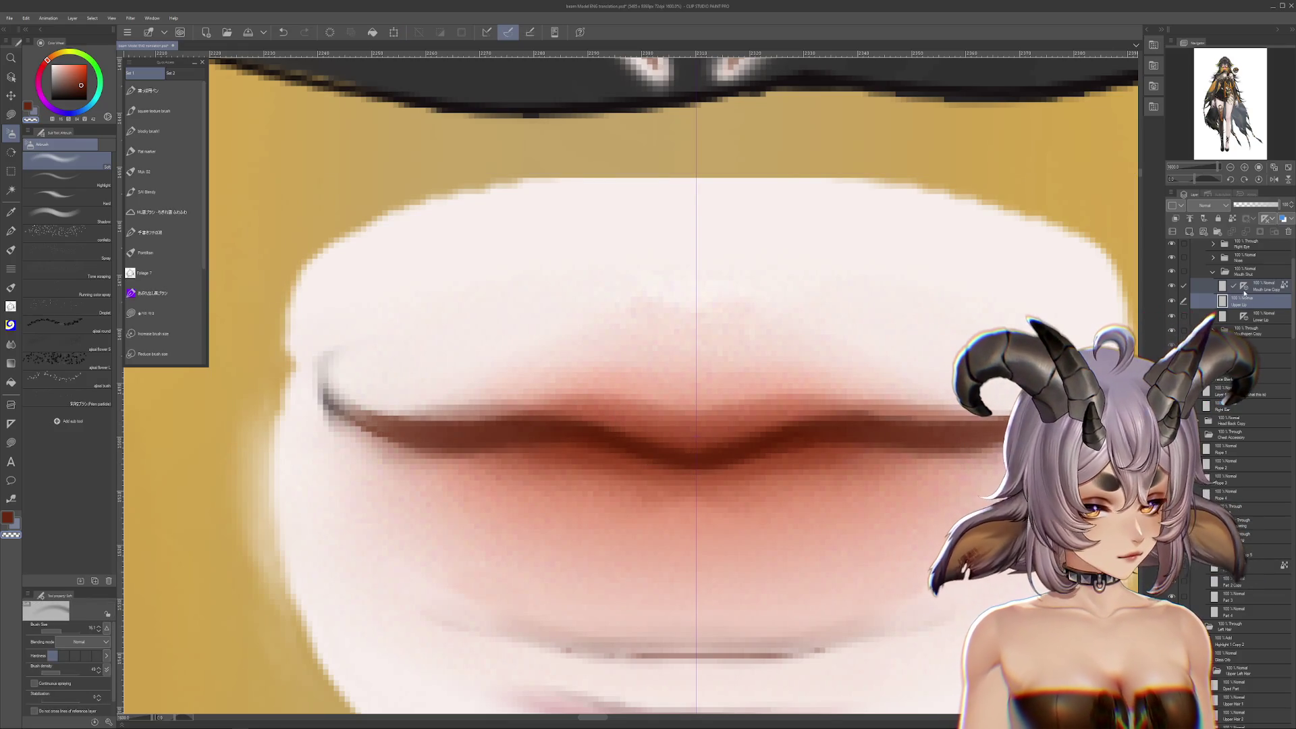
key(ctrl+t)
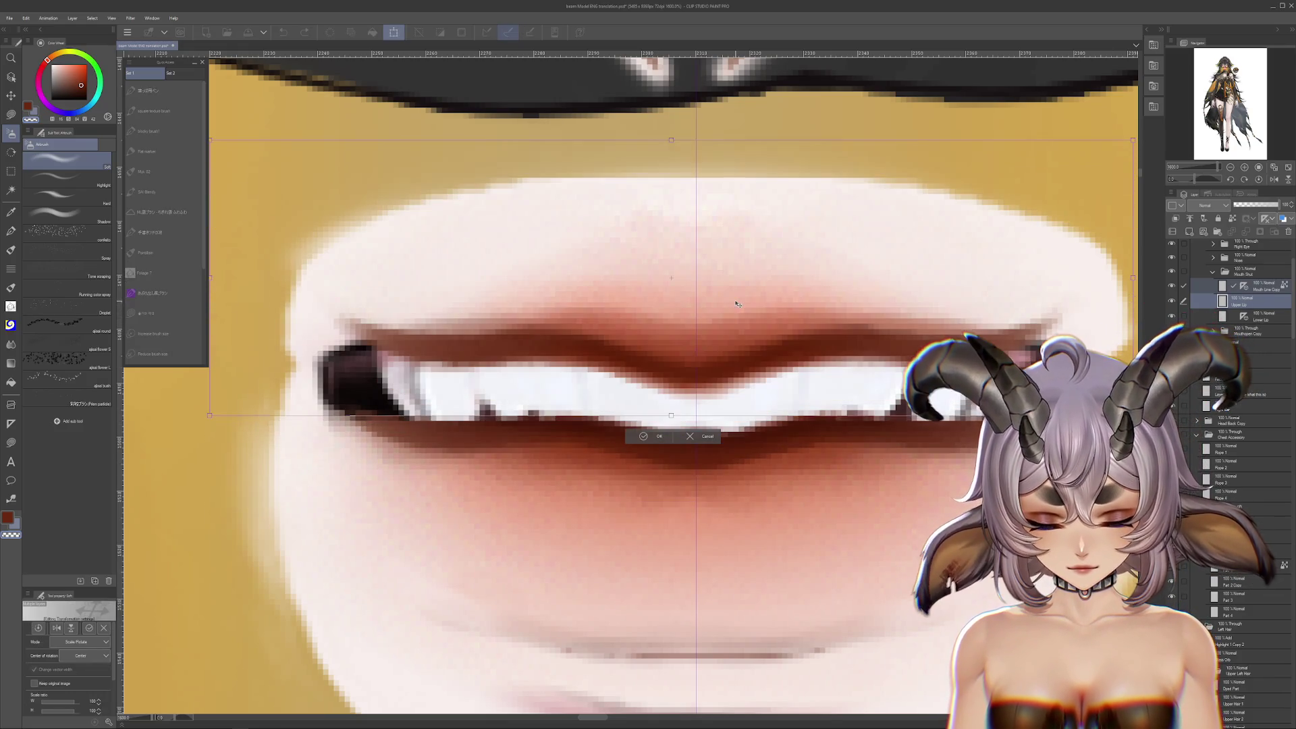
key(Escape)
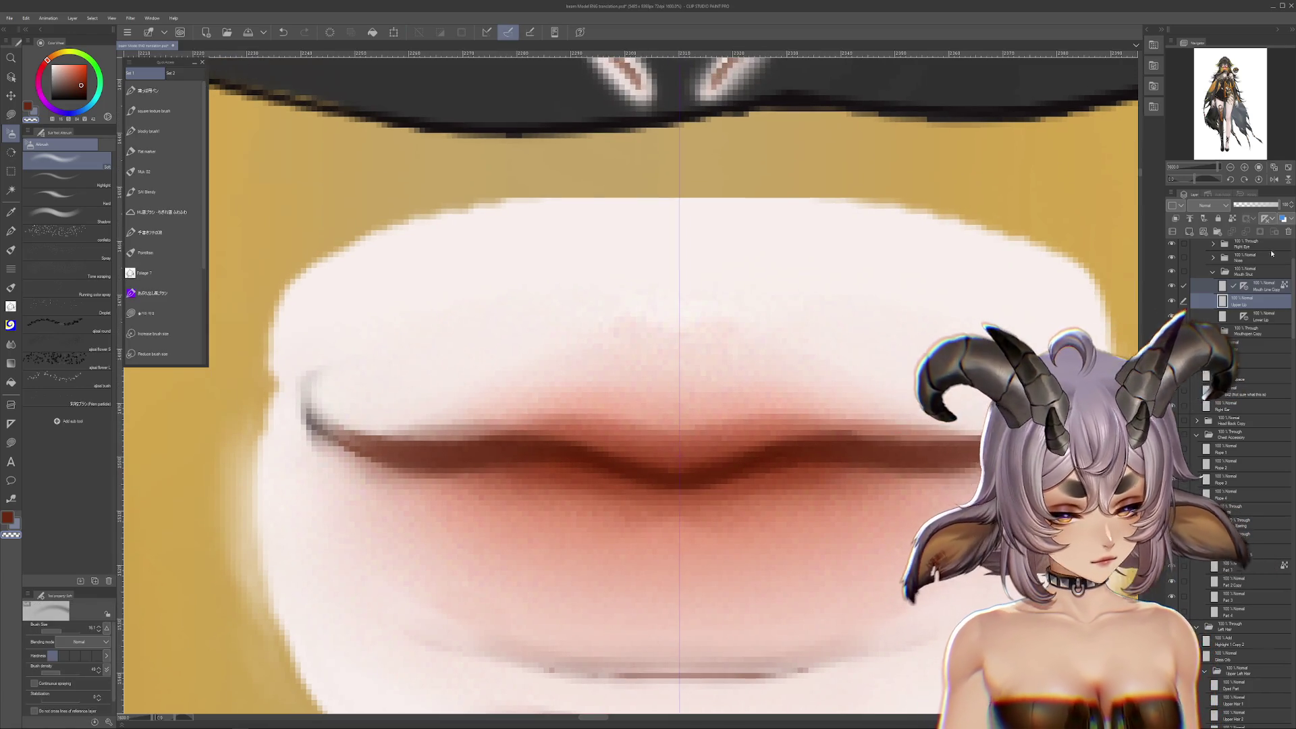
Show the open-mouth teeth layer and darken the inner lip edge red-brown on a new layer
click(1171, 316)
drag(897, 341, 716, 388)
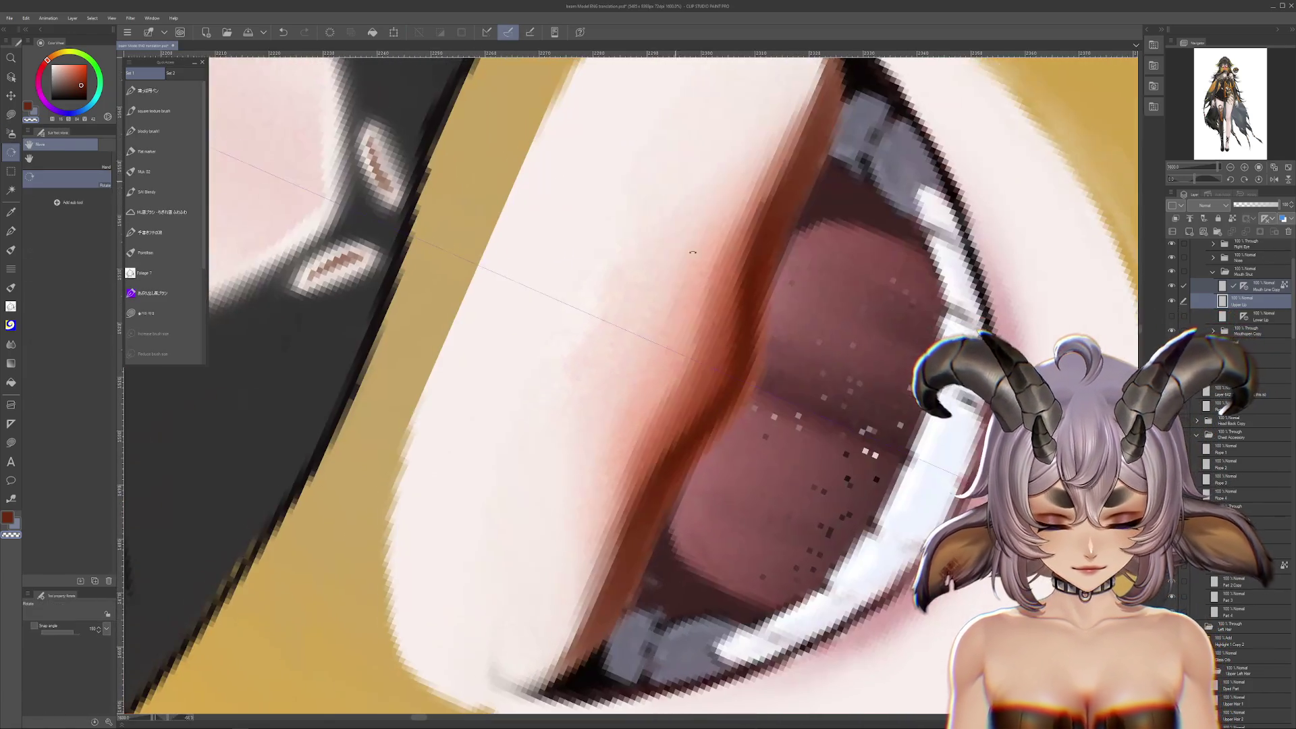
scroll(717, 388, down, 2)
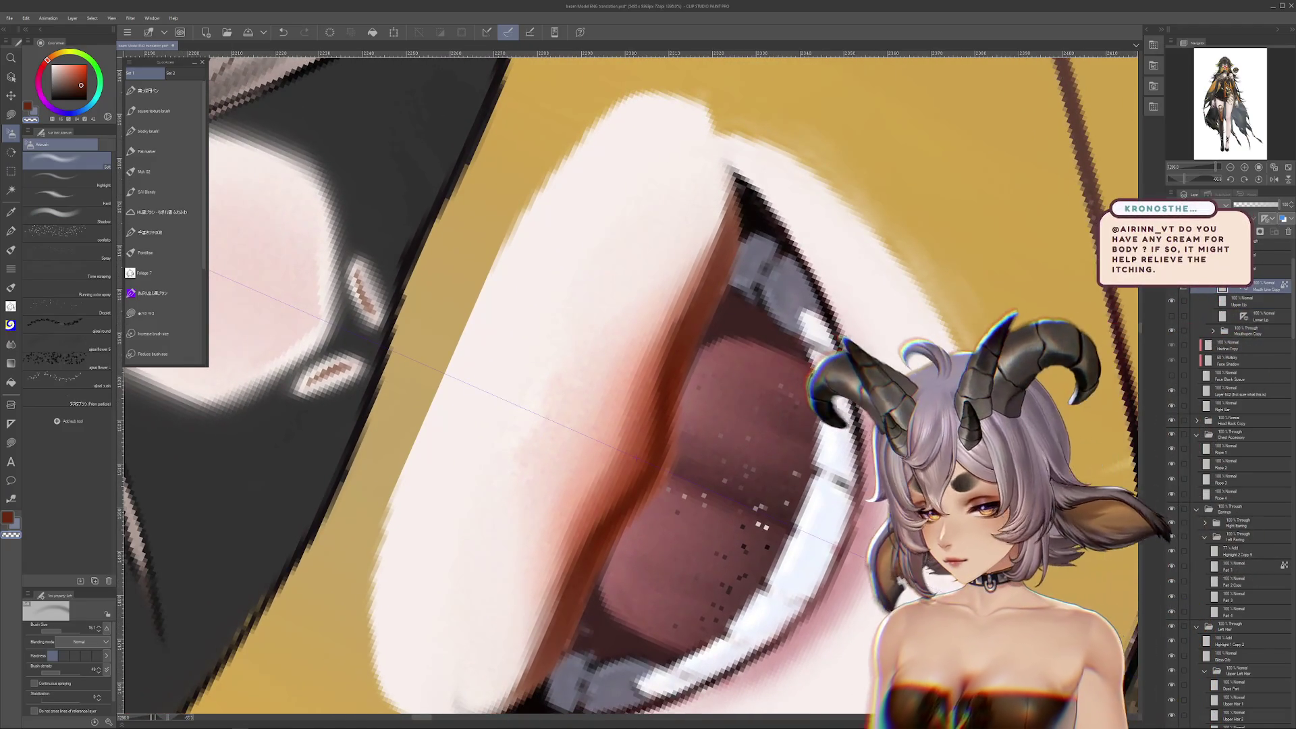
key(p)
drag(607, 378, 621, 398)
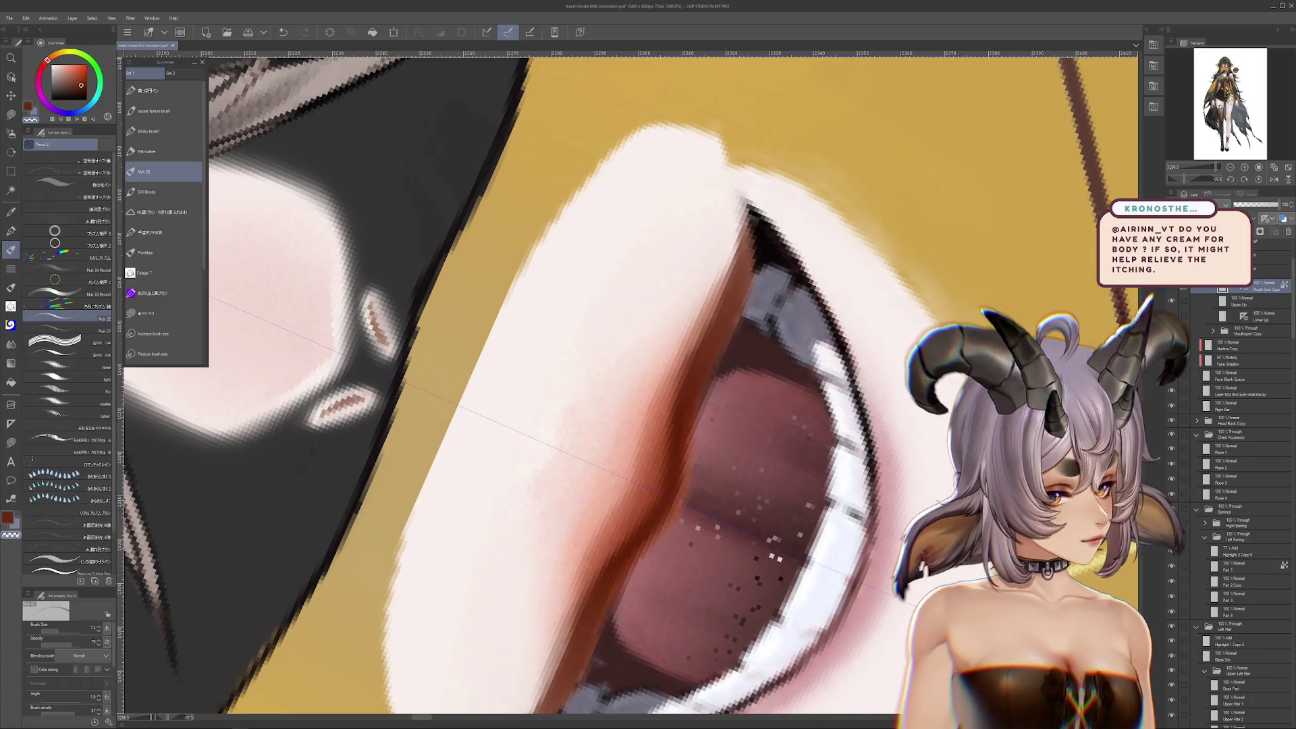
key(ctrl+shift+n)
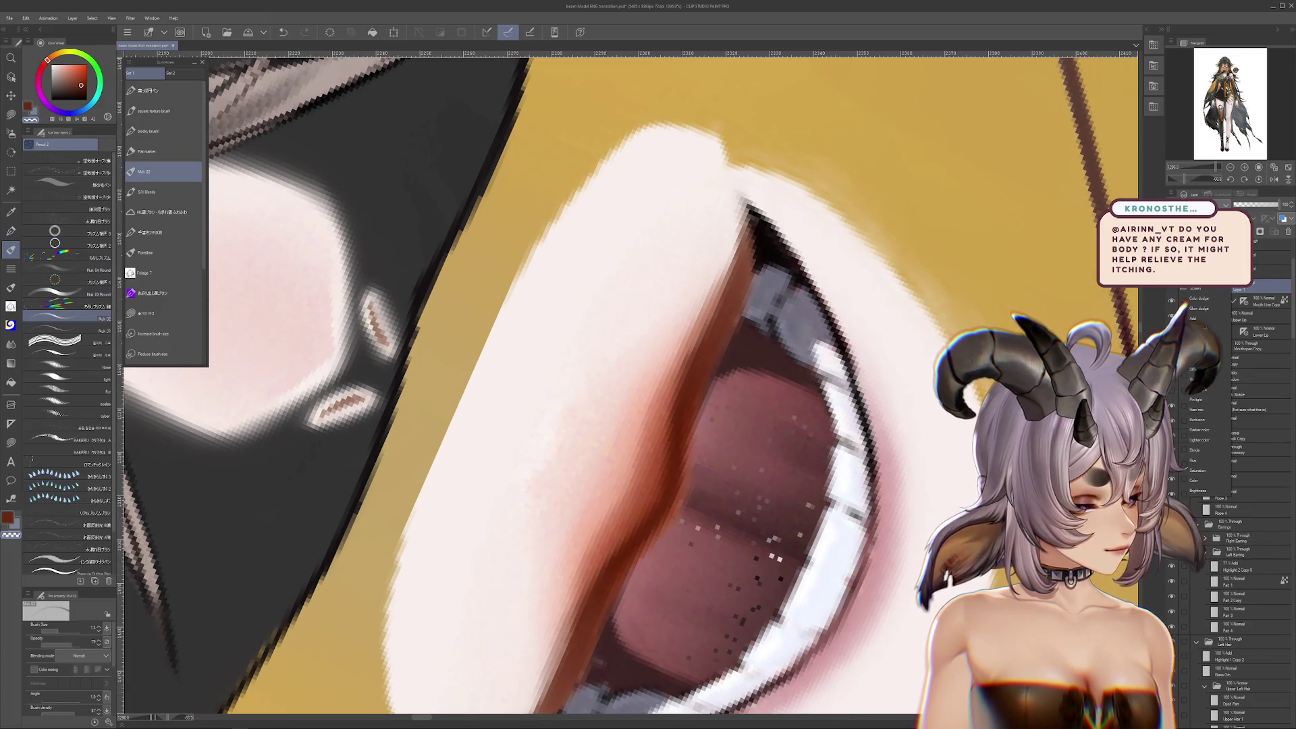
mouse_move(718, 374)
mouse_down()
mouse_move(753, 290)
mouse_move(702, 395)
mouse_move(682, 526)
mouse_move(683, 462)
mouse_move(724, 374)
mouse_move(614, 592)
mouse_move(651, 505)
mouse_up()
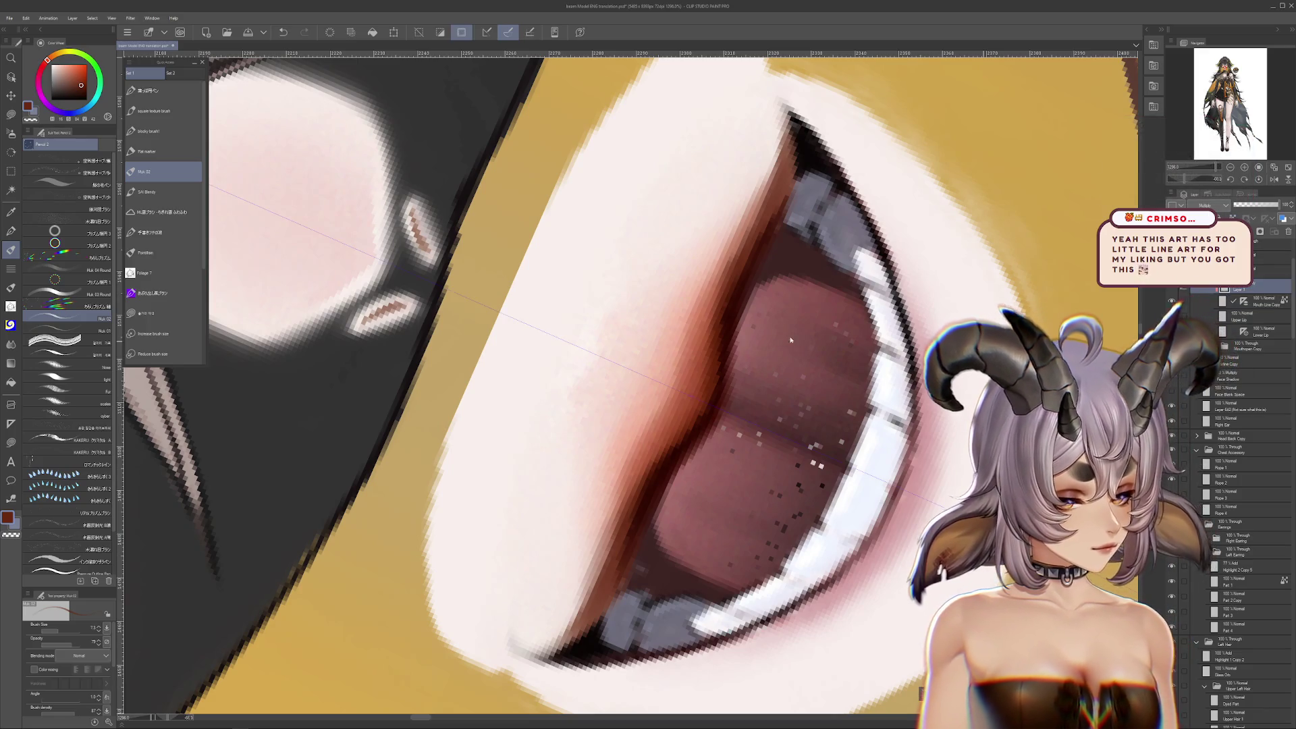
mouse_move(776, 196)
mouse_down()
mouse_move(634, 553)
mouse_move(769, 203)
mouse_move(714, 425)
mouse_move(695, 443)
mouse_move(678, 395)
mouse_move(556, 322)
mouse_move(681, 376)
mouse_move(658, 516)
mouse_up()
Set the Blur blending brush to size about 11.6 with colour stretch 12
drag(895, 438, 897, 475)
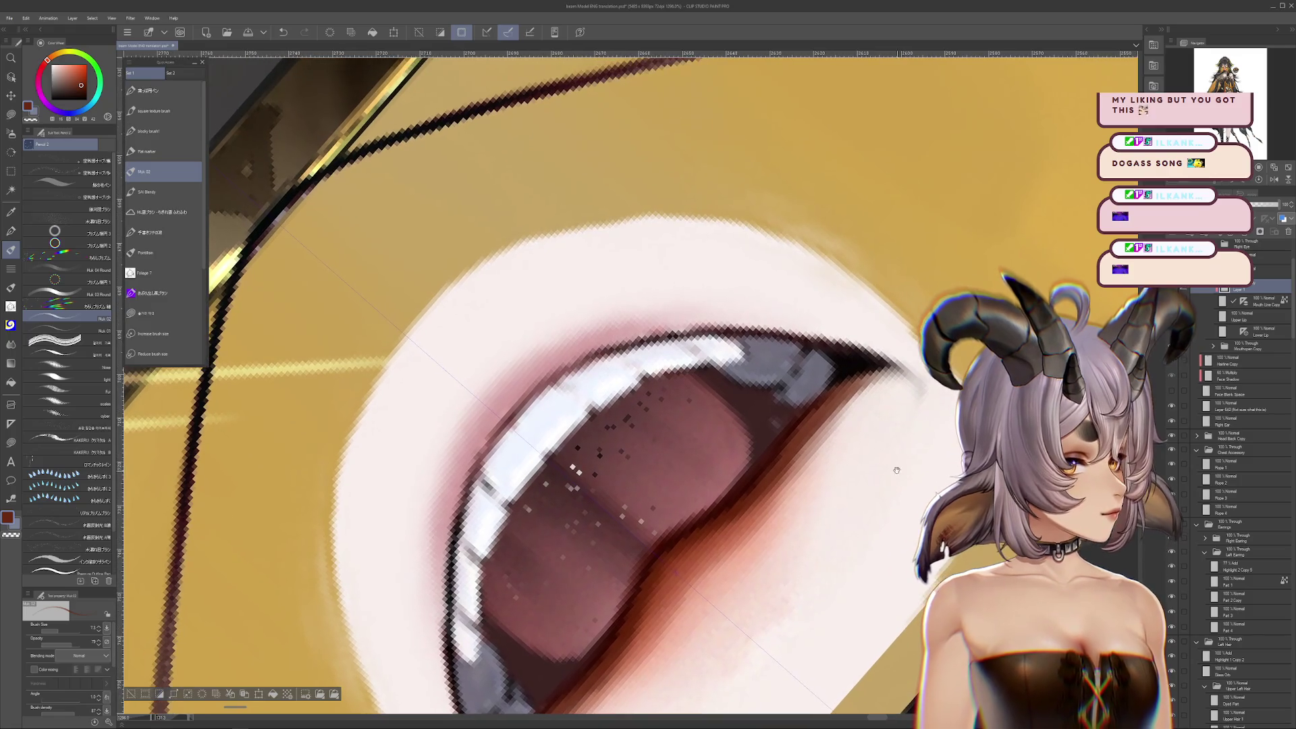
drag(618, 597, 666, 539)
drag(725, 464, 666, 524)
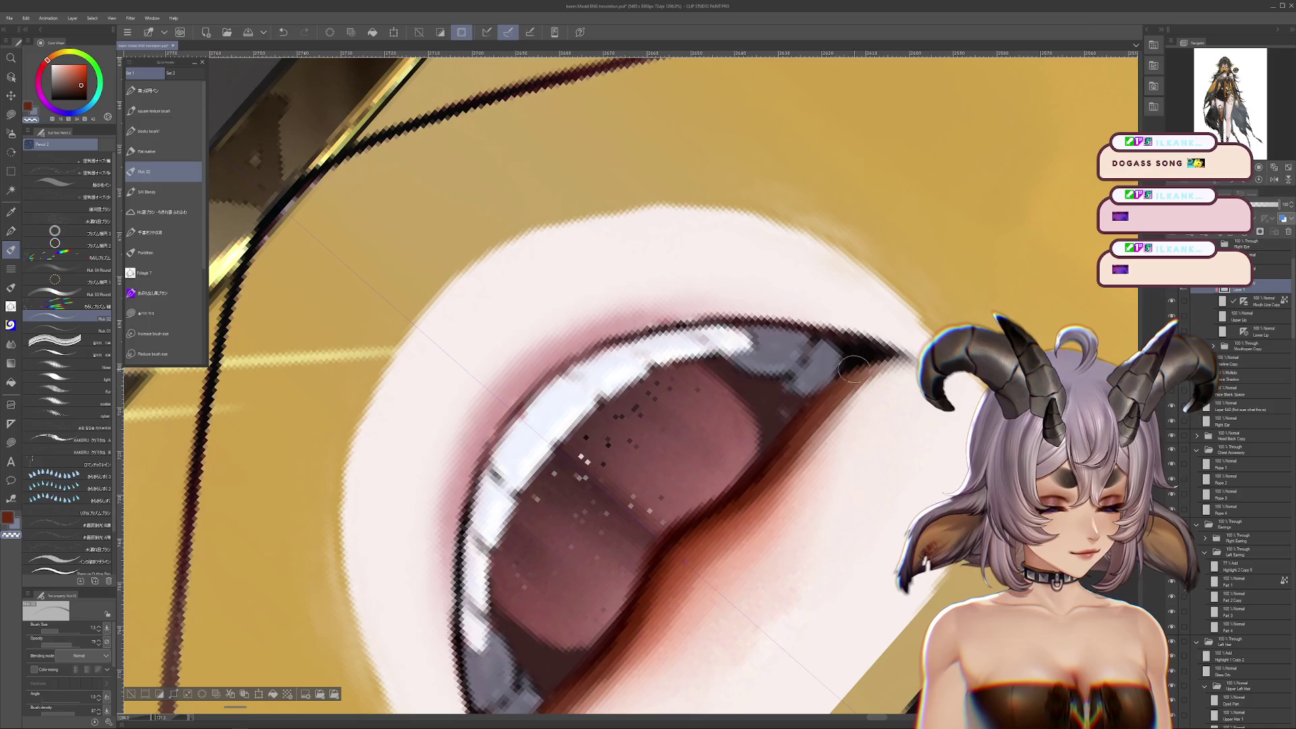
drag(778, 324, 798, 303)
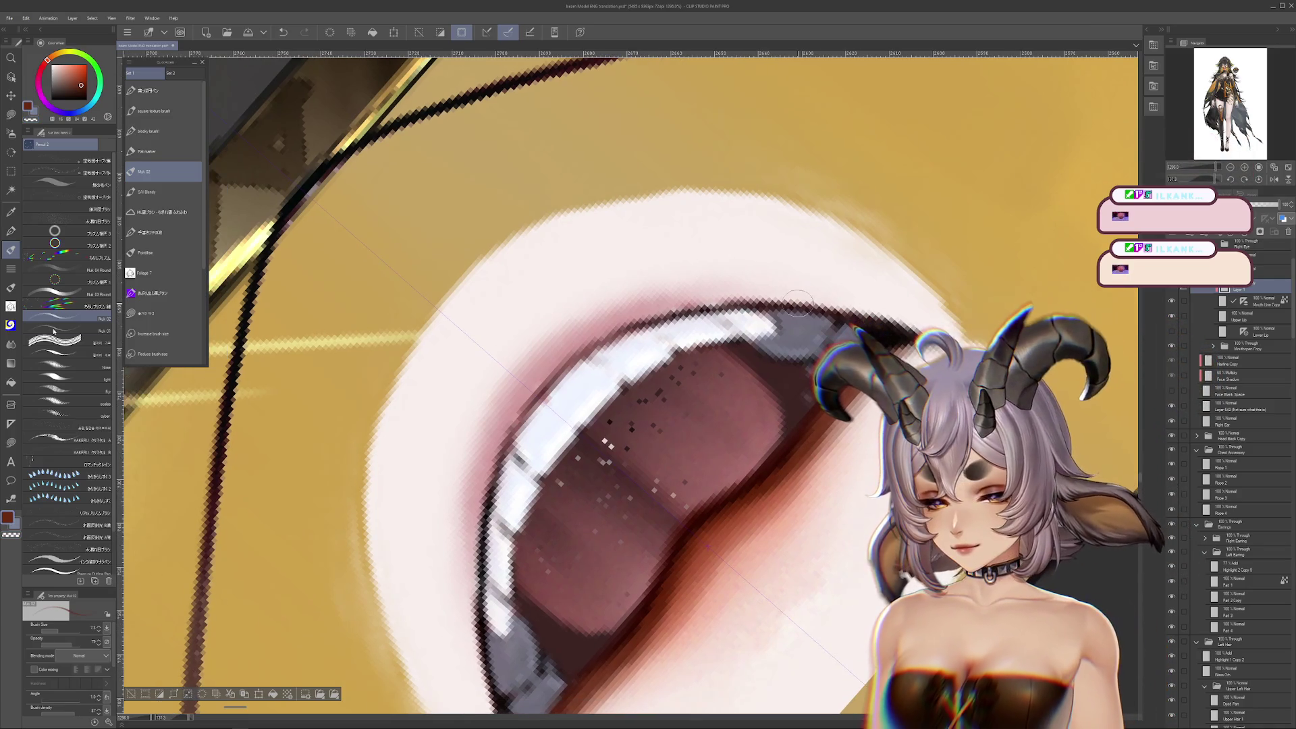
click(11, 344)
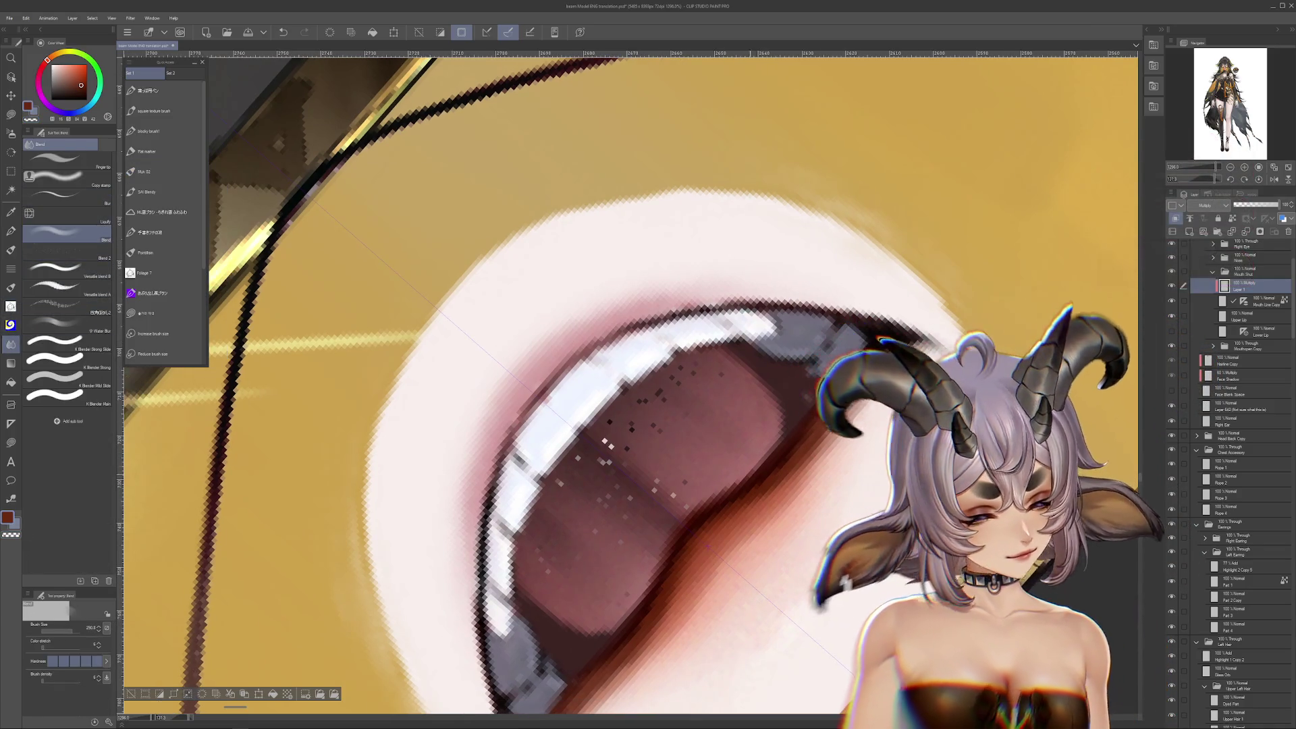
drag(58, 634, 60, 629)
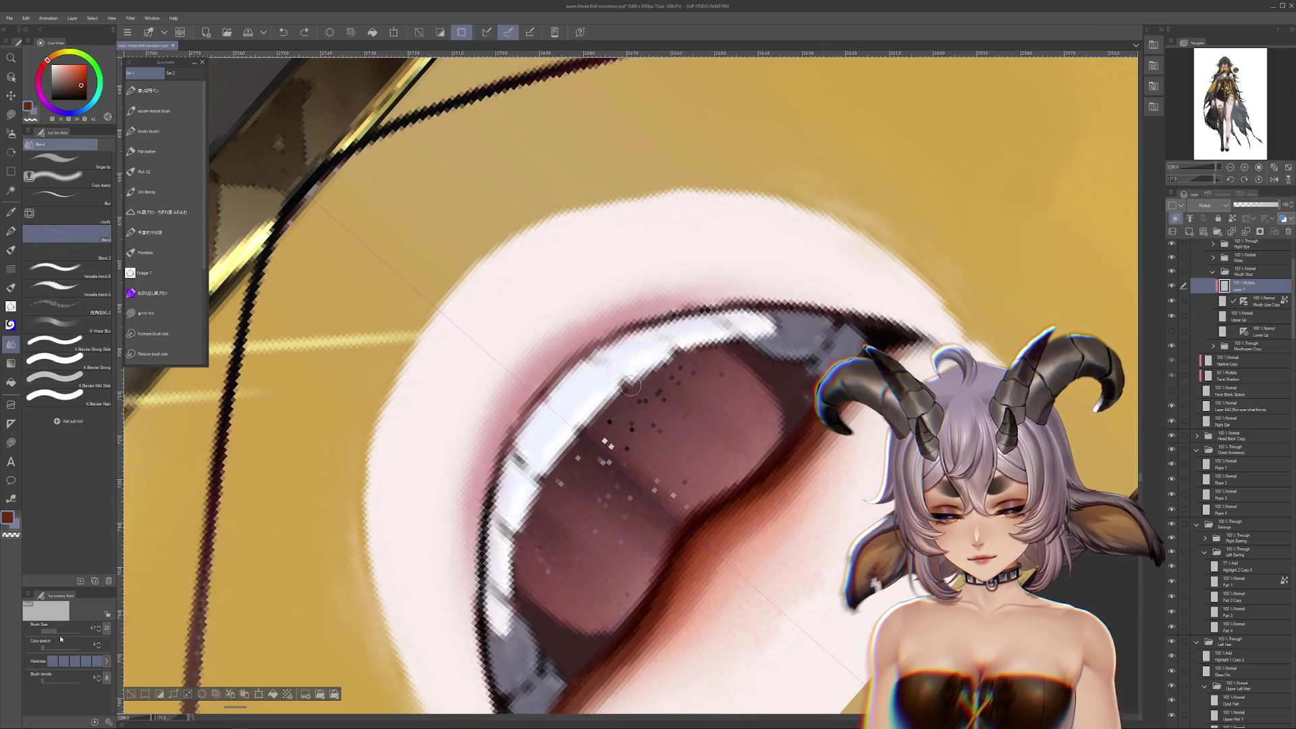
scroll(719, 494, down, 3)
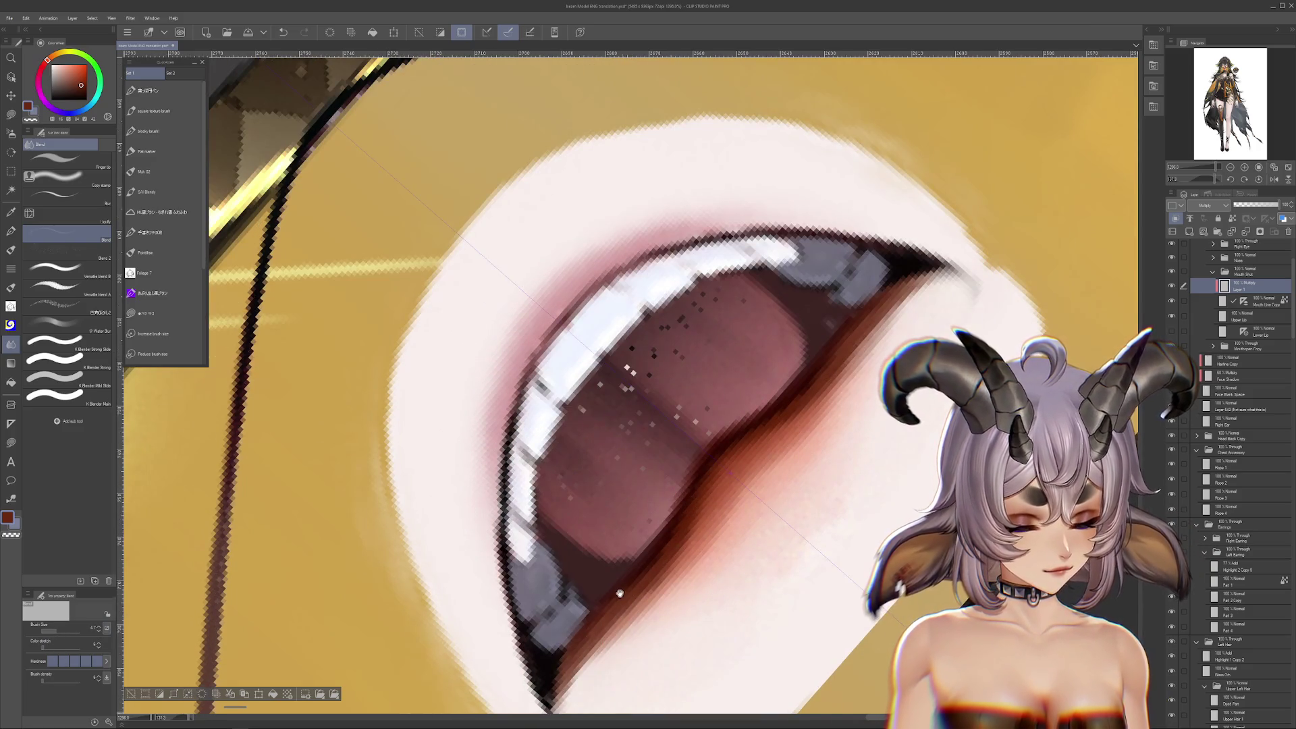
click(46, 646)
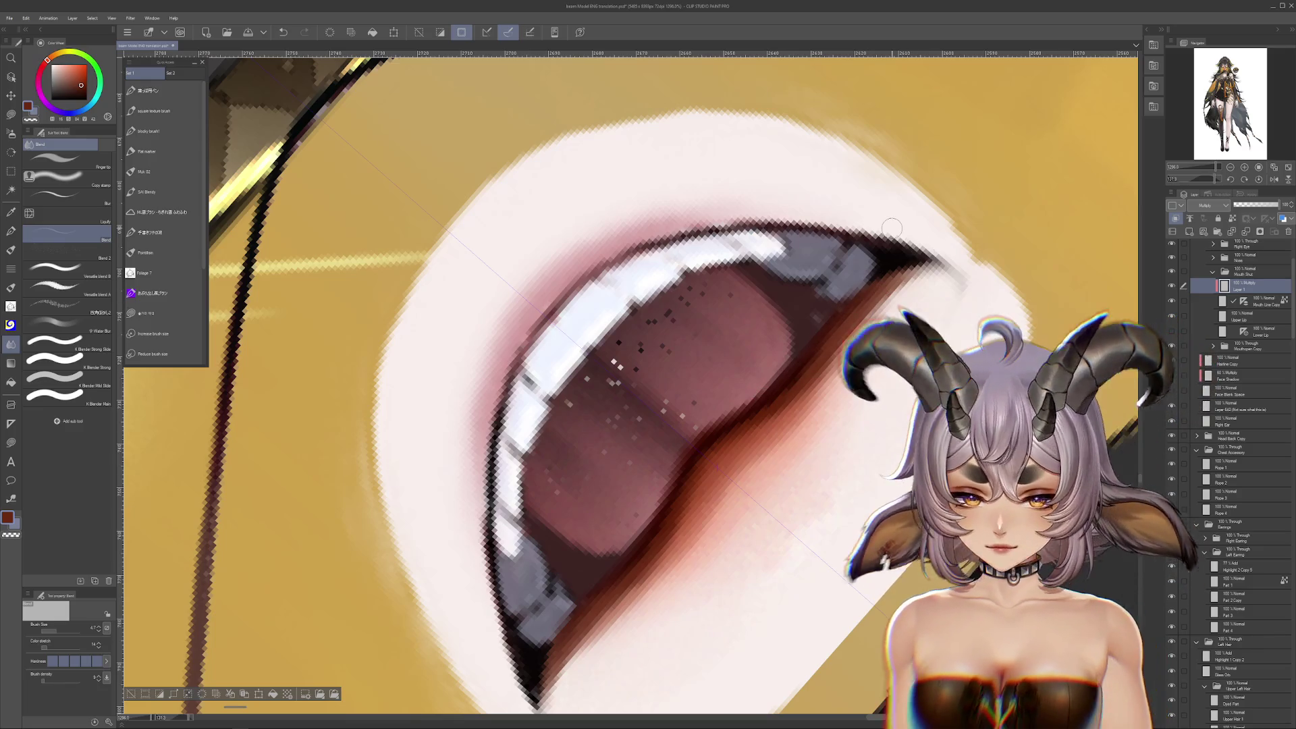
key(j)
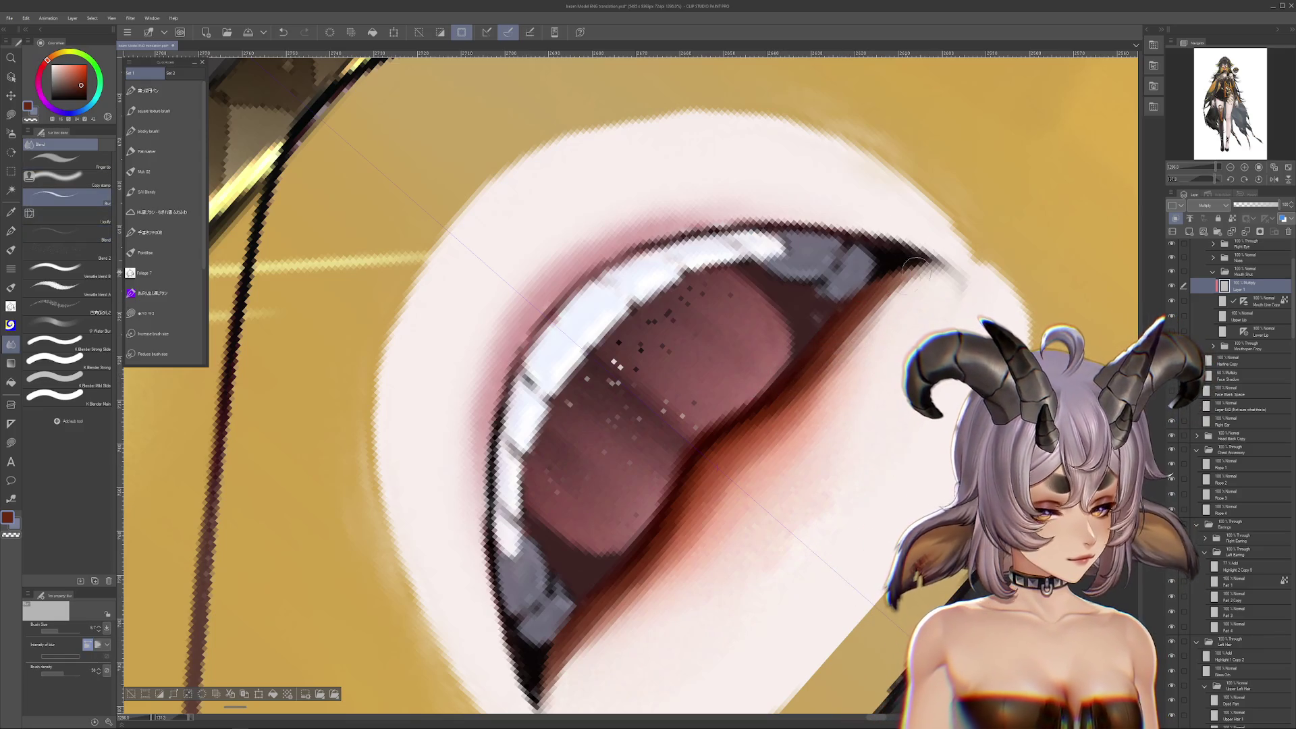
key(r)
mouse_move(597, 593)
mouse_down()
mouse_move(622, 296)
mouse_move(742, 473)
mouse_up()
Zoom out, hide the open-mouth layer to show the closed lips, and reset the view rotation level
scroll(884, 499, down, 2)
scroll(884, 499, down, 5)
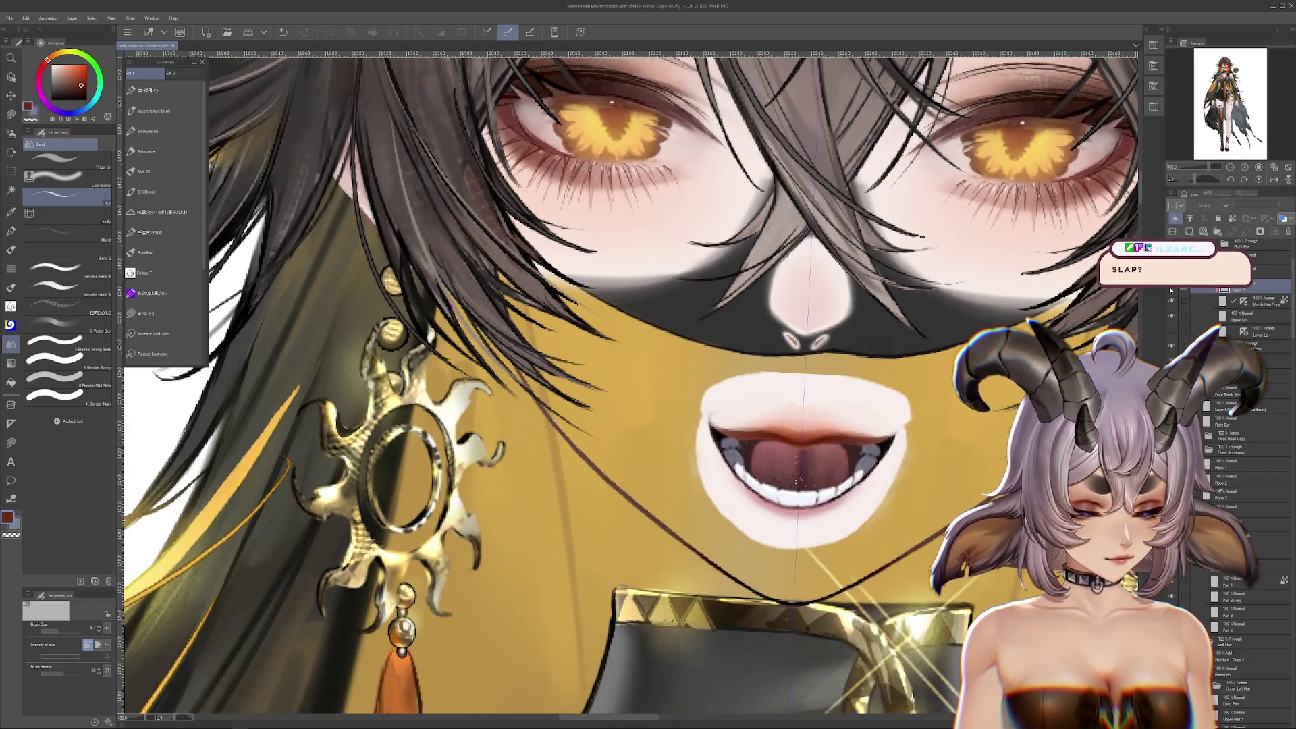
scroll(945, 442, up, 2)
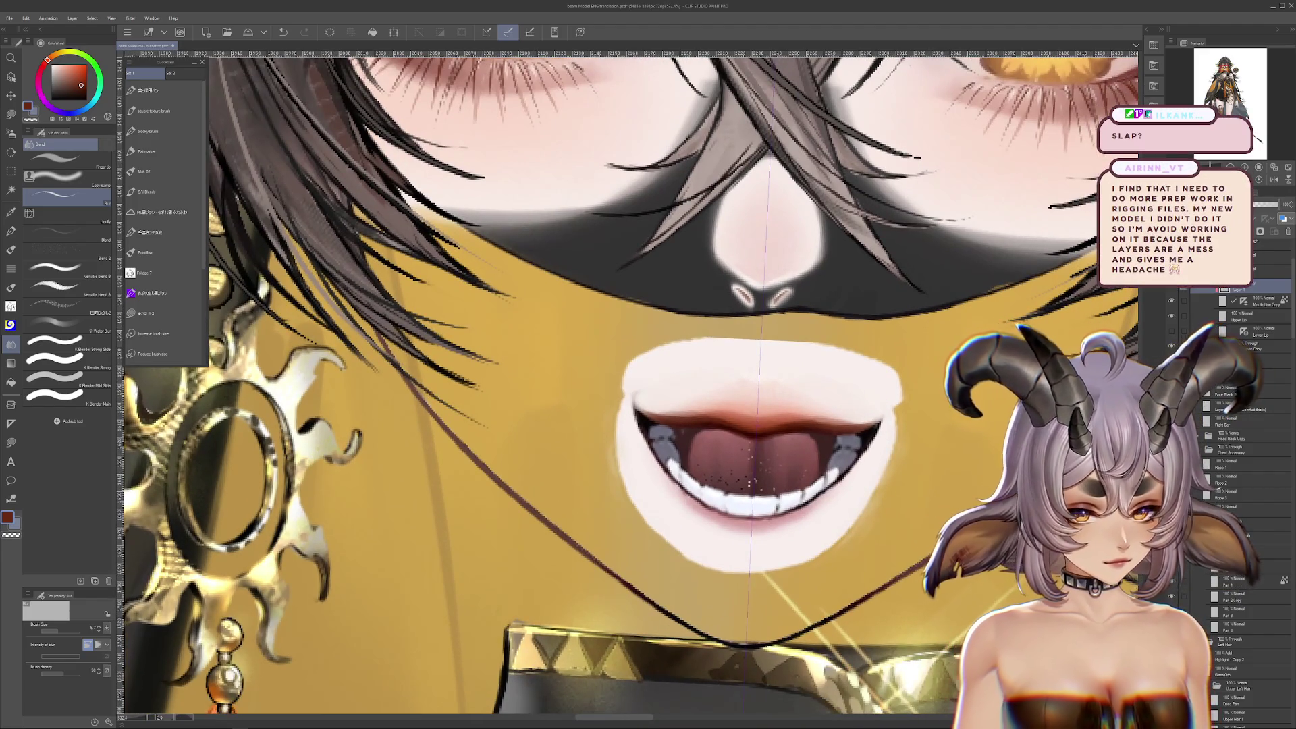
click(1172, 318)
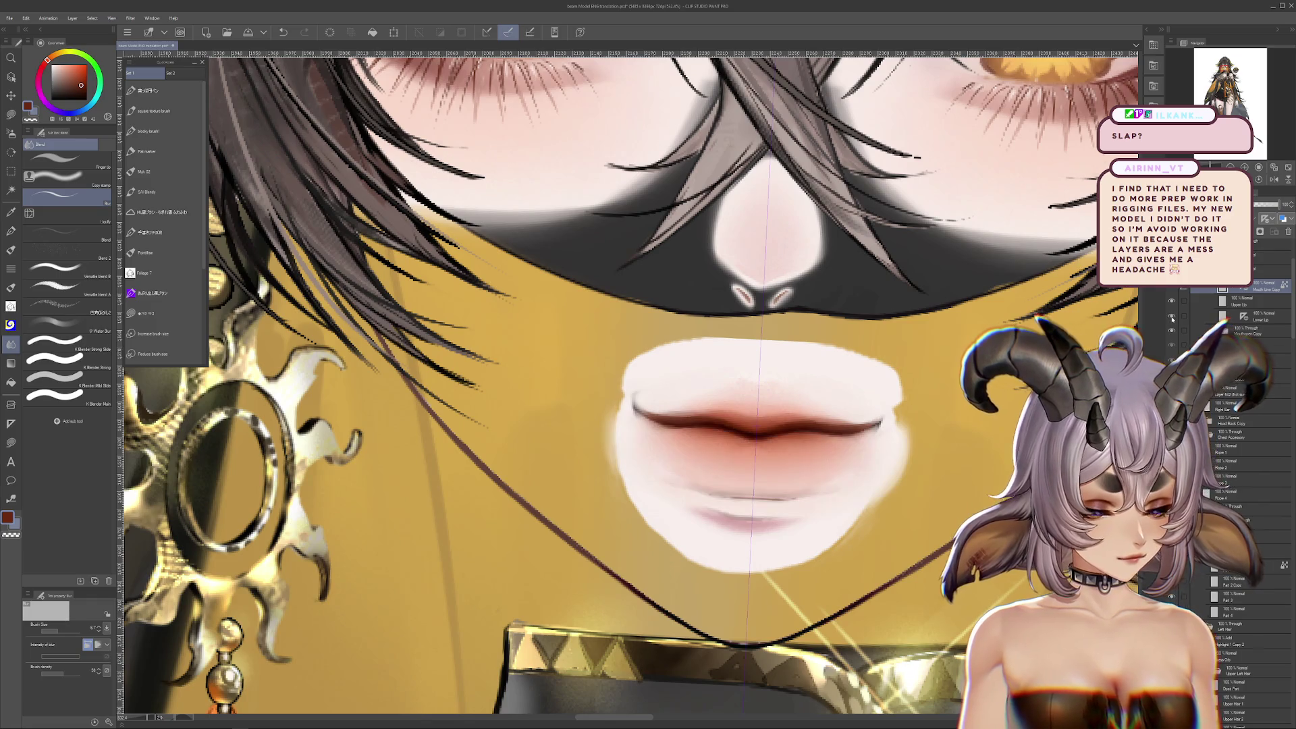
scroll(876, 400, down, 6)
scroll(877, 402, down, 1)
scroll(884, 405, up, 3)
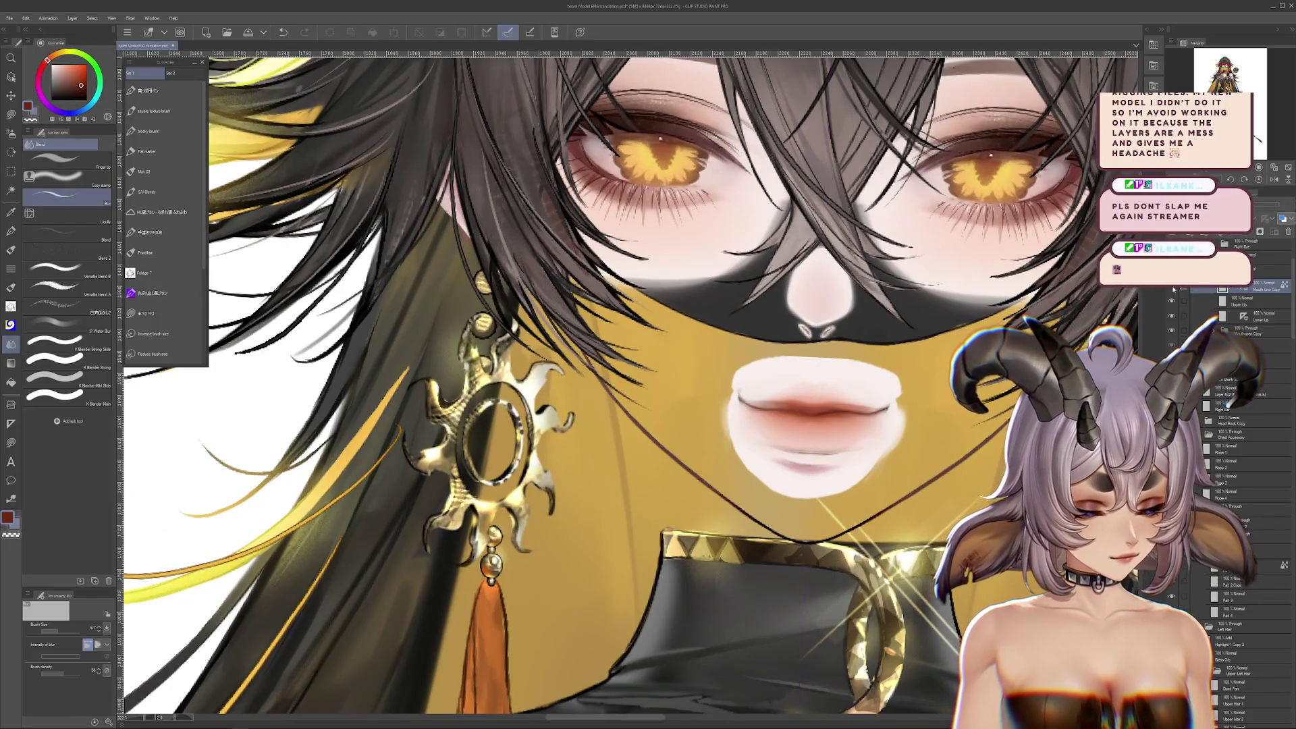
scroll(1019, 330, up, 3)
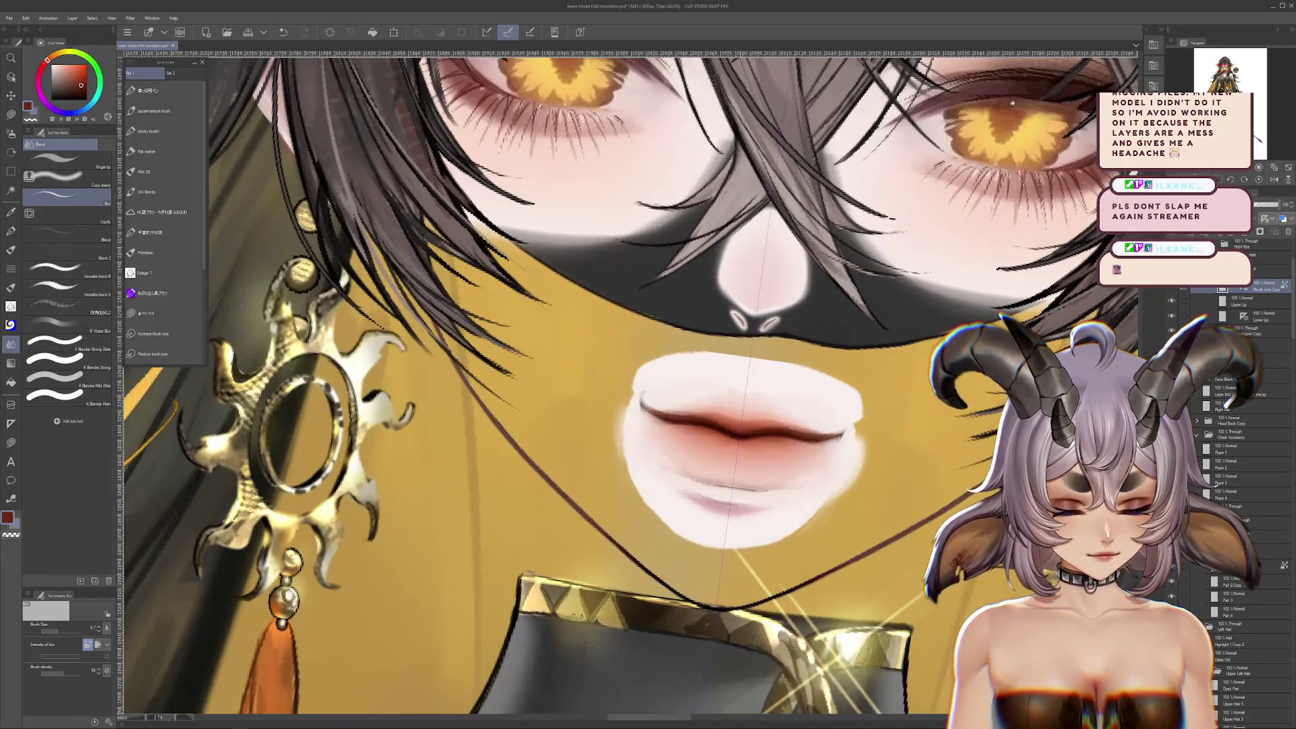
click(1271, 180)
Flick the grin layer's visibility on and off to compare, then select Lower Lip with the grin hidden
click(1172, 302)
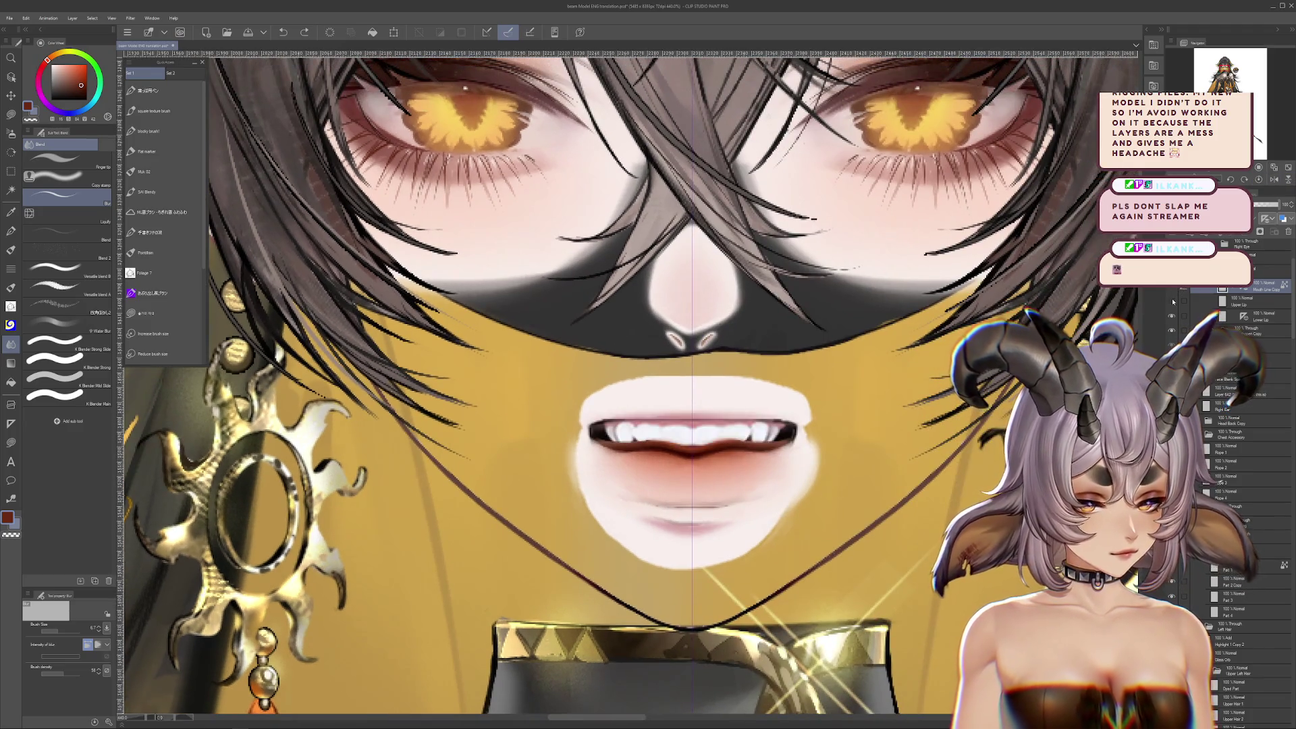
click(1171, 315)
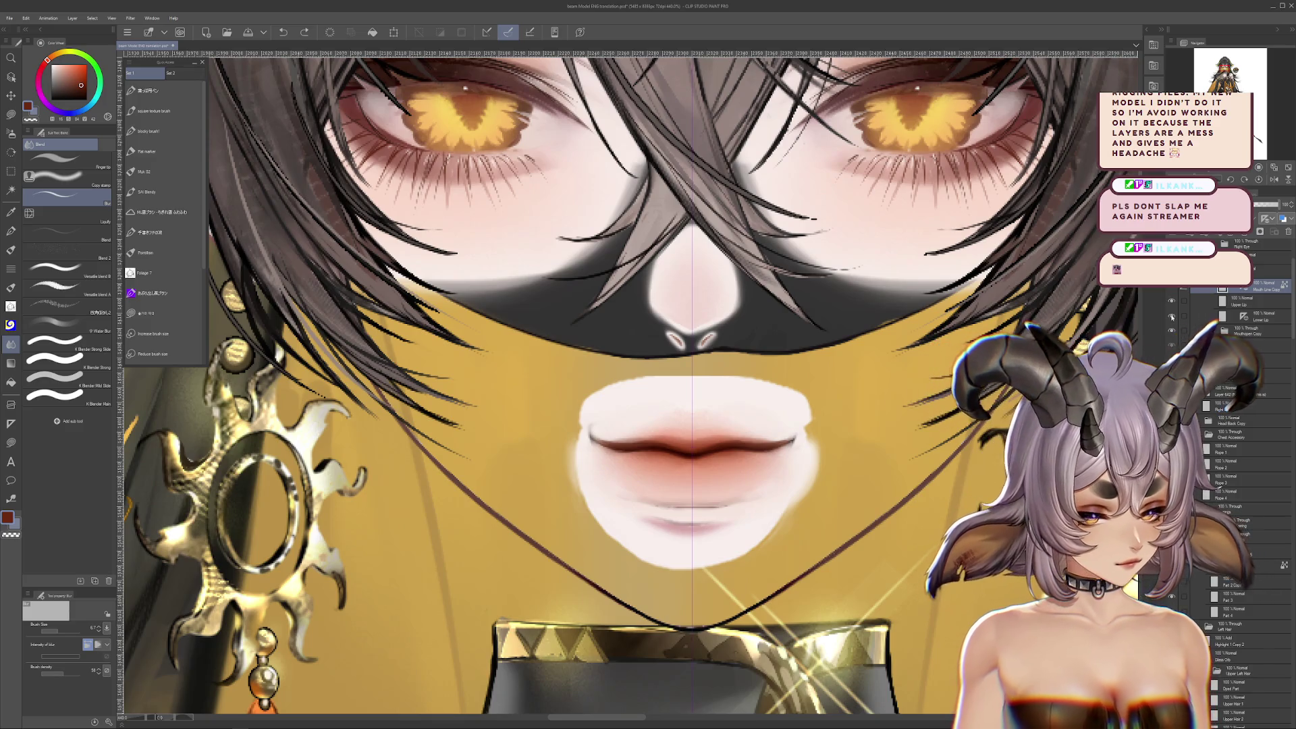
click(1172, 315)
click(1172, 315)
click(1172, 292)
click(1172, 291)
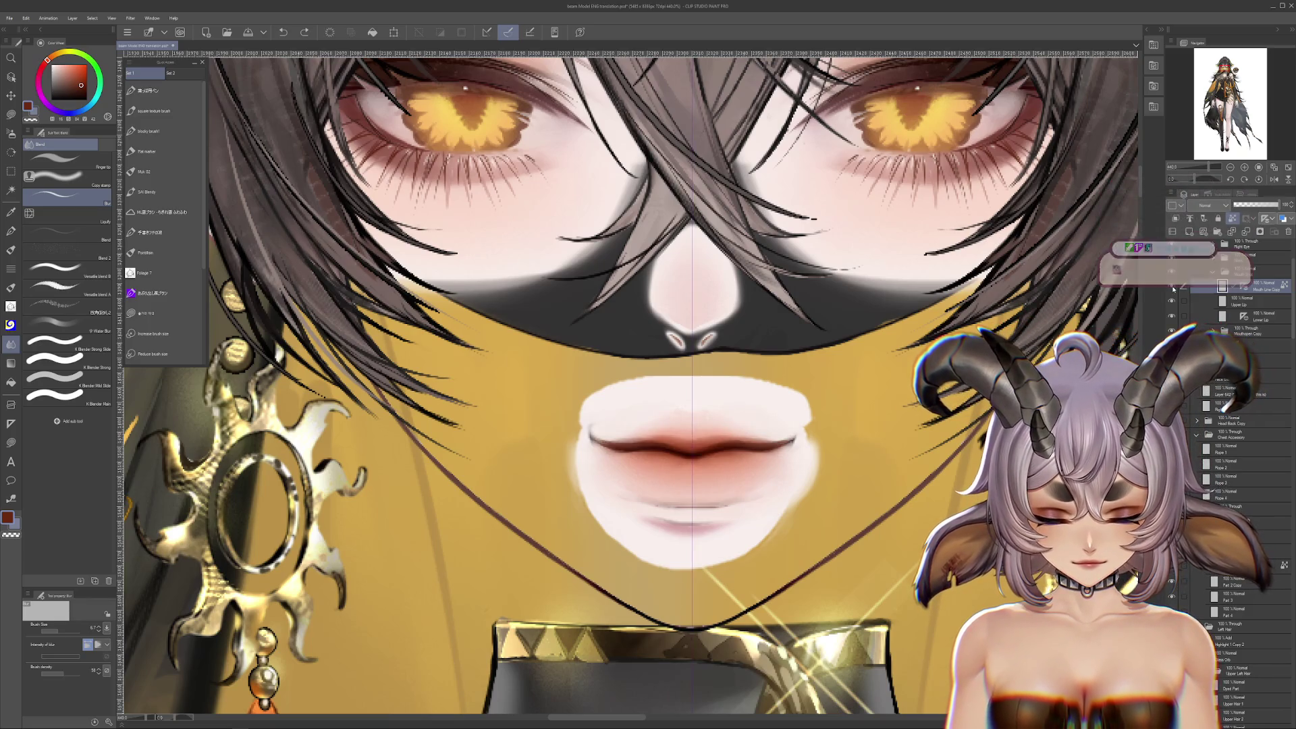
click(1172, 318)
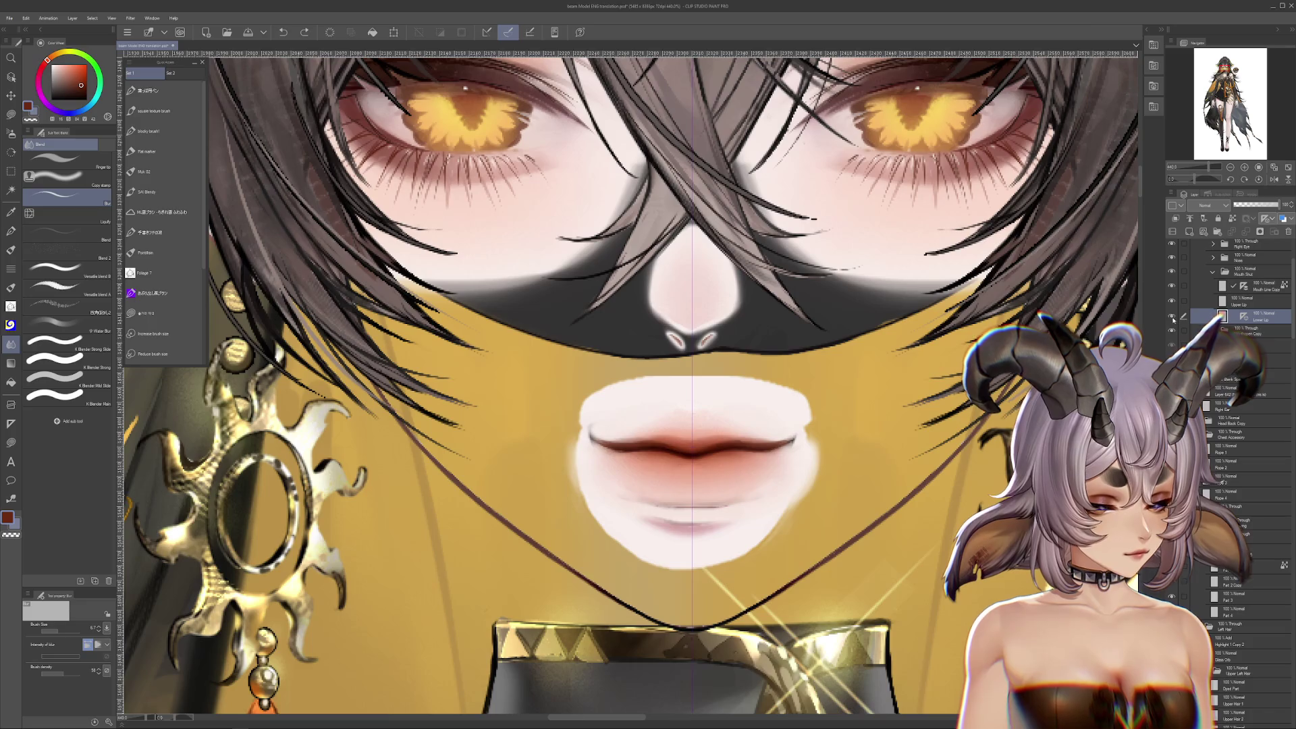
click(1172, 319)
click(1172, 319)
Cancel the lip transform, show the grin again, and add a new Multiply layer above Lower Lip
key(ctrl+t)
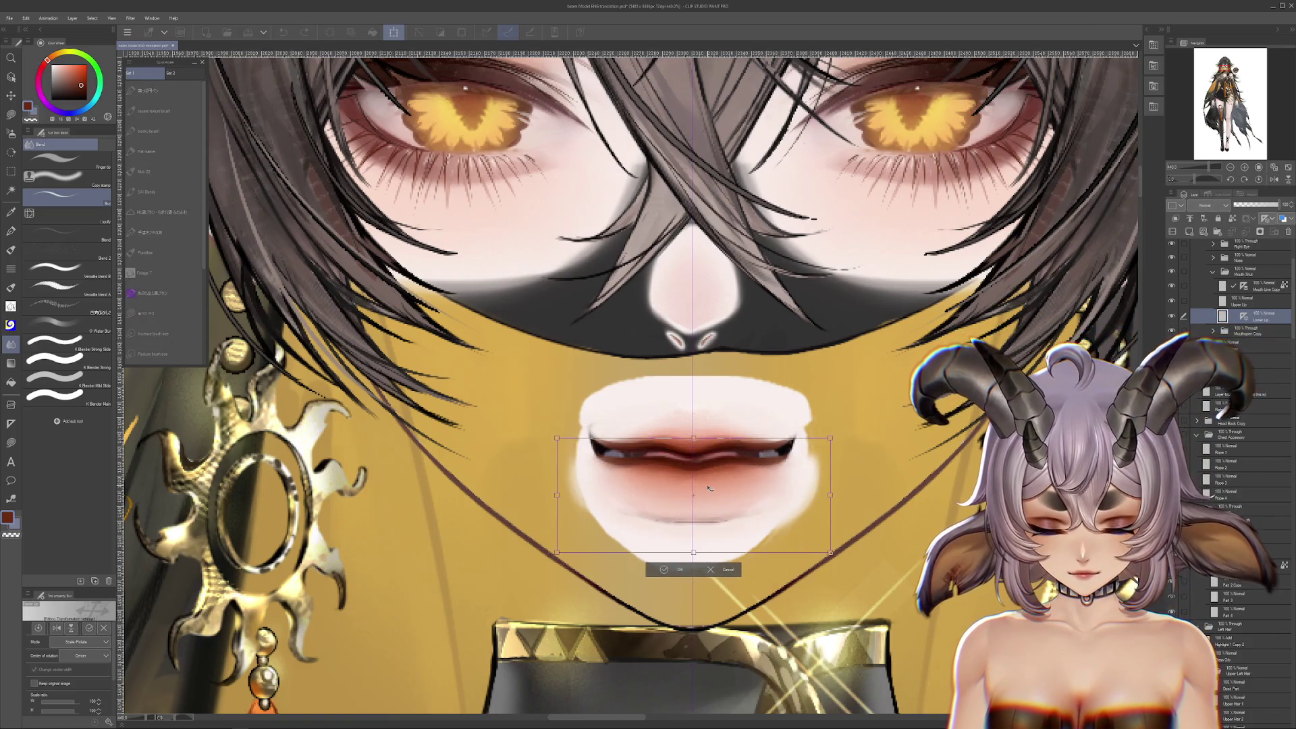
key(Return)
click(1170, 331)
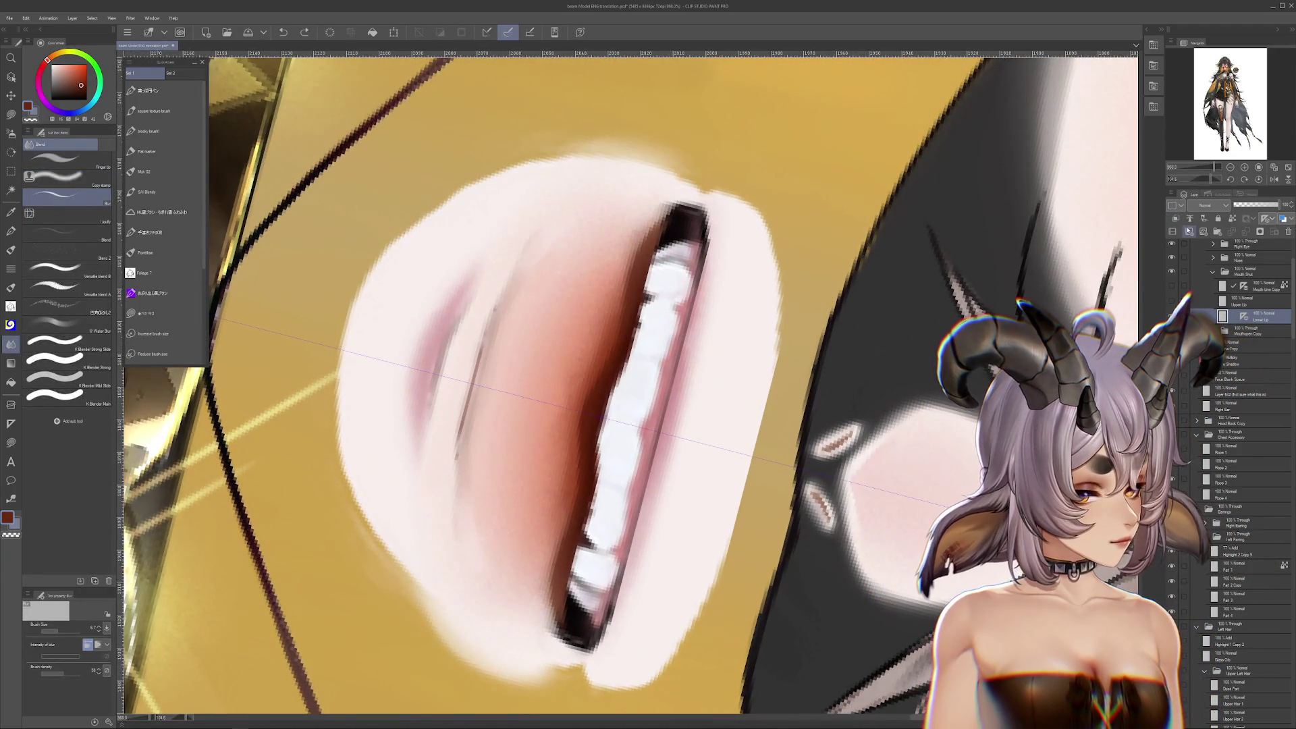
click(1172, 231)
click(1204, 204)
click(1208, 233)
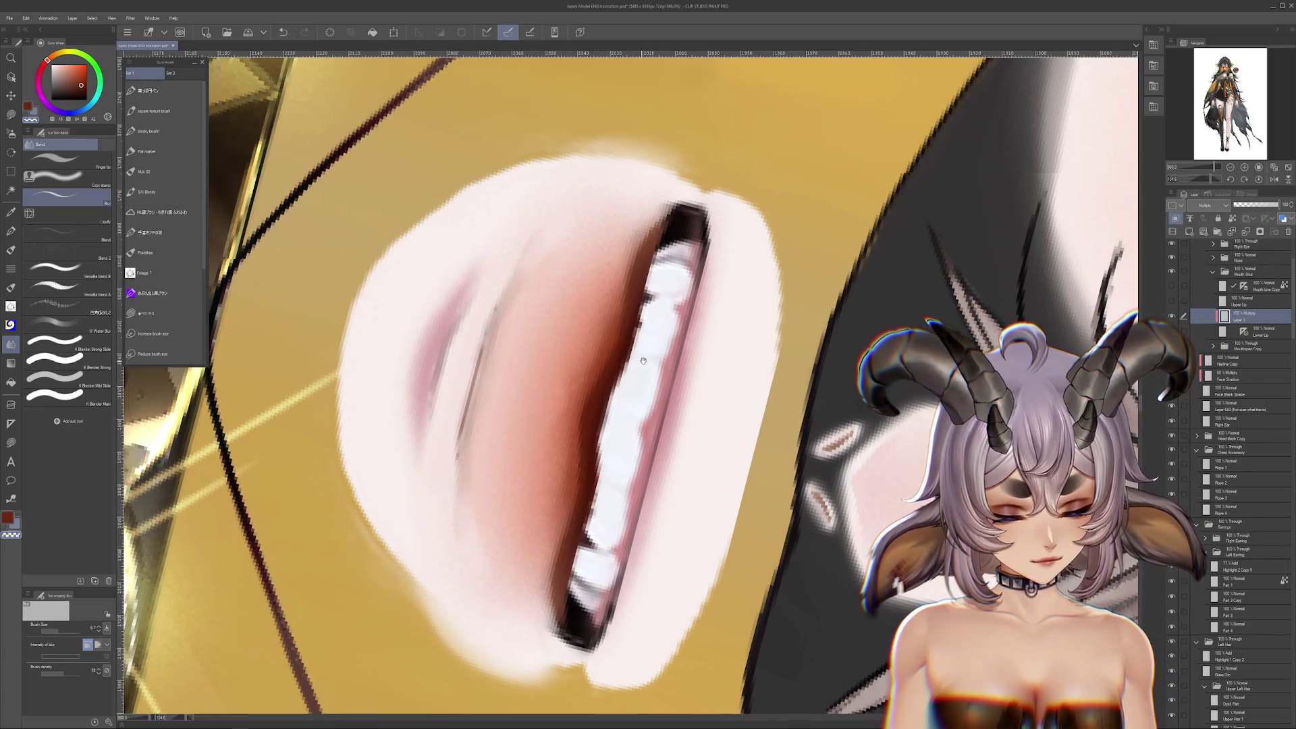
Shade inside the mouth with the Flat marker at size 10.4, blur it, and rotate the mouth horizontal
drag(639, 361, 668, 371)
click(168, 151)
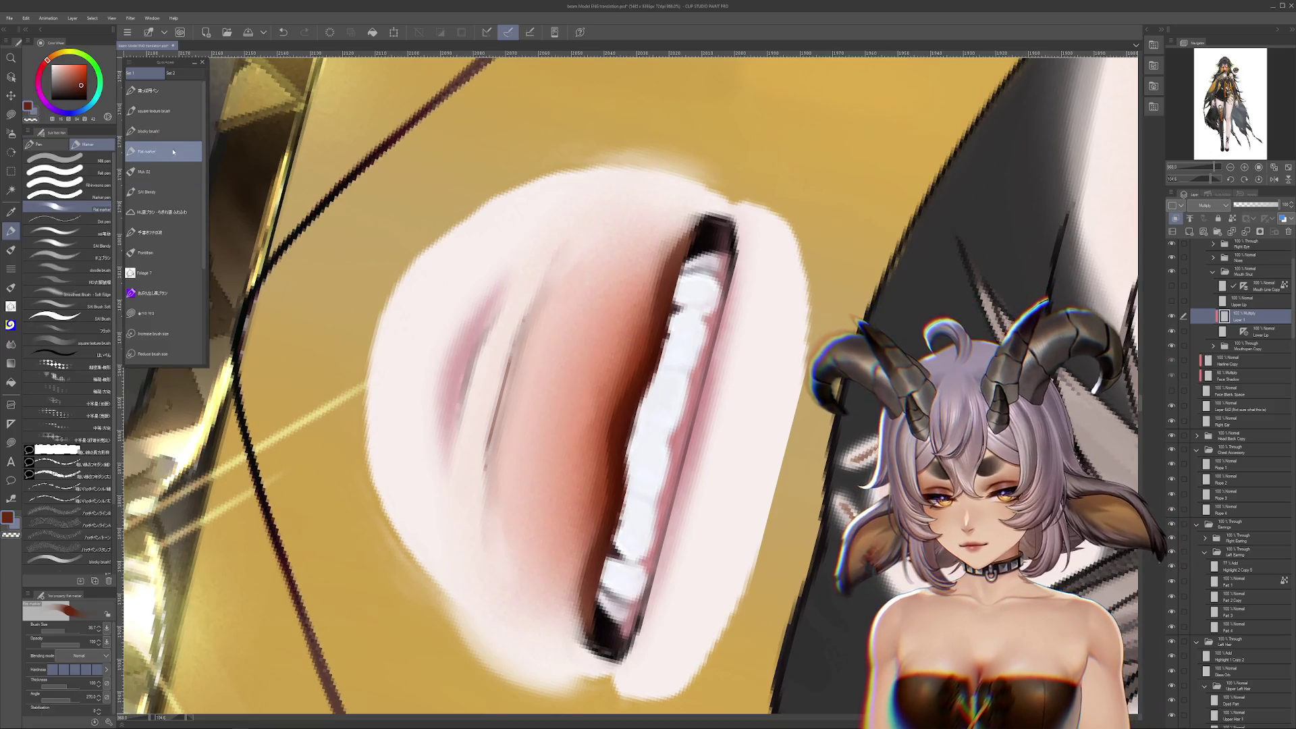
click(57, 628)
click(52, 628)
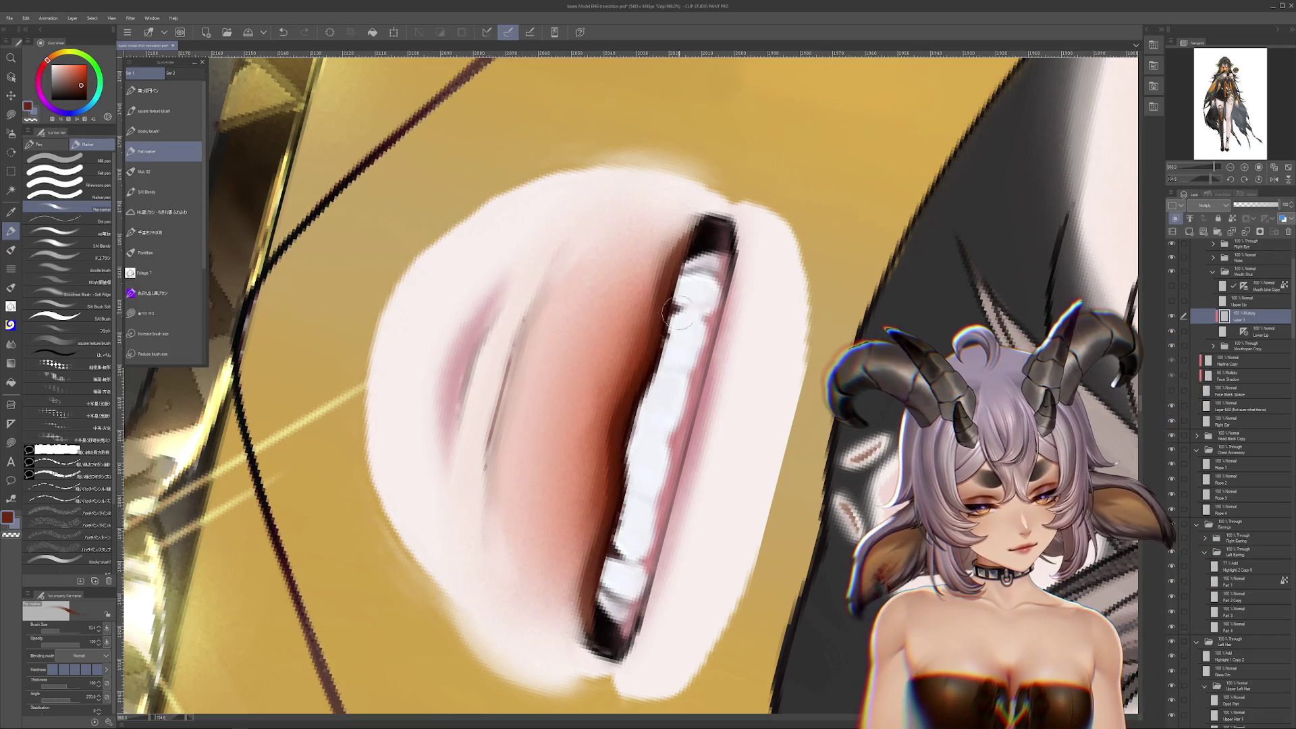
key(j)
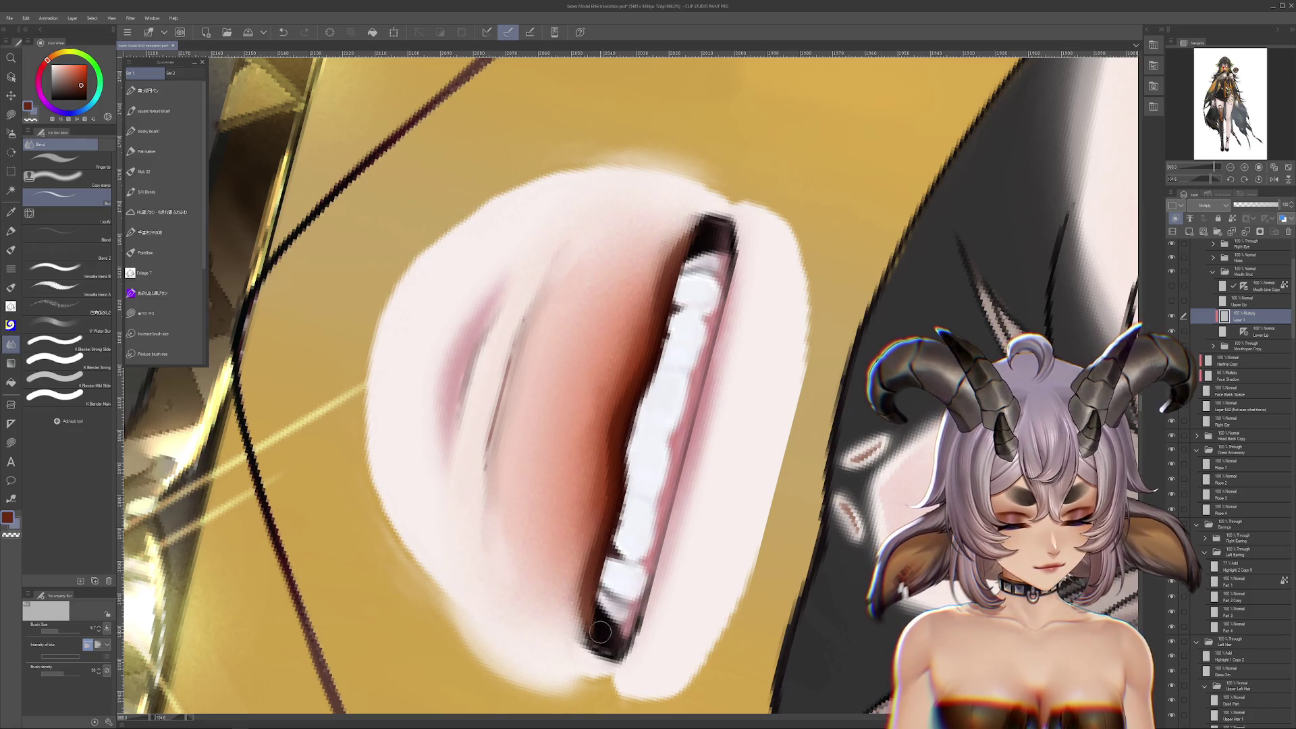
key(r)
drag(614, 538, 597, 348)
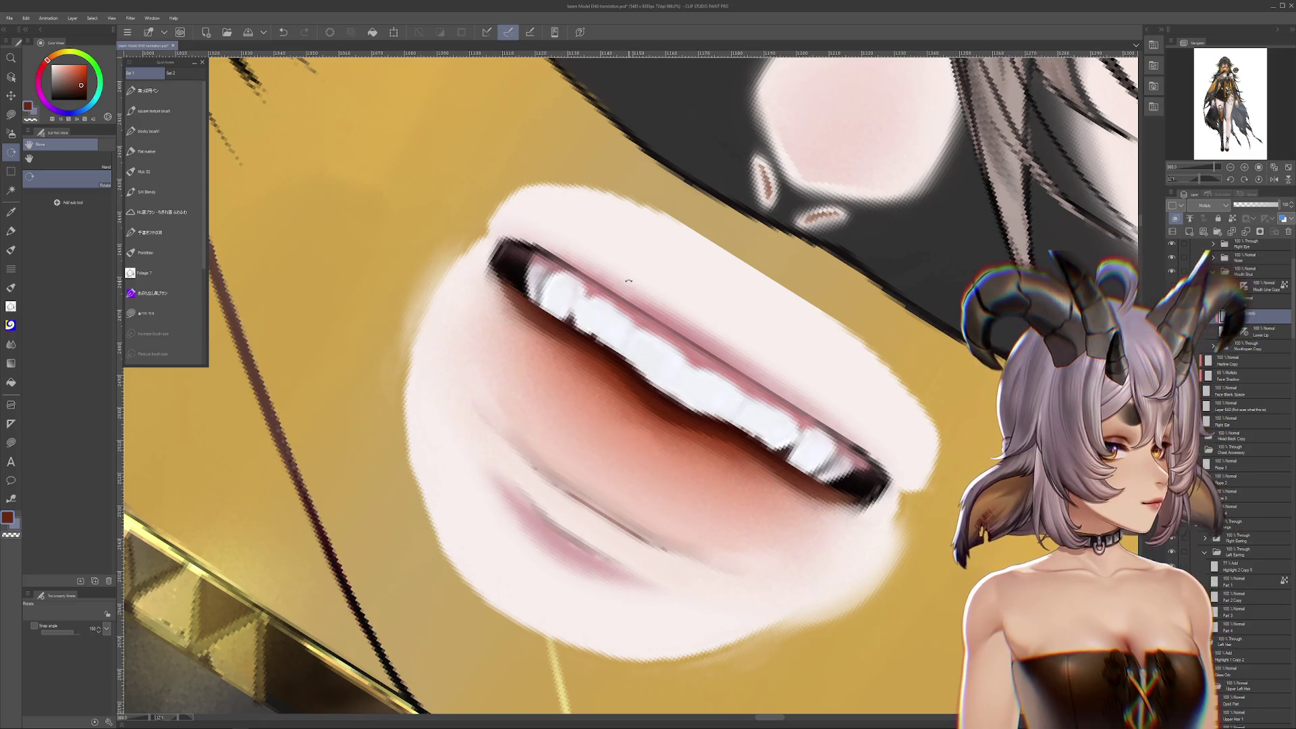
Return the canvas rotation to 0 and zoom out to 400% to view the grin on the face
click(1243, 181)
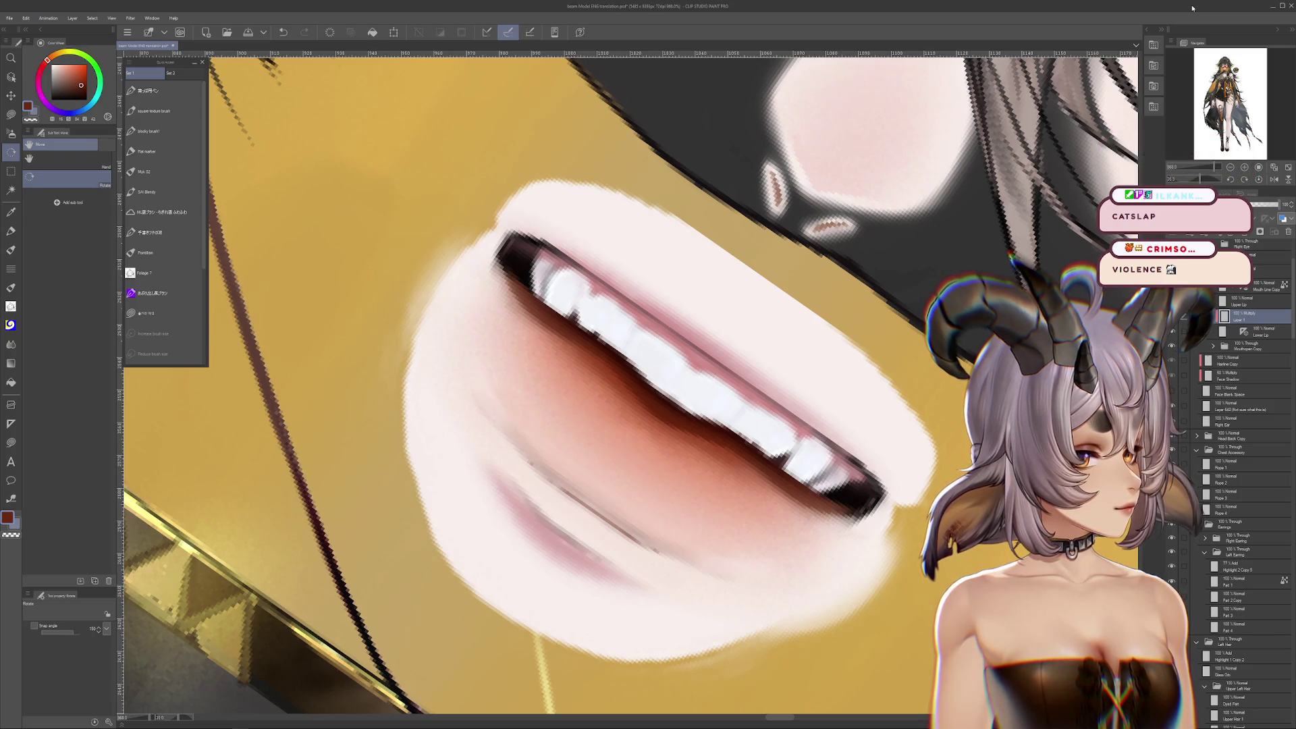
scroll(1182, 94, down, 5)
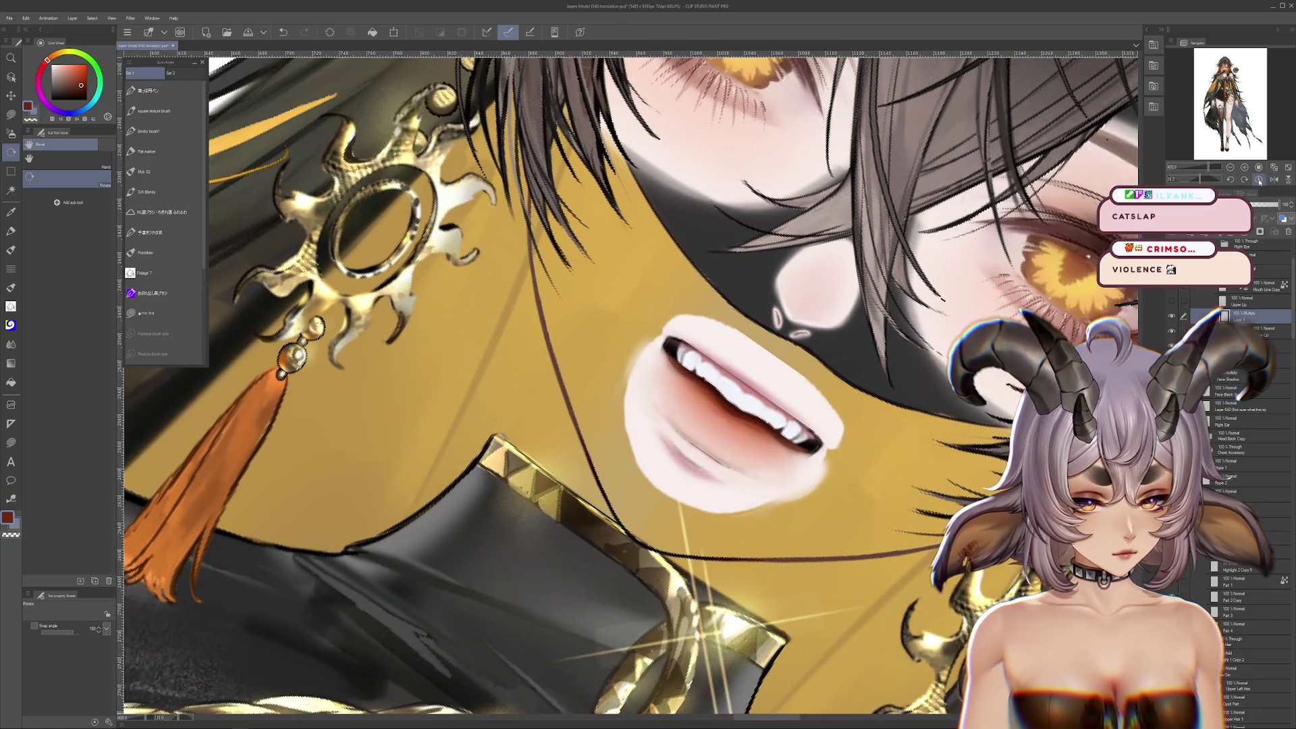
drag(817, 434, 820, 345)
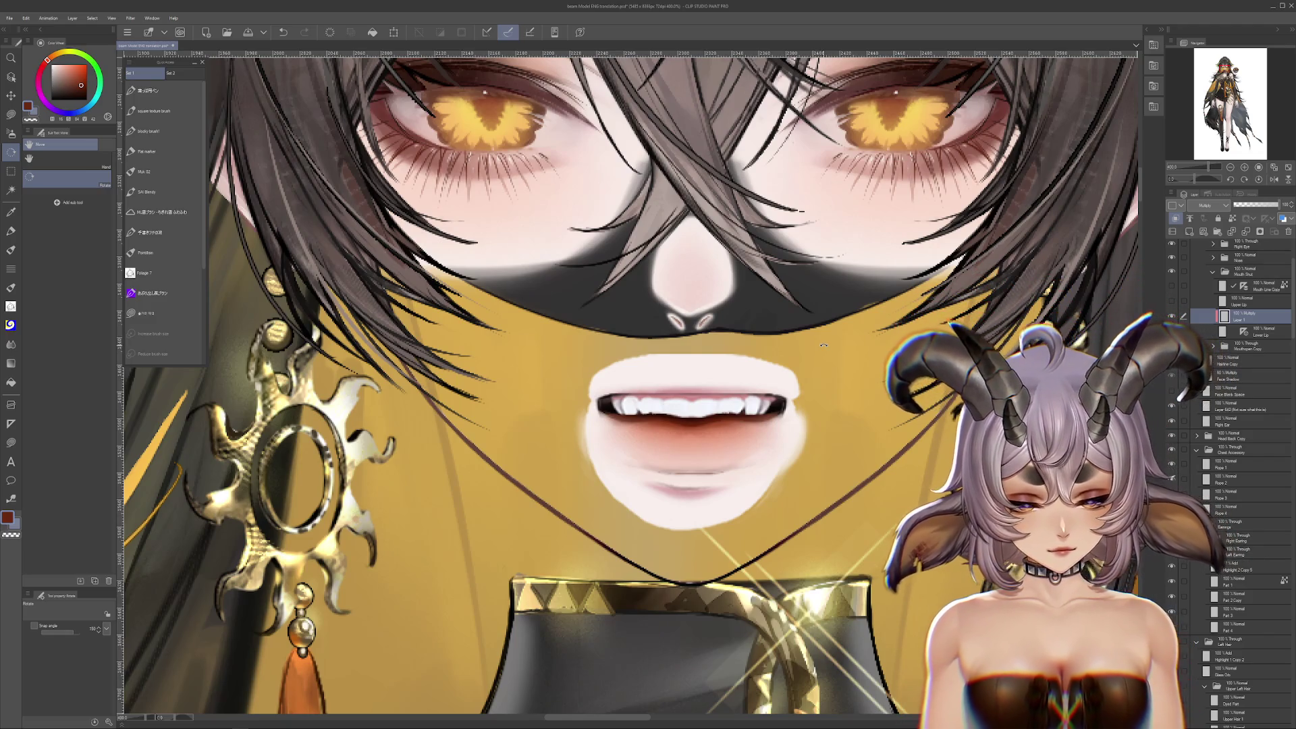
Select the other mouth layer, toggle the grin on and off, leave it hidden, and recenter on the lips
scroll(823, 345, down, 2)
scroll(850, 371, up, 4)
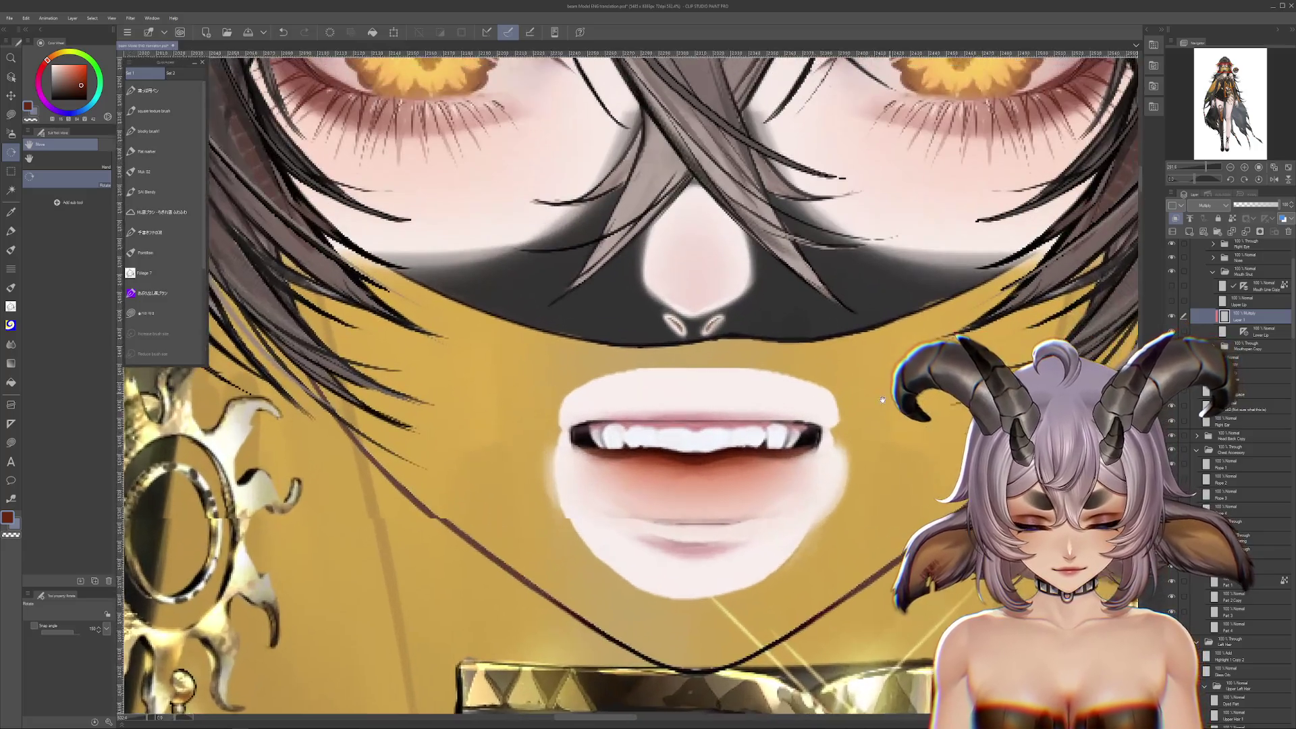
drag(882, 400, 854, 423)
scroll(1175, 309, up, 3)
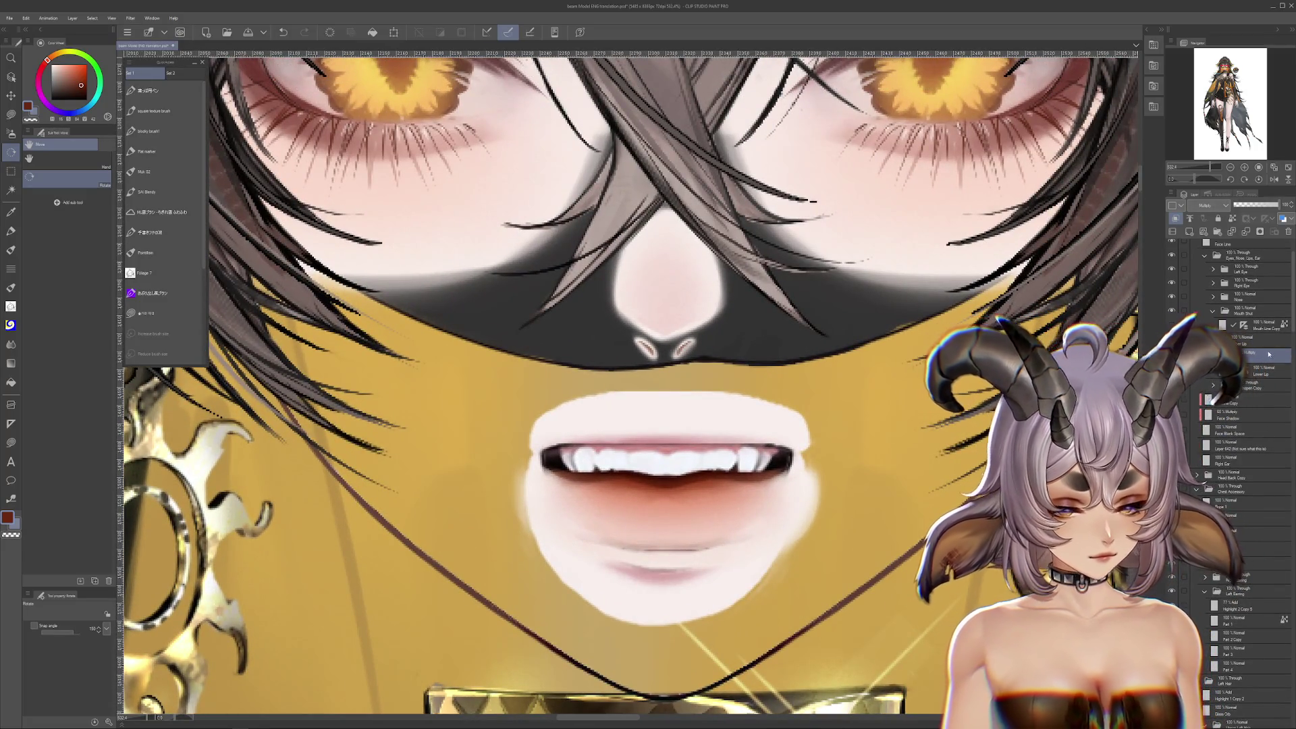
click(1241, 337)
click(1172, 340)
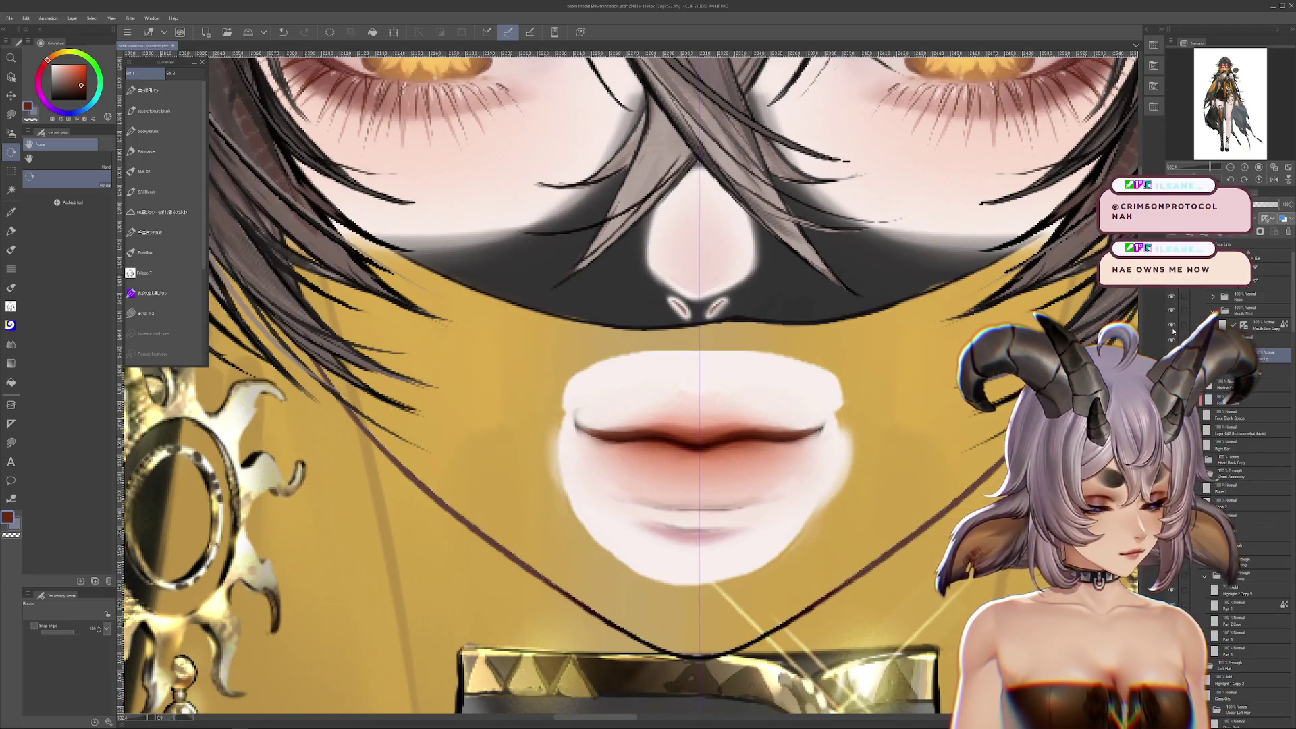
click(1173, 337)
click(1172, 336)
drag(829, 327, 837, 330)
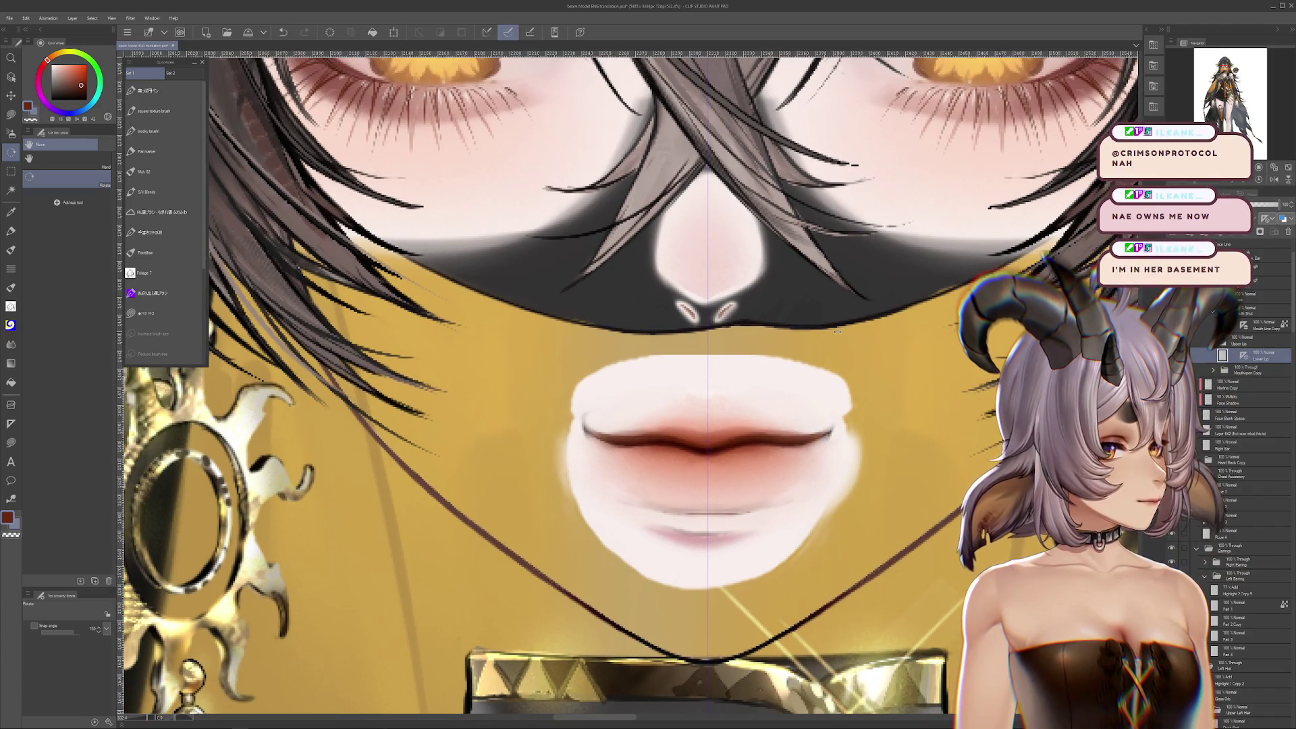
drag(836, 332, 824, 375)
scroll(824, 374, down, 5)
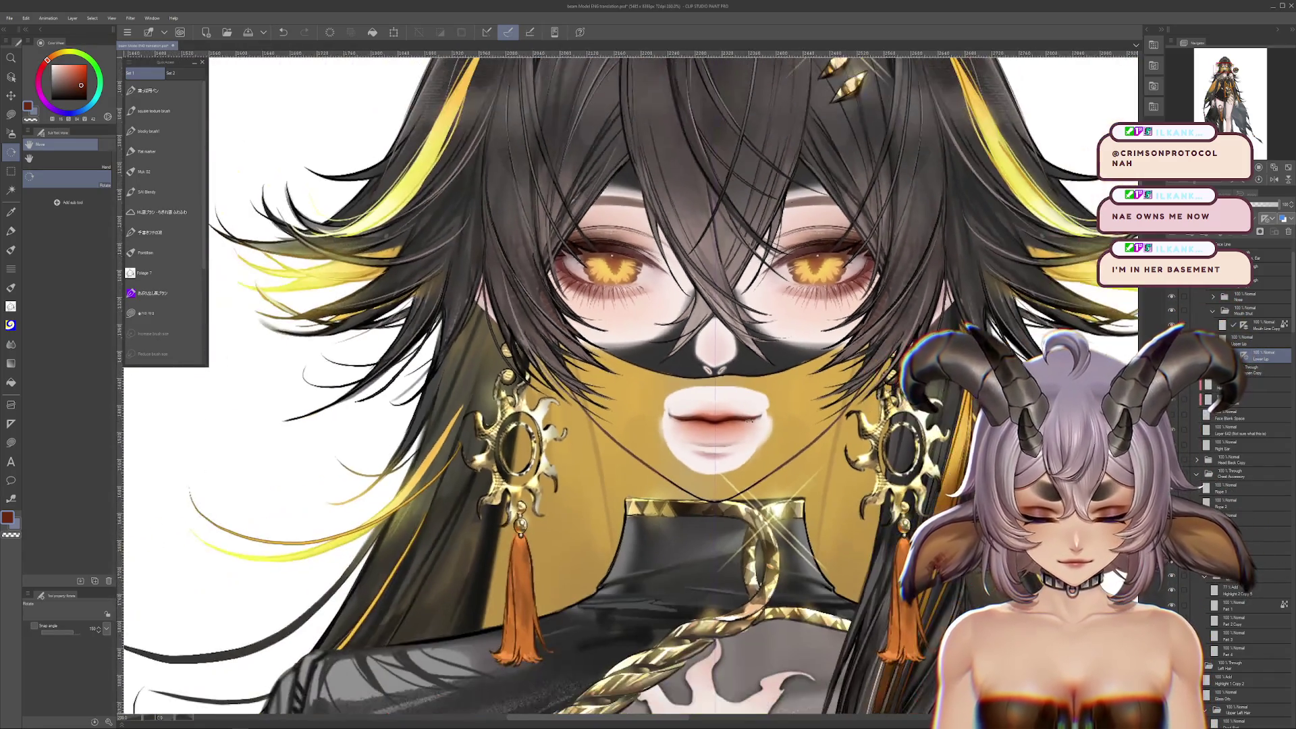
scroll(767, 415, up, 2)
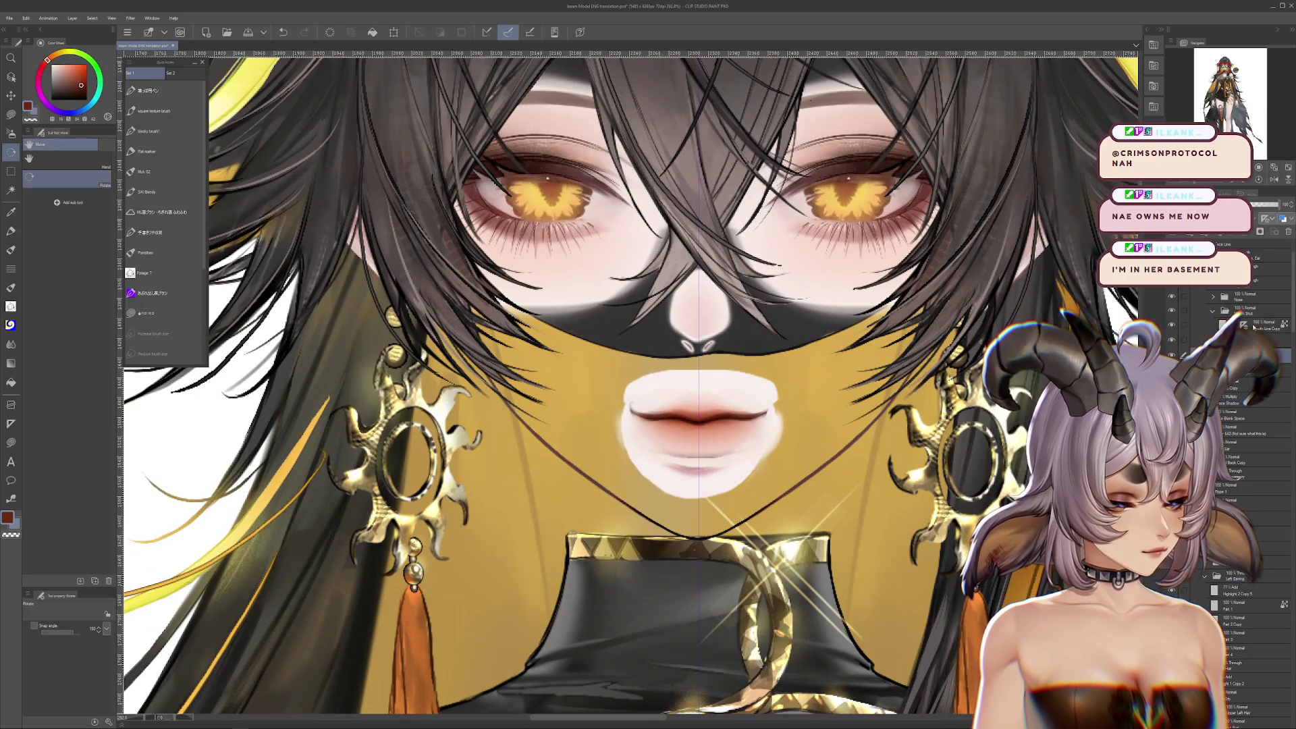
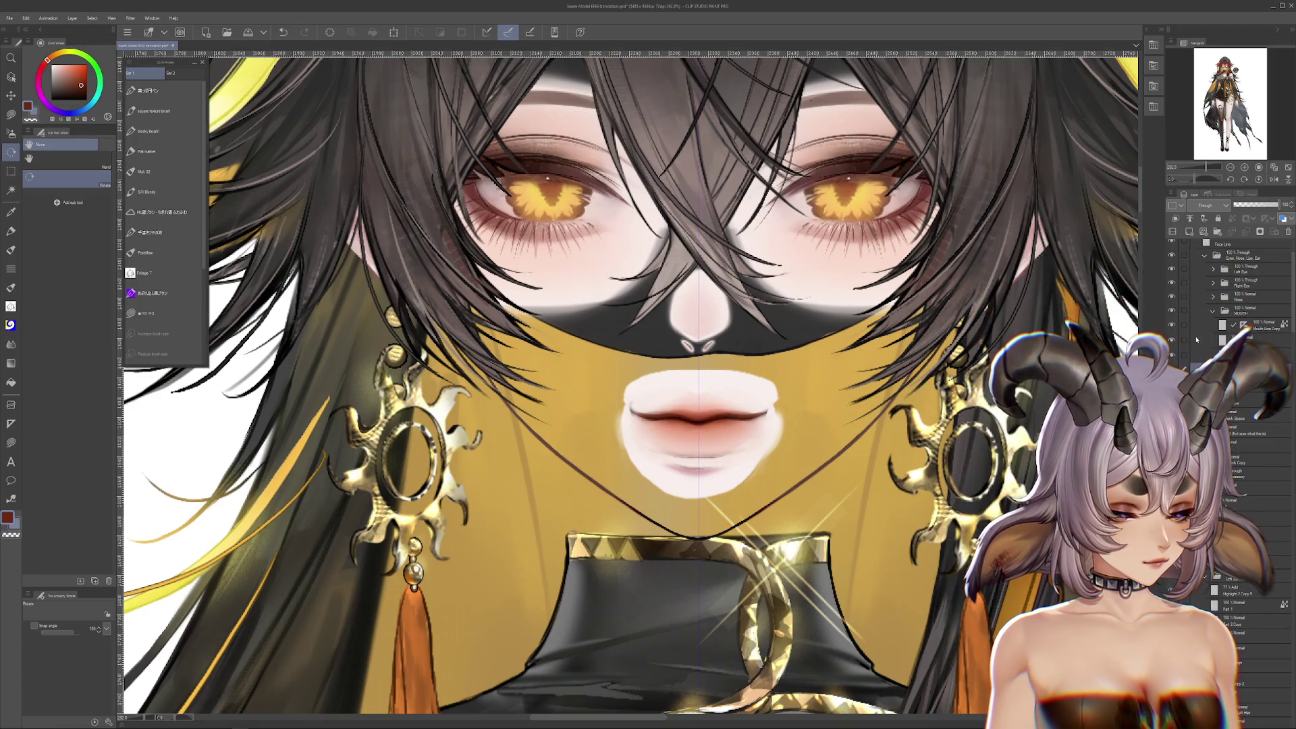
Toggle the open fanged mouth on and off to compare it against the closed lips
click(1168, 311)
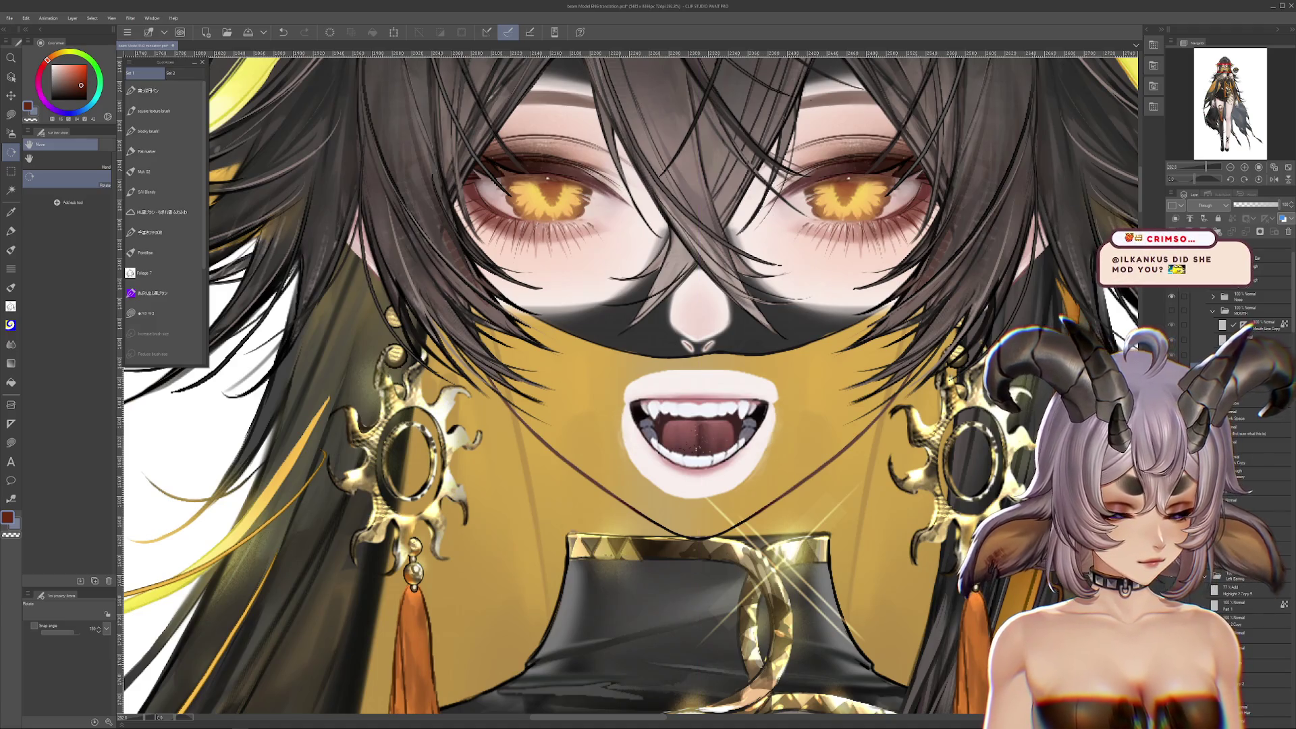
scroll(678, 412, up, 1)
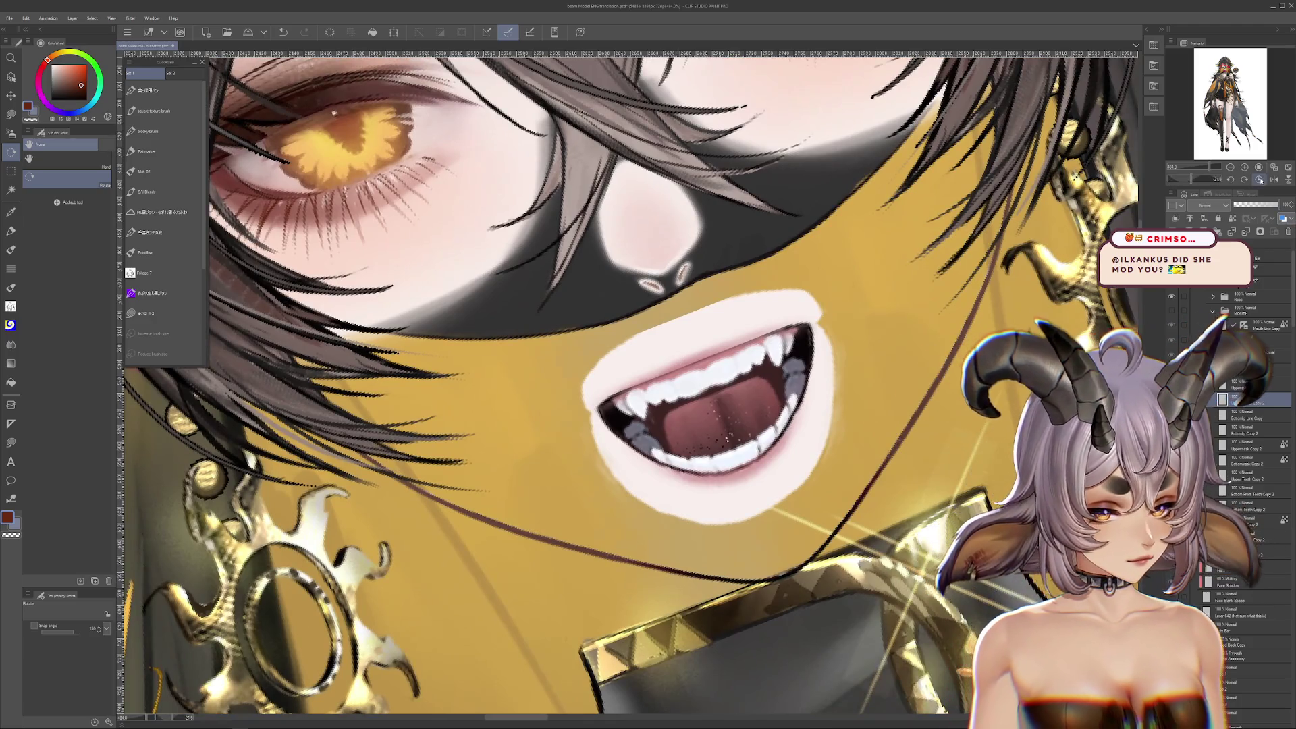
drag(677, 363, 694, 435)
scroll(694, 435, down, 5)
scroll(693, 435, up, 4)
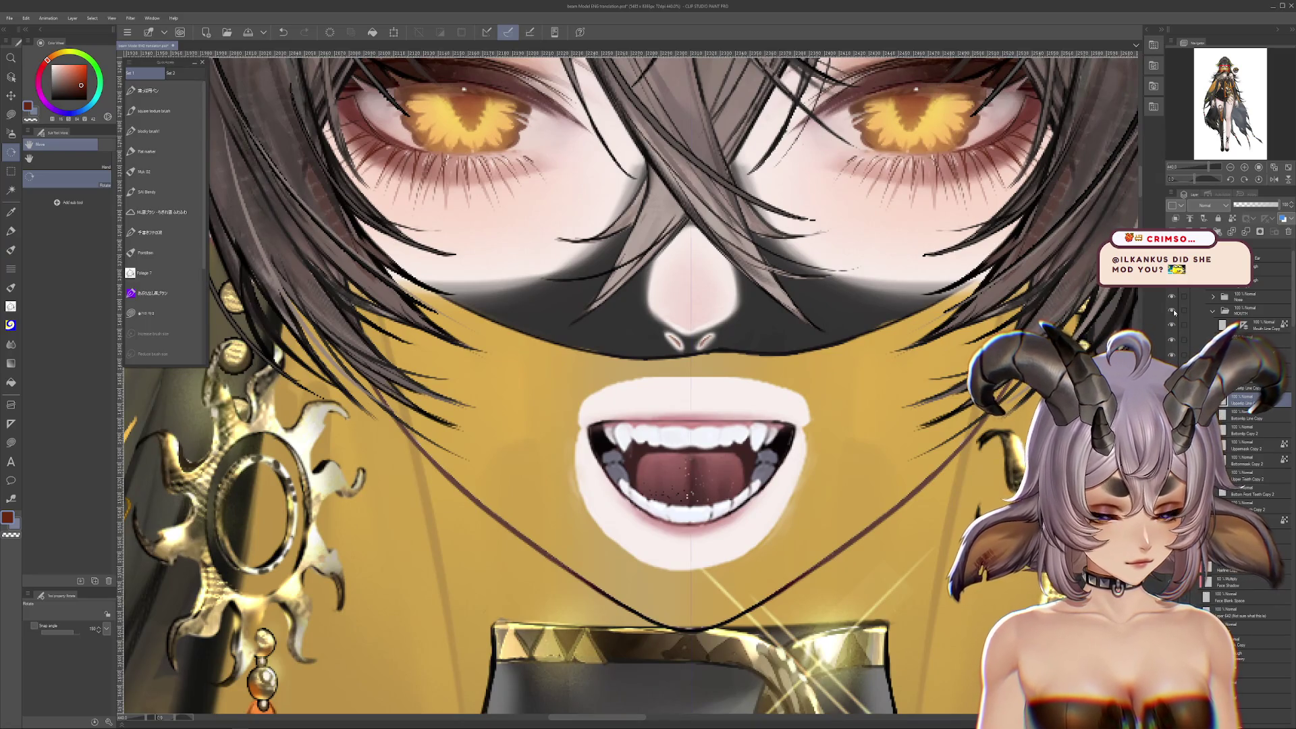
click(1173, 312)
click(1173, 312)
click(1174, 312)
click(1173, 312)
scroll(712, 406, down, 2)
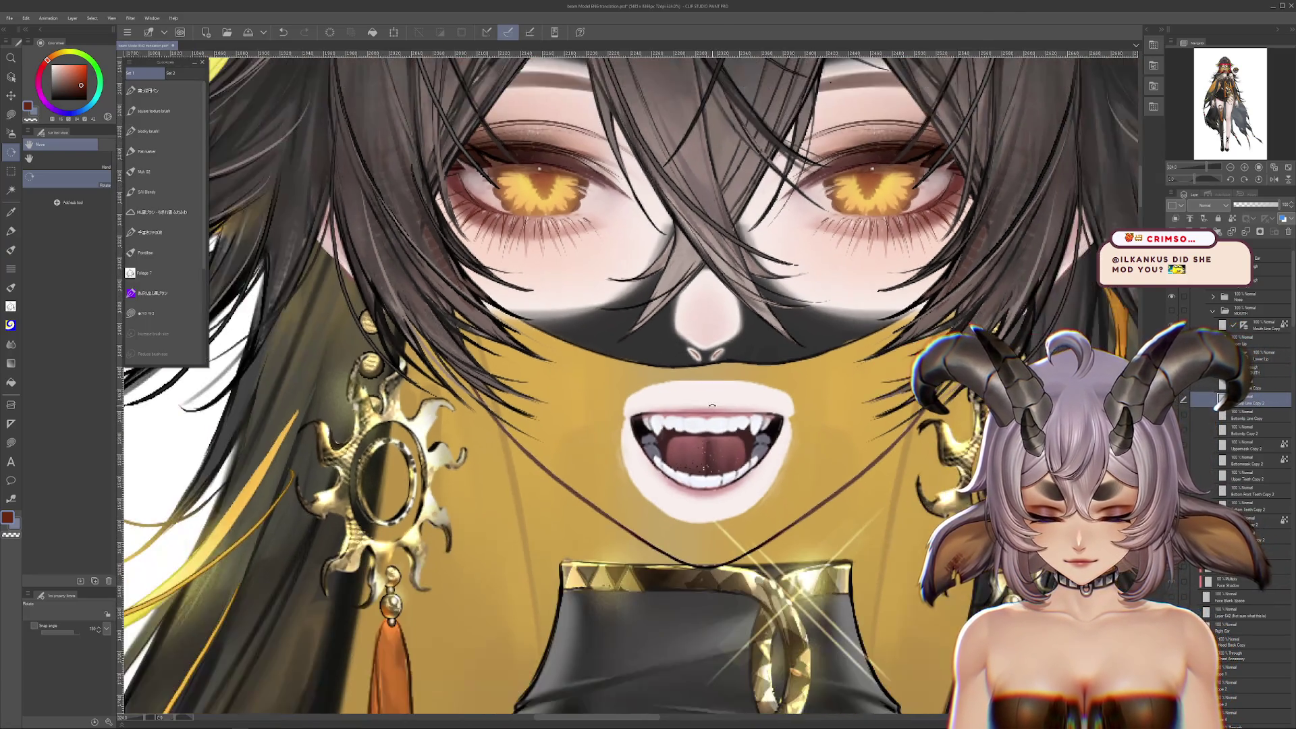
scroll(712, 406, down, 4)
scroll(709, 411, up, 6)
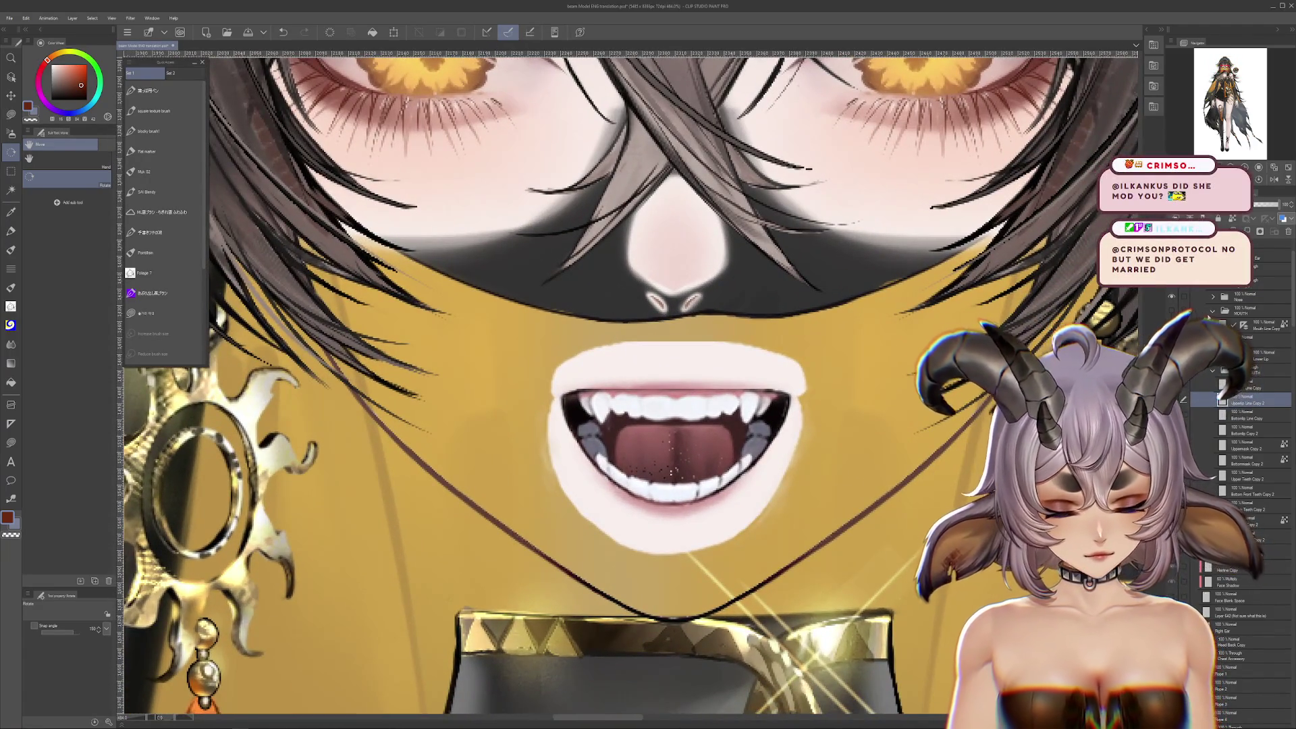
click(1171, 312)
click(1172, 311)
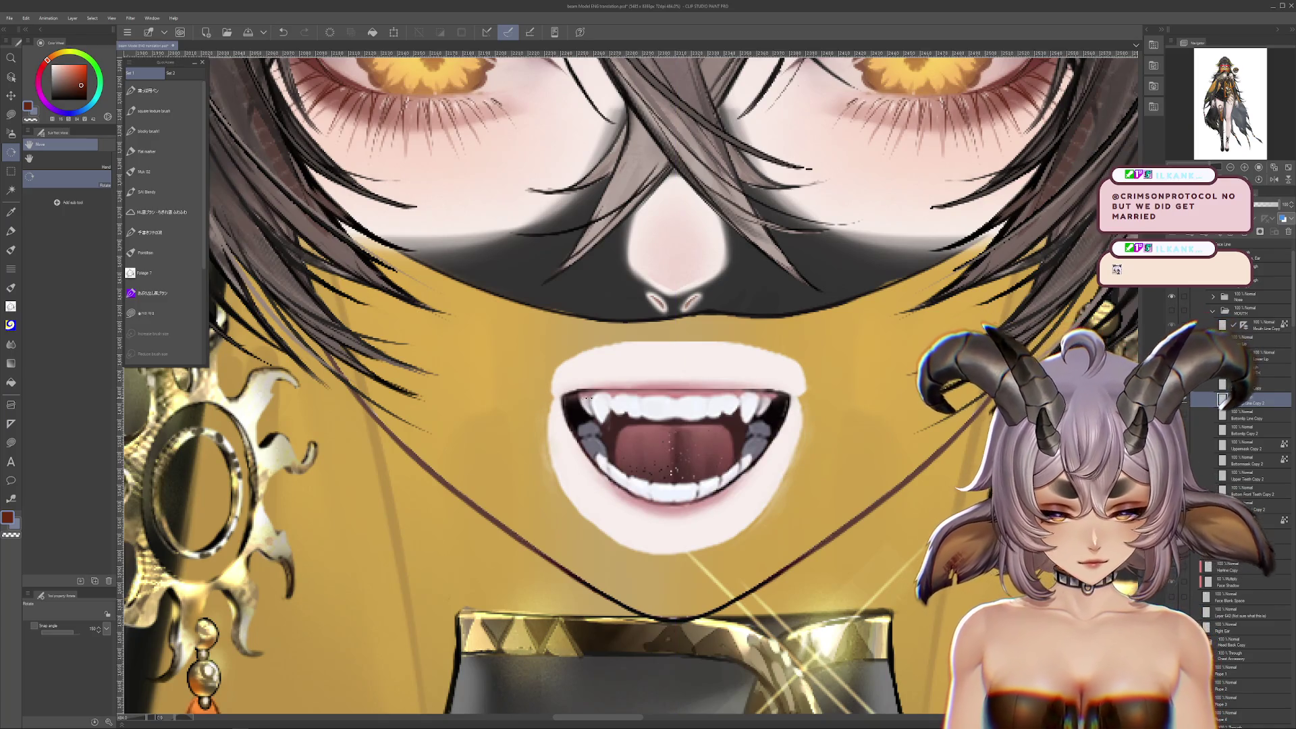
click(12, 249)
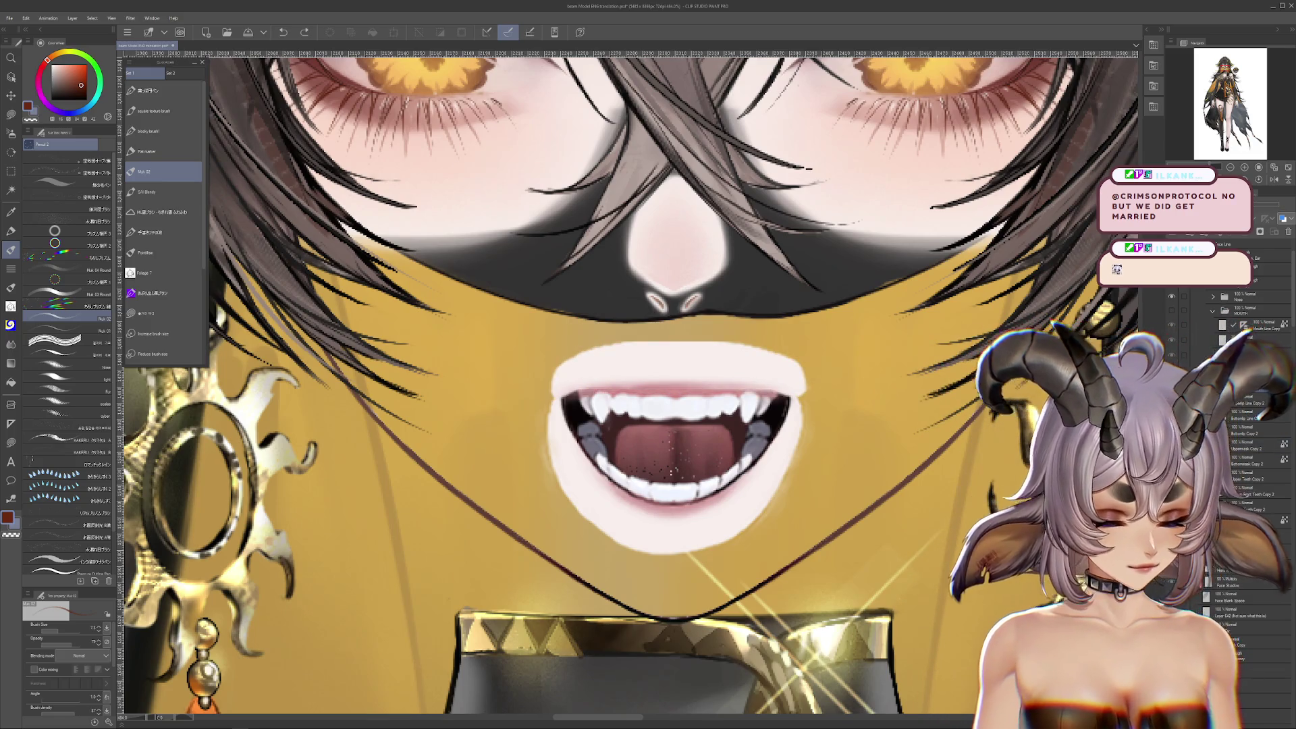
Delete the pale lower-lip shape layer, keeping the Uppermask Copy 2 layer restored
click(1287, 233)
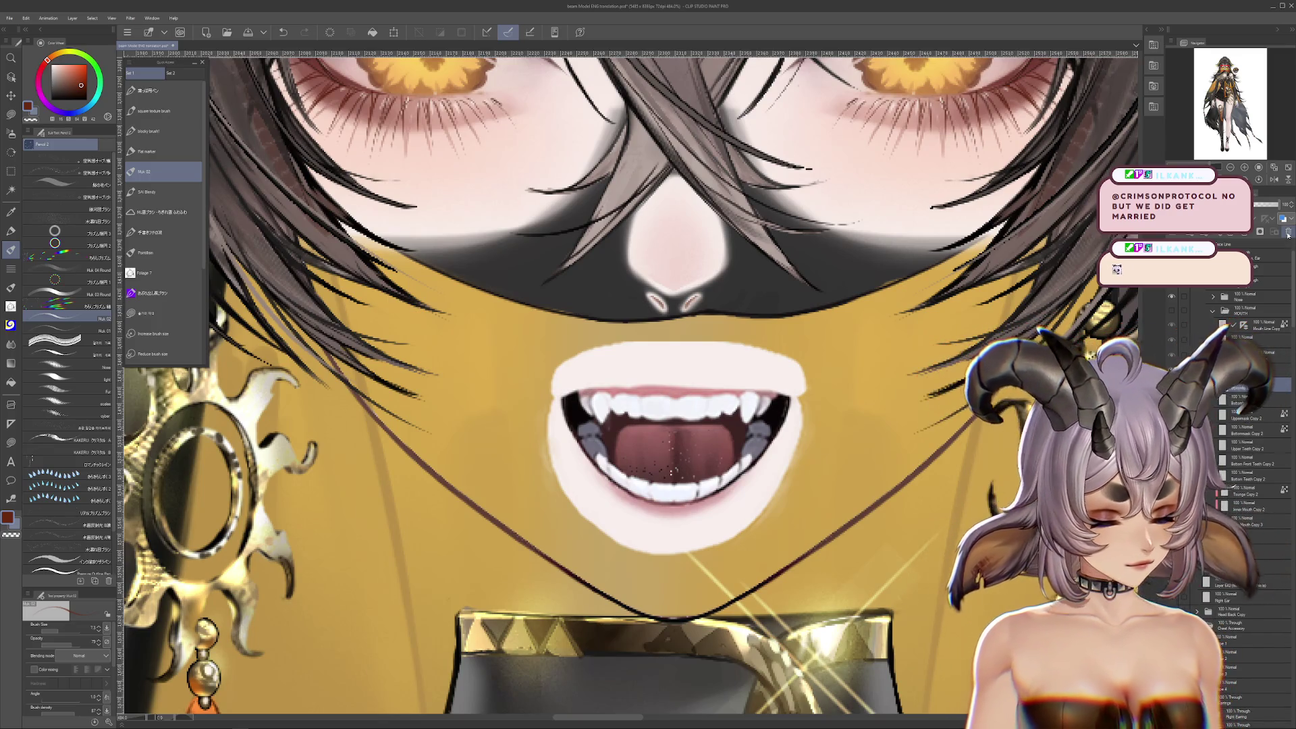
click(1288, 233)
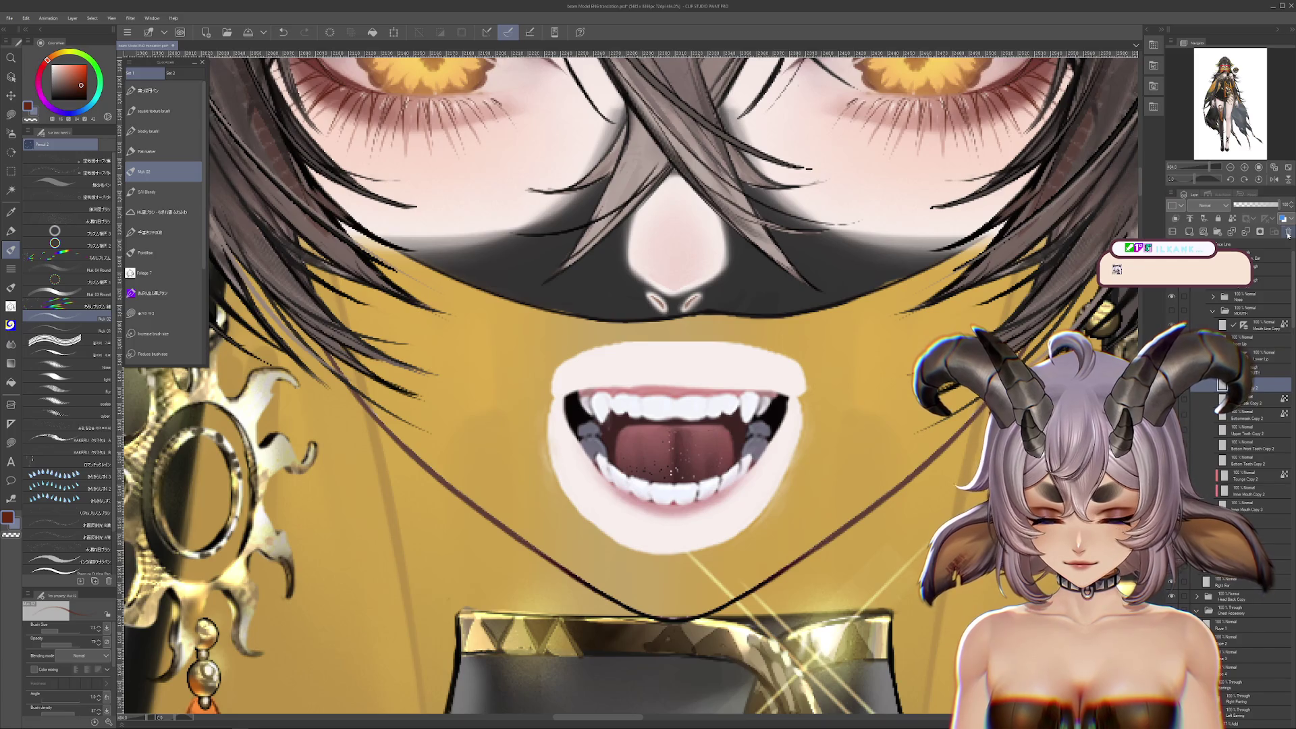
key(ctrl+z)
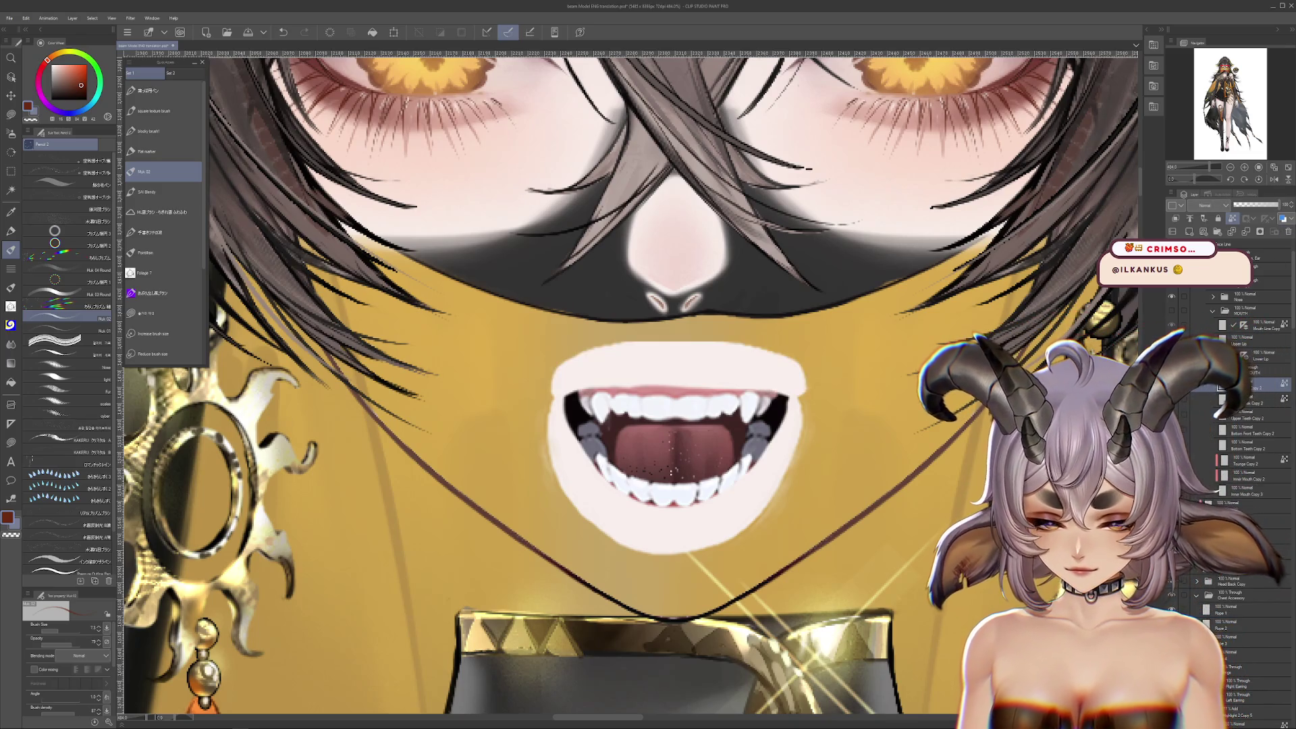
click(1288, 236)
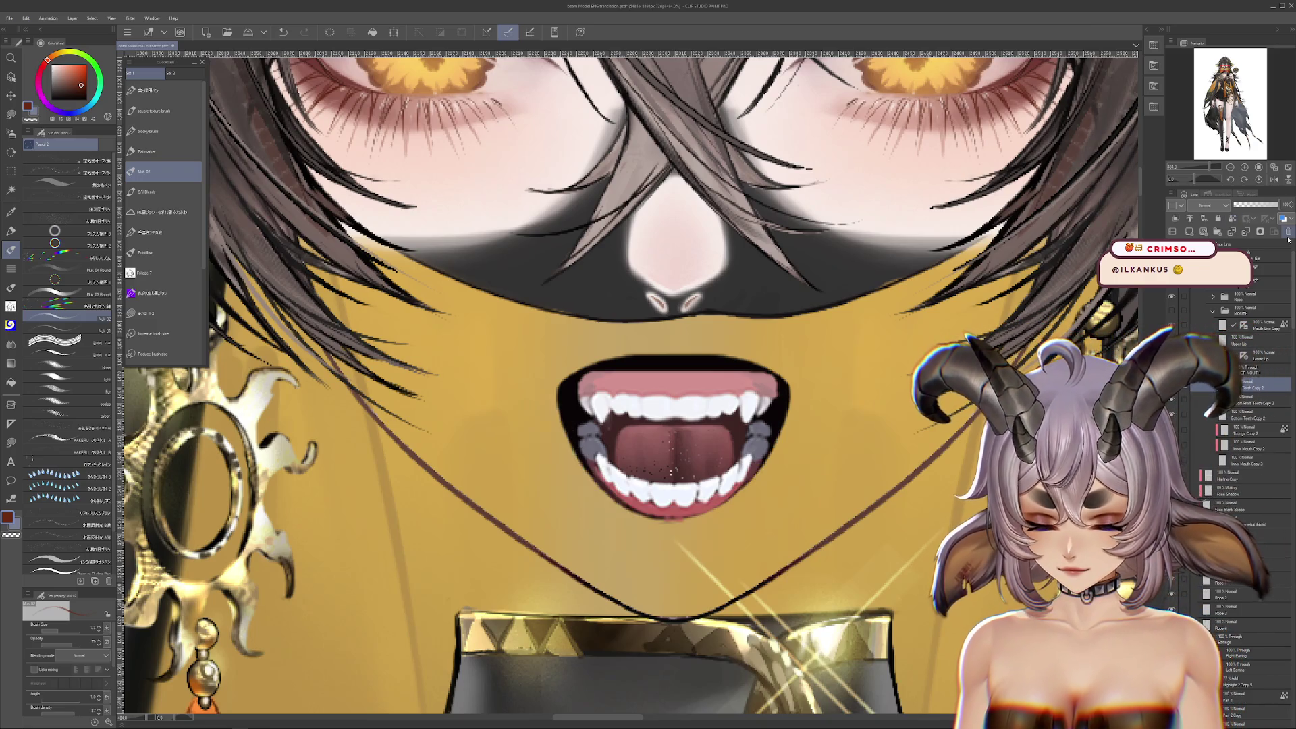
Hide the upper and lower teeth layers inside the open mouth
drag(882, 418, 878, 428)
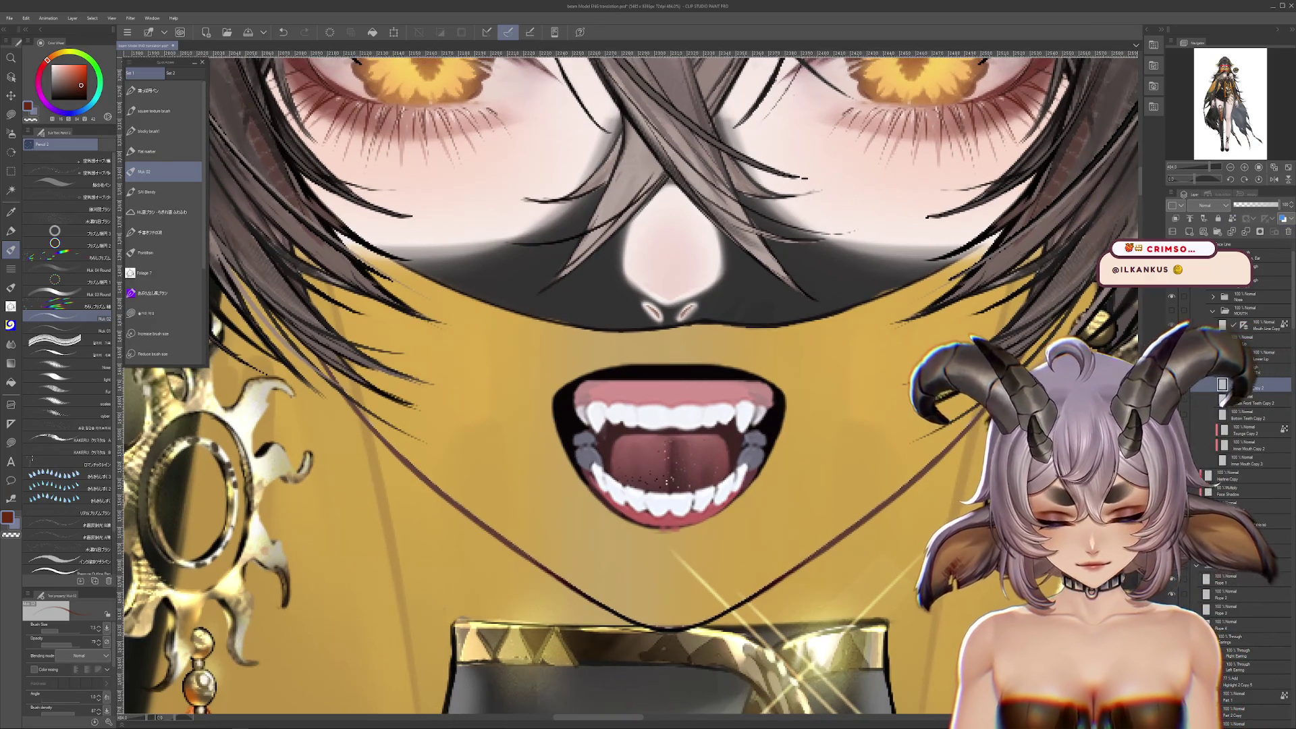
click(1173, 311)
click(1172, 312)
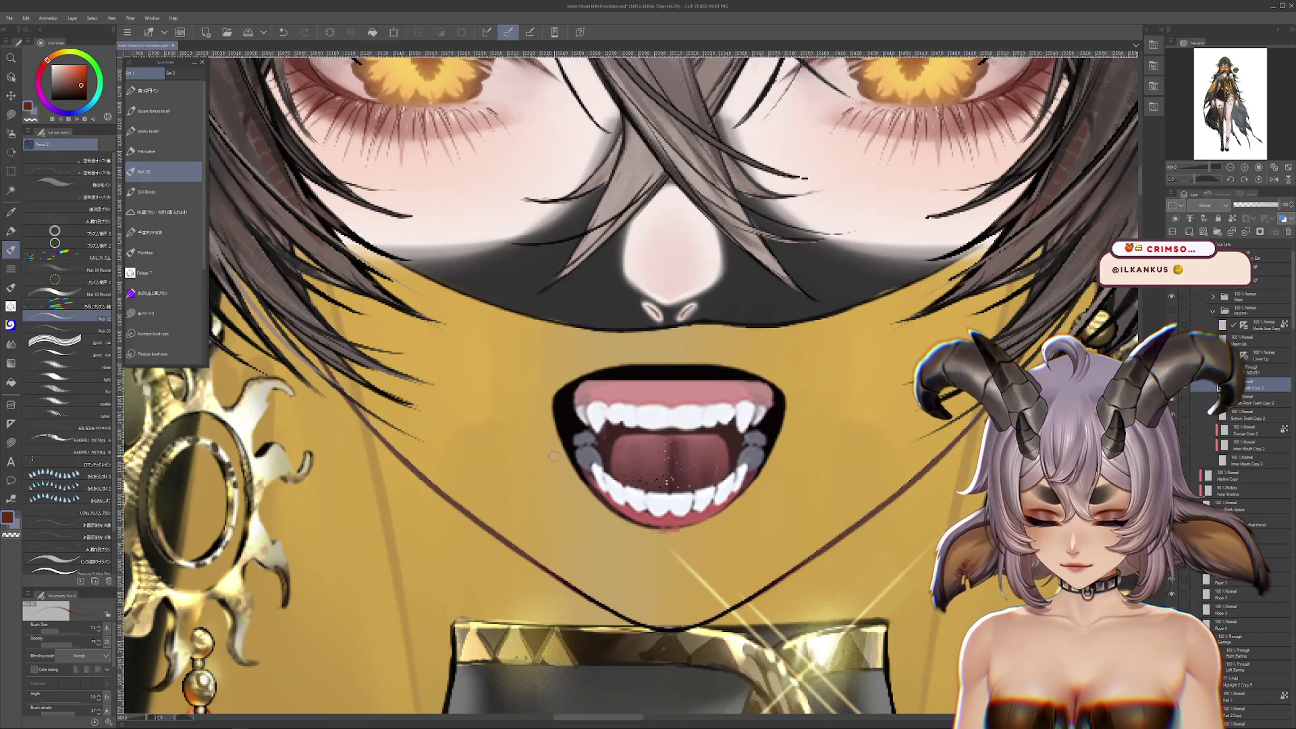
scroll(639, 402, up, 1)
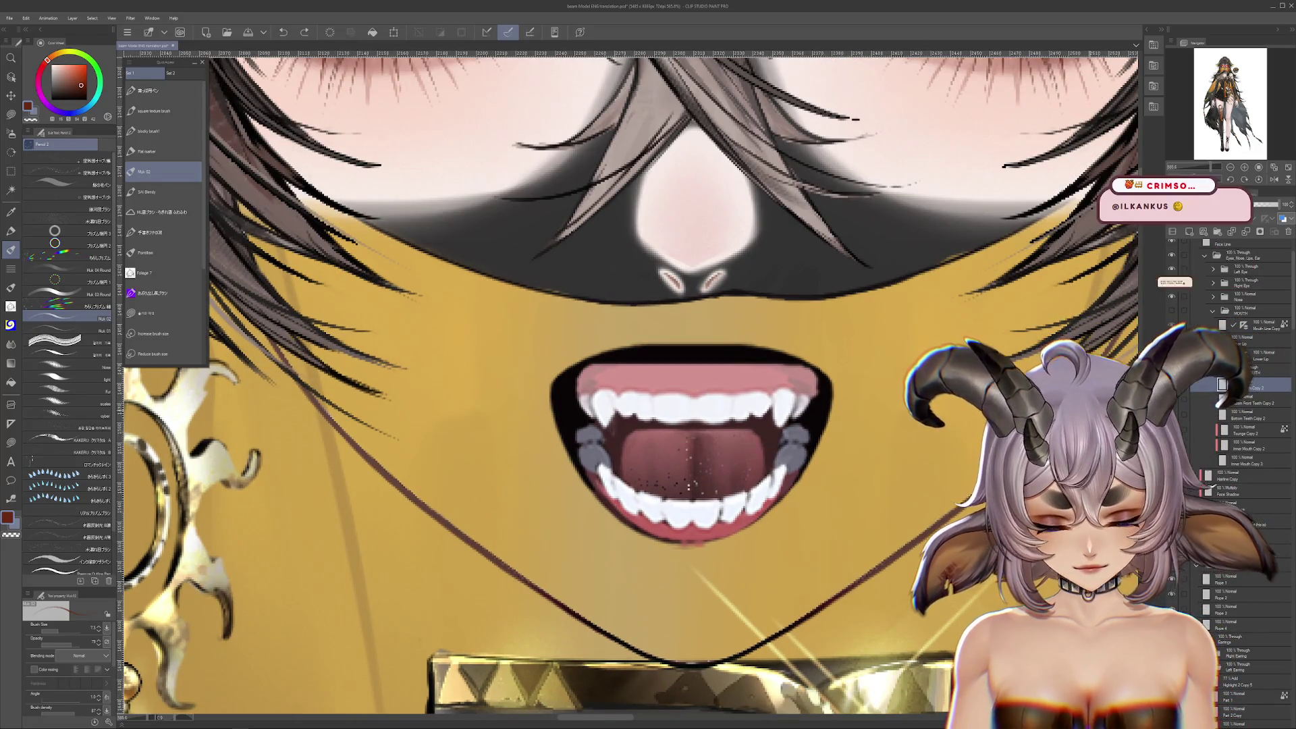
click(1171, 386)
click(1171, 386)
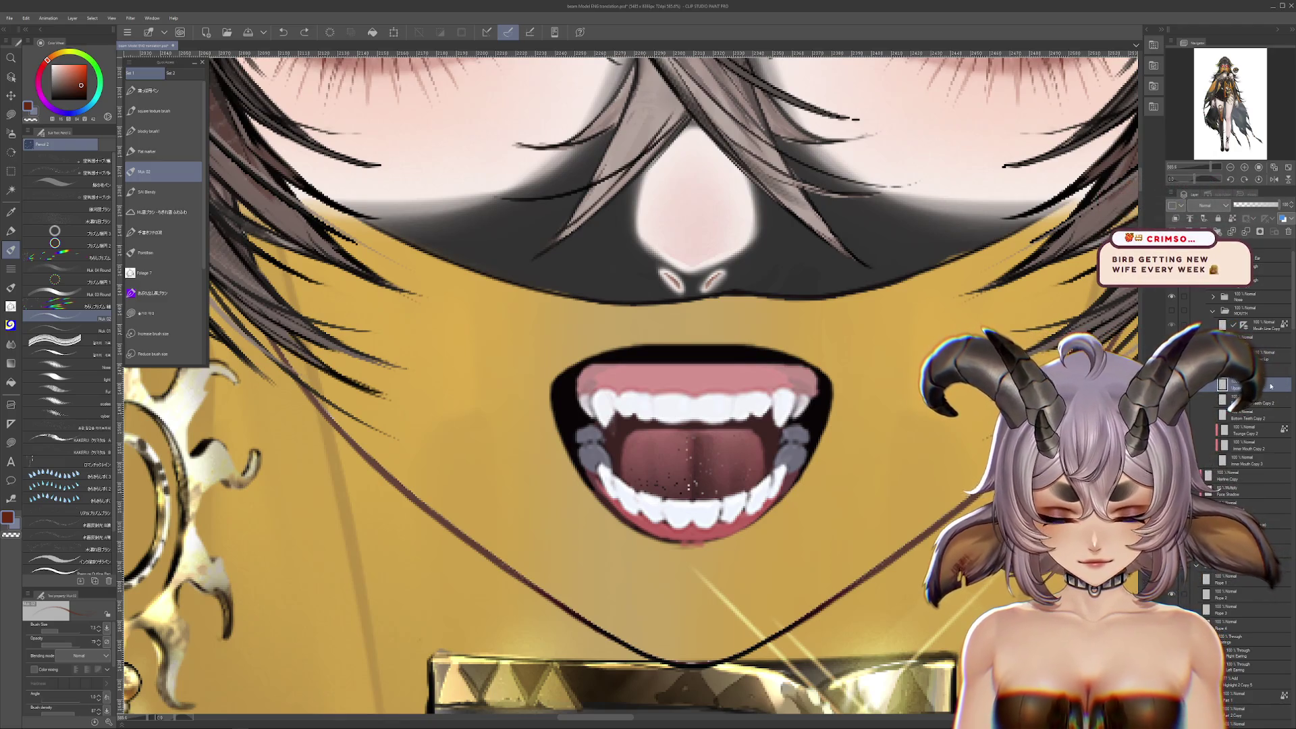
click(1170, 386)
click(1171, 419)
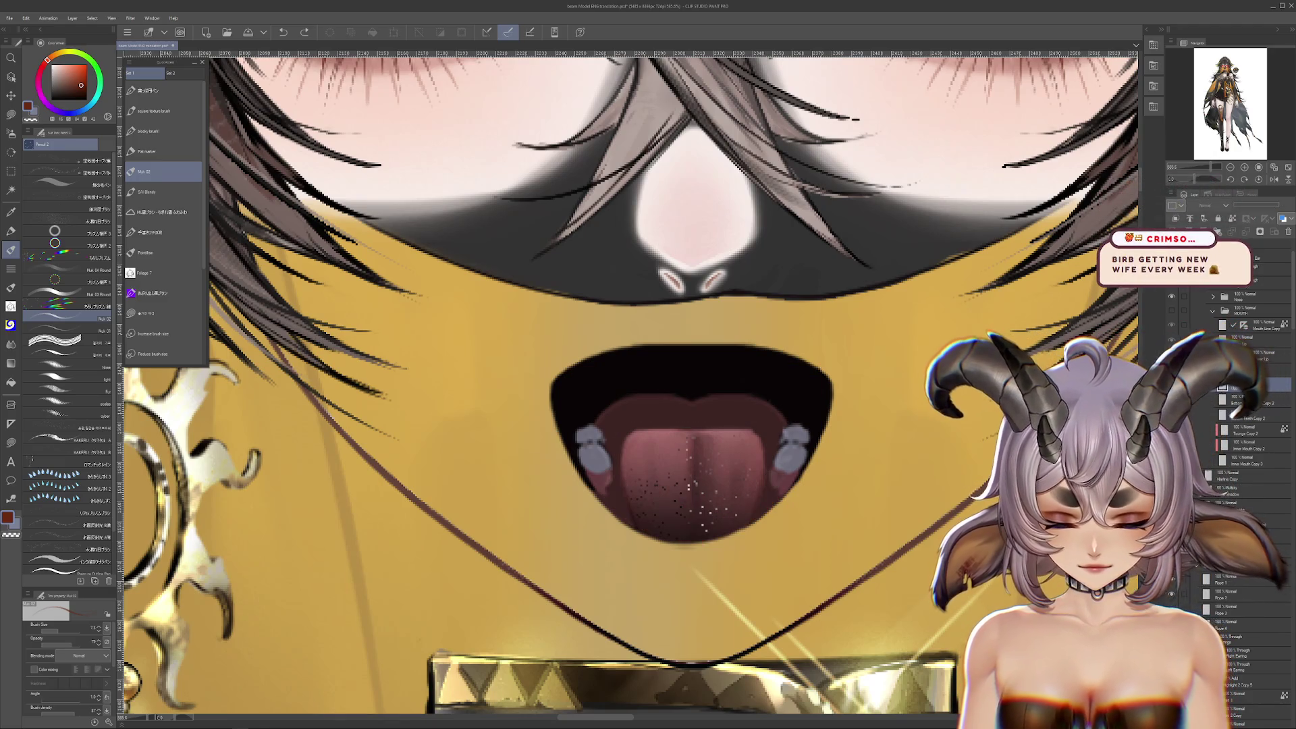
Hide the tongue layers, leaving the mouth solid black
click(1242, 460)
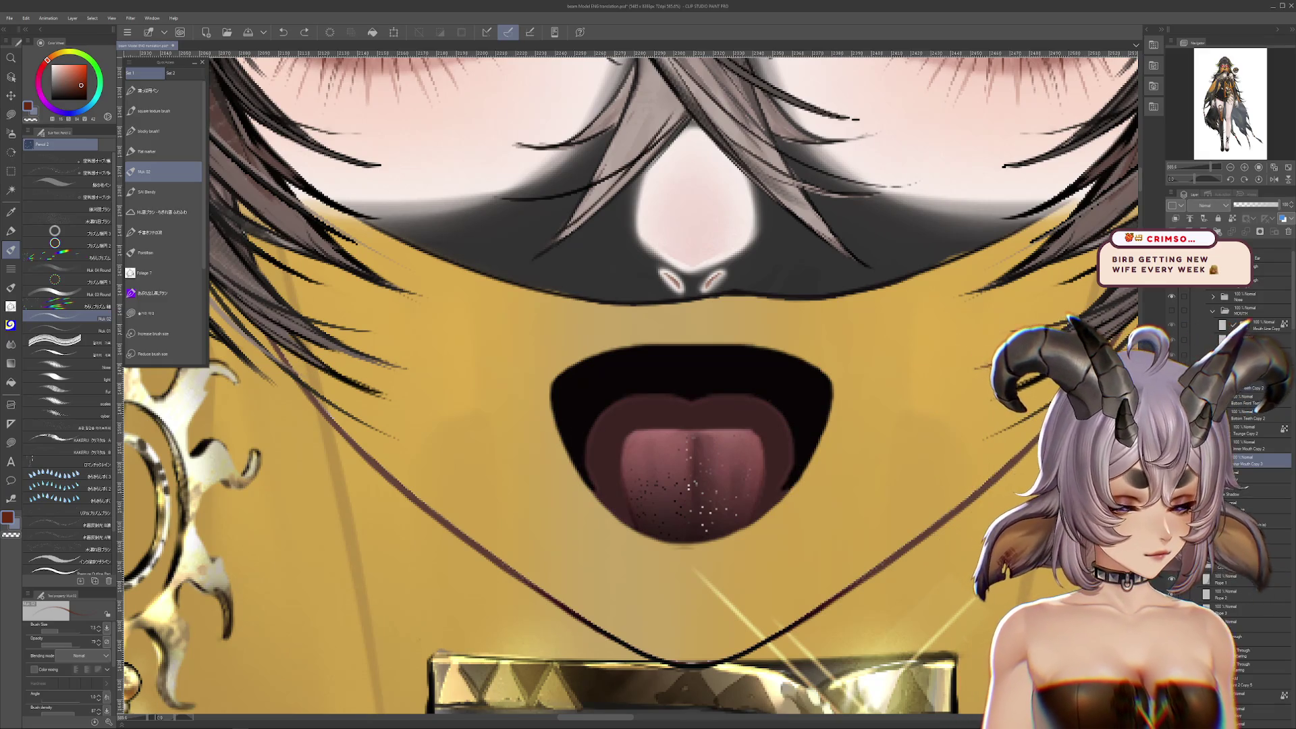
click(1241, 448)
click(1170, 433)
drag(675, 405, 656, 409)
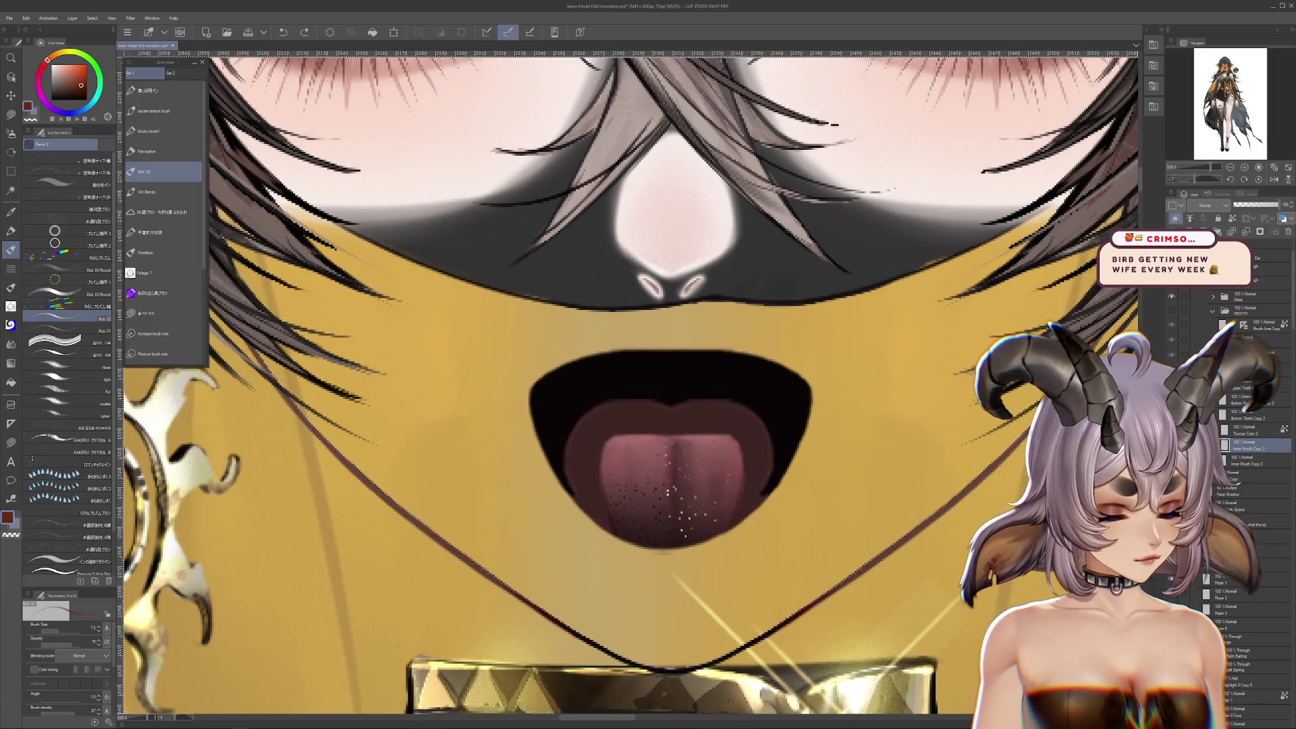
click(1171, 426)
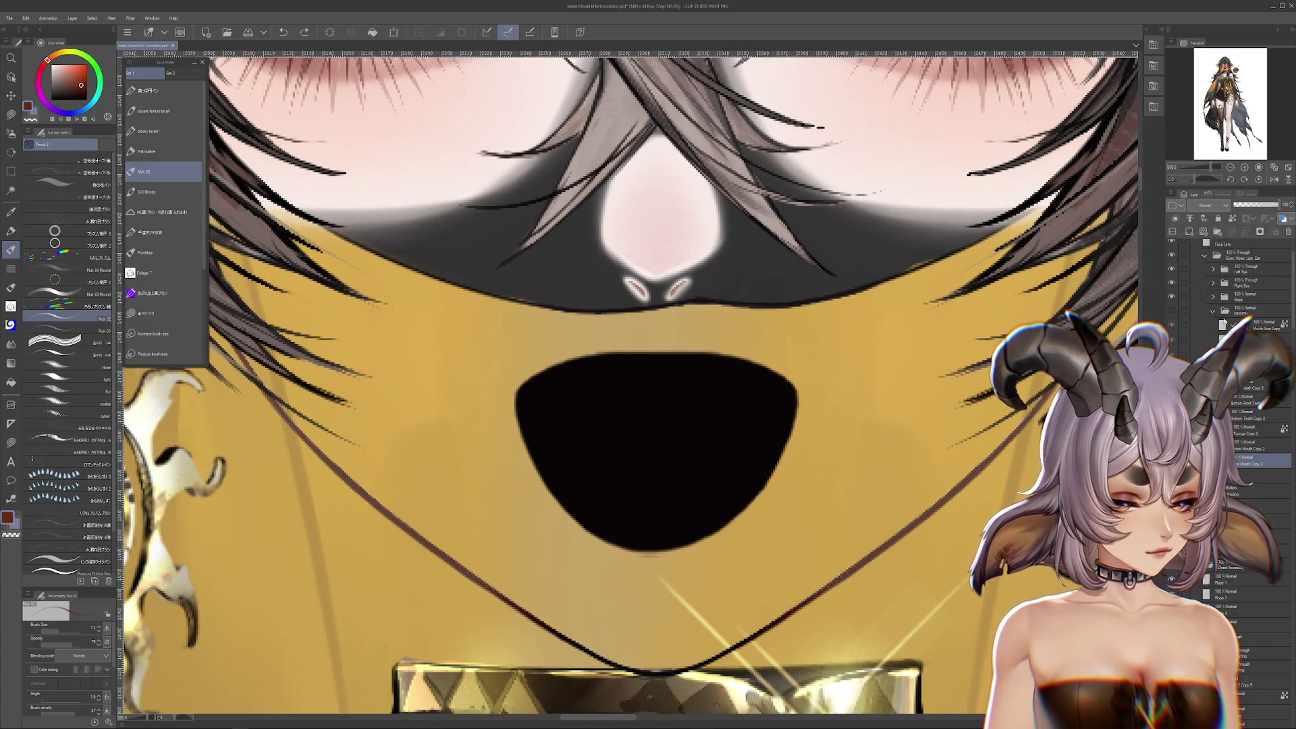
Set the MOUTH folder opacity to 0% and check the black mouth fill layer
click(1175, 309)
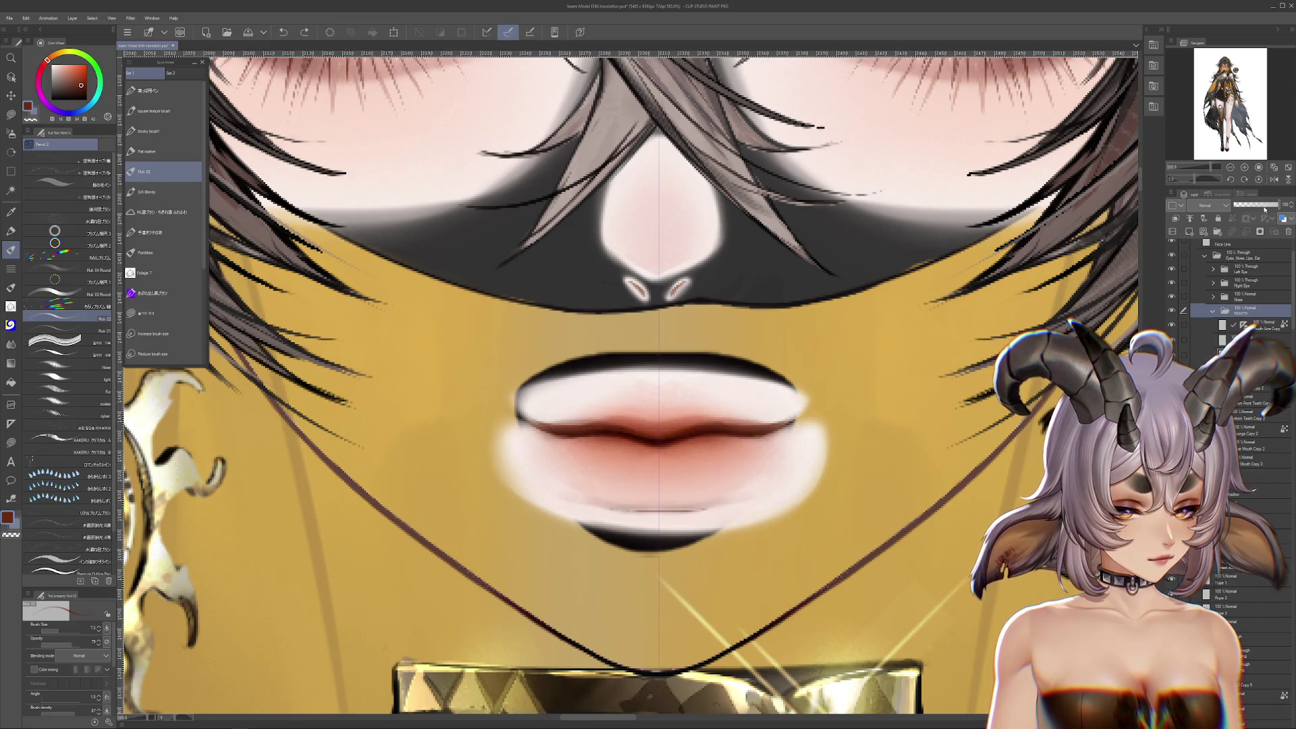
drag(1264, 209, 1141, 214)
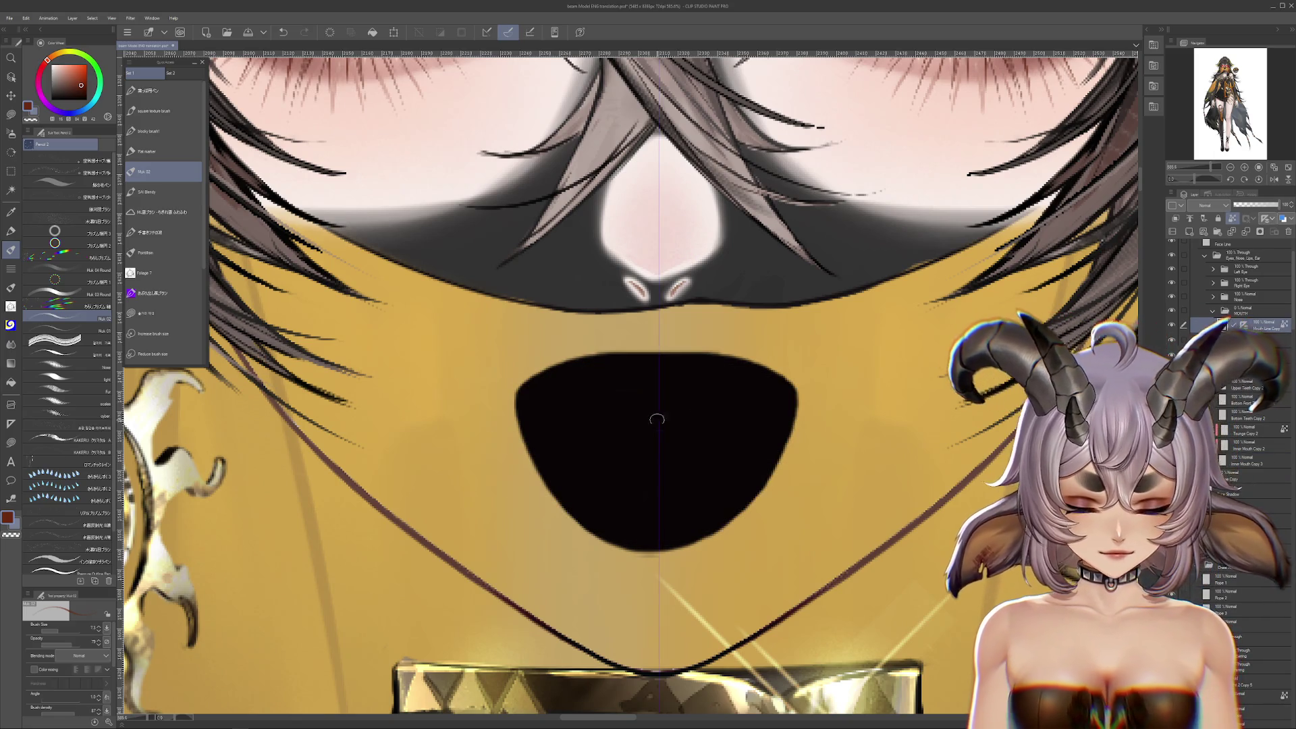
scroll(749, 439, up, 1)
click(1256, 352)
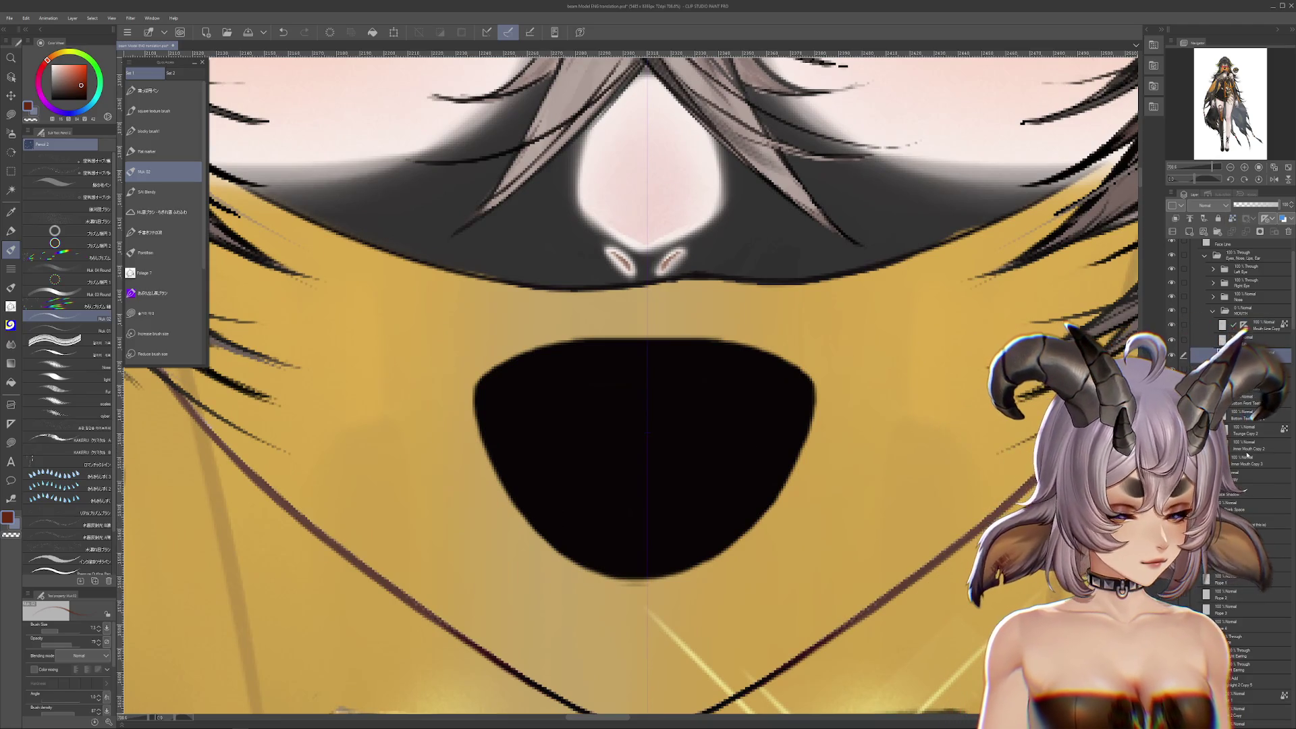
click(1170, 460)
click(1171, 459)
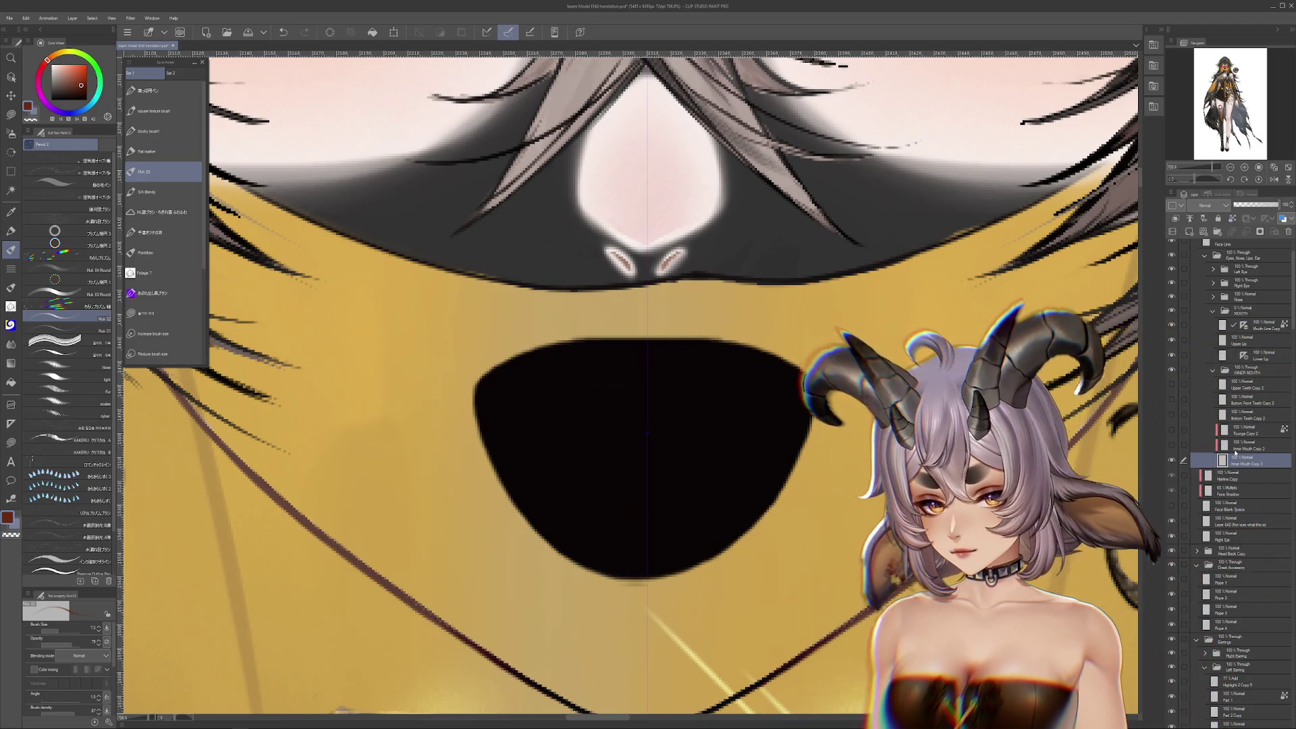
Fill black along the mouth's left edge with the outline fill tool
click(10, 115)
alt+click(480, 403)
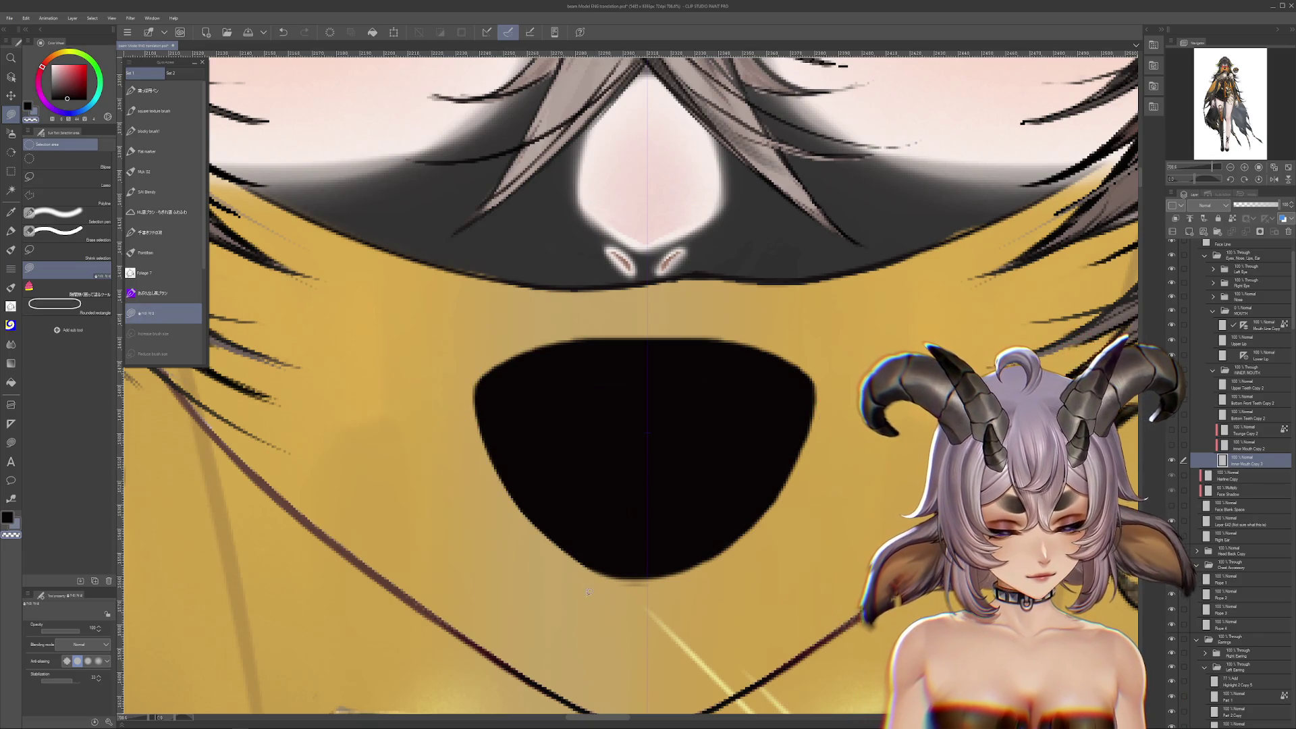
mouse_move(621, 471)
mouse_down()
mouse_move(597, 432)
mouse_move(587, 291)
mouse_move(637, 204)
mouse_up()
drag(613, 487, 619, 529)
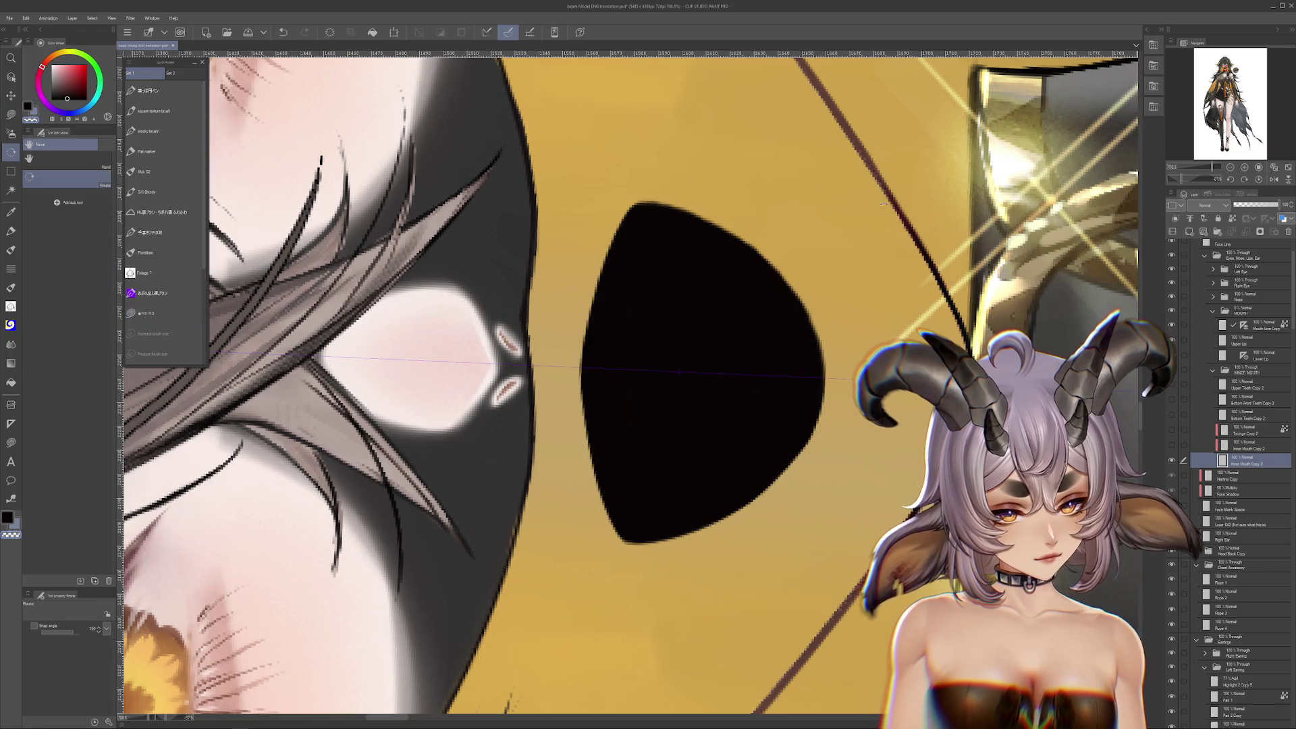
mouse_move(573, 426)
mouse_down()
mouse_move(587, 378)
mouse_move(609, 404)
mouse_up()
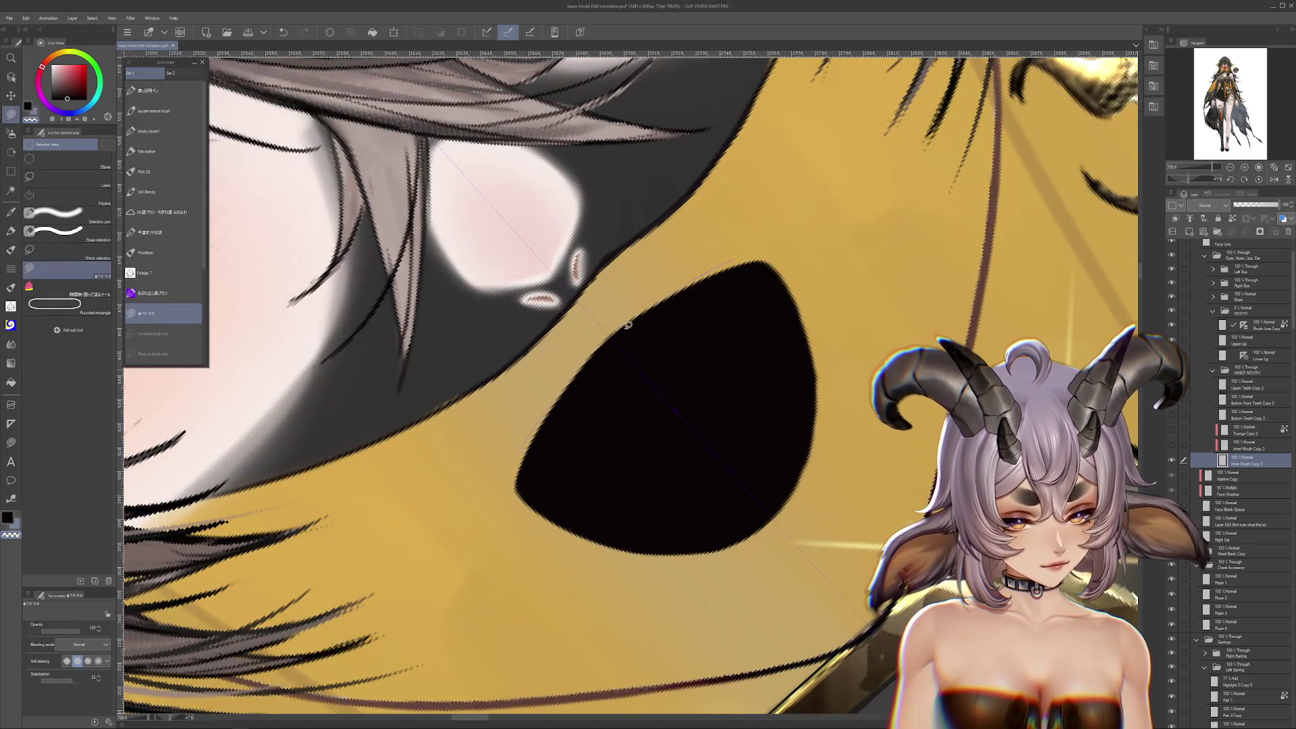
drag(610, 340, 648, 405)
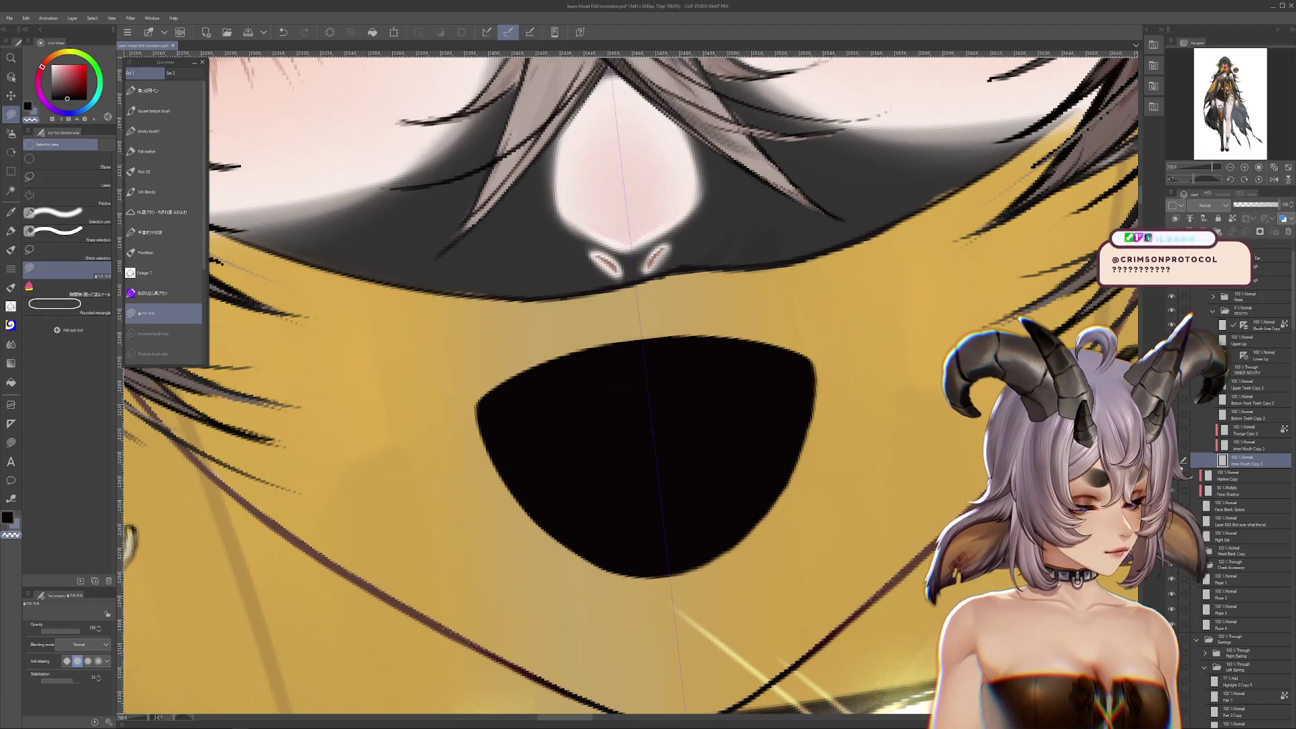
Compare the dark red inner mouth with the Tongue Copy 2 layer, ending with the tongue hidden
click(1171, 445)
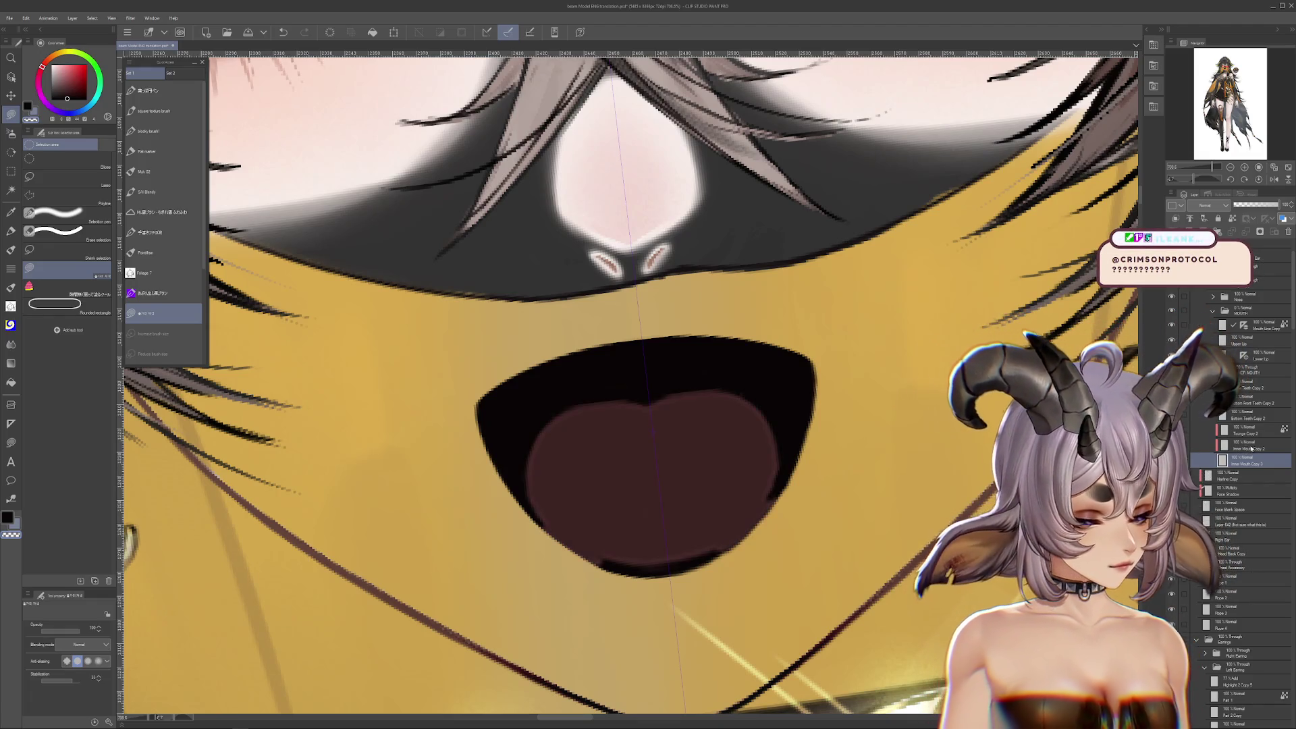
click(1250, 447)
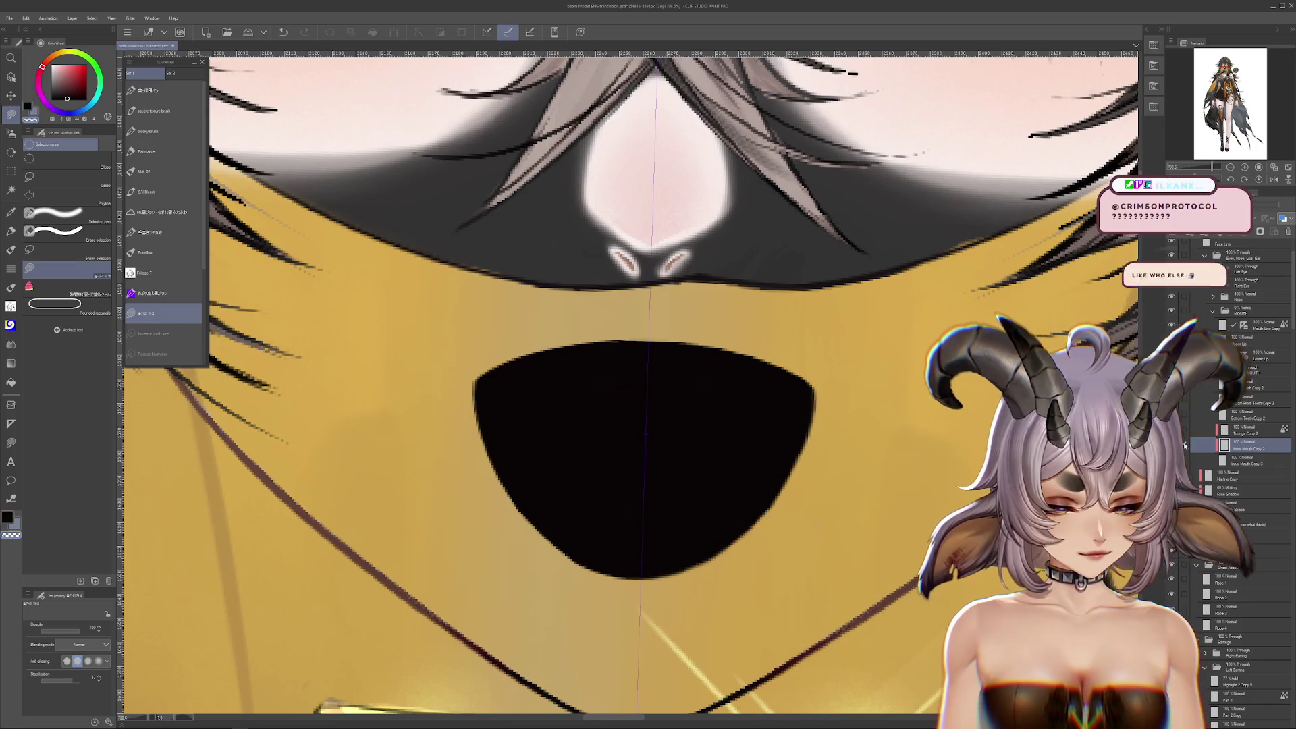
click(1171, 445)
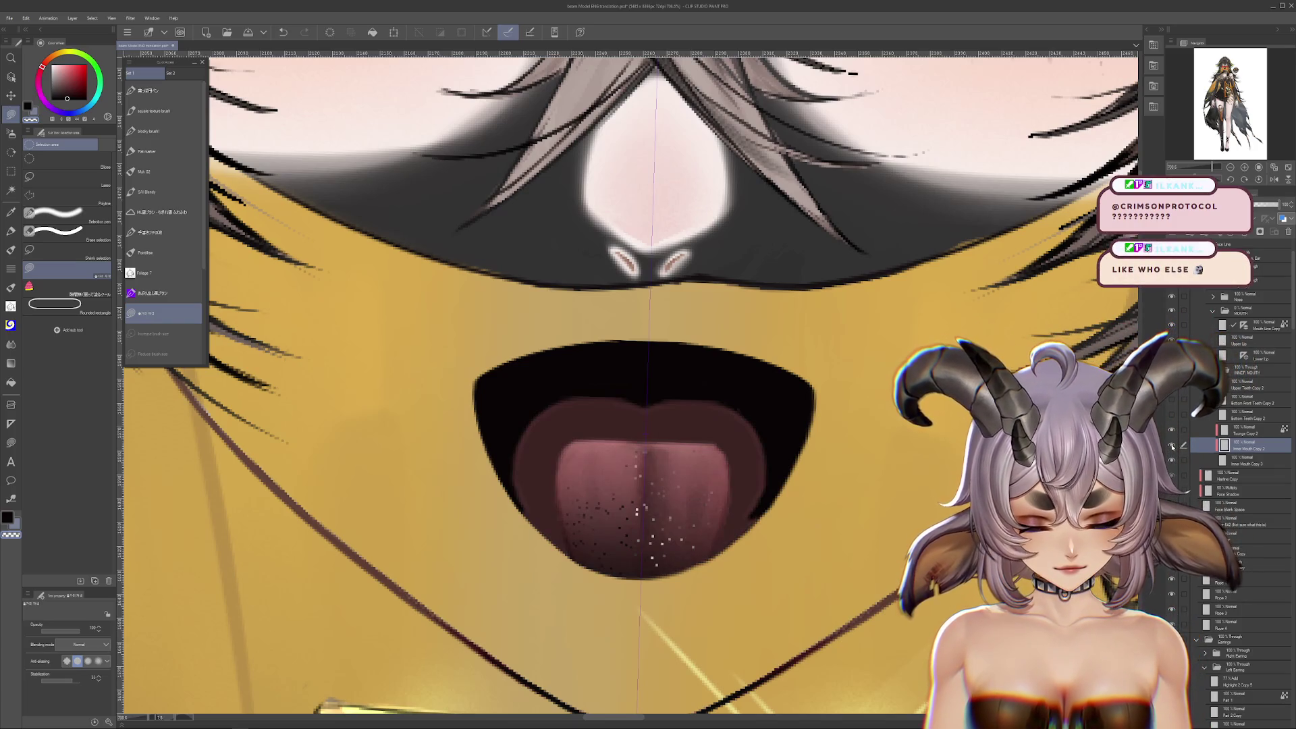
click(1172, 446)
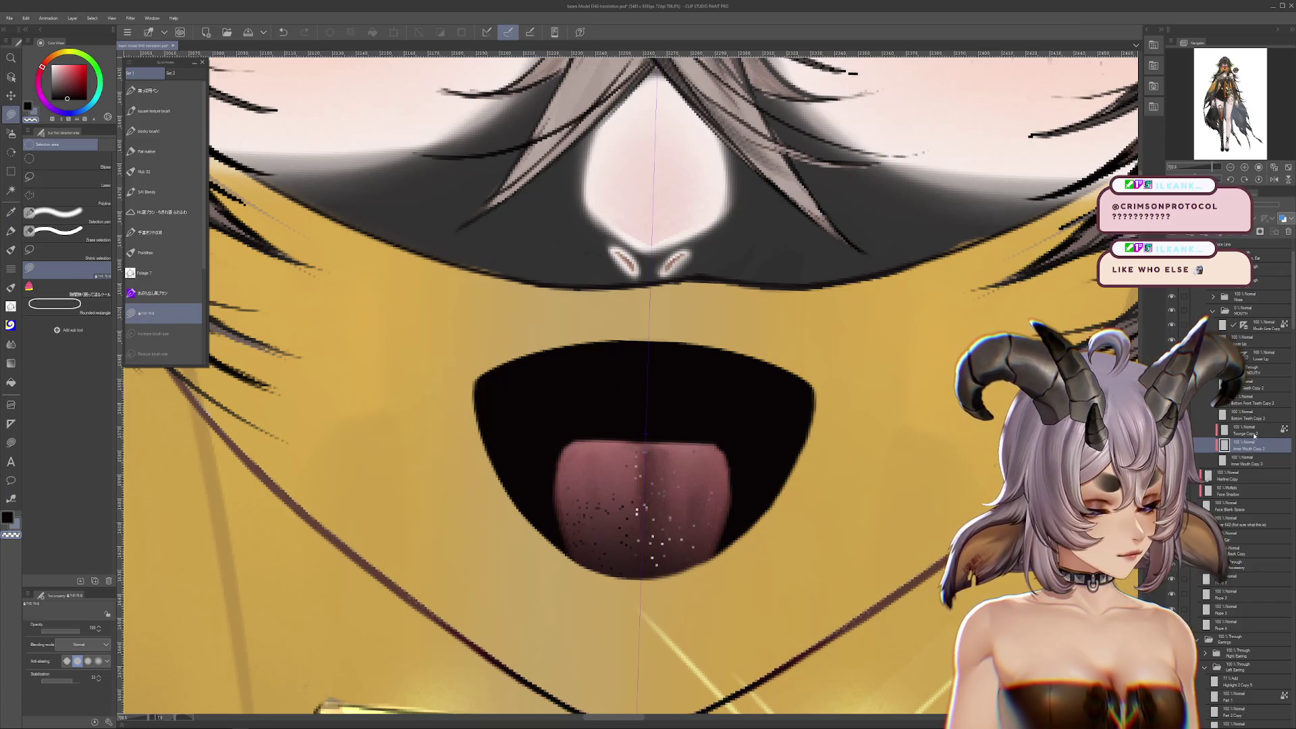
click(1171, 429)
click(1171, 429)
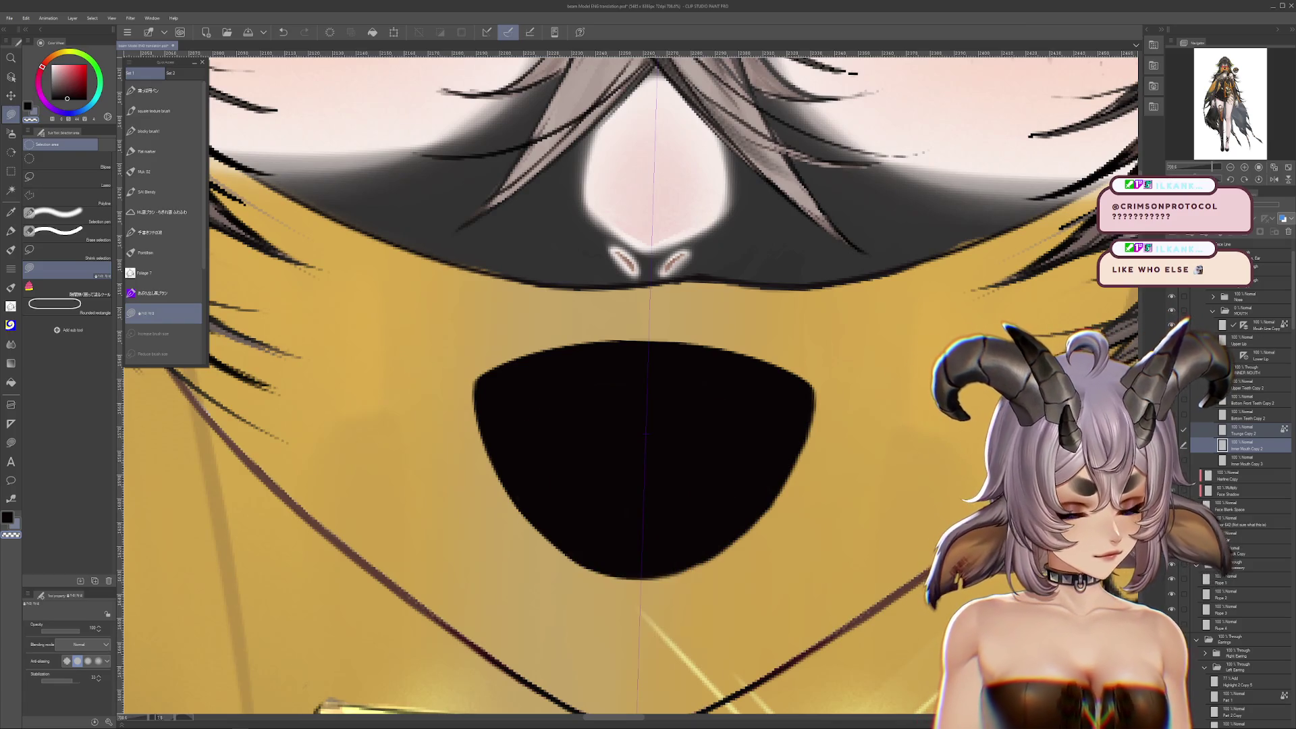
click(1172, 445)
click(1172, 429)
click(1172, 429)
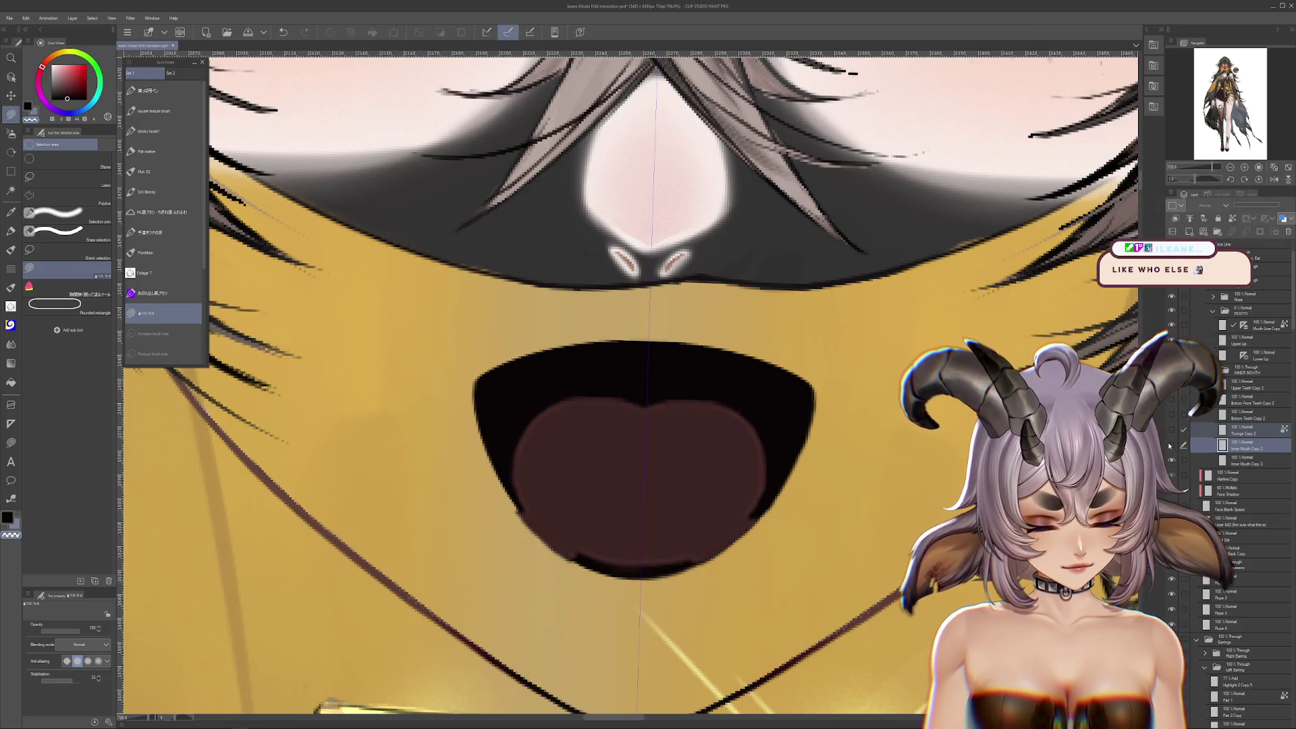
click(1171, 445)
click(1172, 444)
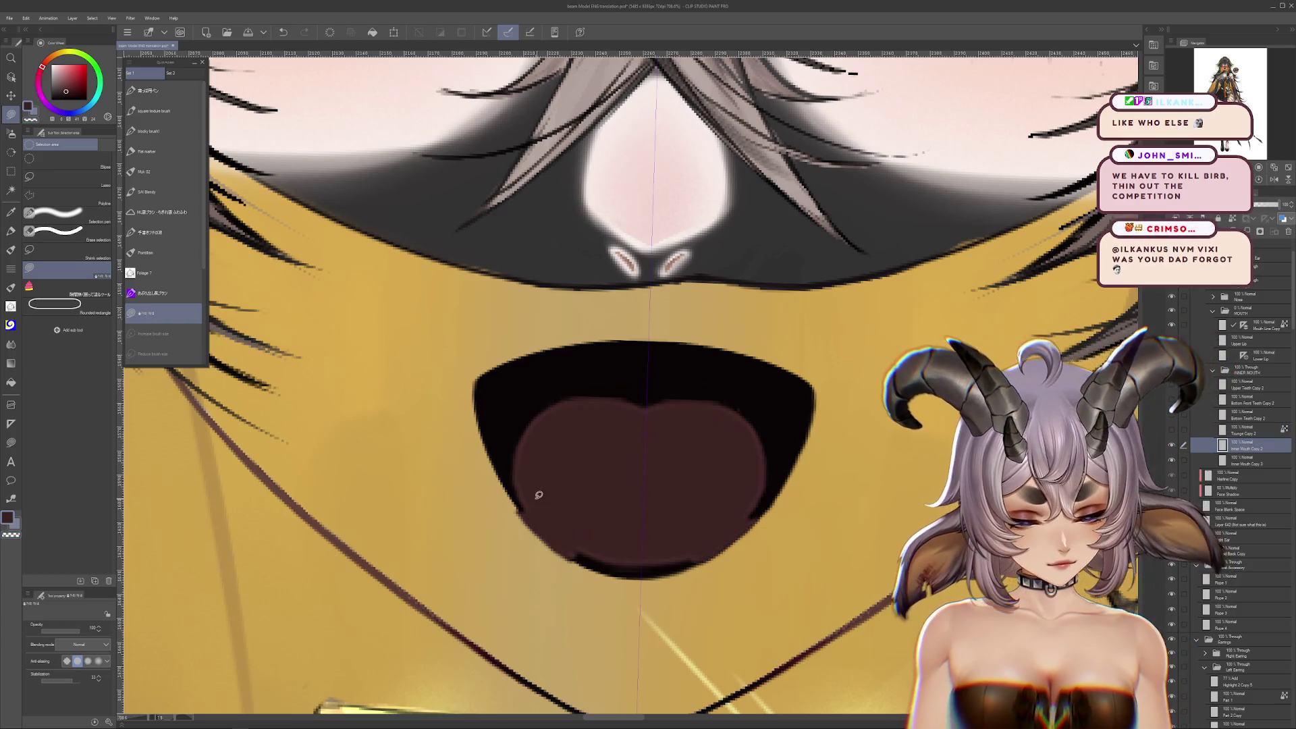
Eyedrop the mouth's dark red as drawing colour and hide the black outer mouth shape
alt+click(552, 422)
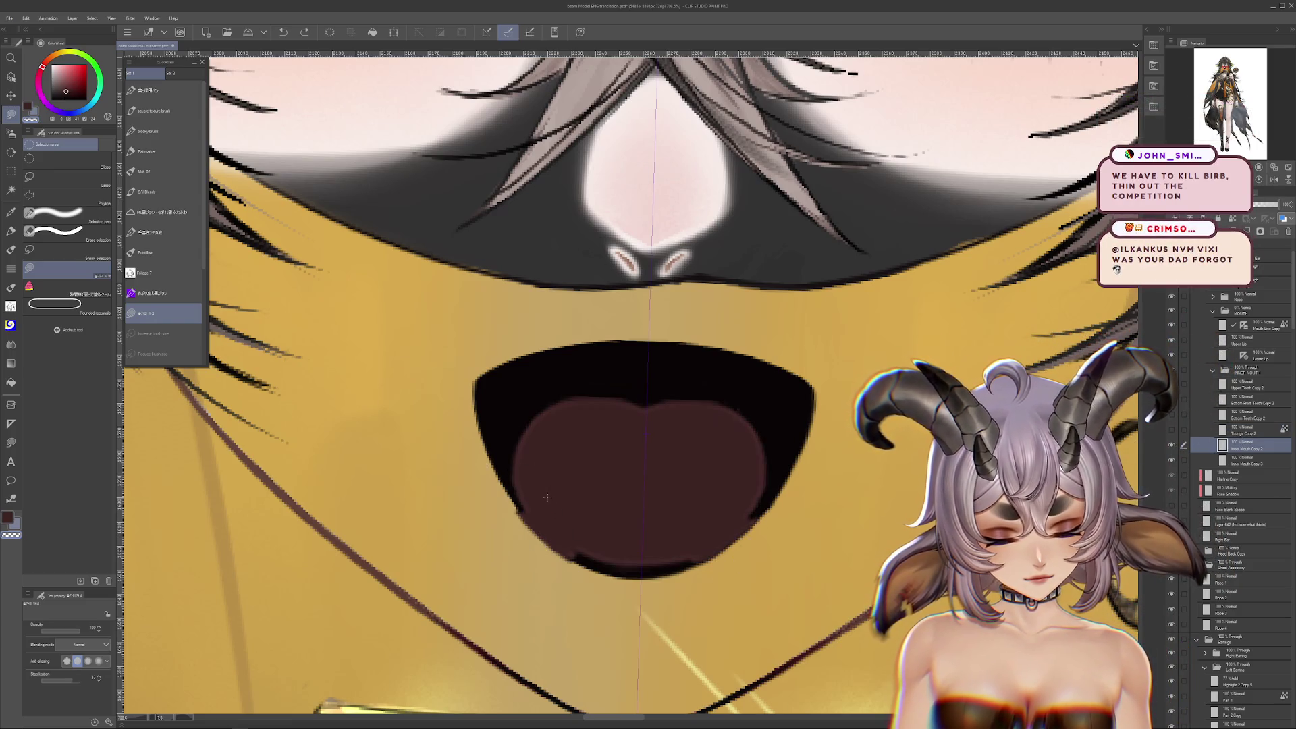
ctrl+shift+click(510, 463)
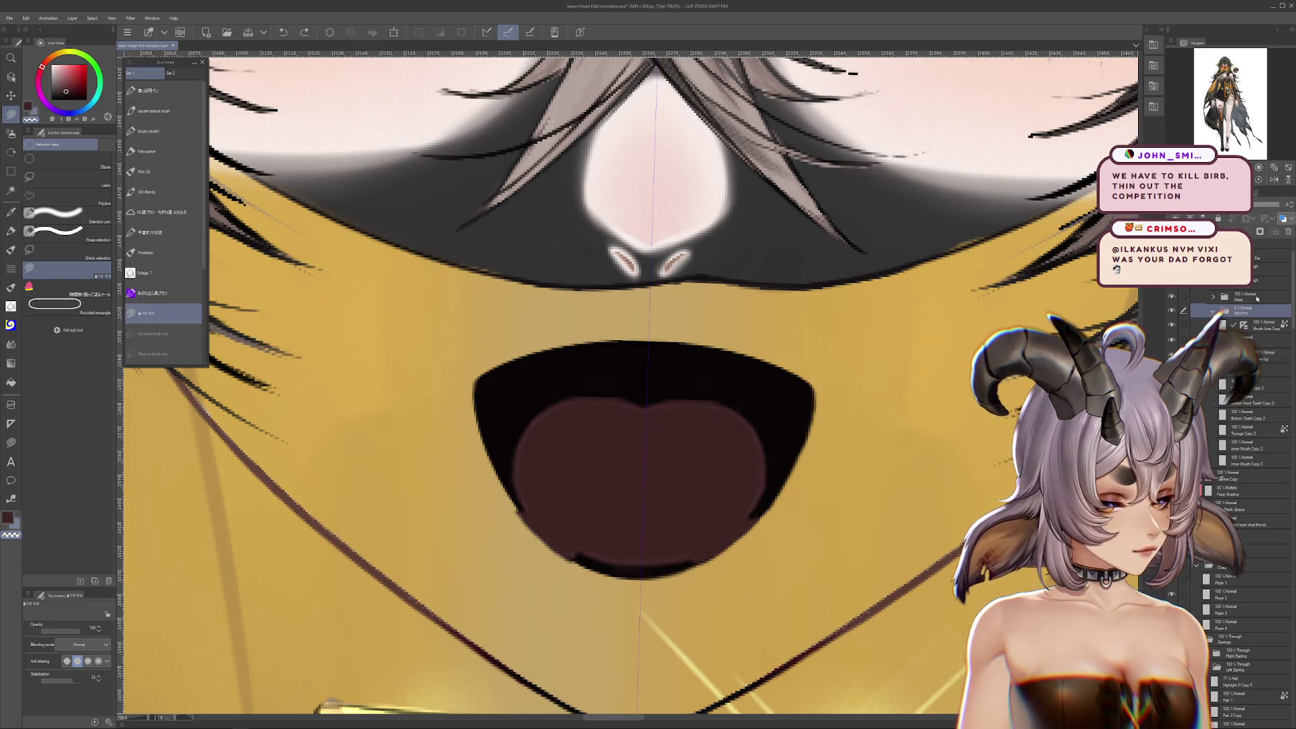
click(1241, 310)
click(1242, 508)
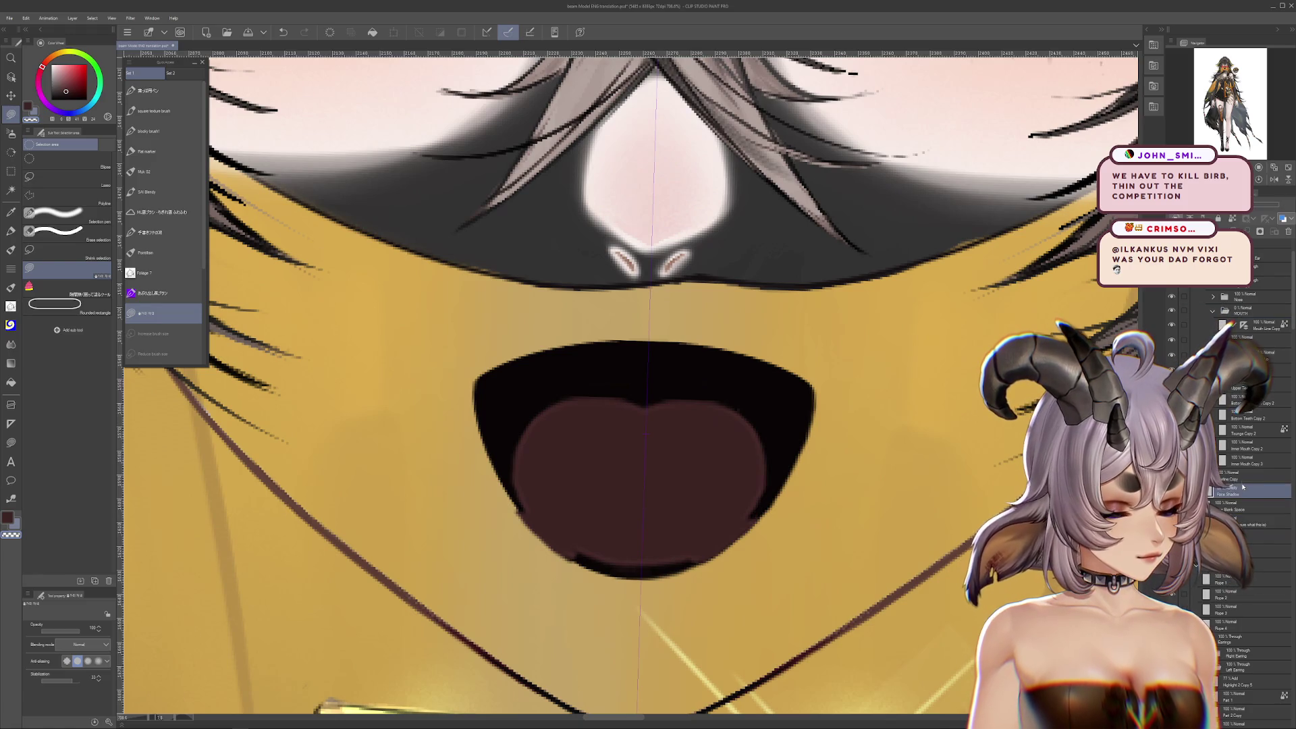
click(1235, 446)
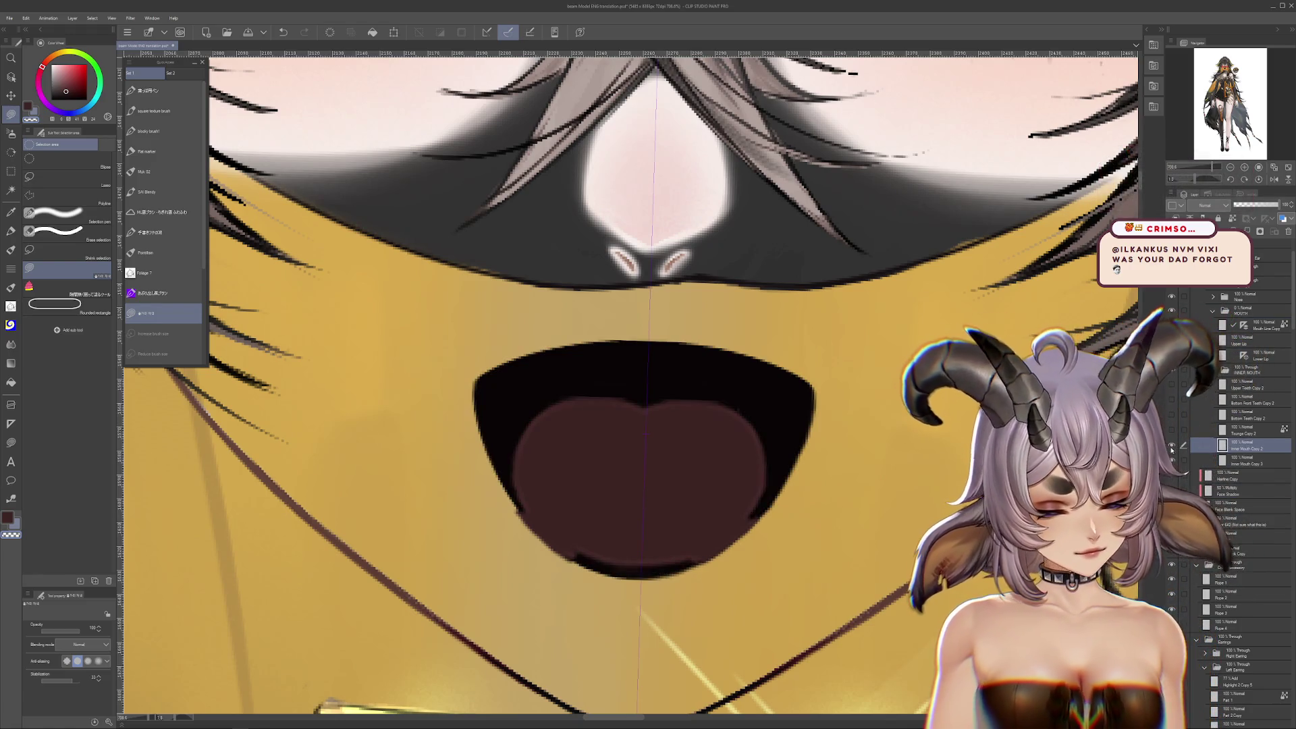
click(1172, 459)
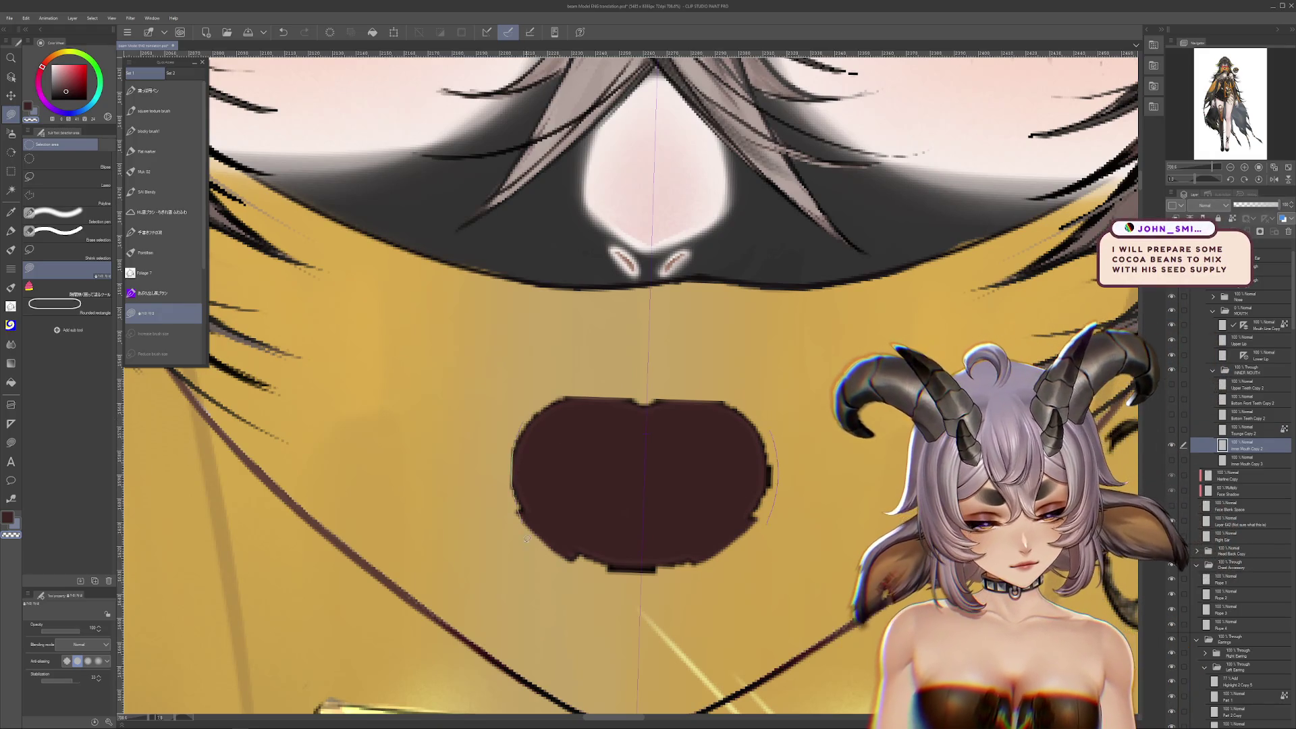
Inspect the inner-mouth shape from several angles, then show the open mouth with tongue
mouse_move(645, 579)
mouse_down()
mouse_move(594, 547)
mouse_move(658, 373)
mouse_up()
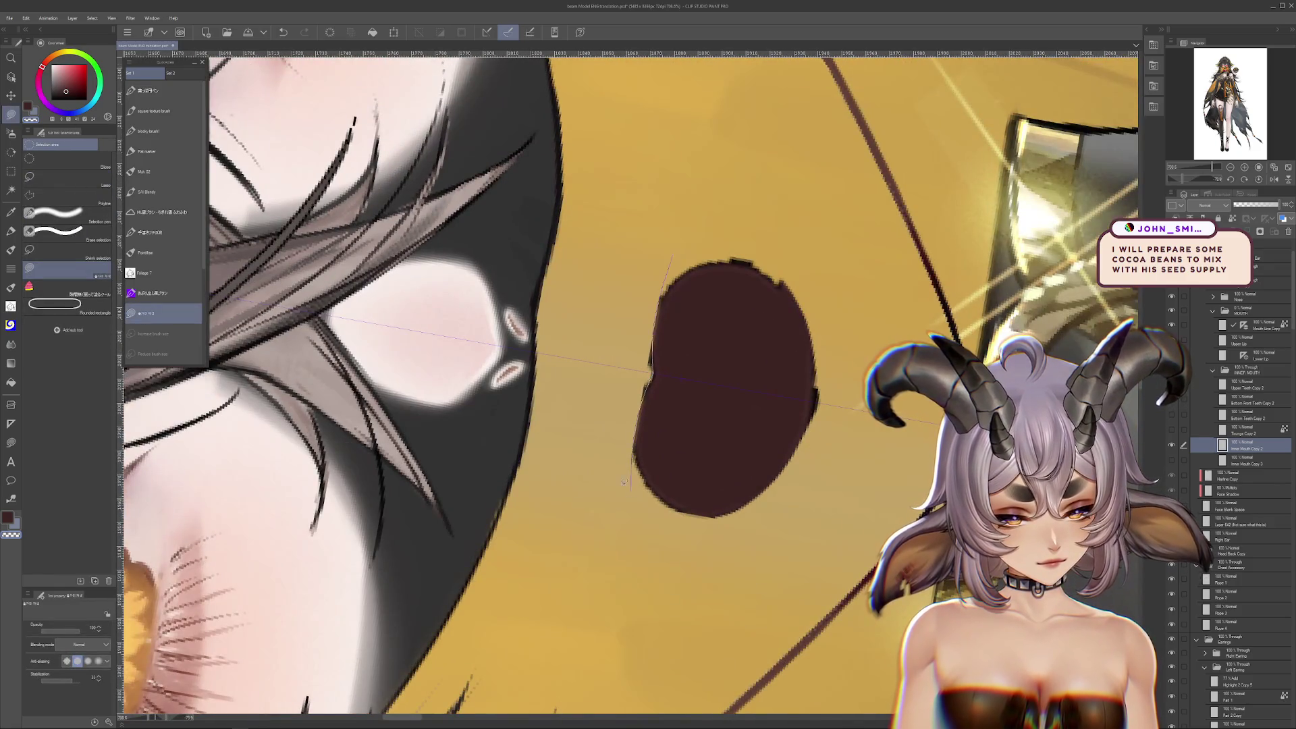
mouse_move(627, 471)
mouse_down()
mouse_move(586, 279)
mouse_move(587, 443)
mouse_move(462, 383)
mouse_up()
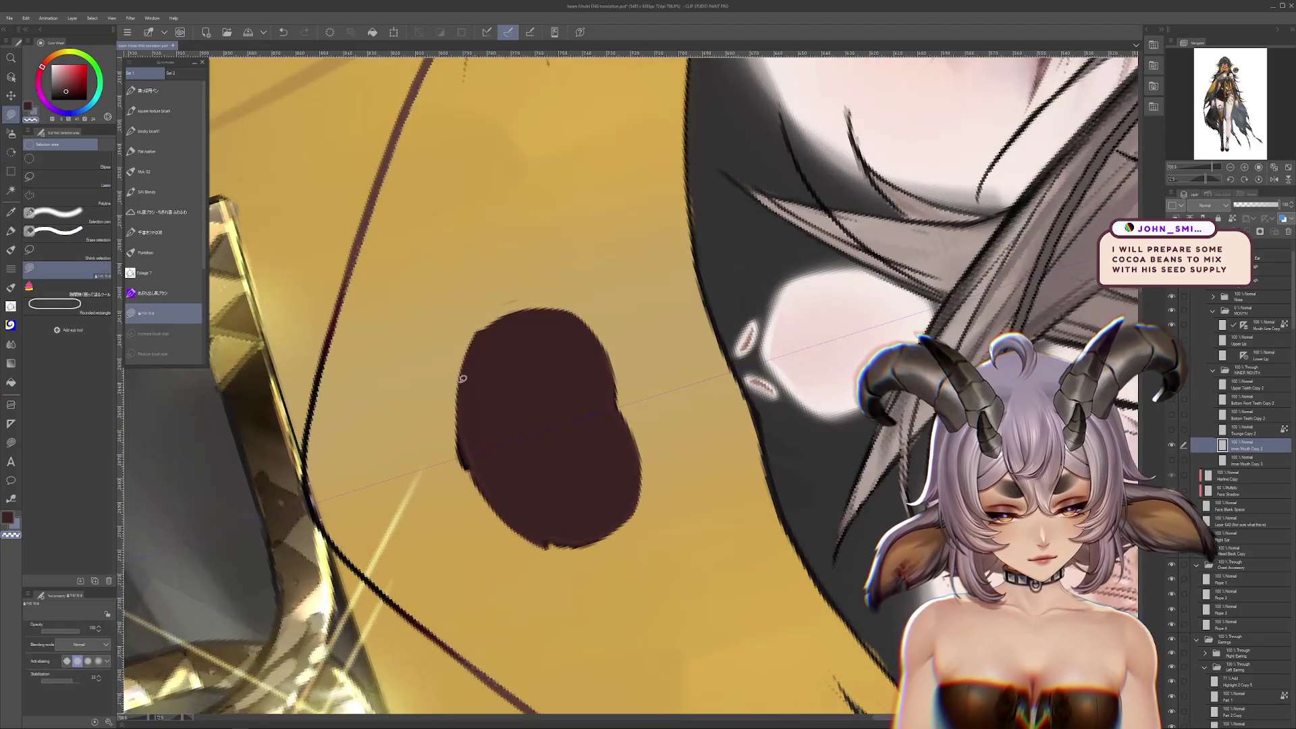
drag(551, 261, 596, 293)
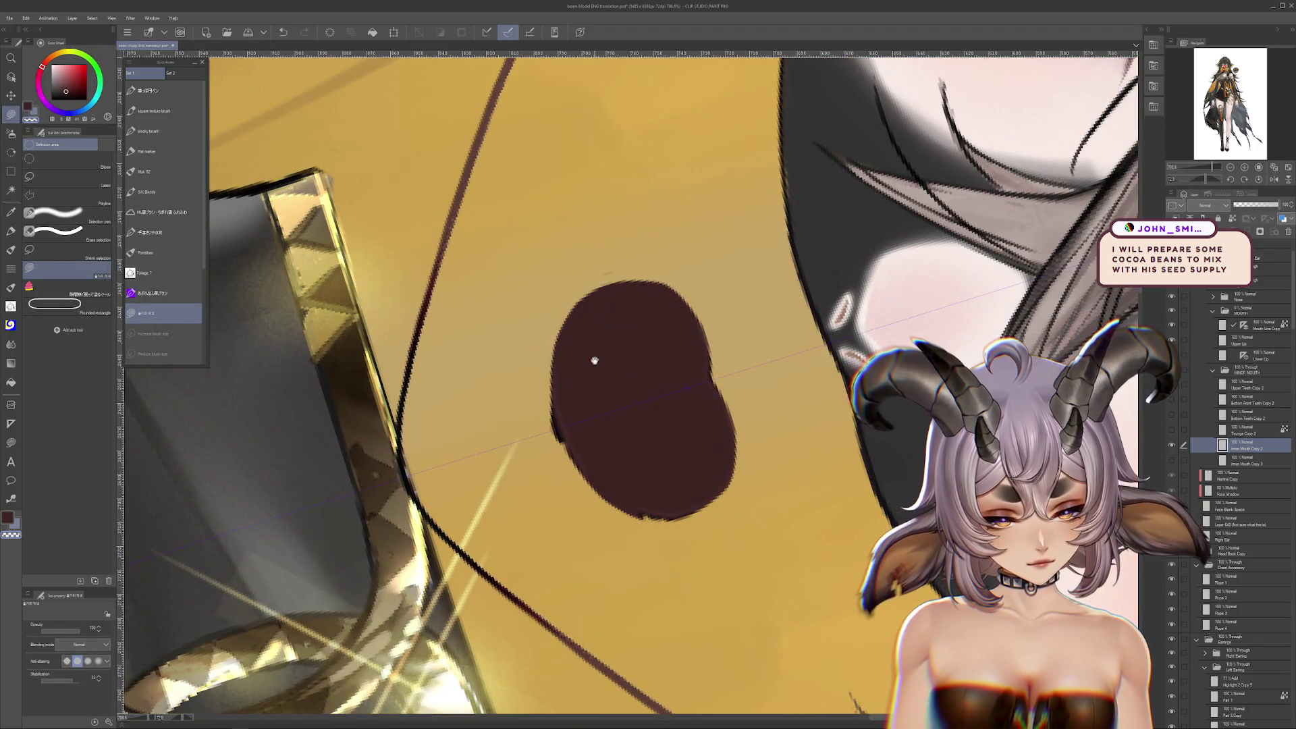
drag(594, 359, 564, 333)
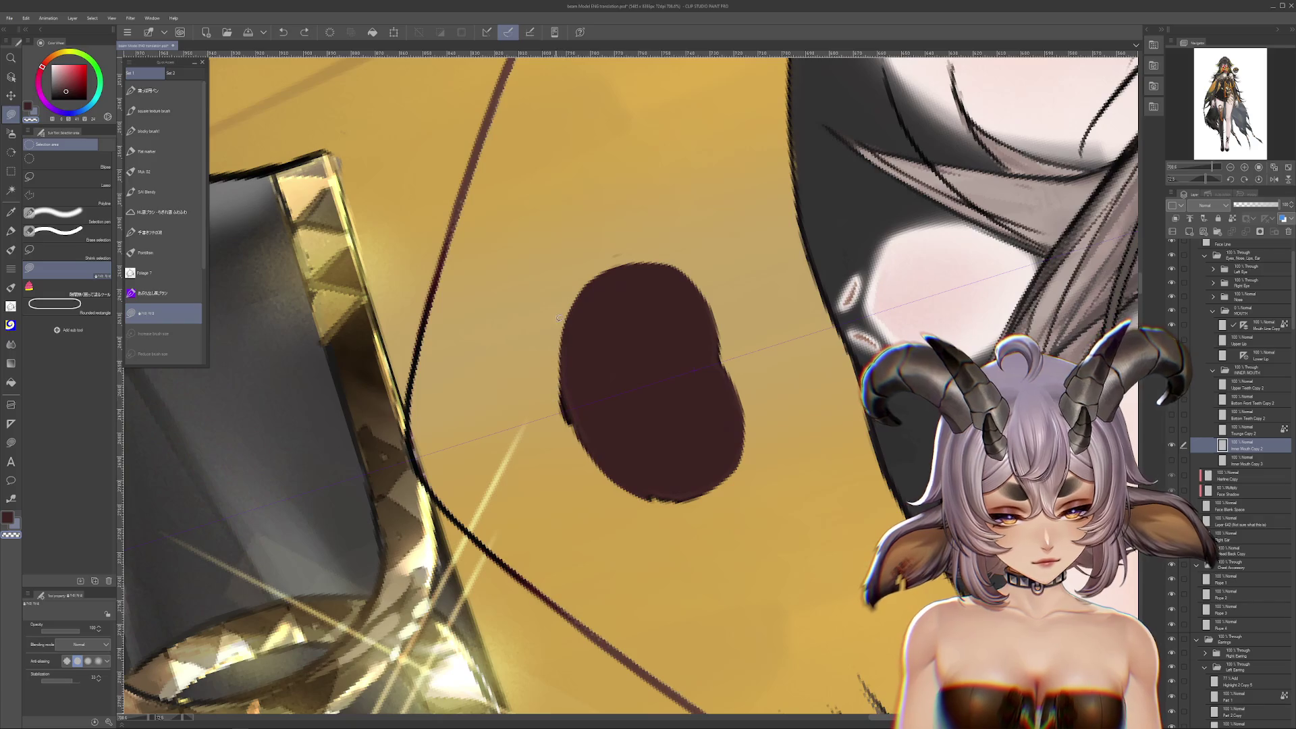
mouse_move(556, 282)
mouse_down()
mouse_move(574, 403)
mouse_move(560, 353)
mouse_move(573, 339)
mouse_up()
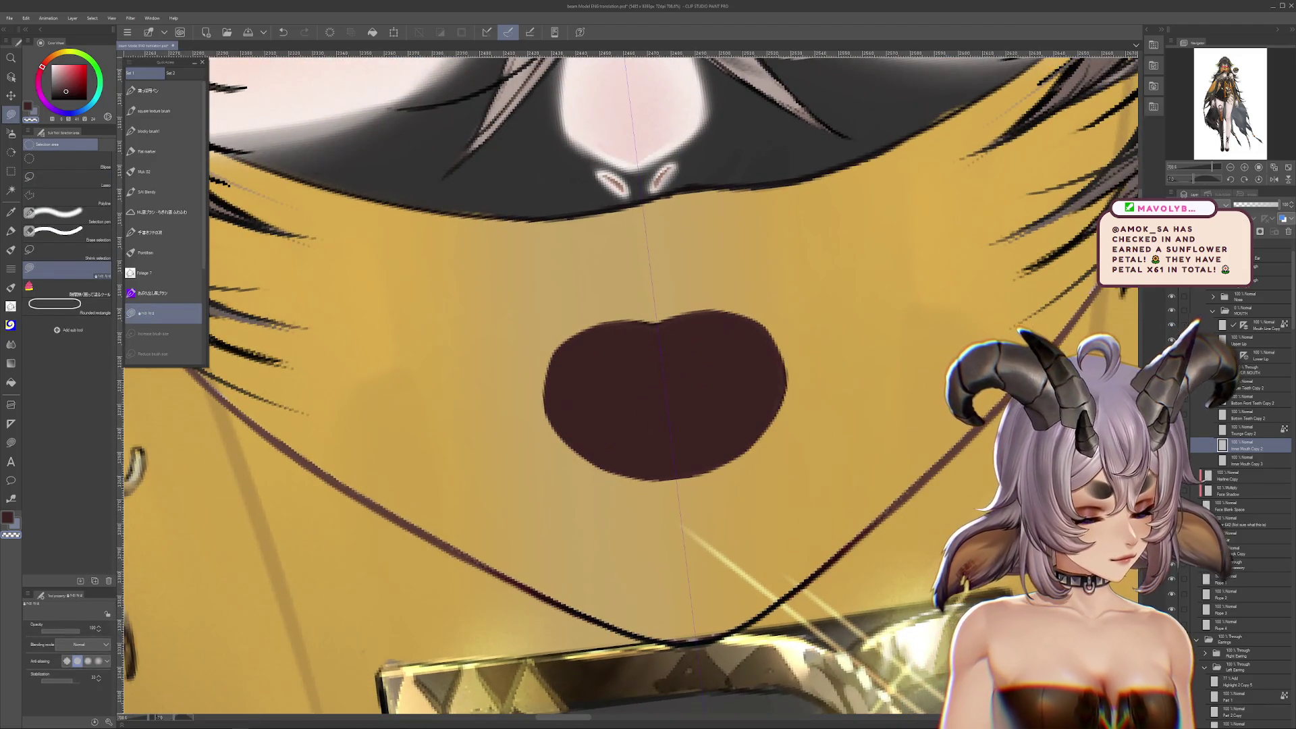
click(1181, 433)
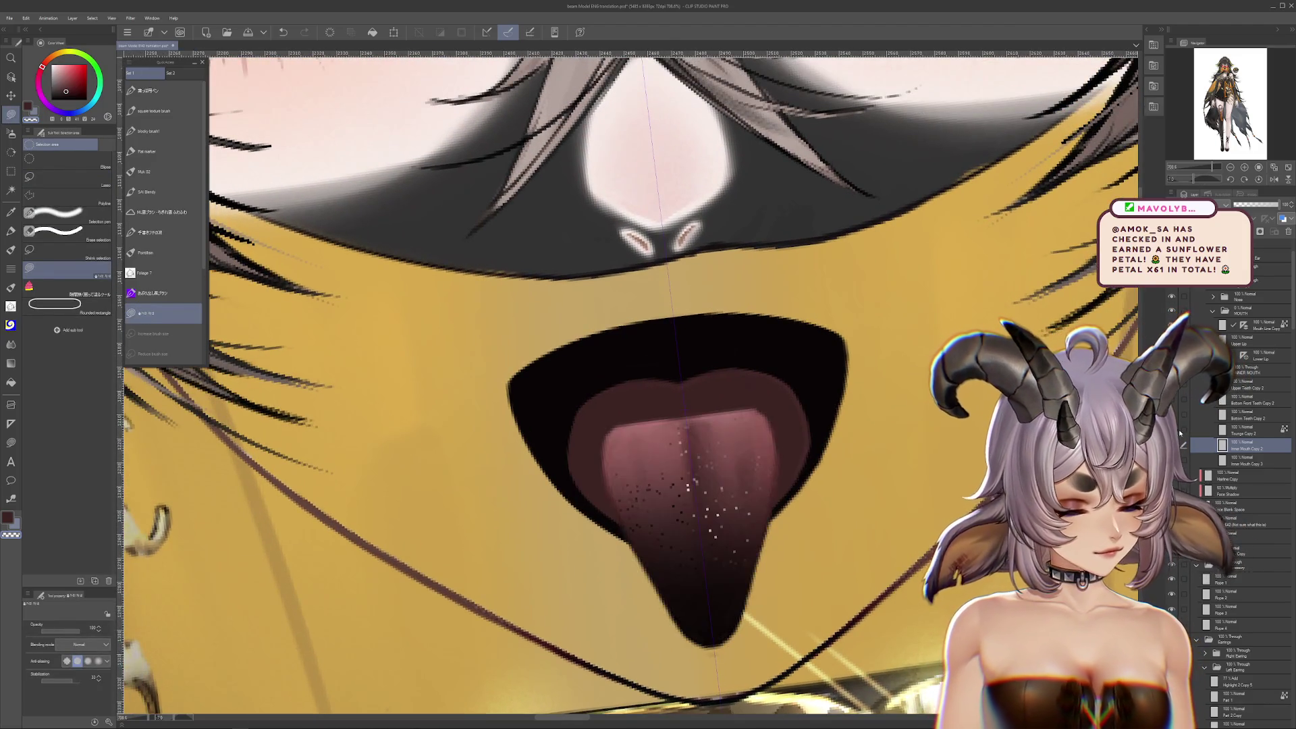
Undo the last tongue change and reset the canvas rotation to straight
drag(675, 405, 655, 244)
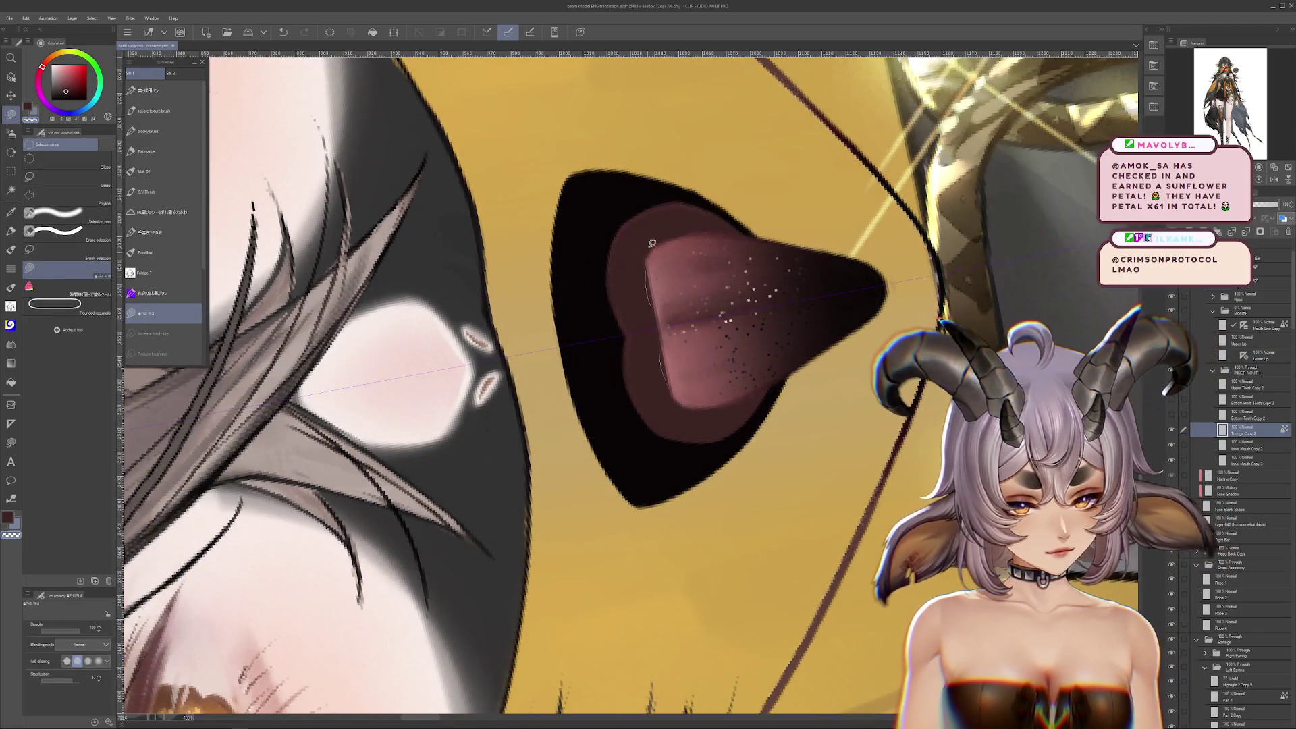
drag(656, 307, 931, 519)
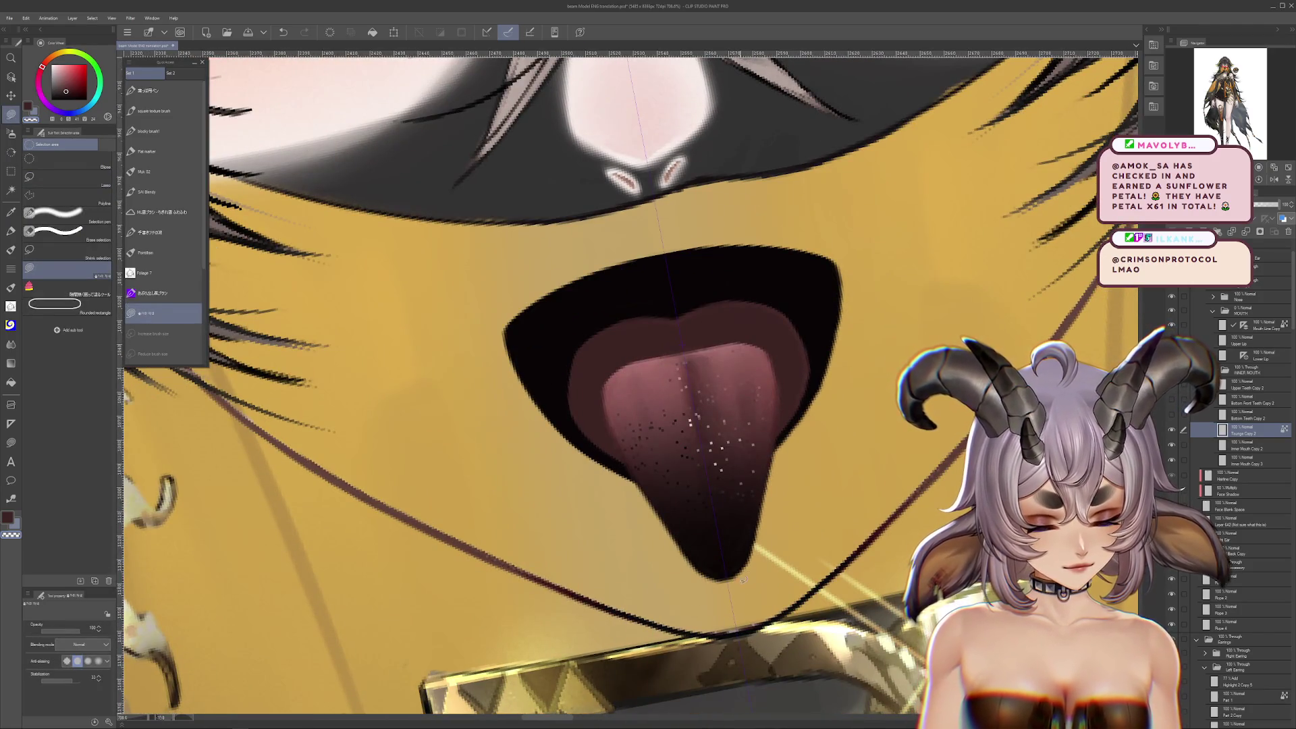
scroll(748, 591, up, 1)
key(ctrl+z)
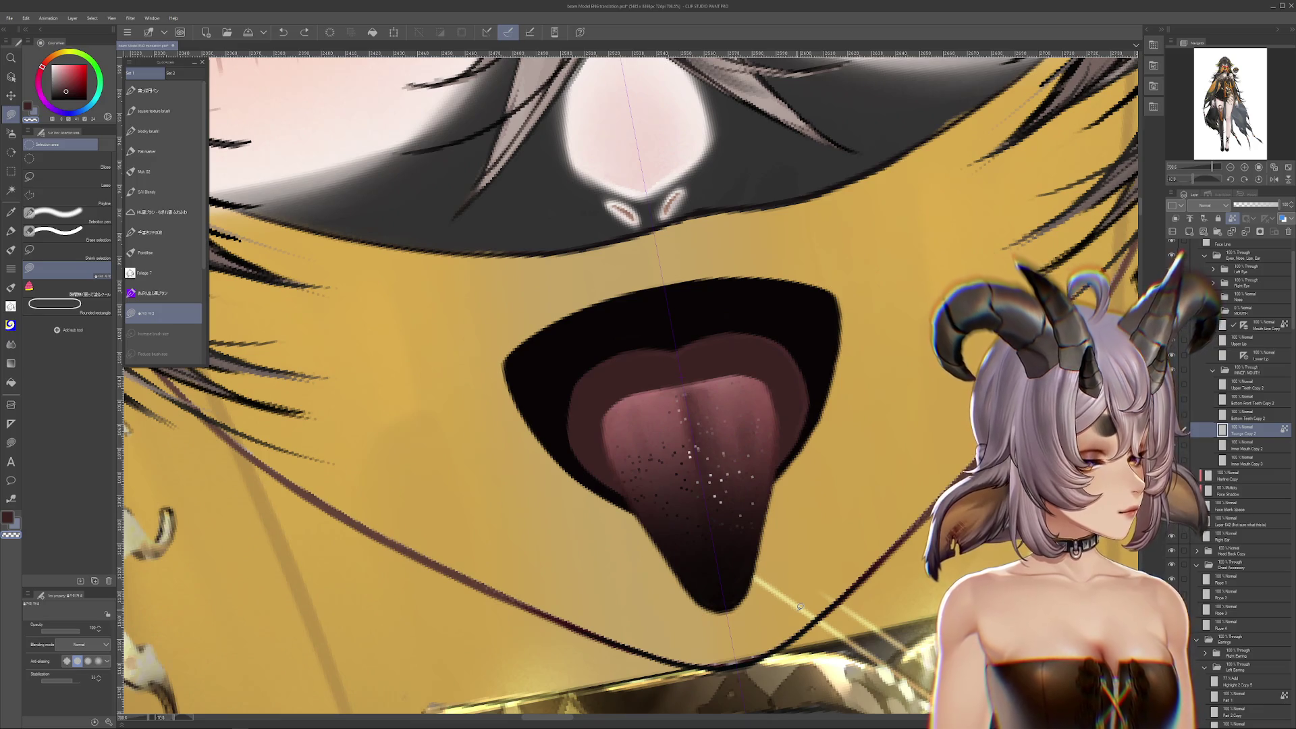
key(ctrl+@)
Hide the white teeth on the Bottom Teeth Copy 2 layer
click(1171, 414)
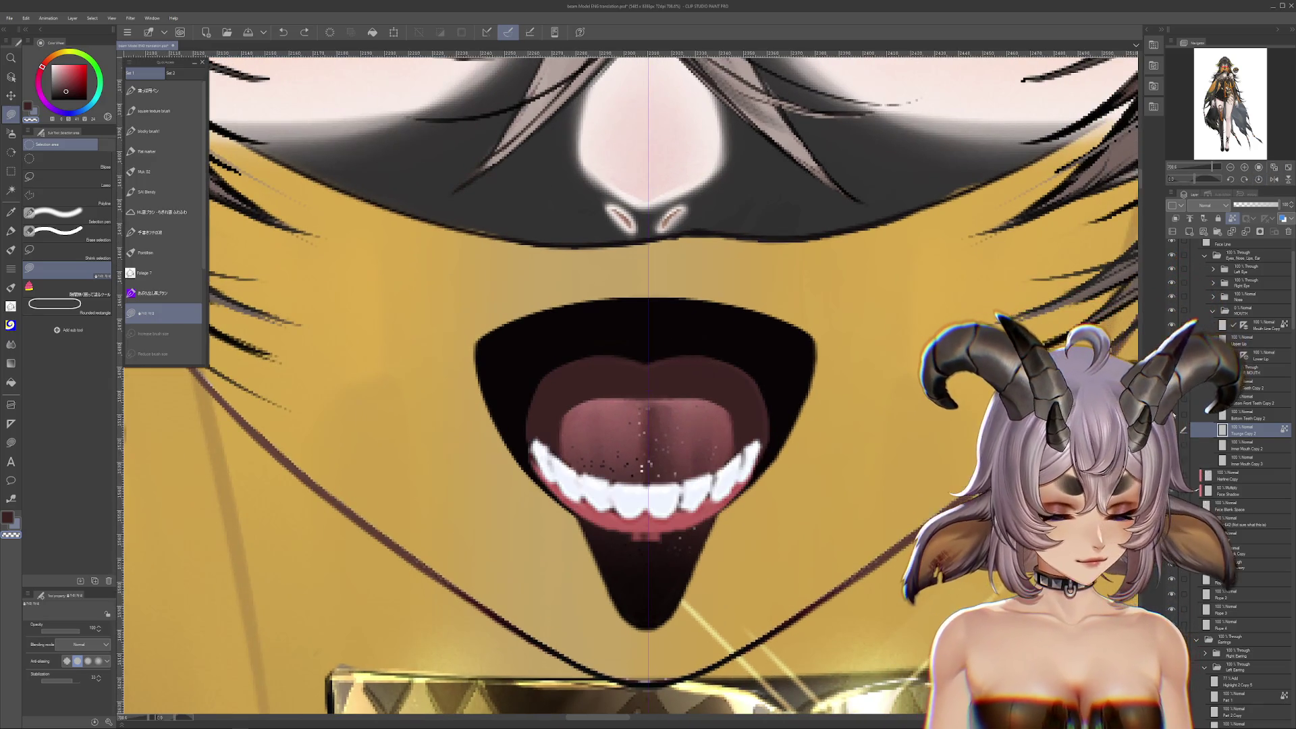
click(1187, 412)
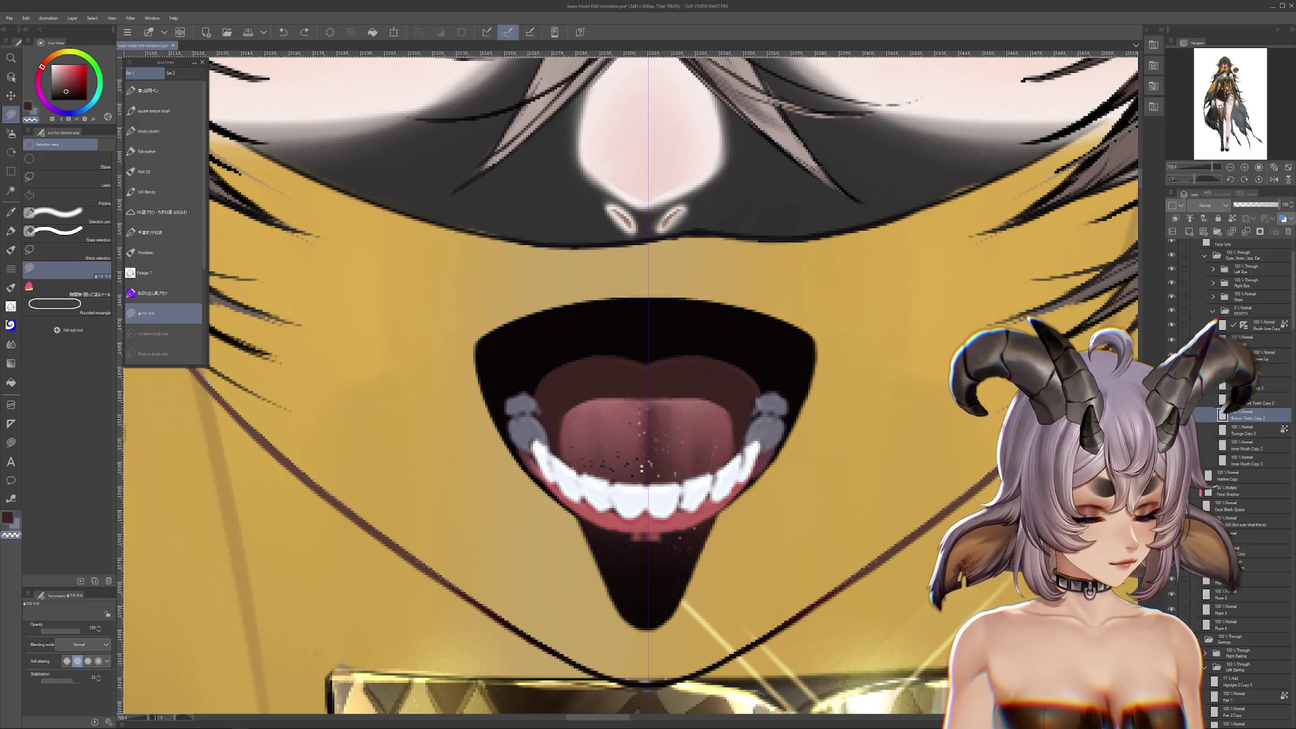
click(1171, 415)
Make and clear a lasso selection around the mouth, then add a new layer above Bottom Teeth Copy 2
click(1171, 414)
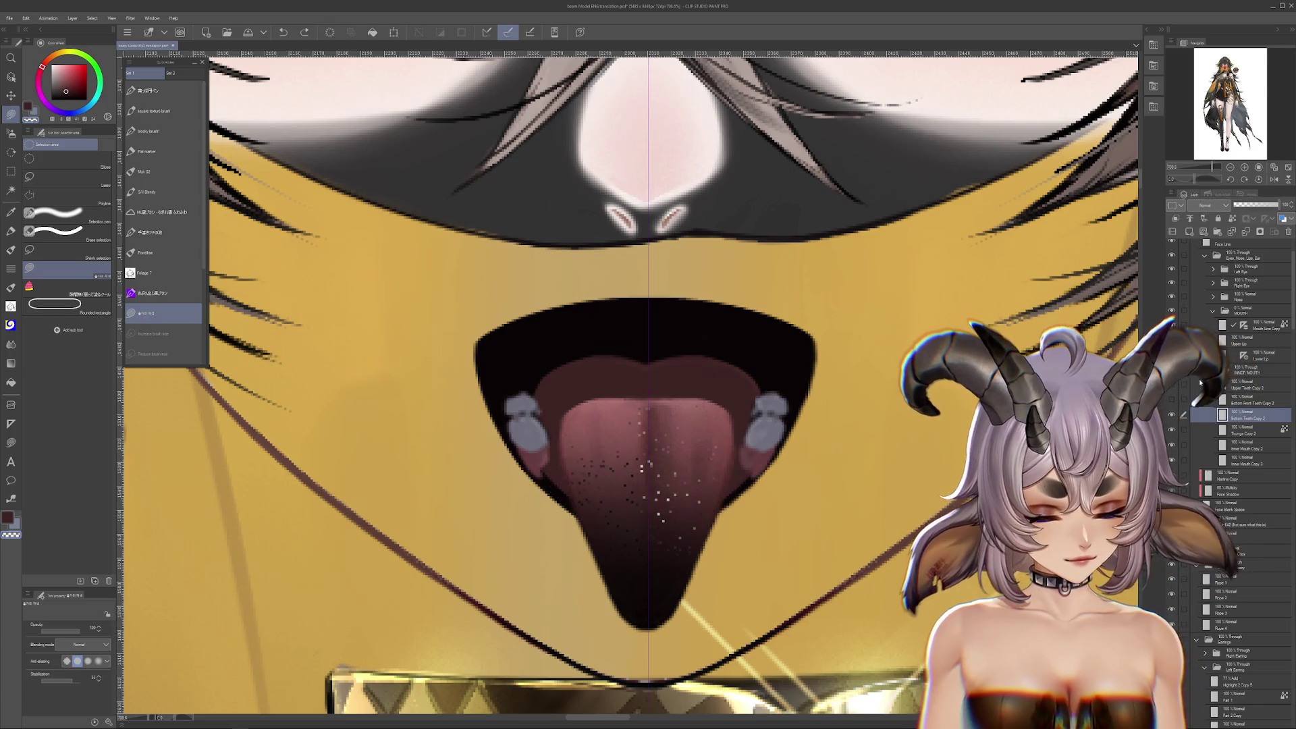
click(61, 177)
drag(584, 269, 585, 293)
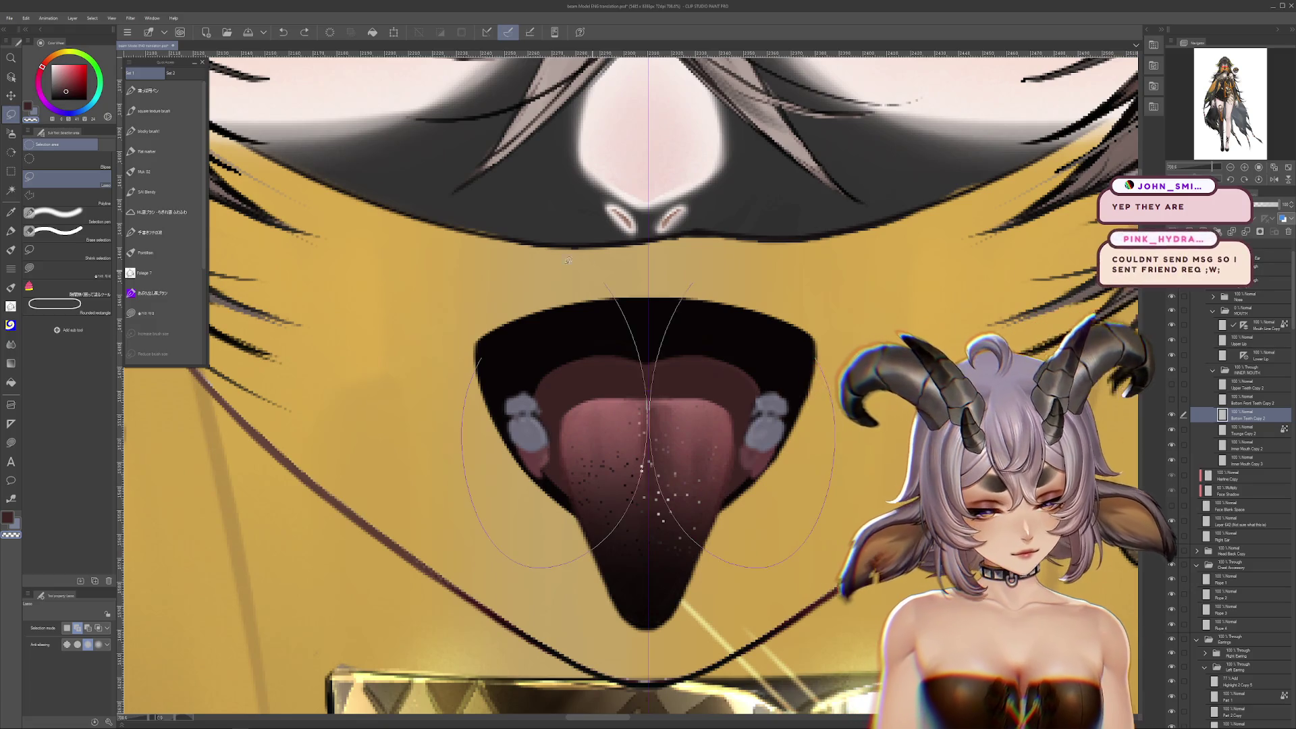
key(ctrl+d)
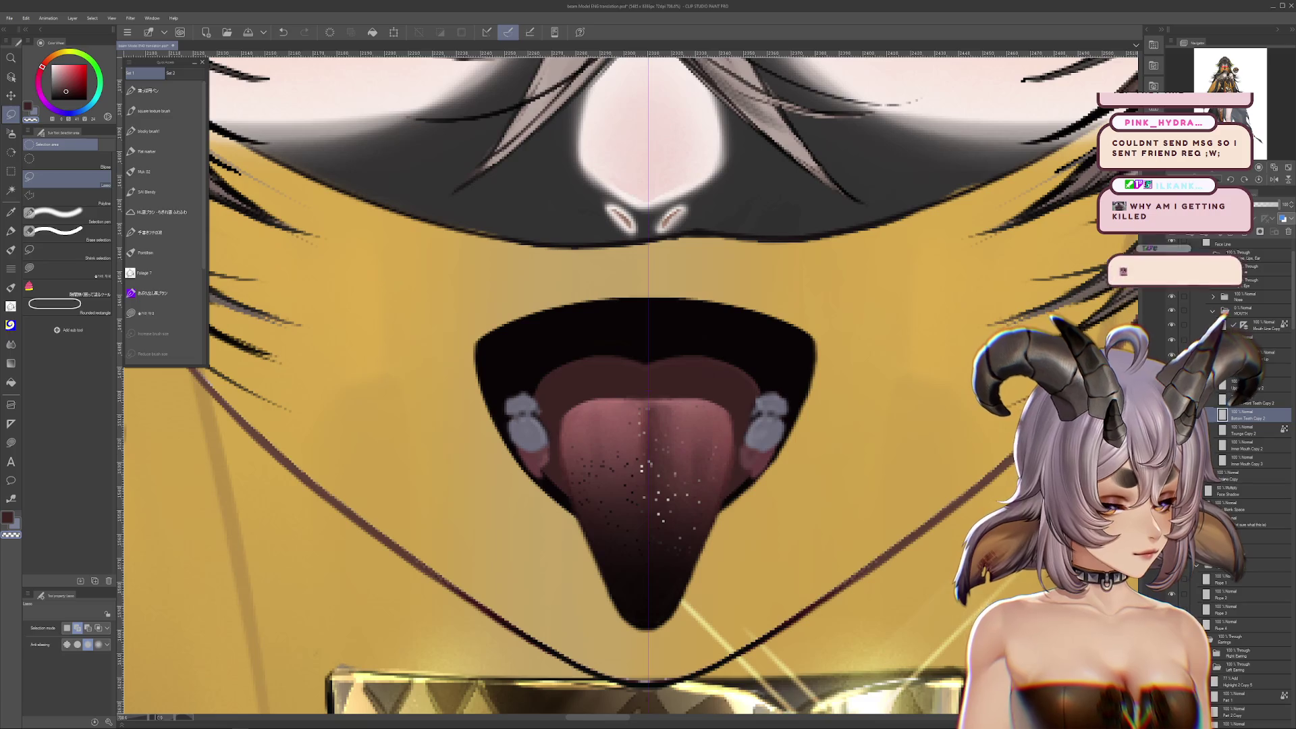
key(ctrl+v)
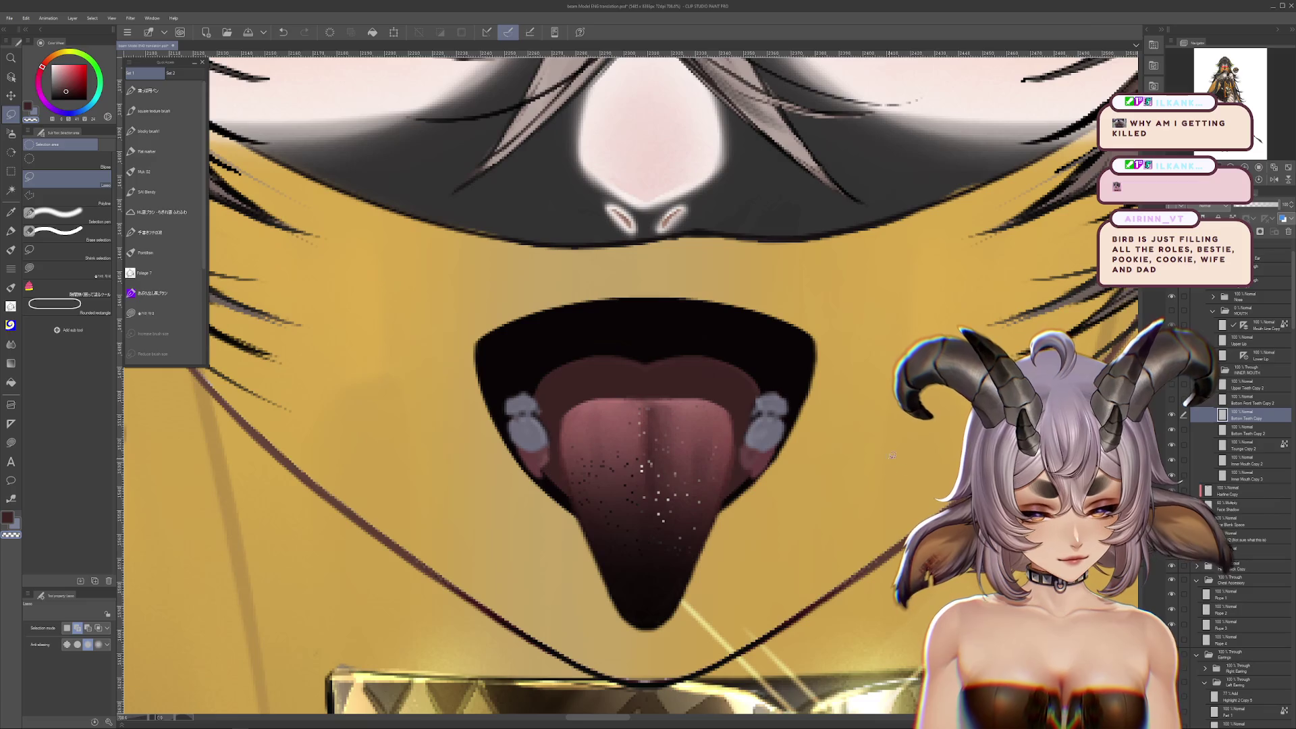
scroll(776, 447, up, 3)
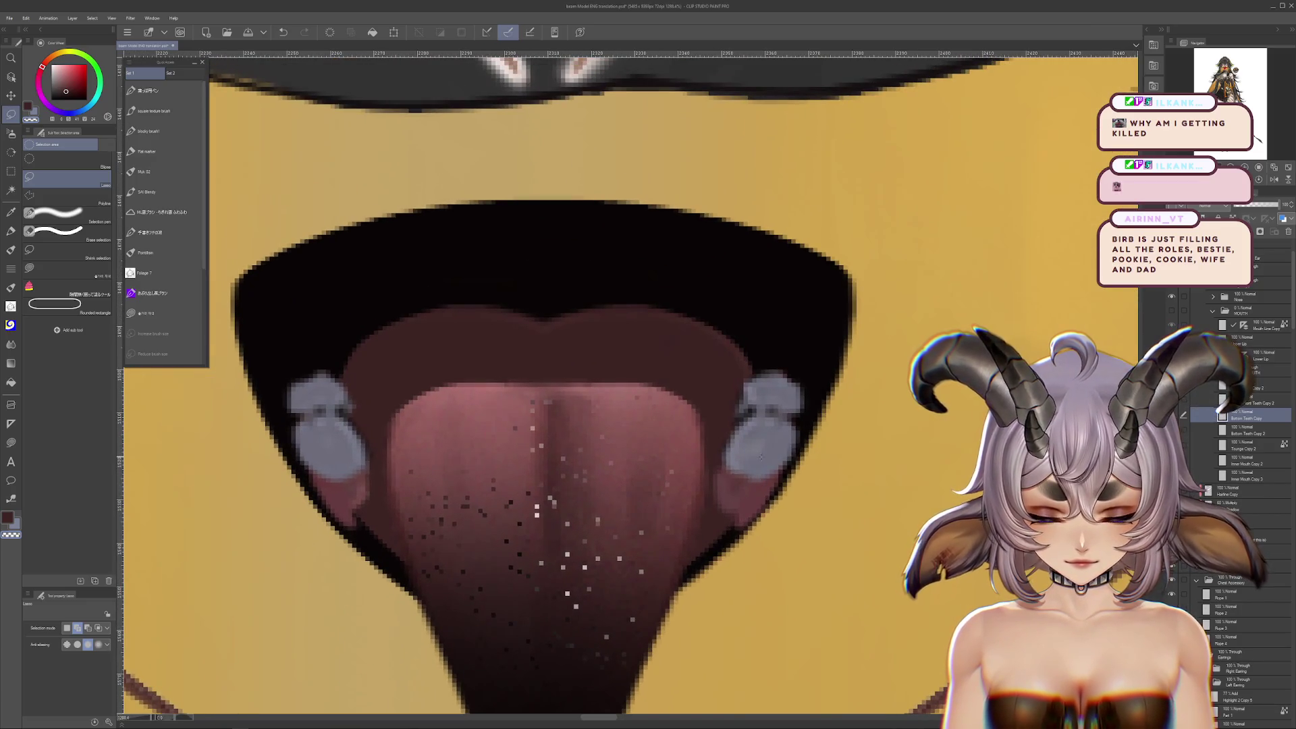
Paint a dark outline and a faint light edge on the right grey tooth
click(11, 249)
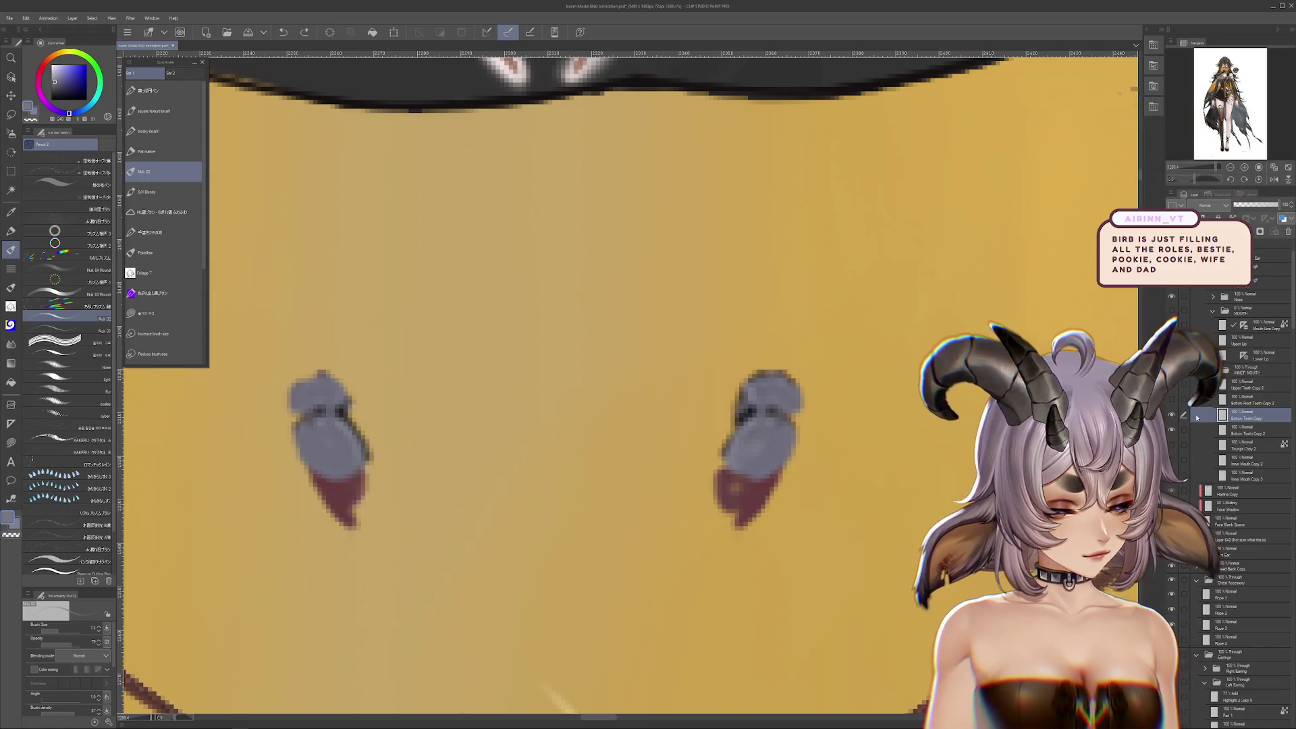
click(10, 114)
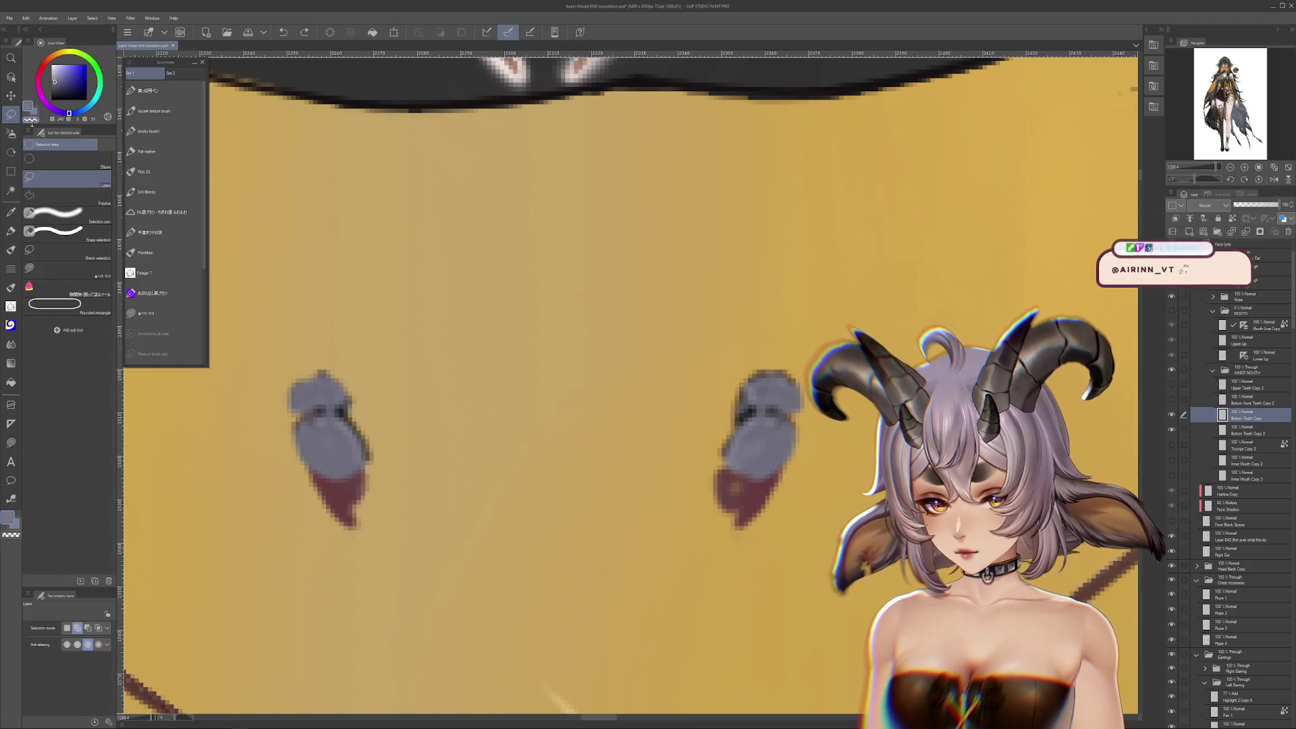
click(61, 269)
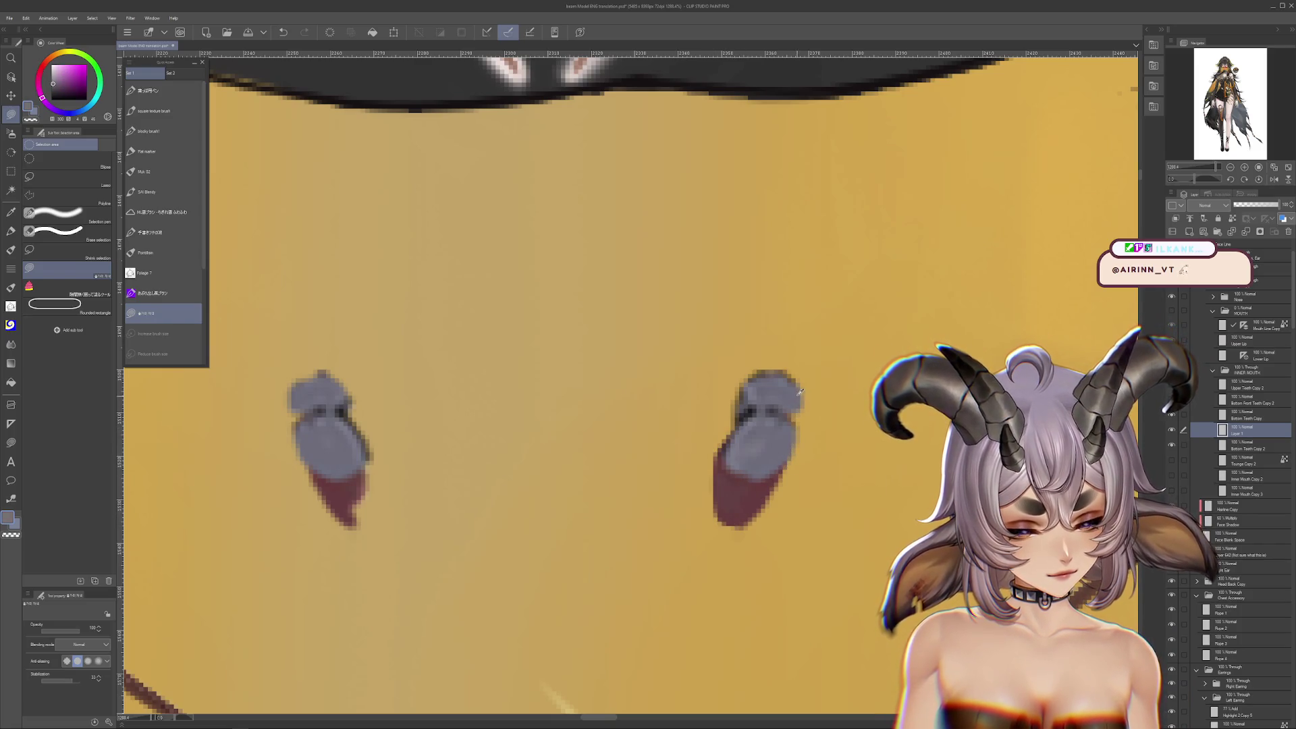
scroll(750, 462, up, 1)
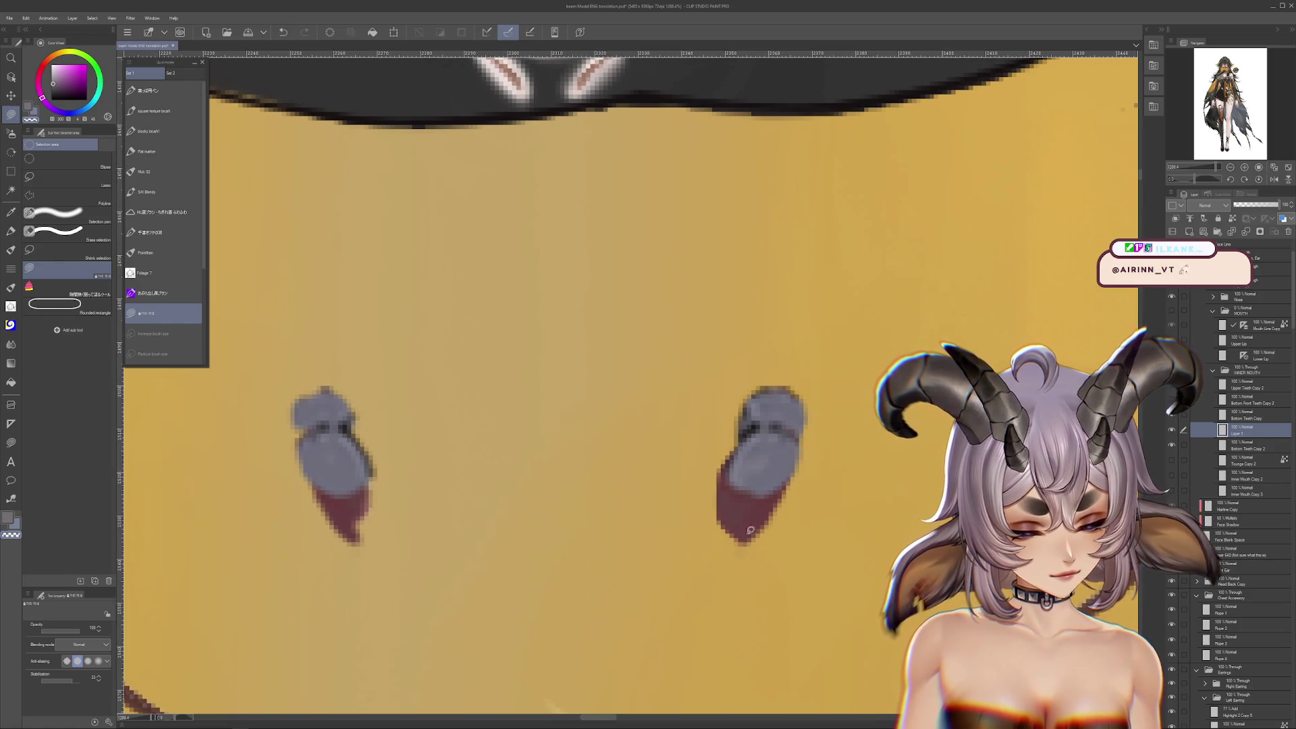
scroll(811, 546, up, 1)
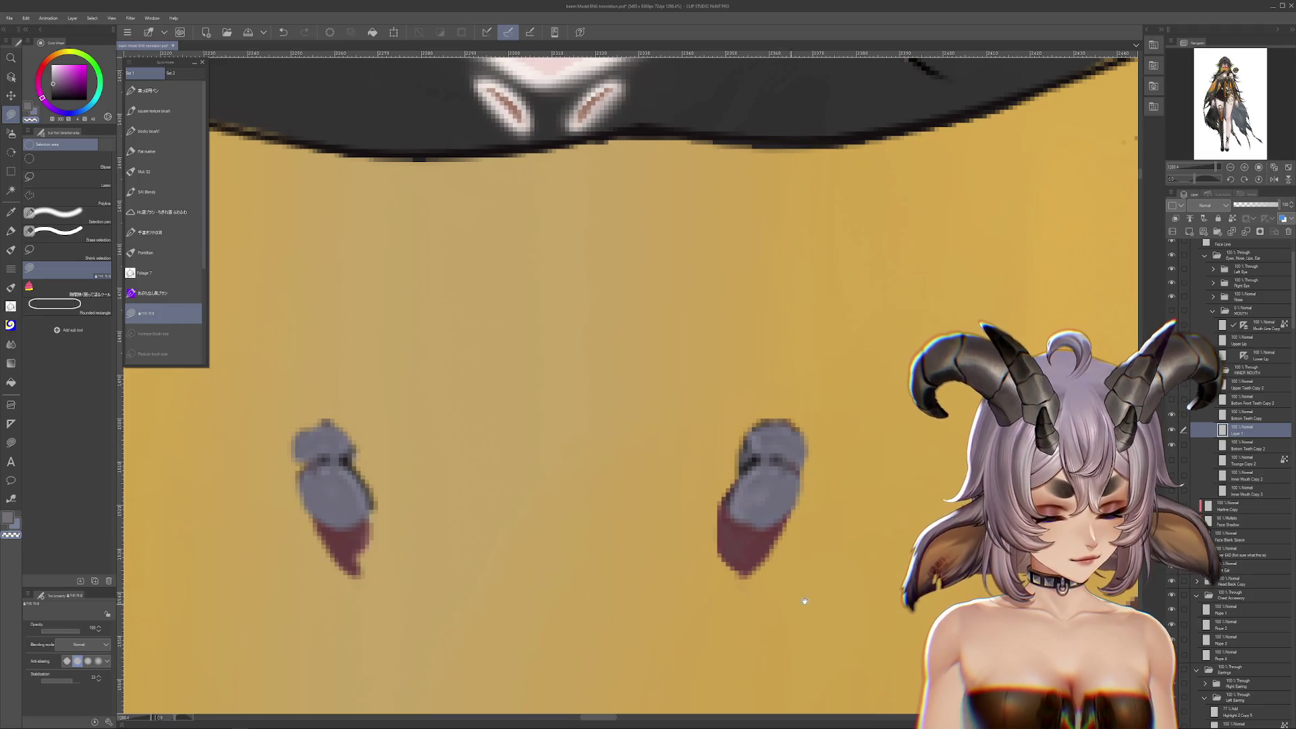
drag(776, 552, 805, 560)
alt+click(803, 445)
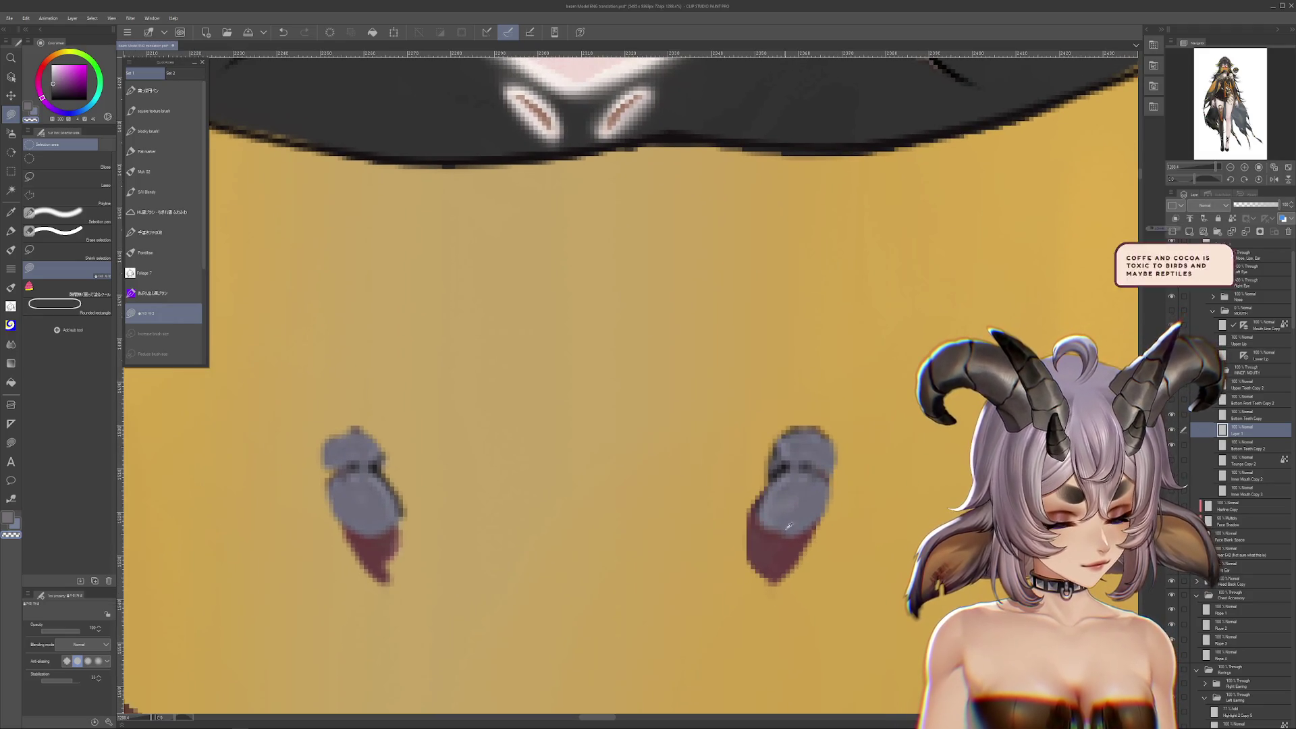
mouse_move(771, 464)
mouse_down()
mouse_move(834, 461)
mouse_move(828, 498)
mouse_up()
key(ctrl+z)
key(ctrl+z)
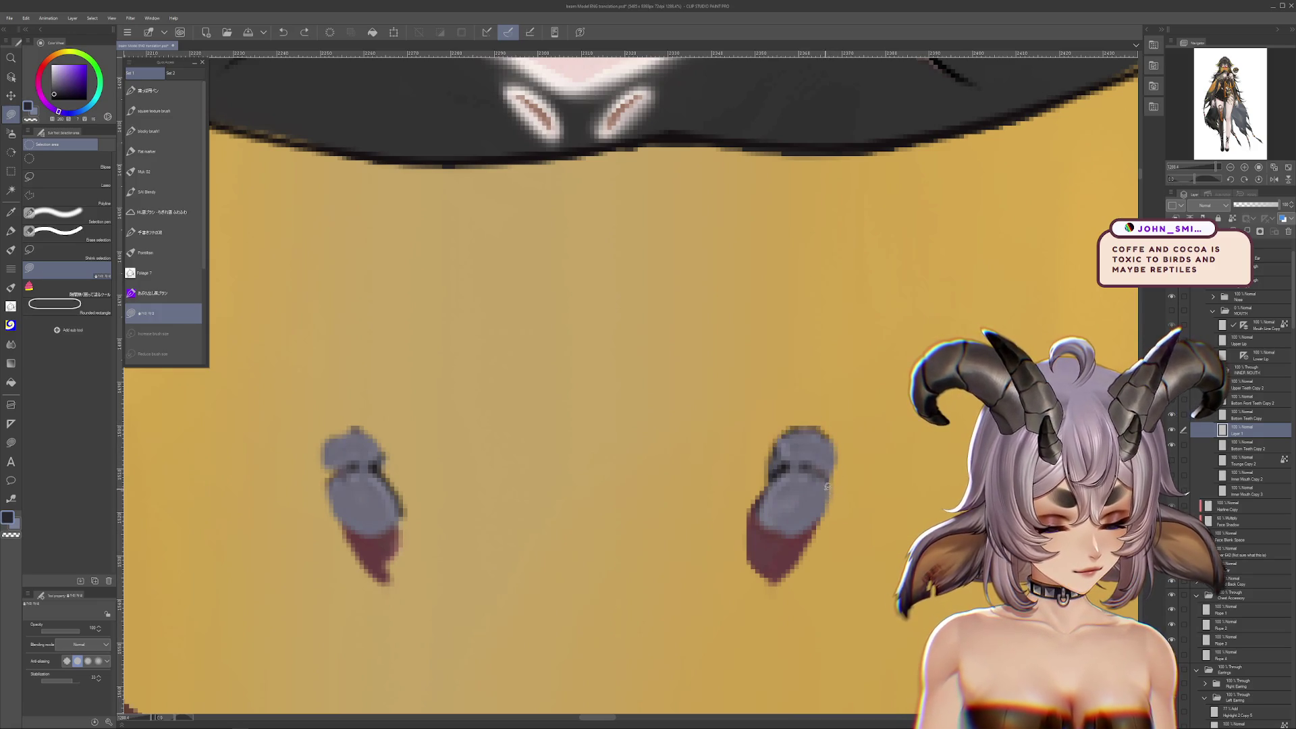
key(ctrl+y)
key(ctrl+y)
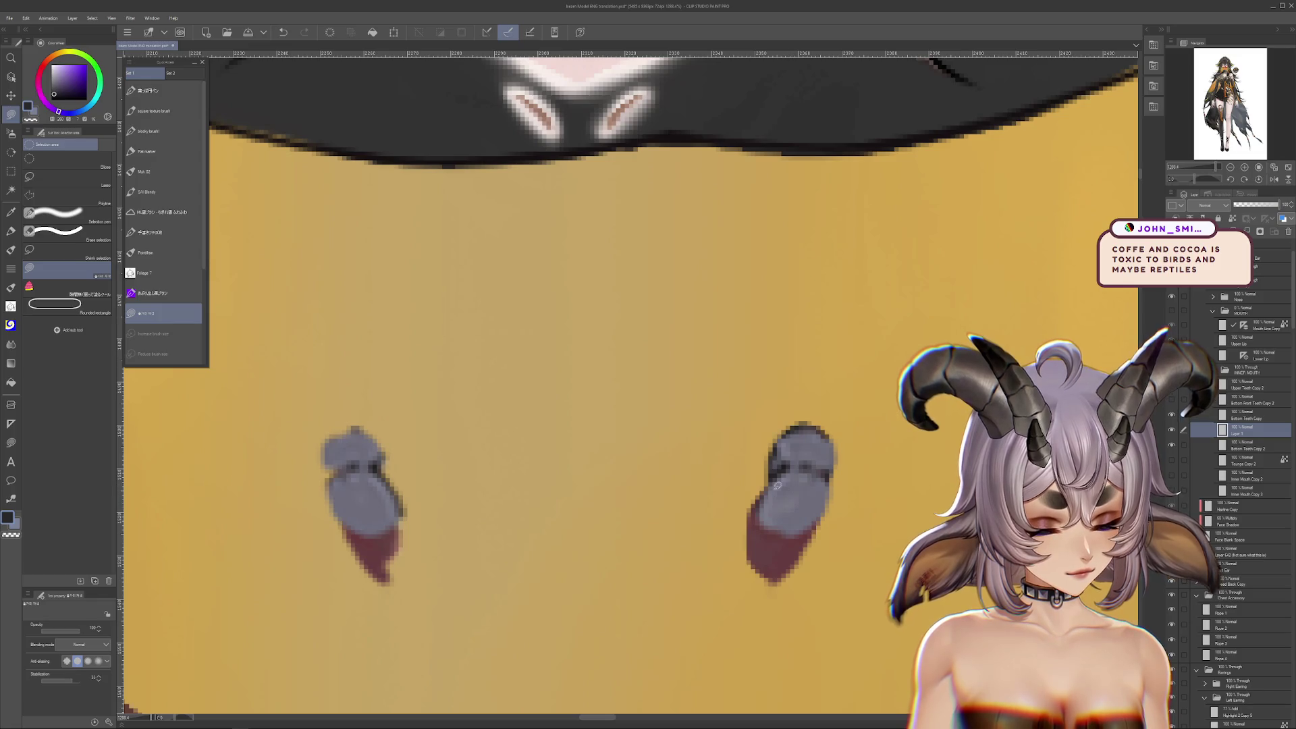
drag(830, 467, 813, 527)
alt+click(797, 515)
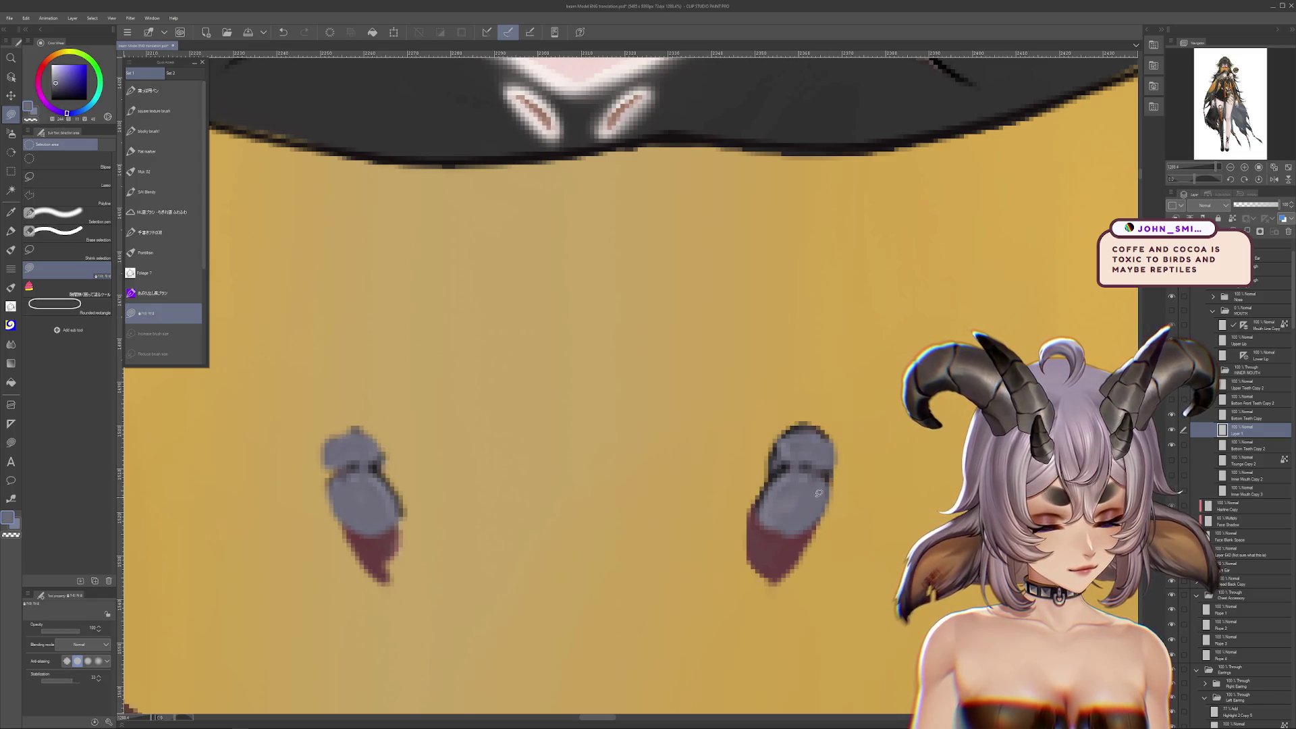
Merge the paint into the teeth layer below and compare the result with undo/redo
key(ctrl+e)
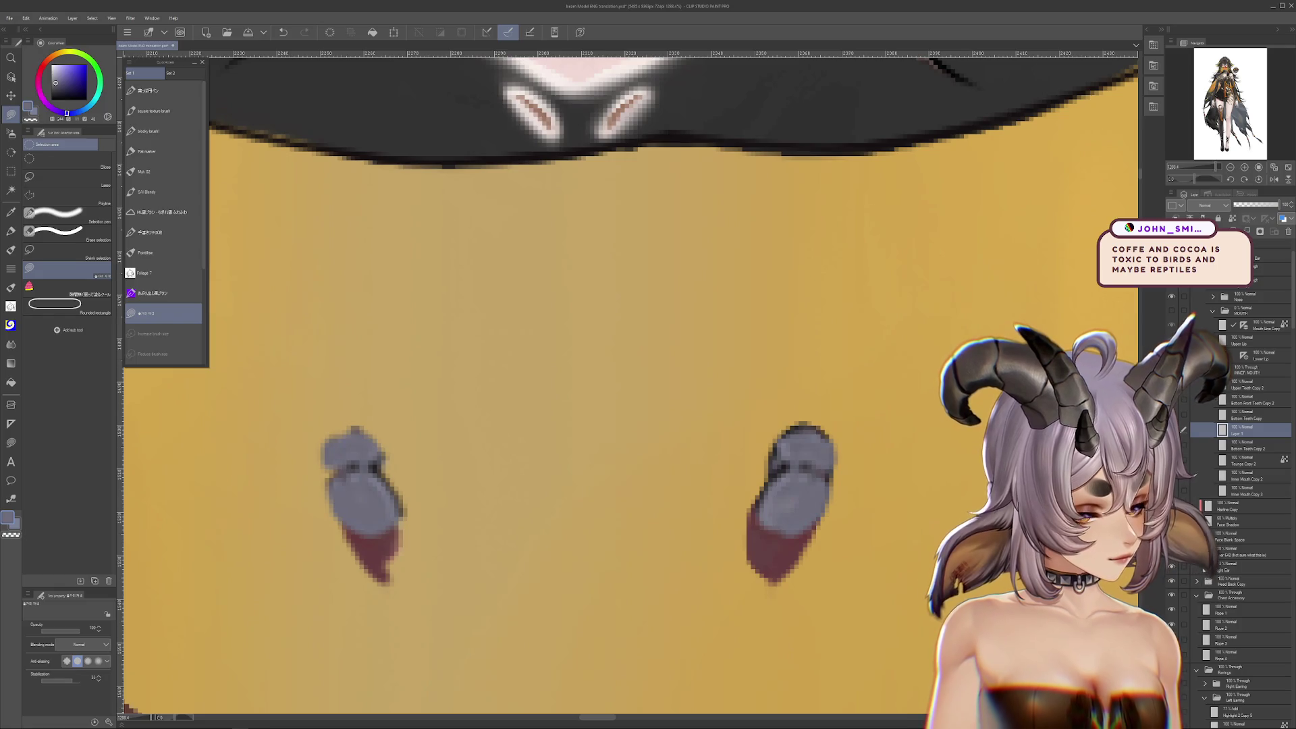
drag(608, 405, 763, 366)
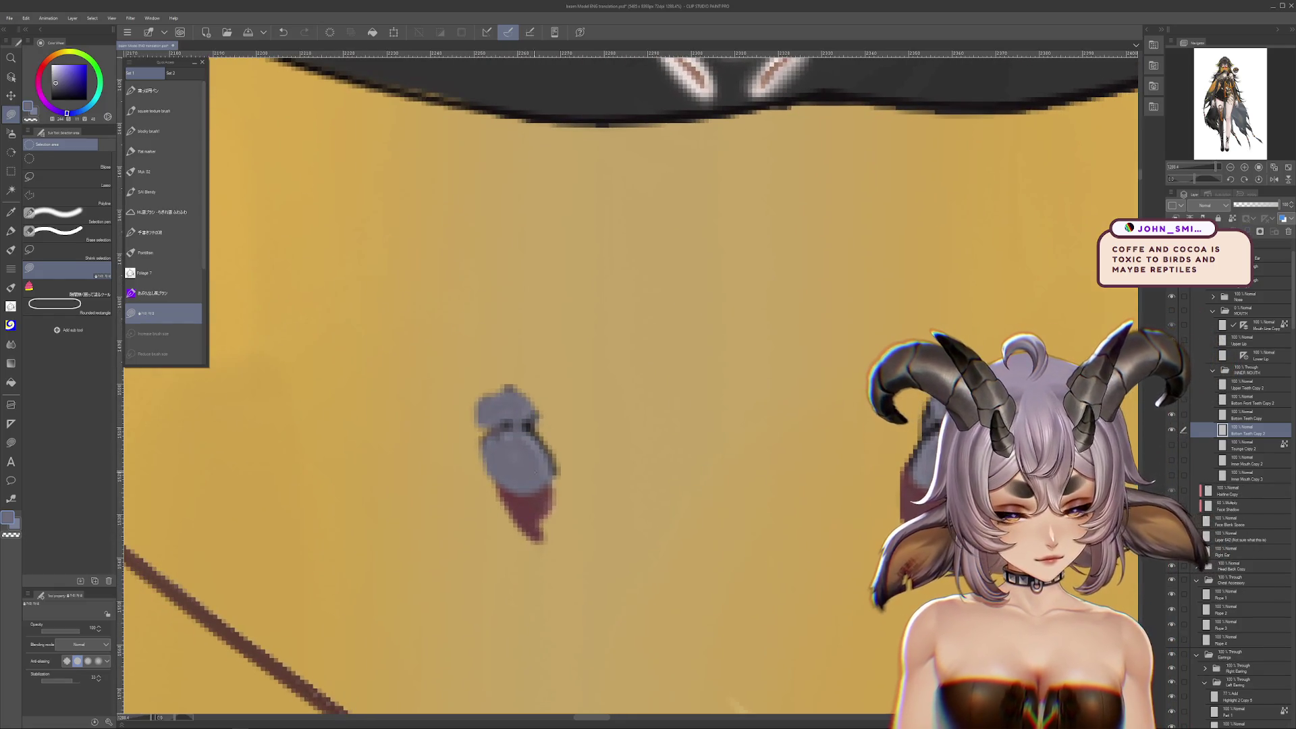
click(1287, 234)
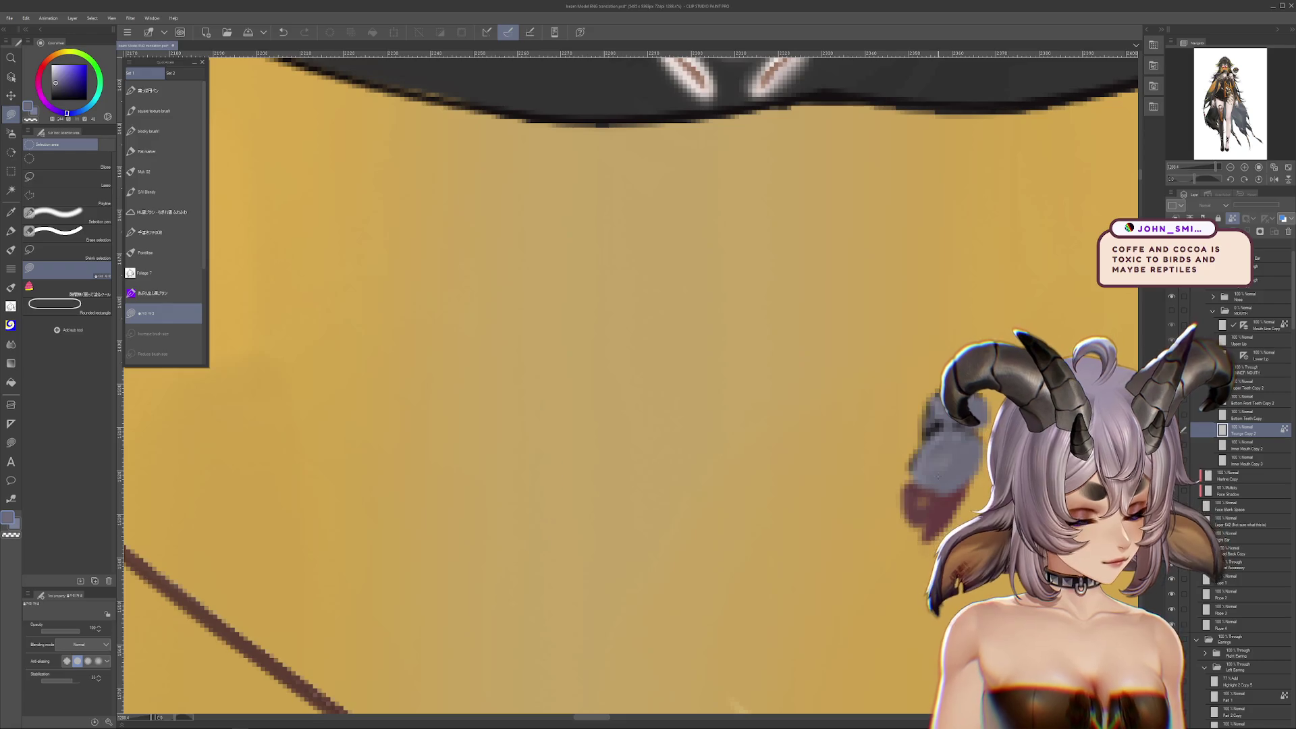
key(ctrl+z)
key(ctrl+y)
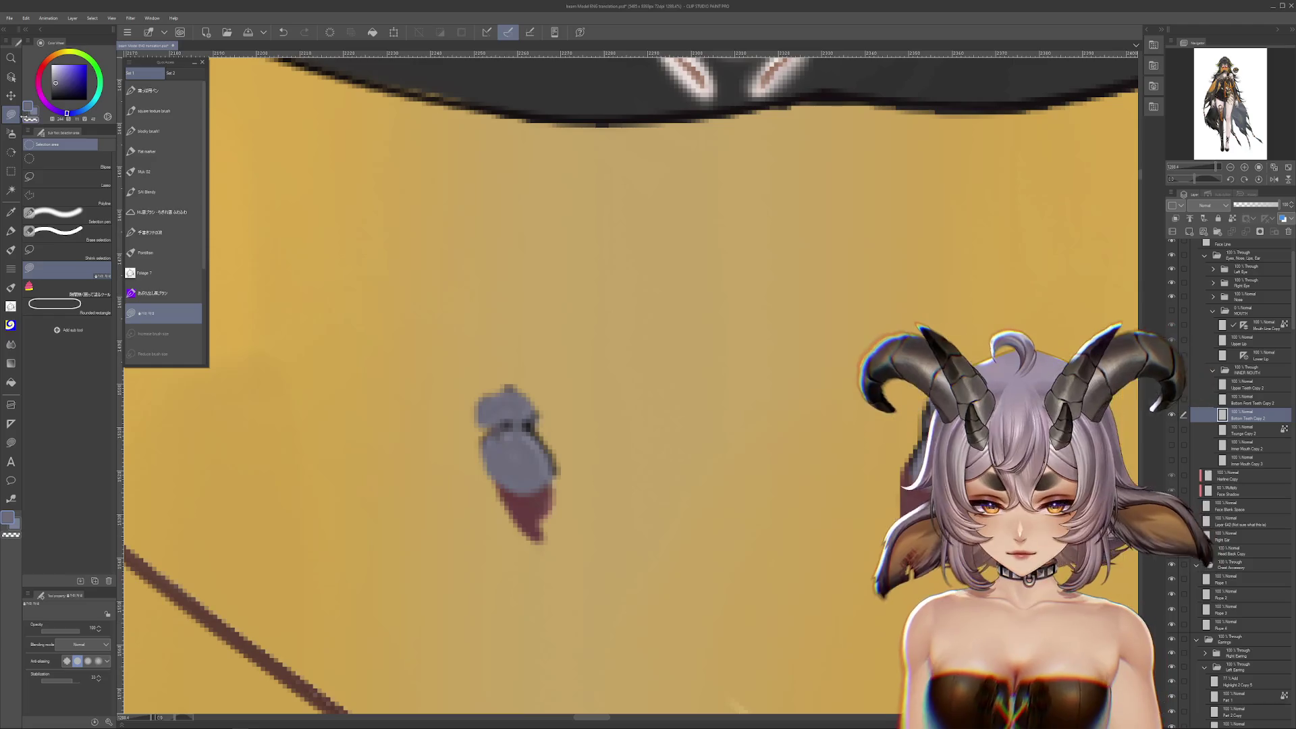
key(ctrl+z)
key(ctrl+z)
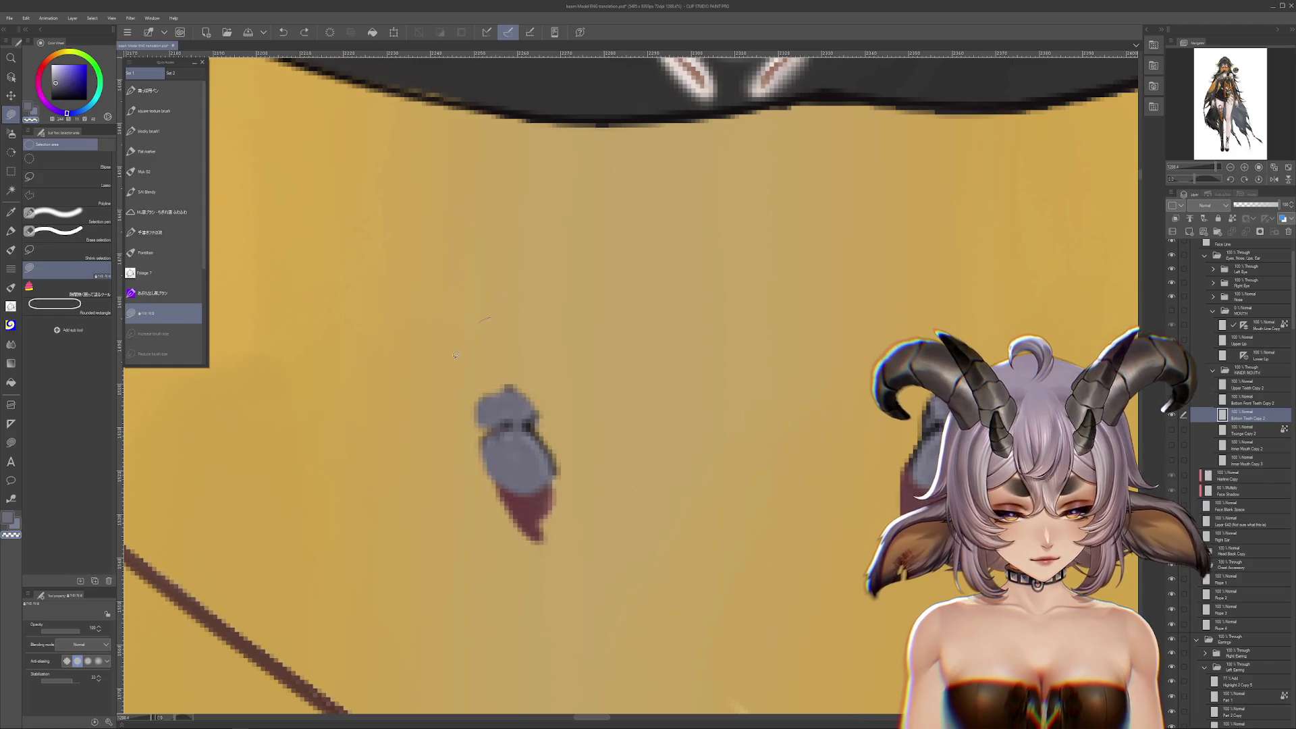
key(ctrl+y)
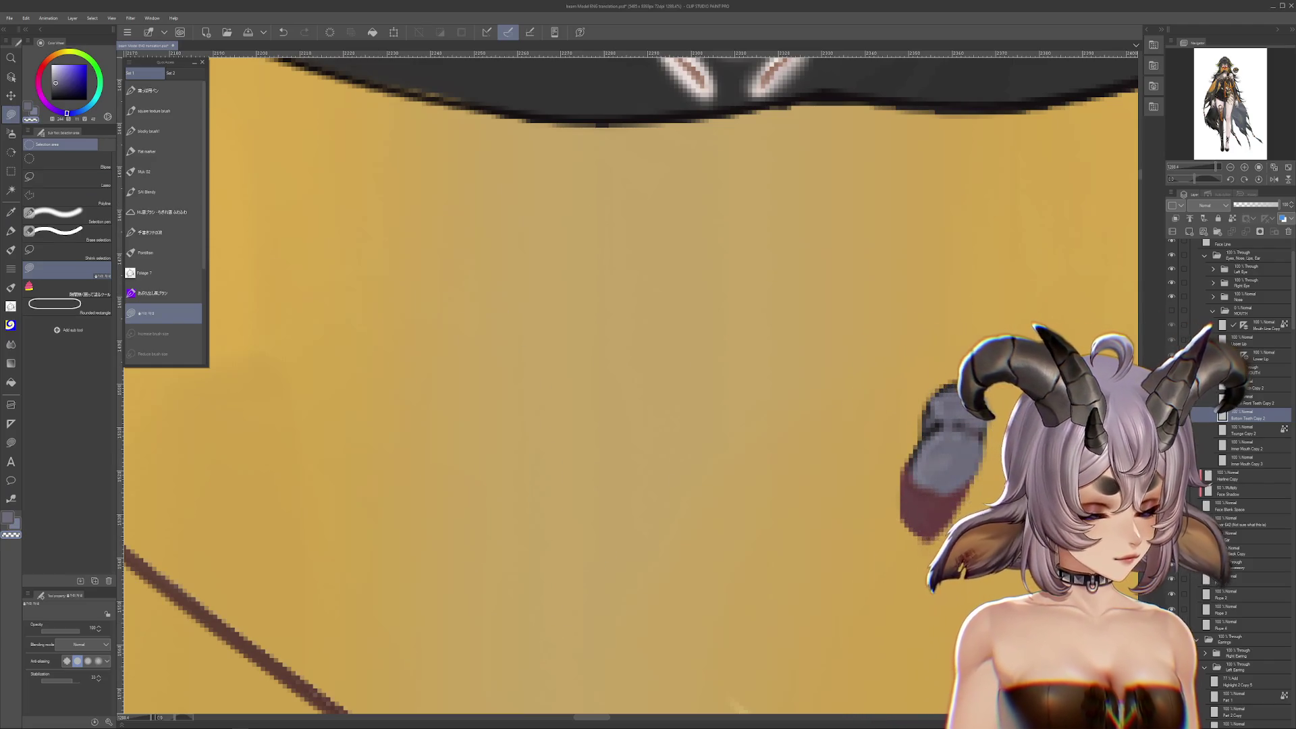
key(ctrl+z)
key(ctrl+y)
key(ctrl+z)
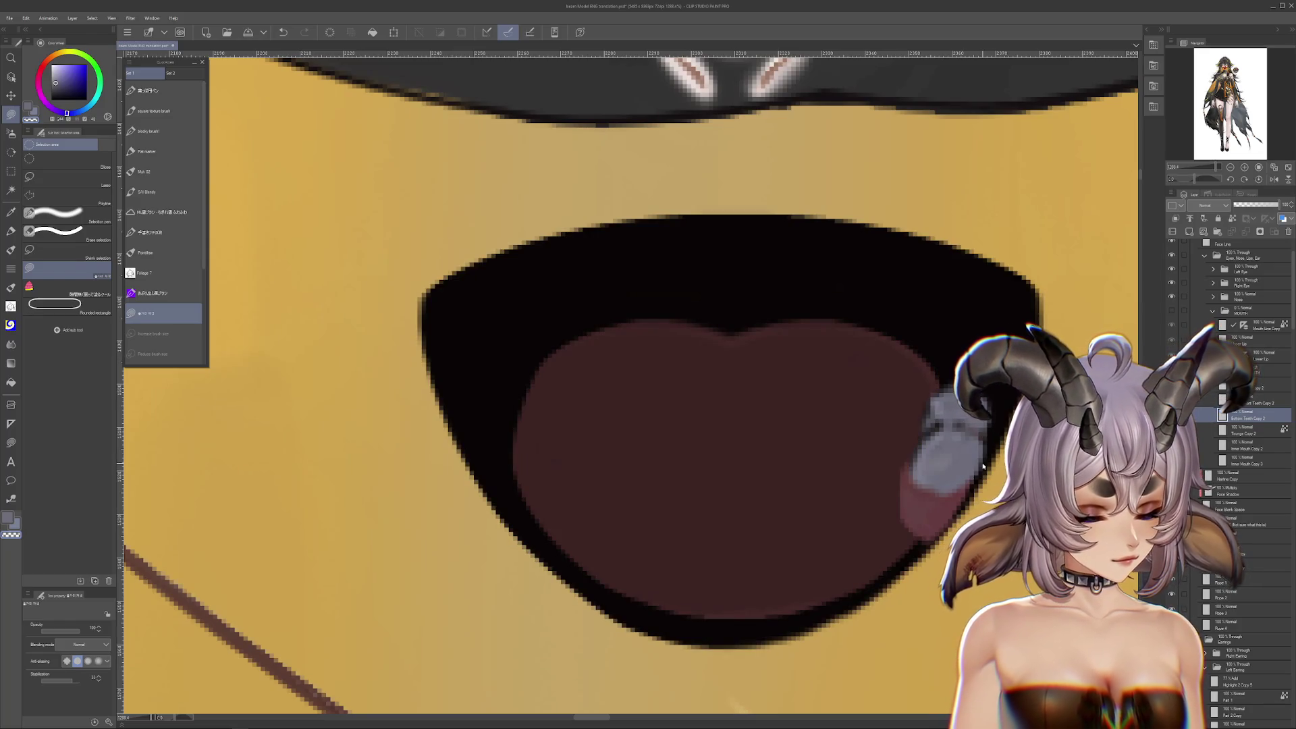
Flip the small tooth horizontally and move the copy to the mouth's left side
key(ctrl+t)
click(56, 628)
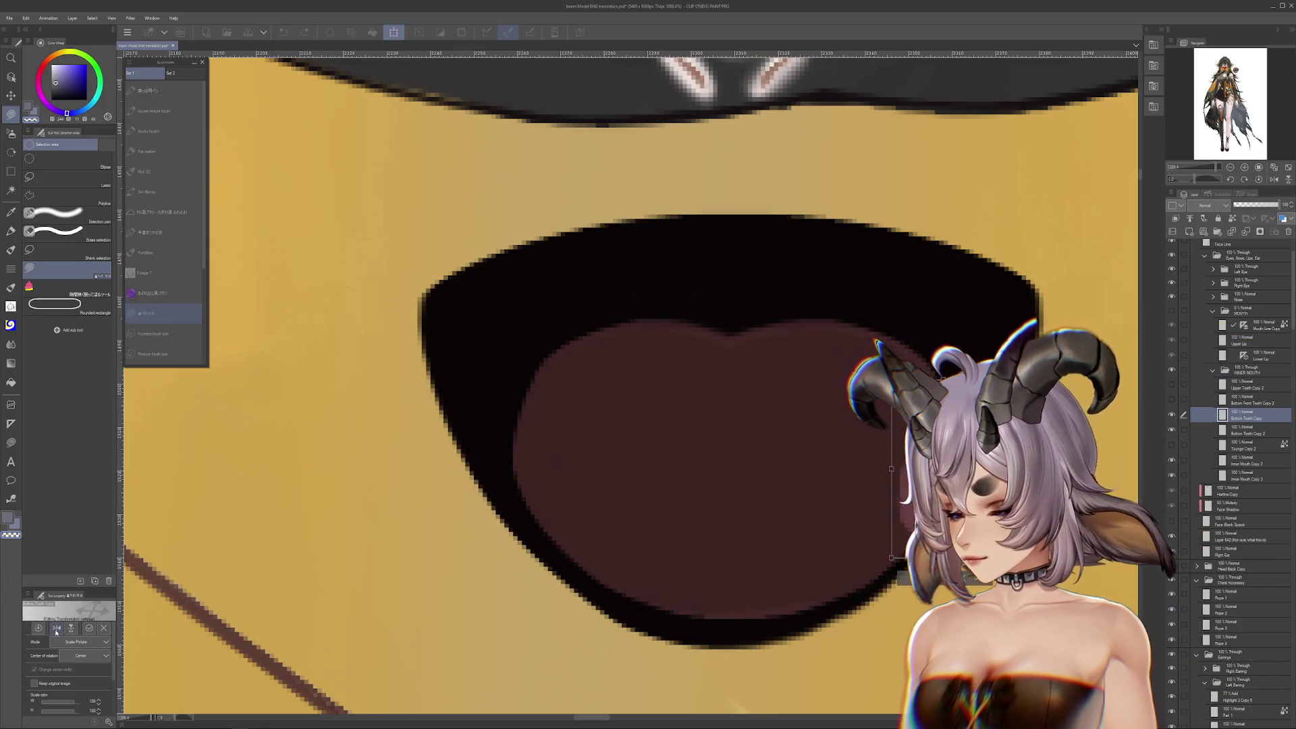
drag(933, 533, 517, 533)
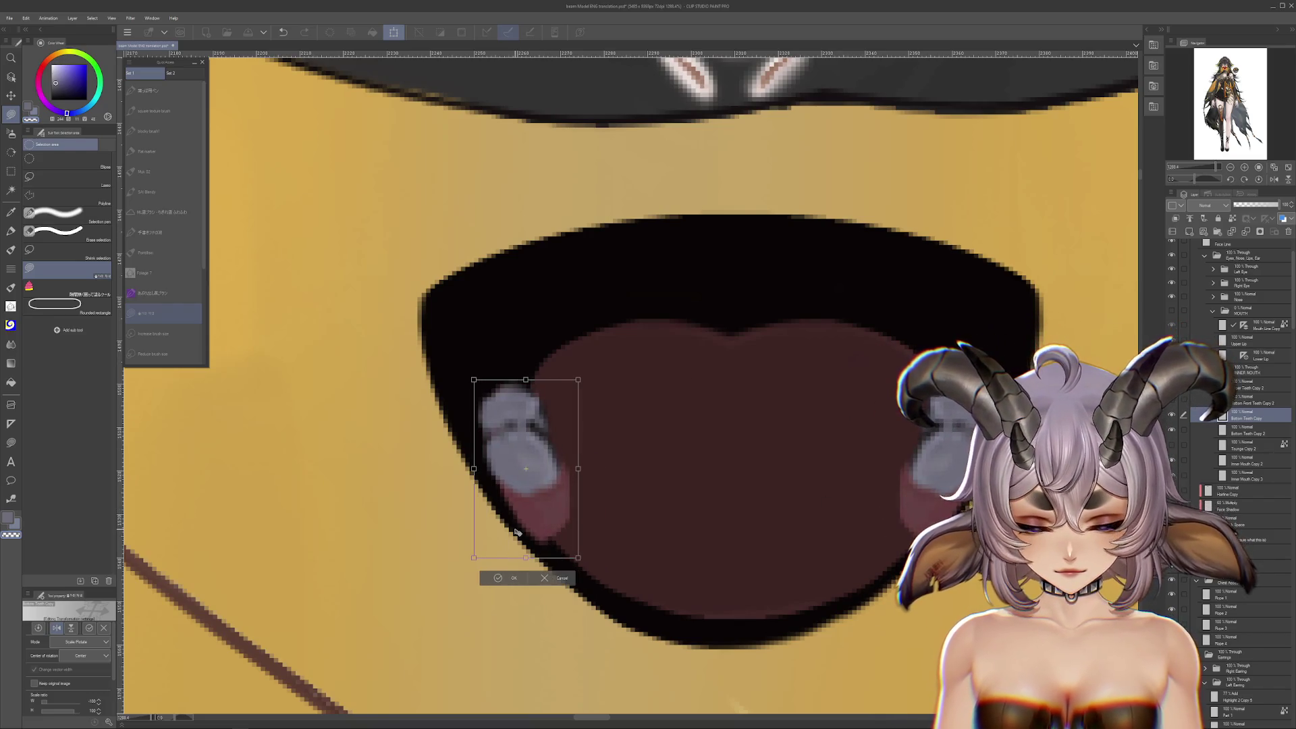
click(503, 579)
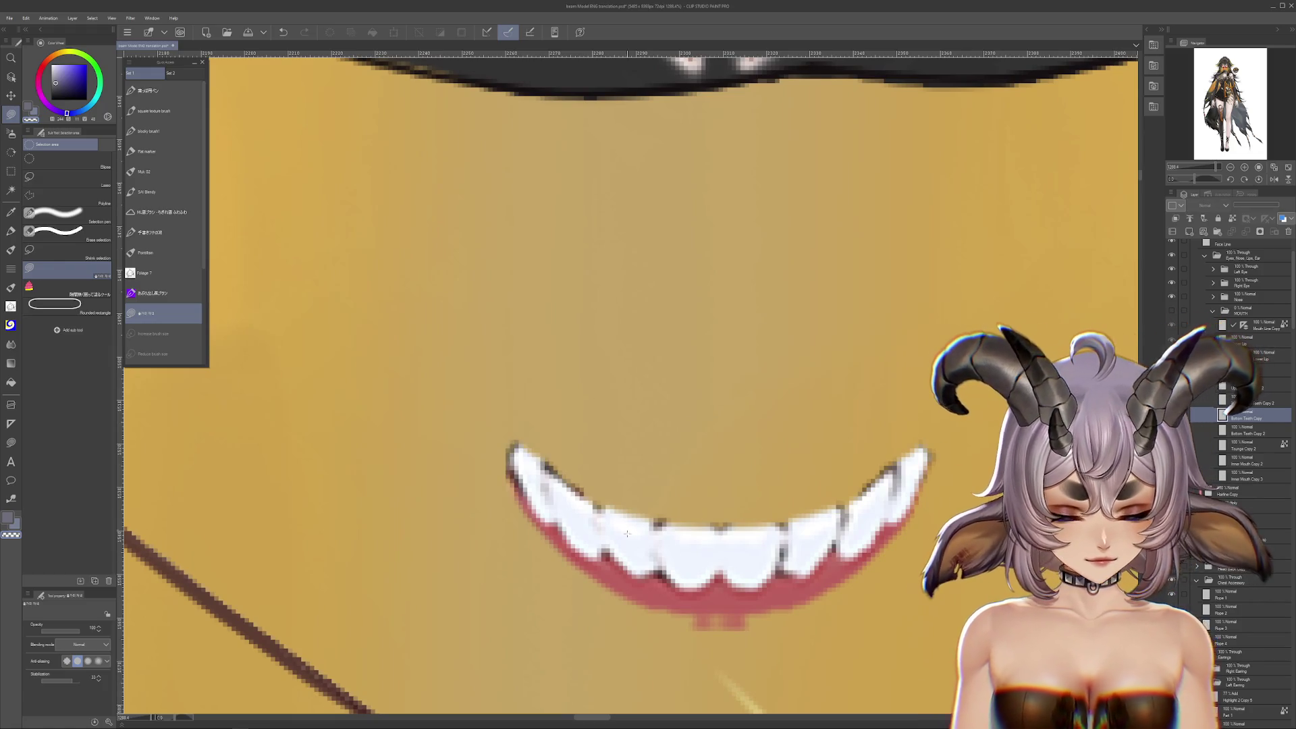
Clean up the stray mark below the lower lip and hide the mouth to check
drag(739, 584, 691, 463)
drag(697, 514, 630, 513)
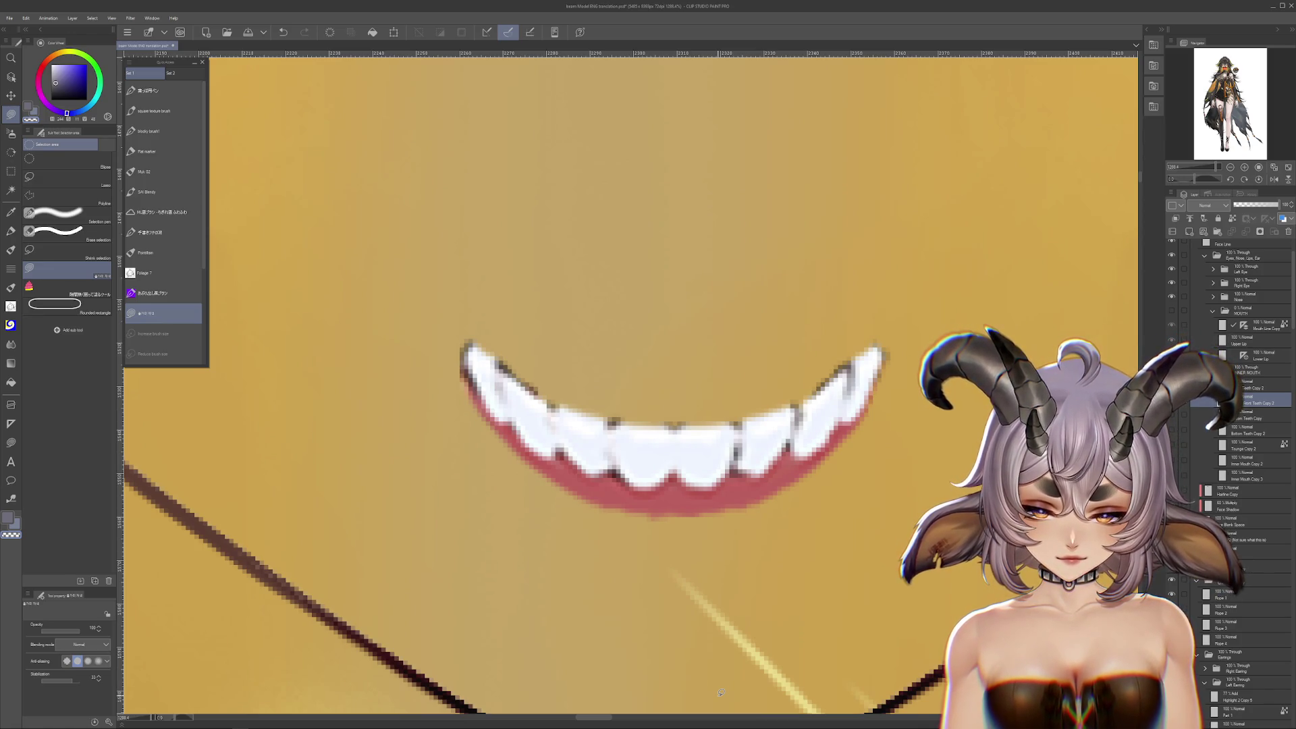
click(1171, 402)
Try raising the Front Teeth Copy 2 lower teeth about 100 px, then undo it
click(1171, 403)
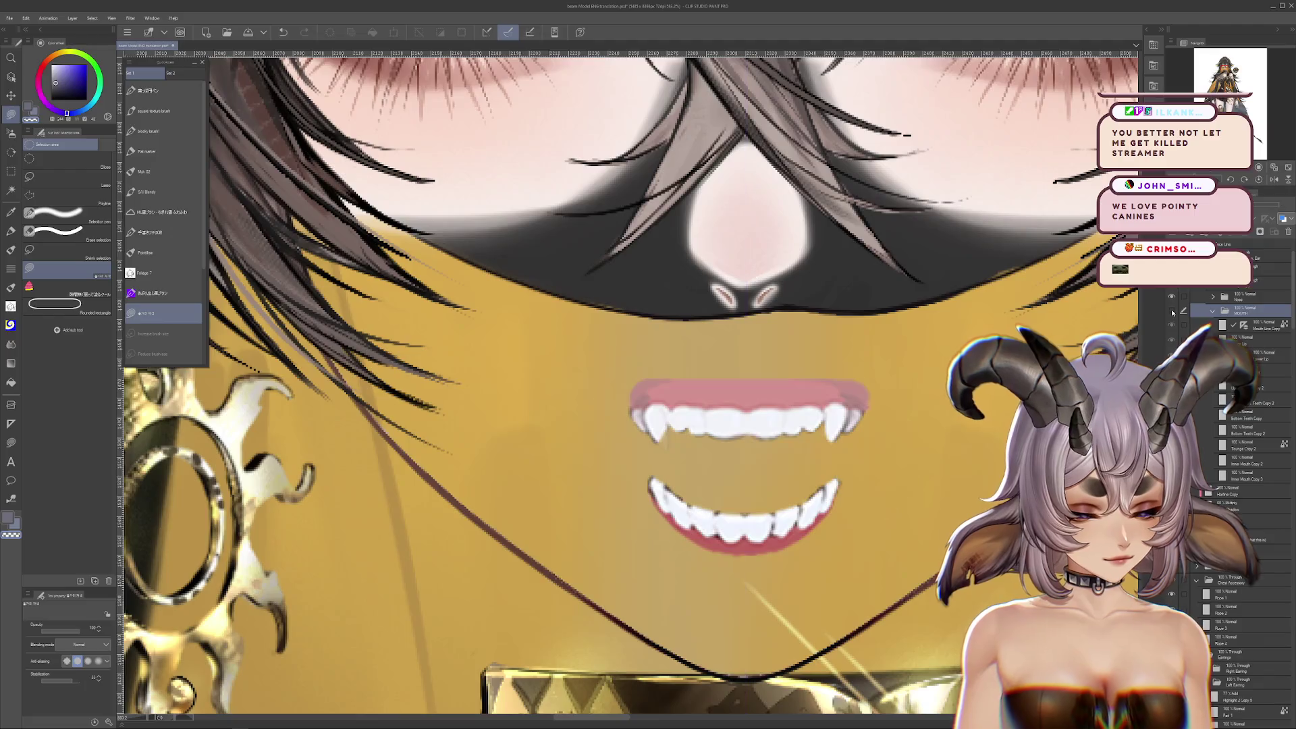
click(1241, 403)
key(ctrl+t)
drag(752, 532, 752, 456)
click(722, 493)
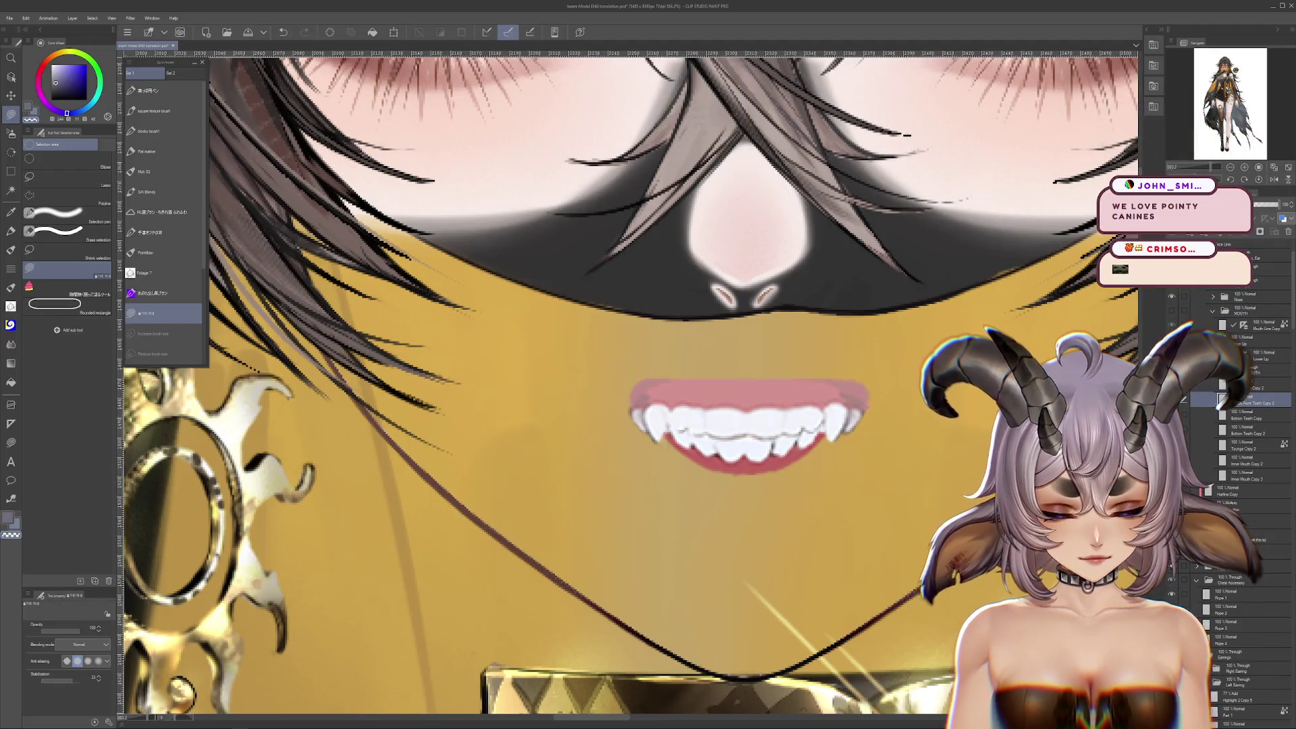
click(1168, 320)
click(1168, 320)
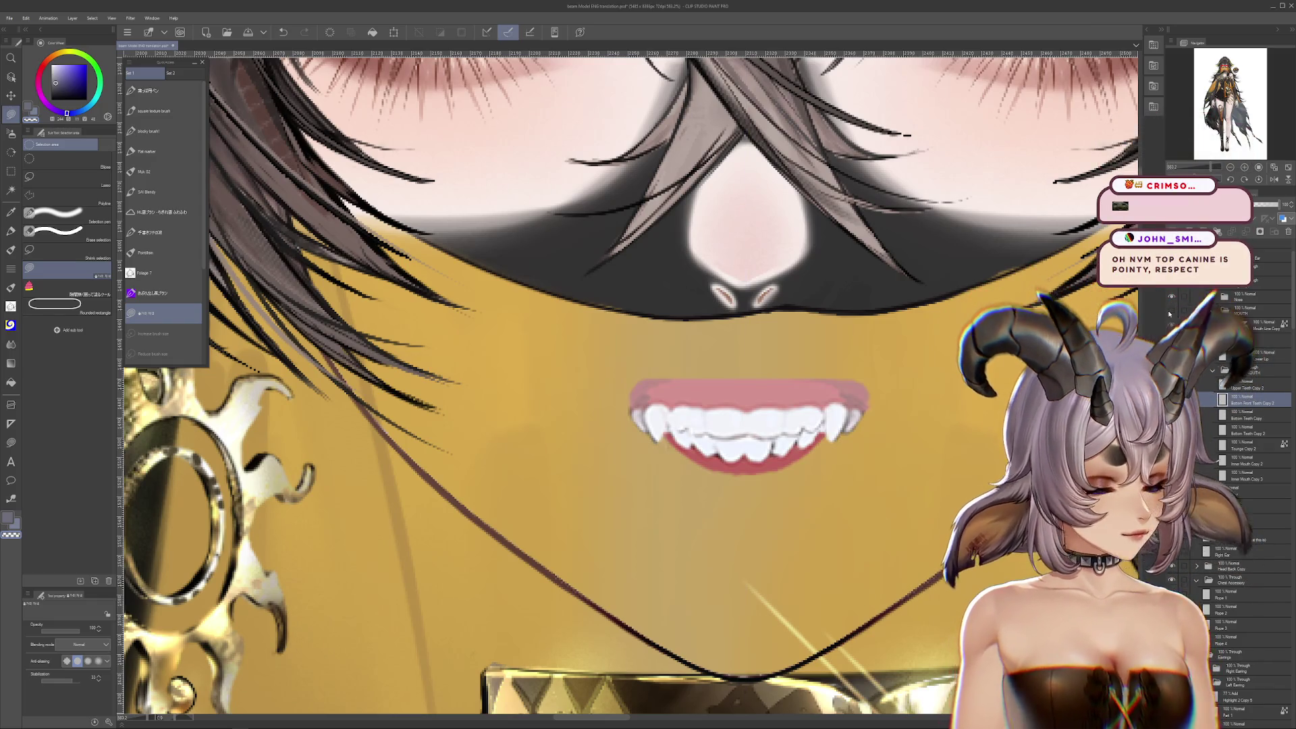
key(ctrl+z)
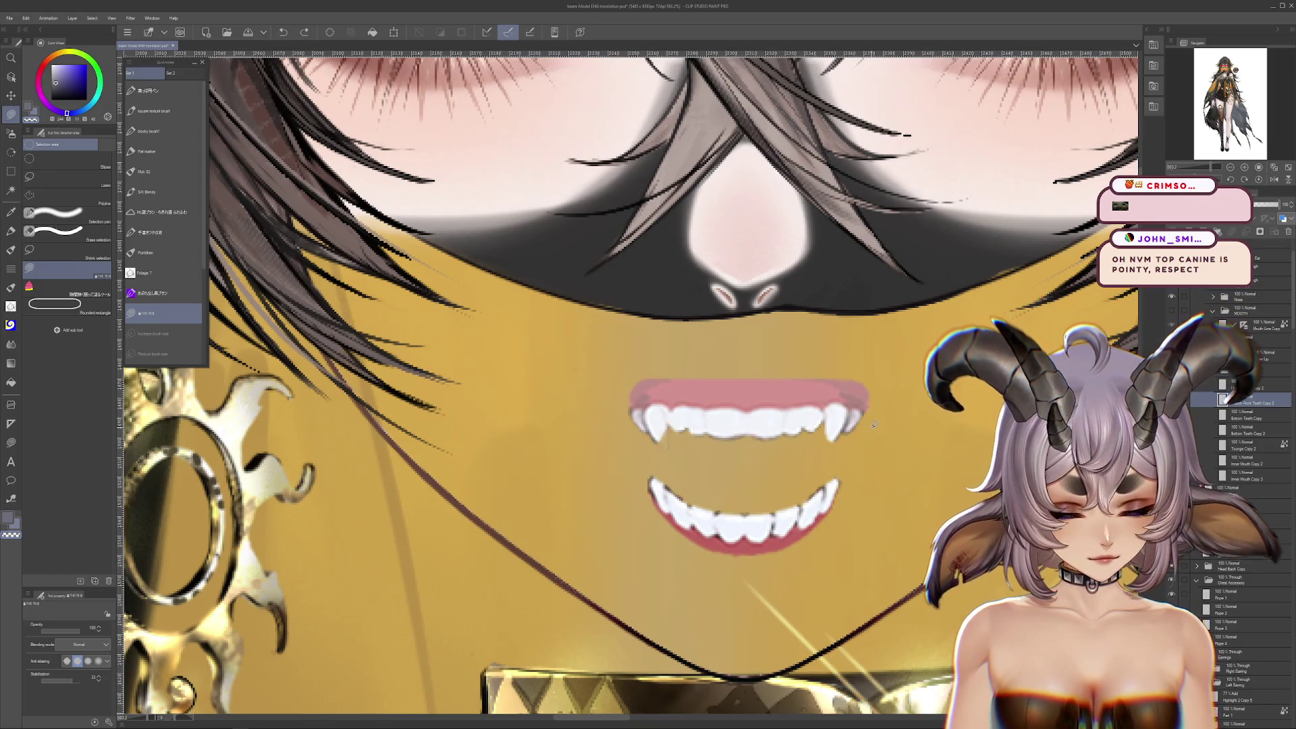
Reset the view rotation and undo the stray stroke under the left upper fang
scroll(740, 431, up, 2)
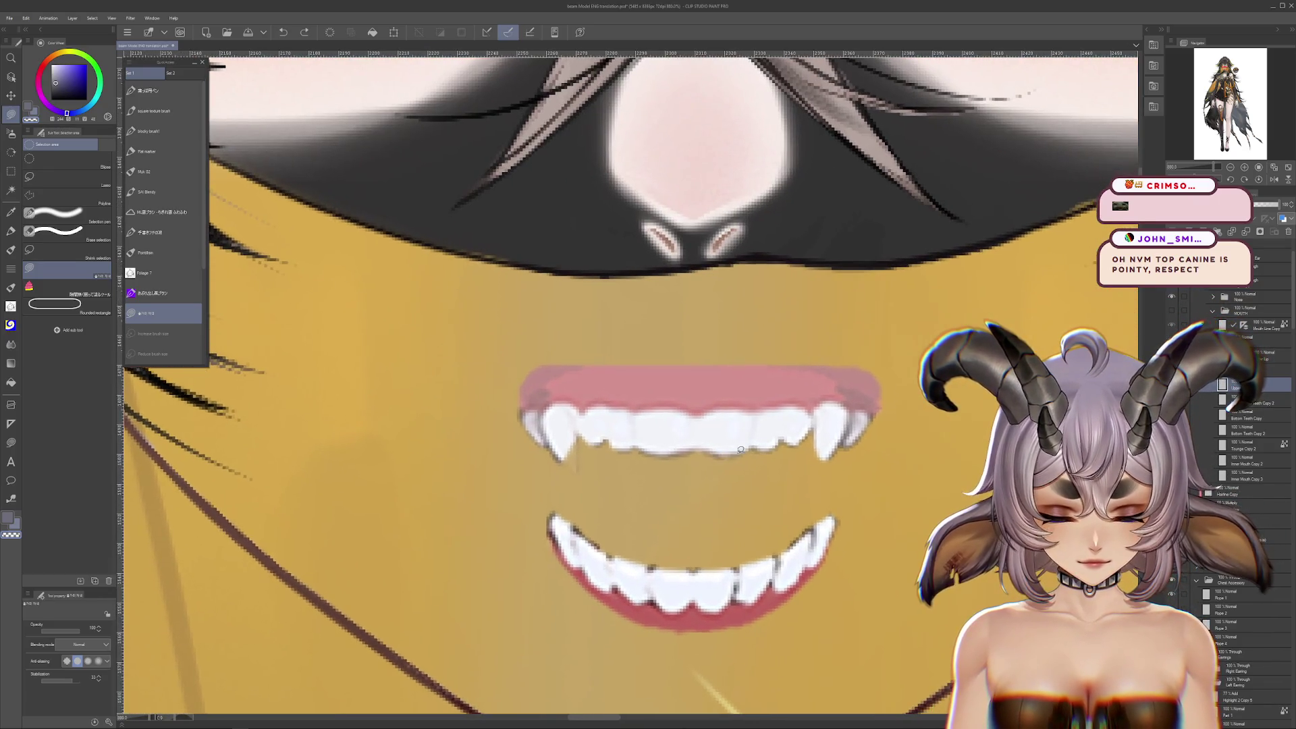
drag(731, 449, 1279, 186)
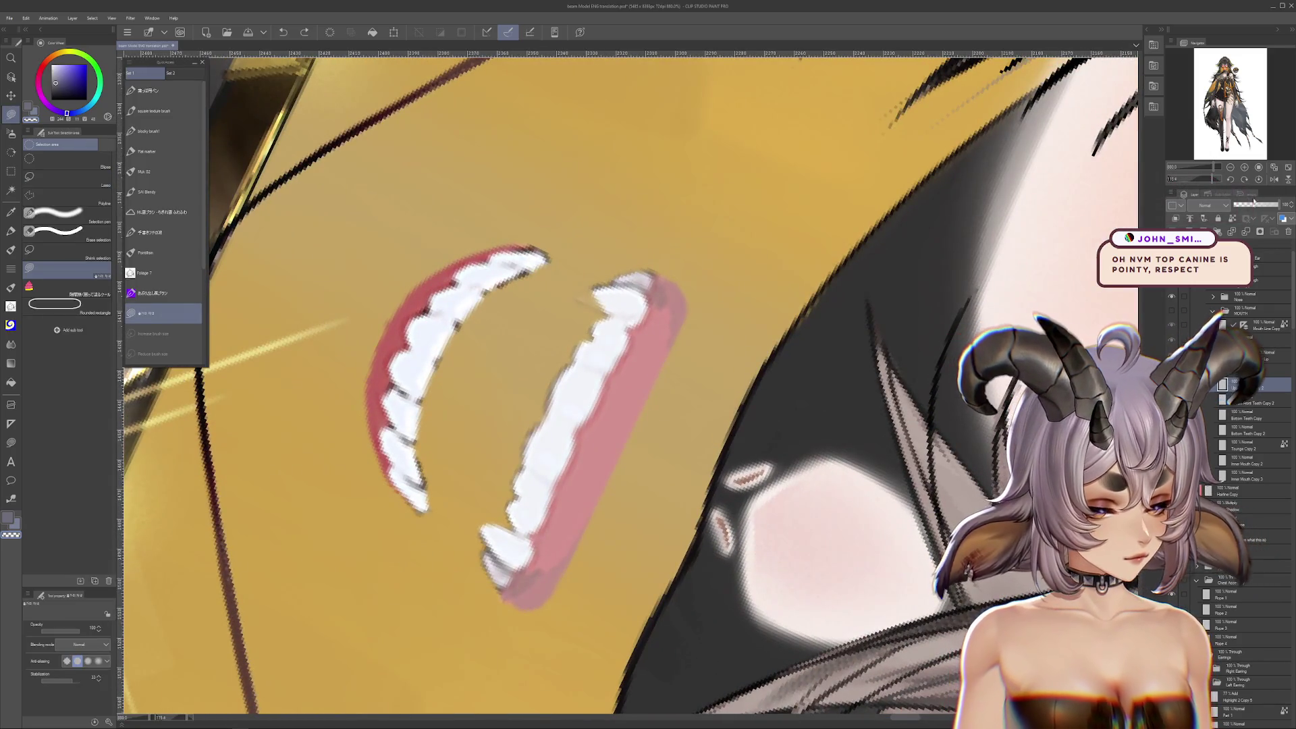
click(1258, 179)
scroll(580, 435, up, 2)
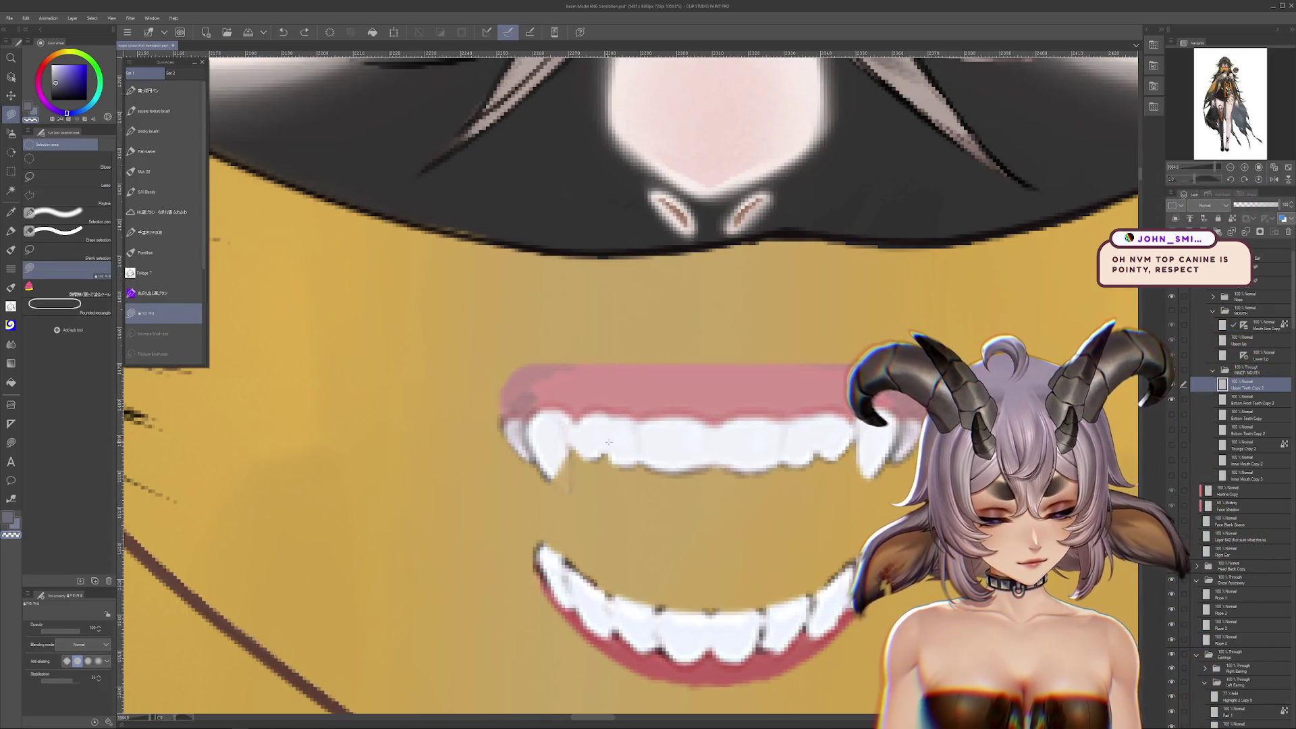
key(ctrl+z)
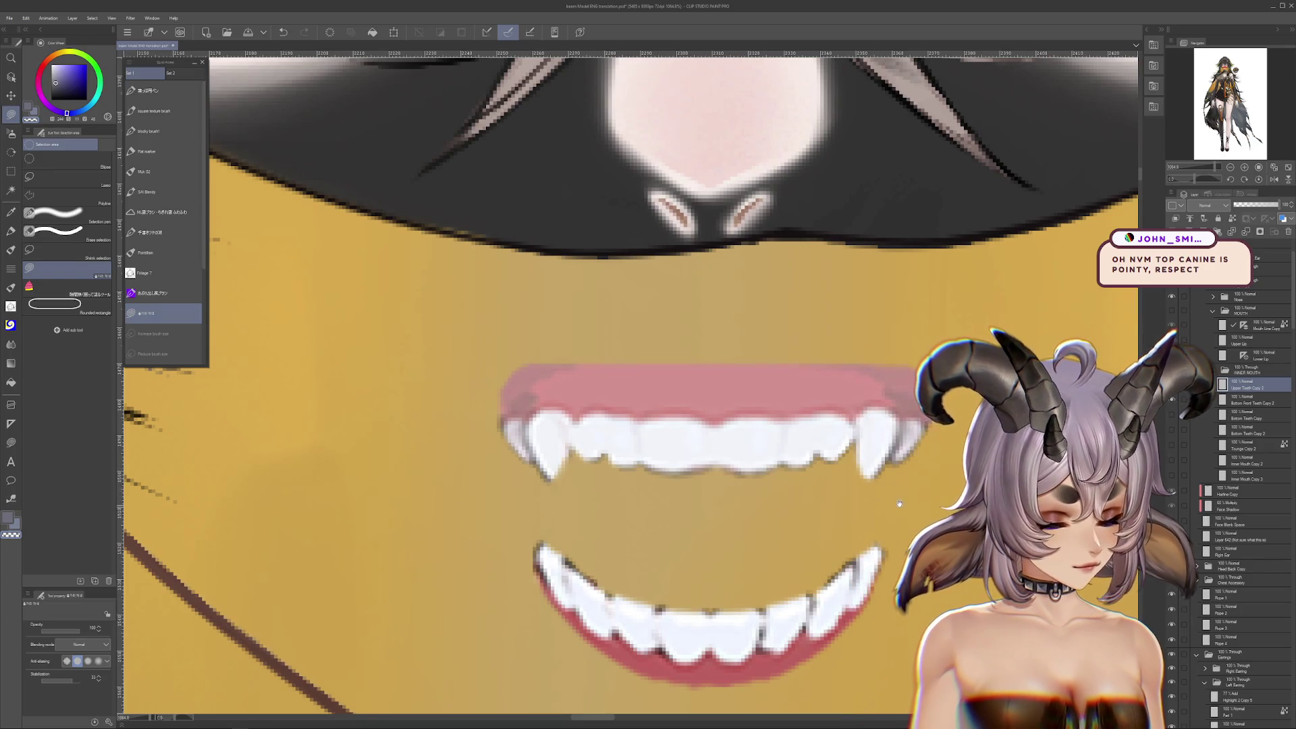
Toggle the mouth layer to compare, then start rescaling the upper fanged teeth smaller
drag(899, 503, 920, 490)
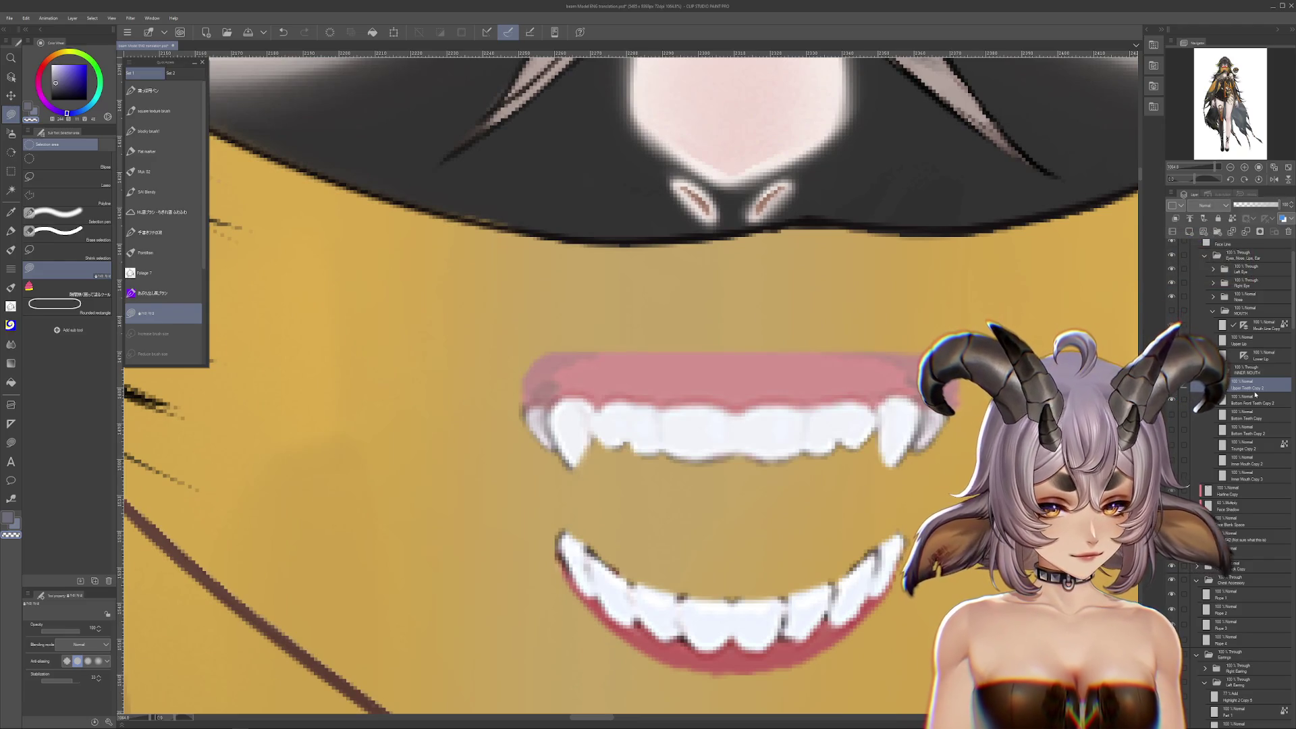
scroll(1127, 432, down, 2)
click(1172, 311)
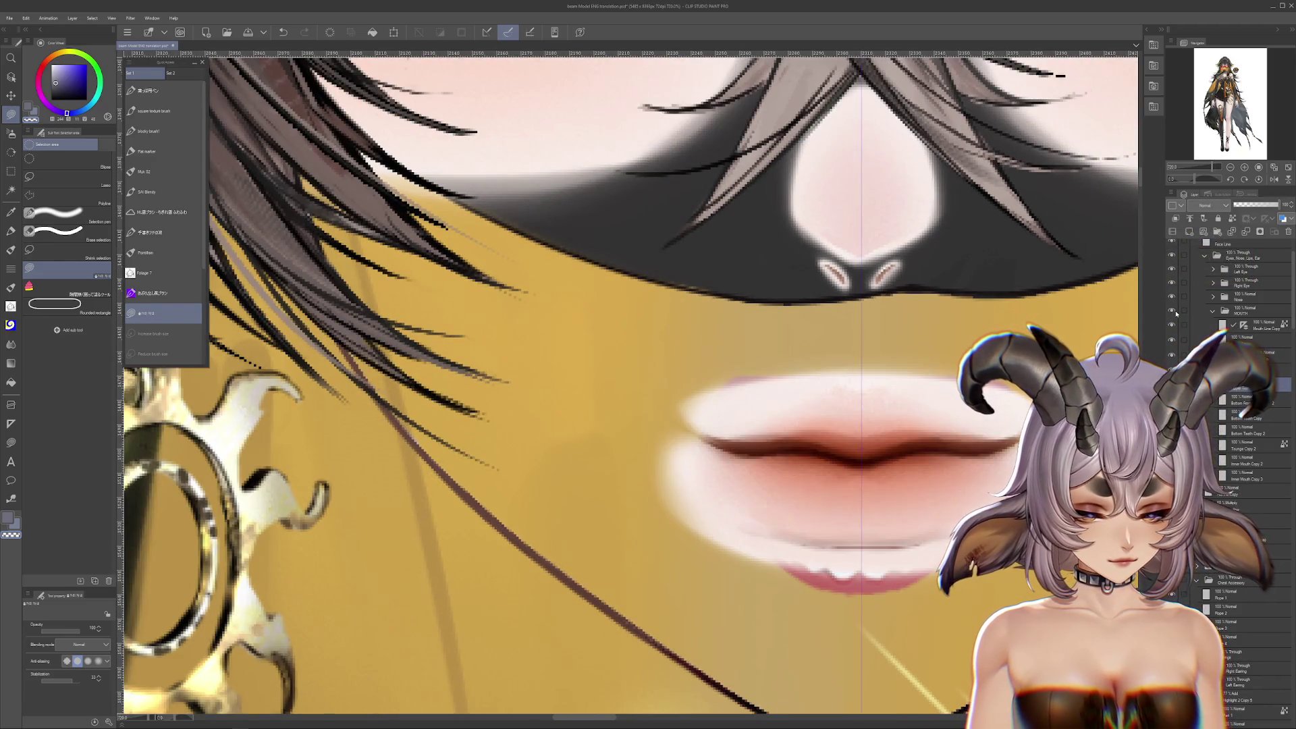
click(1172, 311)
key(ctrl+t)
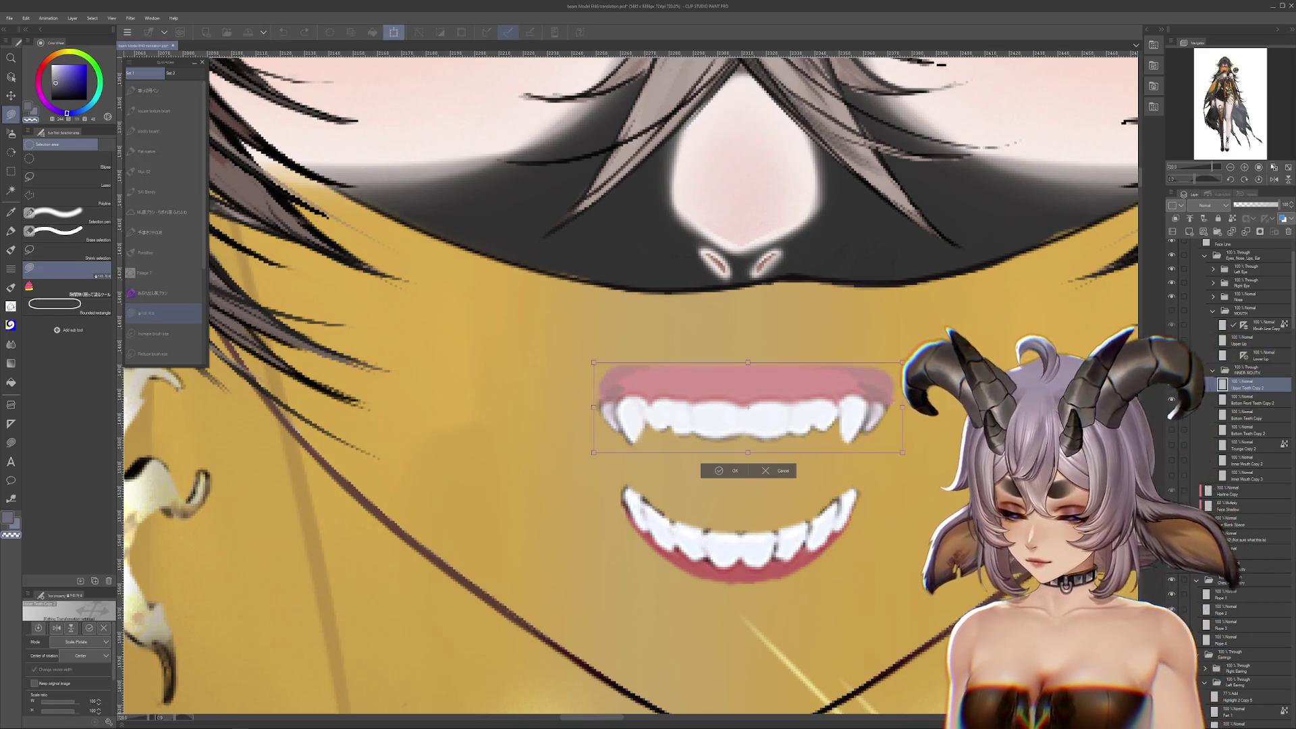
Stretch the upper fanged teeth slightly taller with Free Transform and commit
drag(977, 307, 851, 294)
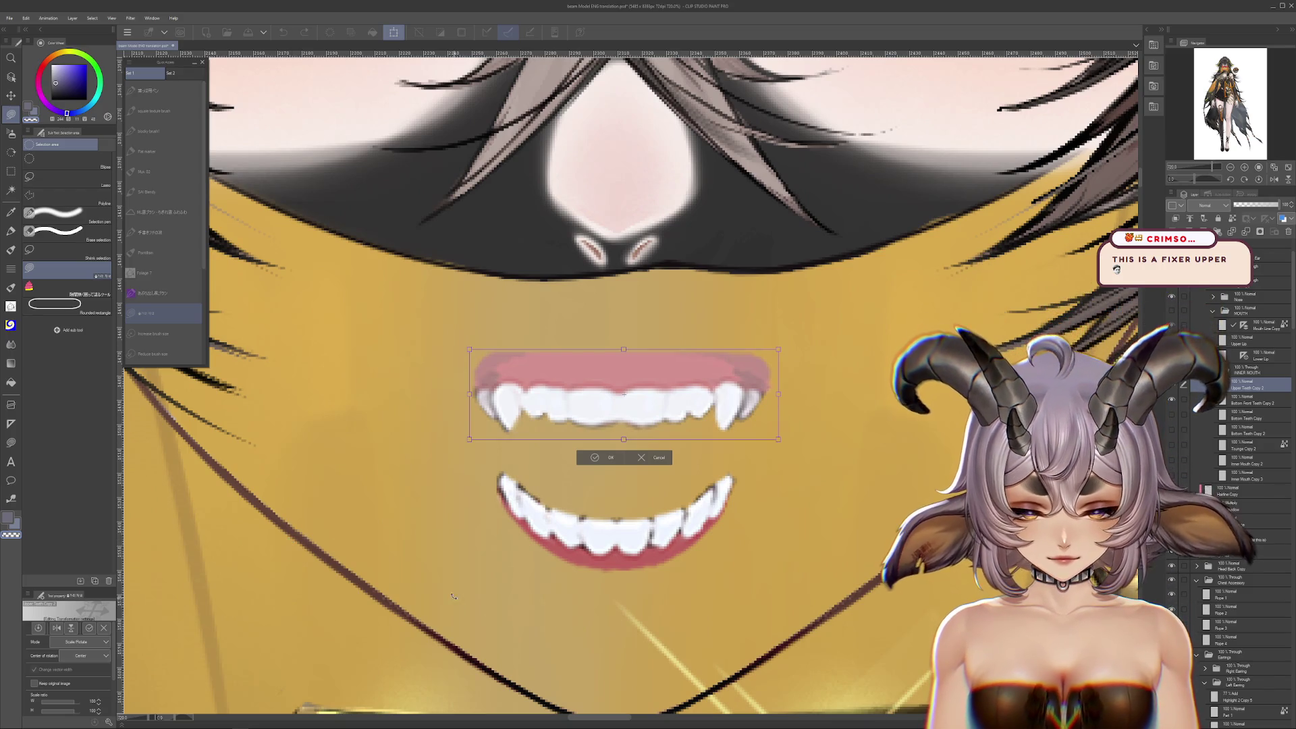
click(84, 642)
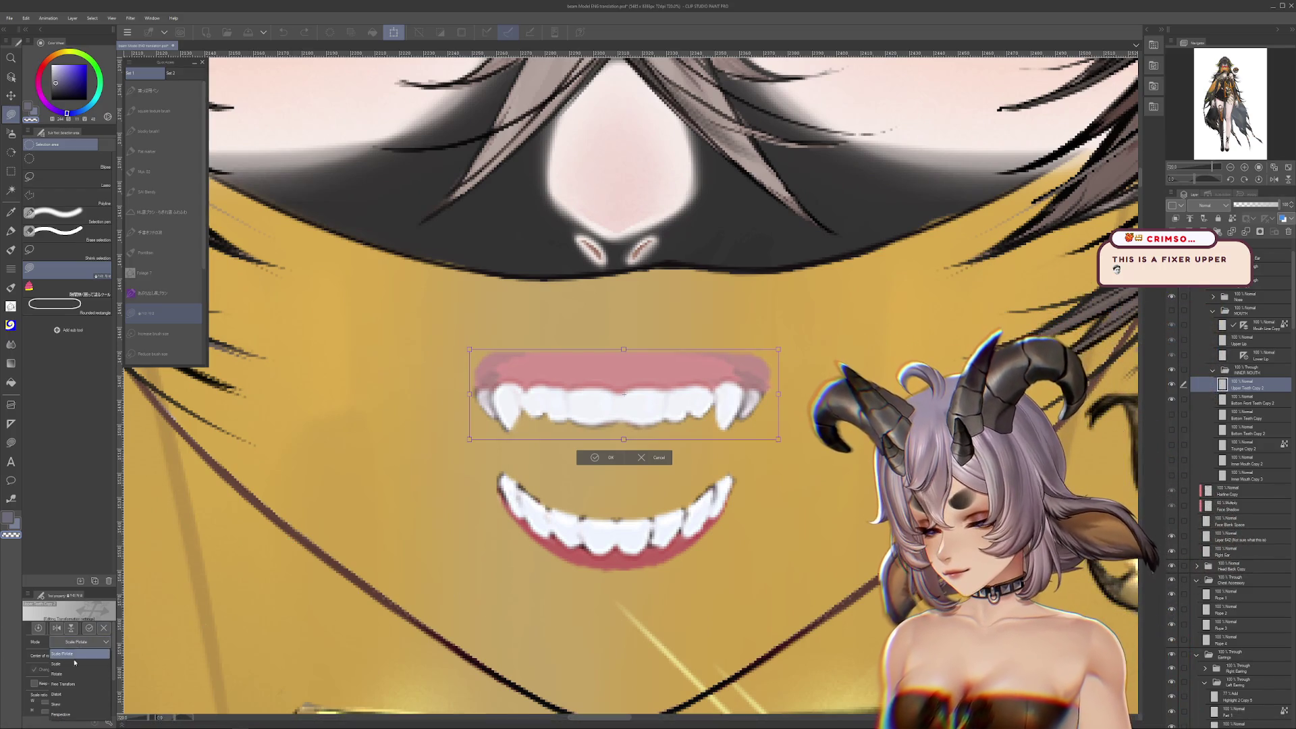
click(71, 684)
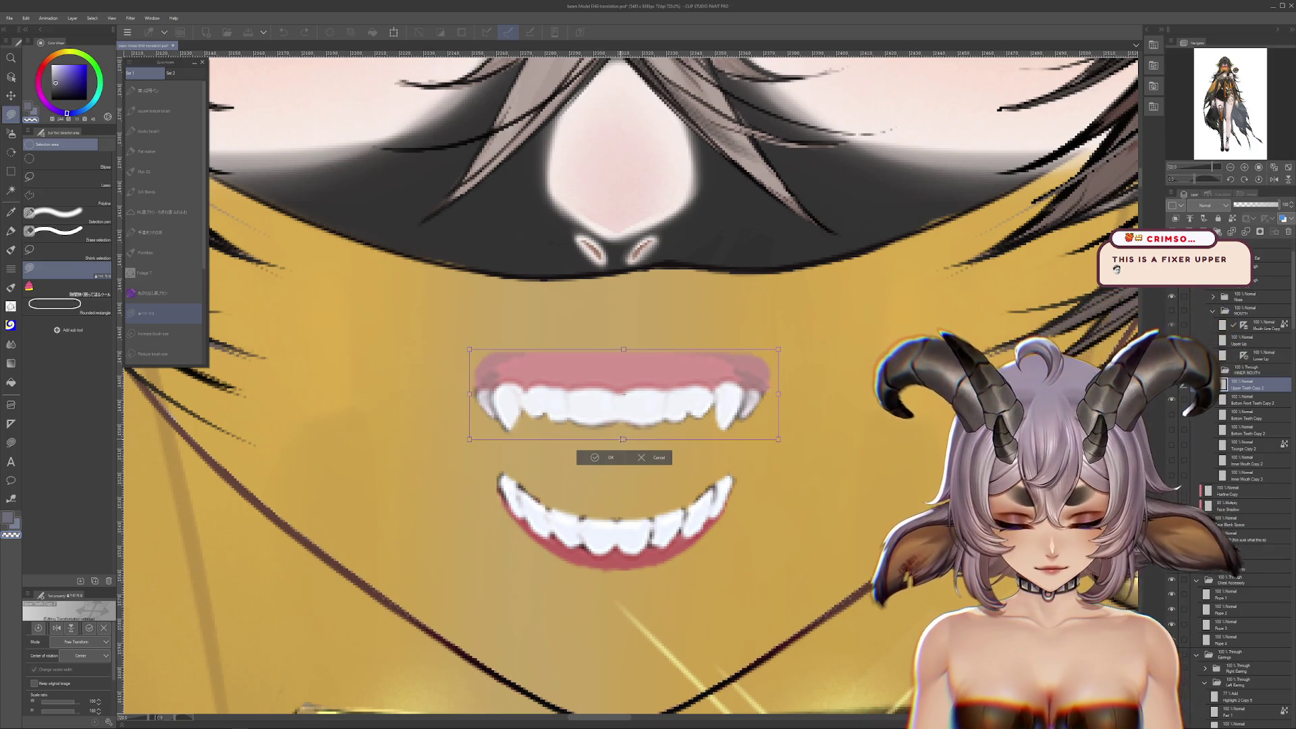
drag(623, 442, 623, 449)
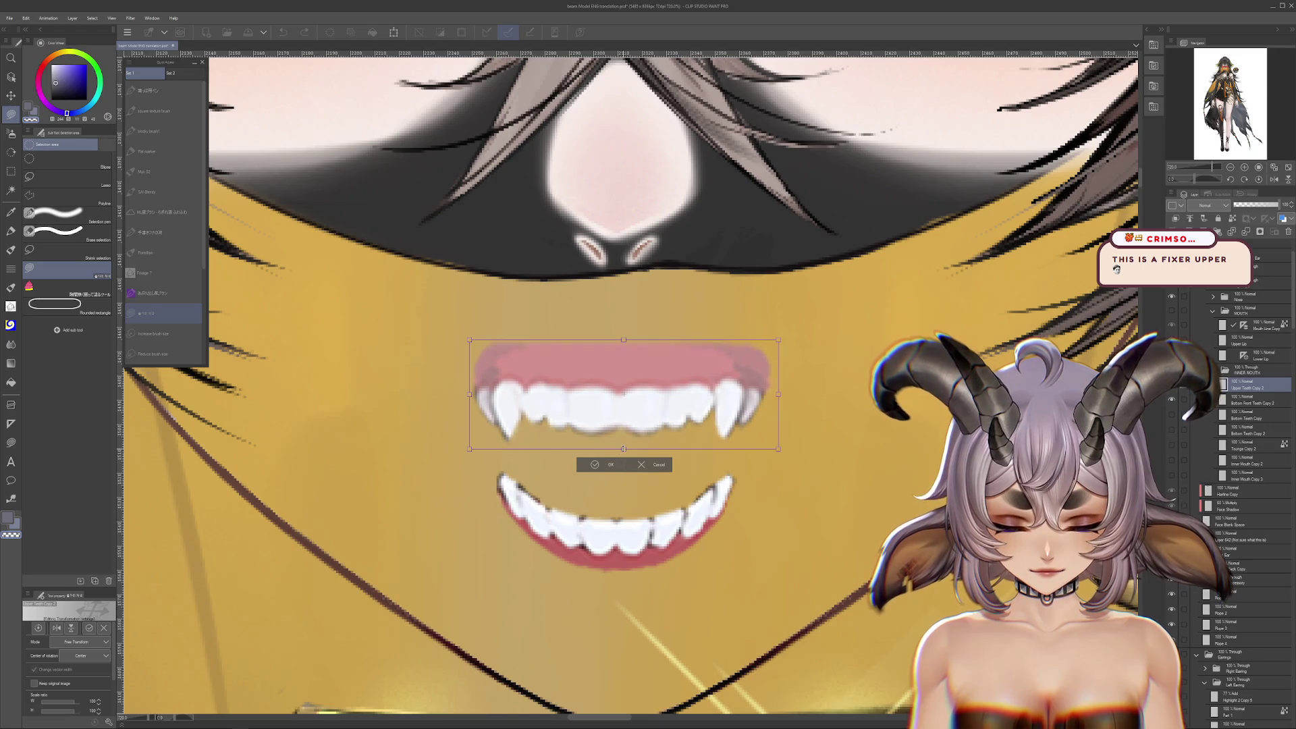
click(609, 467)
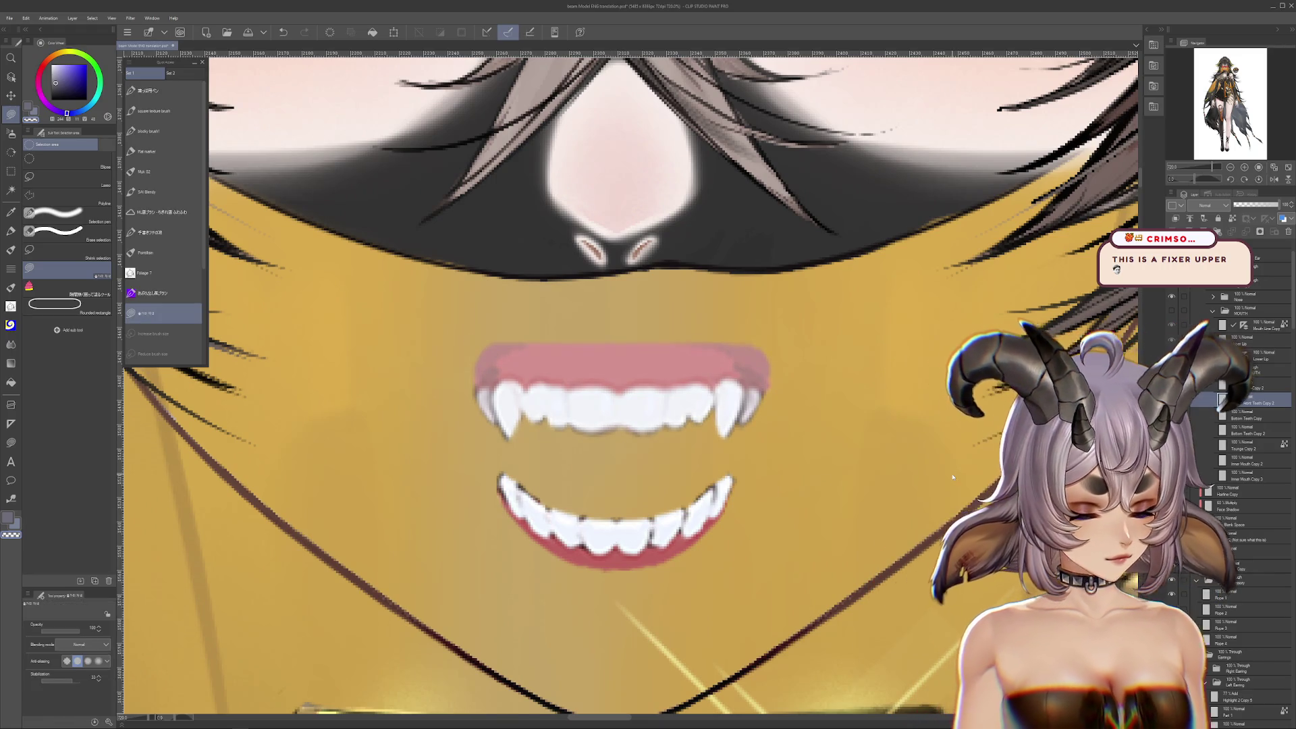
Stretch the lower teeth slightly taller with Free Transform and commit
key(ctrl+t)
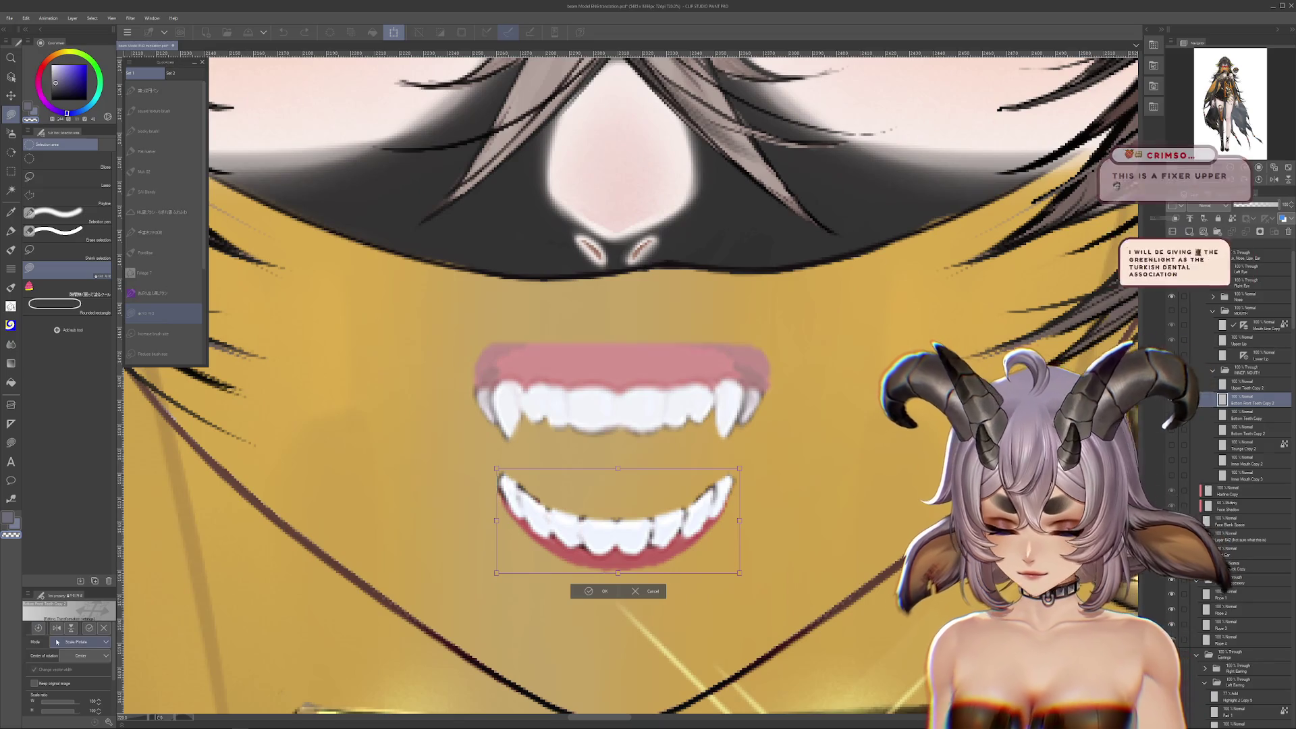
click(85, 642)
click(82, 681)
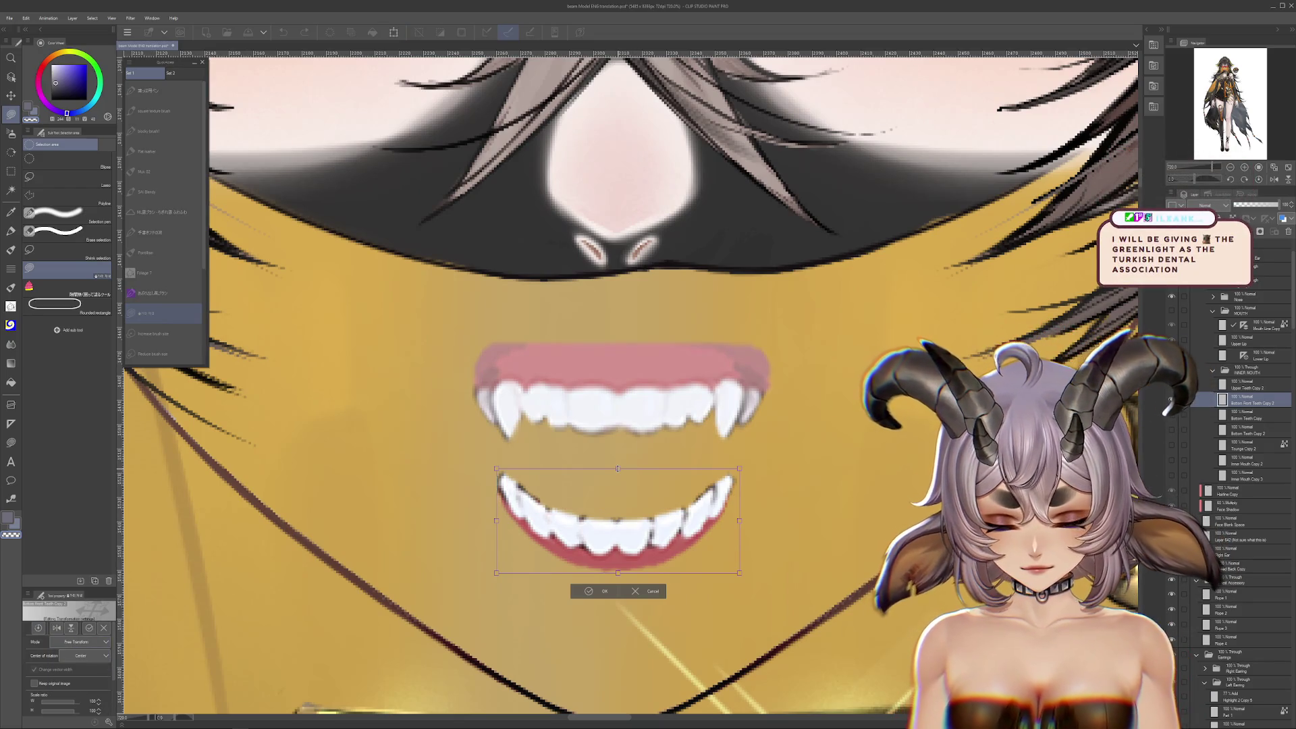
drag(618, 468, 619, 456)
key(Return)
Inspect the resized teeth up close, trying Liquify before settling on lasso selection
scroll(555, 523, up, 2)
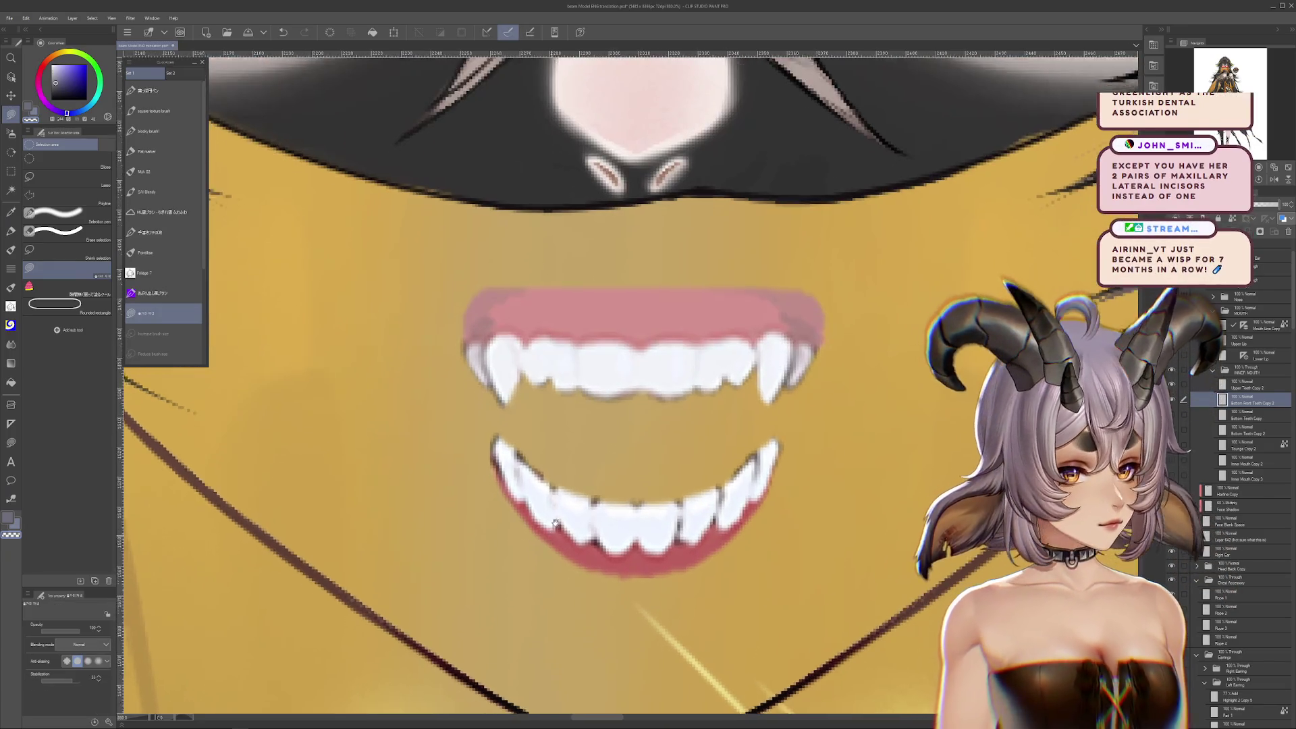
scroll(555, 523, down, 1)
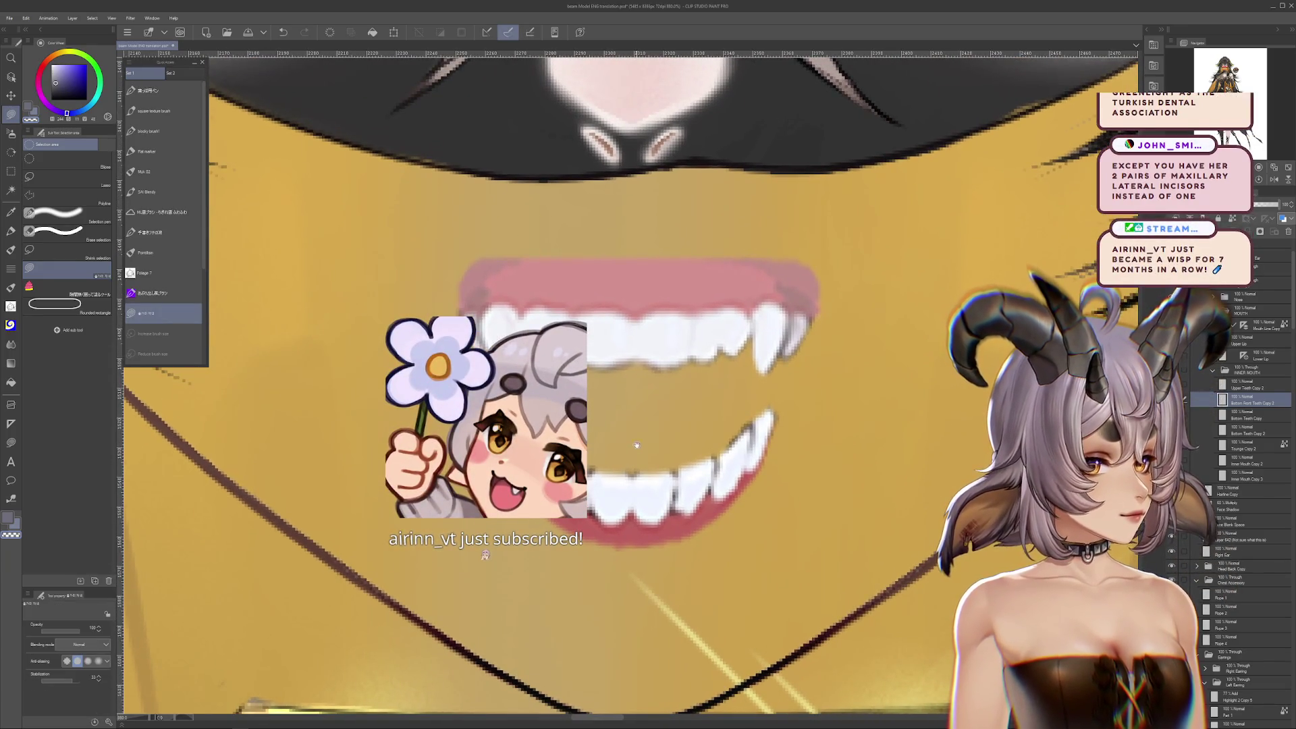
drag(636, 445, 630, 437)
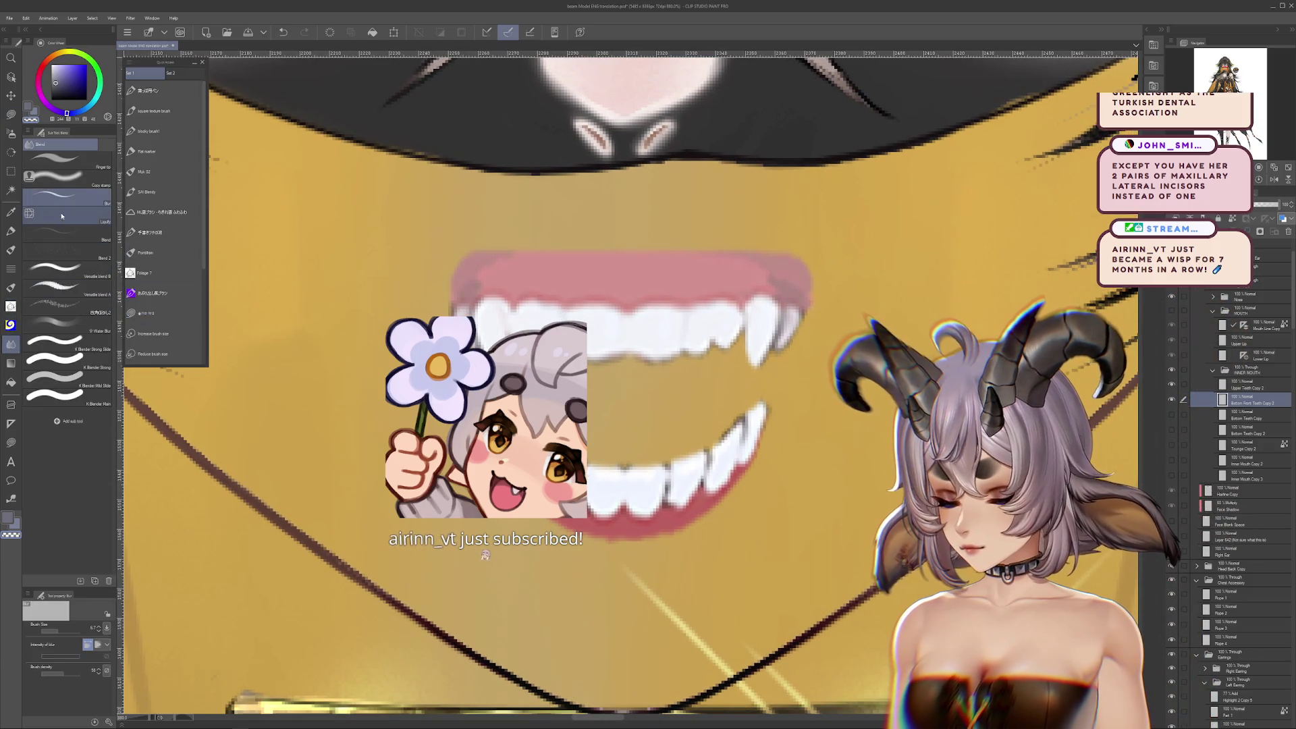
click(62, 215)
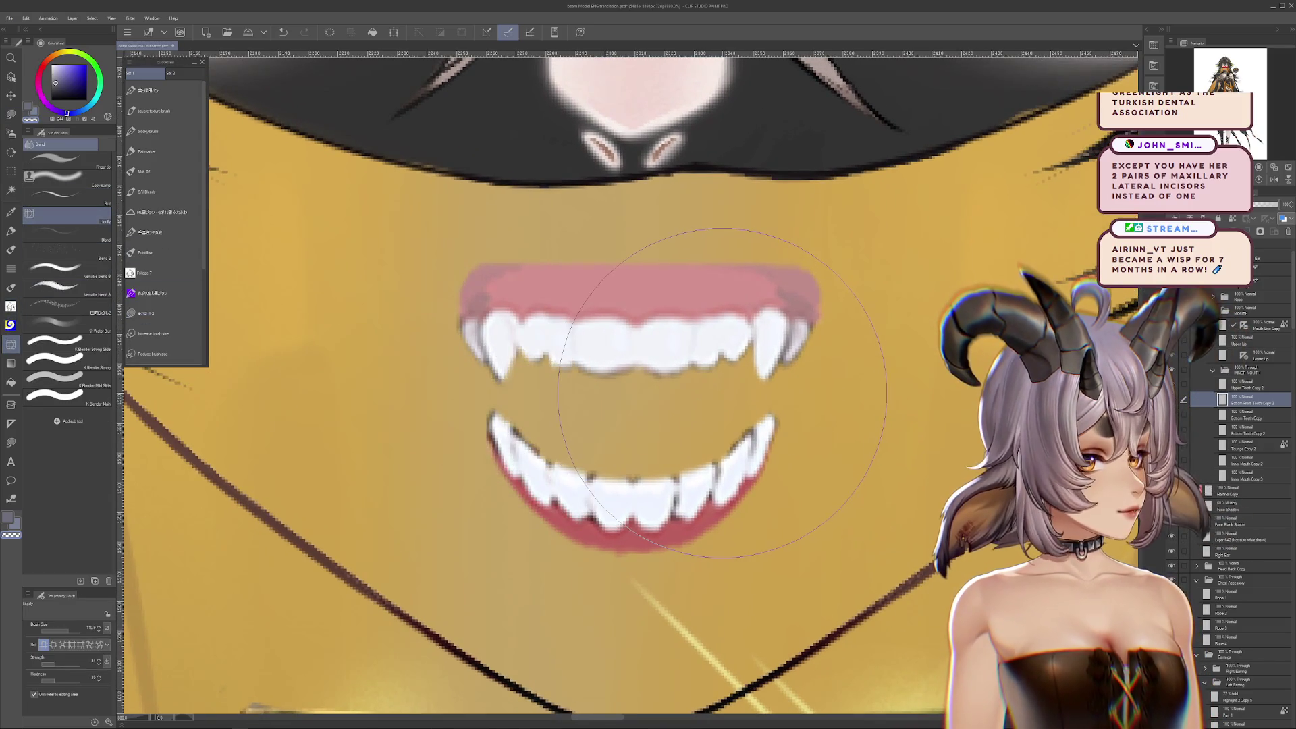
drag(750, 390, 764, 386)
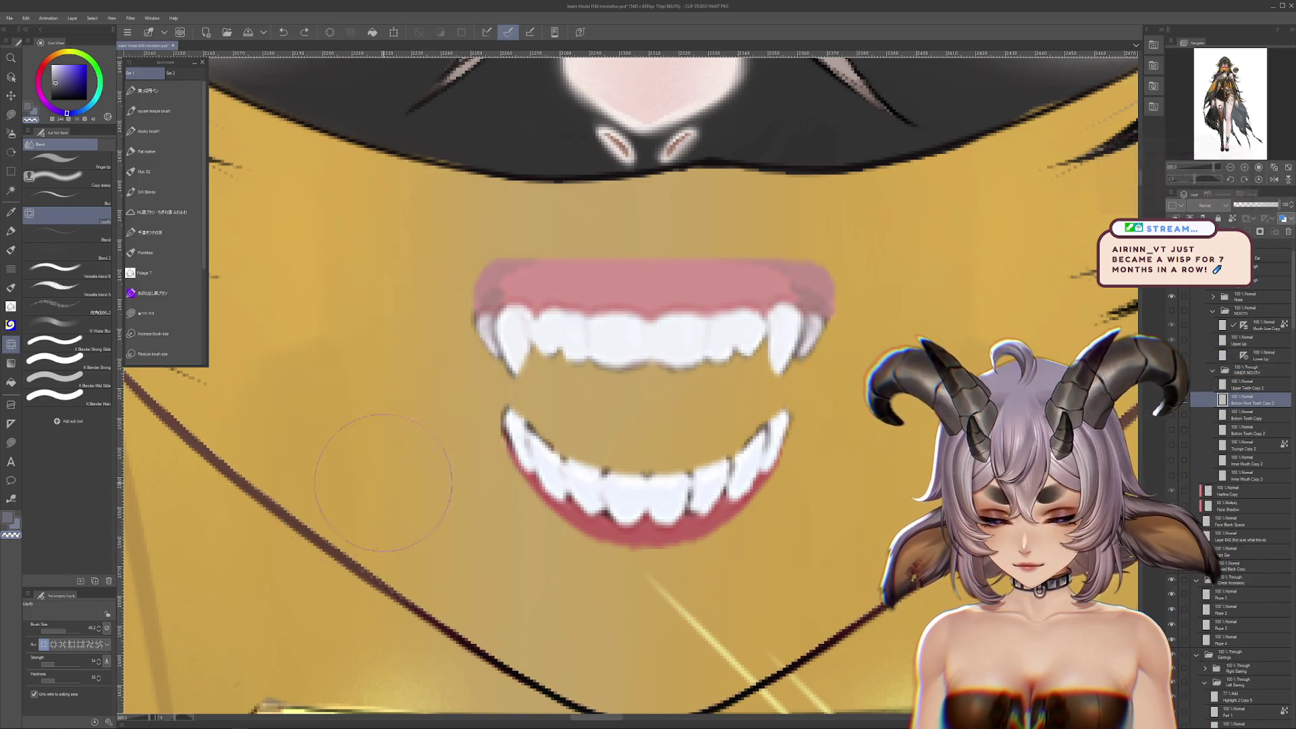
drag(550, 463, 536, 463)
click(11, 114)
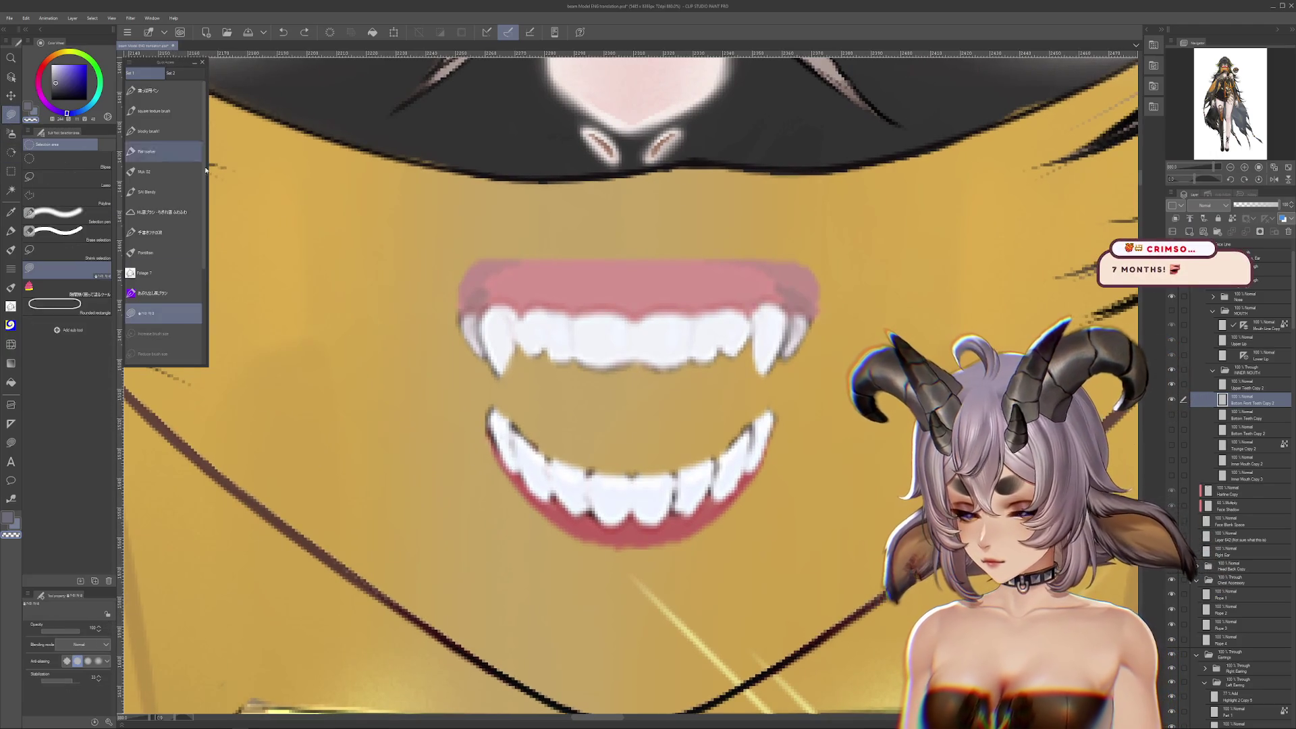
scroll(558, 399, up, 2)
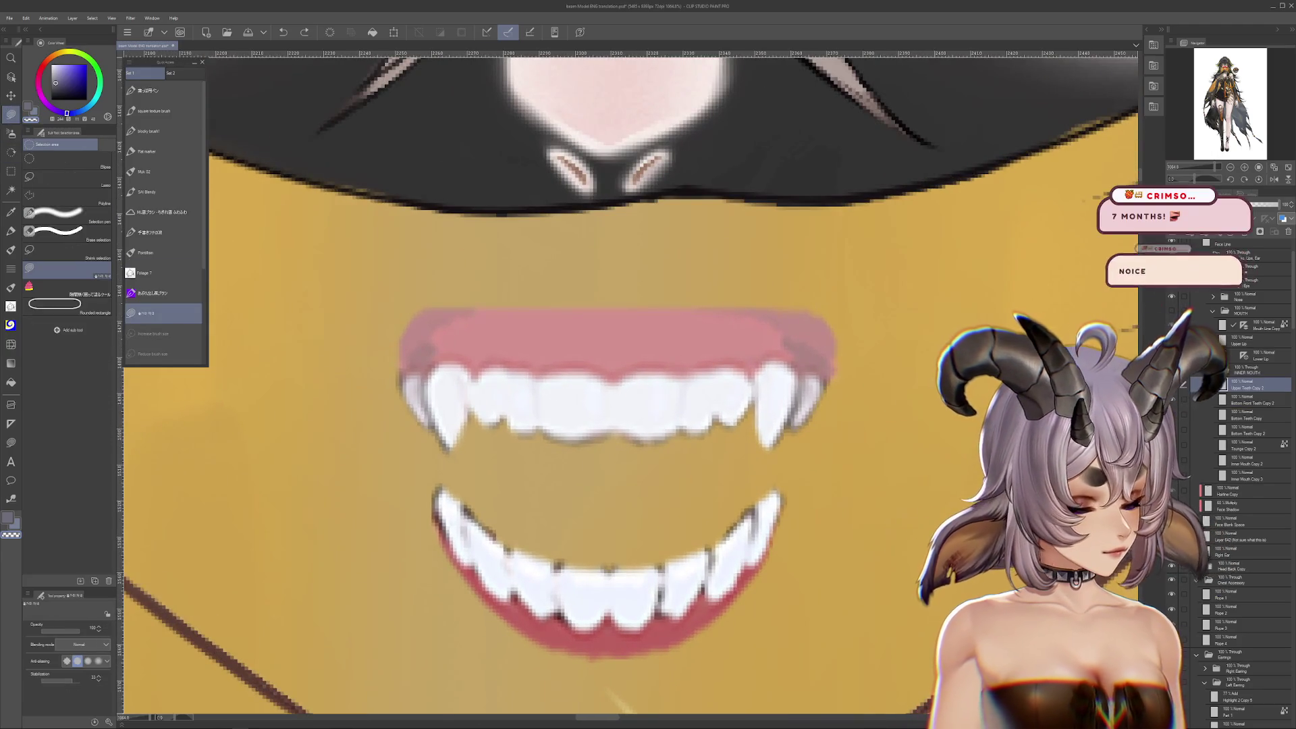
Hide the lower teeth layer and cut away the left piece of the upper teeth and gum
click(1171, 398)
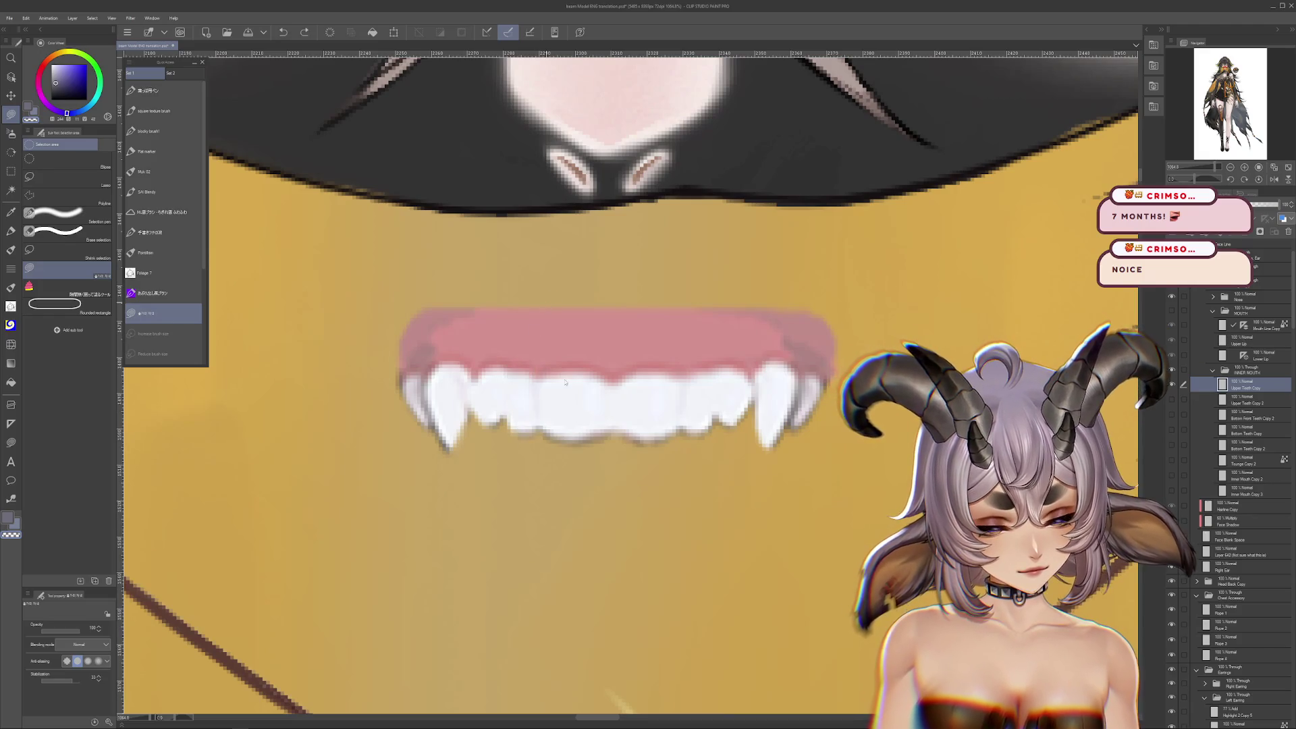
drag(545, 457, 518, 311)
drag(741, 345, 656, 169)
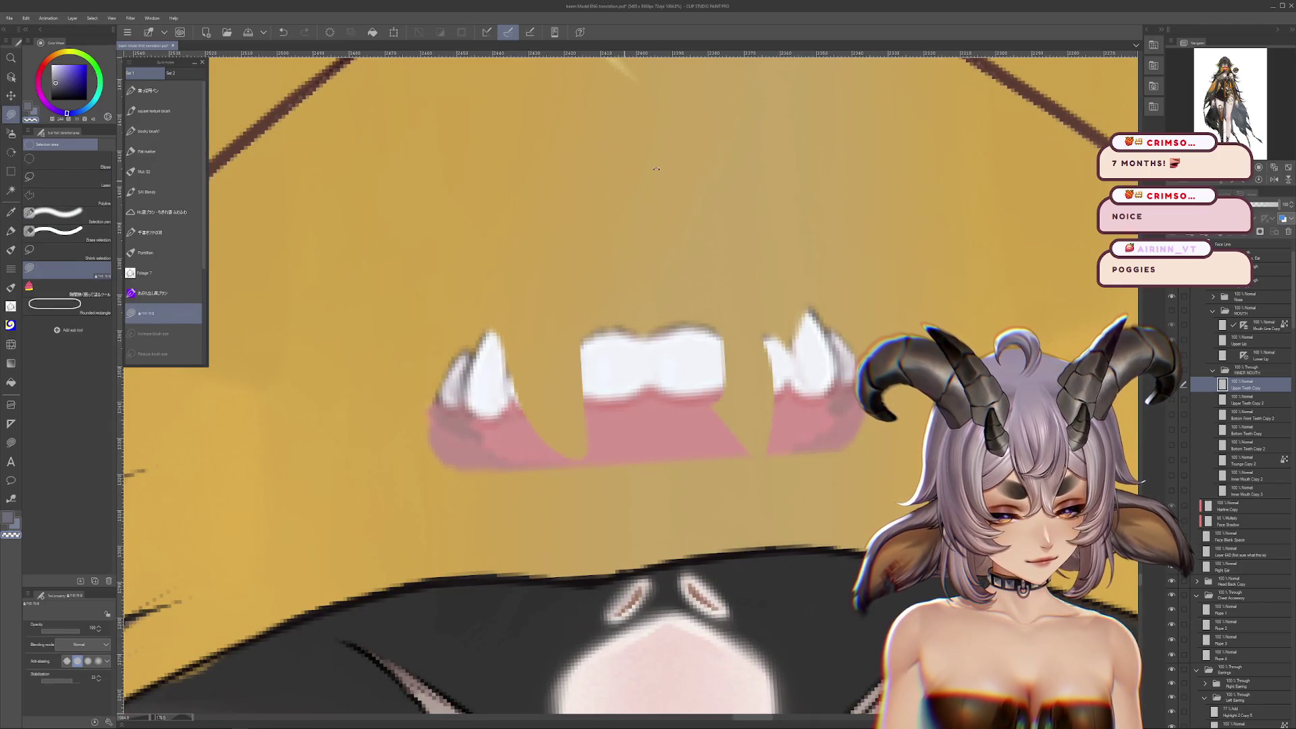
key(ctrl+z)
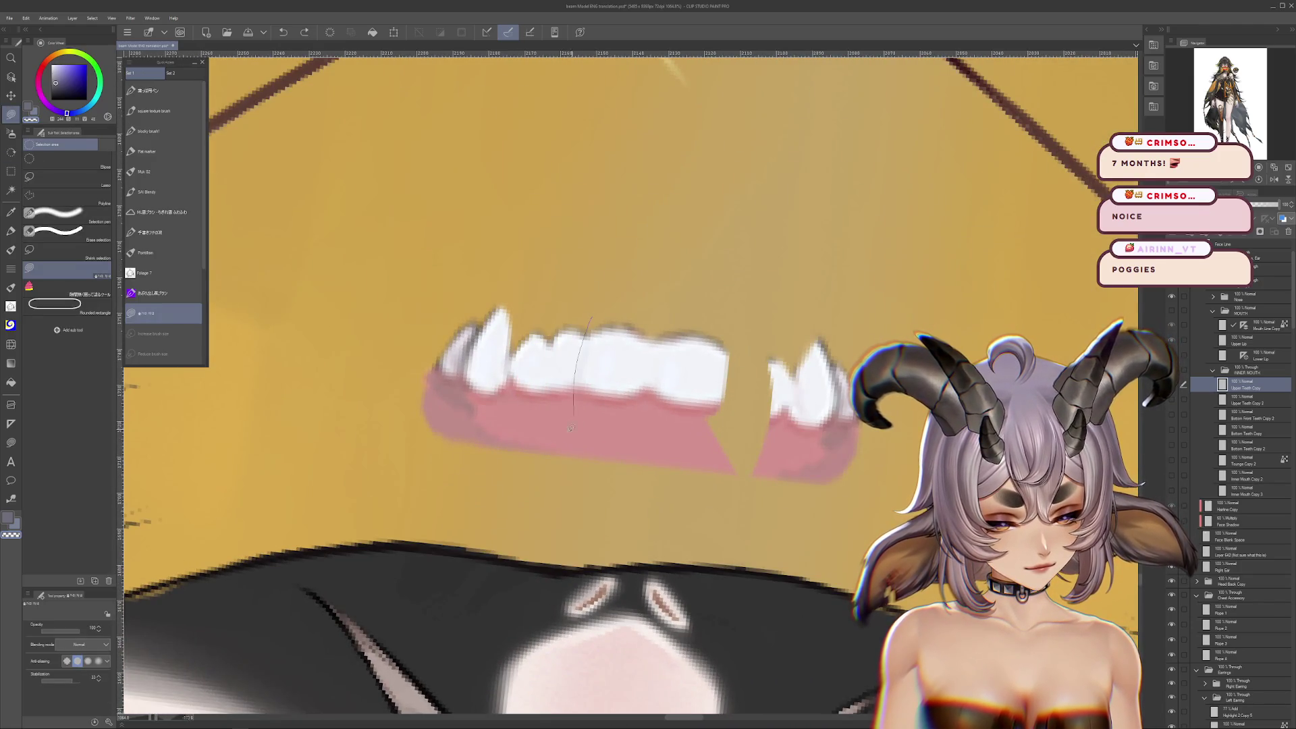
drag(570, 427, 601, 304)
drag(562, 390, 640, 318)
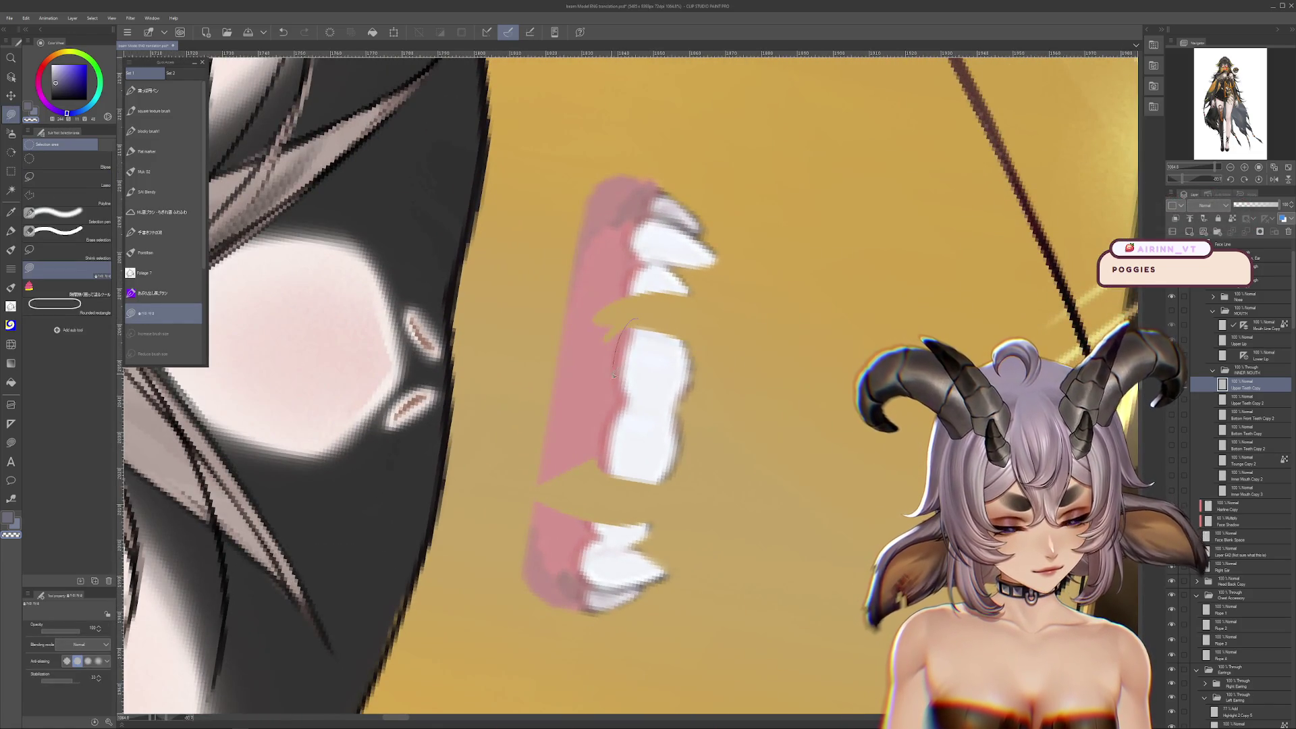
drag(468, 450, 543, 345)
key(Delete)
key(ctrl+d)
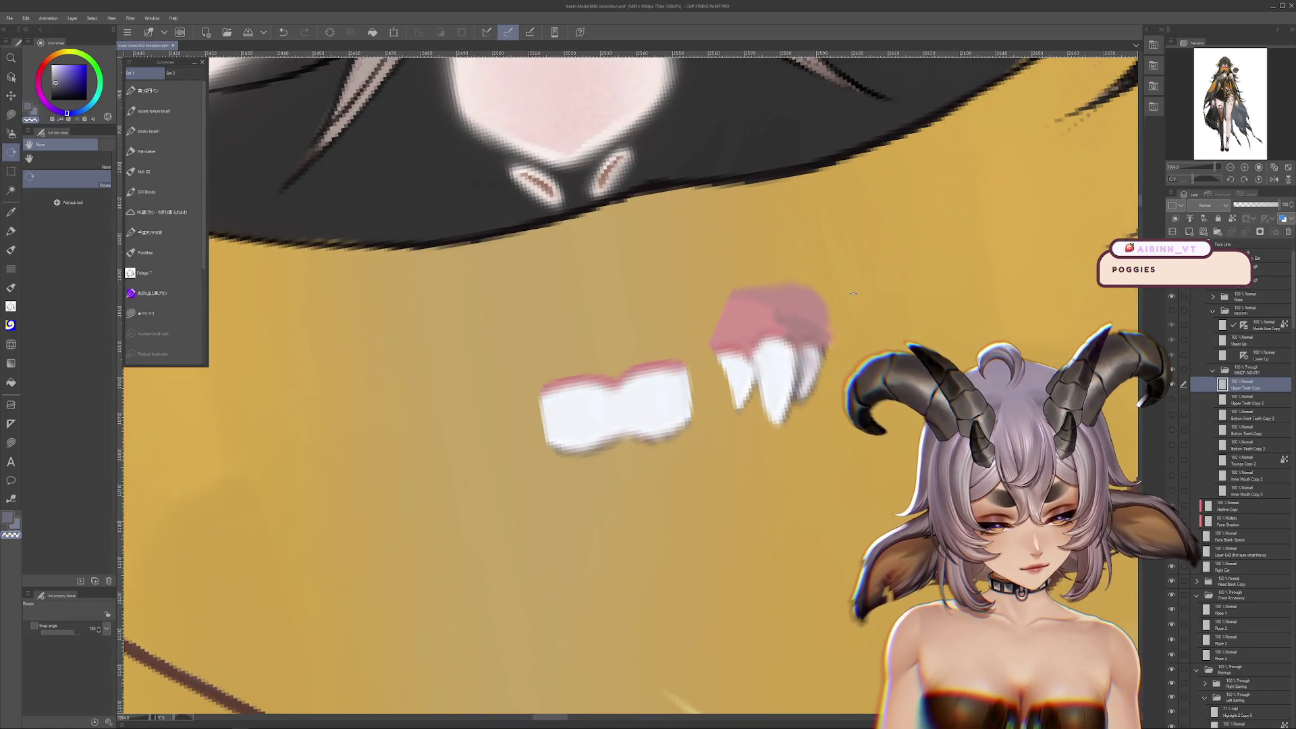
drag(409, 544, 378, 472)
Test small near-white and dark strokes on the teeth, undo them, and show the lips
click(11, 249)
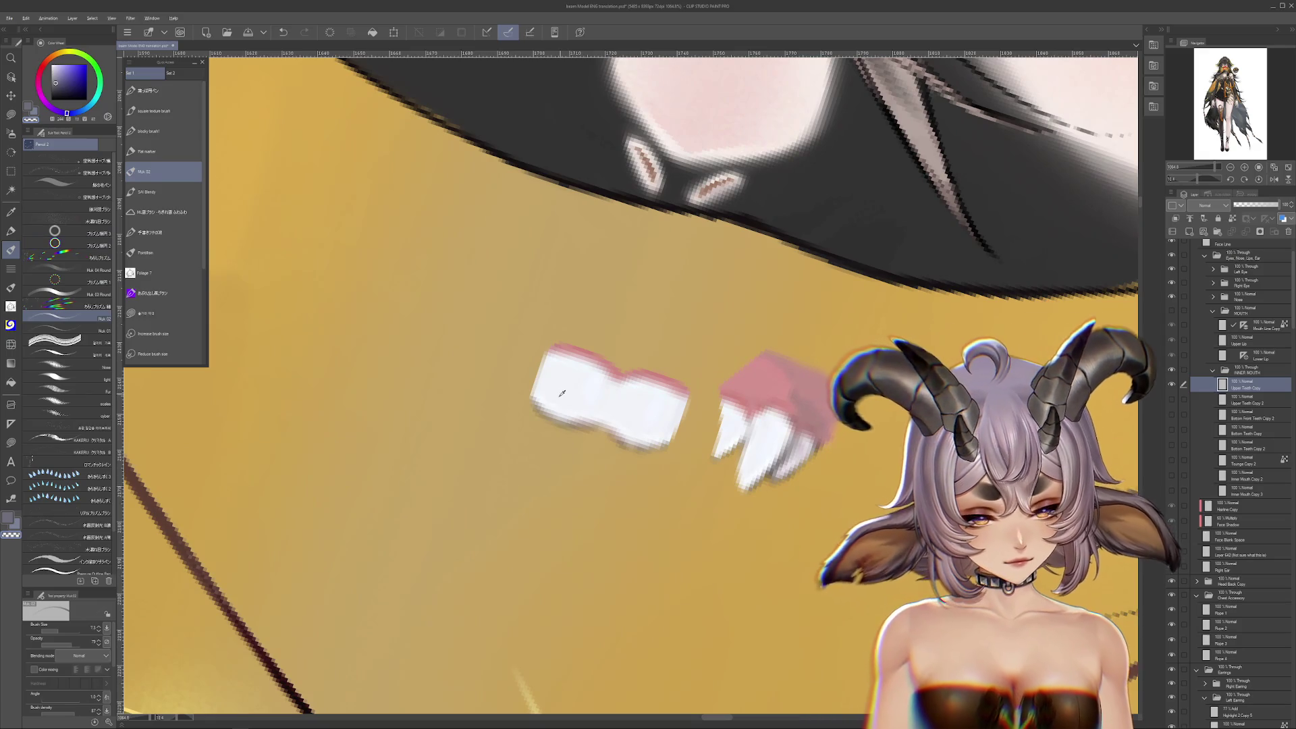
alt+click(550, 388)
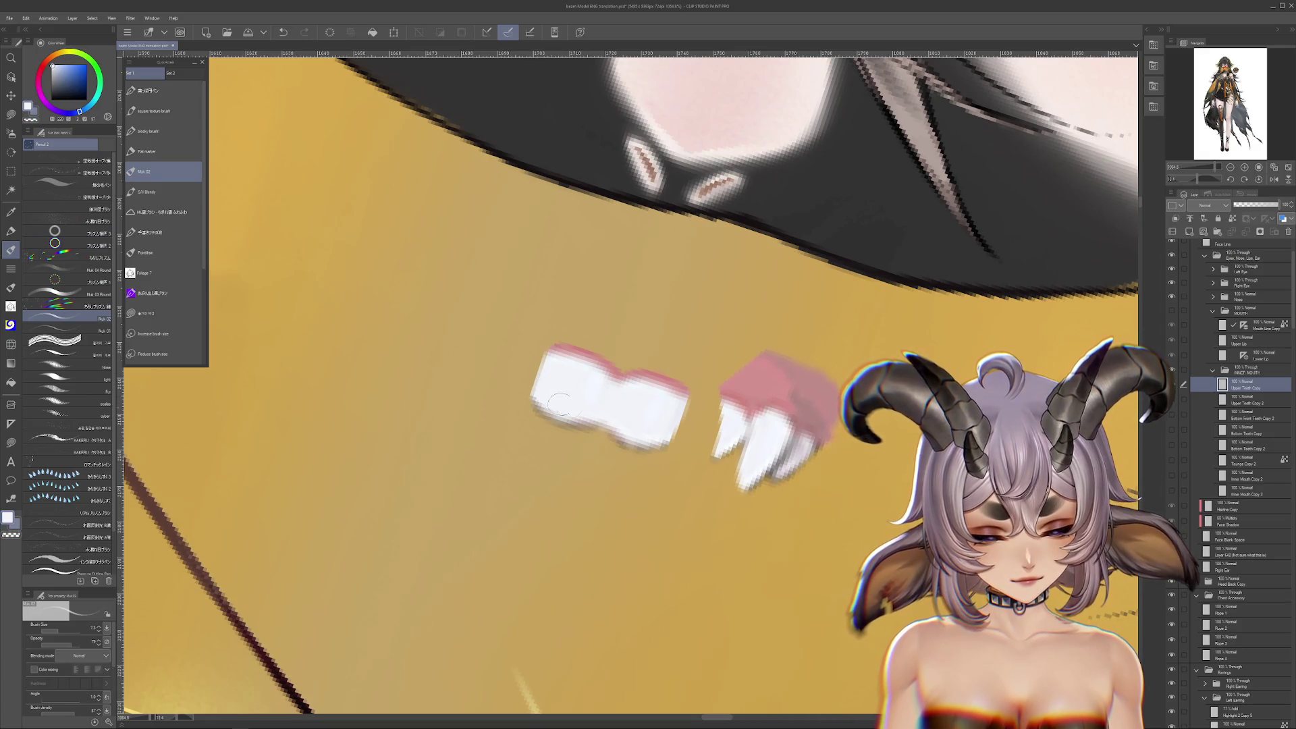
key(r)
mouse_move(631, 383)
mouse_down()
mouse_move(675, 439)
mouse_move(608, 472)
mouse_move(607, 317)
mouse_move(617, 348)
mouse_up()
key(b)
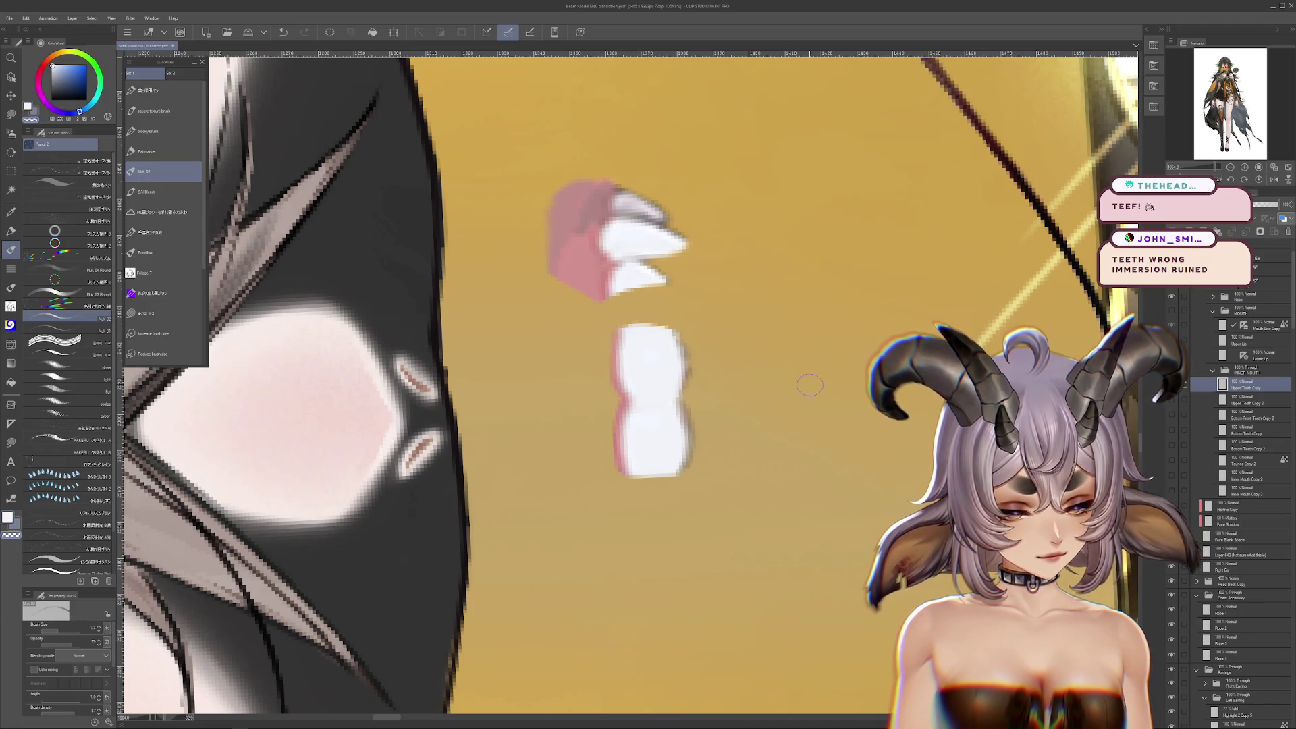
key(ctrl+z)
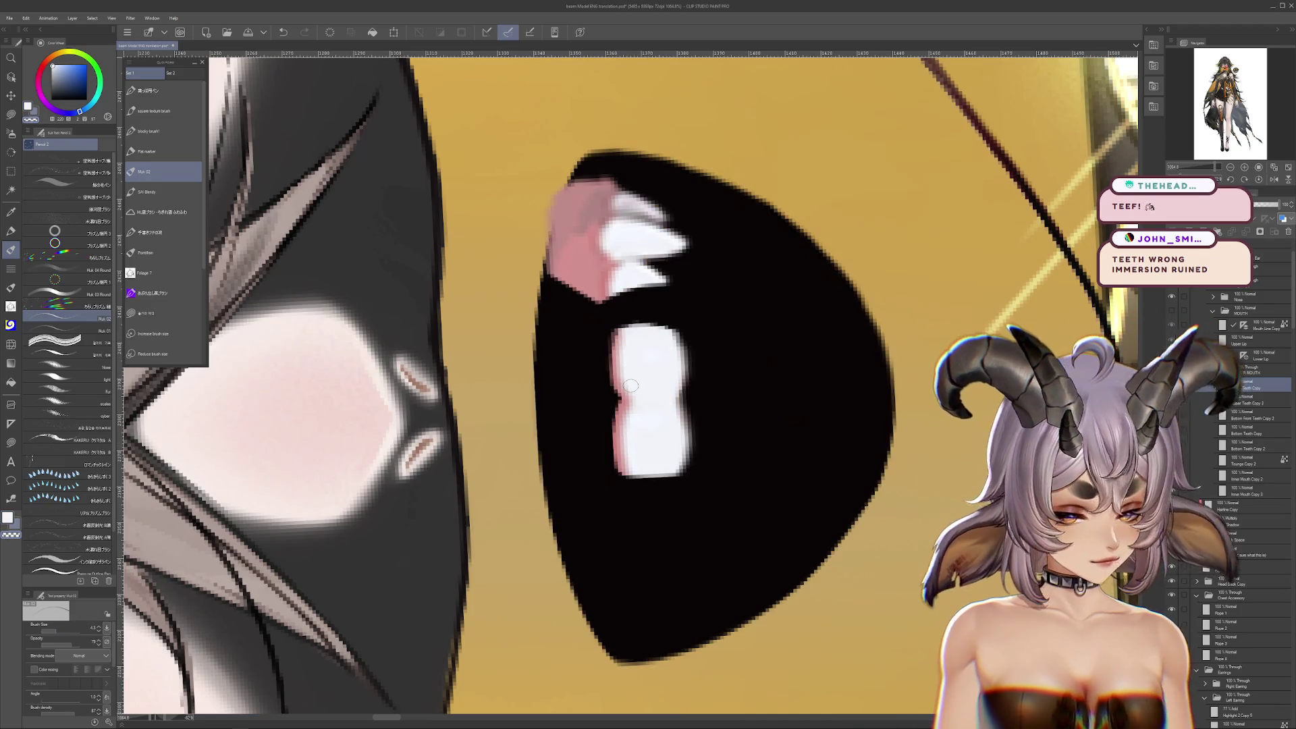
key(x)
key(ctrl+z)
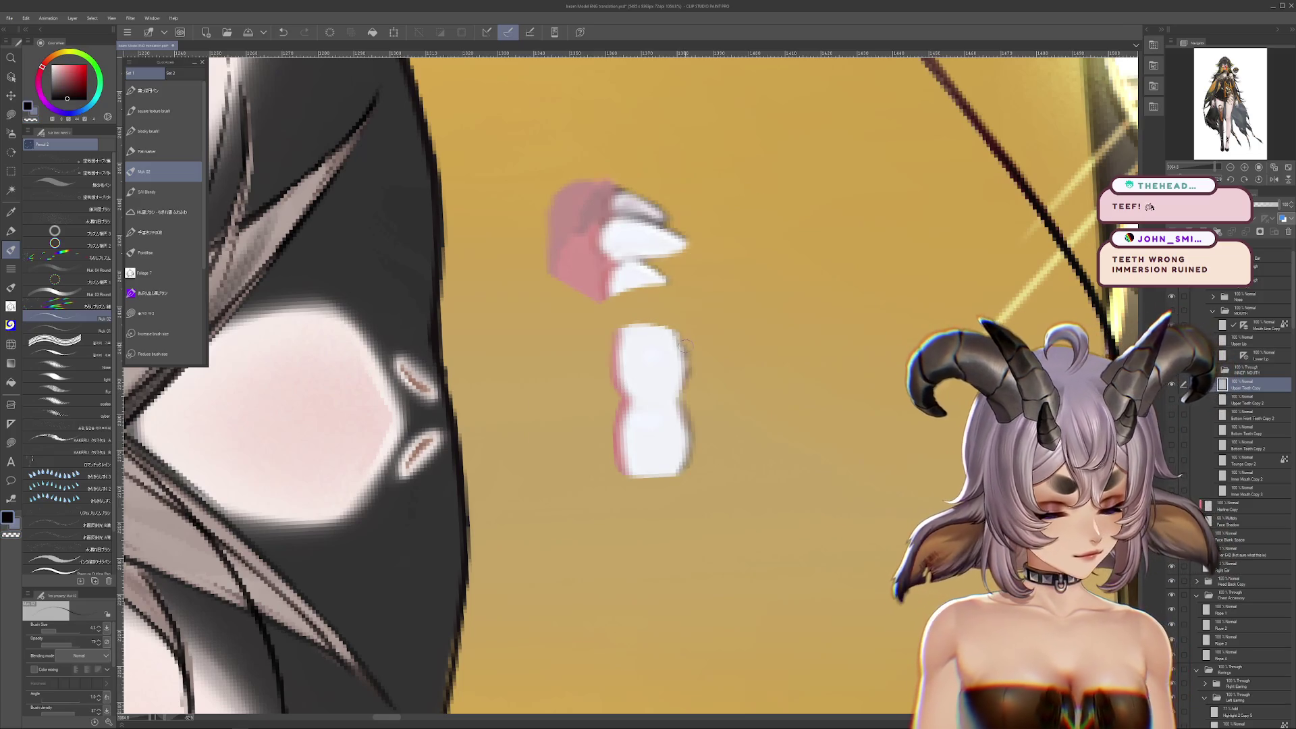
click(52, 624)
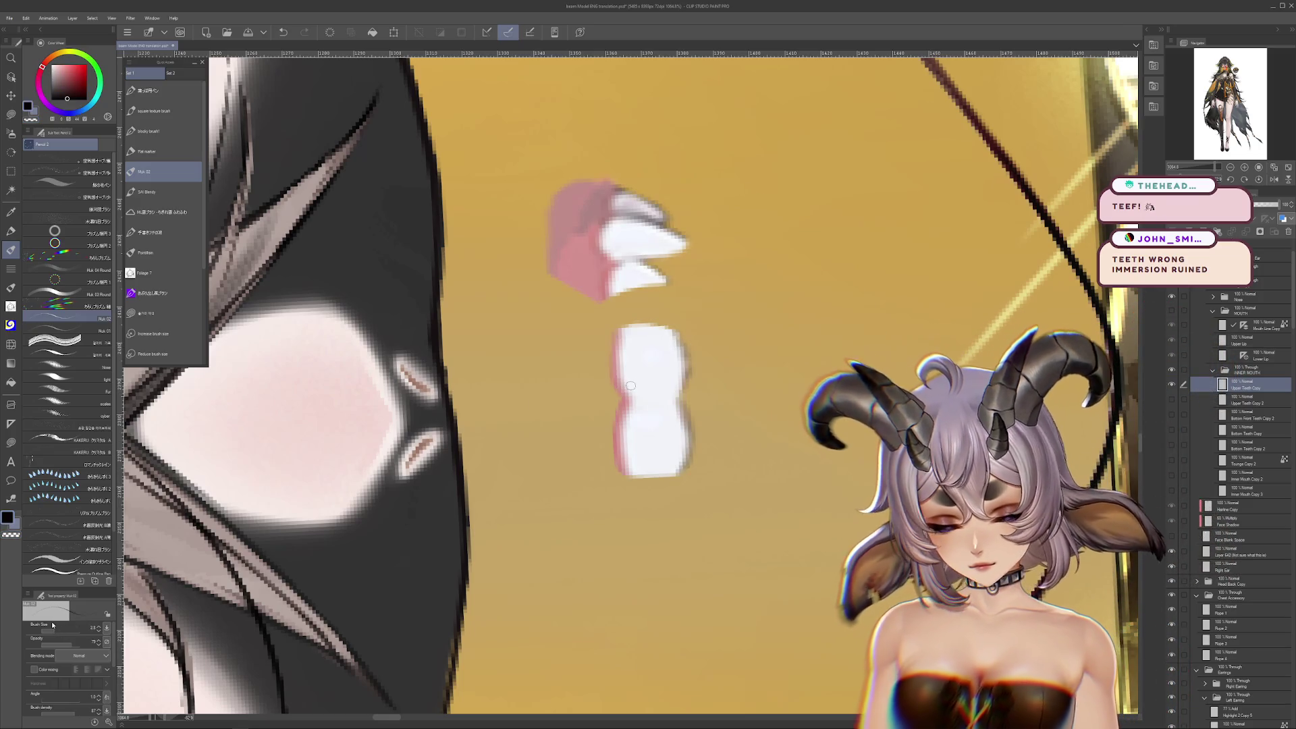
alt+click(681, 343)
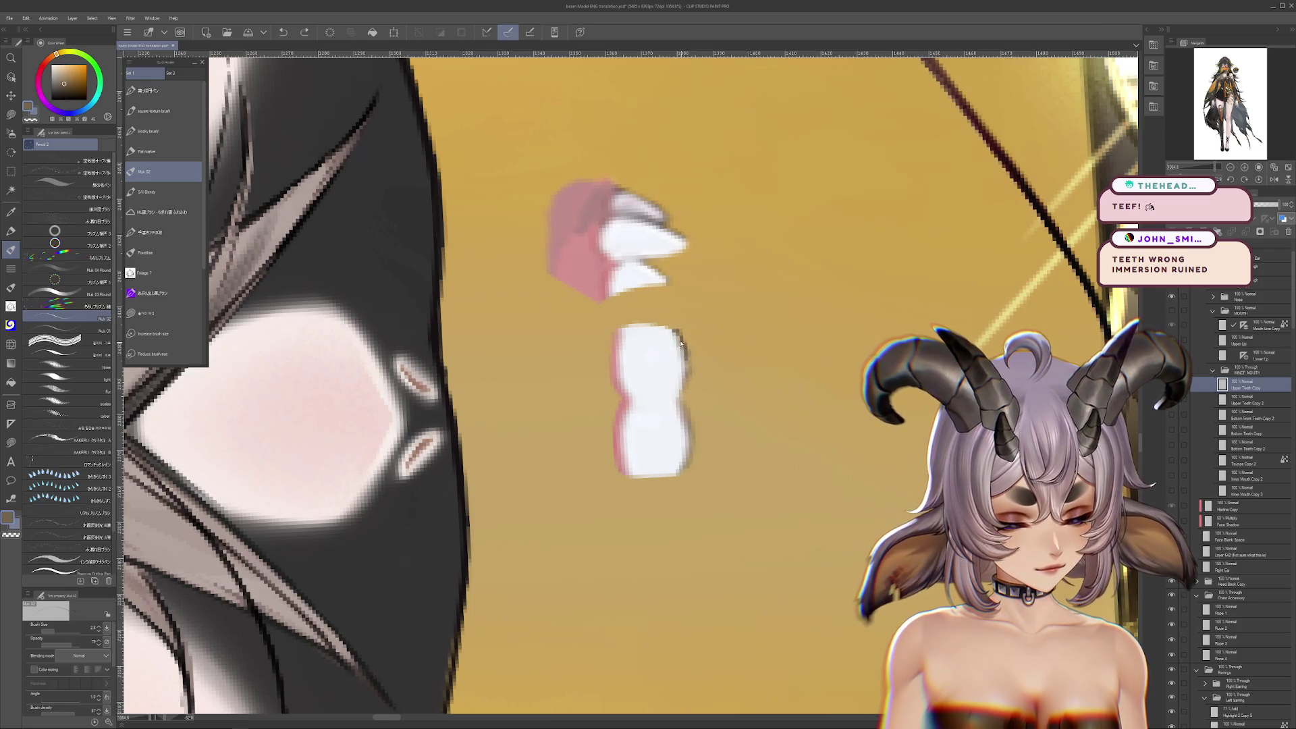
alt+click(664, 361)
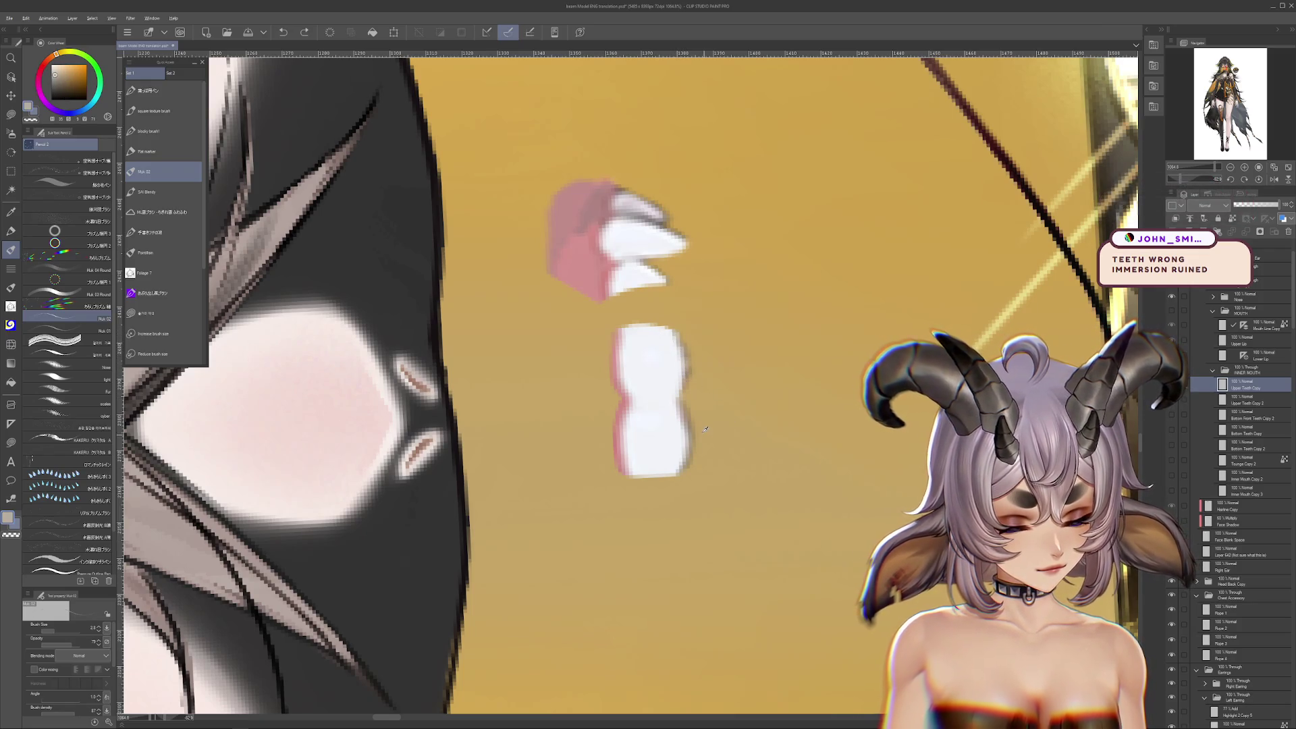
drag(649, 341, 652, 402)
key(ctrl+z)
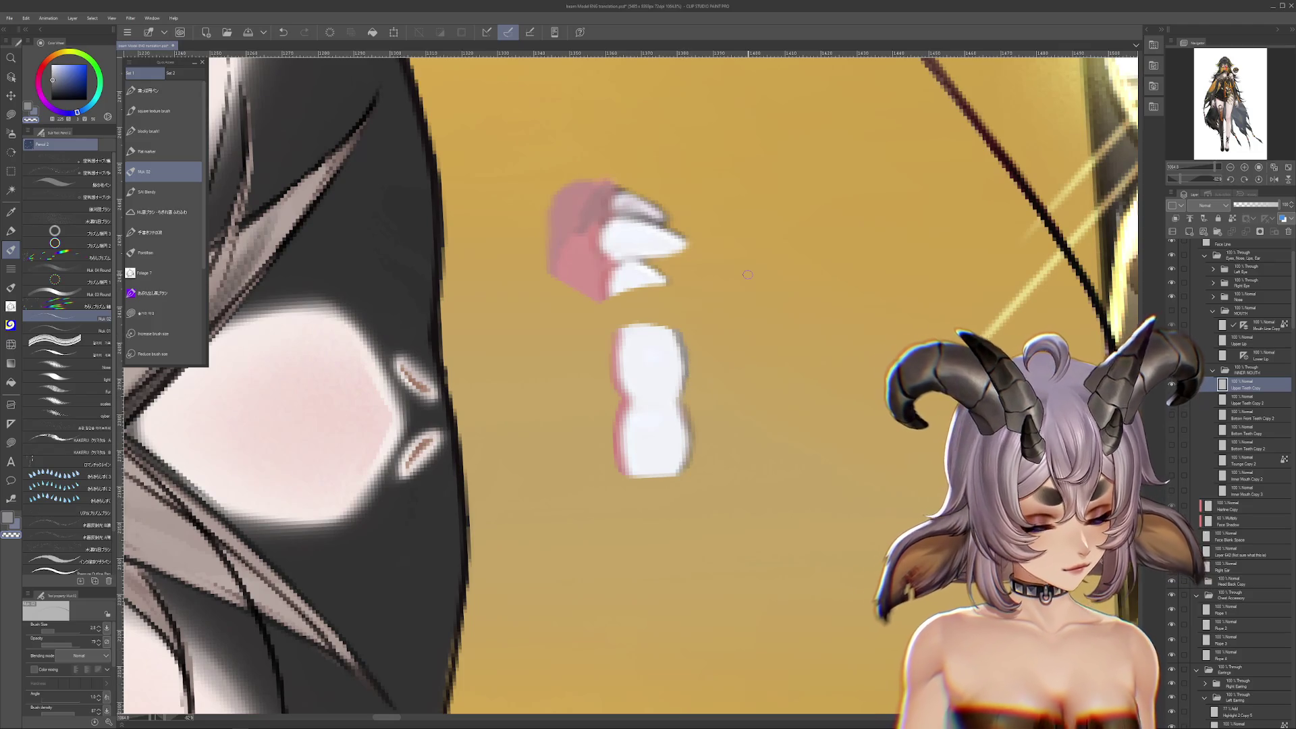
click(1242, 310)
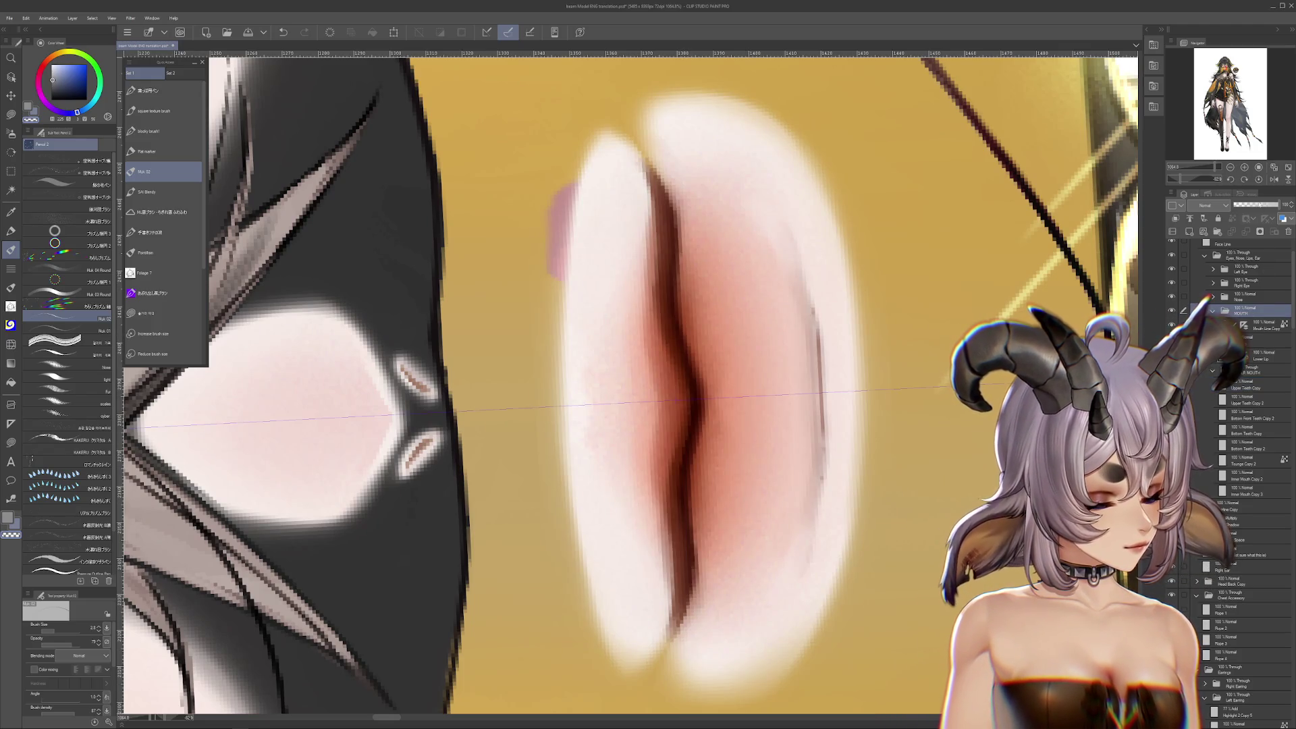
drag(1278, 205, 1234, 204)
click(1241, 384)
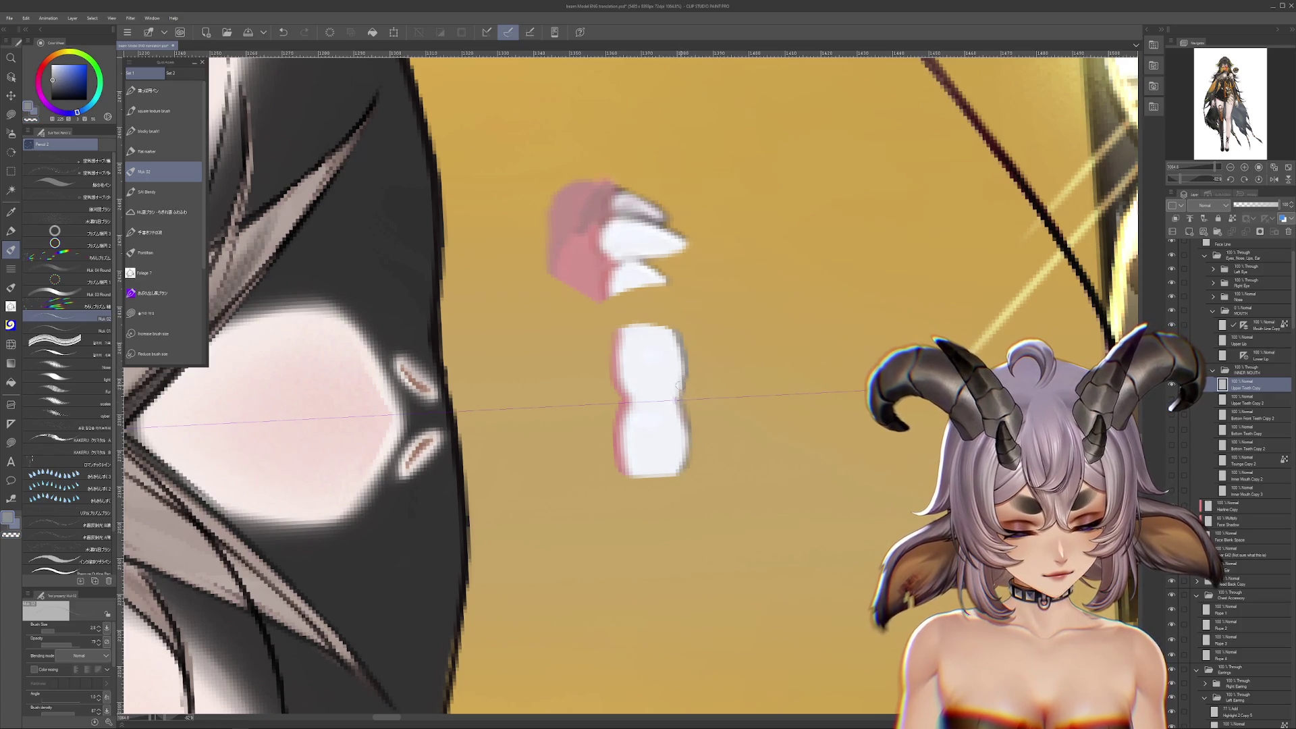
drag(749, 454, 757, 450)
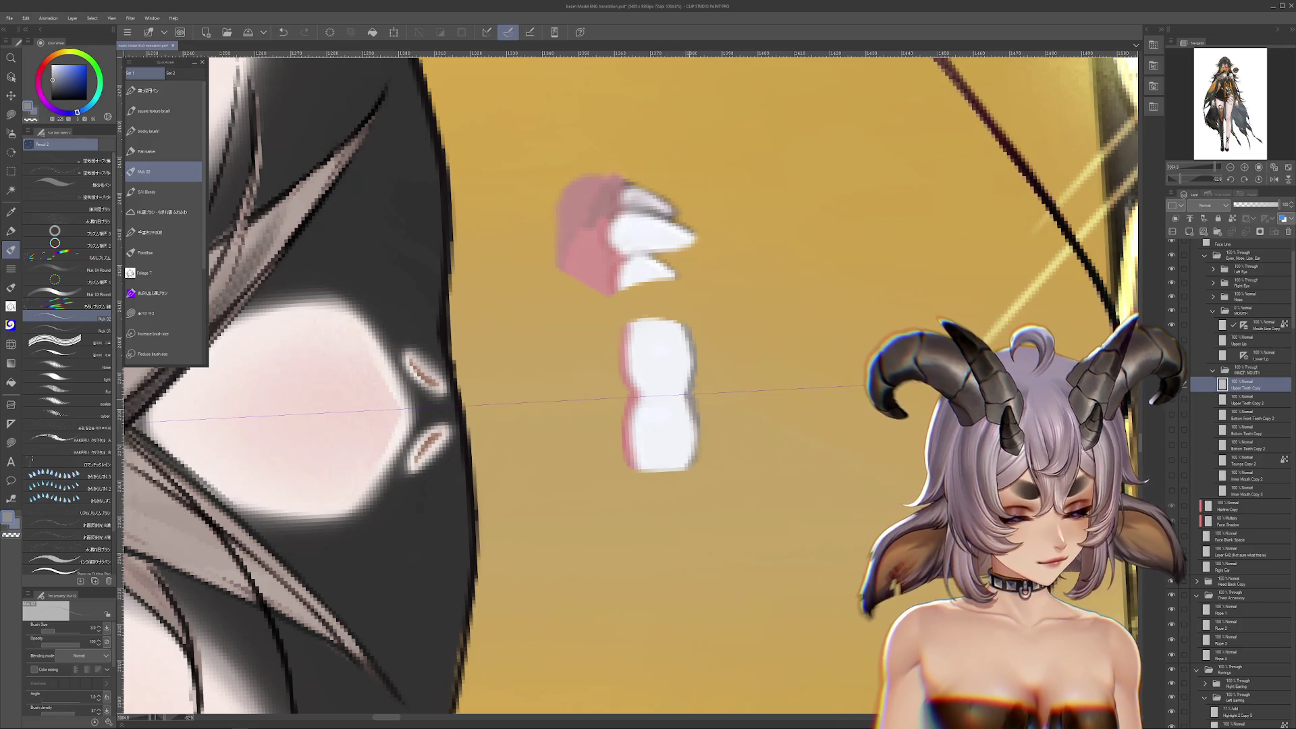
alt+click(683, 411)
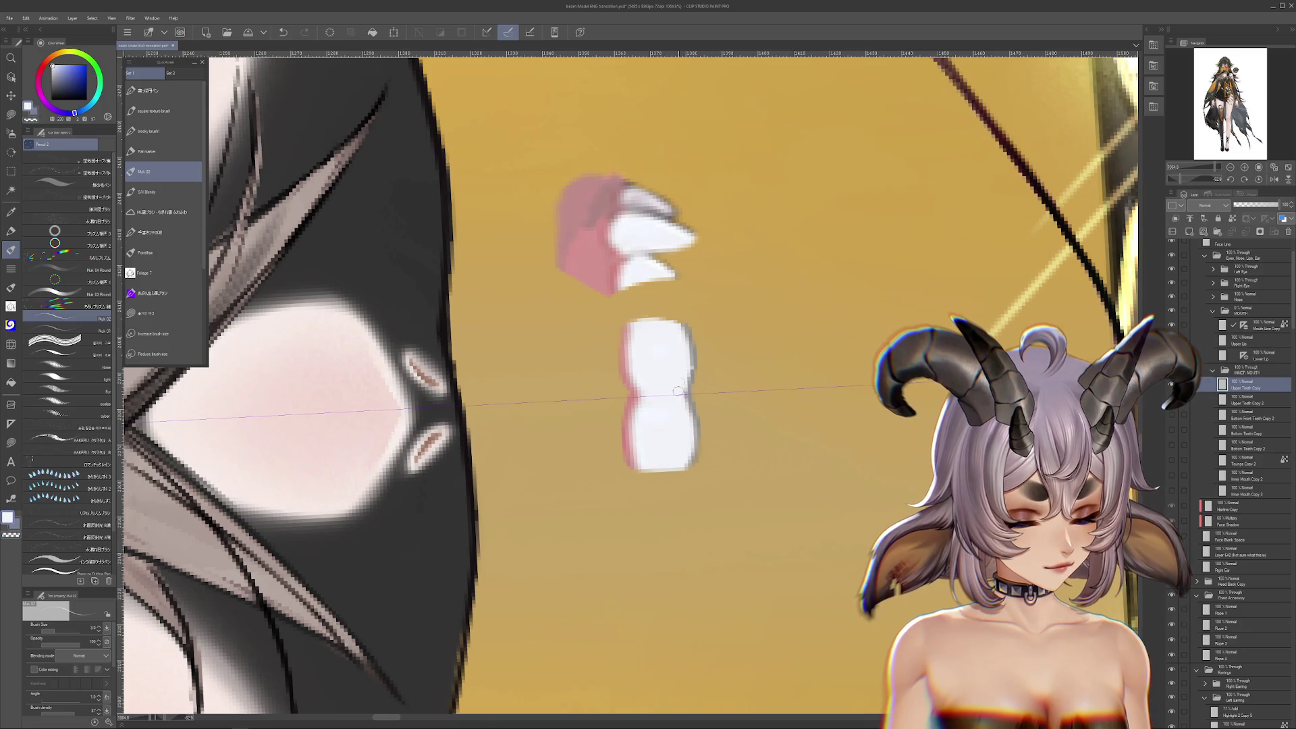
key(r)
mouse_move(760, 433)
mouse_down()
mouse_move(678, 517)
mouse_move(488, 412)
mouse_up()
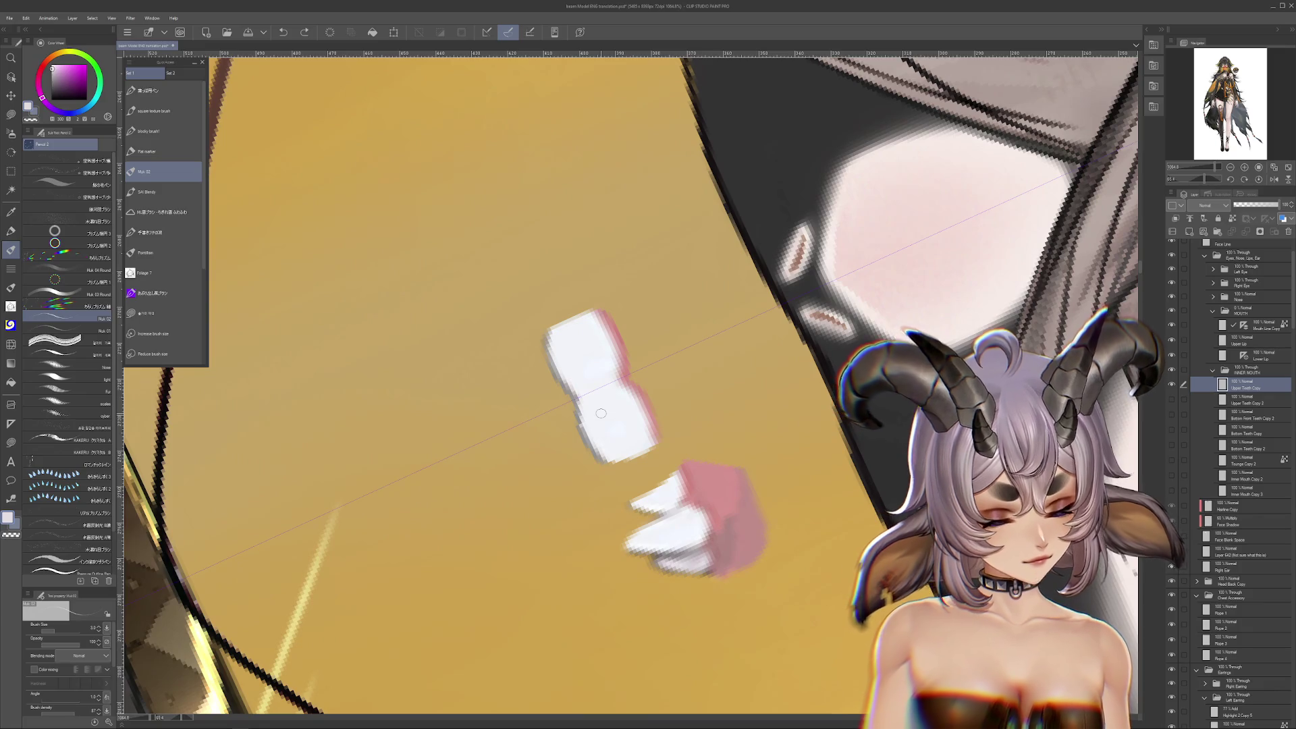
click(1171, 488)
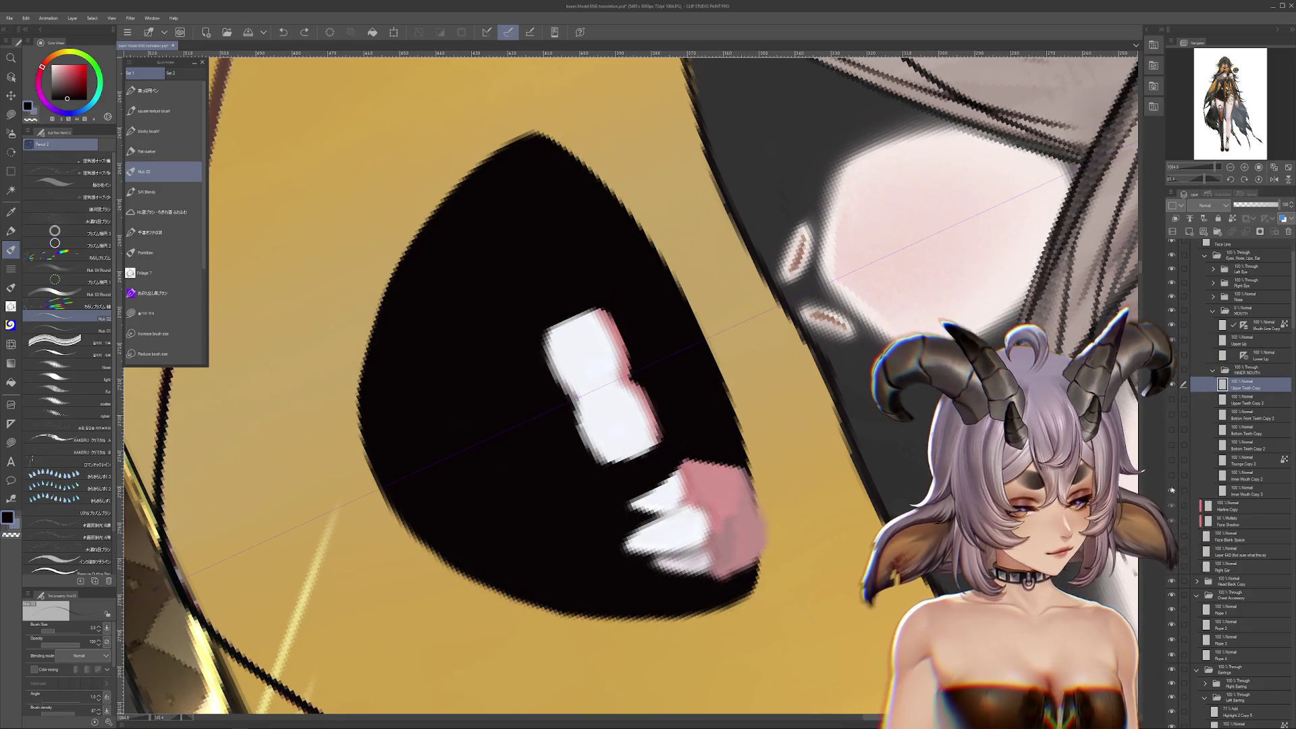
click(1172, 474)
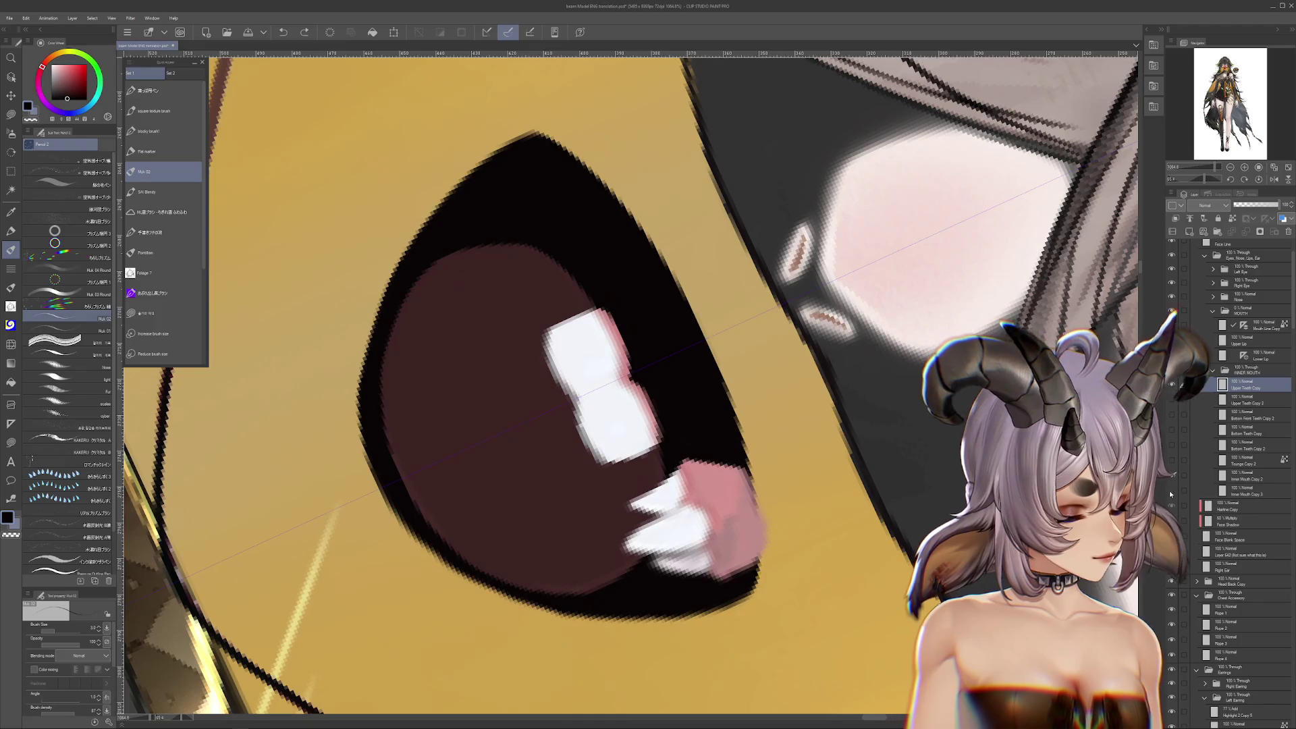
click(1171, 488)
click(1171, 475)
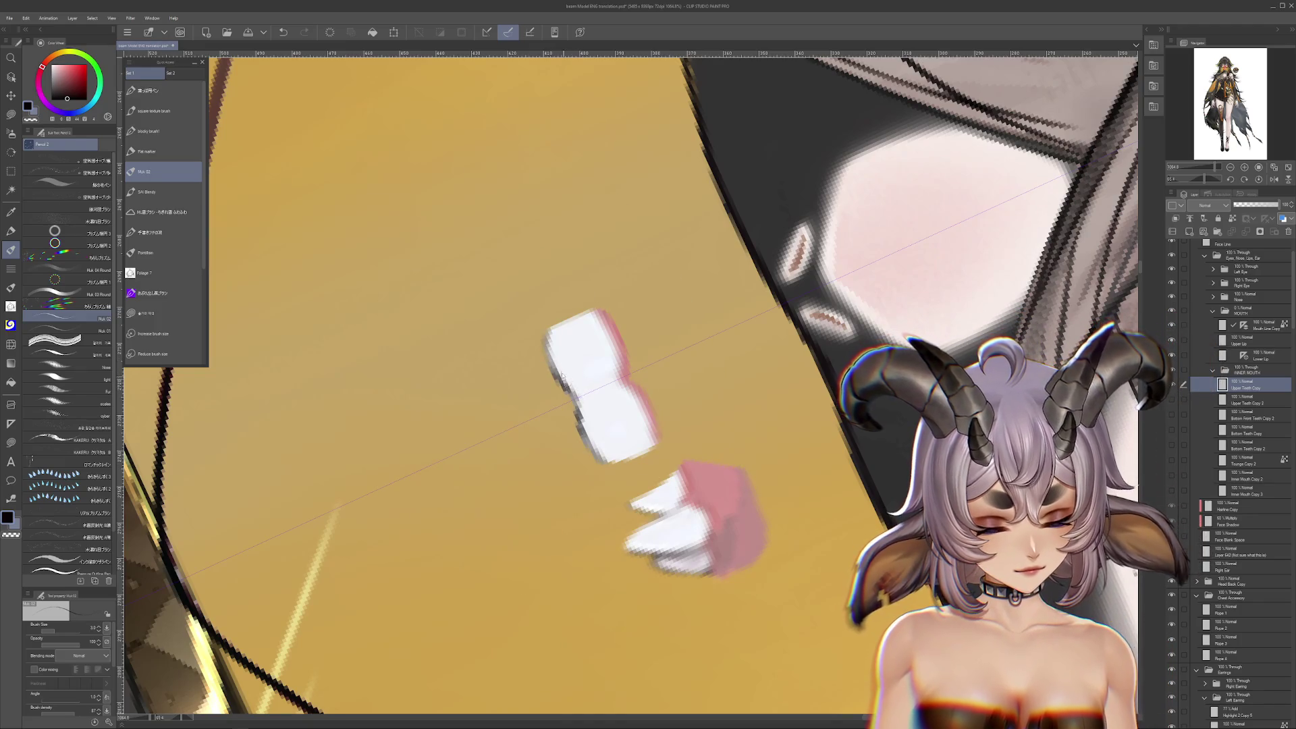
alt+click(555, 364)
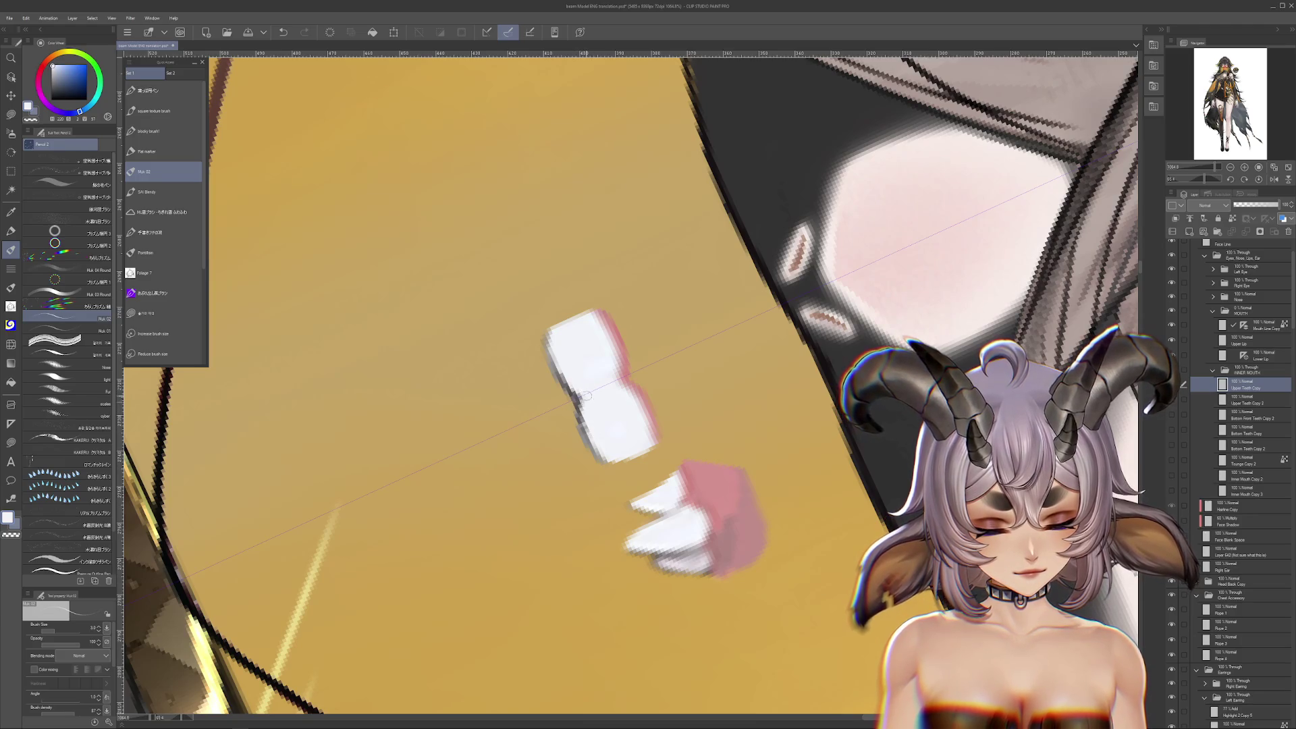
key(h)
scroll(729, 246, down, 2)
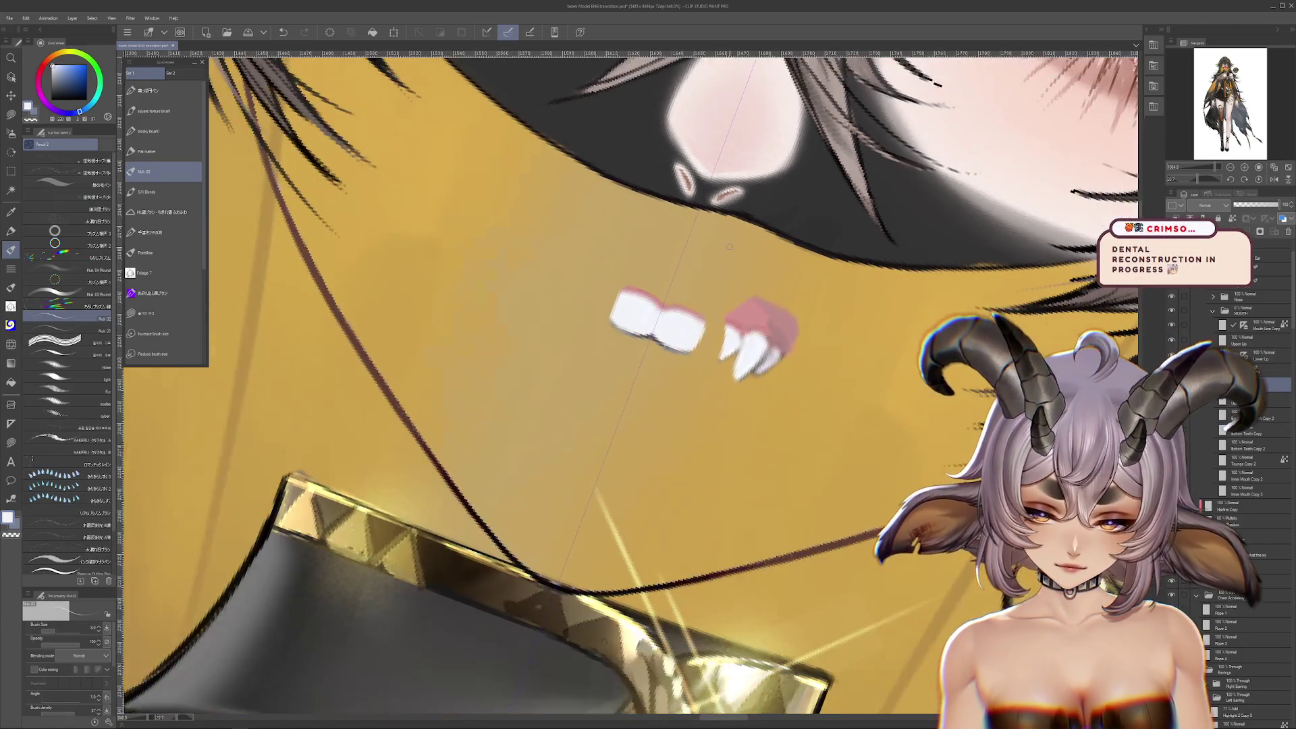
Rotate the view so the teeth stand vertical and pick a smaller Flat marker pen
scroll(729, 247, down, 5)
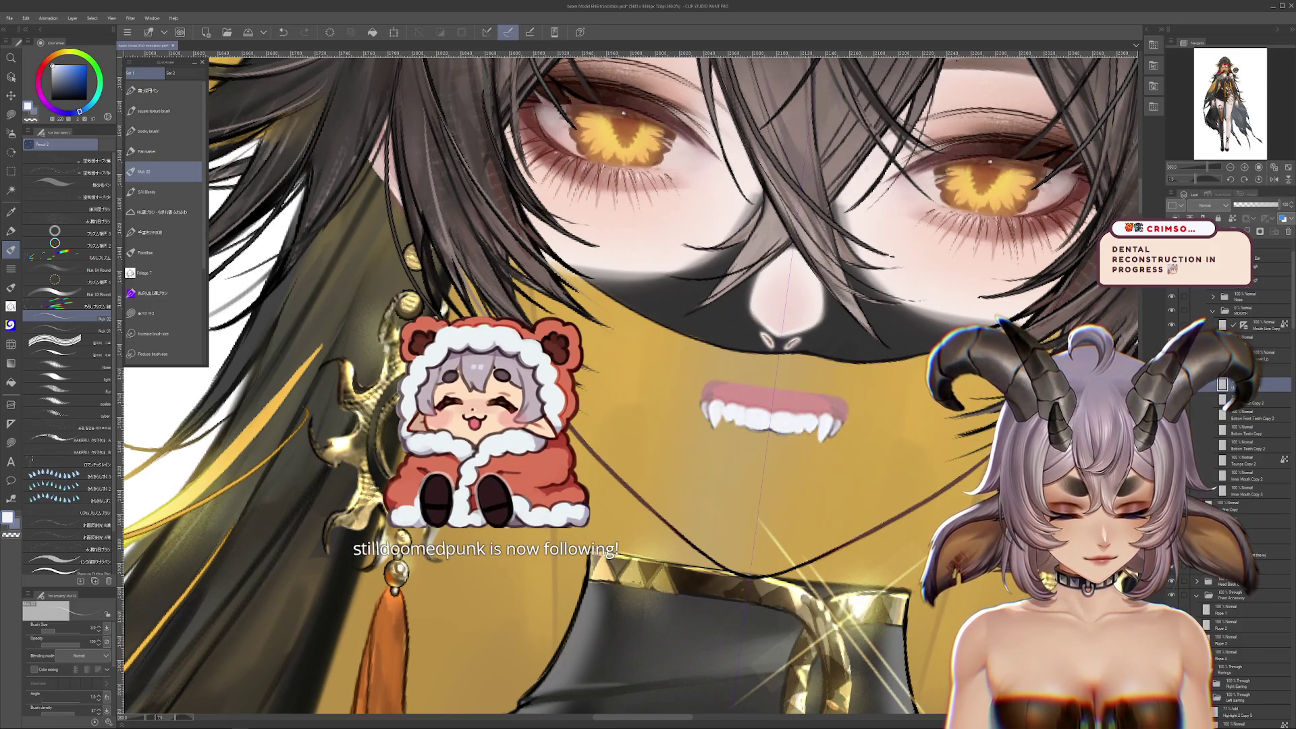
scroll(803, 418, up, 4)
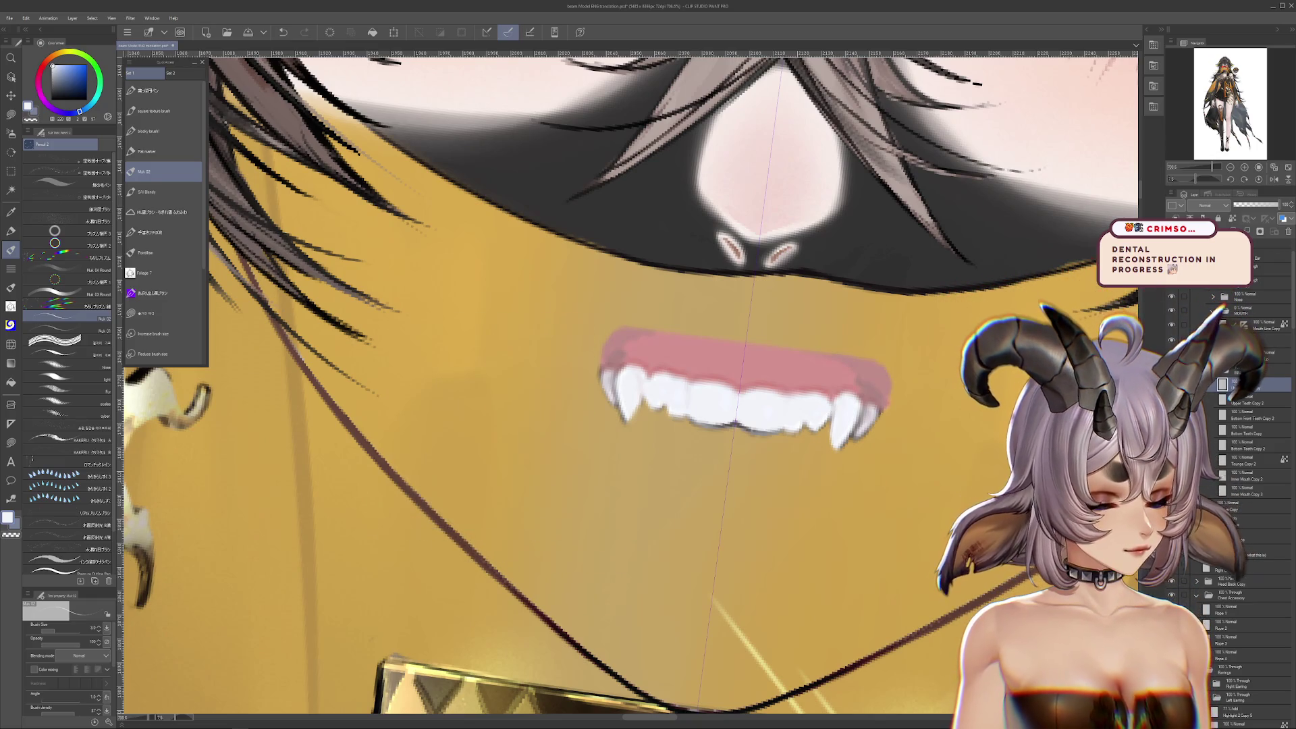
scroll(834, 415, up, 1)
drag(835, 417, 631, 482)
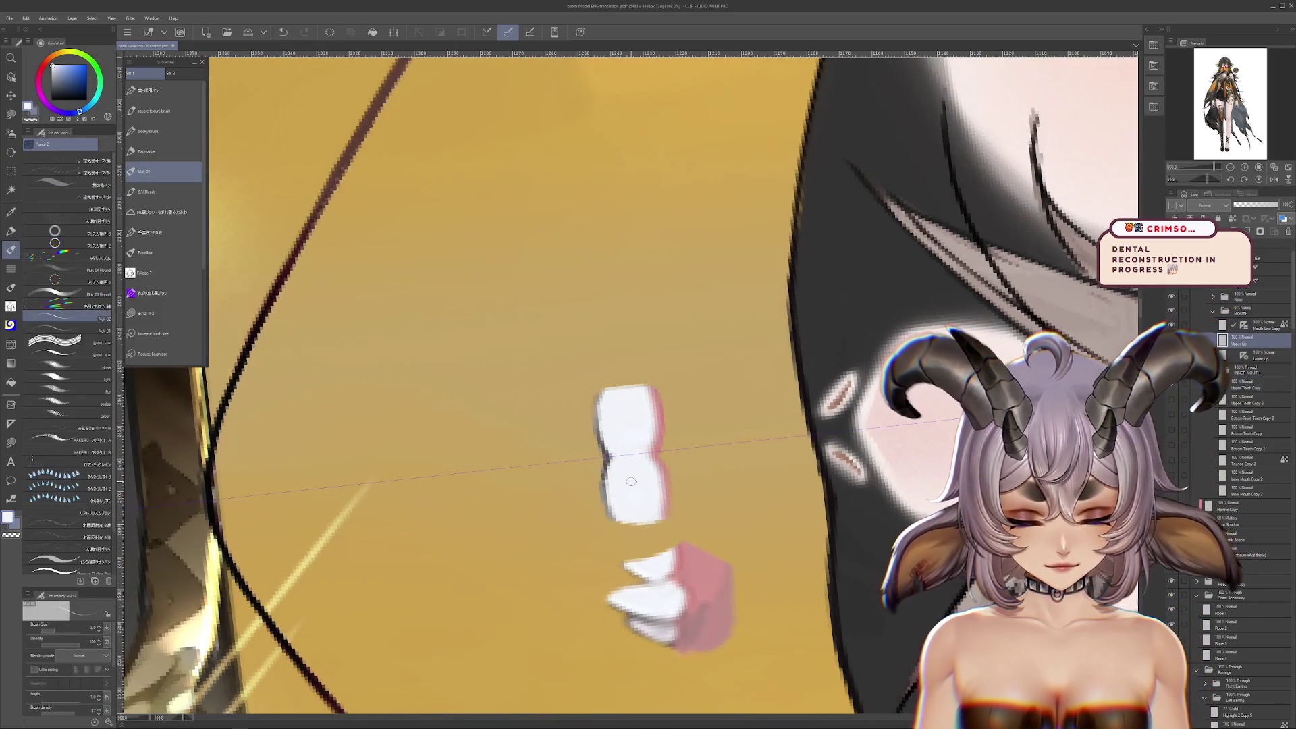
key(p)
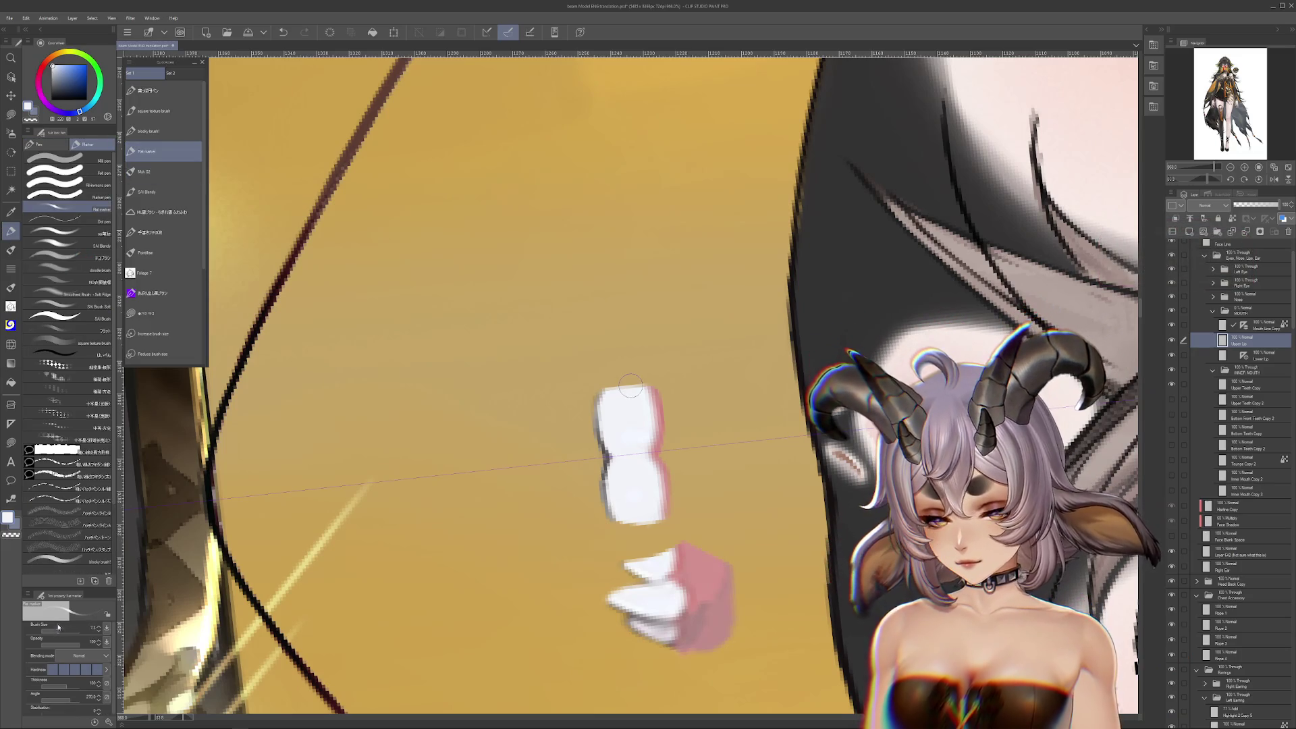
drag(637, 457, 661, 426)
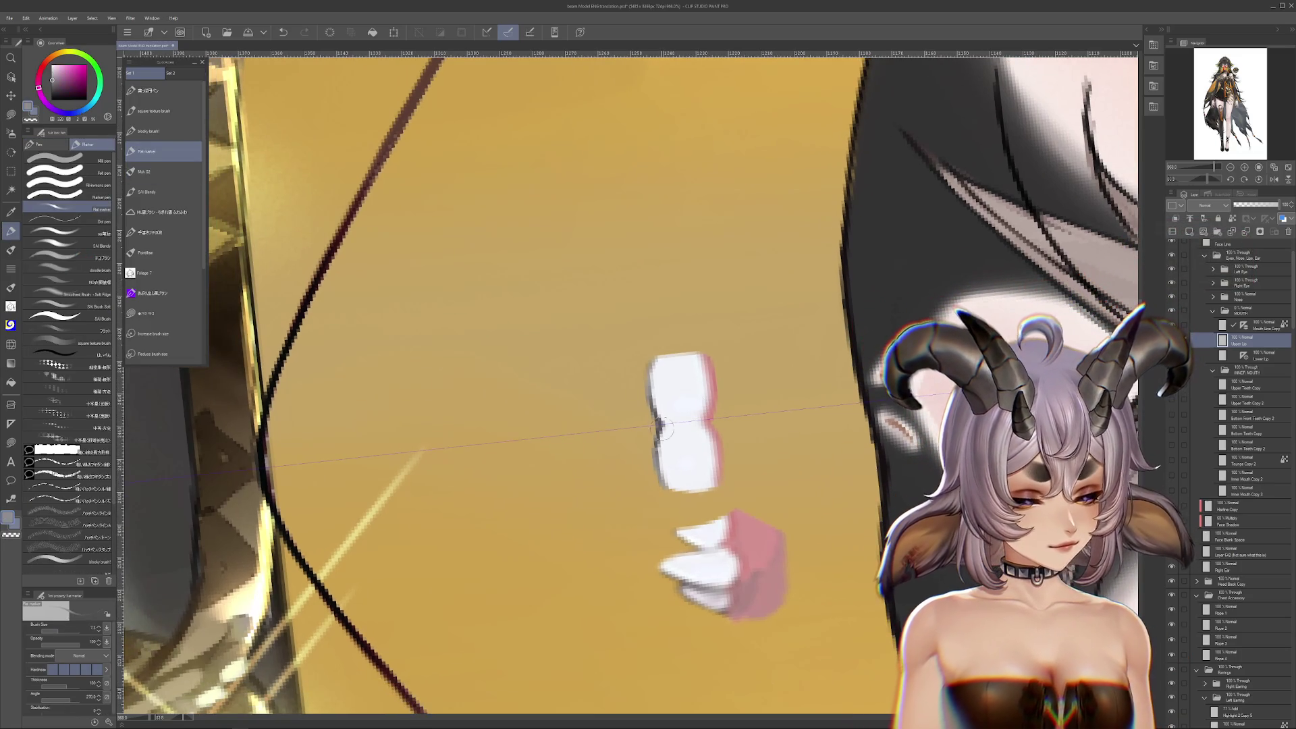
key(bracketleft)
key(bracketleft)
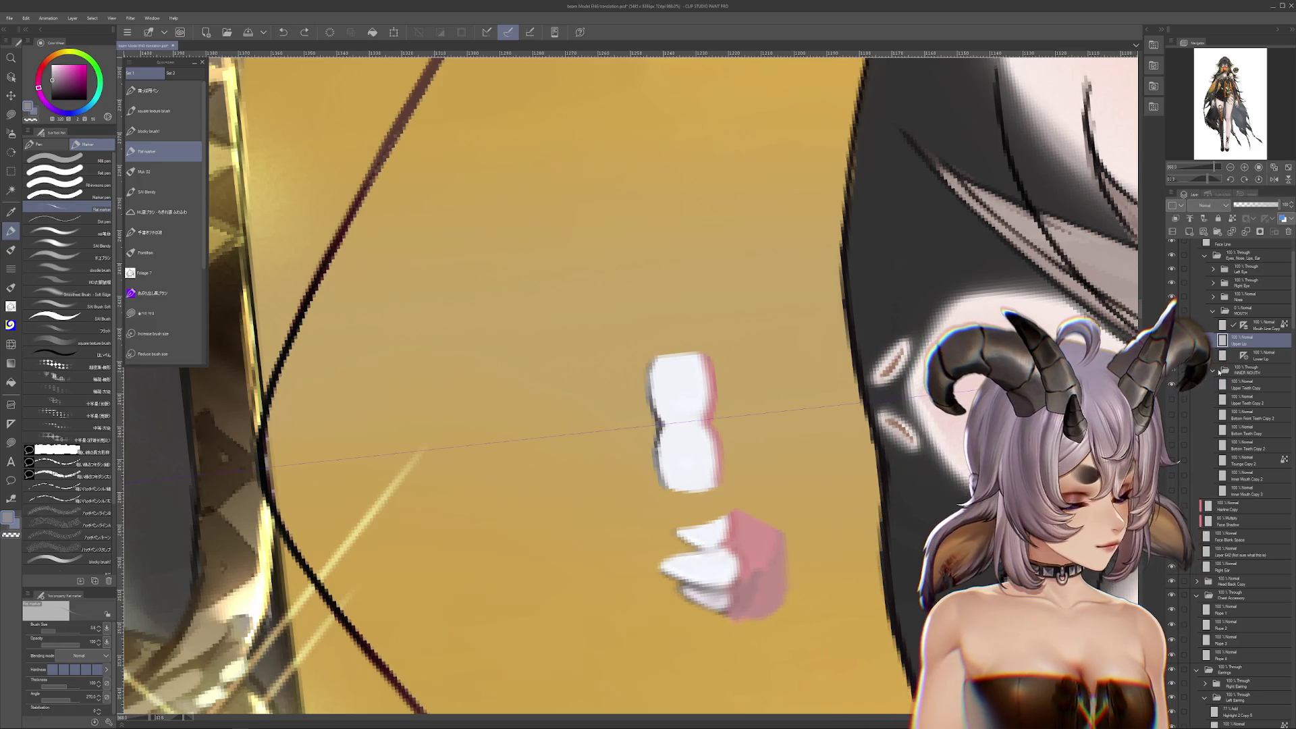
Set the MOUTH folder opacity to 0, move it below Right Ear, and select Upper Teeth Copy
click(1175, 310)
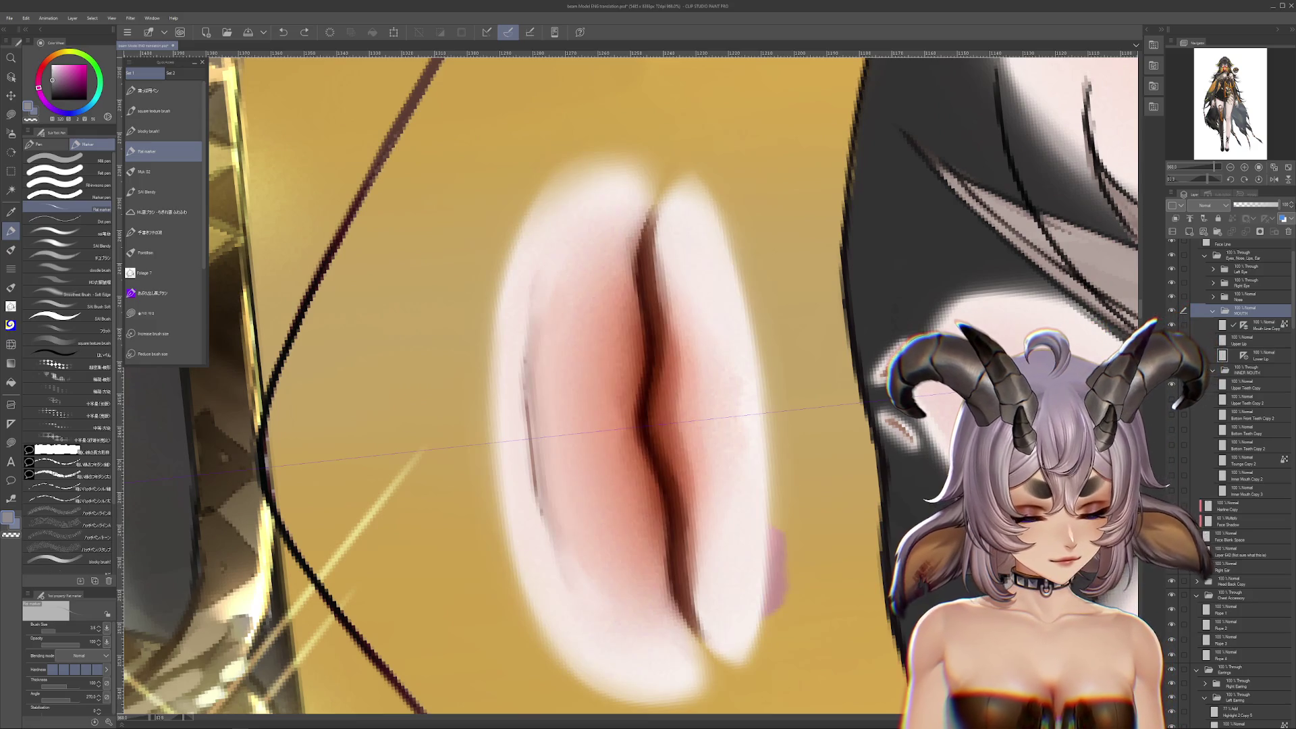
drag(1260, 211, 1234, 206)
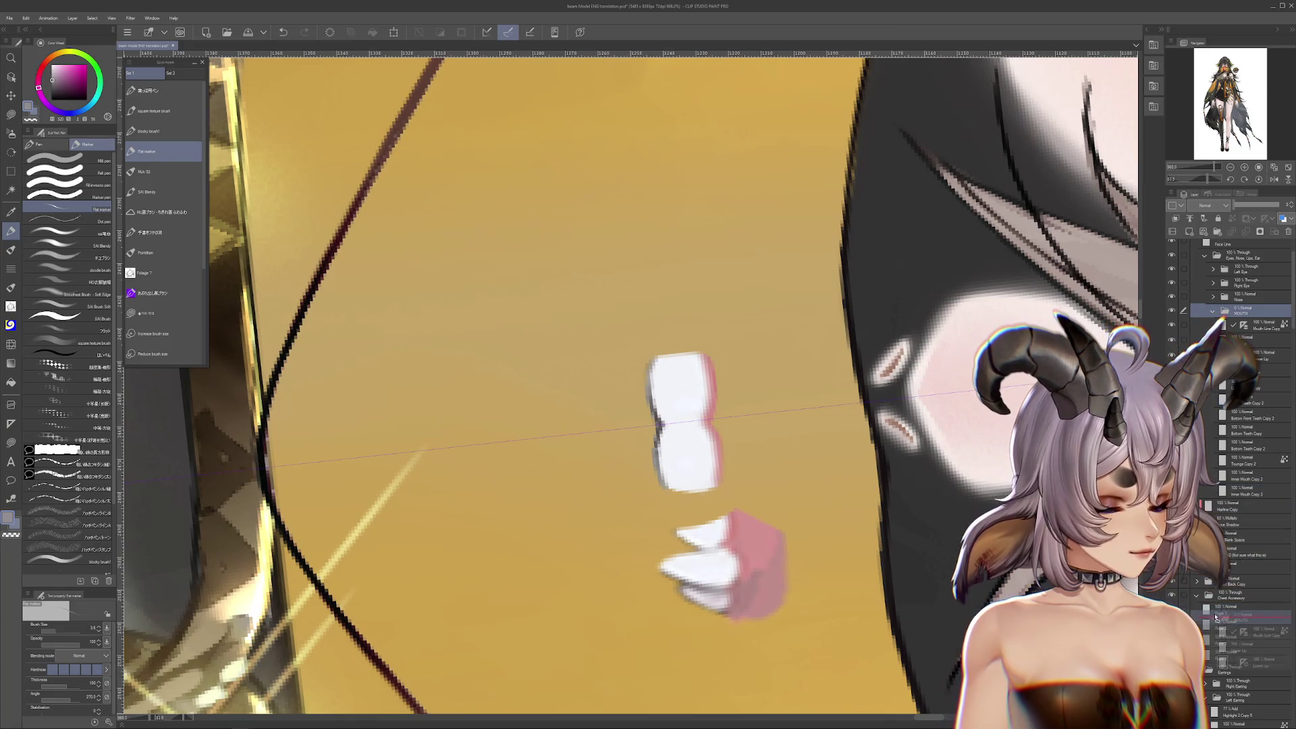
drag(1248, 581, 1249, 573)
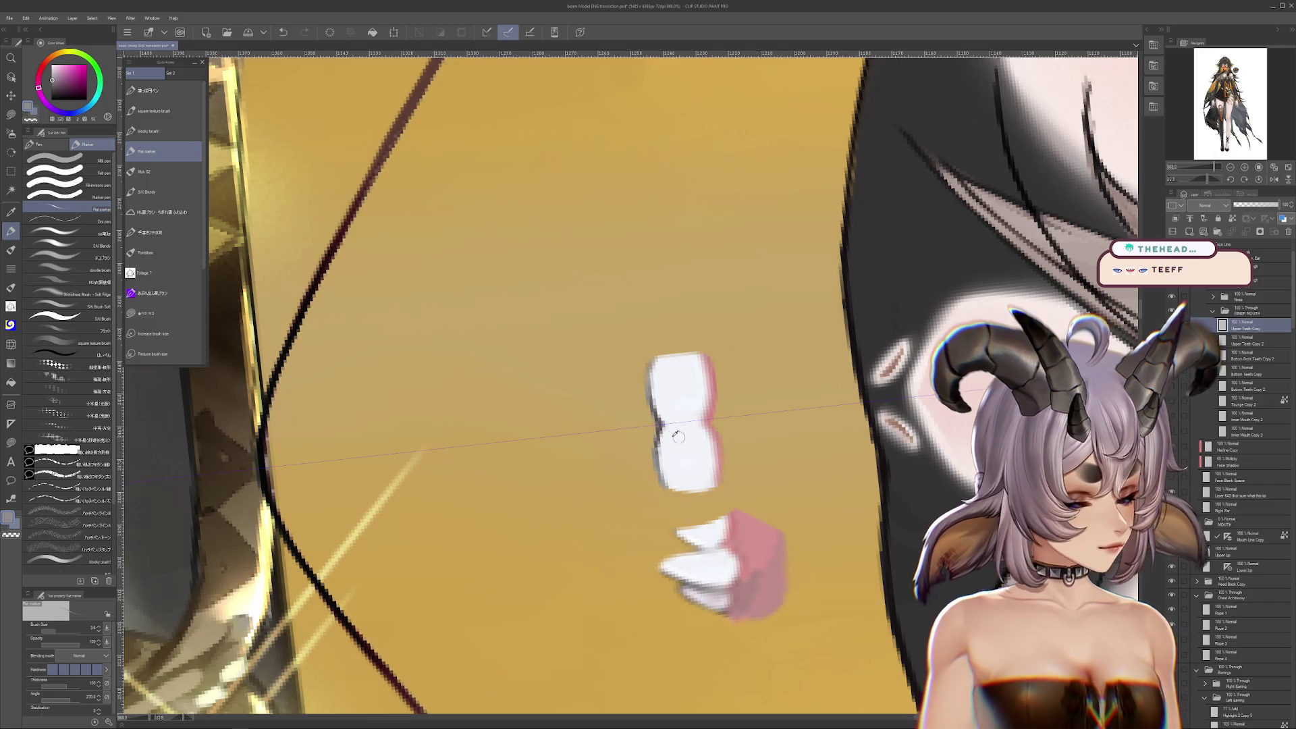
ctrl+shift+click(663, 422)
click(54, 629)
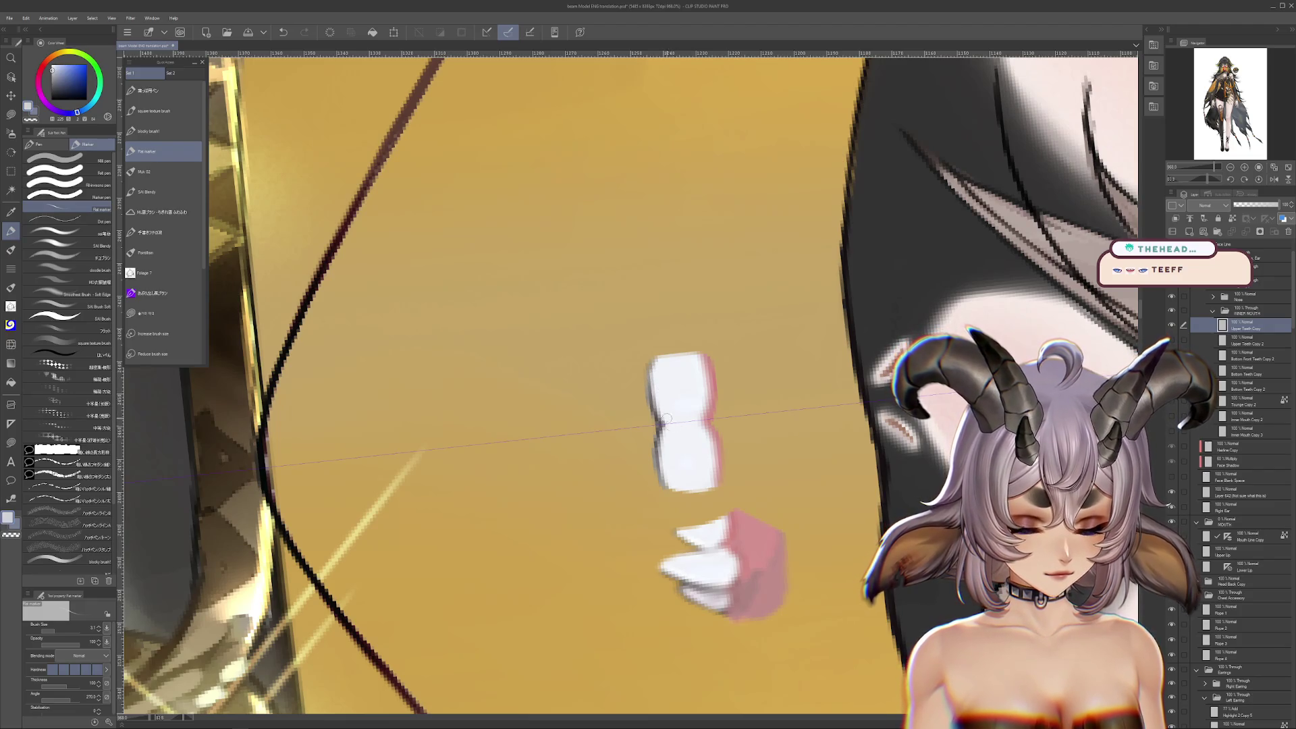
drag(678, 485, 763, 402)
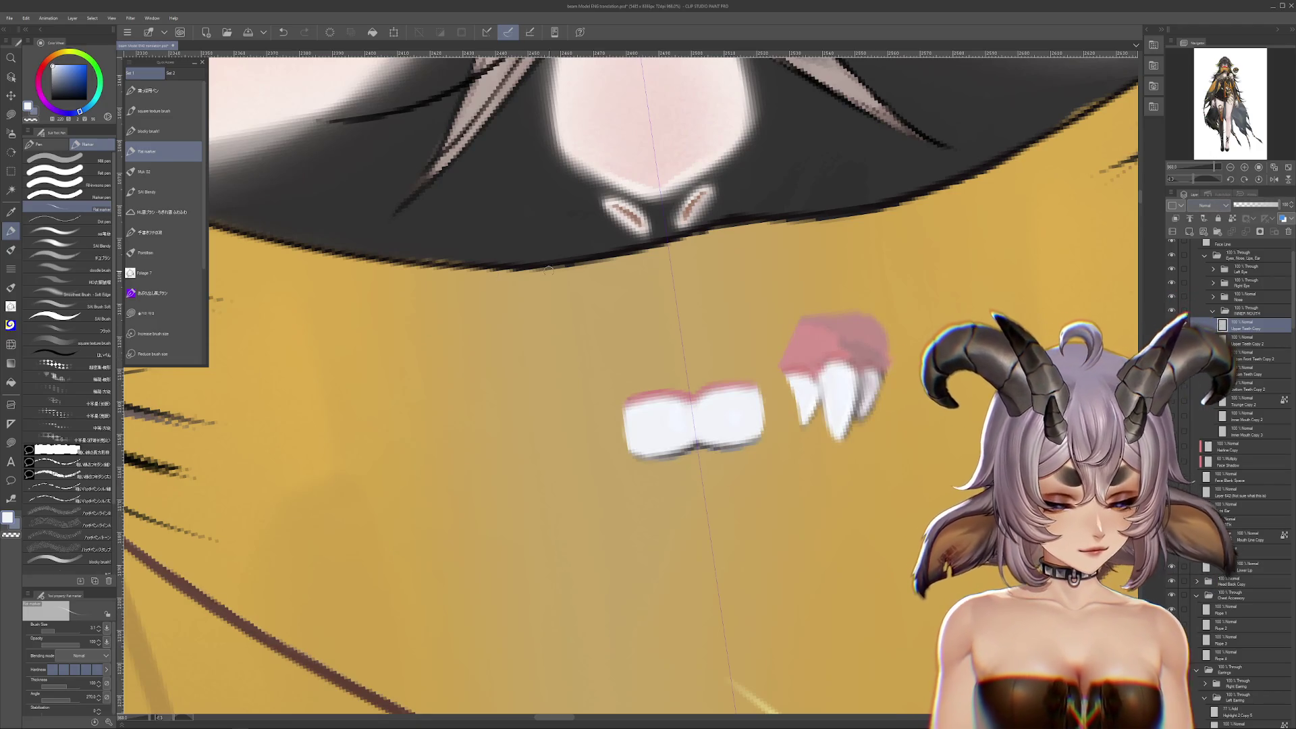
Lasso and erase the right fang, the left fang with its gum, and the centre teeth
click(15, 116)
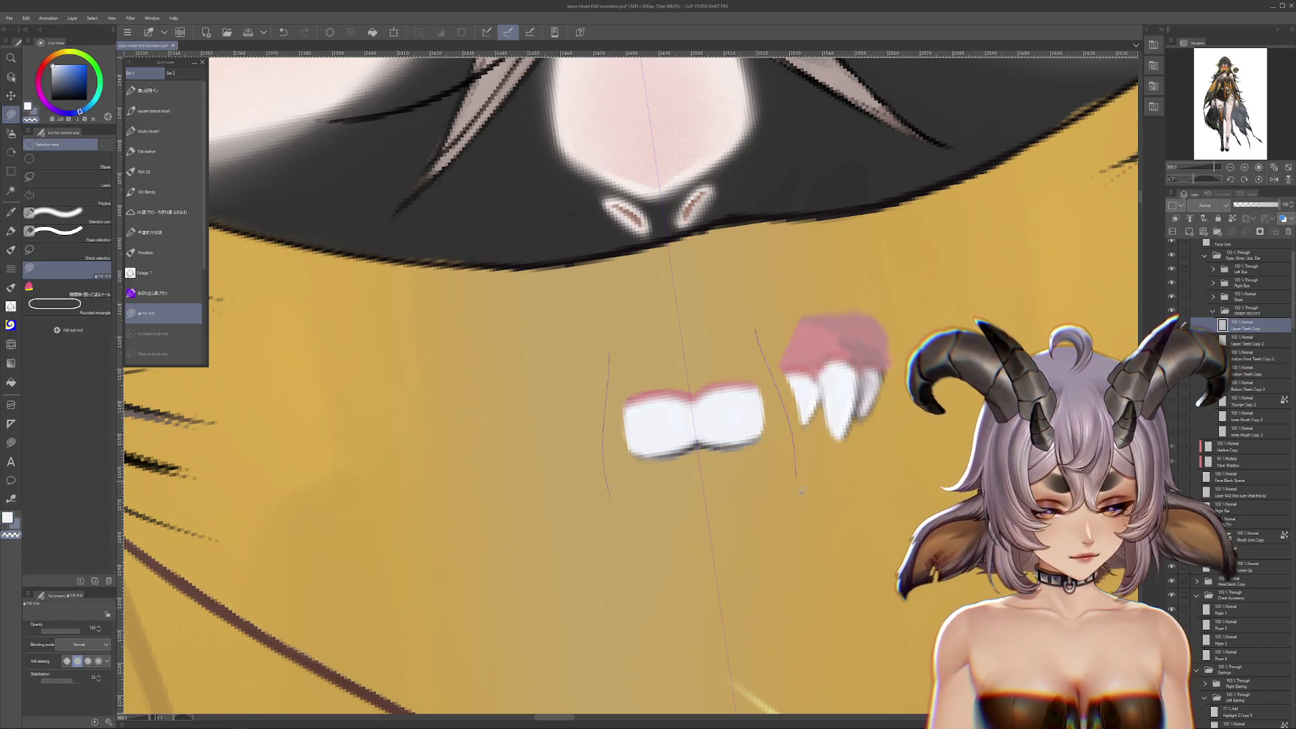
drag(801, 491, 965, 268)
click(1258, 179)
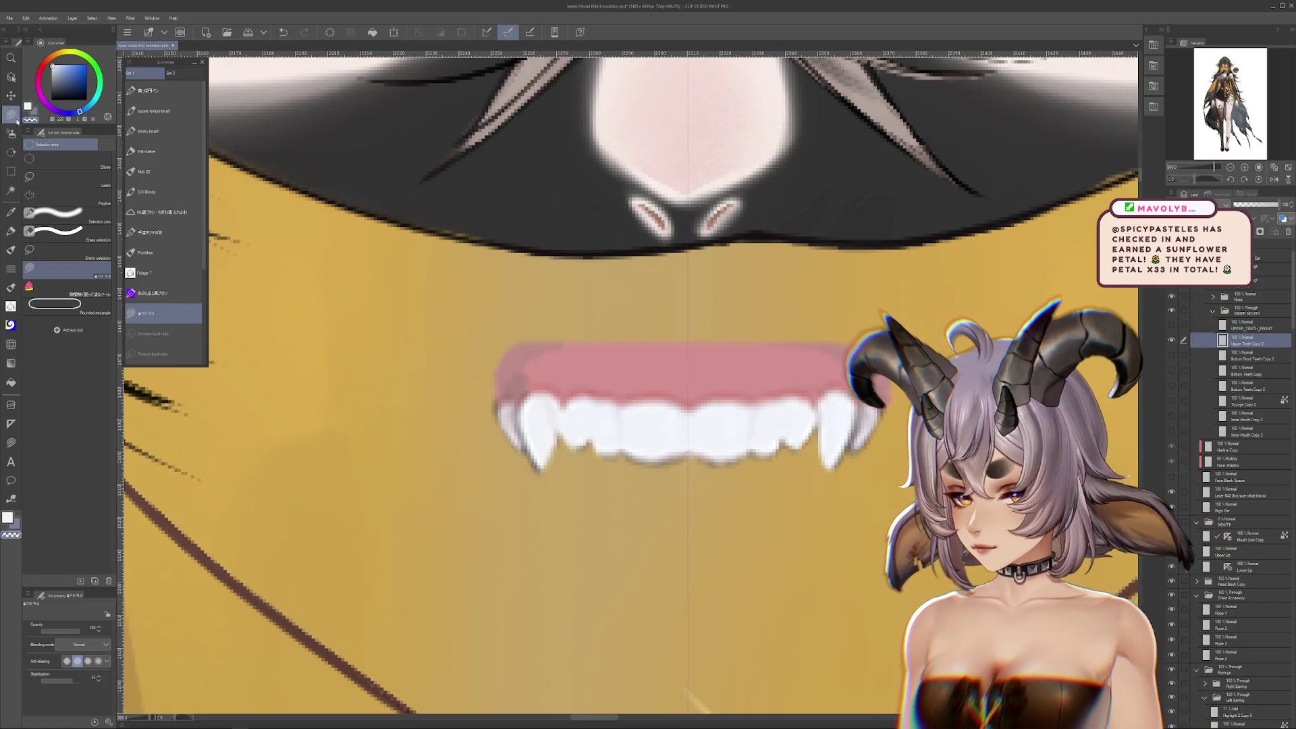
scroll(610, 428, up, 3)
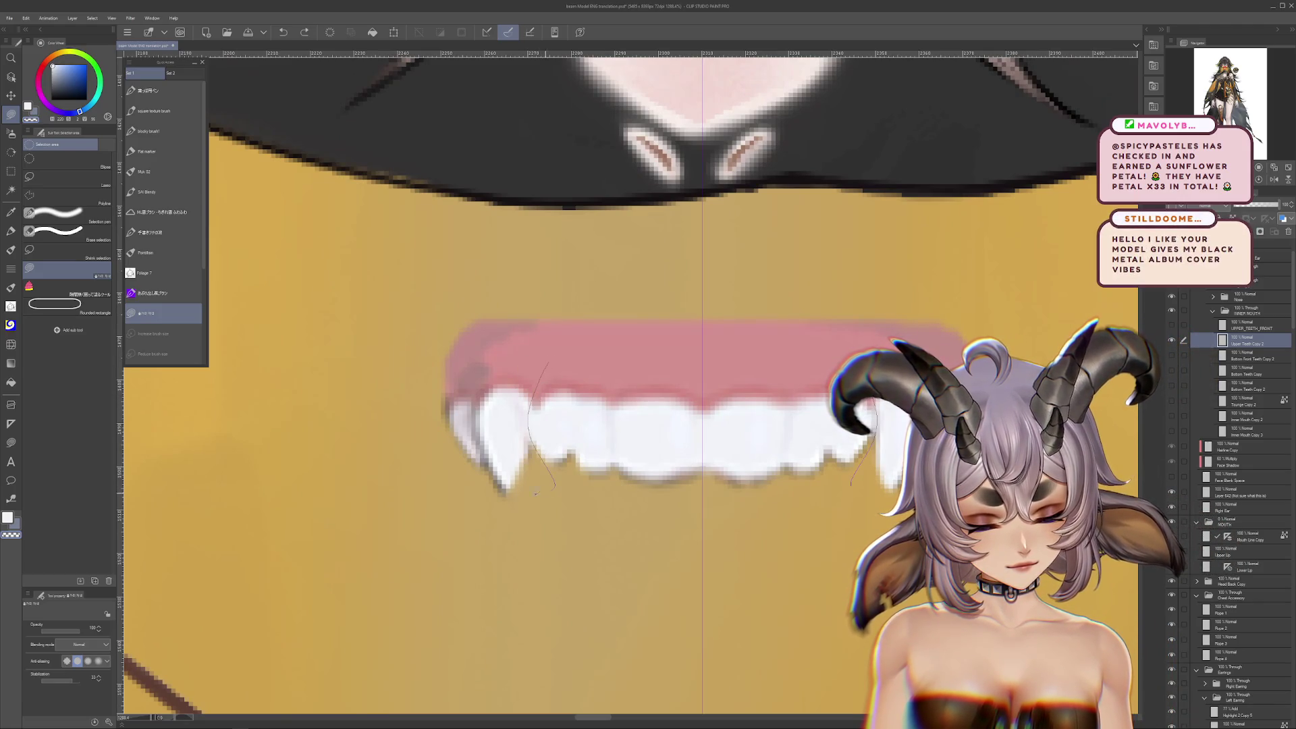
drag(535, 494, 487, 211)
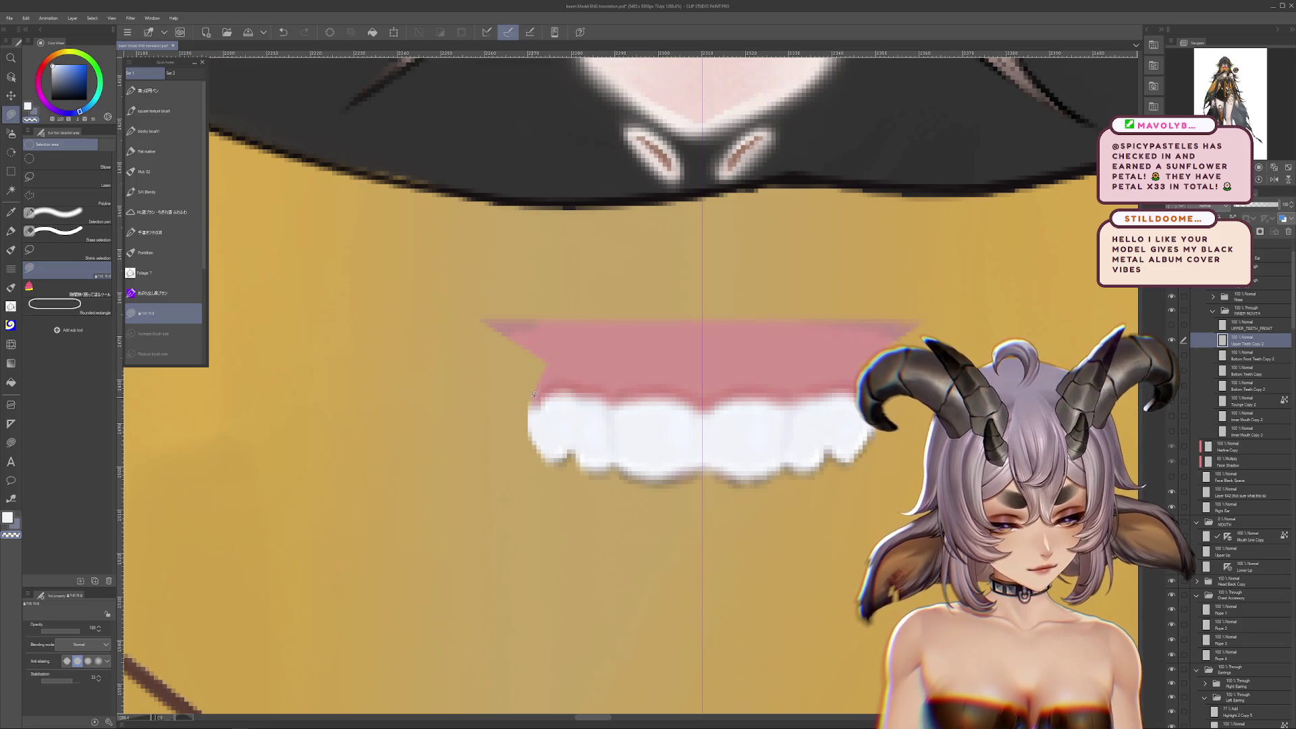
drag(618, 392, 586, 387)
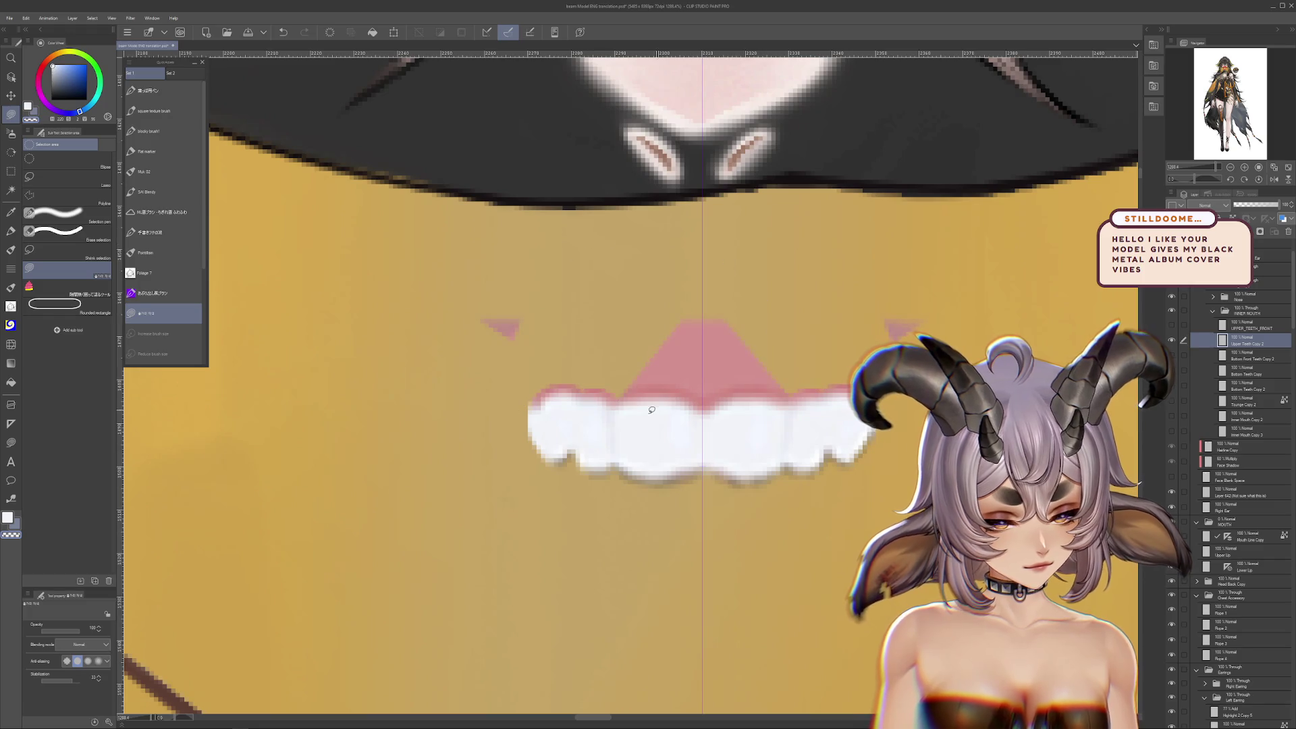
drag(727, 236, 752, 358)
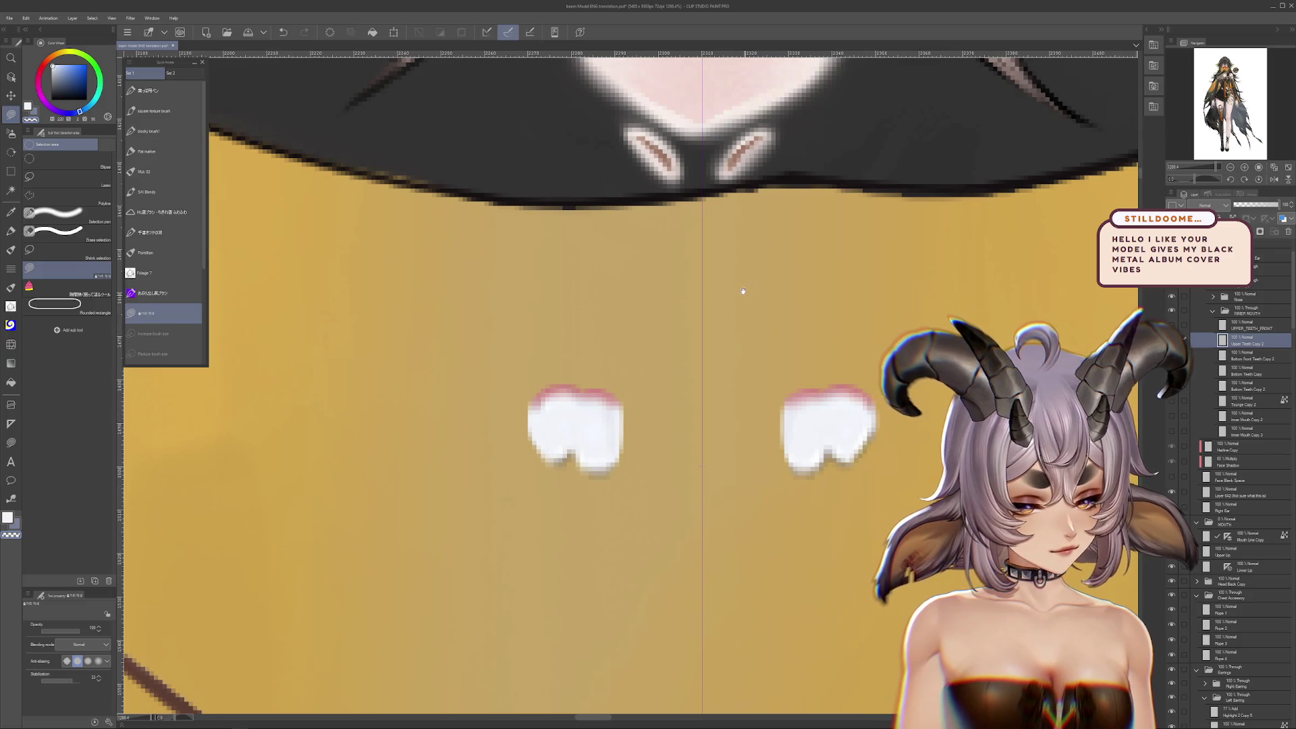
Undo and redo the teeth edits to settle on just two upper teeth
click(10, 231)
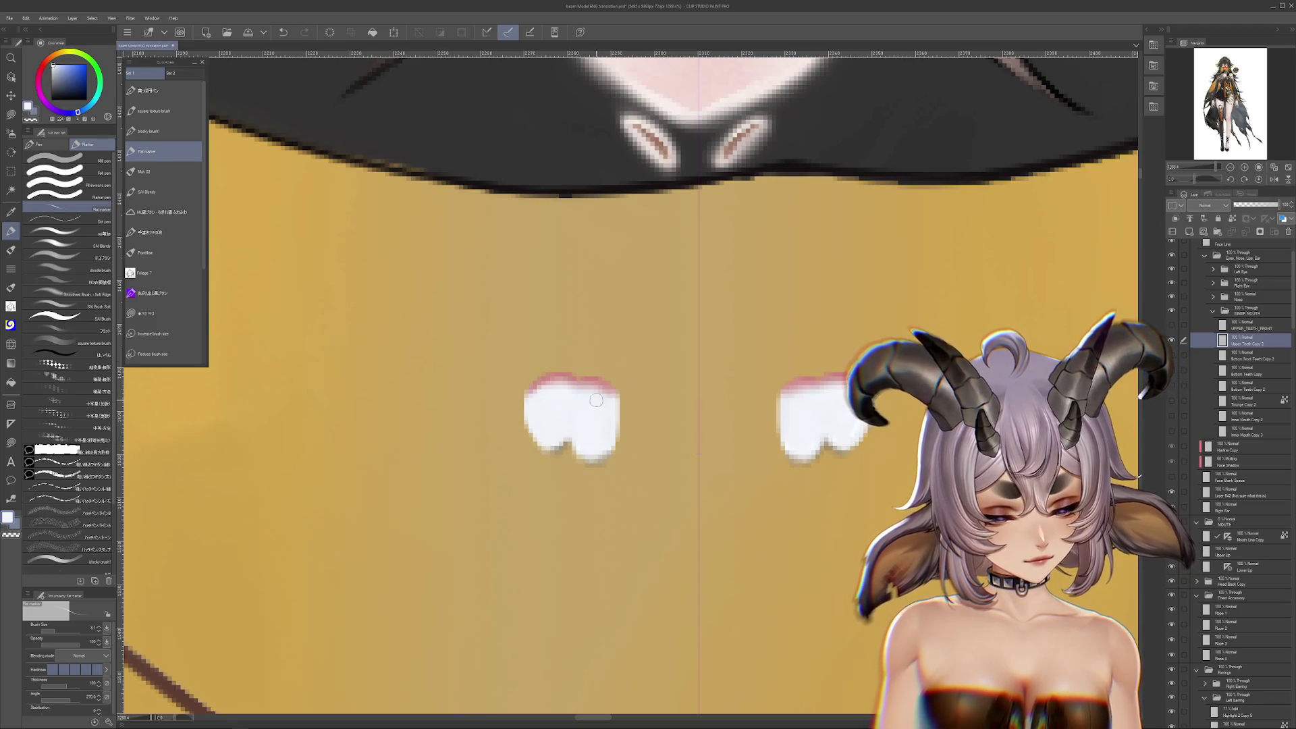
drag(596, 400, 655, 400)
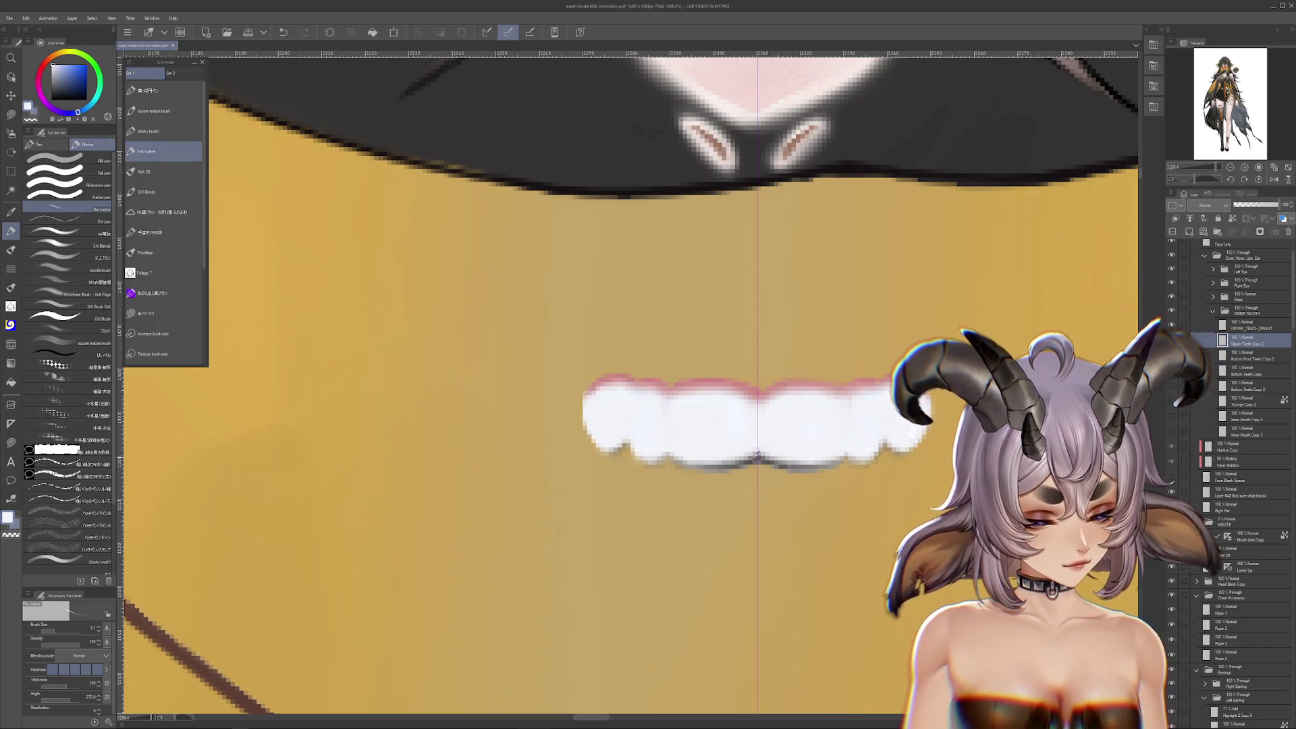
key(ctrl+z)
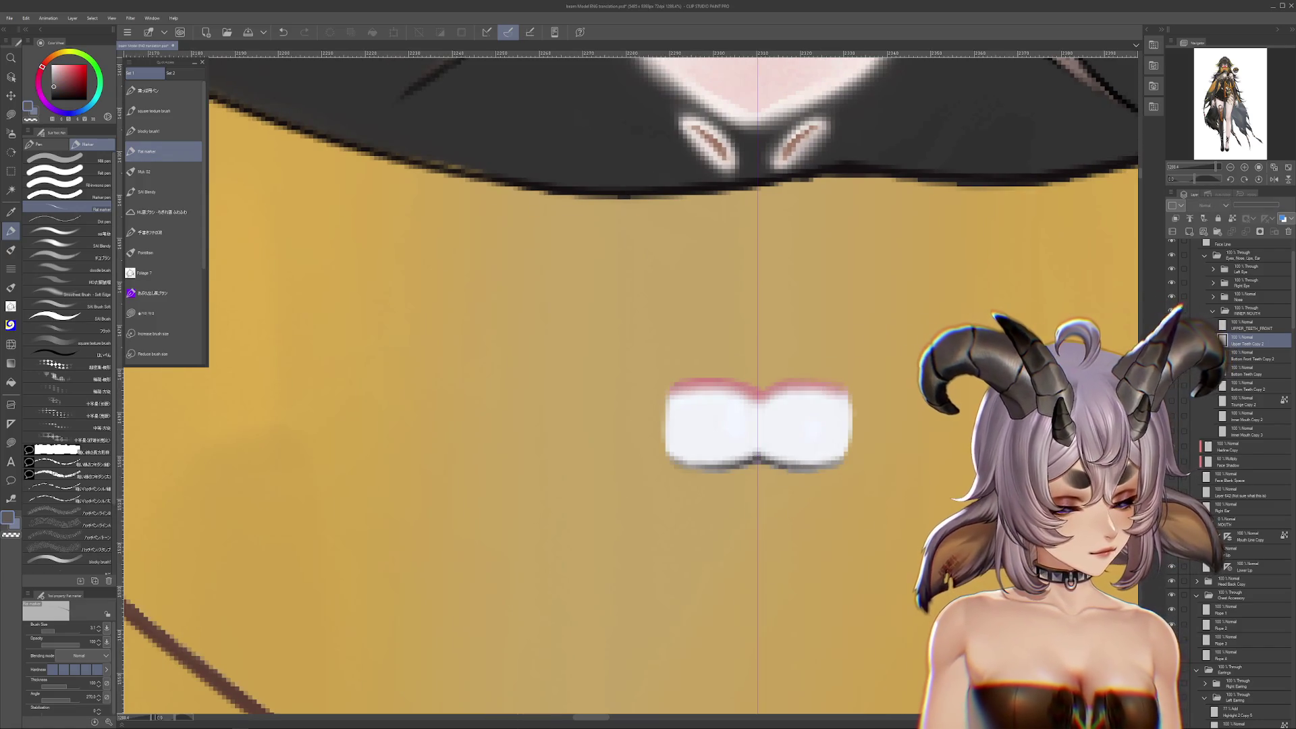
key(ctrl+y)
key(ctrl+y)
key(ctrl+z)
key(ctrl+z)
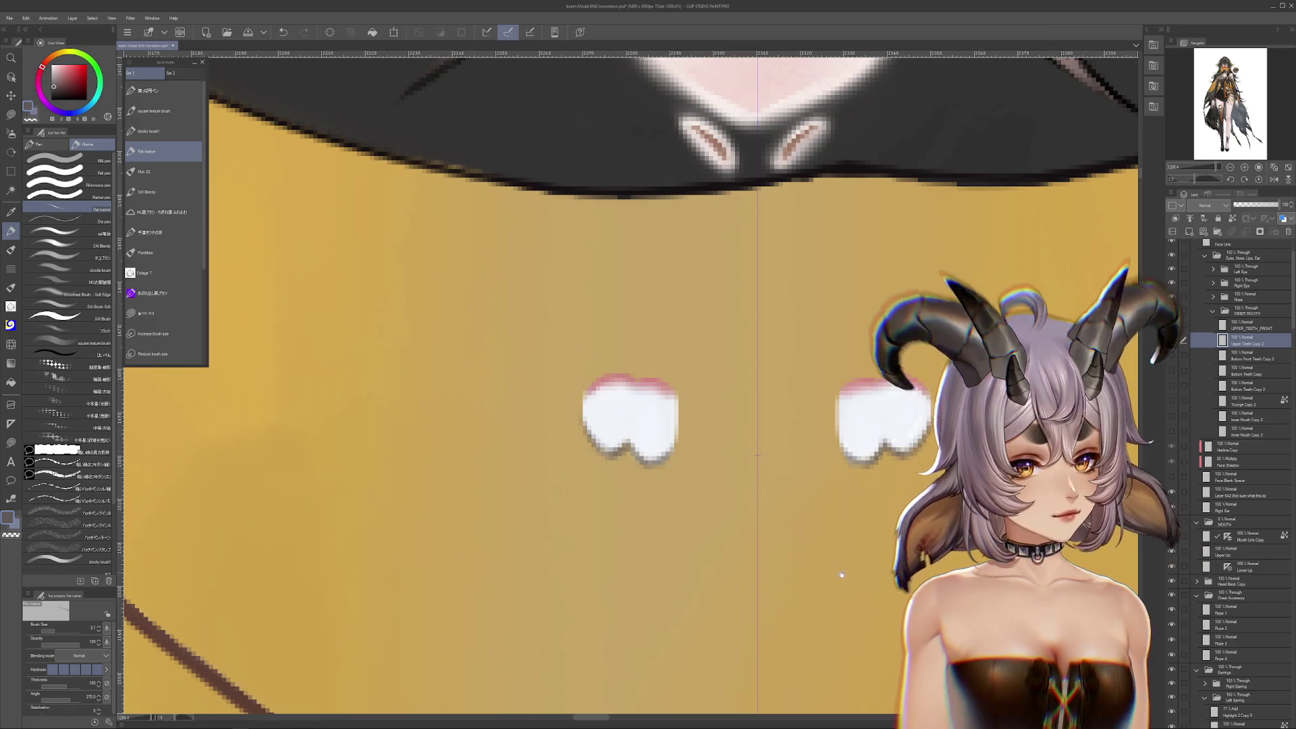
drag(841, 575, 852, 633)
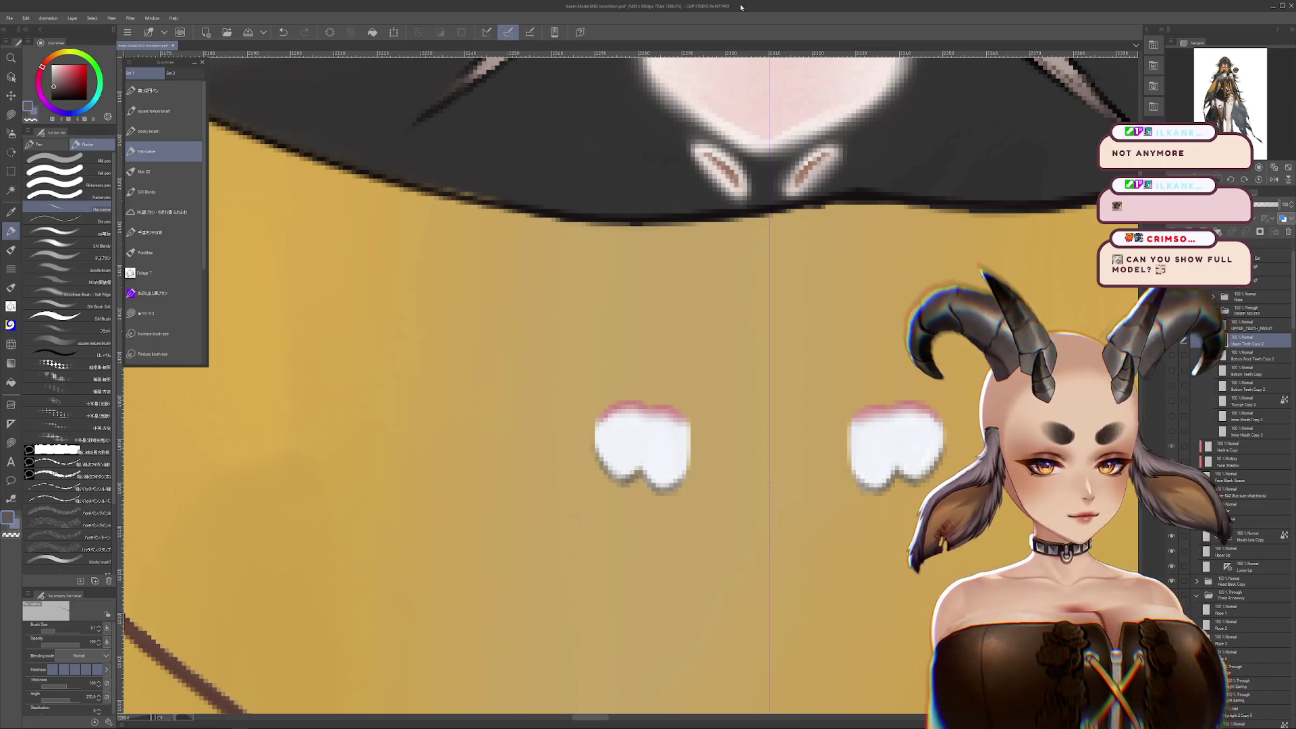
scroll(787, 263, down, 1)
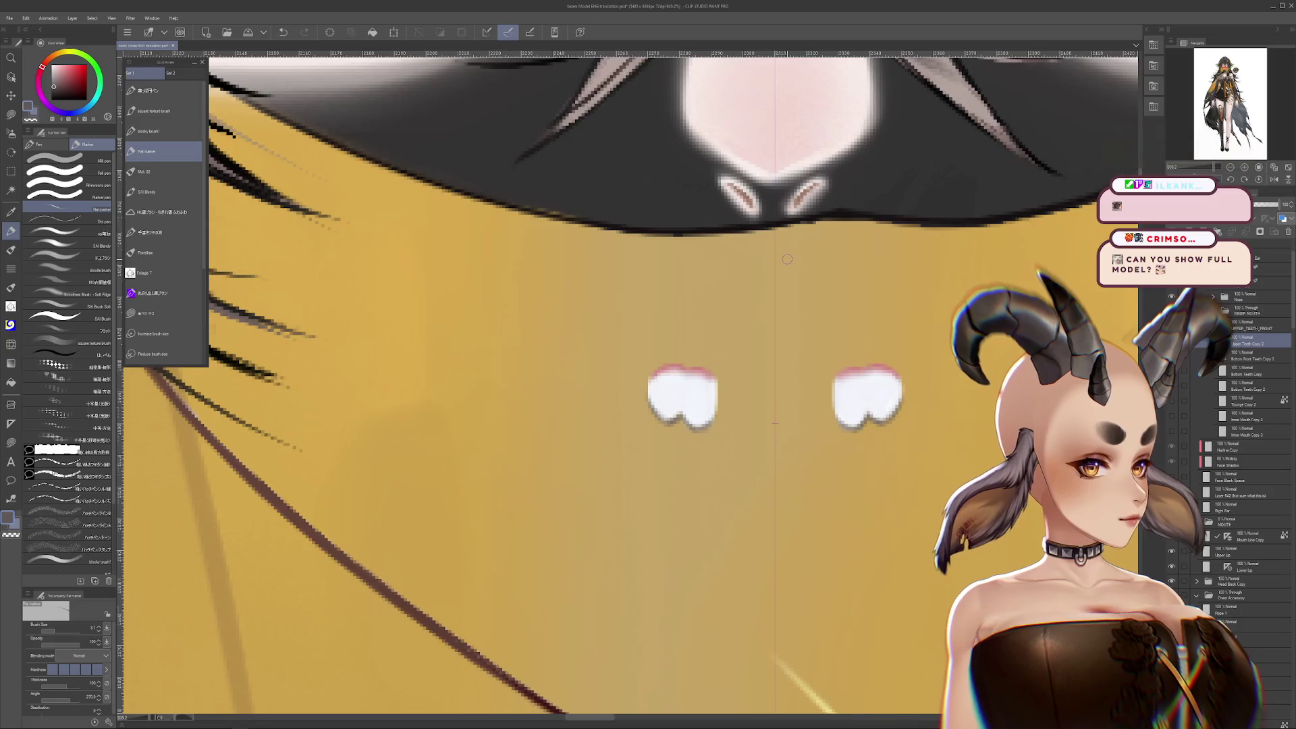
scroll(787, 263, down, 6)
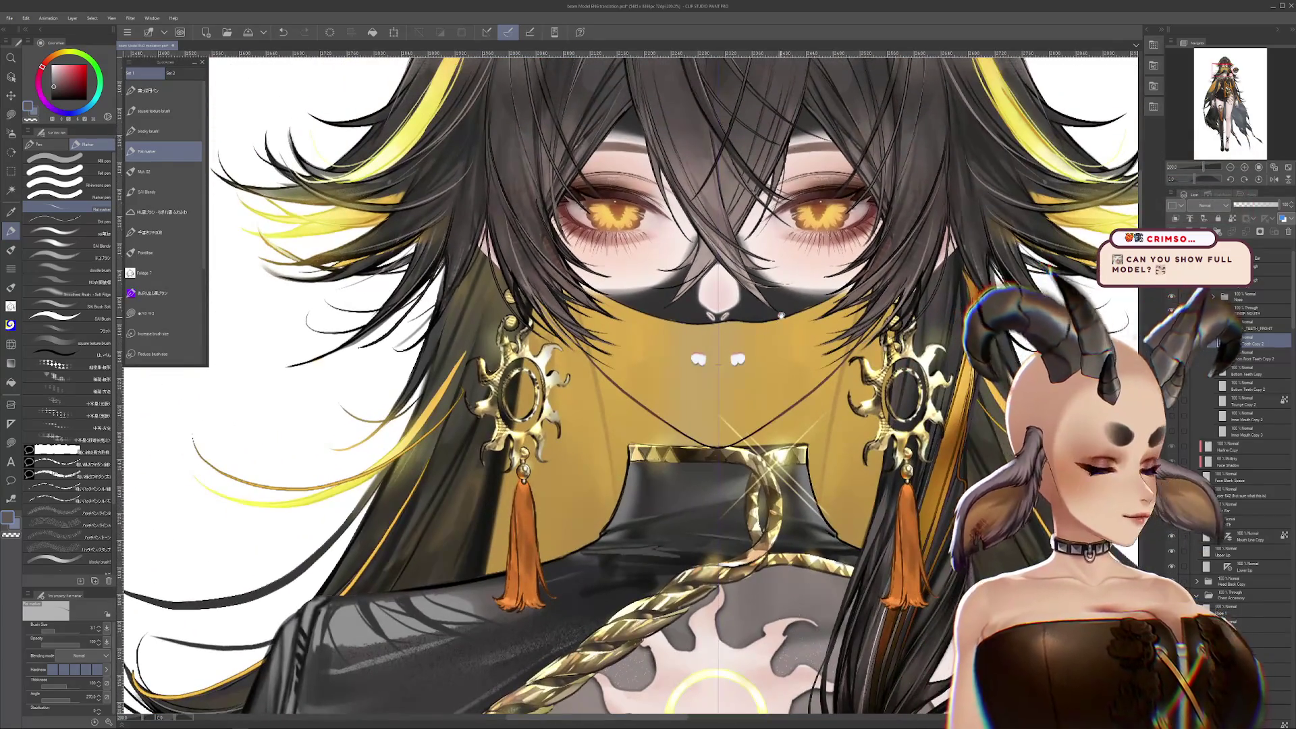
scroll(668, 380, up, 2)
scroll(668, 380, down, 5)
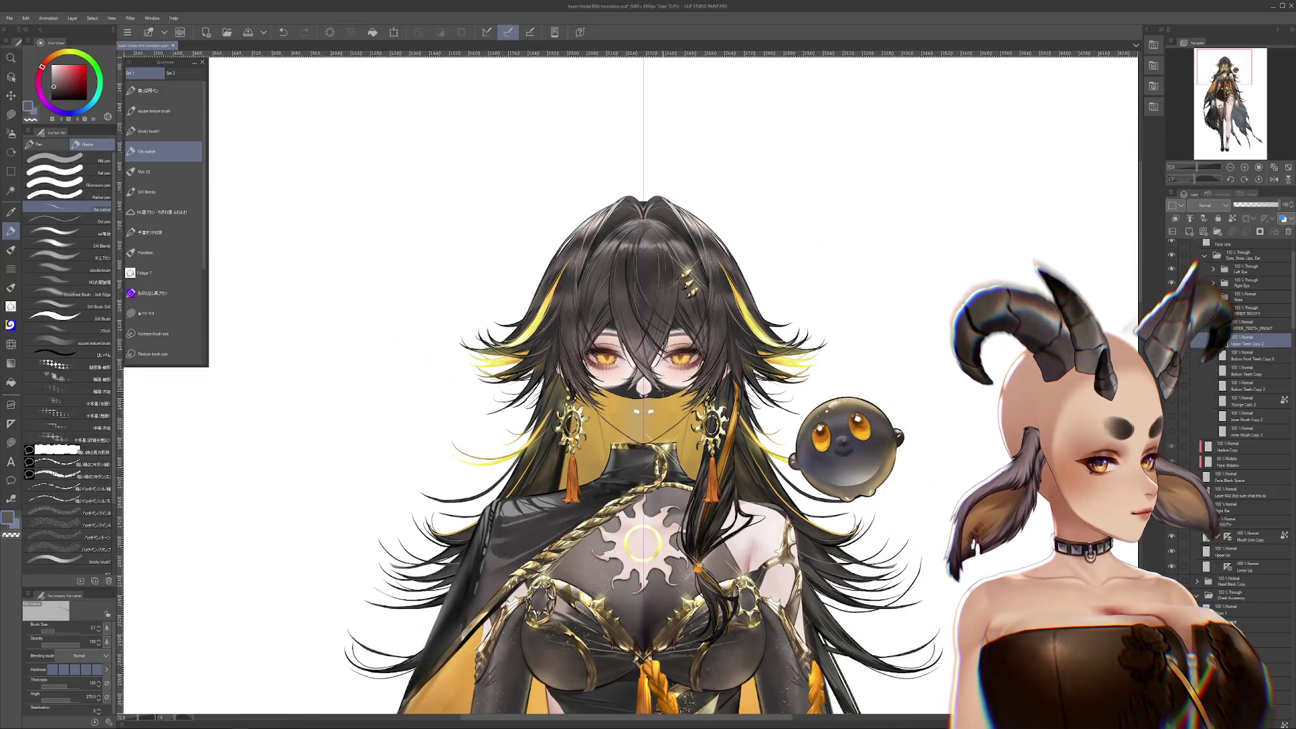
scroll(658, 400, up, 5)
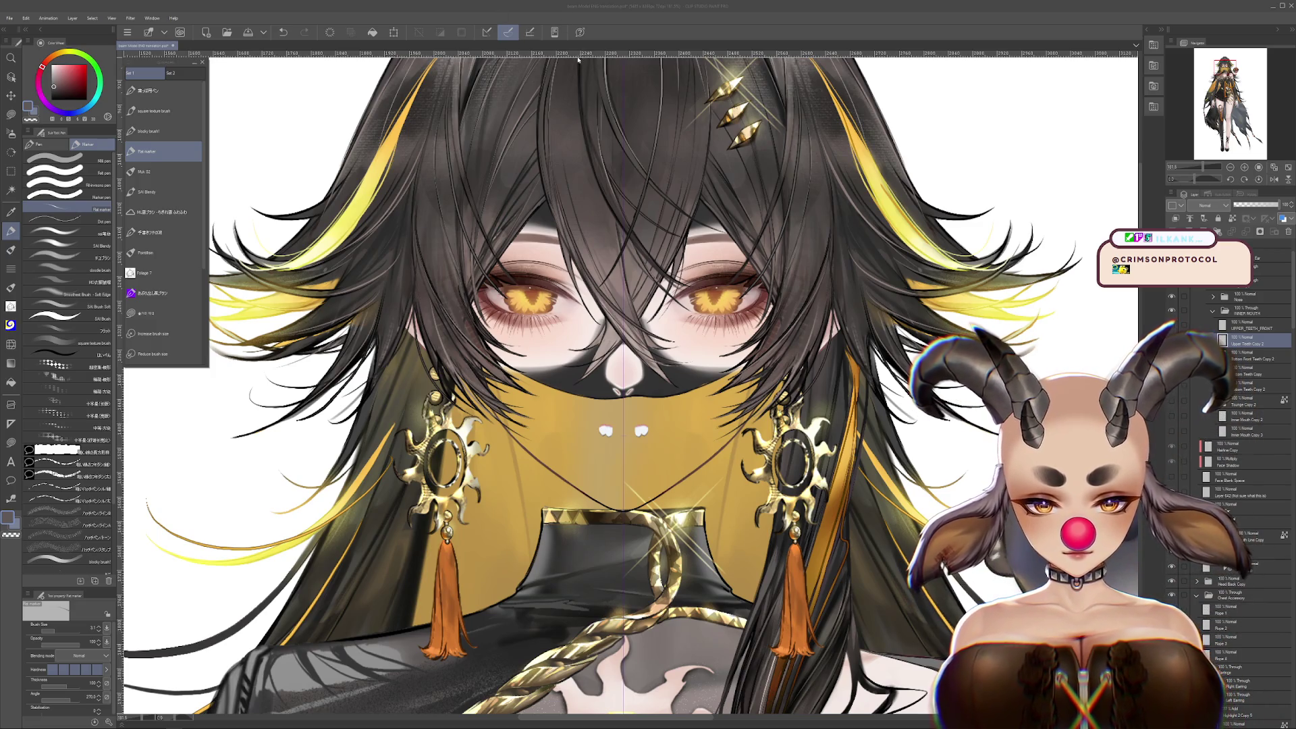
scroll(612, 431, up, 8)
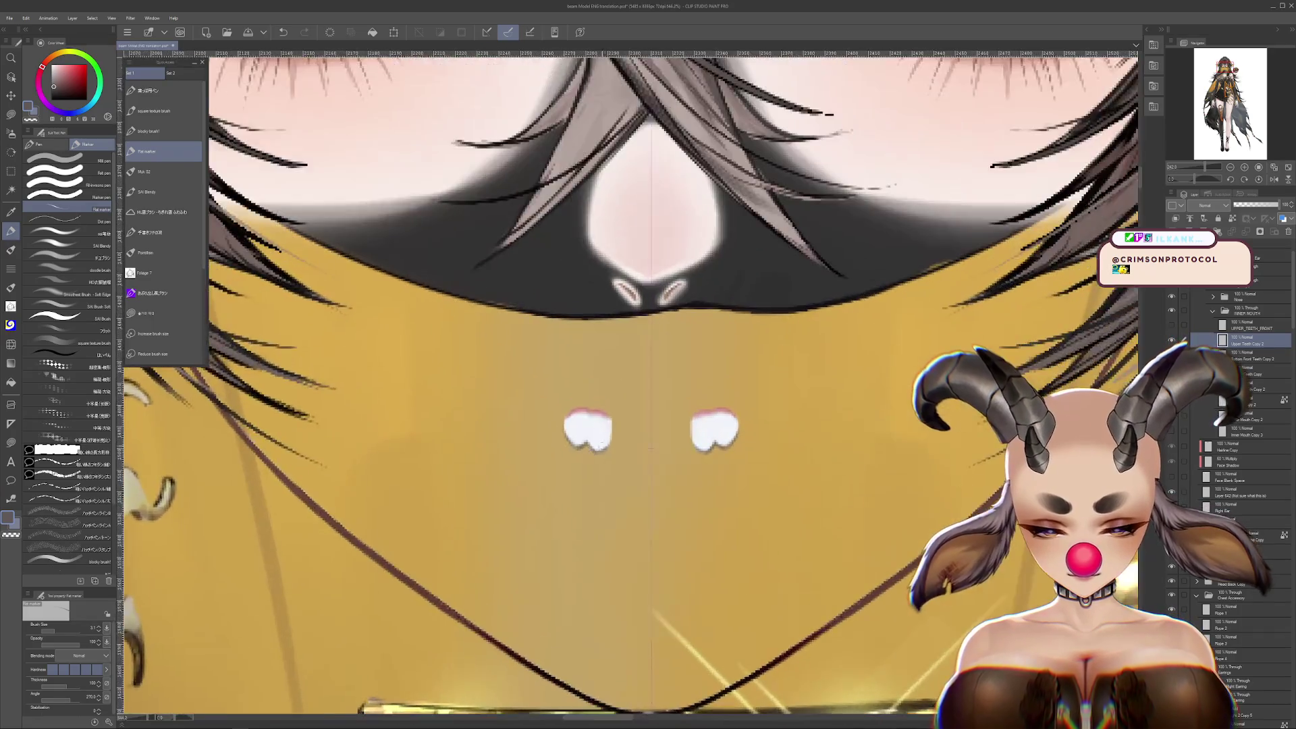
Compare teeth layer versions by toggling visibility, then select the layer for the new teeth
drag(824, 438, 850, 466)
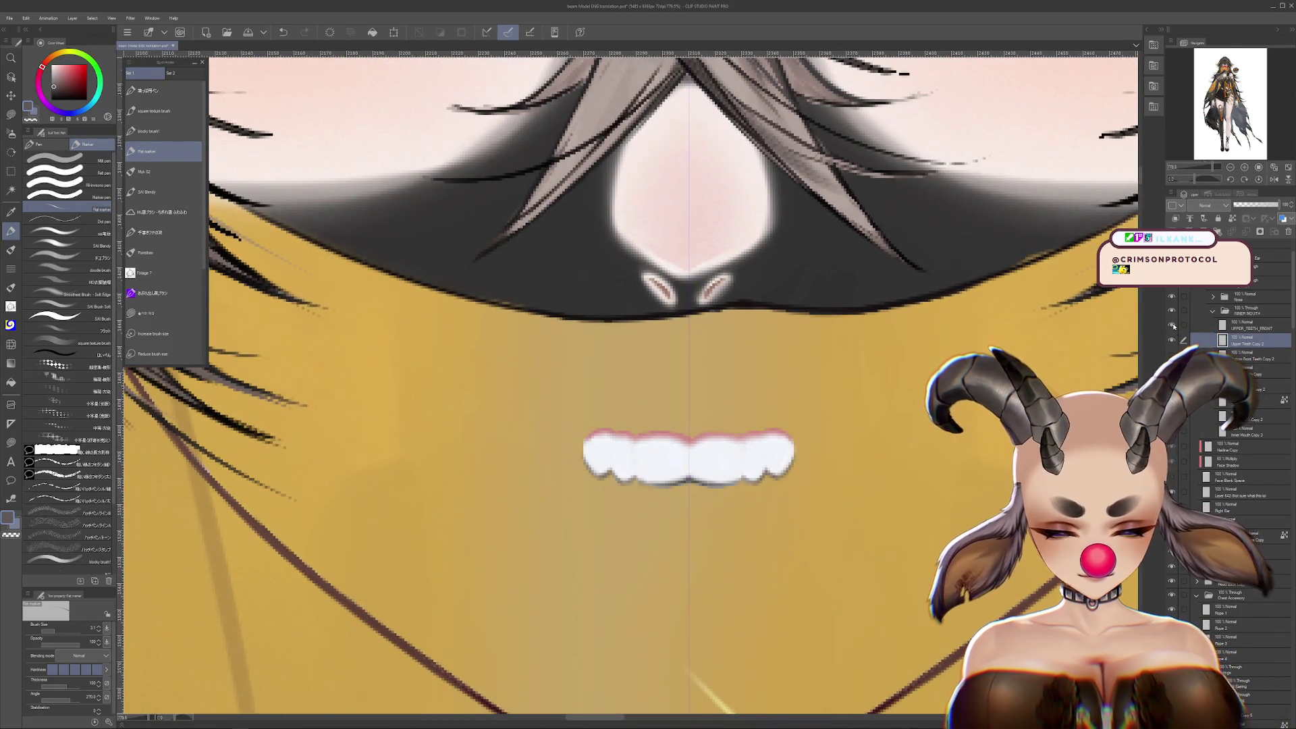
click(1171, 325)
click(1170, 324)
click(1171, 340)
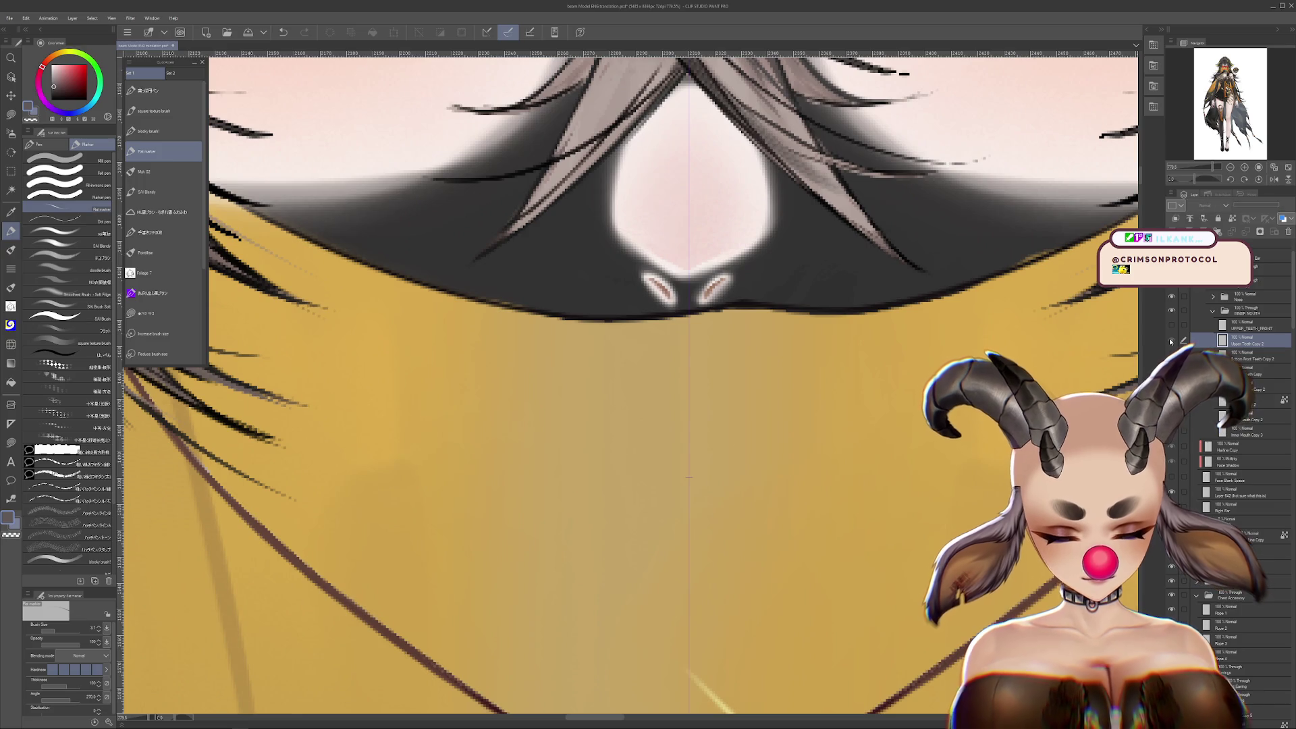
click(1170, 339)
click(1240, 355)
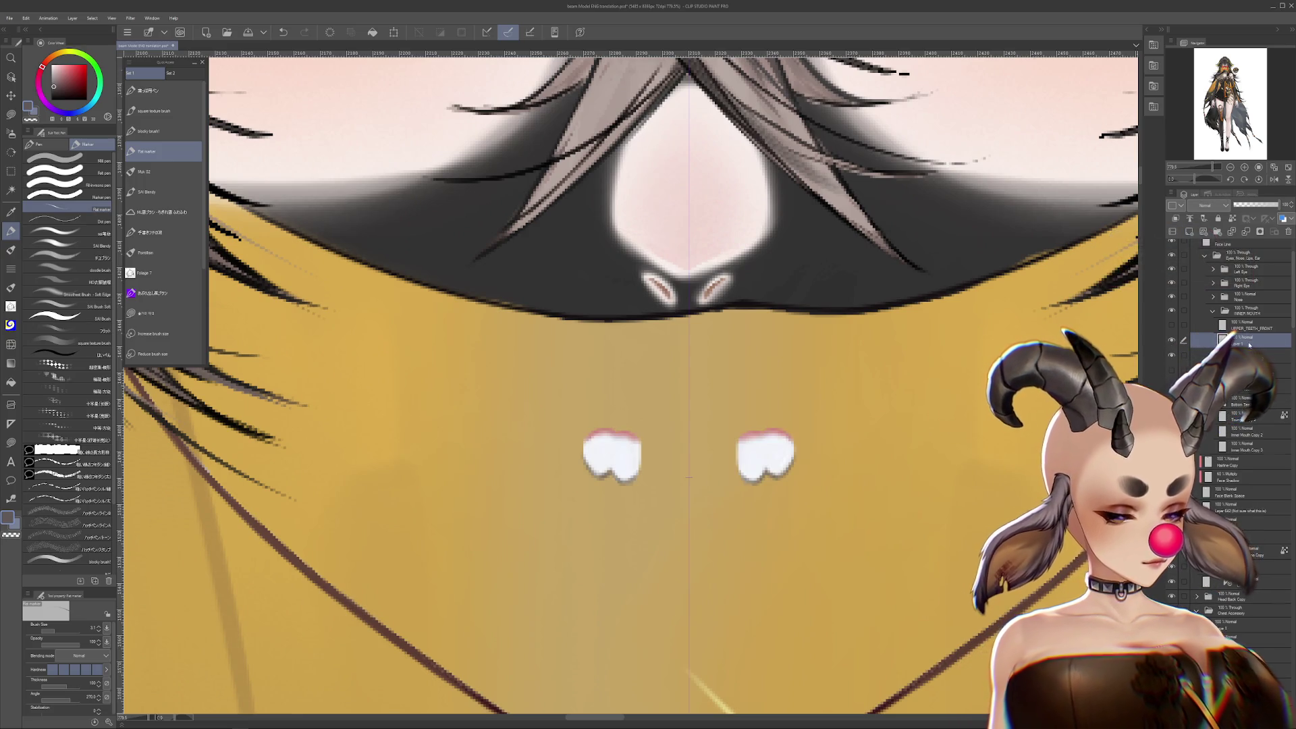
Sample the tooth colours and paint the white teeth row extending to the right
key(m)
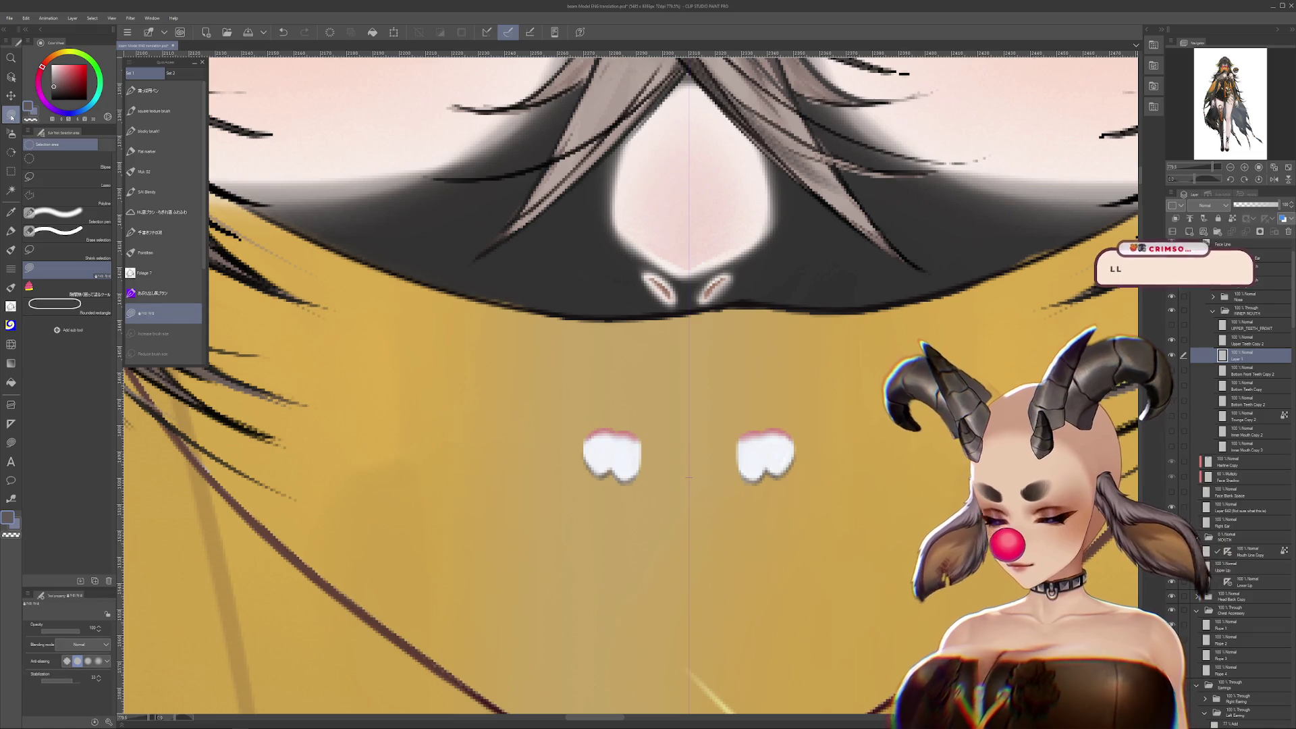
alt+click(632, 477)
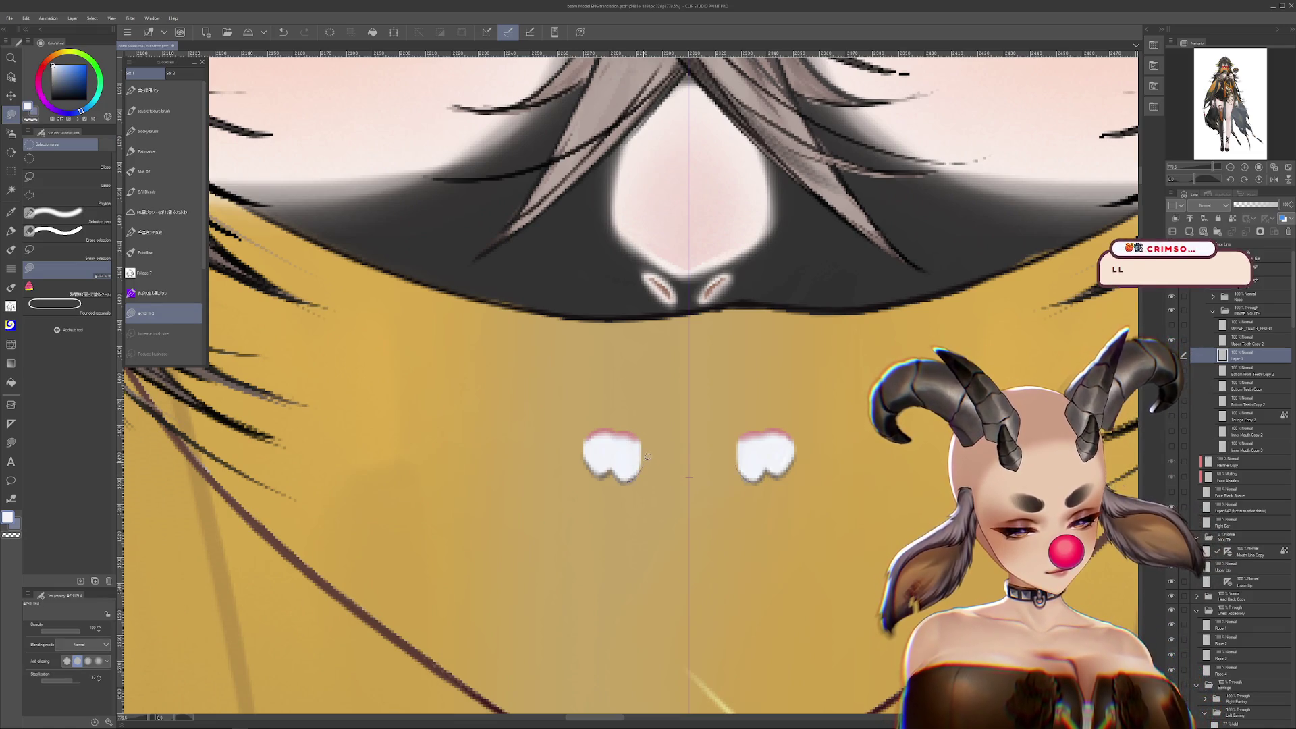
alt+click(741, 444)
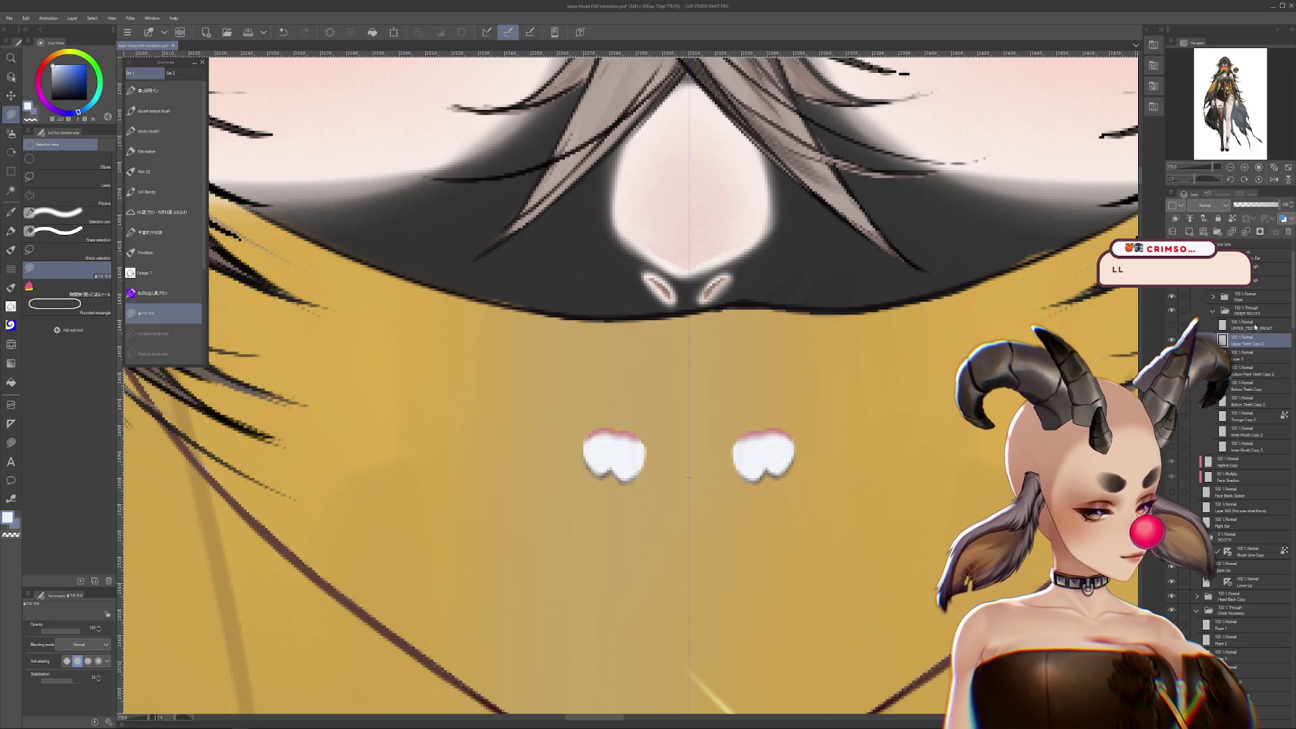
alt+click(636, 444)
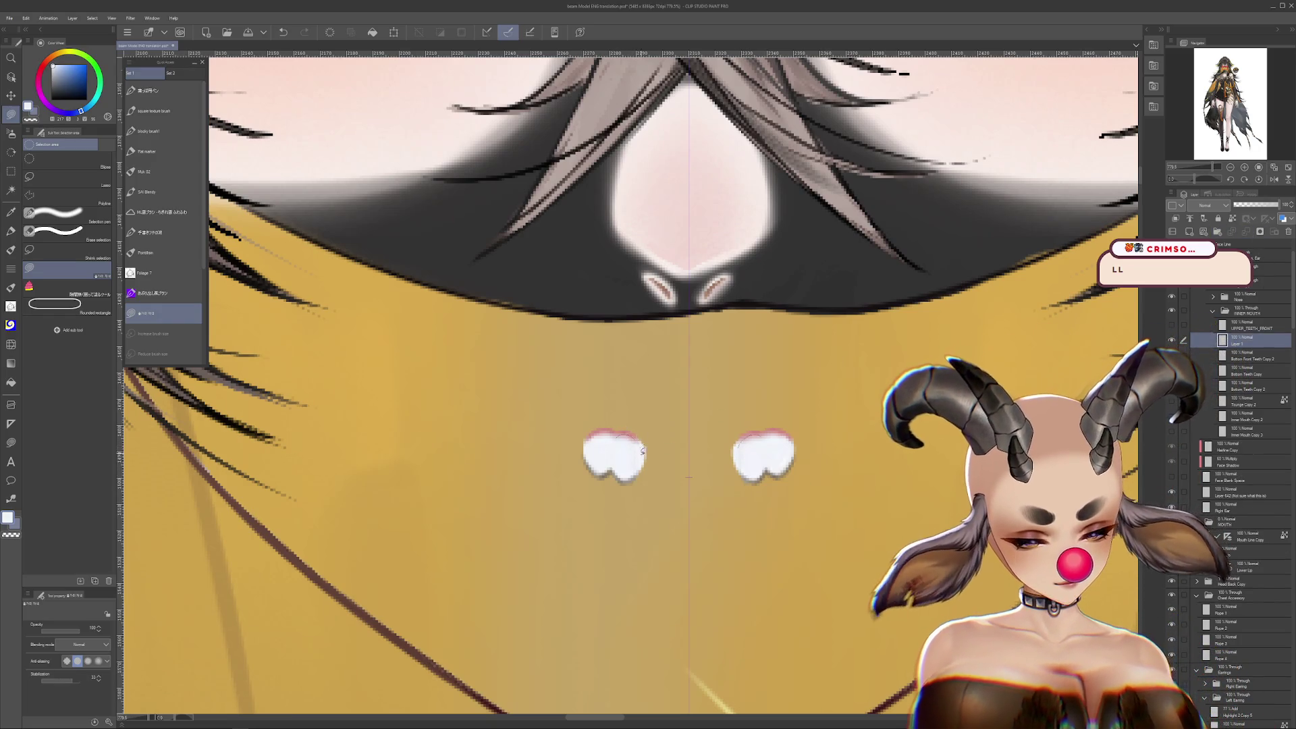
alt+click(603, 432)
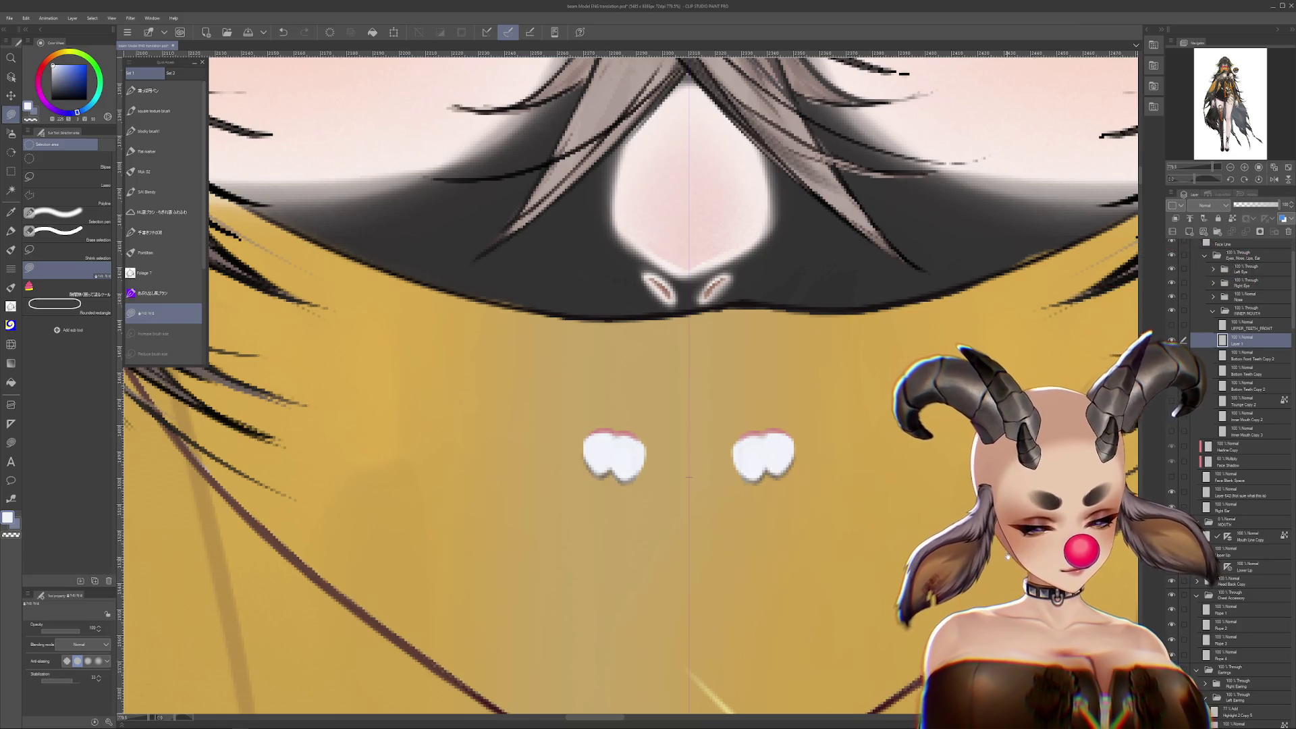
drag(583, 456, 590, 445)
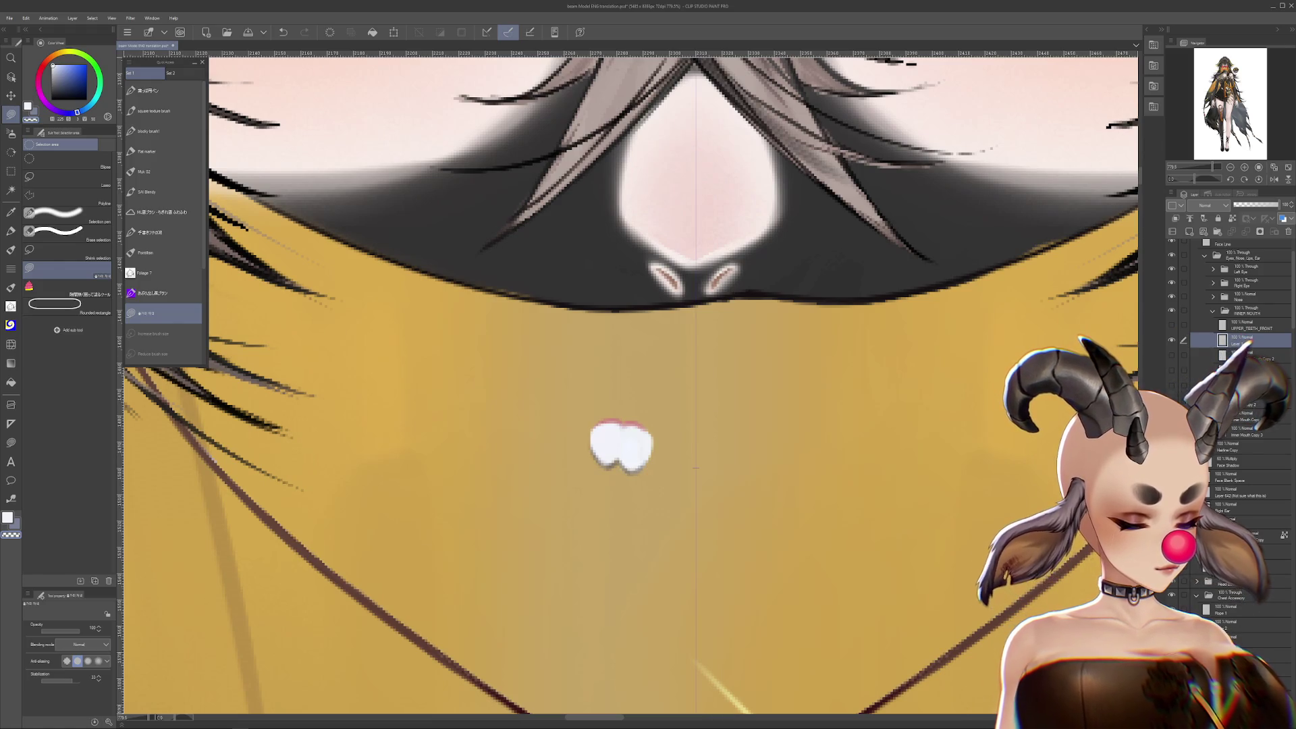
drag(645, 447, 745, 449)
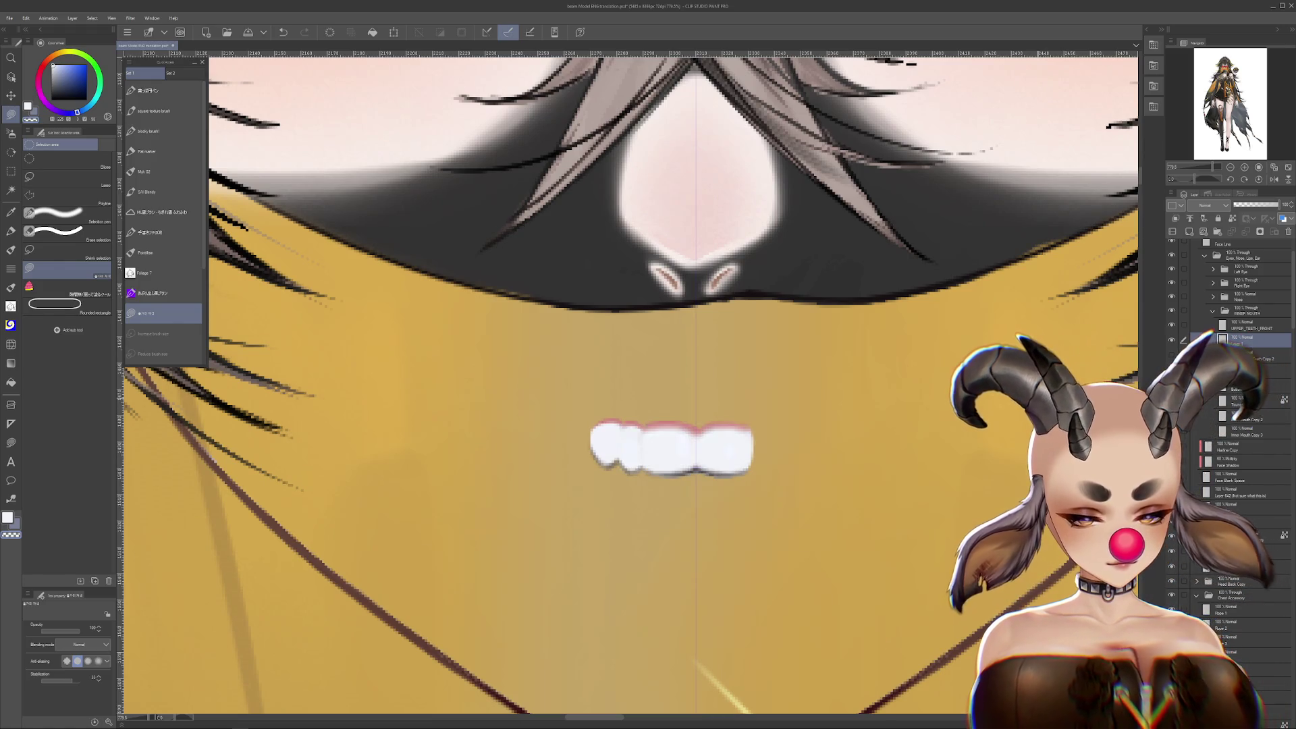
click(1172, 341)
Duplicate the left teeth, flip the copy horizontally, and place it on the right side
key(ctrl+c)
key(ctrl+v)
key(ctrl+t)
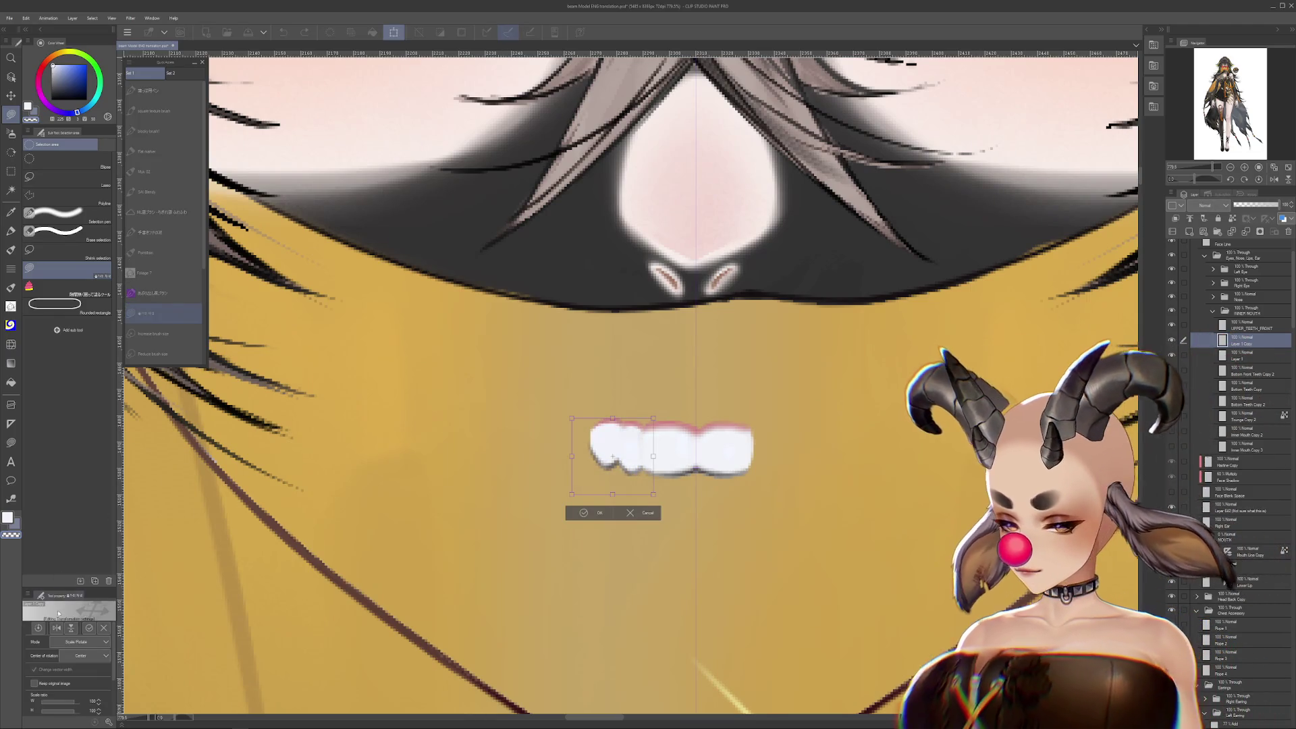
click(57, 627)
drag(605, 470, 771, 470)
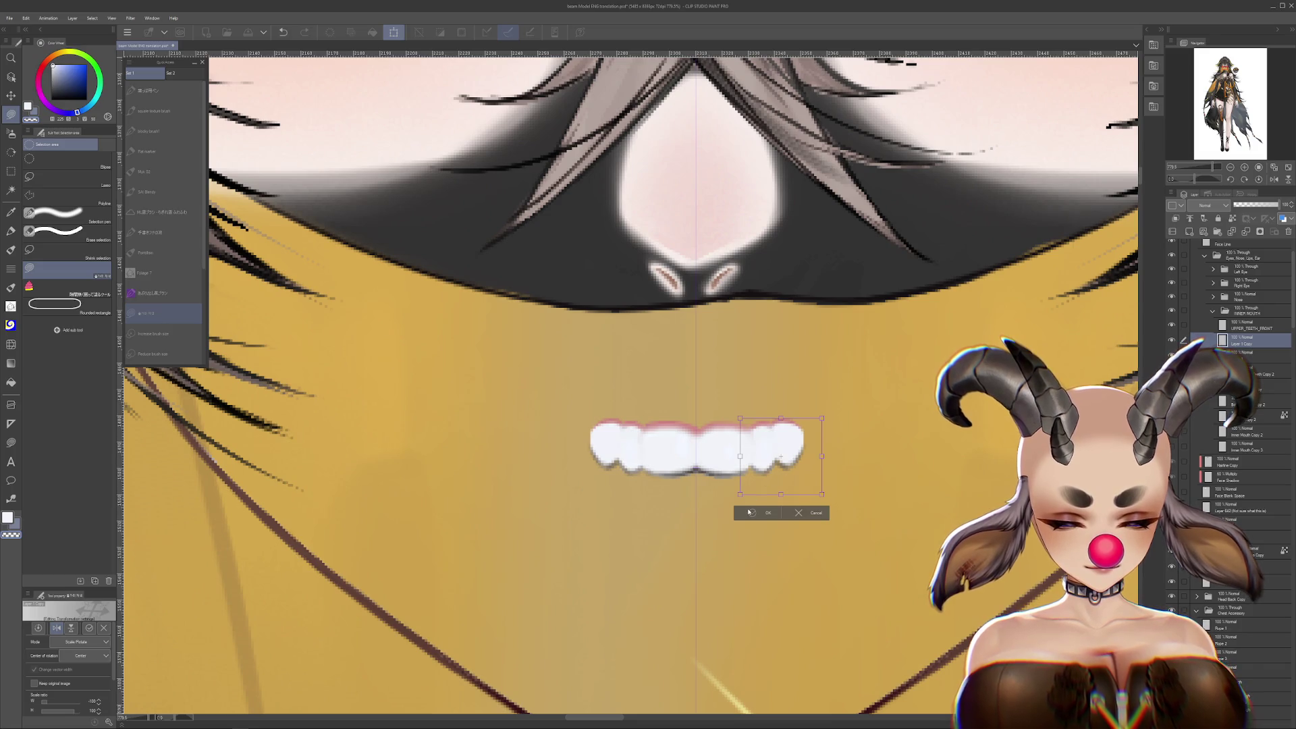
click(749, 512)
Check the Lower Teeth layer, then undo back and restore the Upper Teeth Copy with fang and gum
scroll(742, 486, down, 2)
click(1171, 372)
click(1171, 372)
click(1171, 371)
click(1171, 372)
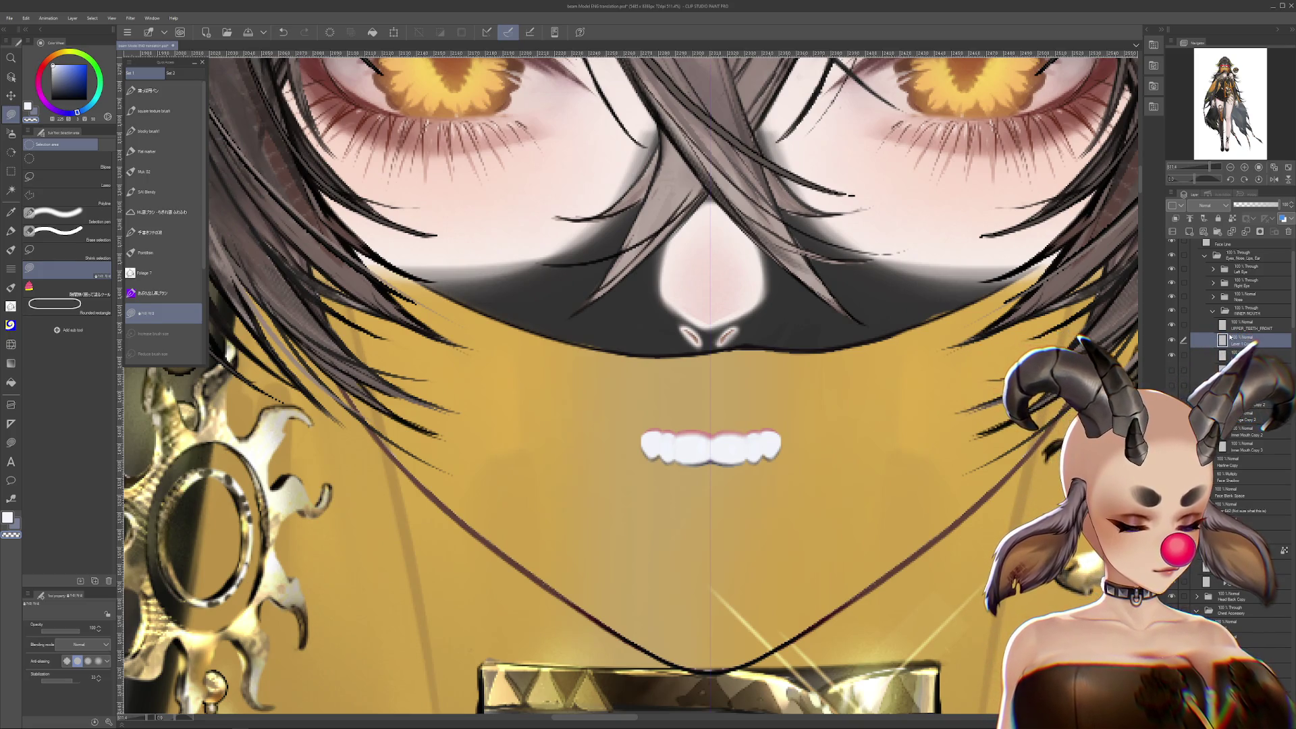
key(ctrl+e)
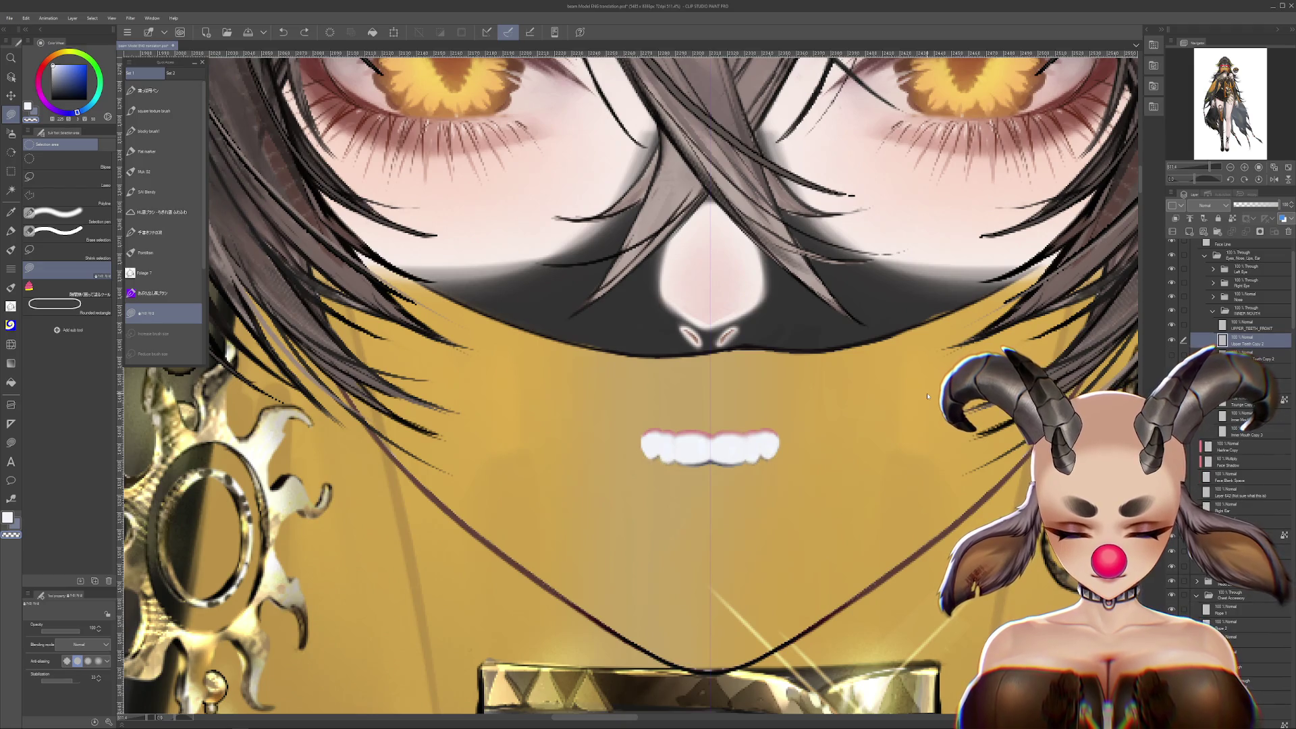
key(ctrl+z)
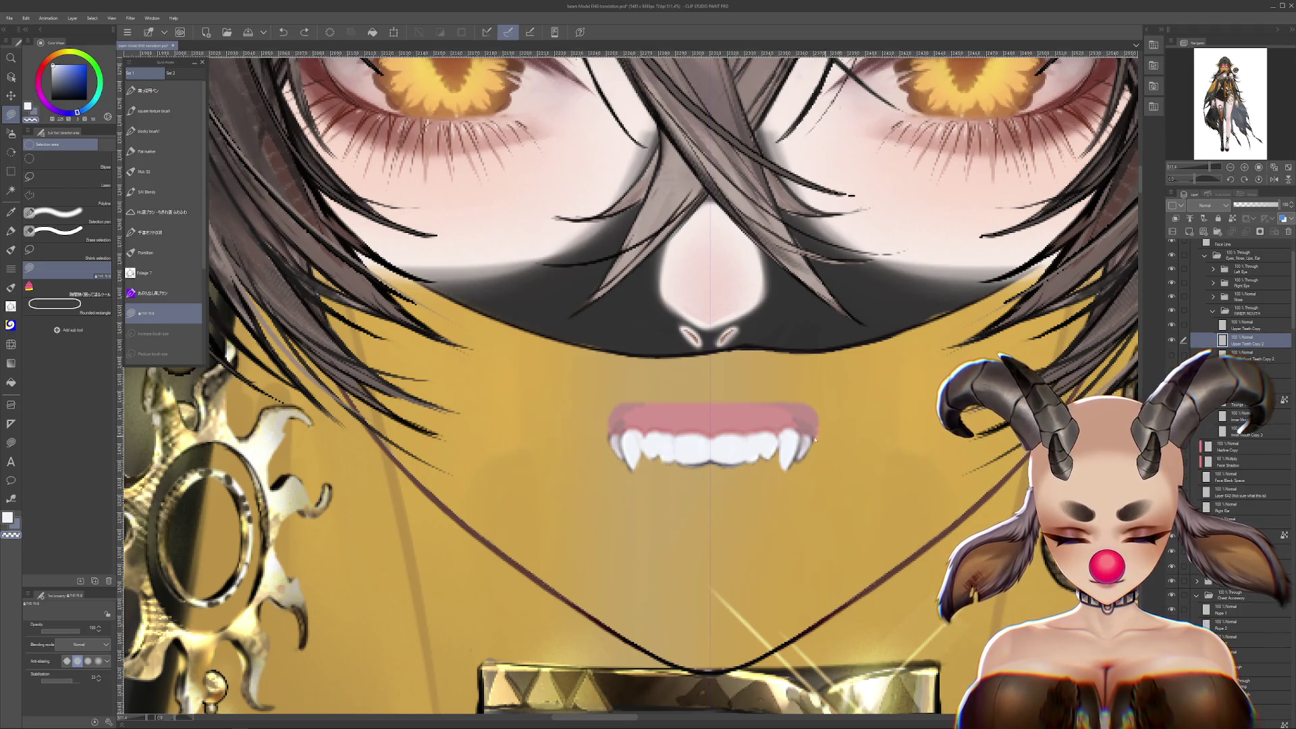
key(ctrl+z)
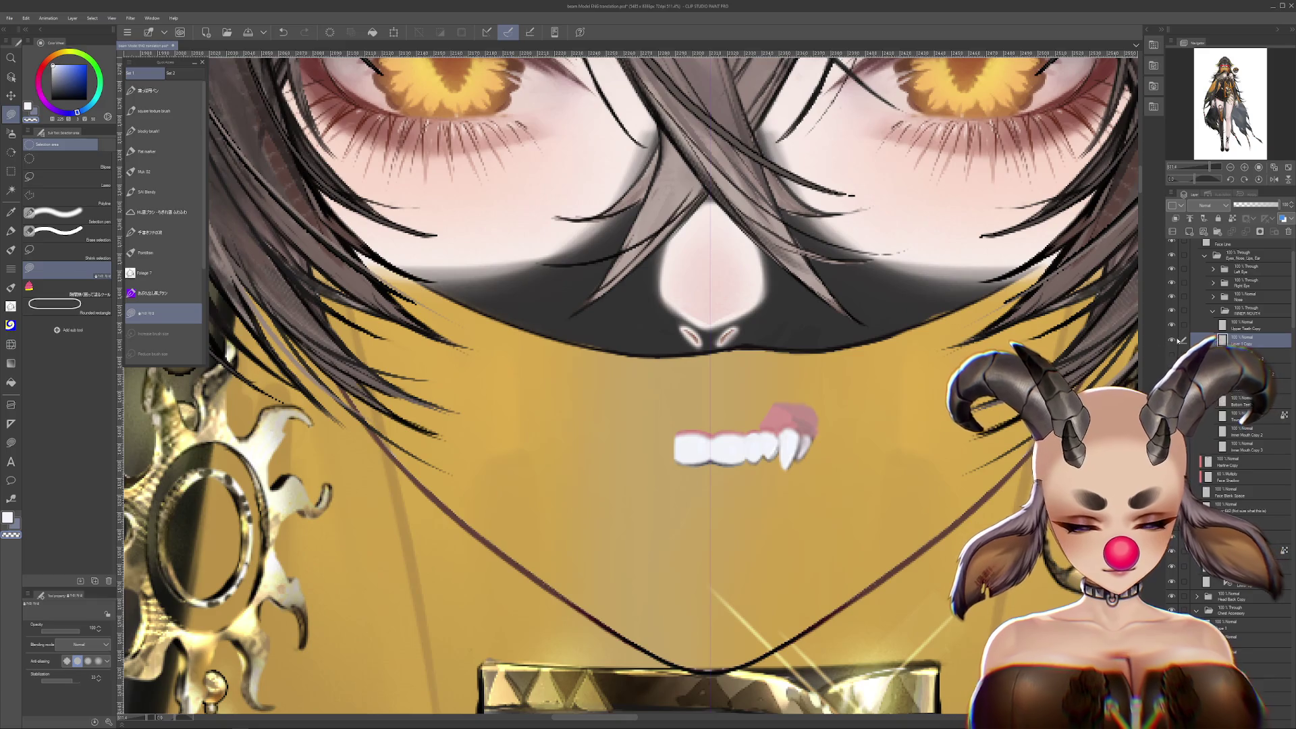
key(ctrl+z)
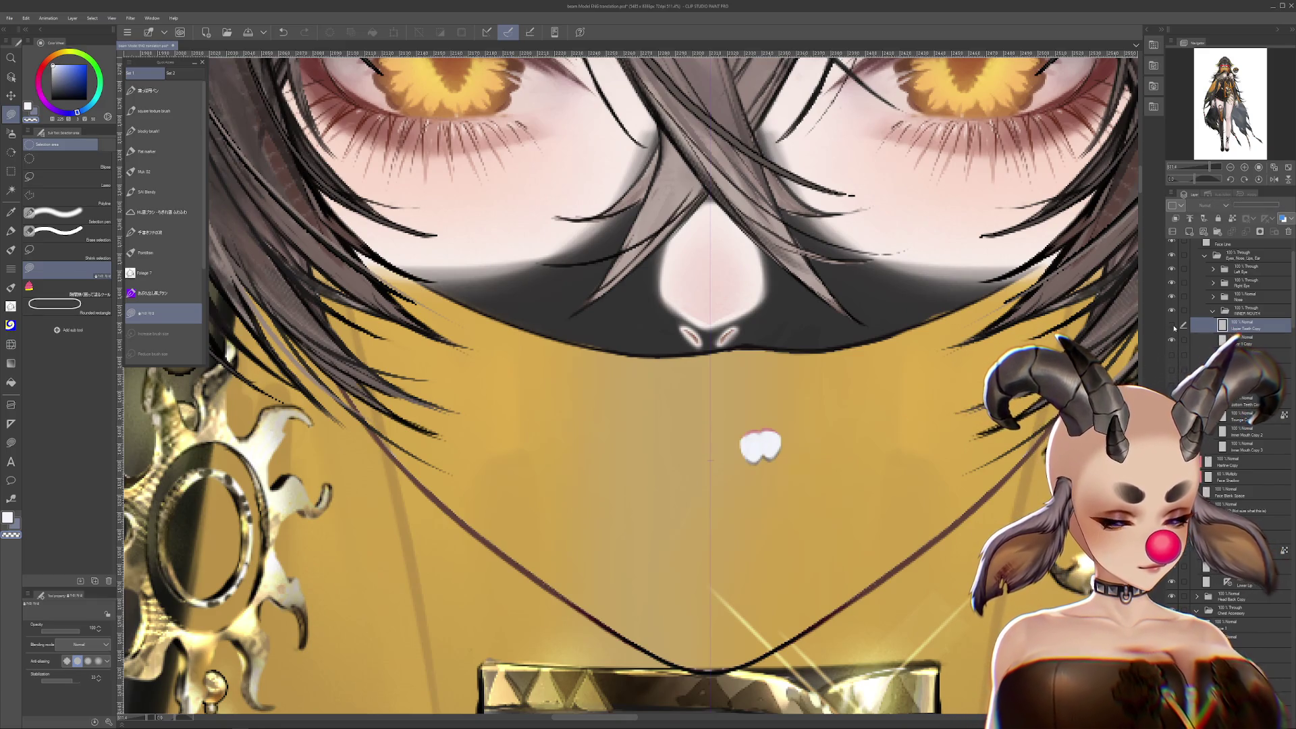
click(1173, 328)
key(ctrl+t)
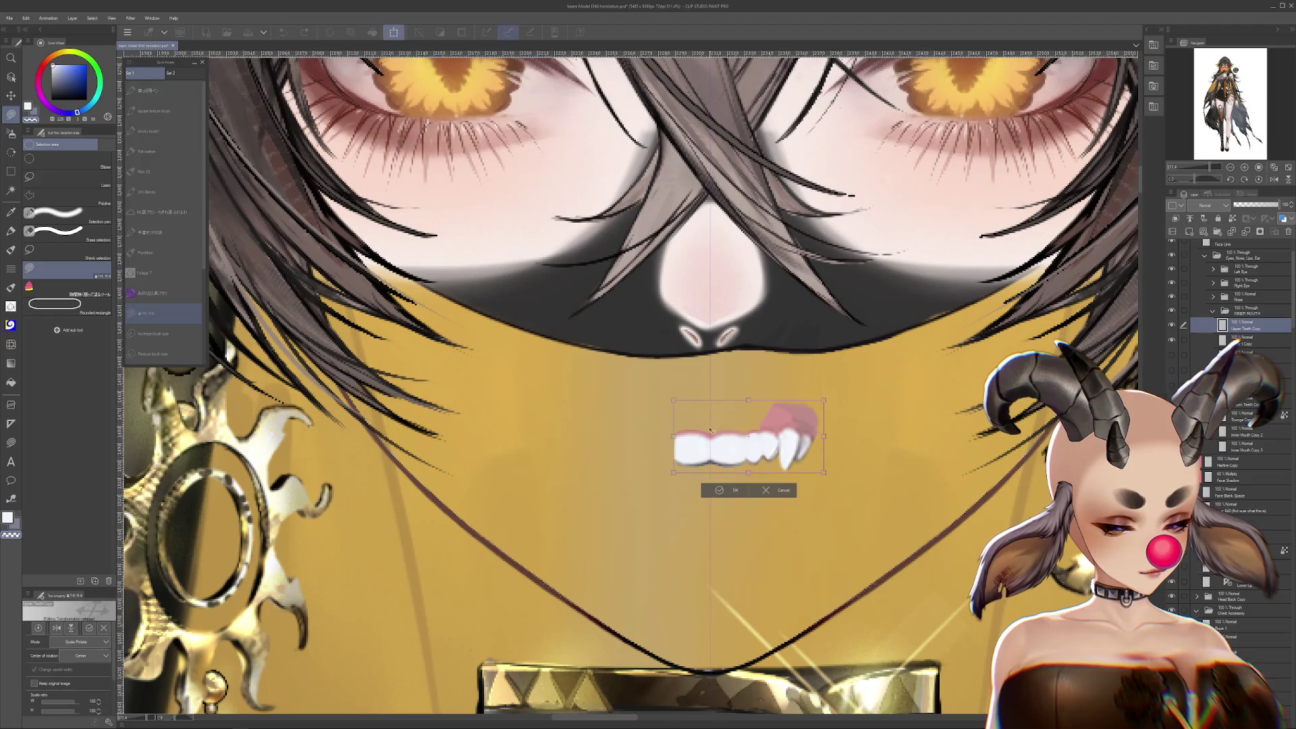
key(Return)
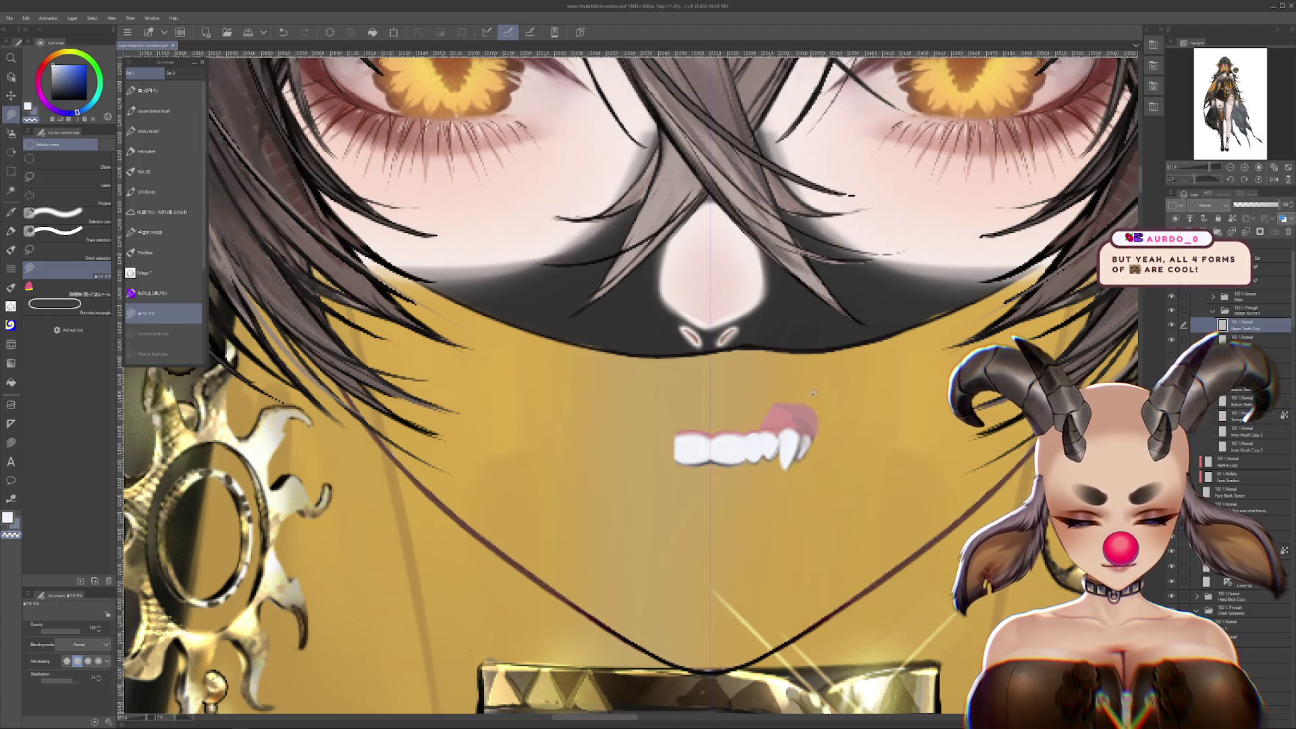
scroll(812, 448, up, 2)
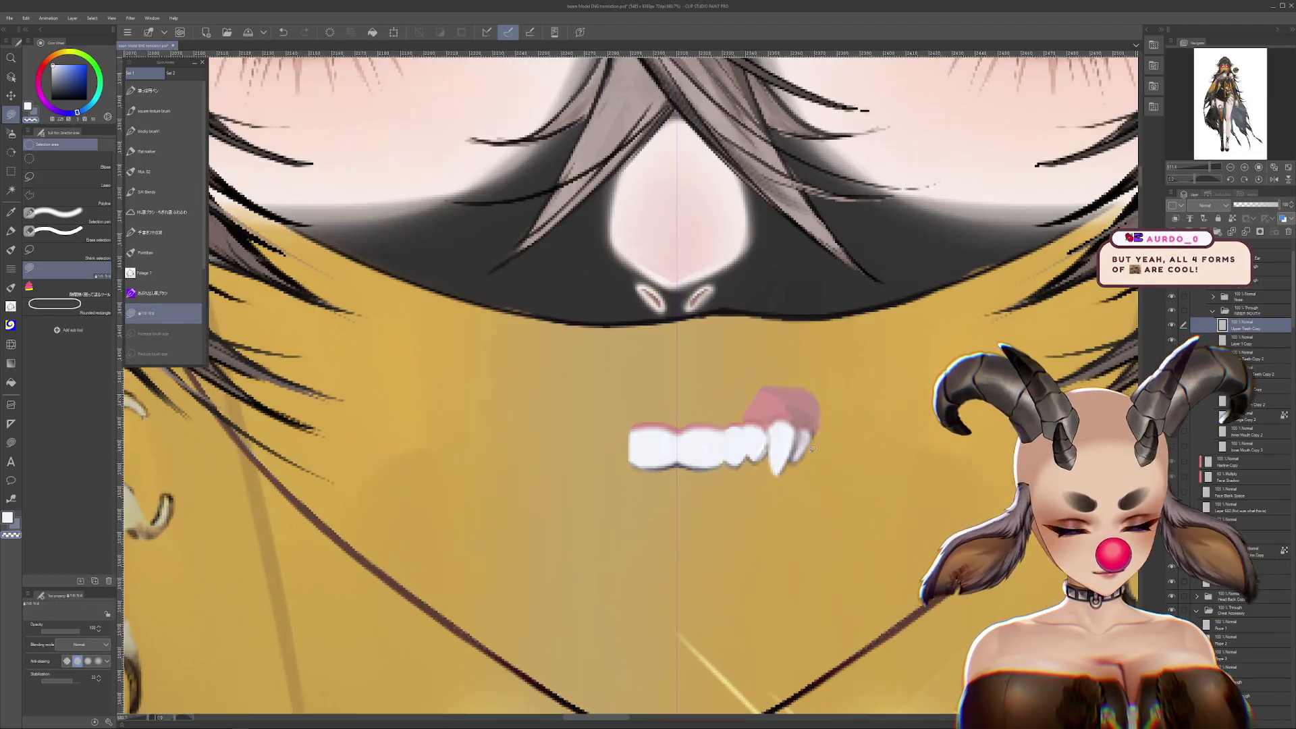
Paste a loose tooth piece into the gap and hide the gum and fang layers
key(ctrl+z)
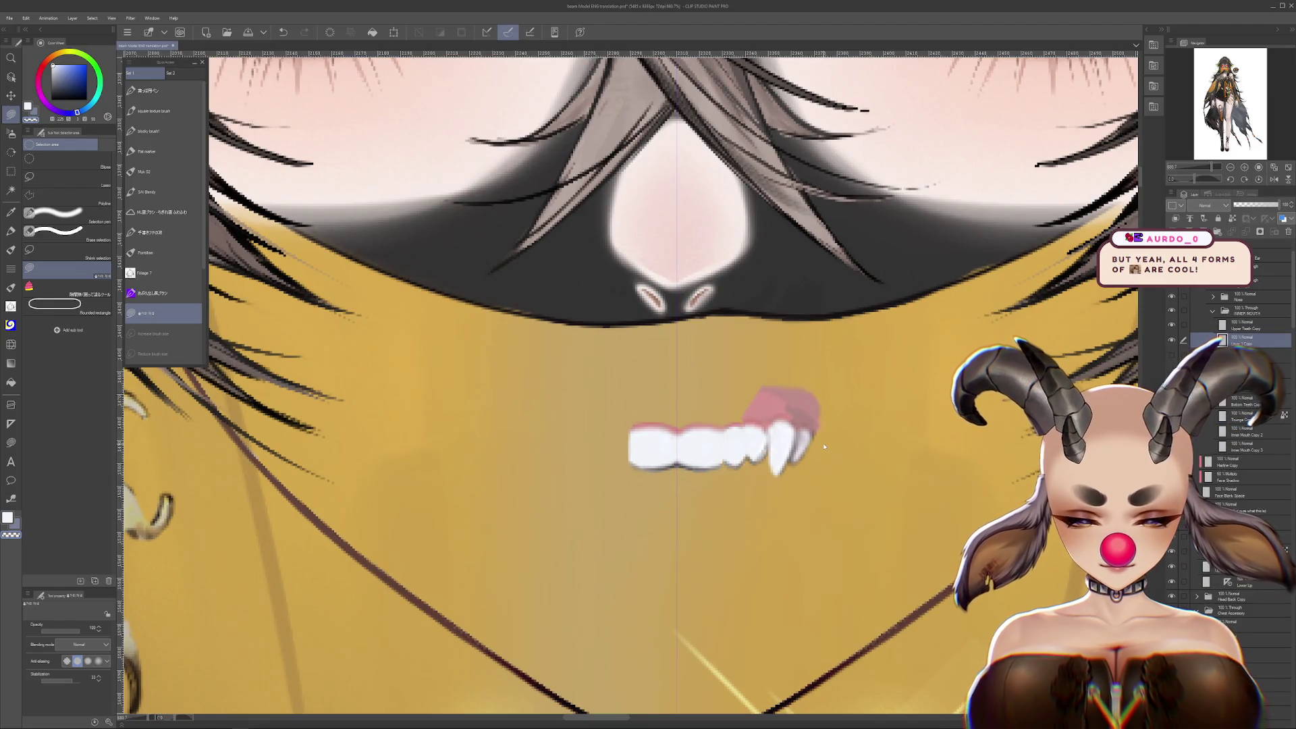
key(ctrl+v)
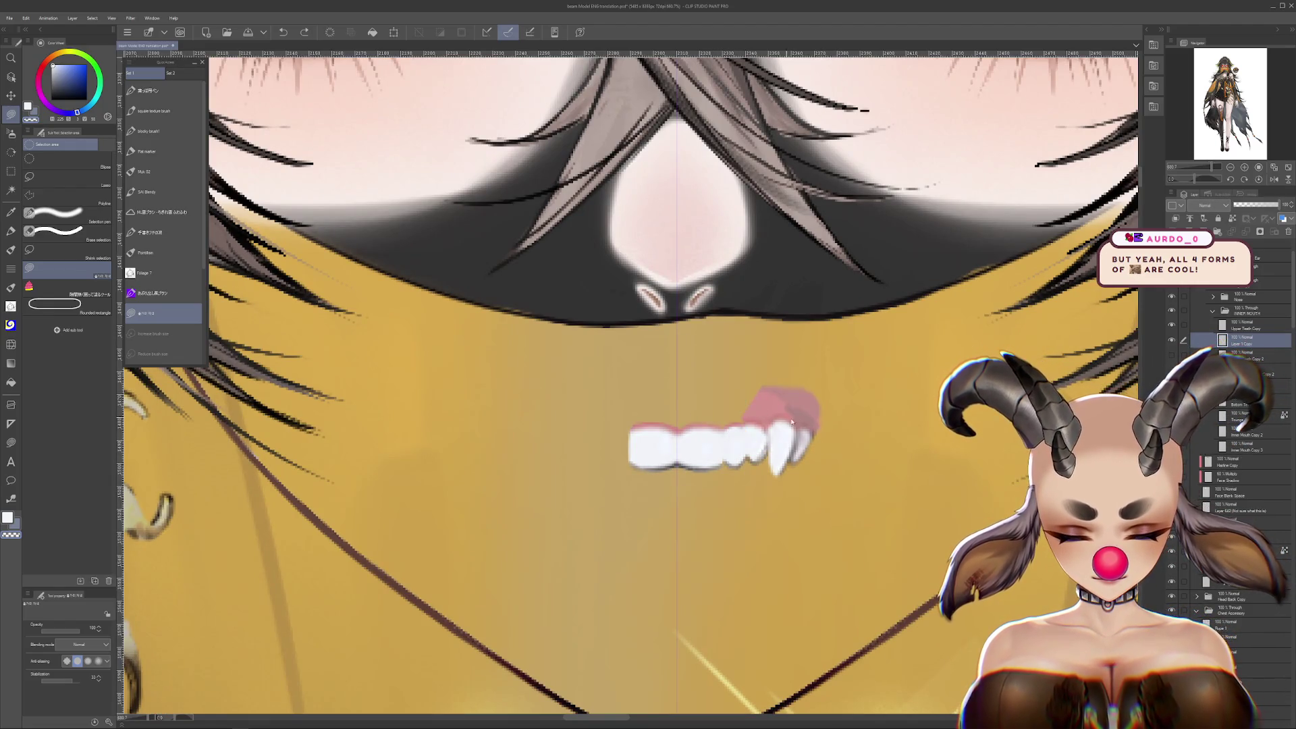
drag(719, 412, 805, 416)
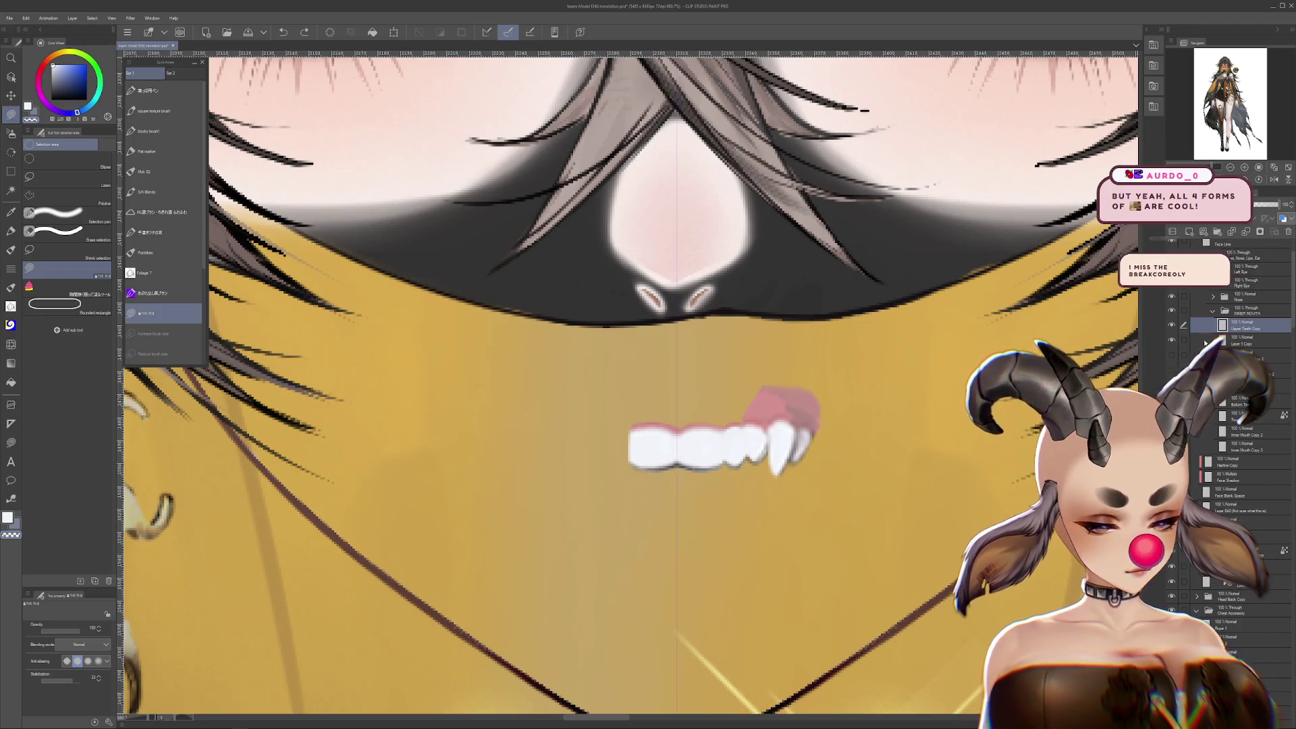
click(1171, 355)
click(1171, 356)
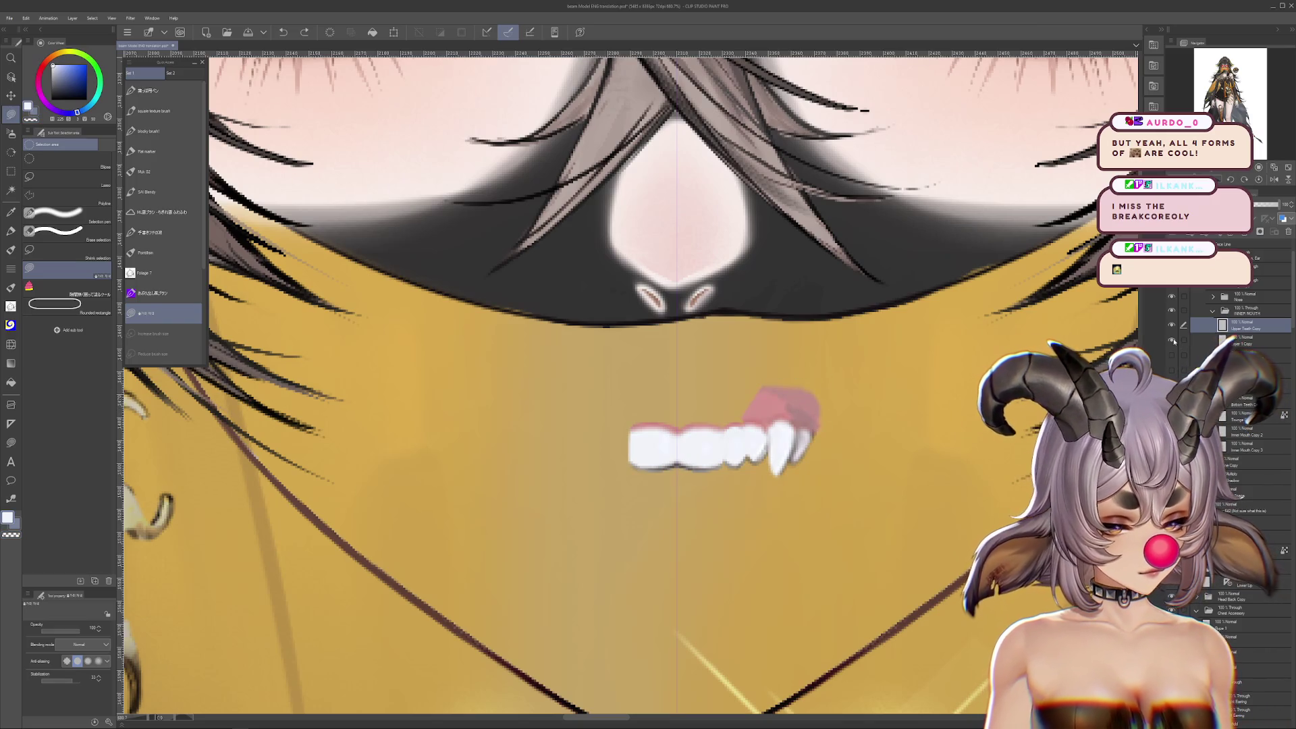
key(ctrl+z)
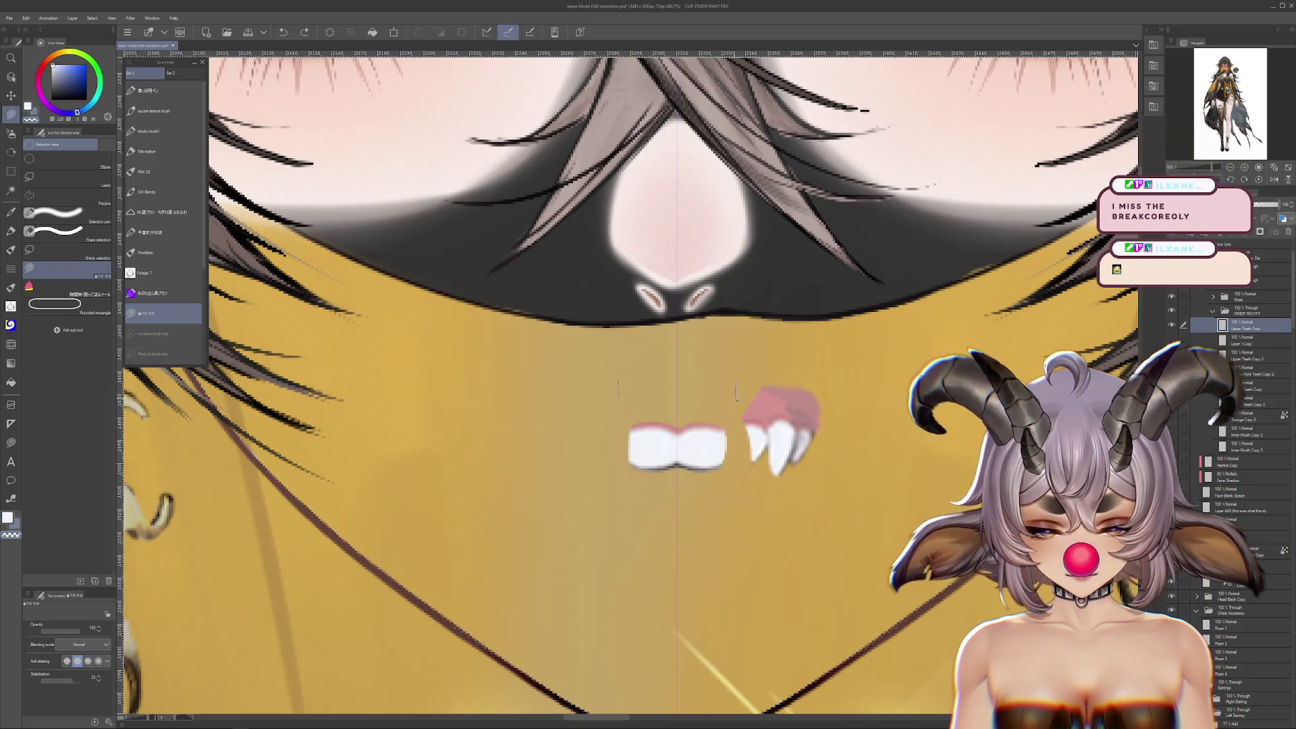
key(Delete)
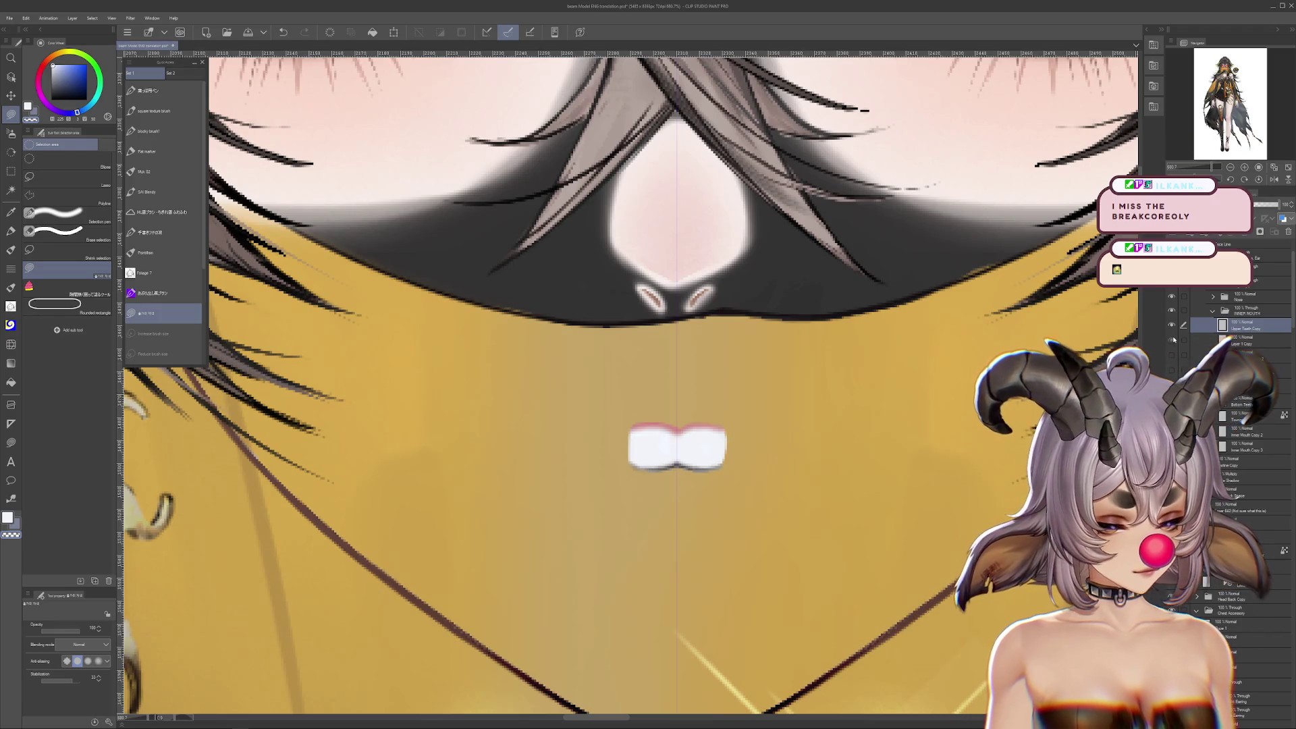
click(1171, 340)
click(1171, 355)
click(1174, 352)
click(1232, 341)
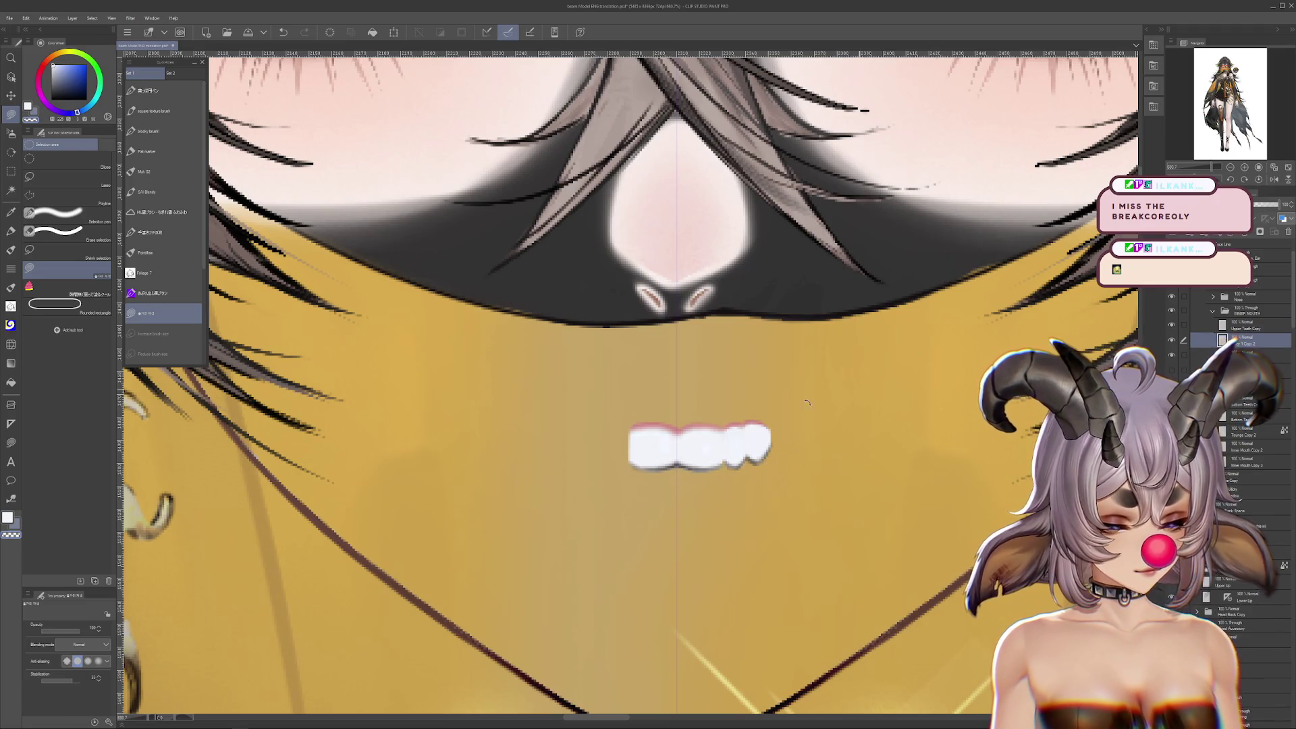
Slide the right teeth left to close the gap and trim the front teeth to a narrow block
key(ctrl+t)
drag(762, 470, 606, 470)
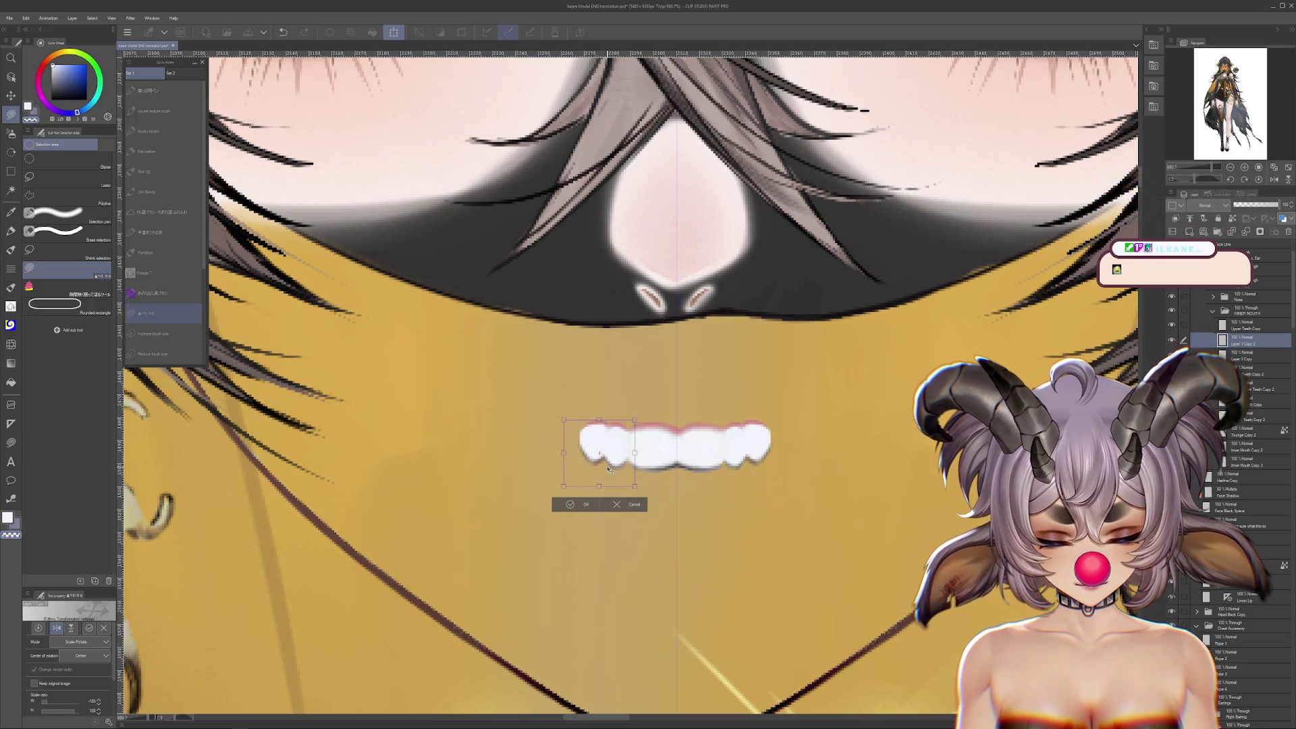
key(Return)
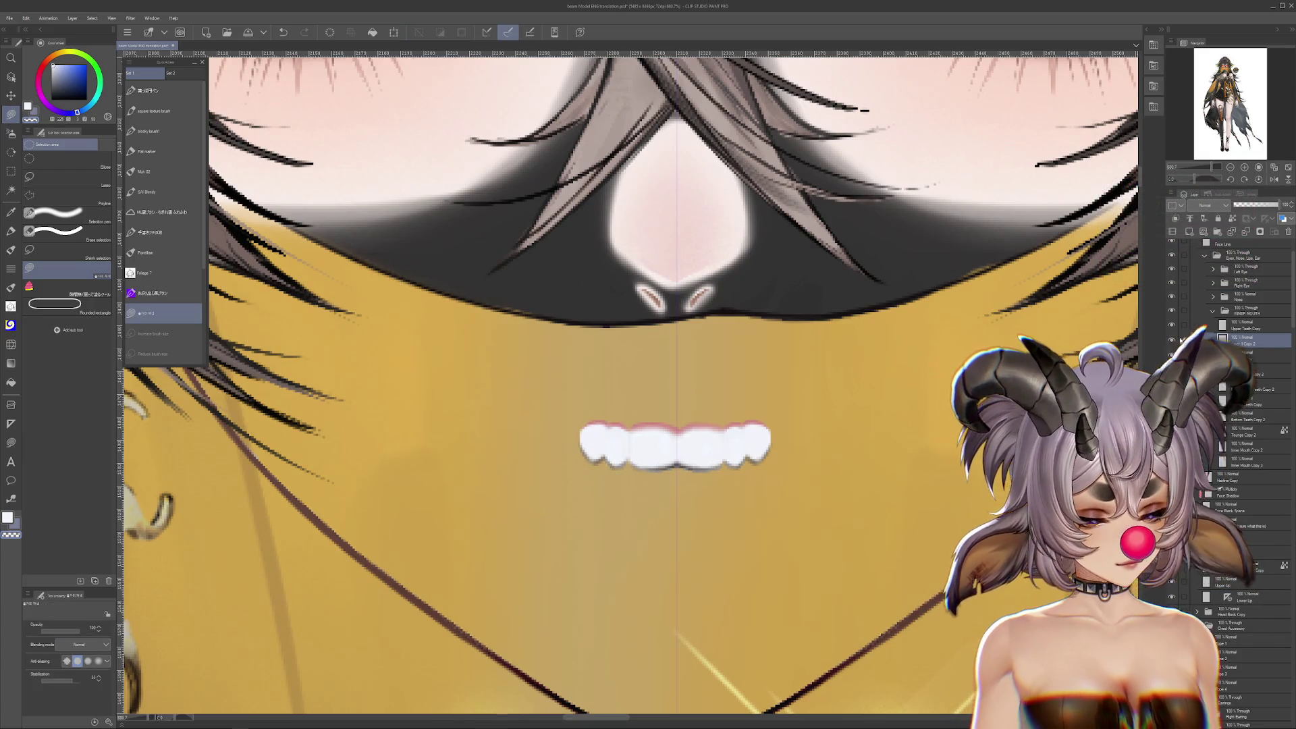
key(ctrl+z)
key(ctrl+z)
key(ctrl+z)
key(ctrl+shift+n)
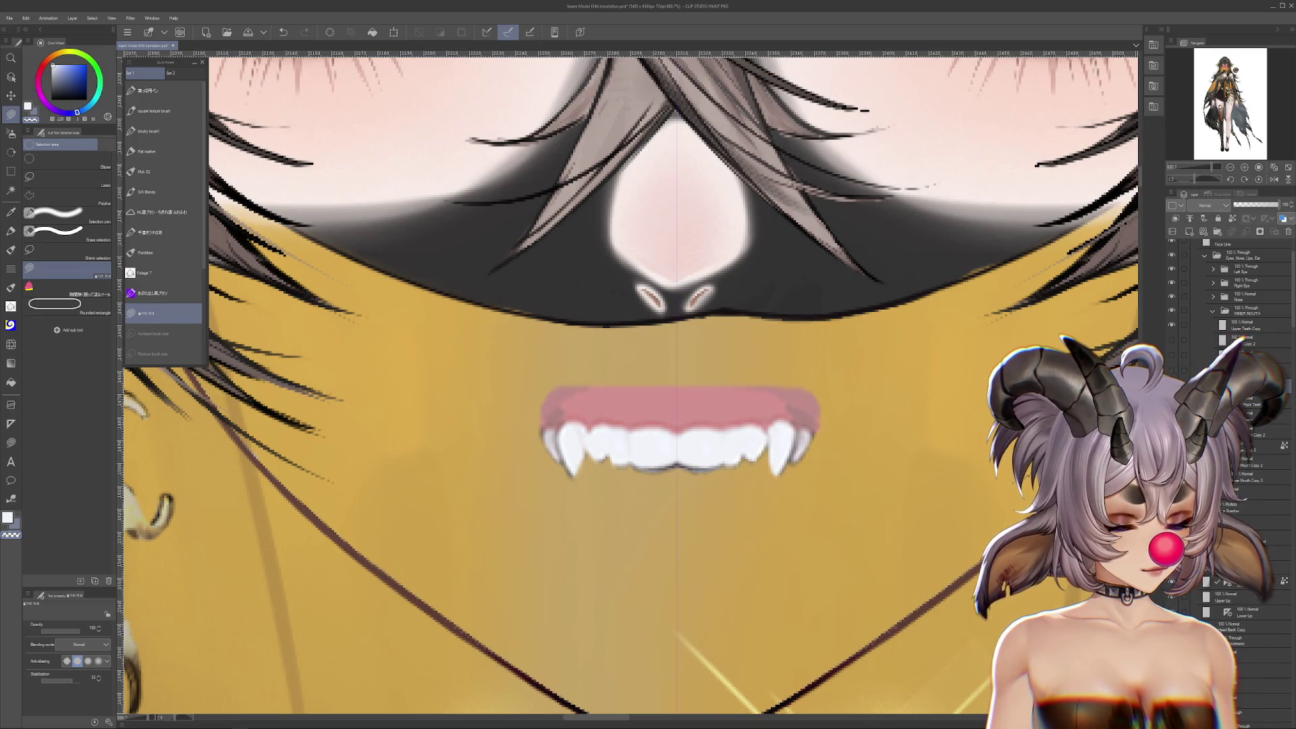
scroll(590, 420, up, 2)
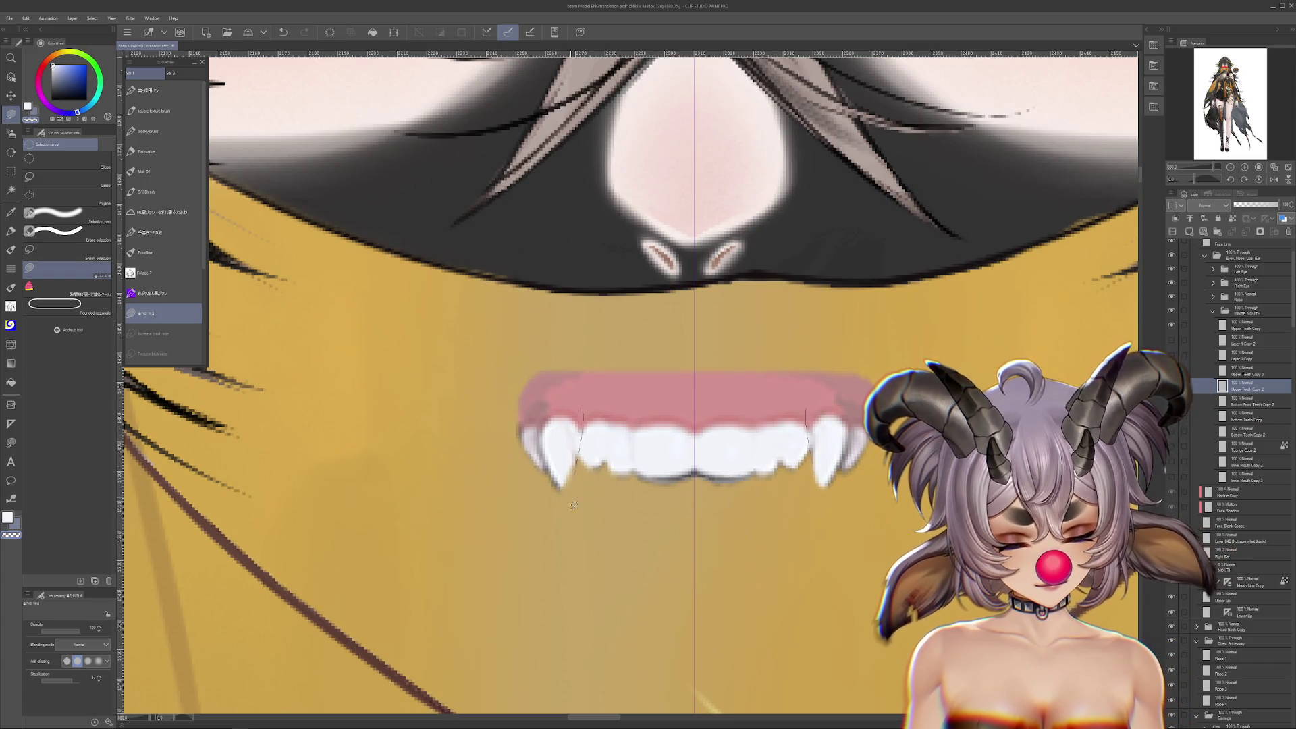
key(ctrl+z)
drag(589, 419, 596, 494)
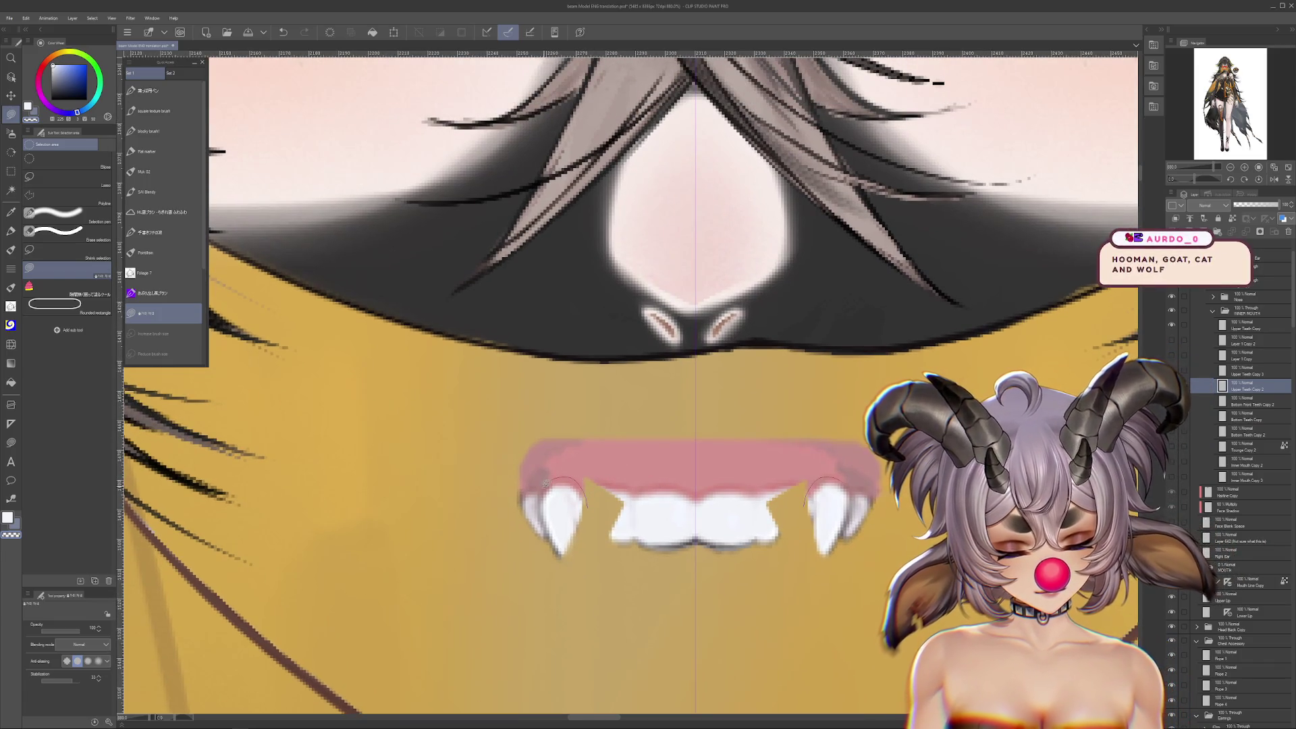
key(ctrl+z)
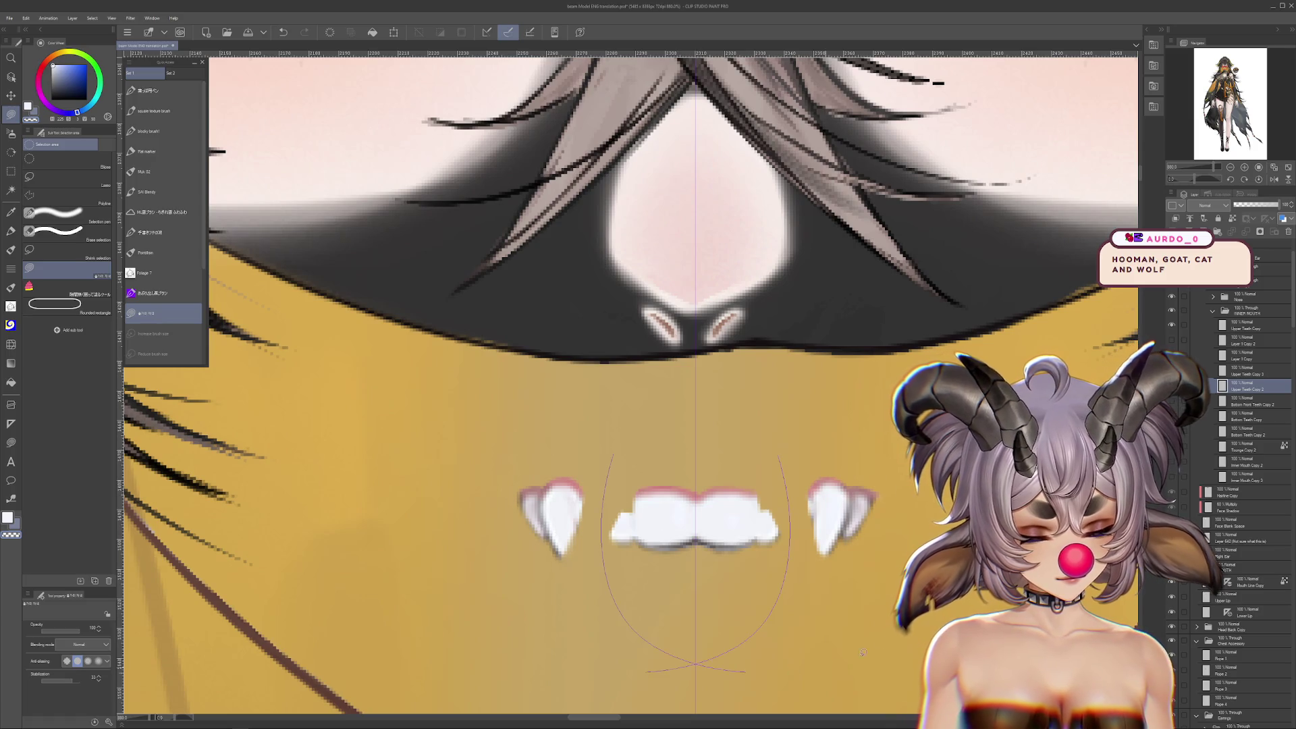
key(ctrl+z)
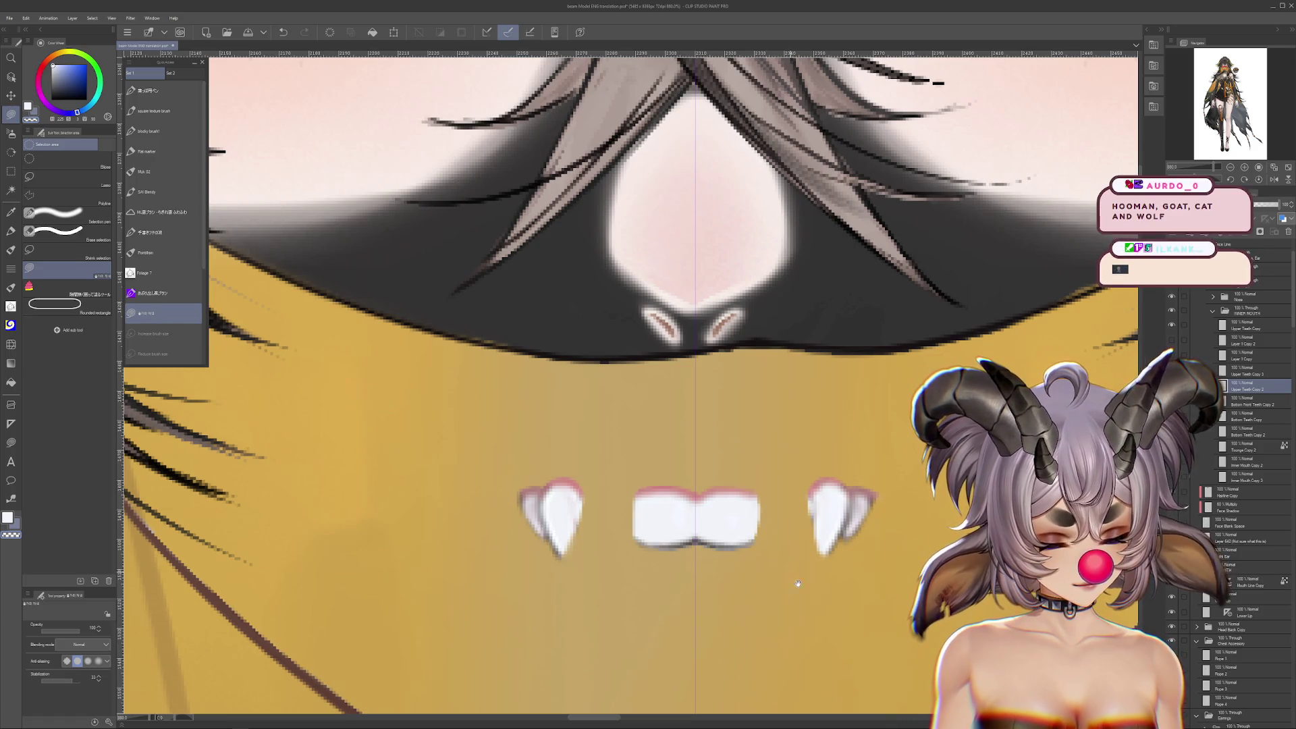
drag(798, 583, 895, 529)
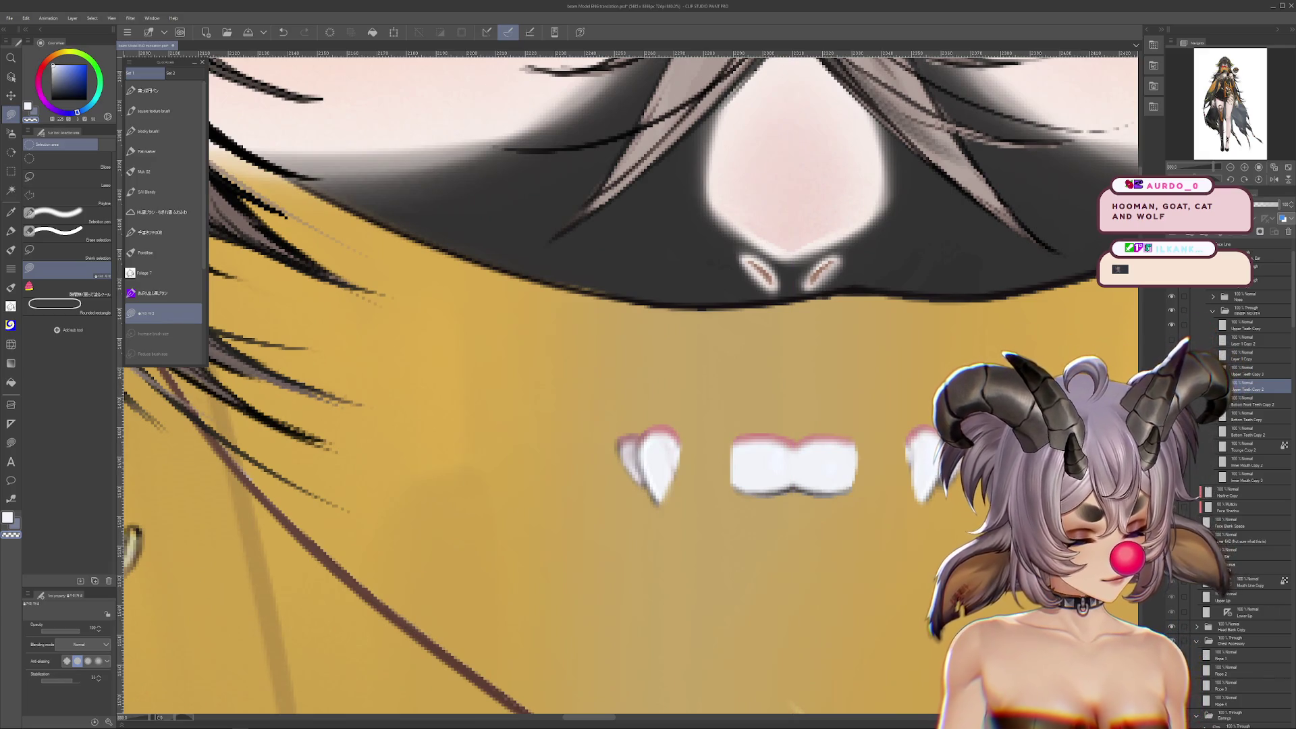
Paint pale pink and white strokes over the left fang to lighten it
alt+click(635, 449)
drag(631, 451, 652, 454)
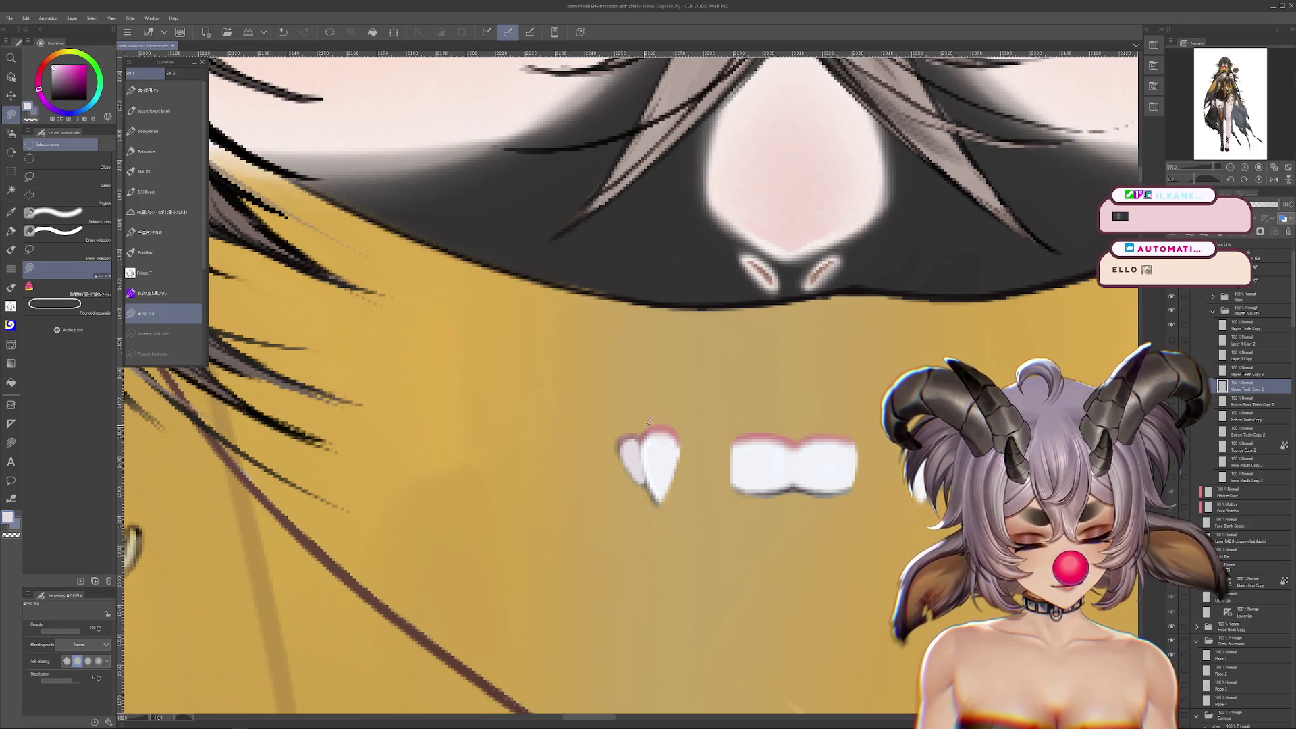
drag(645, 445, 664, 480)
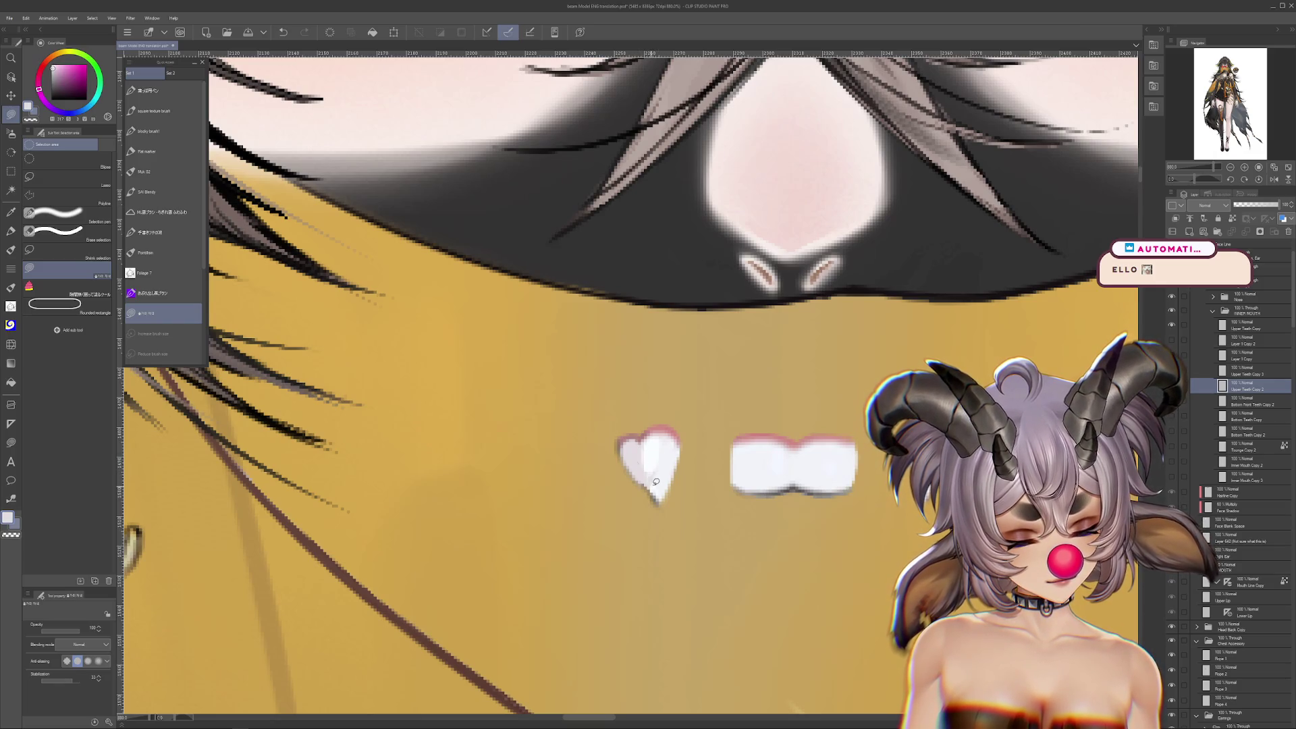
drag(744, 590, 731, 610)
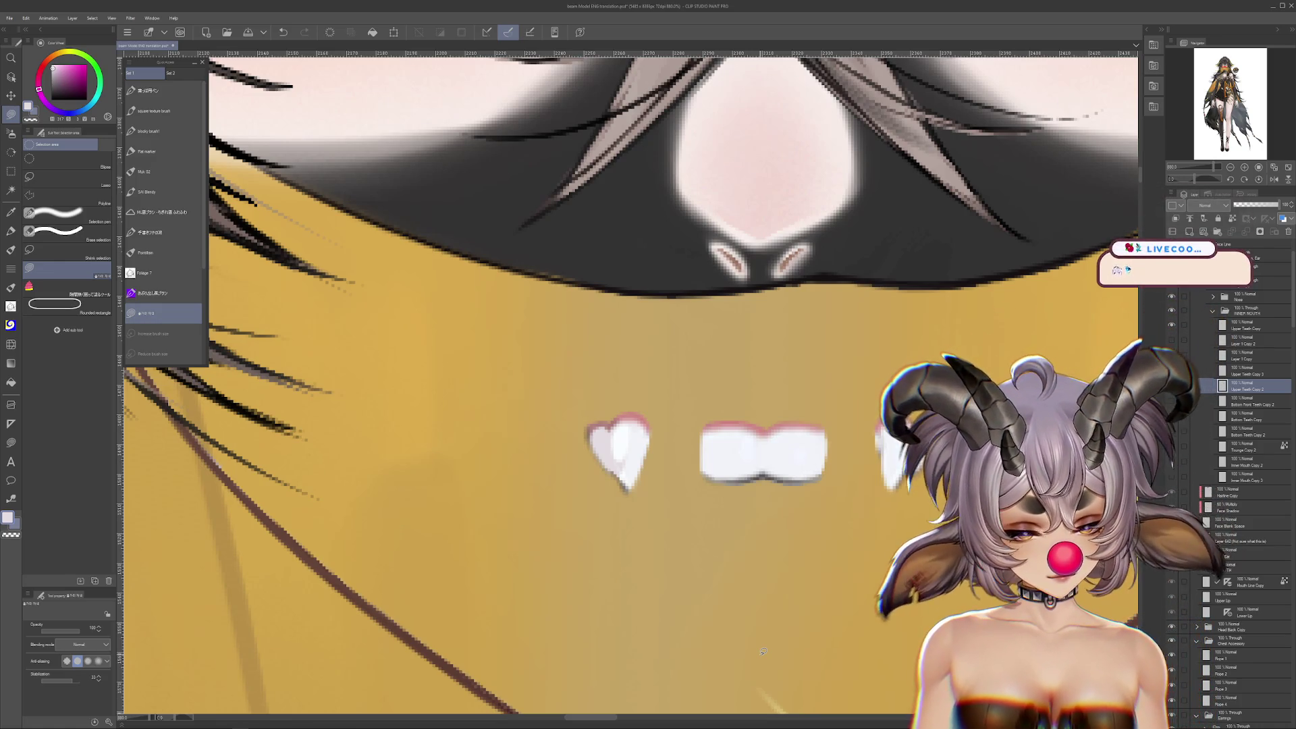
click(13, 254)
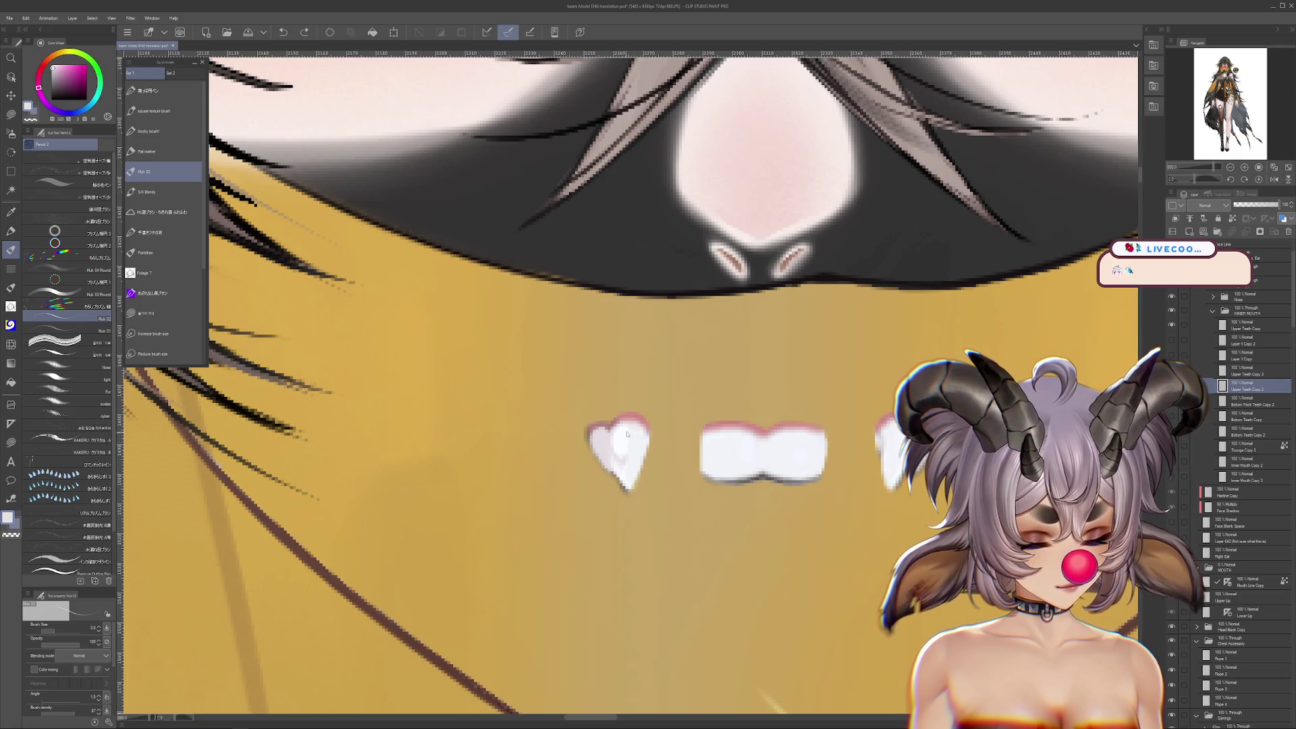
Eyedrop the bluish-white tooth colour, select Bottom Front Teeth Copy 2, and add Layer 1 above it
alt+click(620, 469)
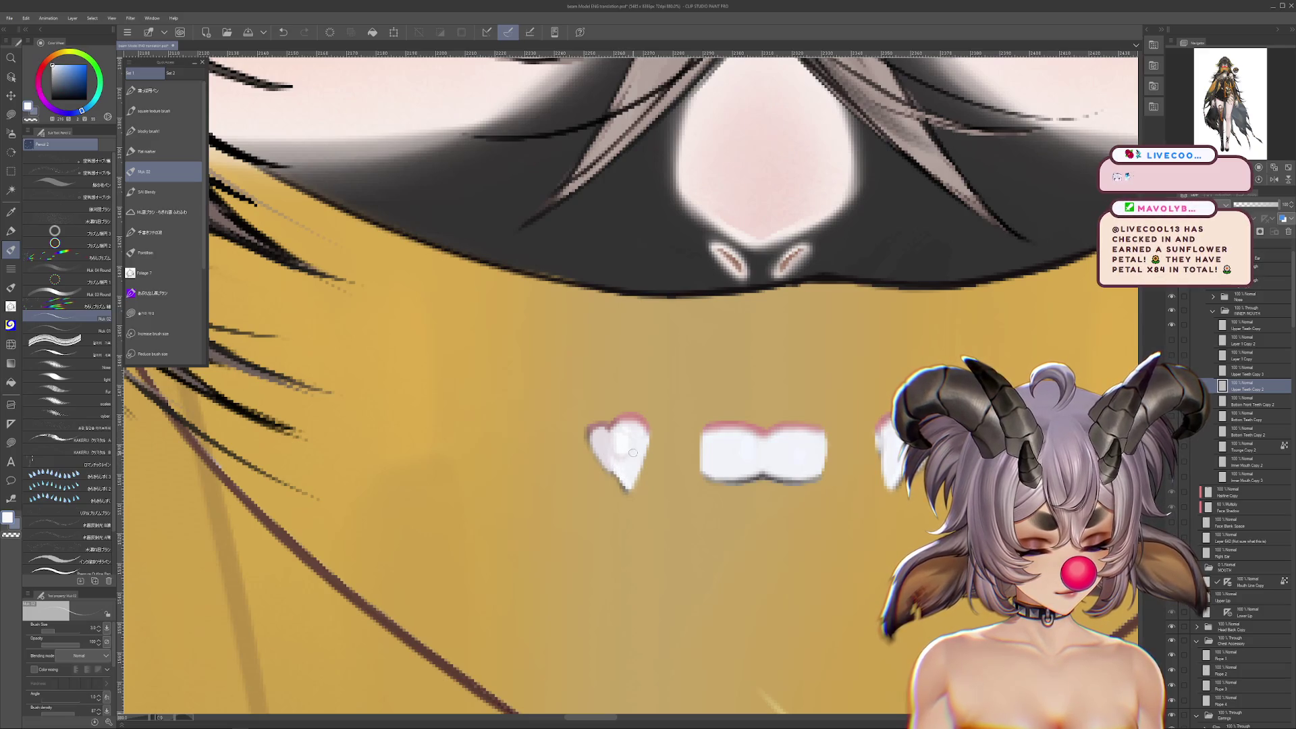
drag(665, 429, 467, 497)
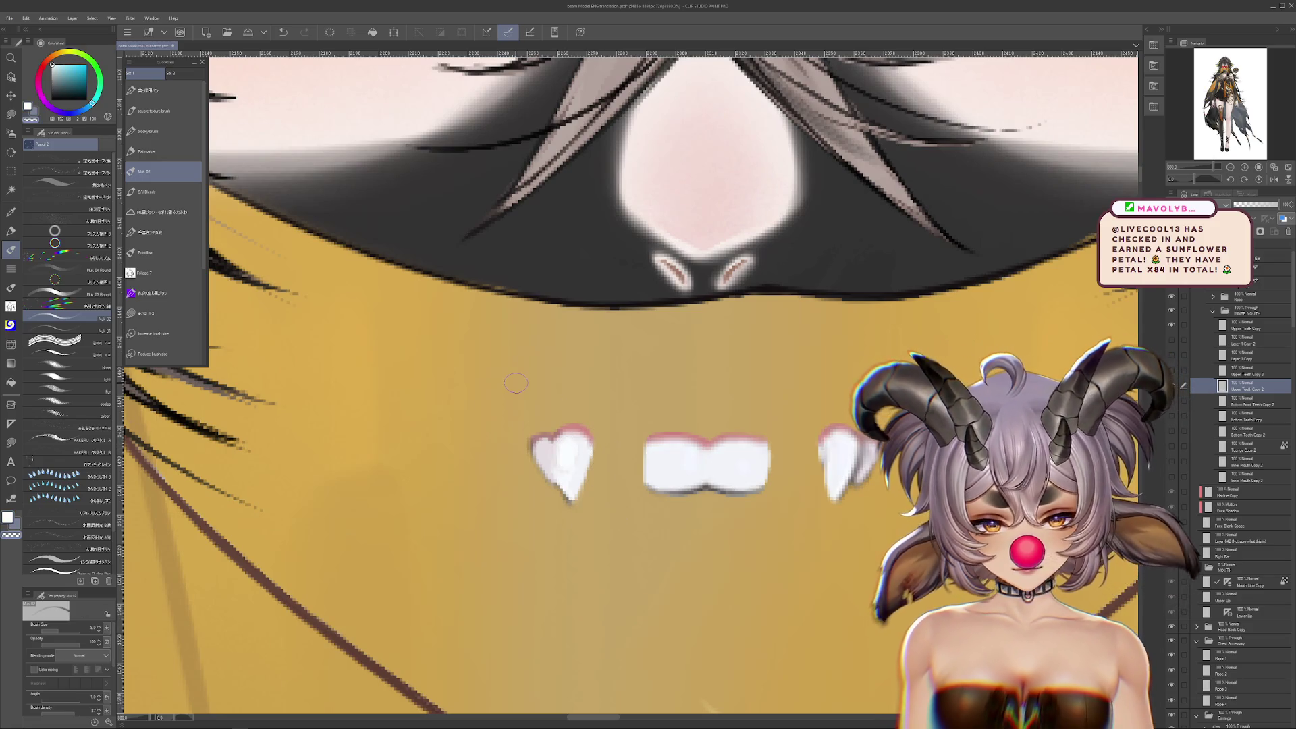
drag(678, 479, 738, 481)
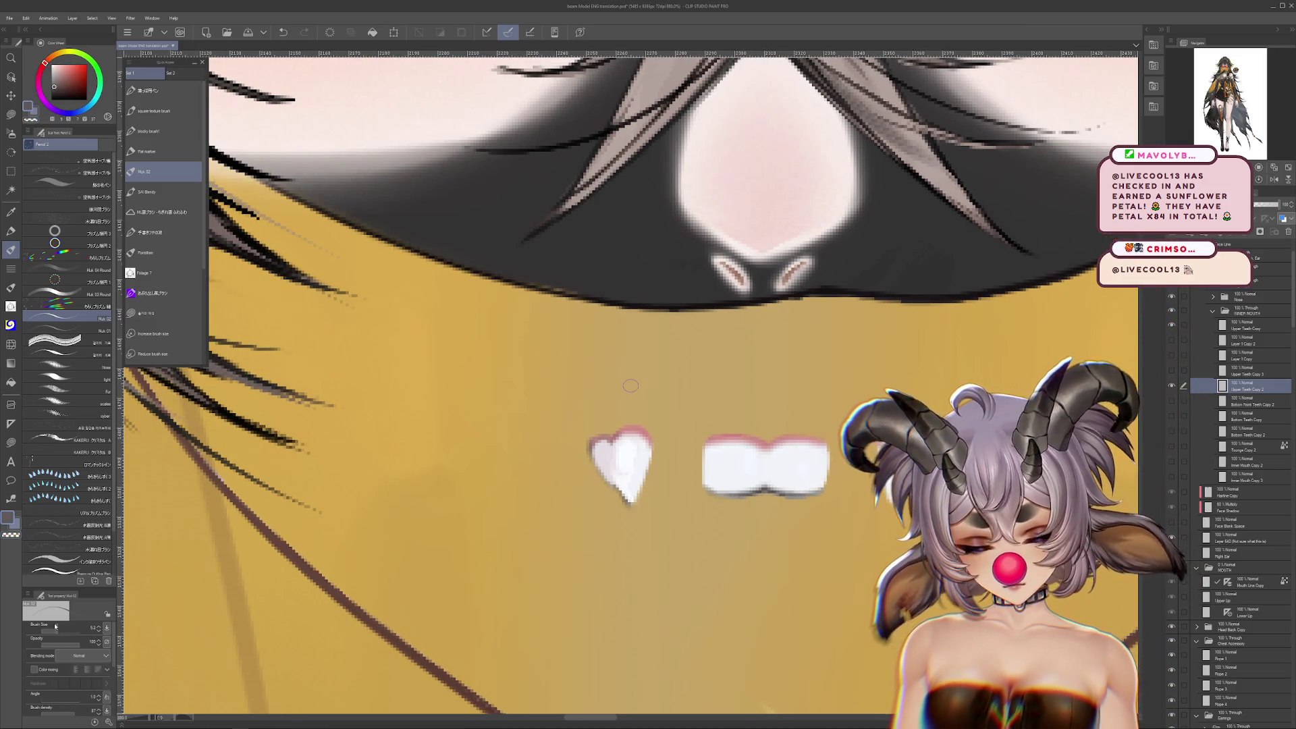
key(alt+bracketleft)
key(ctrl+shift+n)
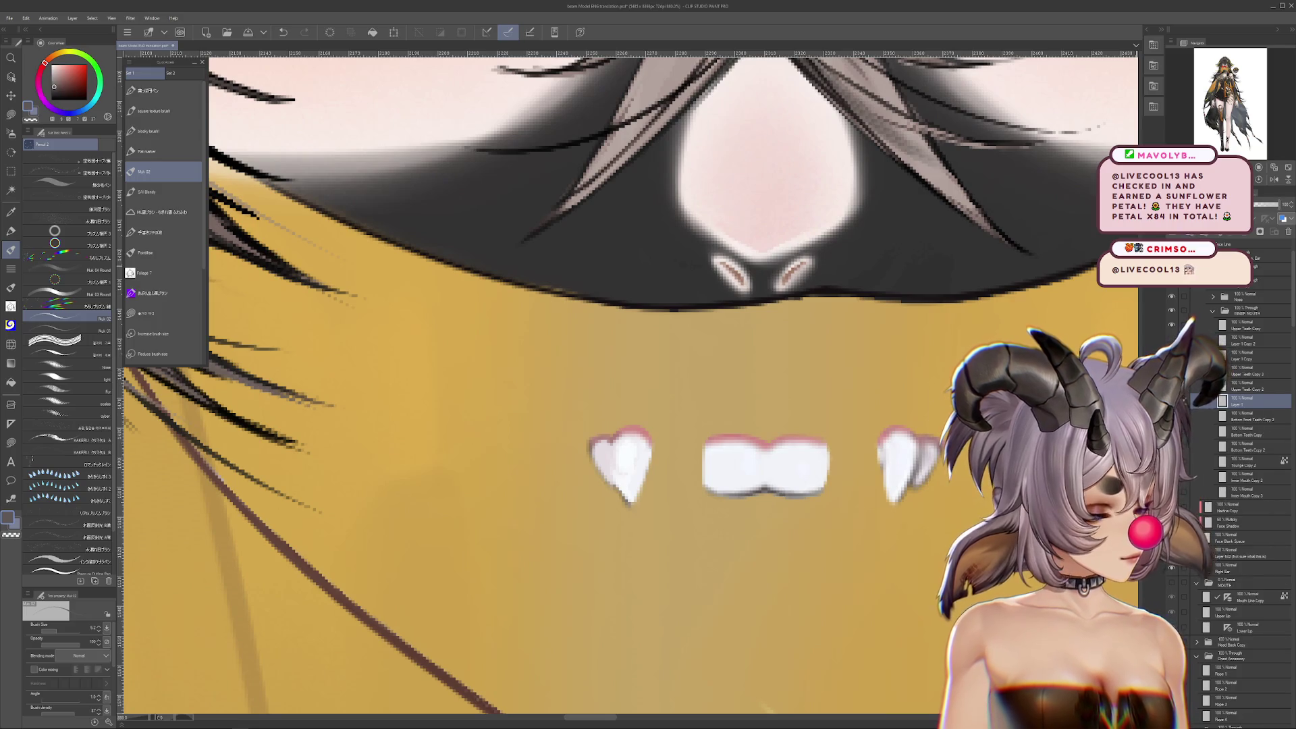
drag(795, 517, 785, 509)
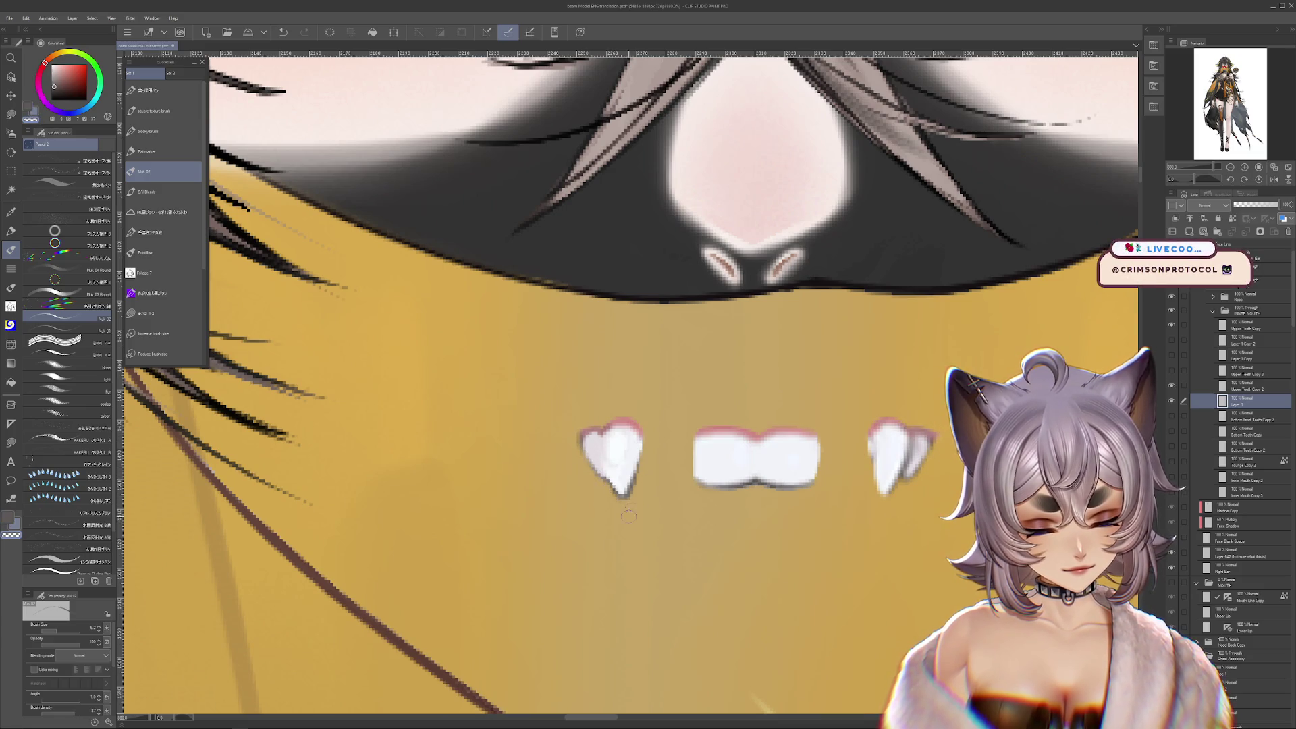
Switch to the Selection area tool with the M shortcut
key(m)
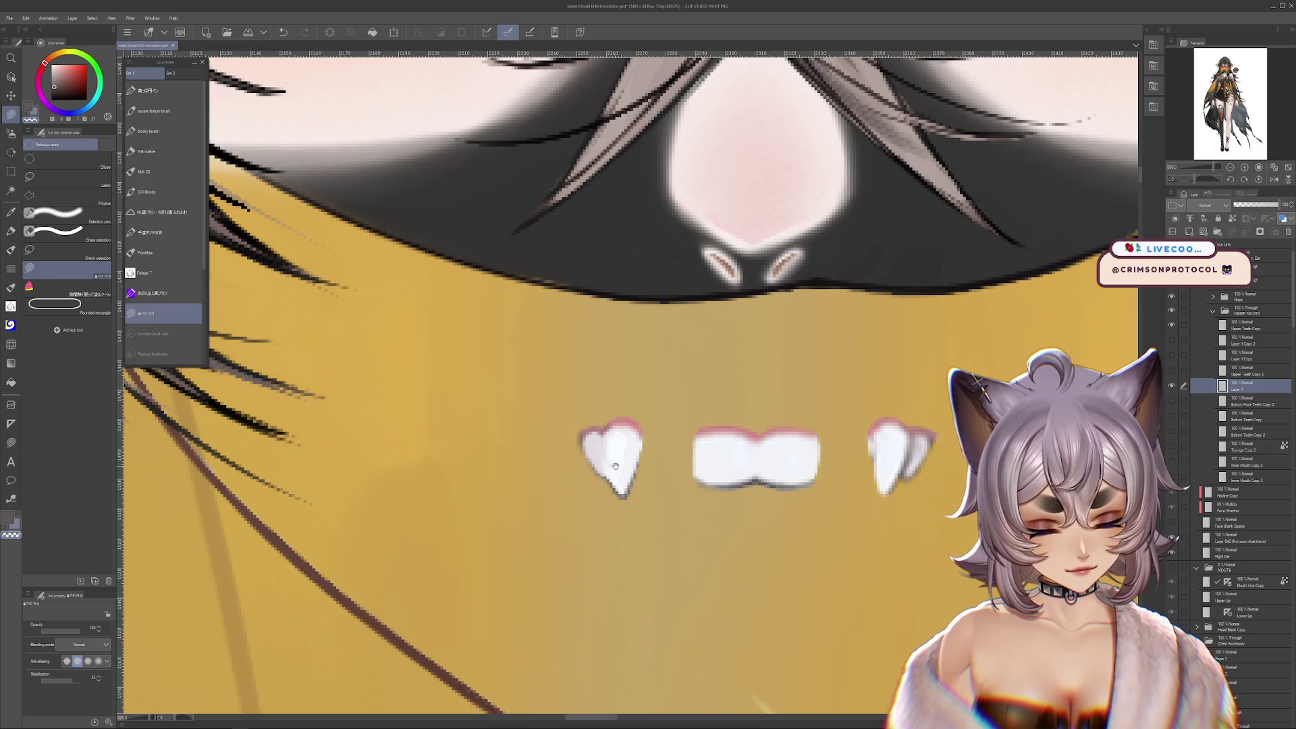
Hide the gum-and-fangs layer and the middle teeth layer
scroll(614, 465, right, 2)
scroll(998, 354, down, 1)
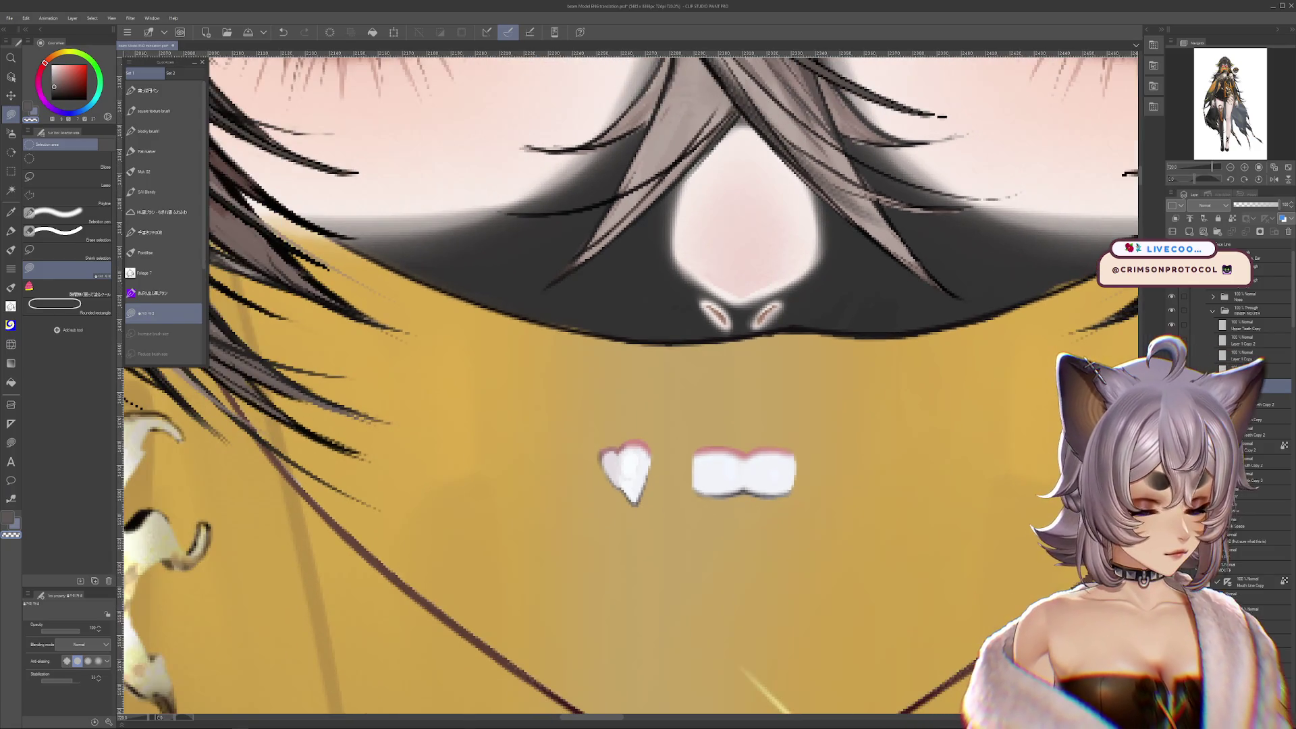
click(1170, 352)
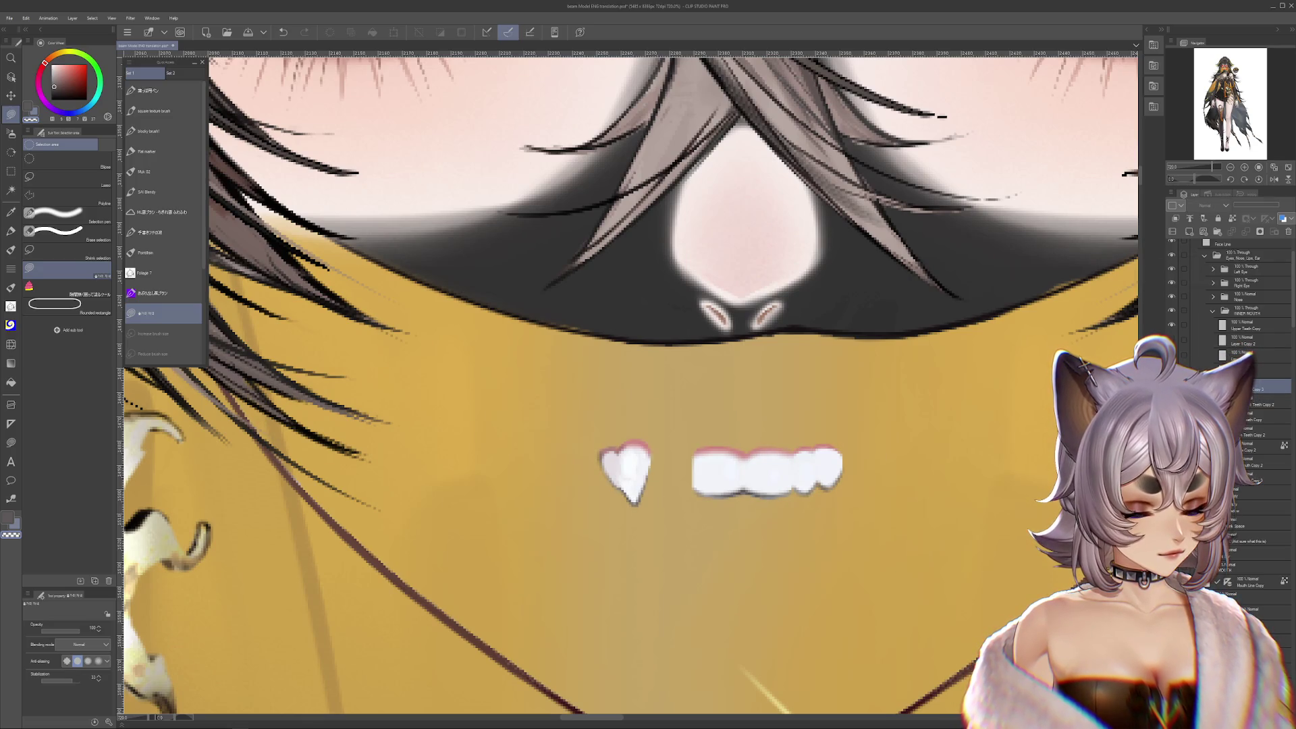
scroll(903, 414, right, 1)
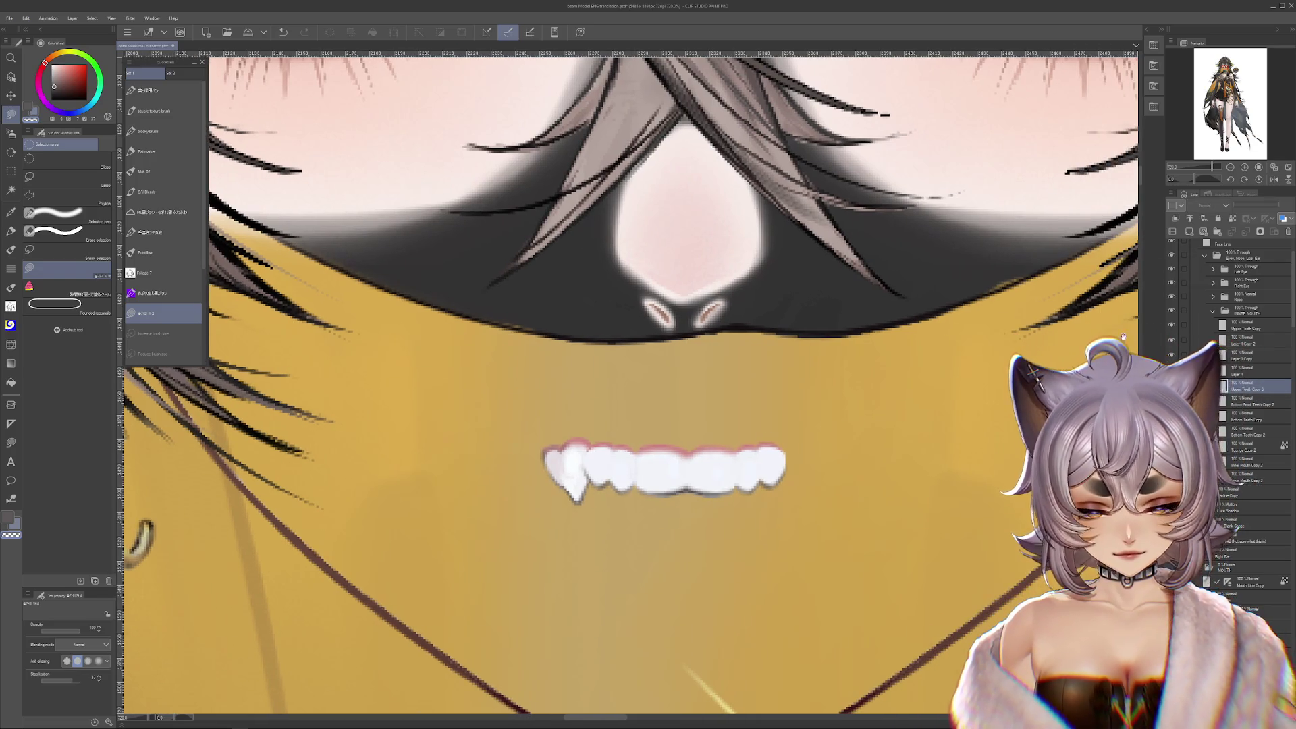
click(1172, 327)
Copy the left fang, mirror it horizontally, and place it at the right end of the teeth
drag(581, 467, 640, 466)
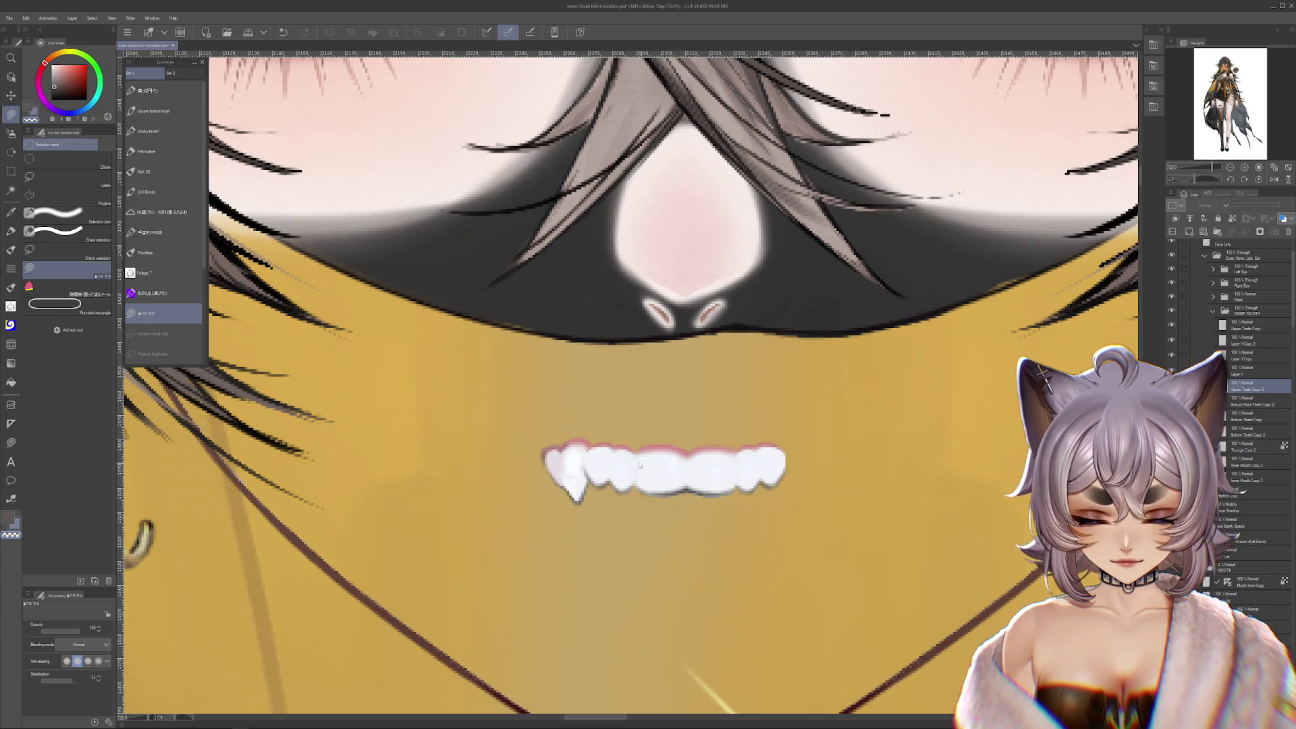
key(ctrl+c)
key(ctrl+v)
key(ctrl+t)
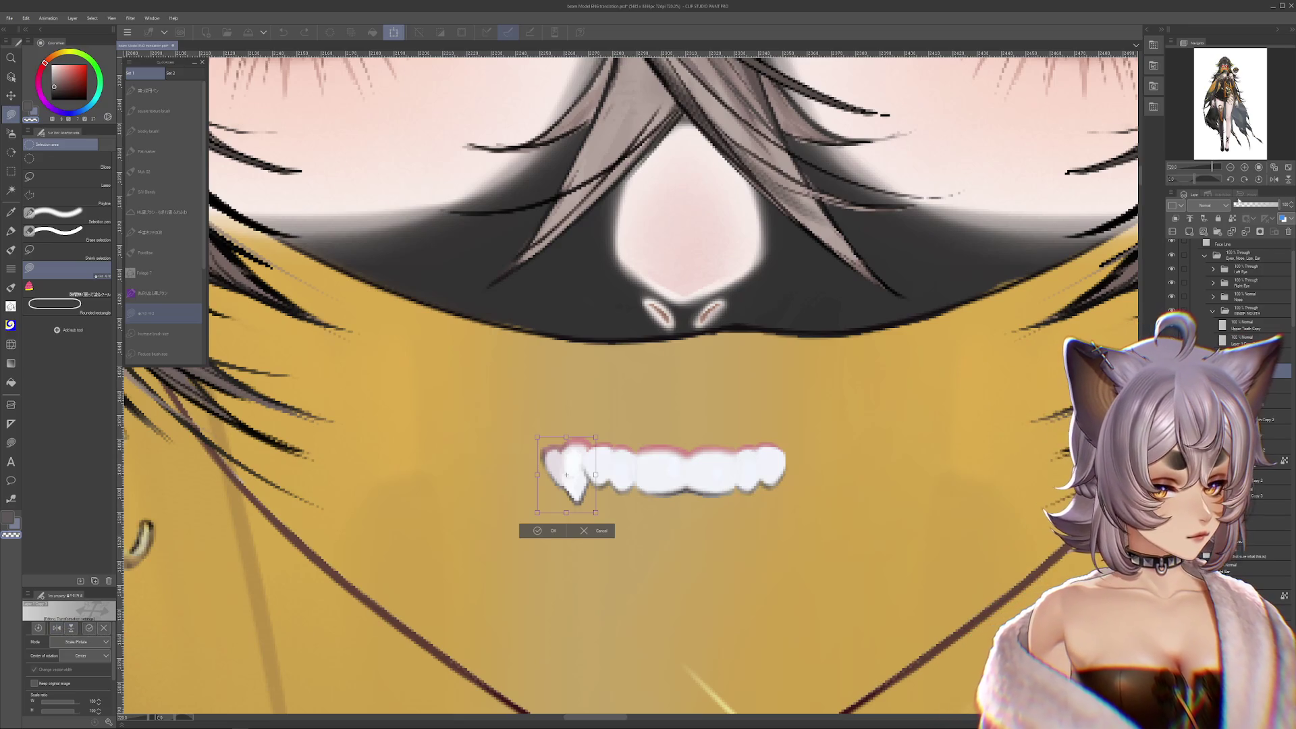
key(ctrl+shift+h)
mouse_move(598, 484)
mouse_down()
mouse_move(870, 481)
mouse_move(815, 463)
mouse_up()
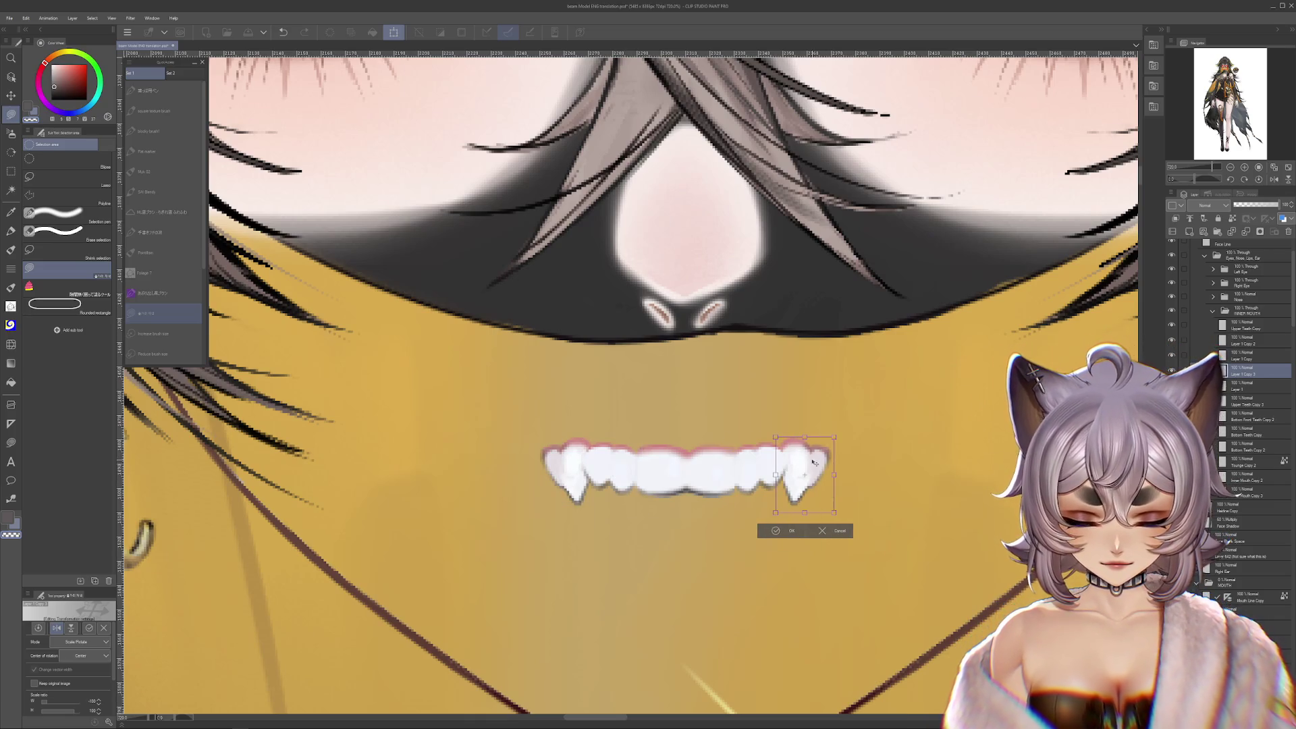
click(776, 531)
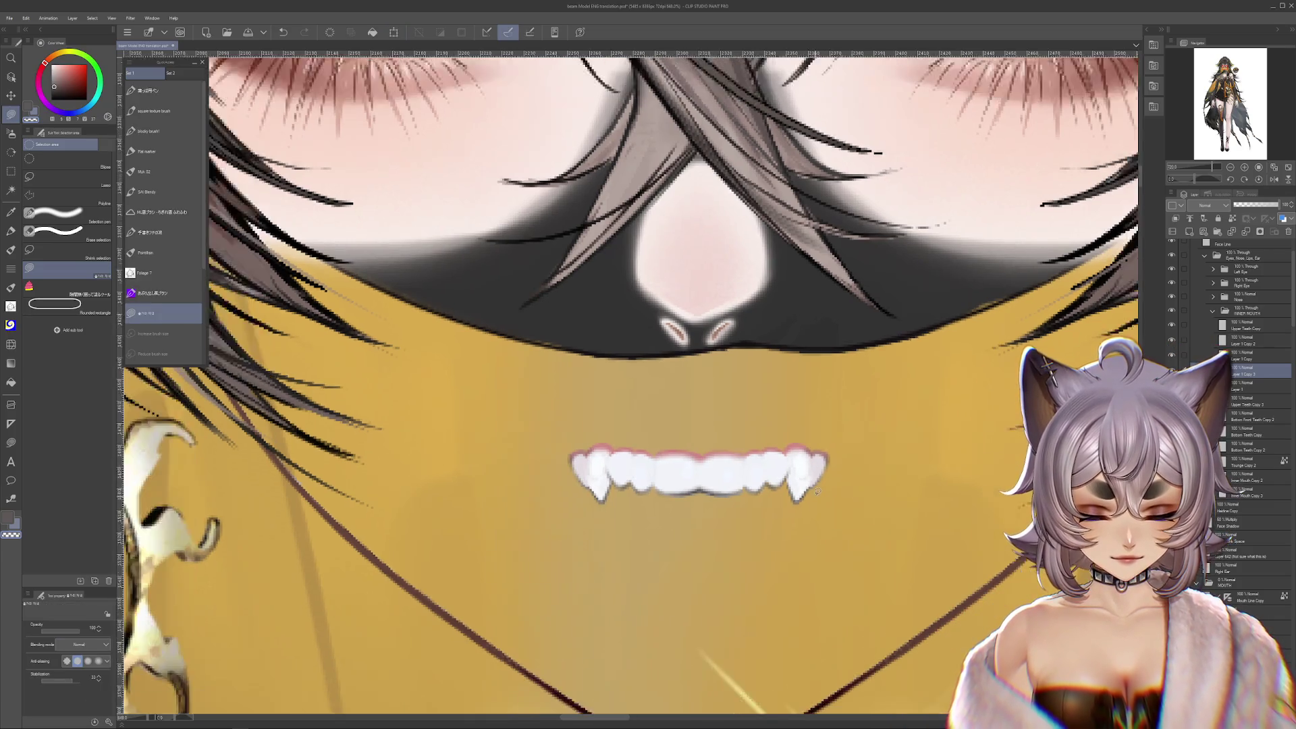
scroll(807, 440, down, 4)
scroll(807, 440, up, 2)
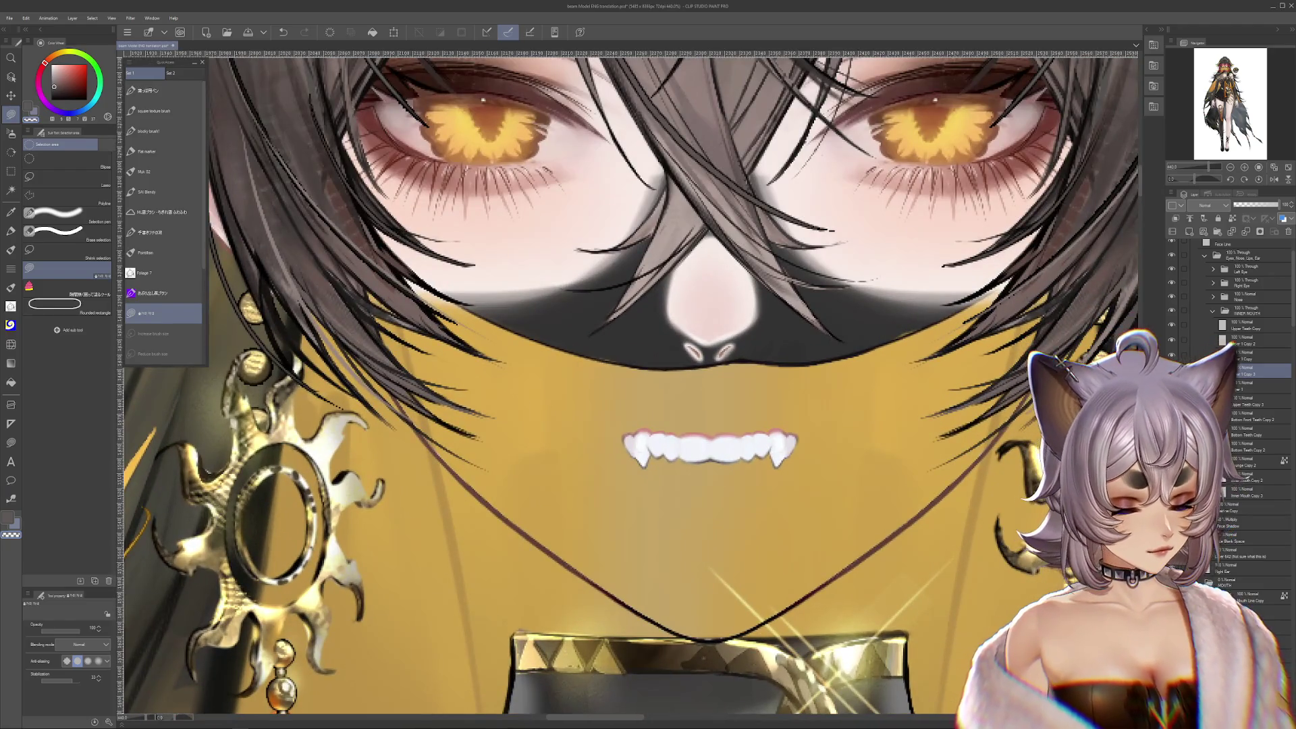
Toggle the gum, fang and teeth layers to compare them, ending with gums and fangs visible
click(1171, 370)
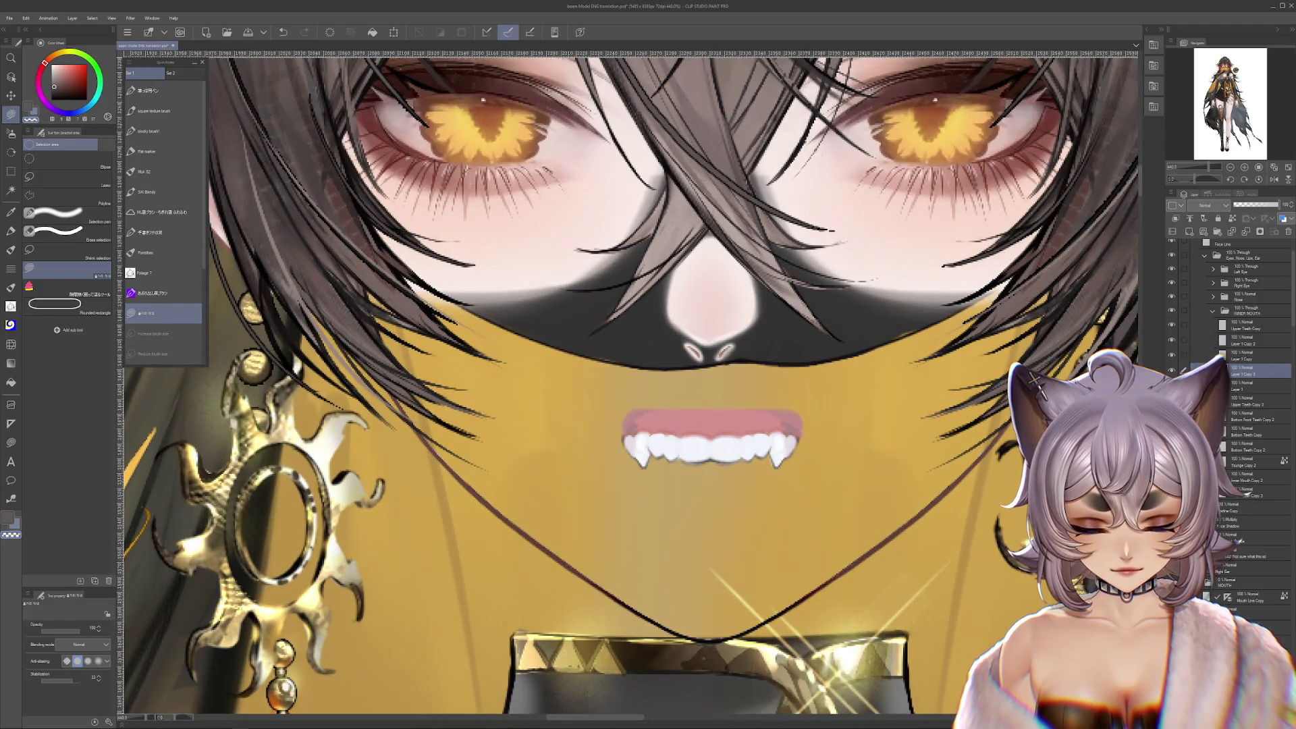
click(1170, 370)
click(1171, 355)
click(1170, 340)
click(1171, 384)
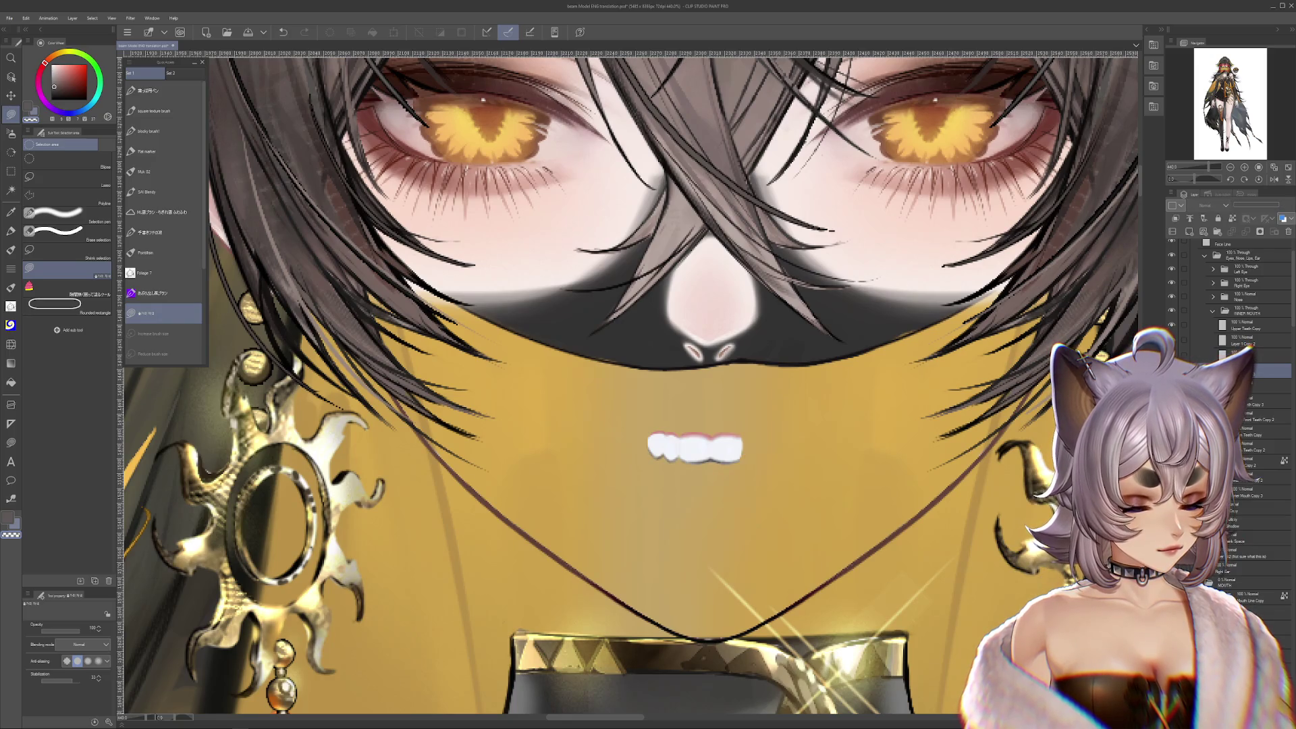
click(1171, 369)
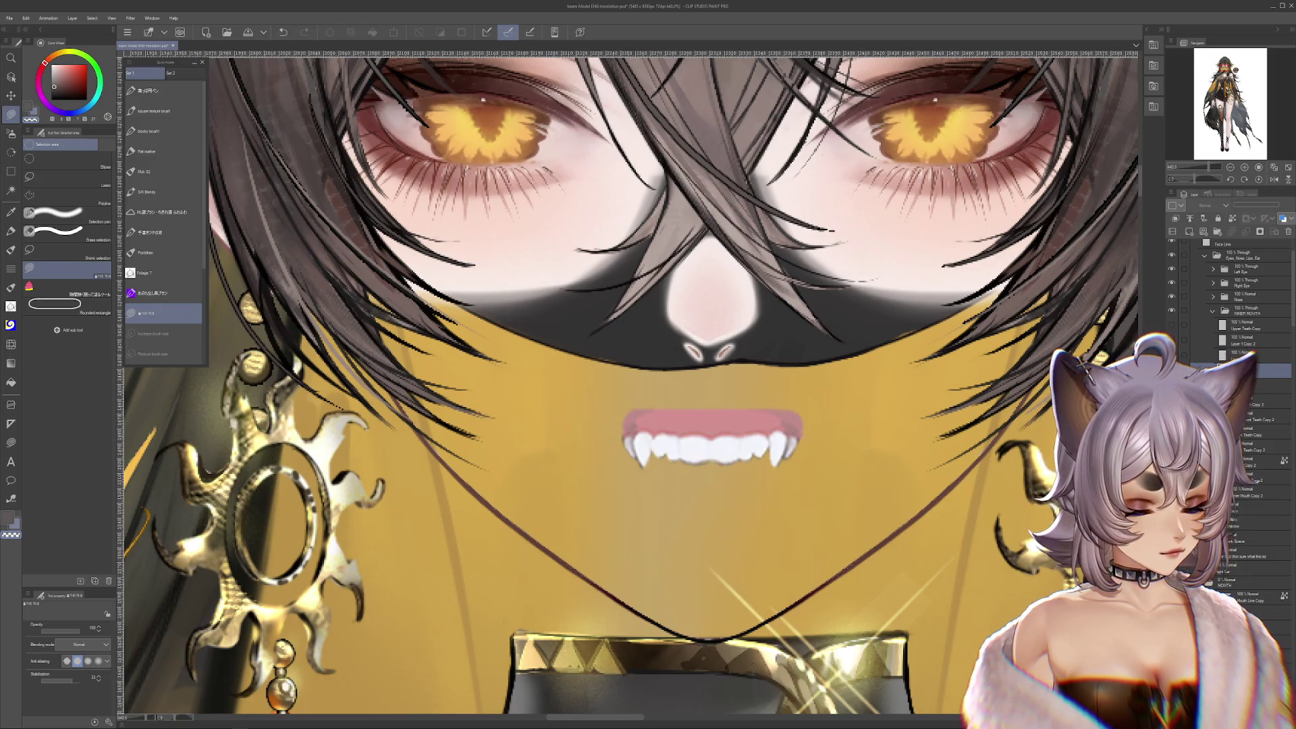
scroll(743, 432, up, 3)
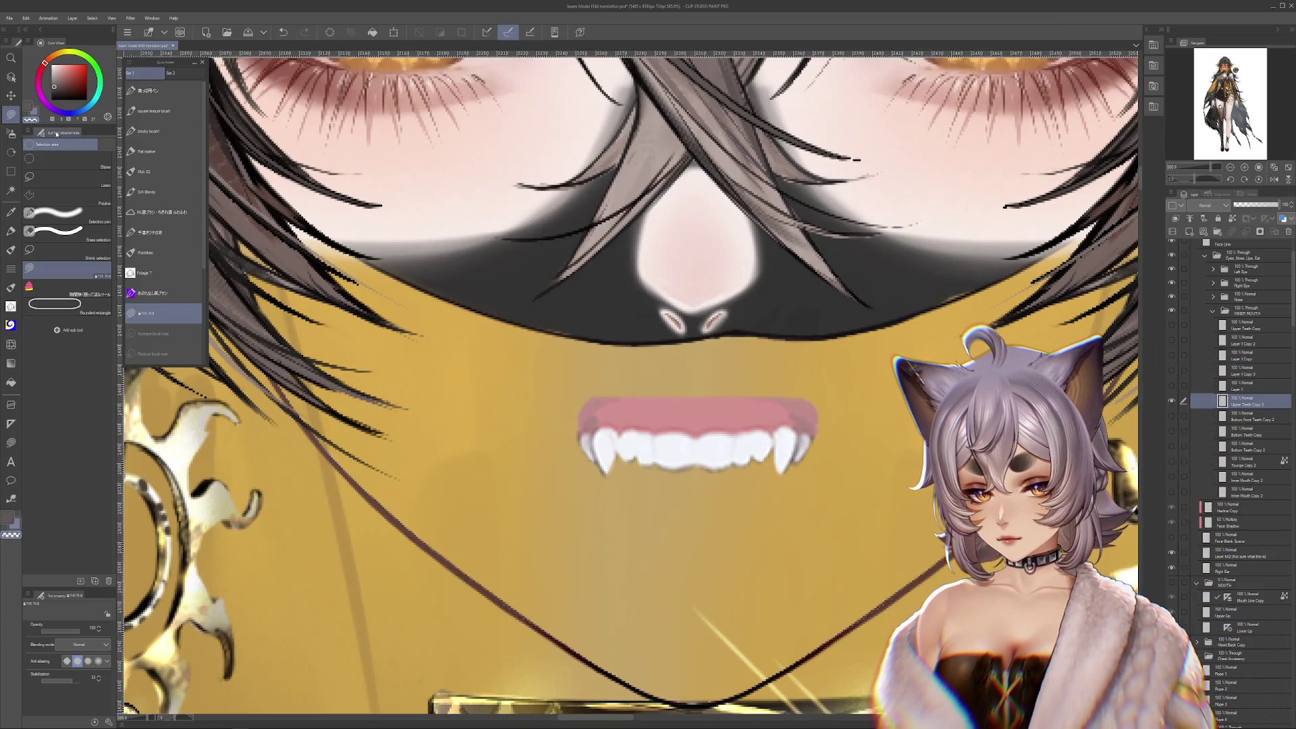
Eyedrop the gum pink and paint it over the teeth area, covering the leftover white
alt+click(594, 432)
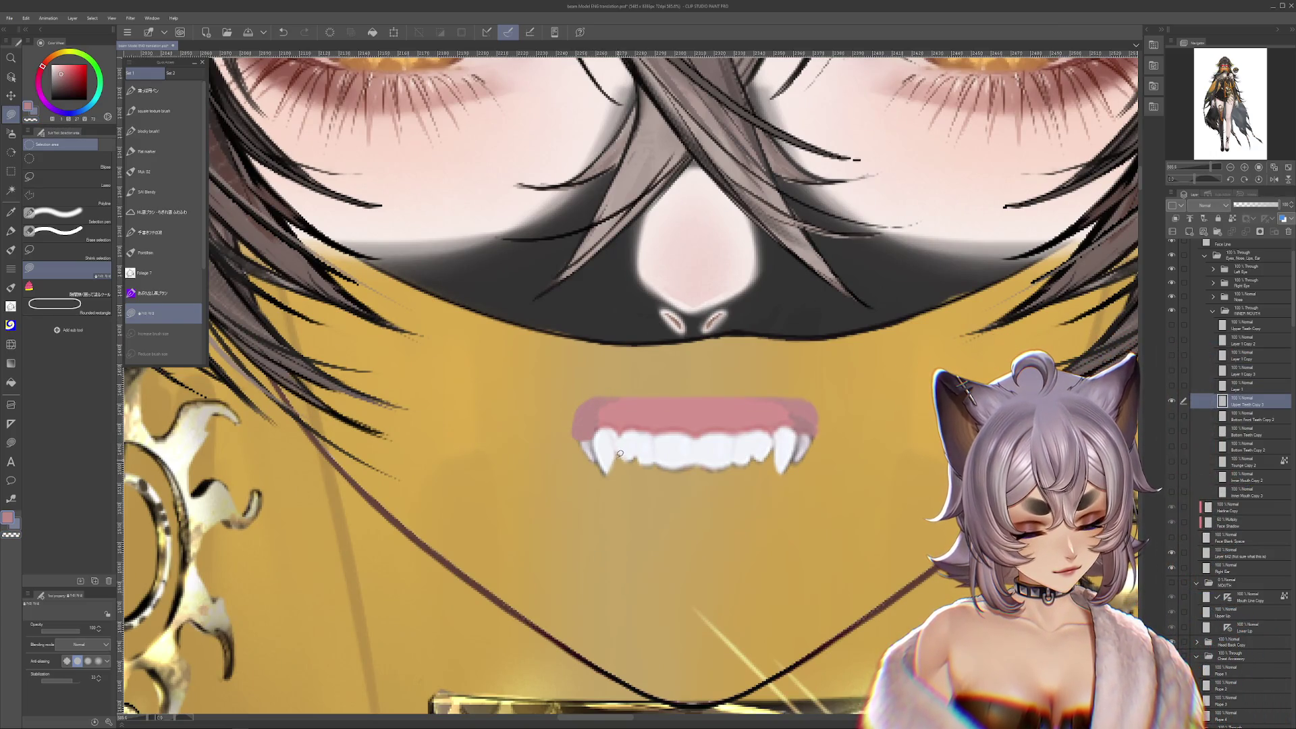
key(c)
mouse_move(594, 435)
mouse_down()
mouse_move(592, 451)
mouse_move(611, 458)
mouse_move(810, 465)
mouse_up()
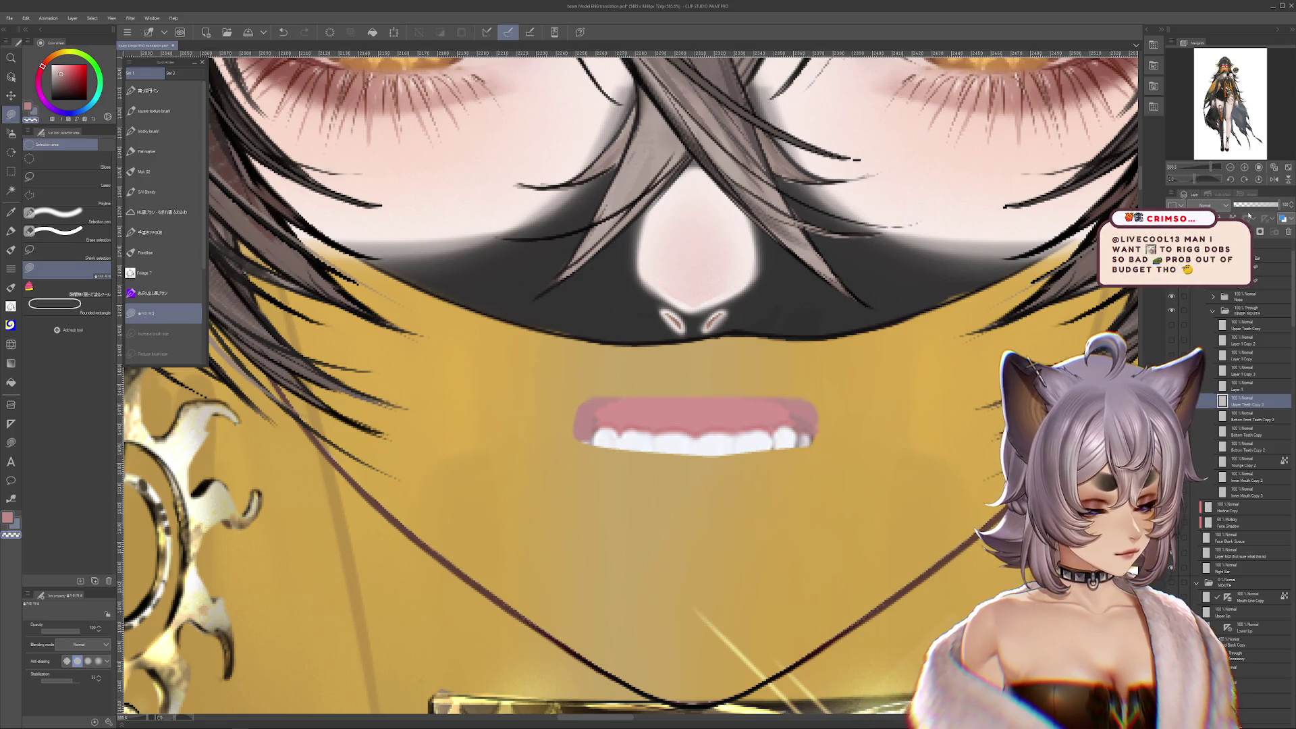
alt+click(785, 419)
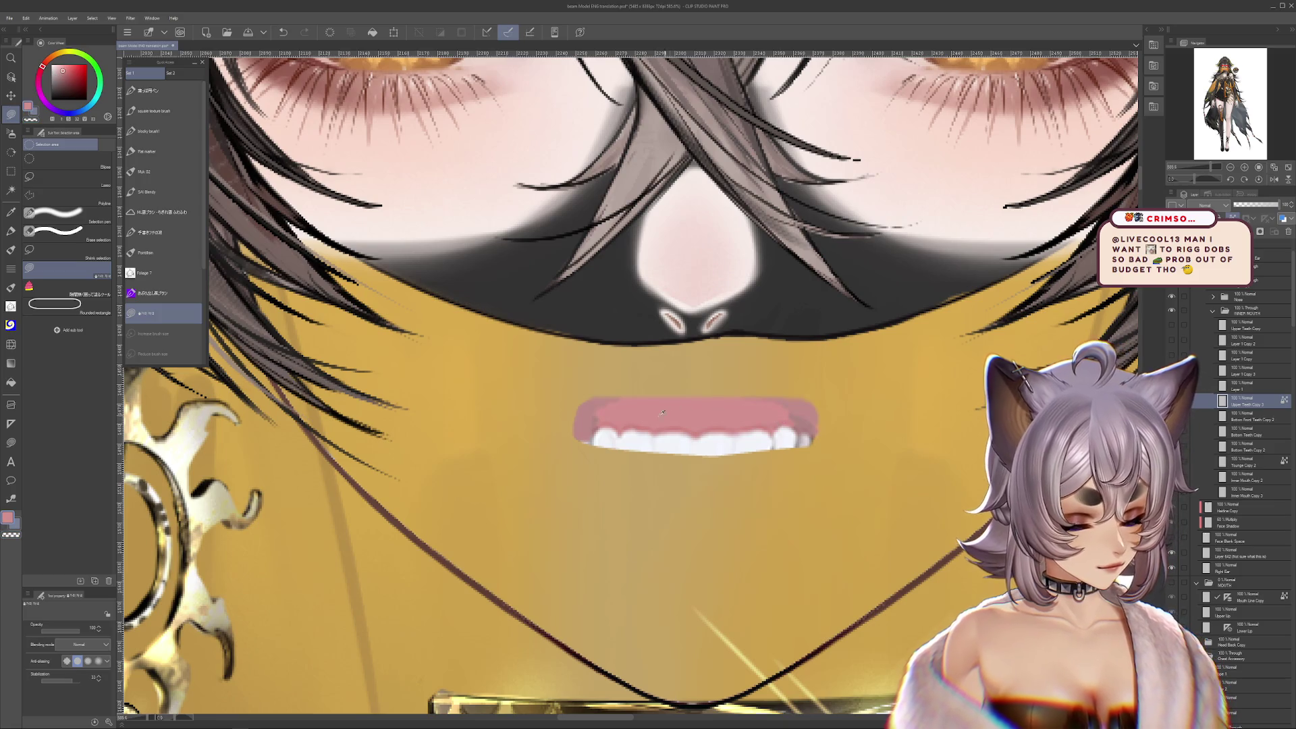
mouse_move(595, 442)
mouse_down()
mouse_move(681, 415)
mouse_move(809, 432)
mouse_up()
alt+click(806, 422)
alt+click(768, 413)
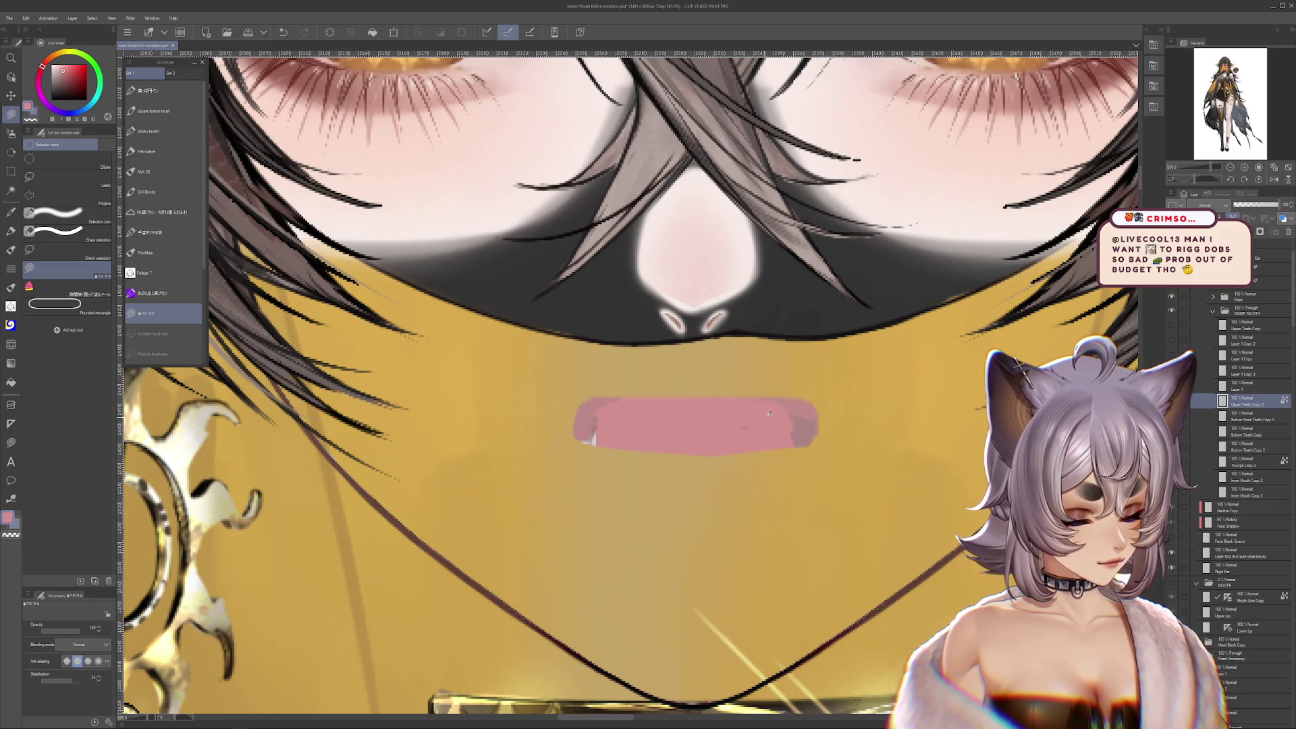
alt+click(598, 435)
drag(594, 415, 585, 442)
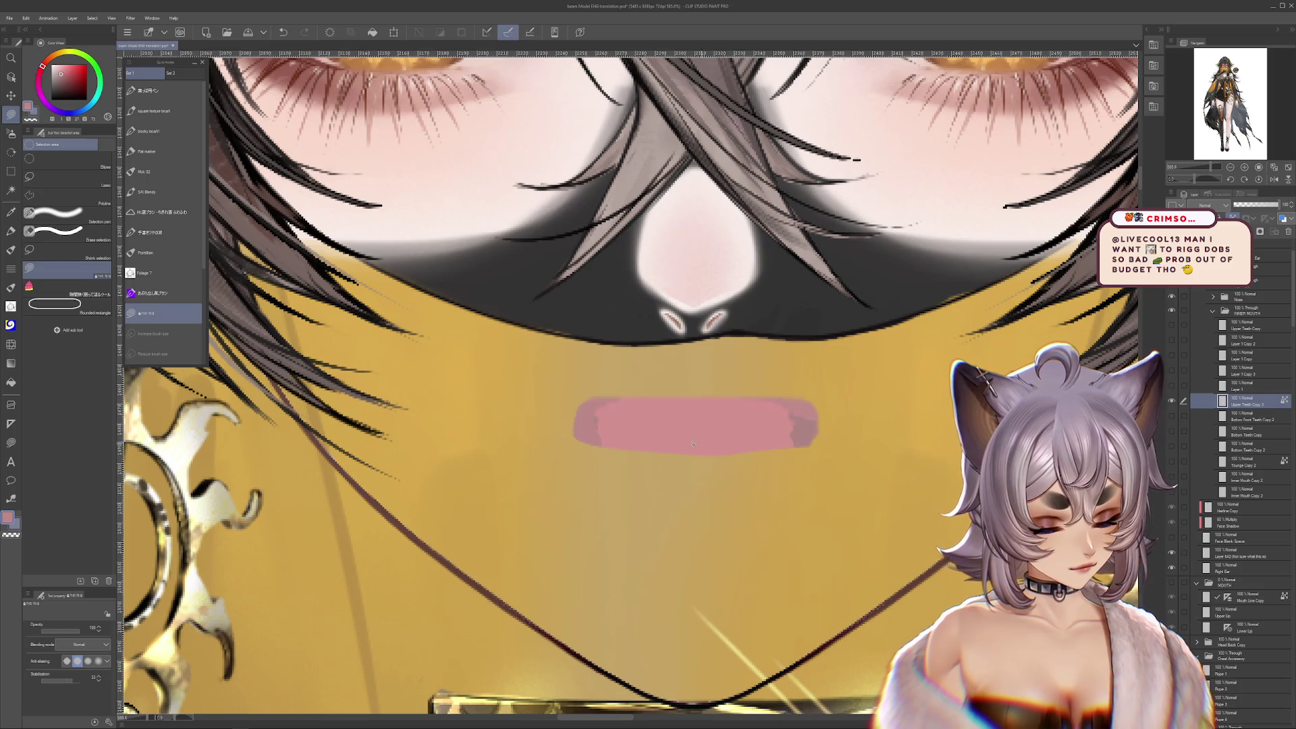
Show the Upper Teeth Copy layer again over the pink gums
click(1171, 326)
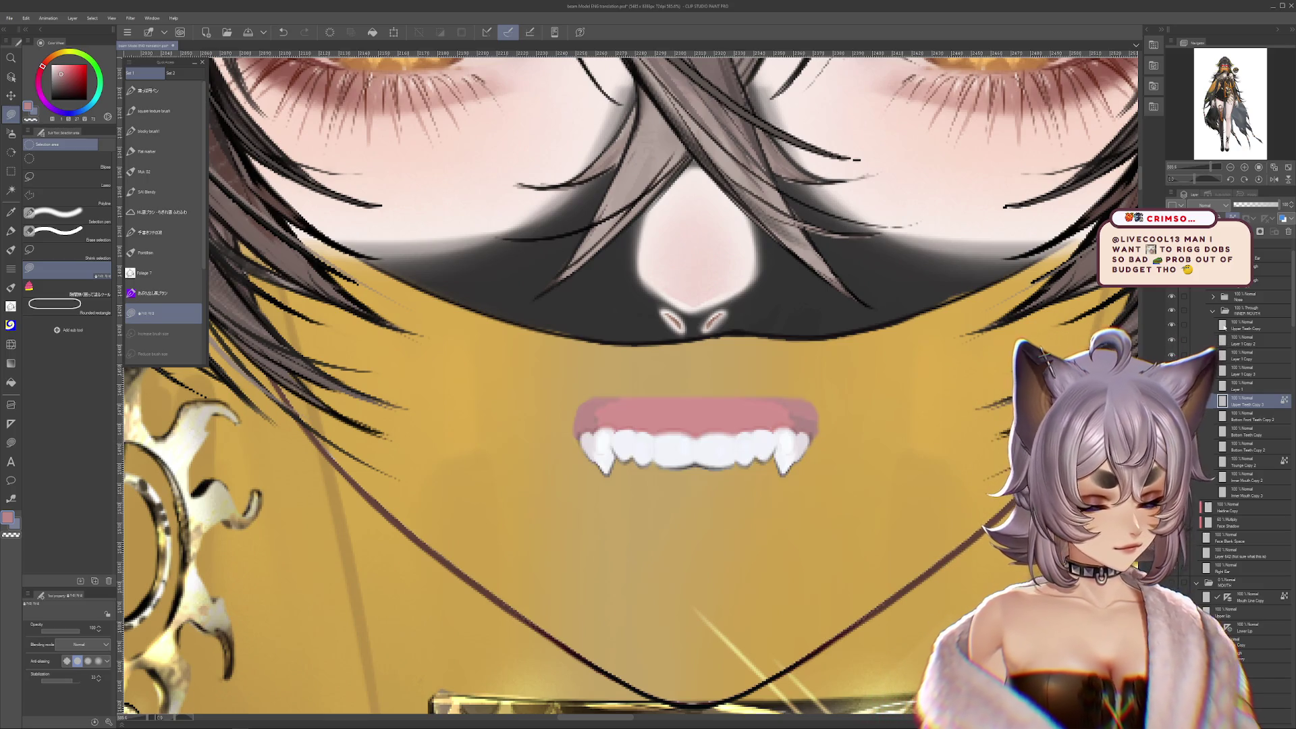
scroll(675, 405, down, 4)
scroll(674, 405, up, 2)
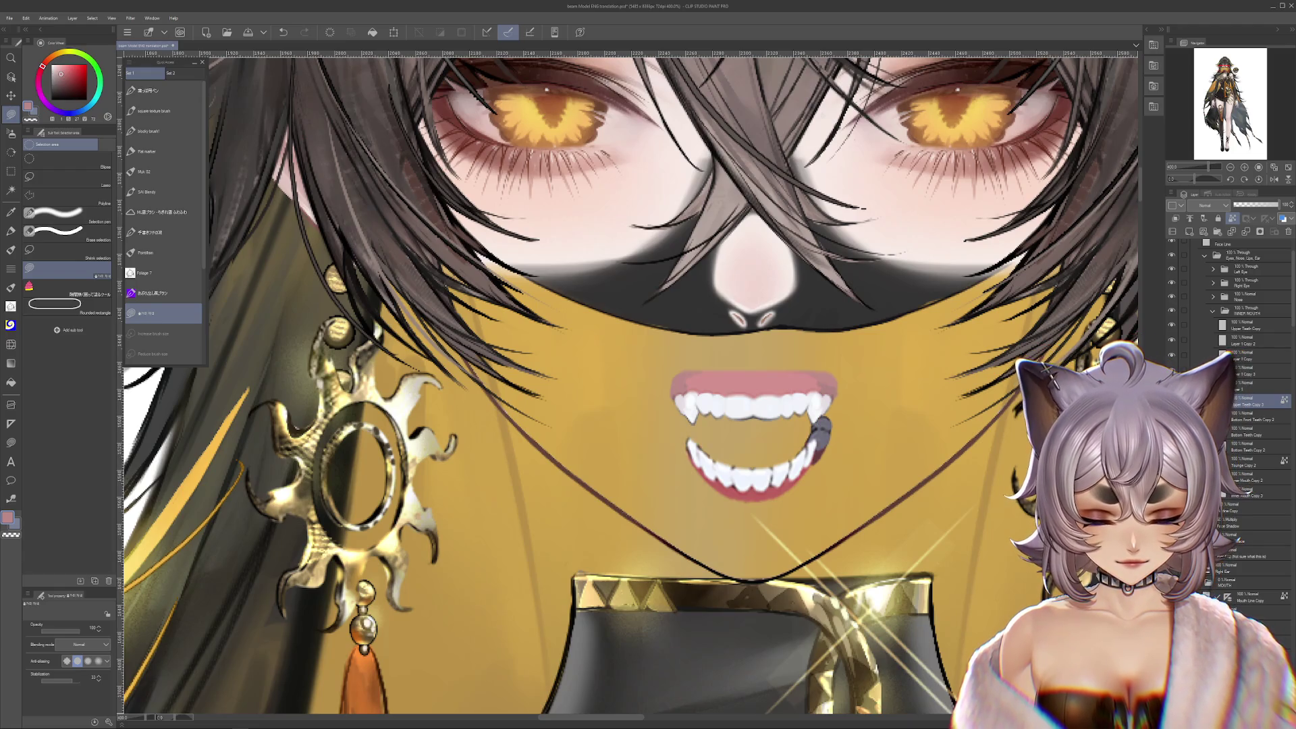
scroll(837, 438, up, 3)
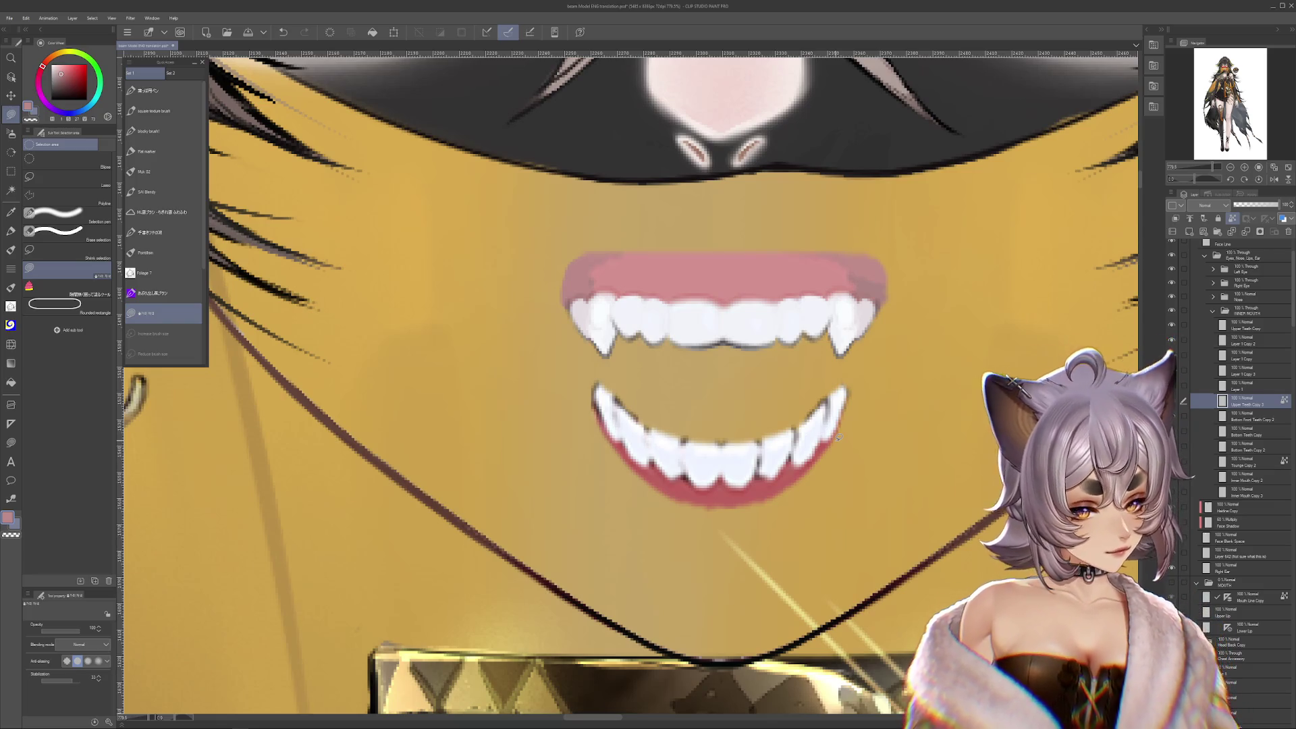
Switch to the Liquify sub tool and duplicate the teeth and inner mouth layers
scroll(674, 493, down, 5)
scroll(660, 469, up, 6)
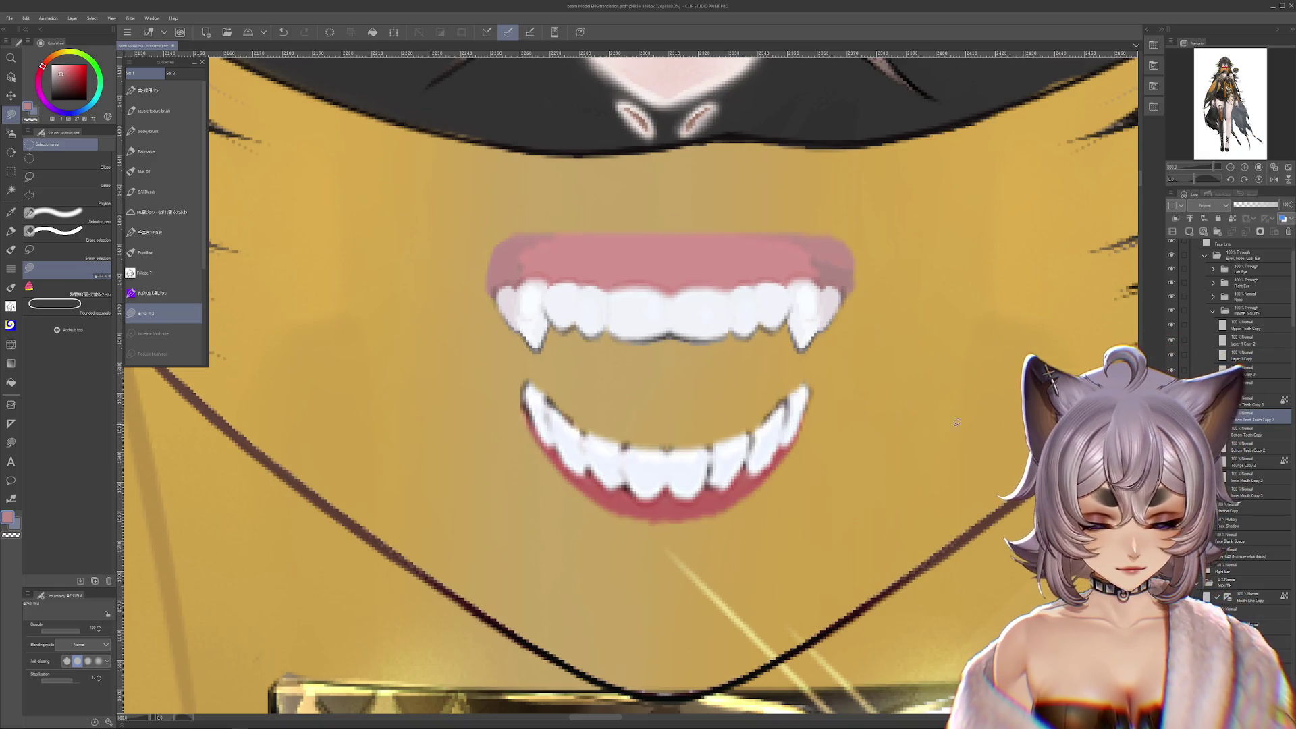
drag(659, 469, 675, 482)
click(11, 343)
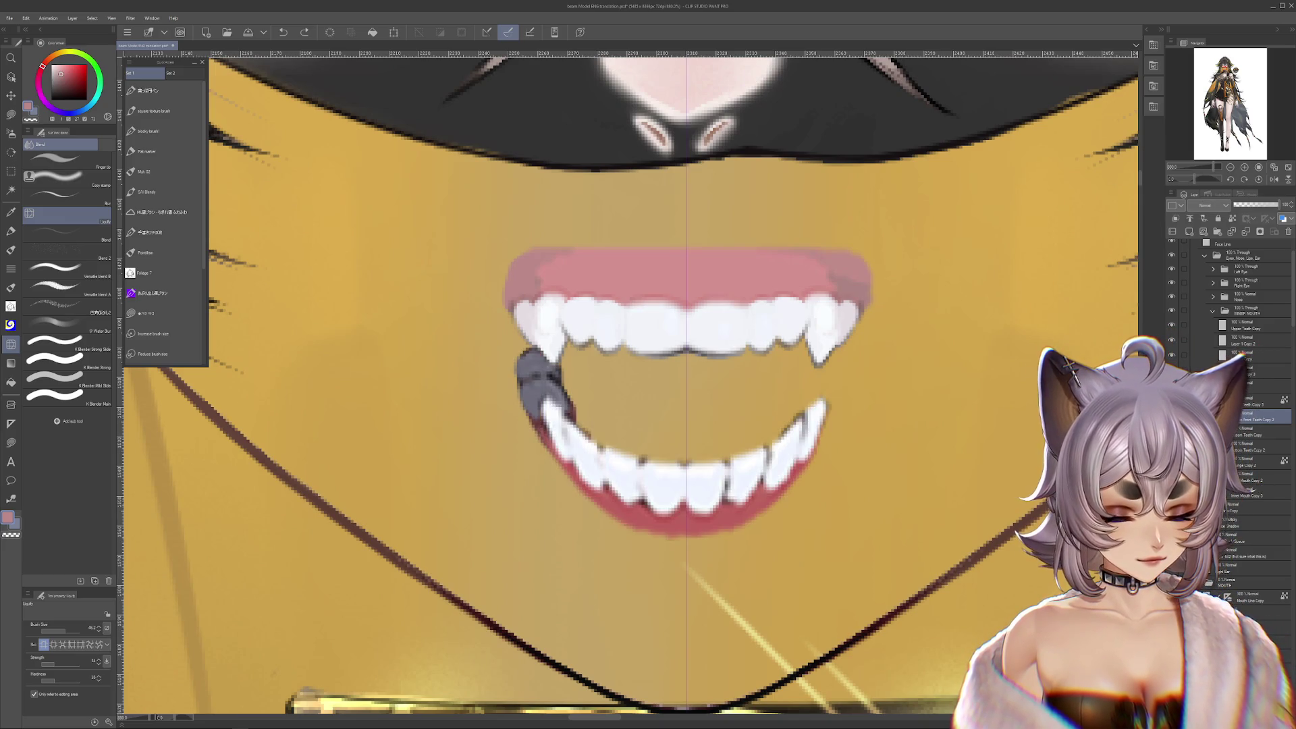
key(ctrl+y)
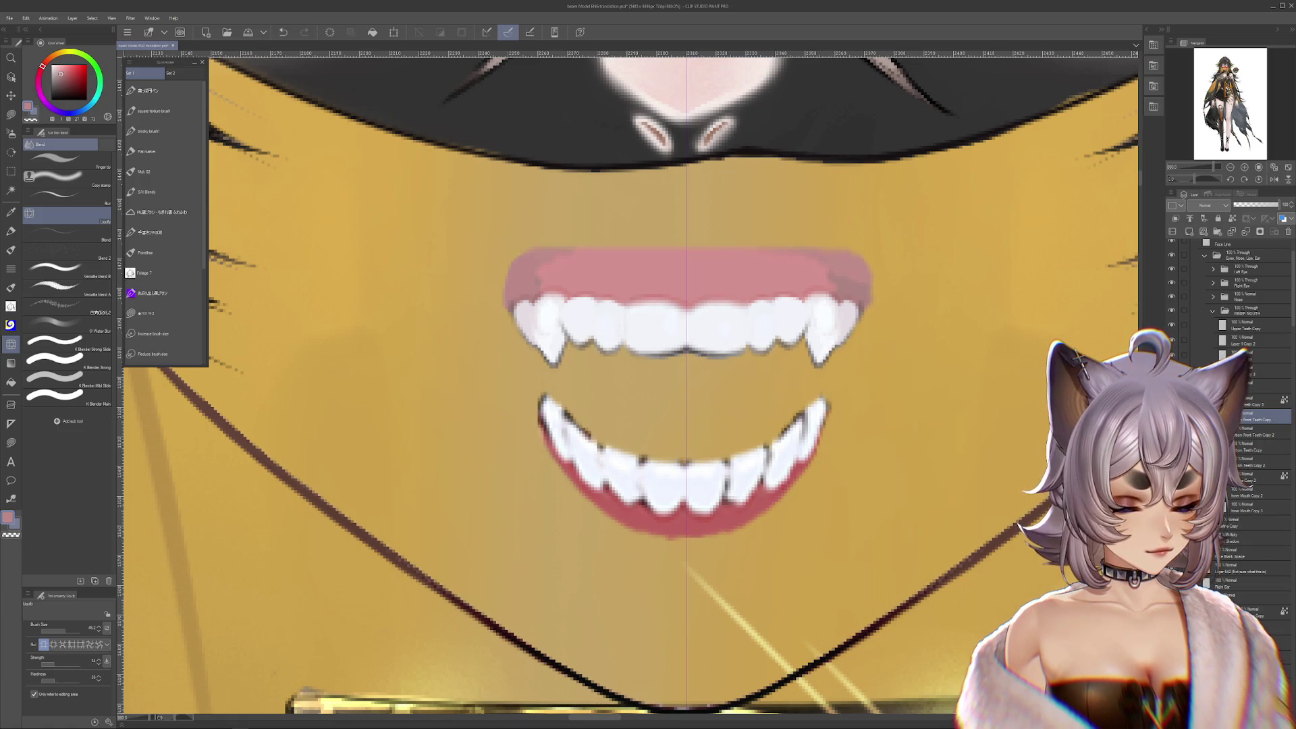
scroll(665, 442, up, 1)
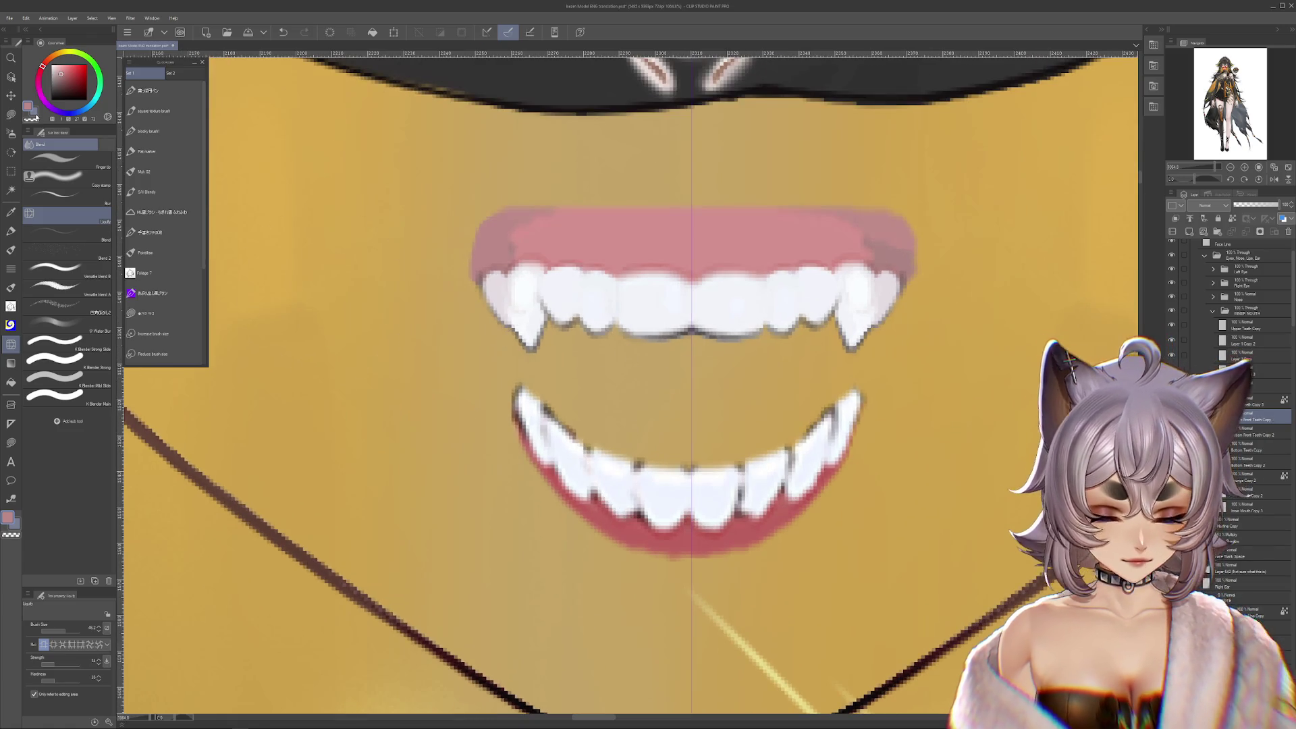
Delete the outer lower teeth, keep the pink under the front teeth, and transform the remaining teeth
key(m)
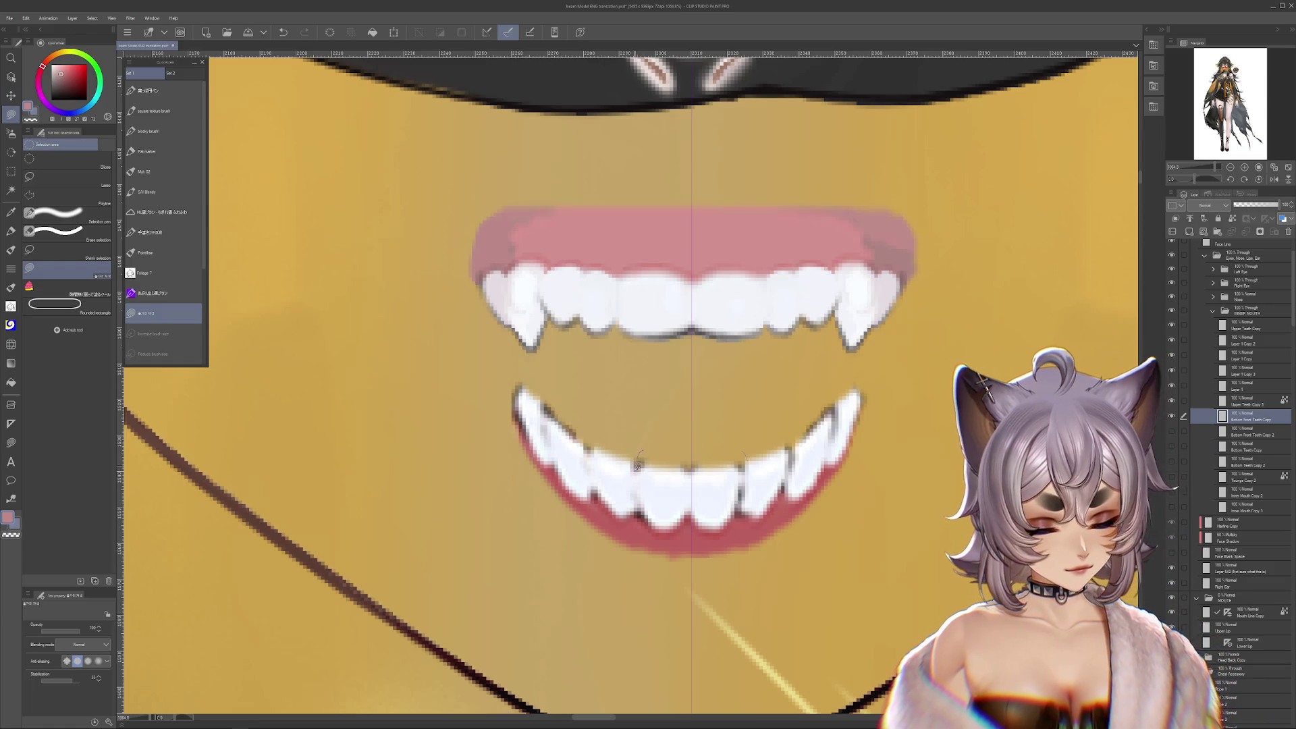
key(ctrl+z)
key(ctrl+z)
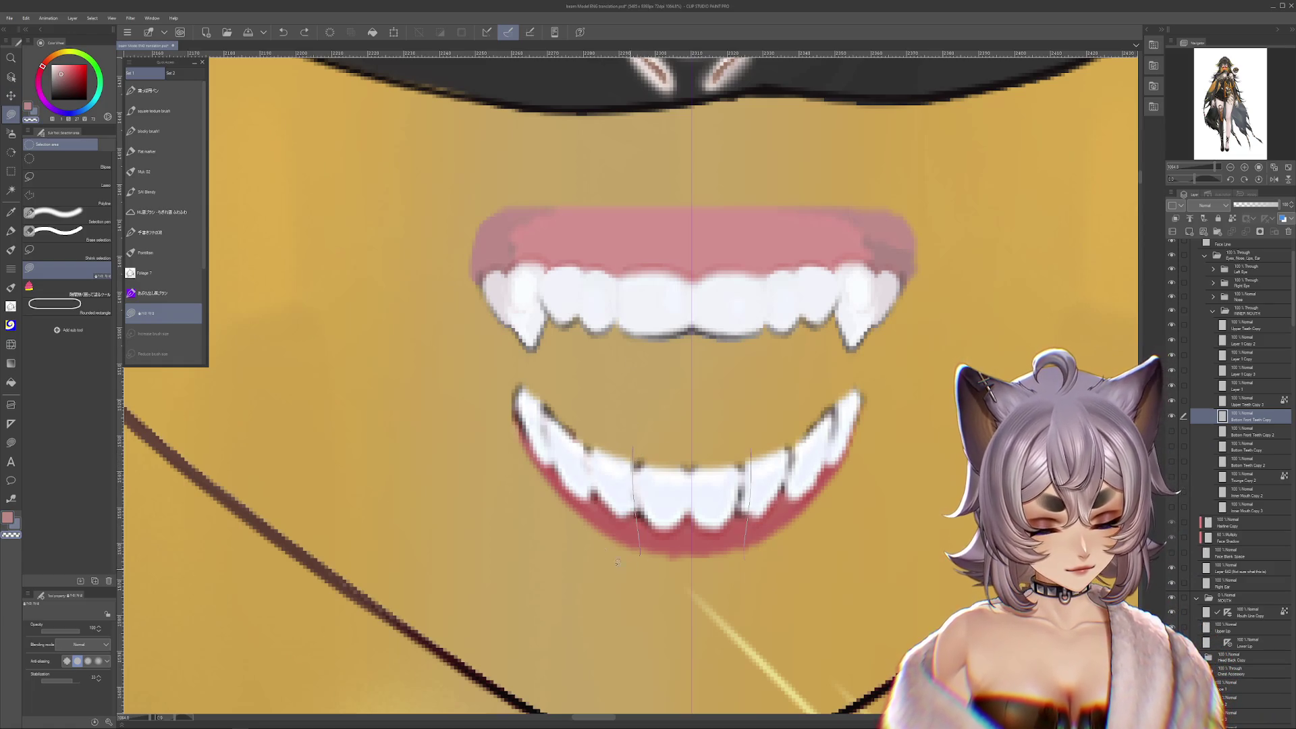
key(Delete)
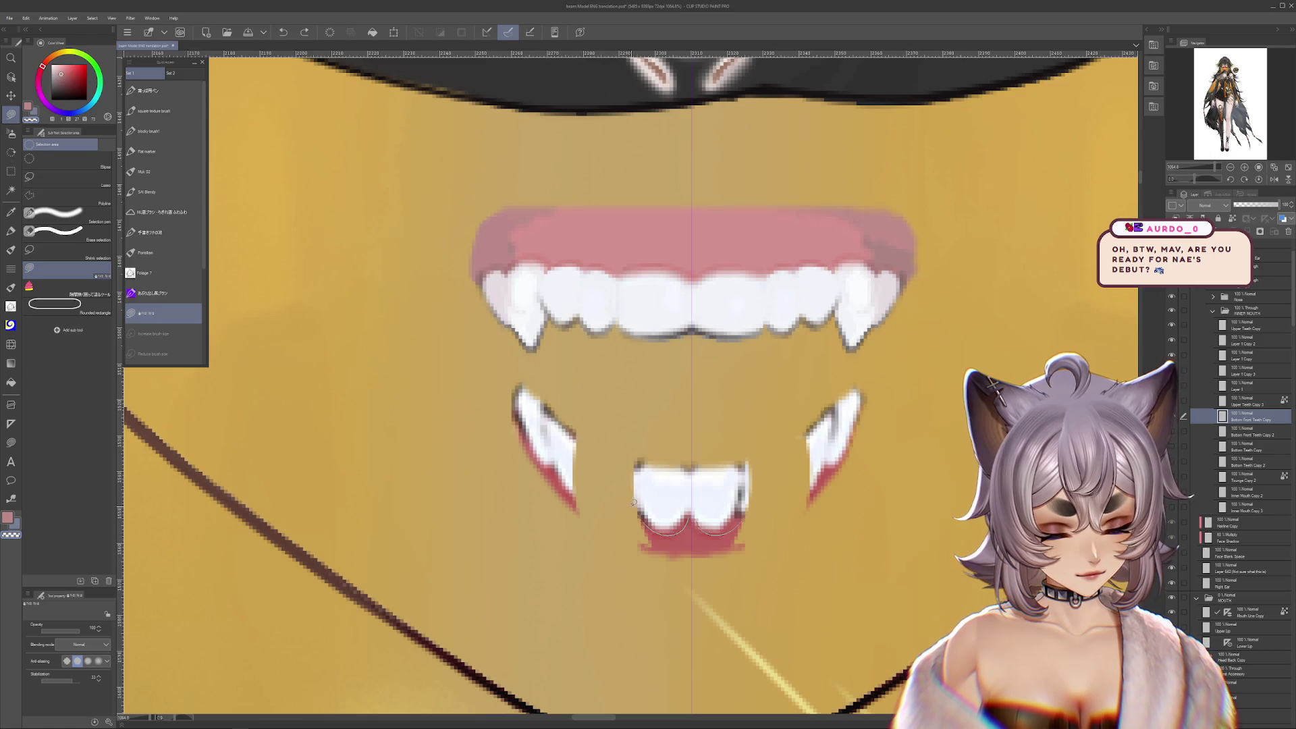
key(Delete)
key(ctrl+z)
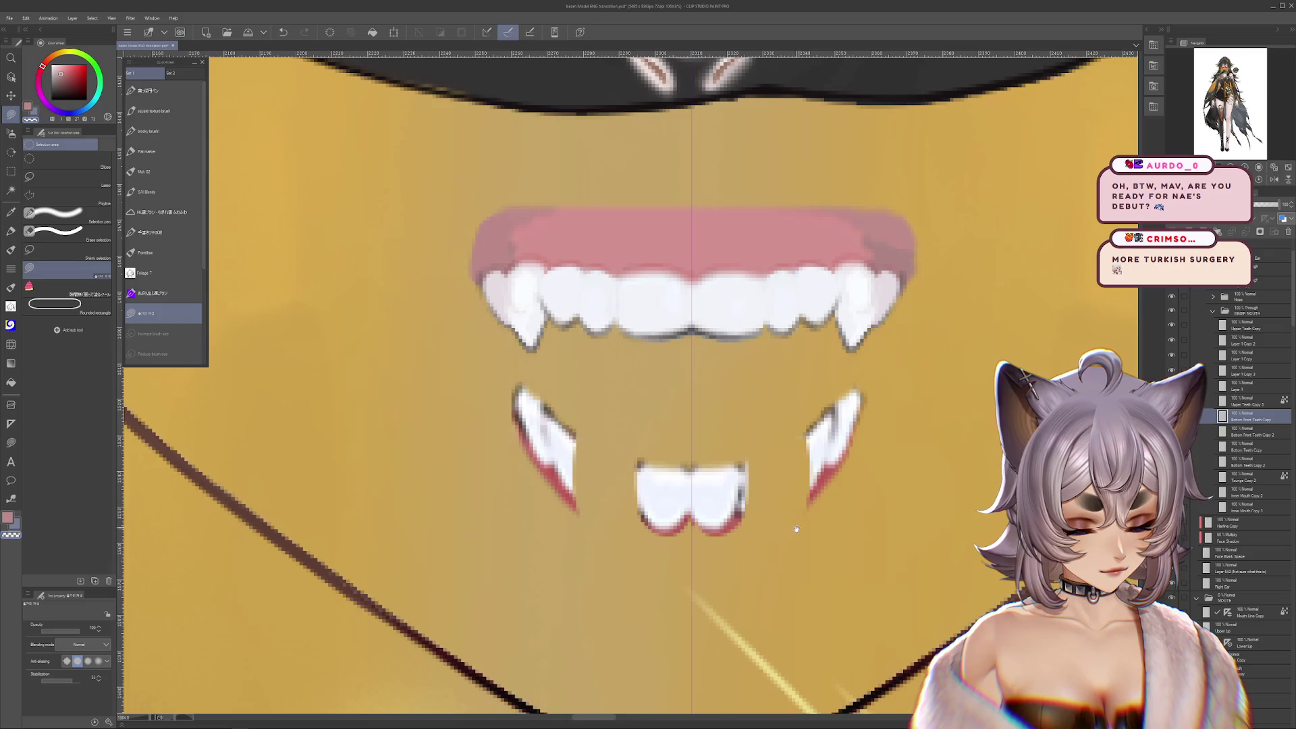
drag(794, 557, 787, 537)
key(ctrl+t)
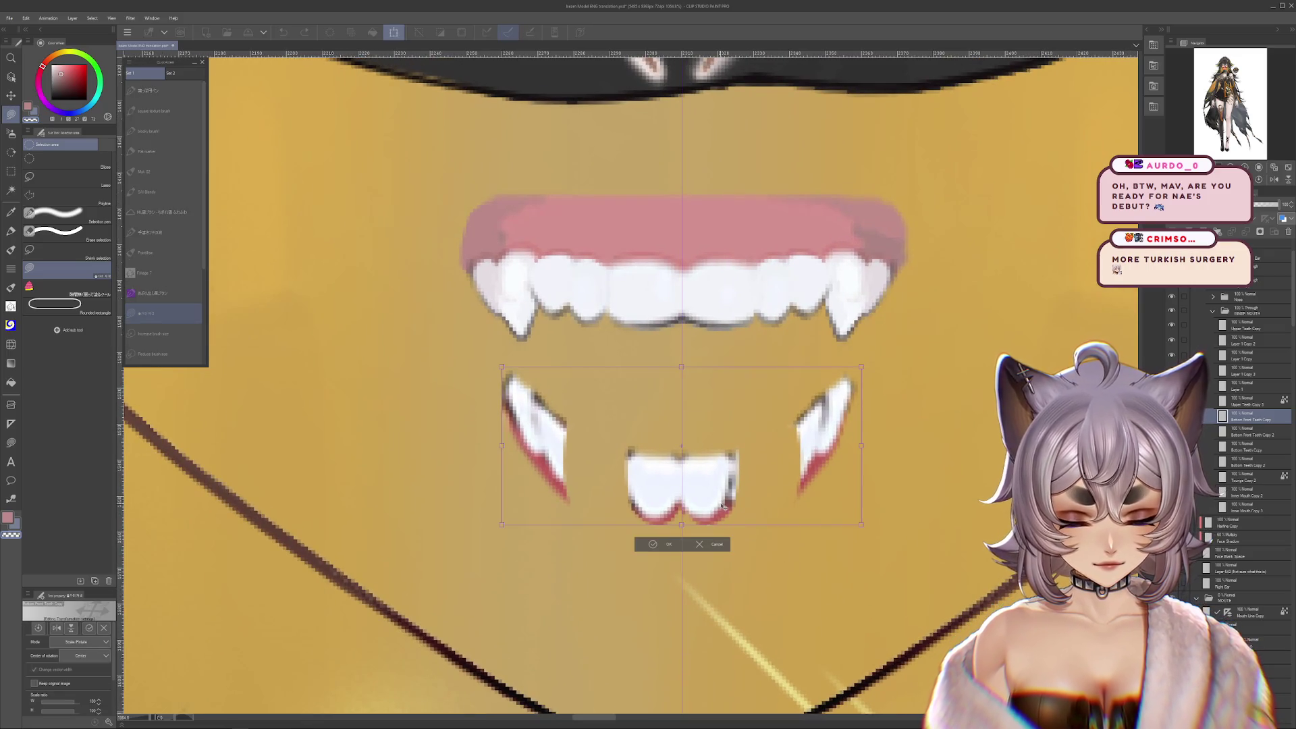
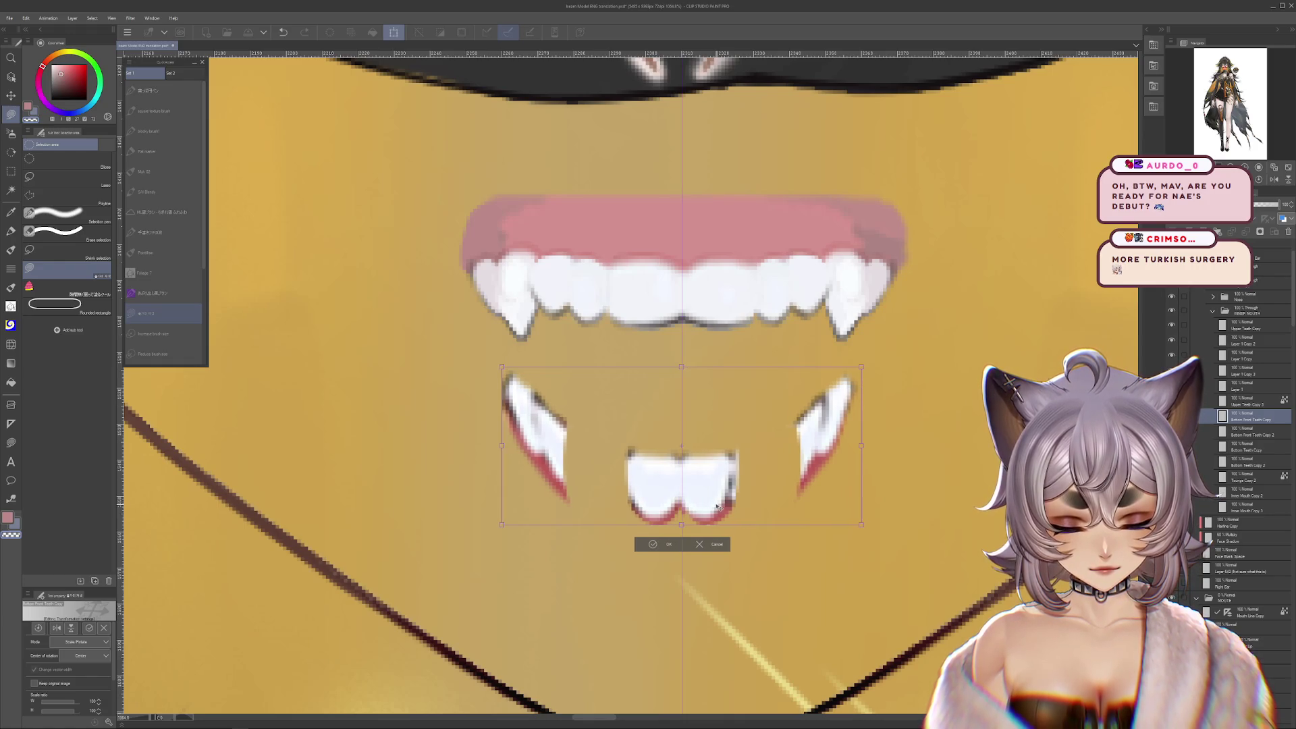
Commit the repositioned lower teeth and fangs, then clean the lower front teeth's right edge in white
key(Return)
alt+click(673, 483)
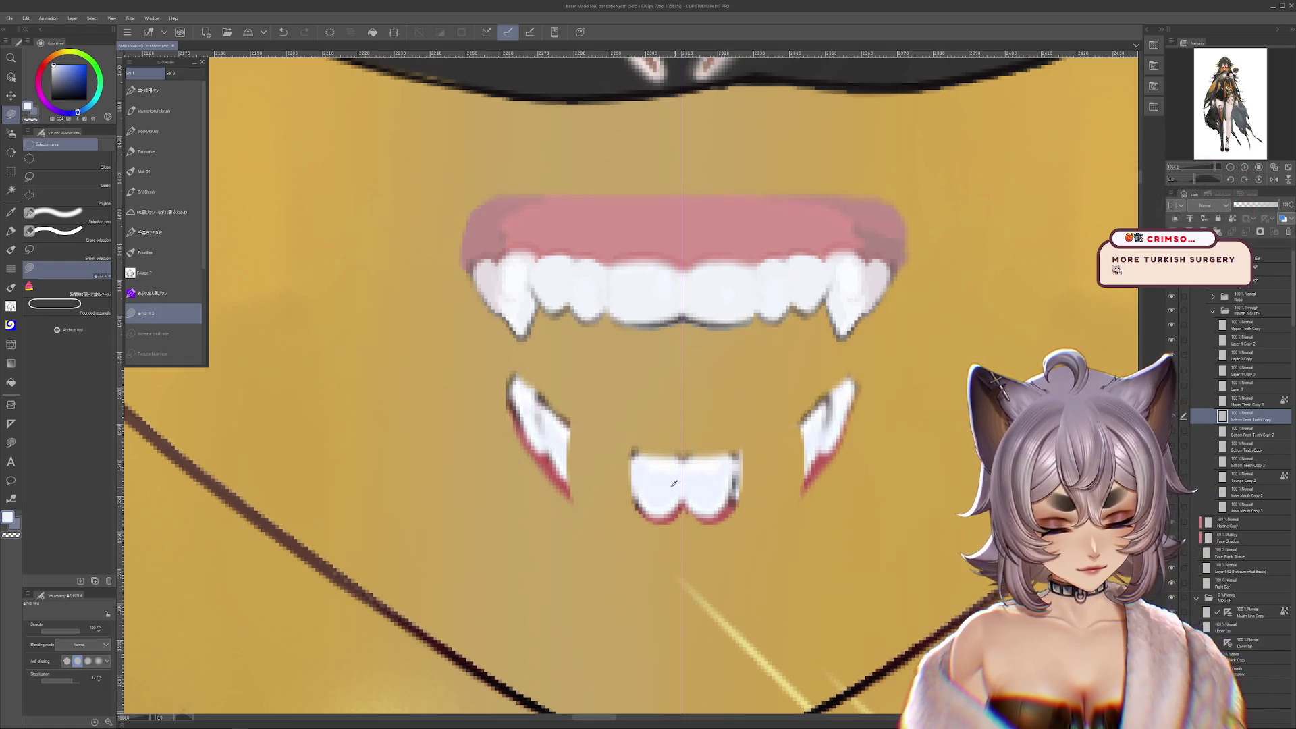
scroll(846, 558, up, 1)
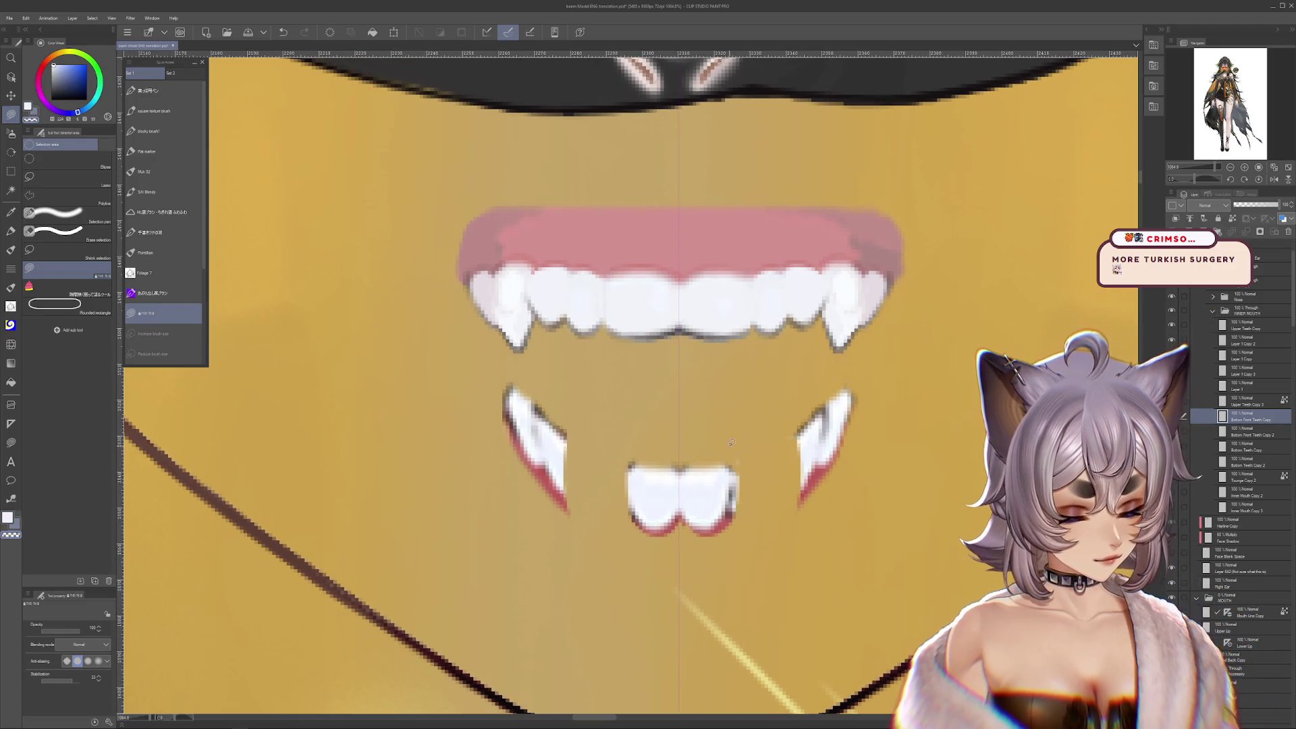
drag(756, 471, 755, 526)
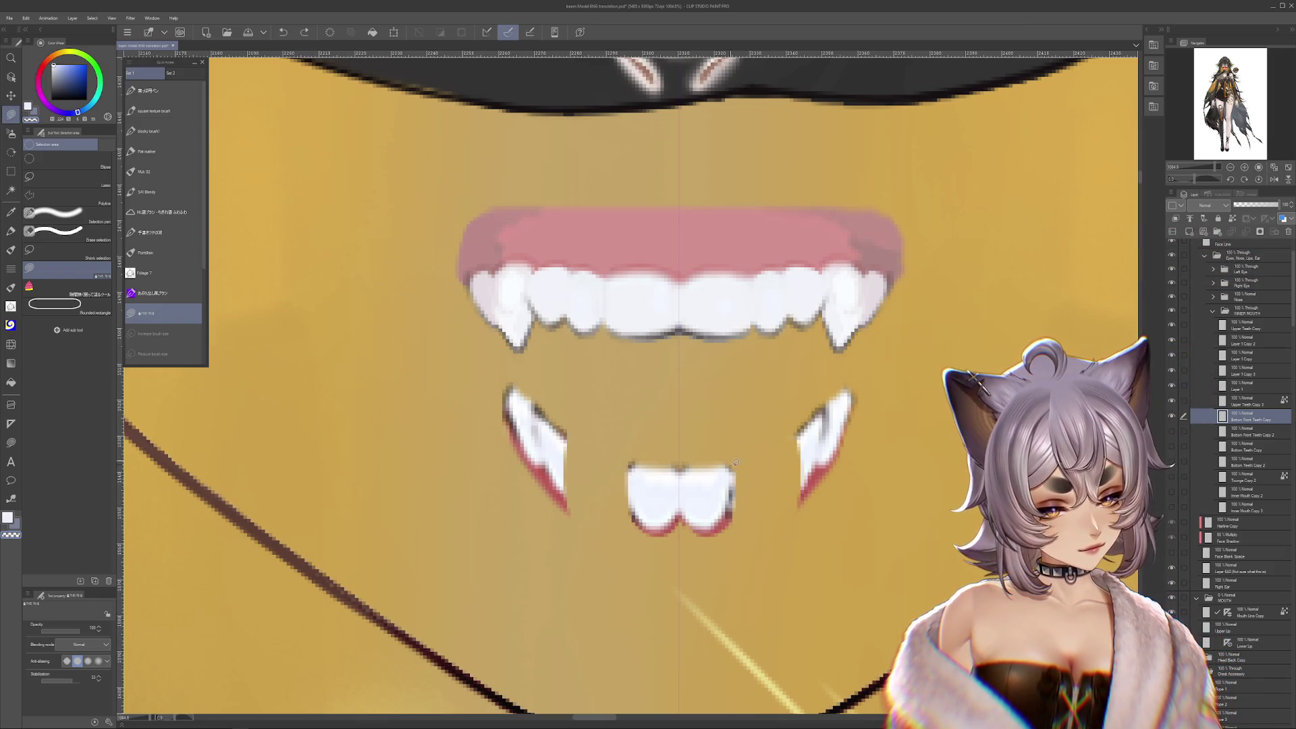
scroll(780, 601, up, 1)
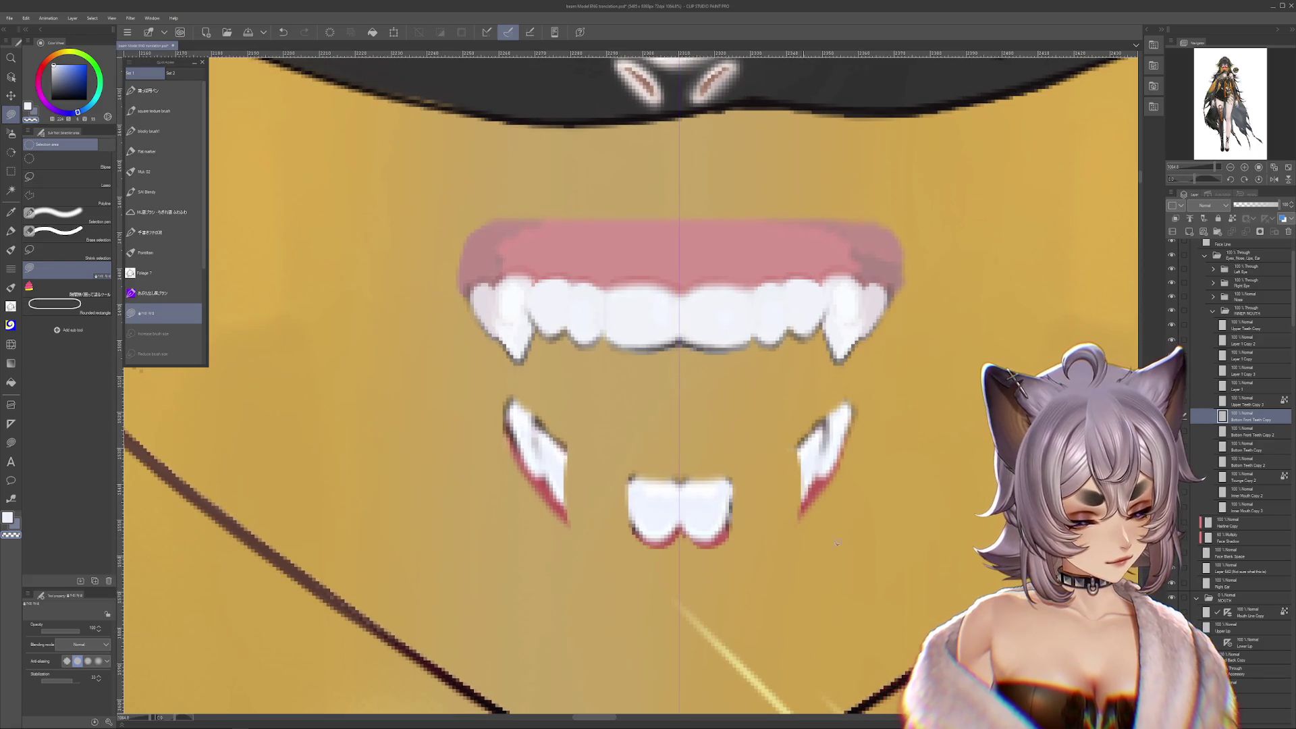
Make Bottom Front Teeth the reference layer and add a new layer above Bottom Front Teeth Copy 2
click(1232, 218)
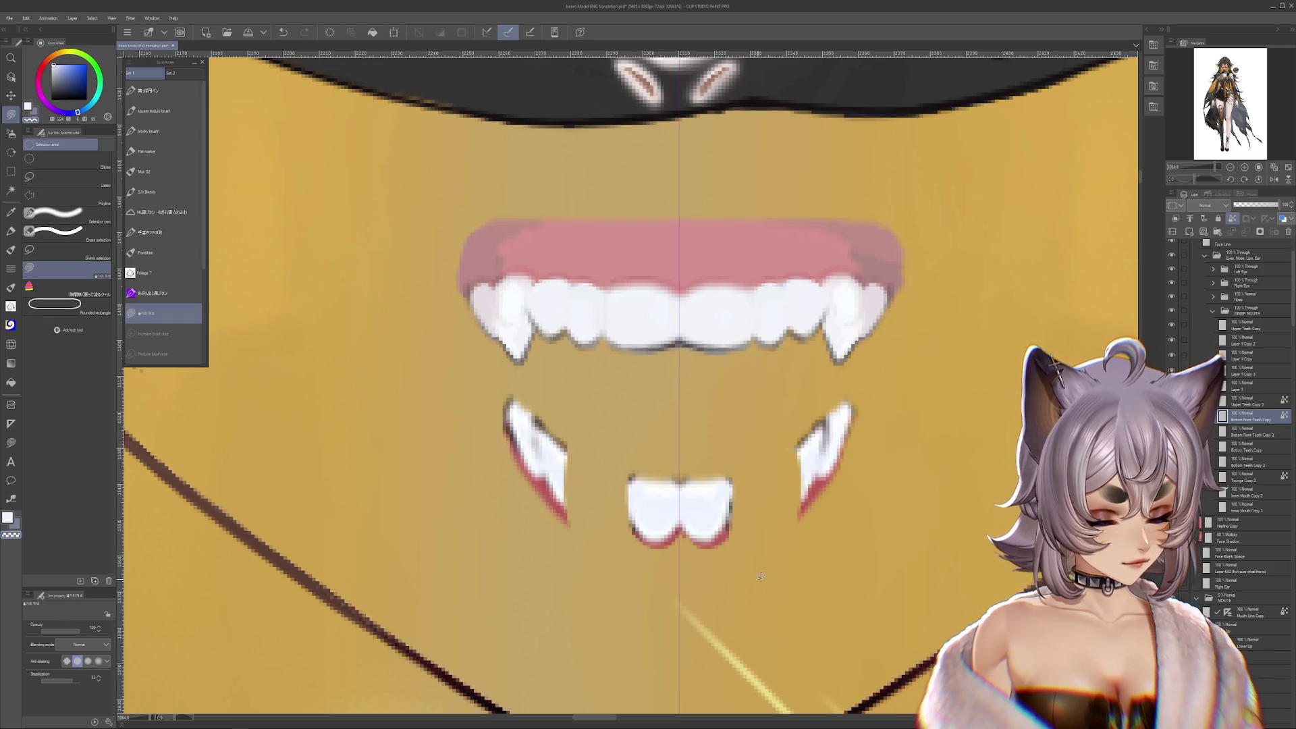
drag(866, 517, 881, 564)
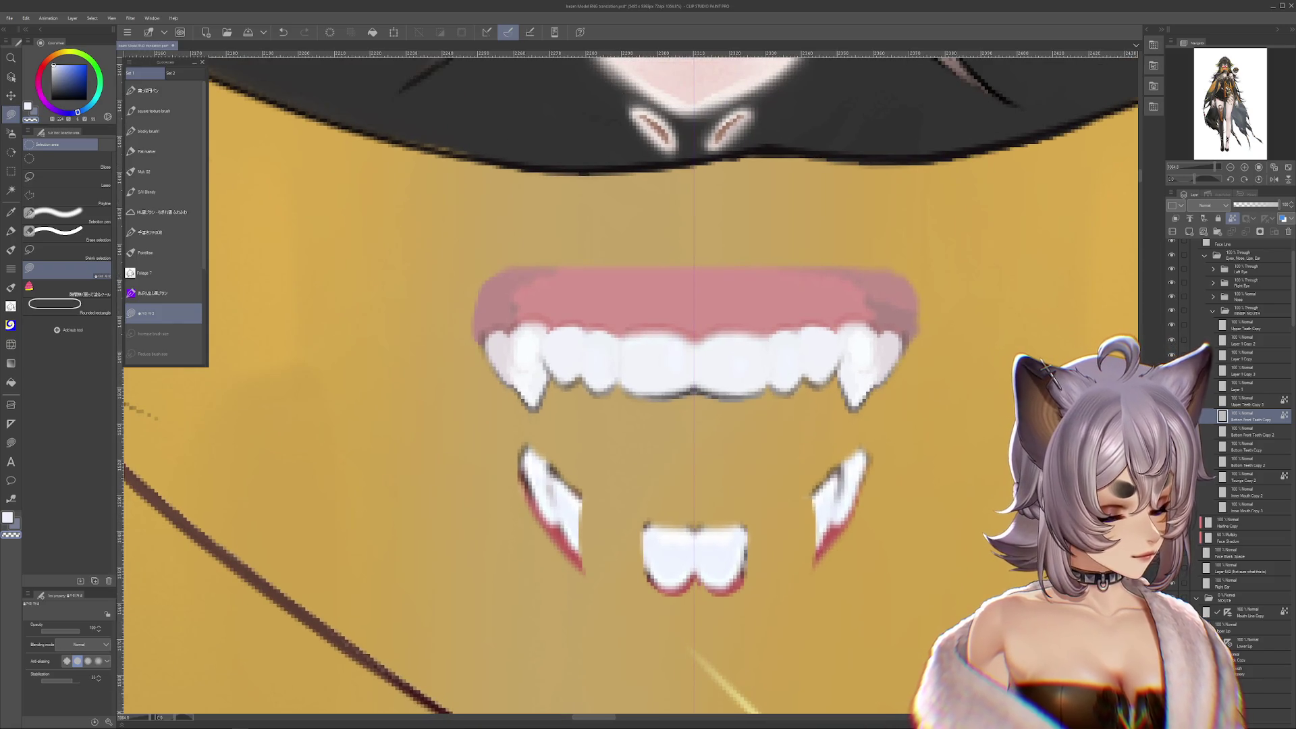
click(1248, 432)
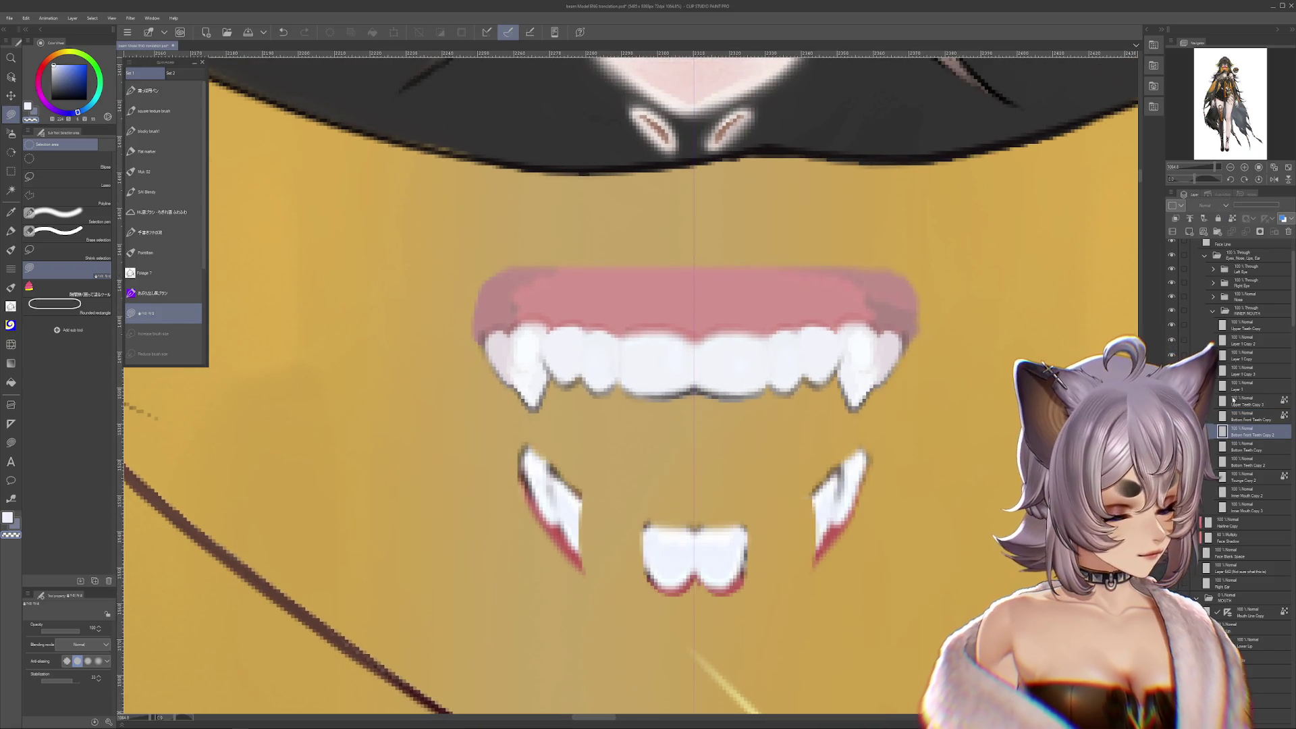
click(1189, 231)
Sample the tan skin and dark red tooth-edge colours, then clear the selection
drag(738, 485, 751, 505)
alt+click(664, 541)
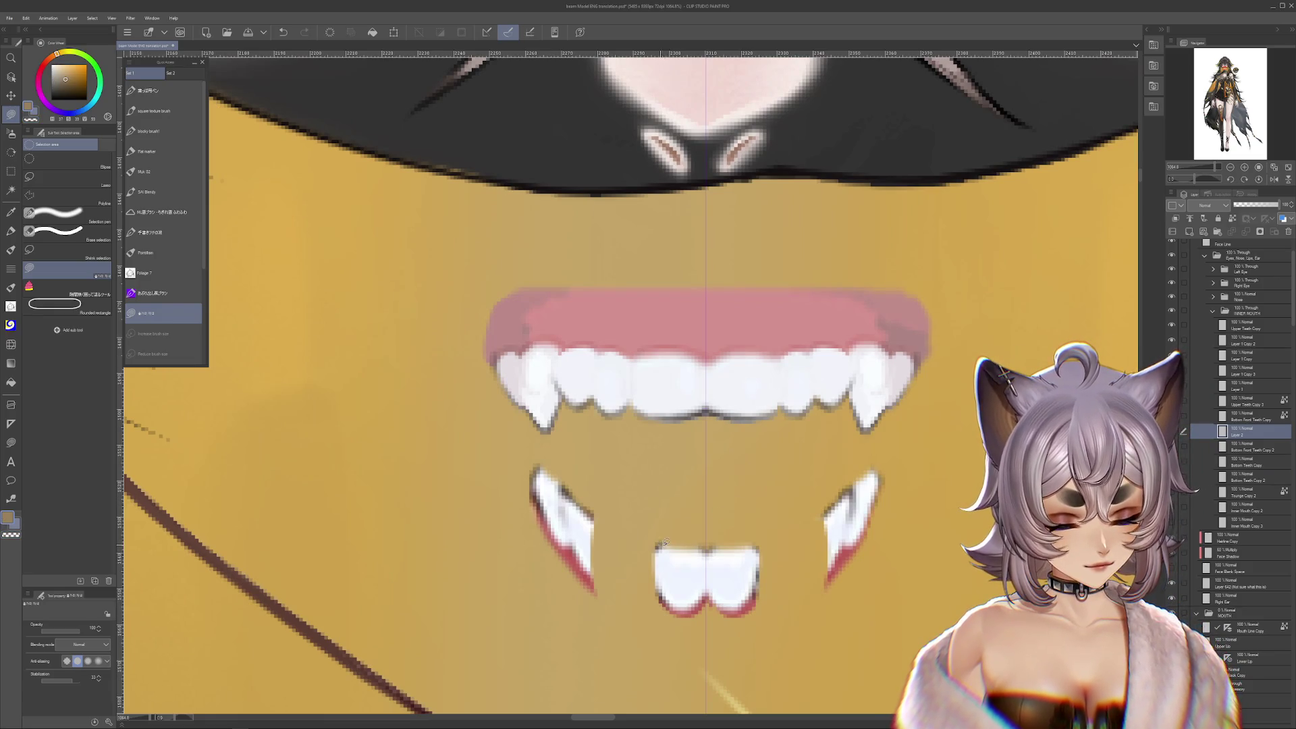
alt+click(708, 409)
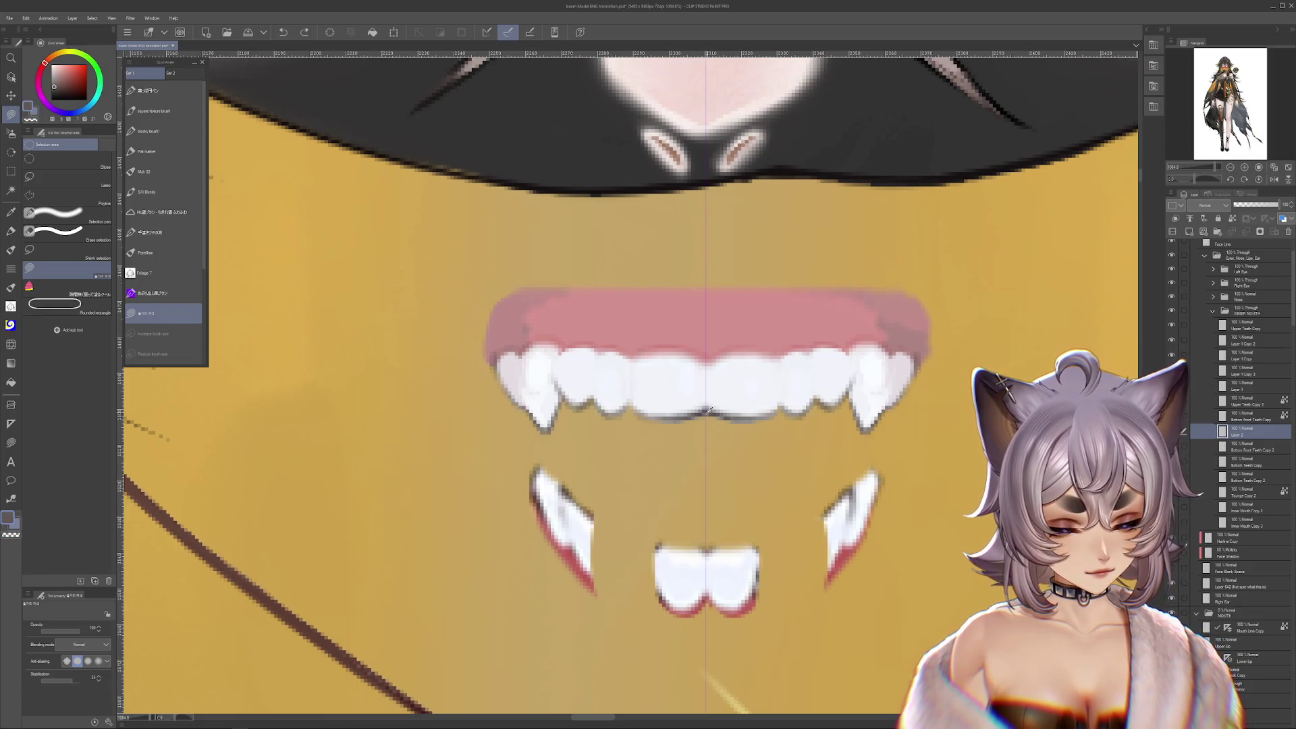
drag(658, 580, 679, 560)
key(ctrl+d)
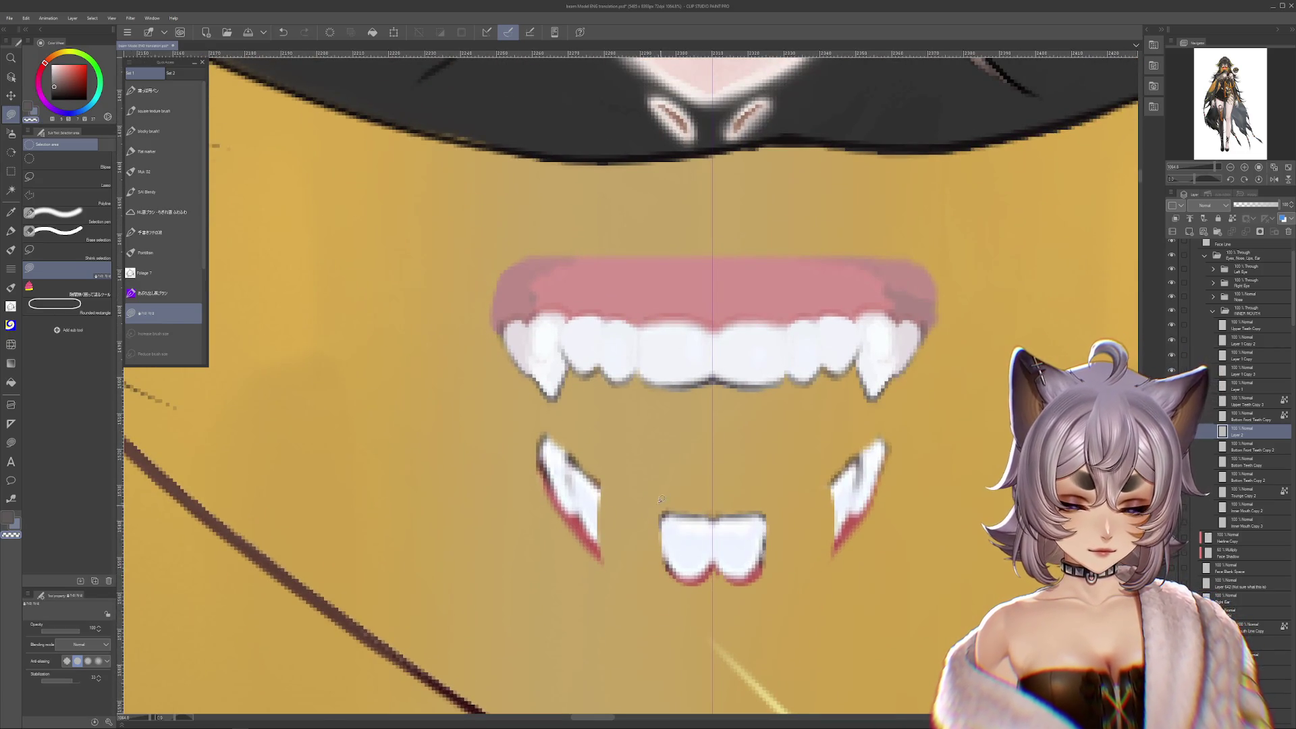
Merge the Bottom Front Teeth Copy layer into Layer 2 with Ctrl+E
drag(864, 579, 979, 408)
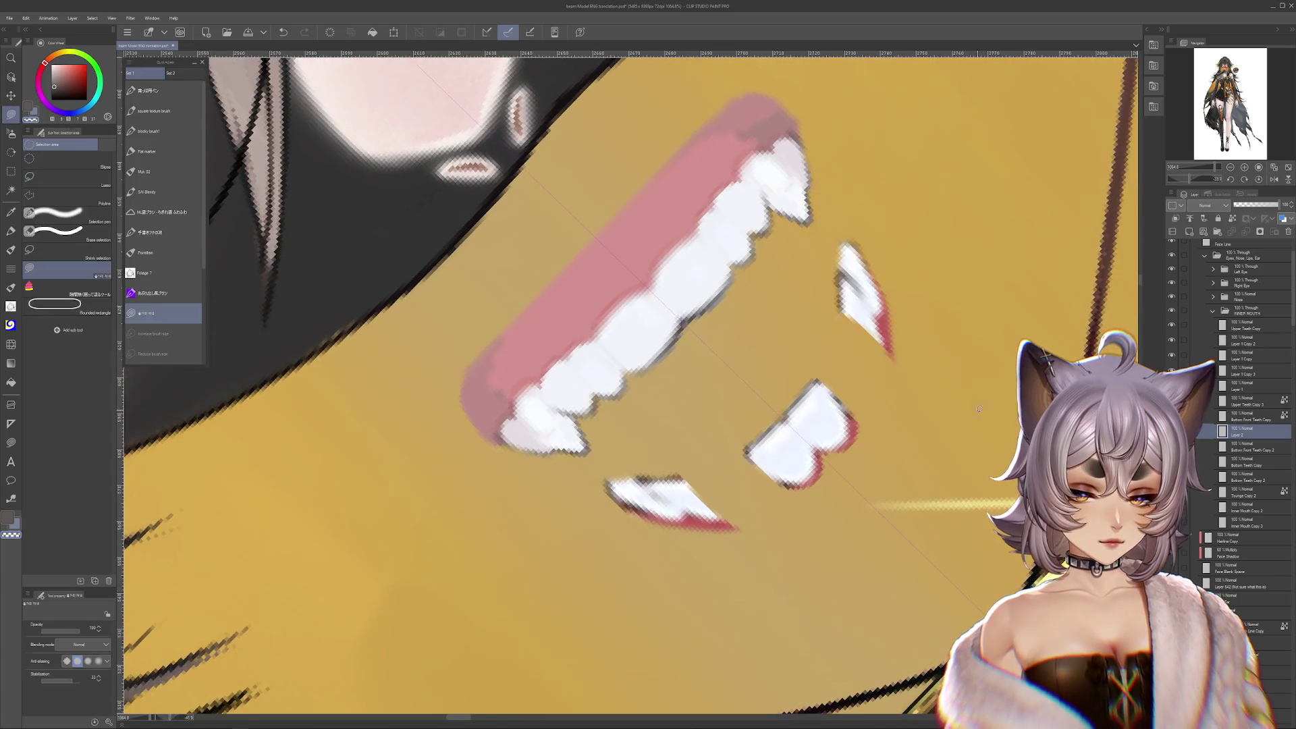
drag(955, 489, 946, 522)
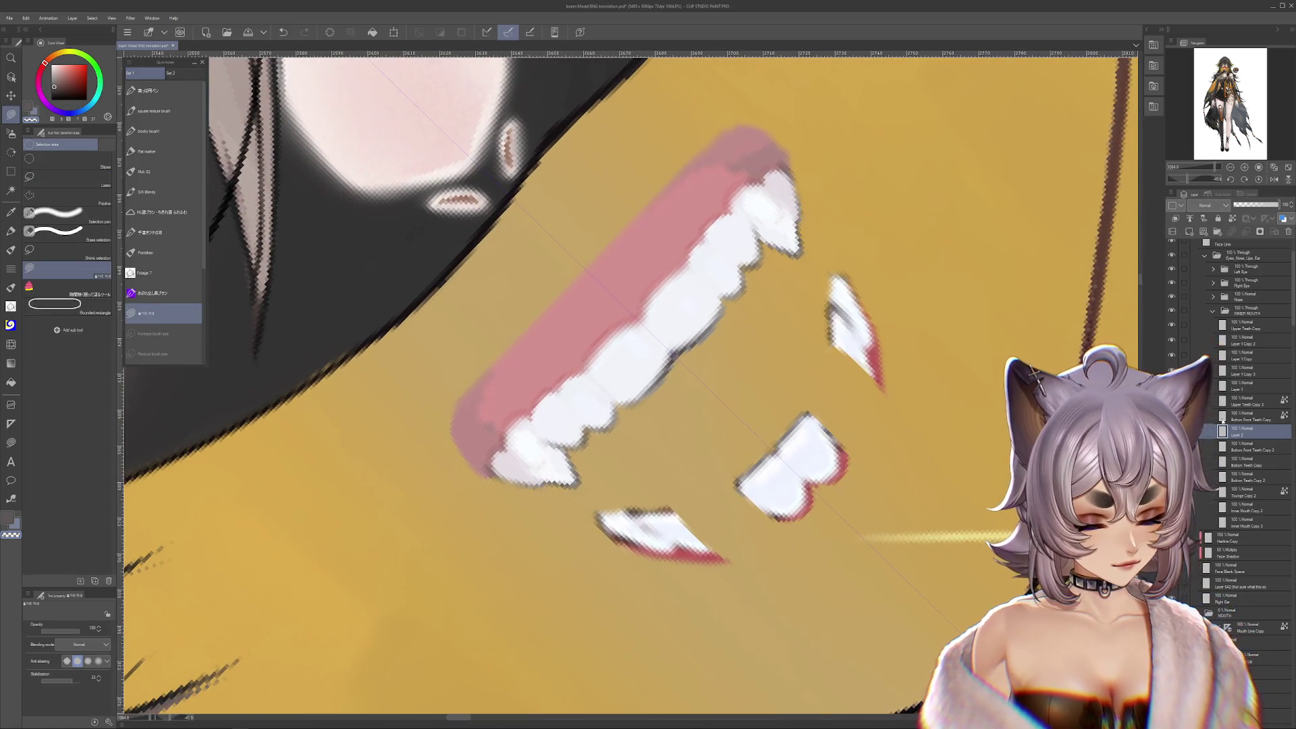
click(1241, 413)
key(ctrl+e)
Retouch the lower front teeth with a smaller flat marker, sampling white and dark red edge colours
mouse_move(835, 590)
mouse_down()
mouse_move(843, 614)
mouse_move(823, 604)
mouse_up()
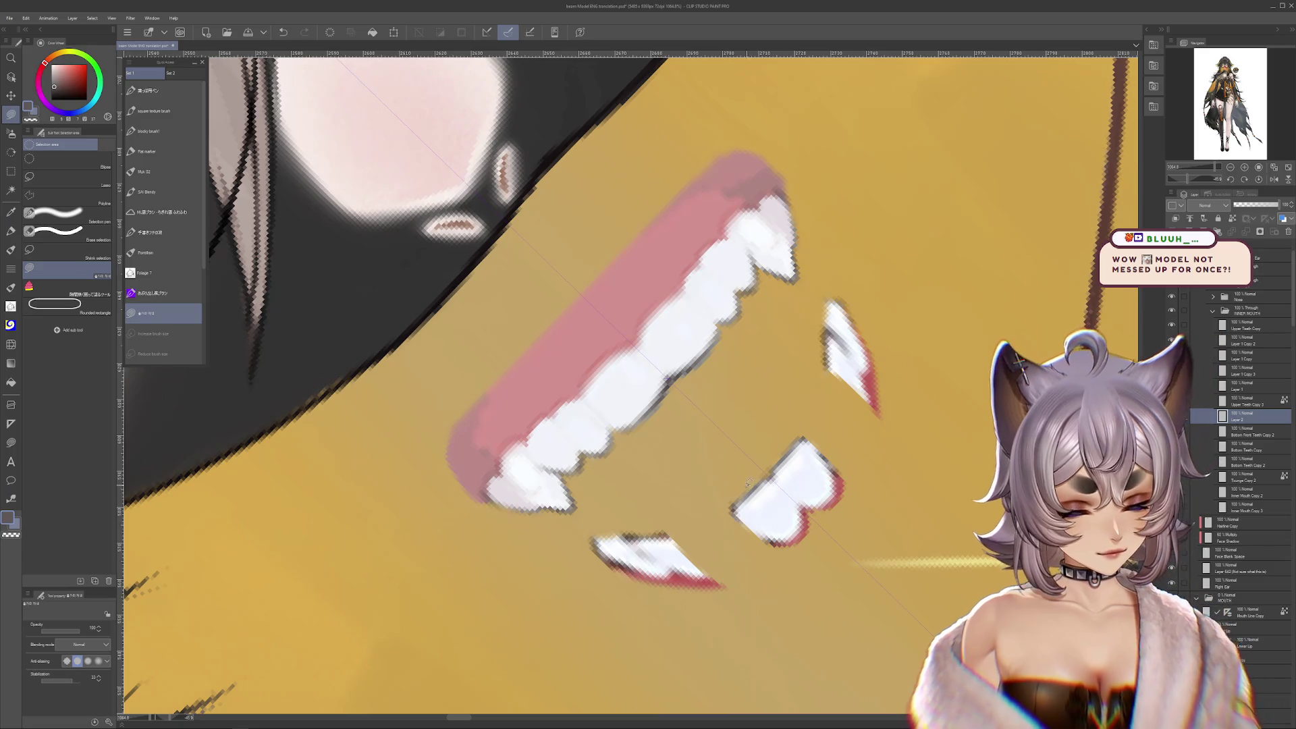
mouse_move(732, 511)
mouse_down()
mouse_move(709, 565)
mouse_move(776, 503)
mouse_up()
alt+click(747, 548)
key(ctrl+z)
key(p)
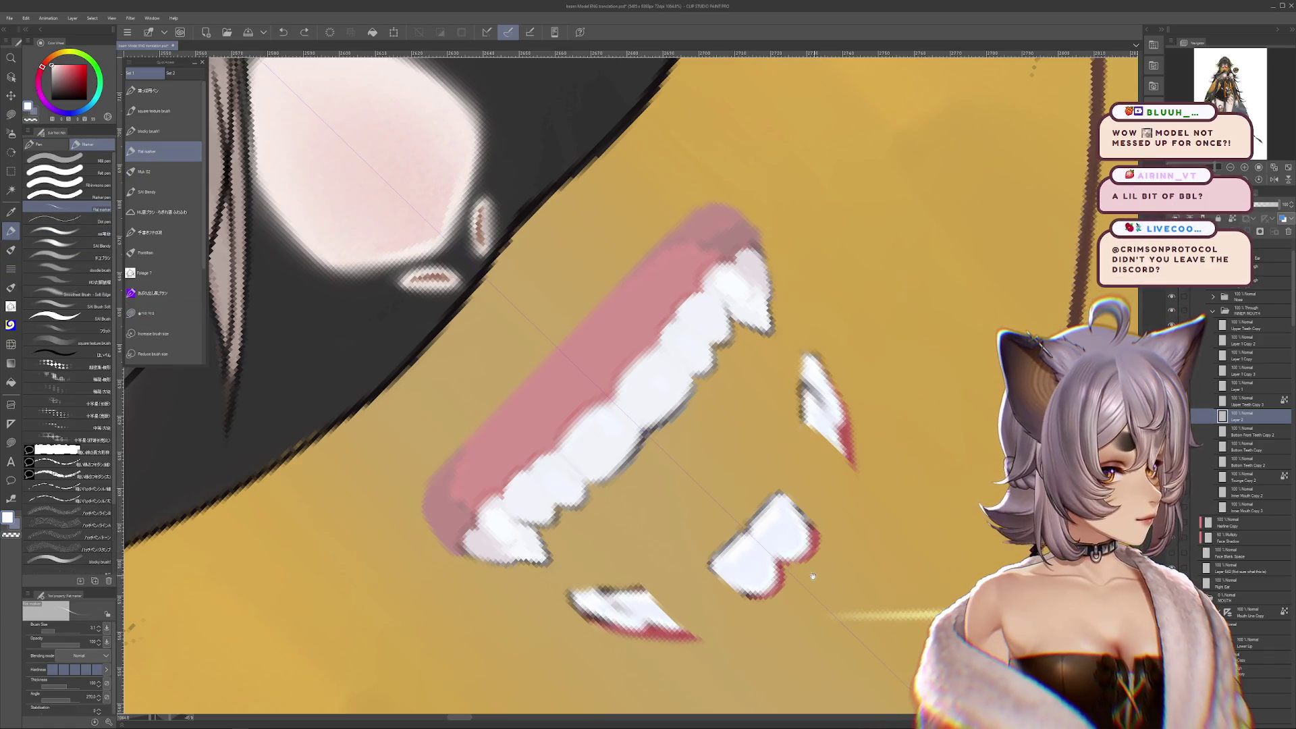
drag(815, 574, 801, 580)
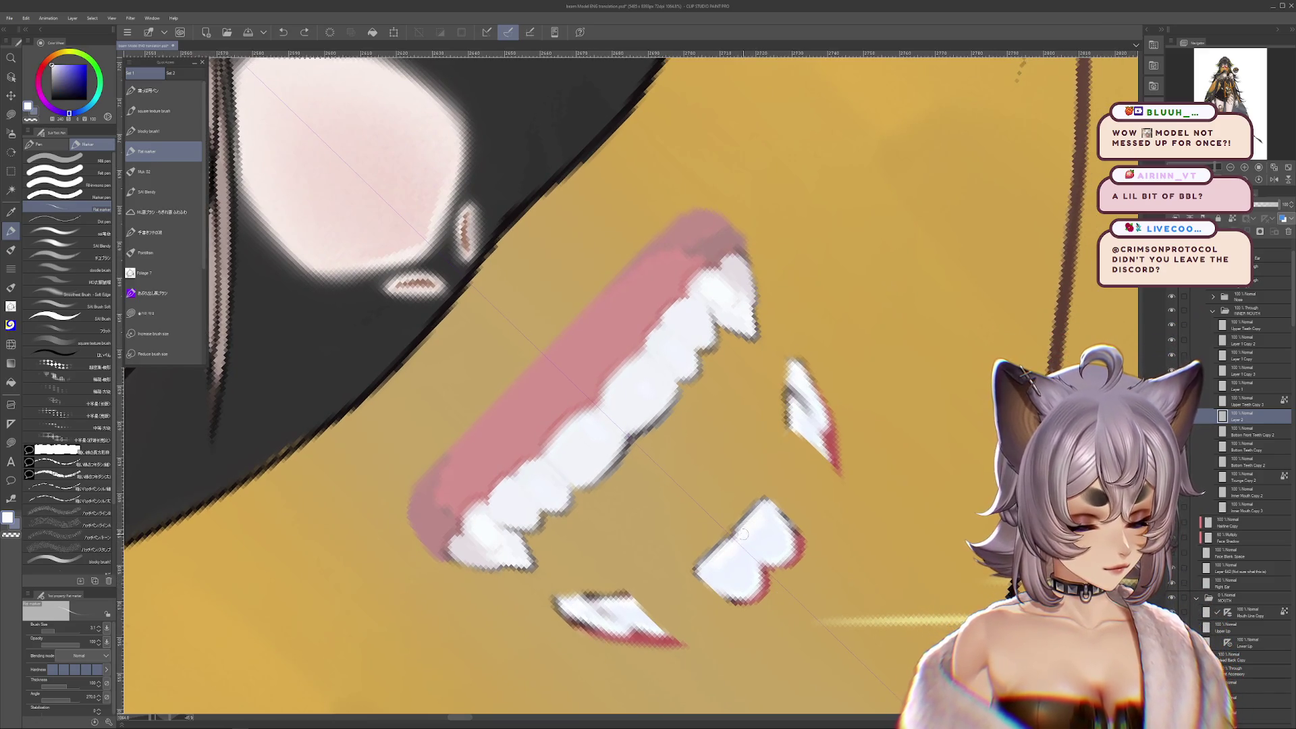
click(762, 532)
key(bracketleft)
key(bracketleft)
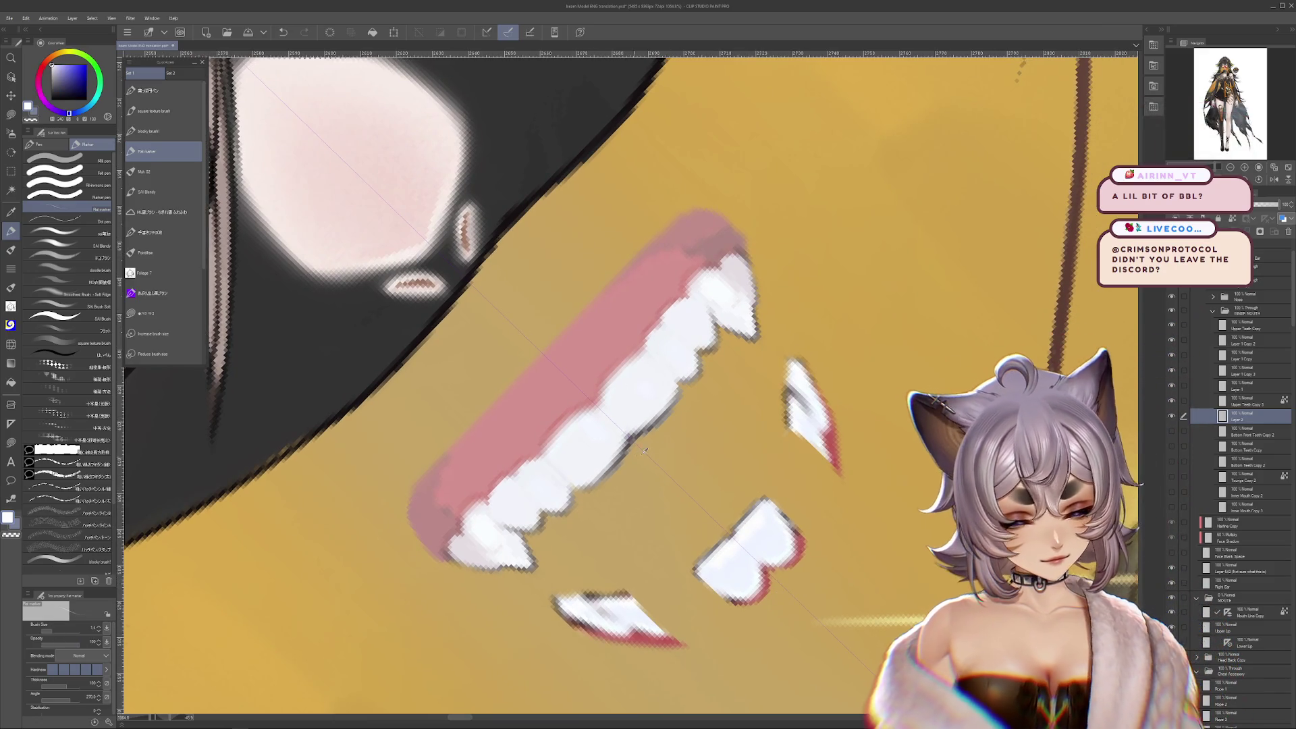
alt+click(643, 423)
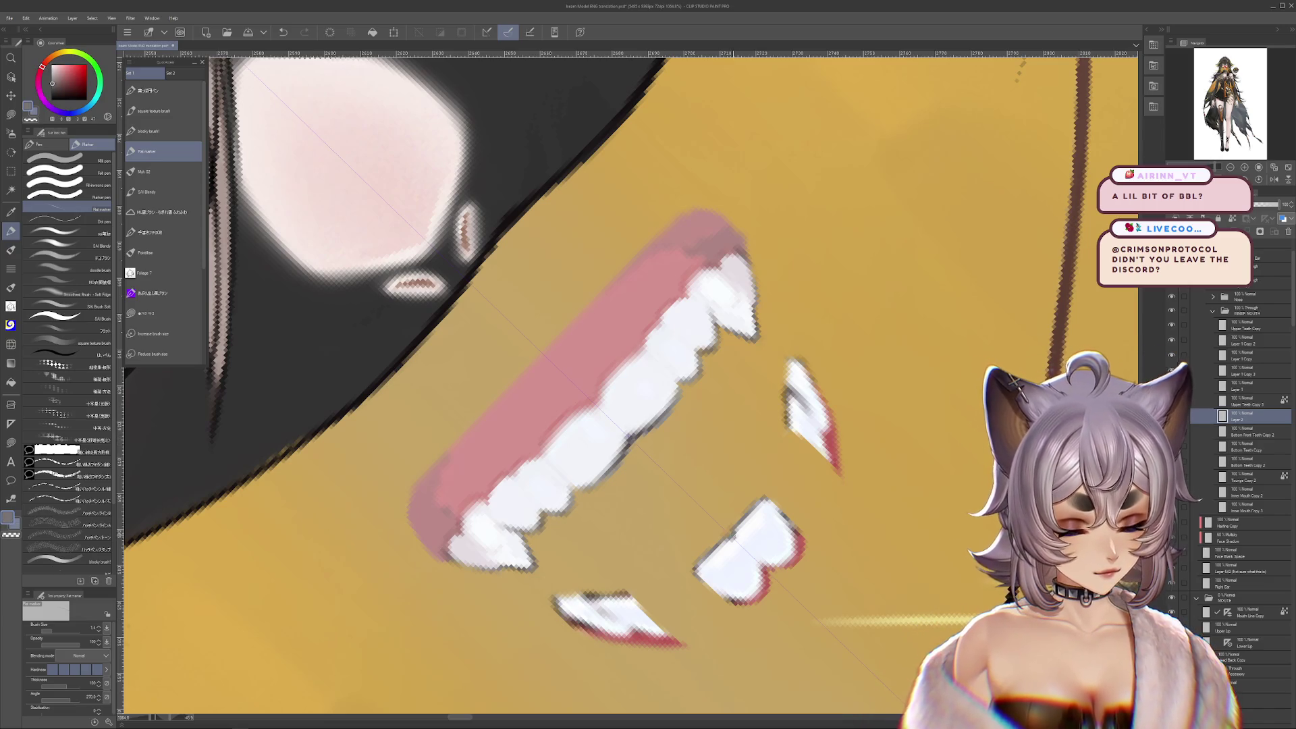
alt+click(644, 424)
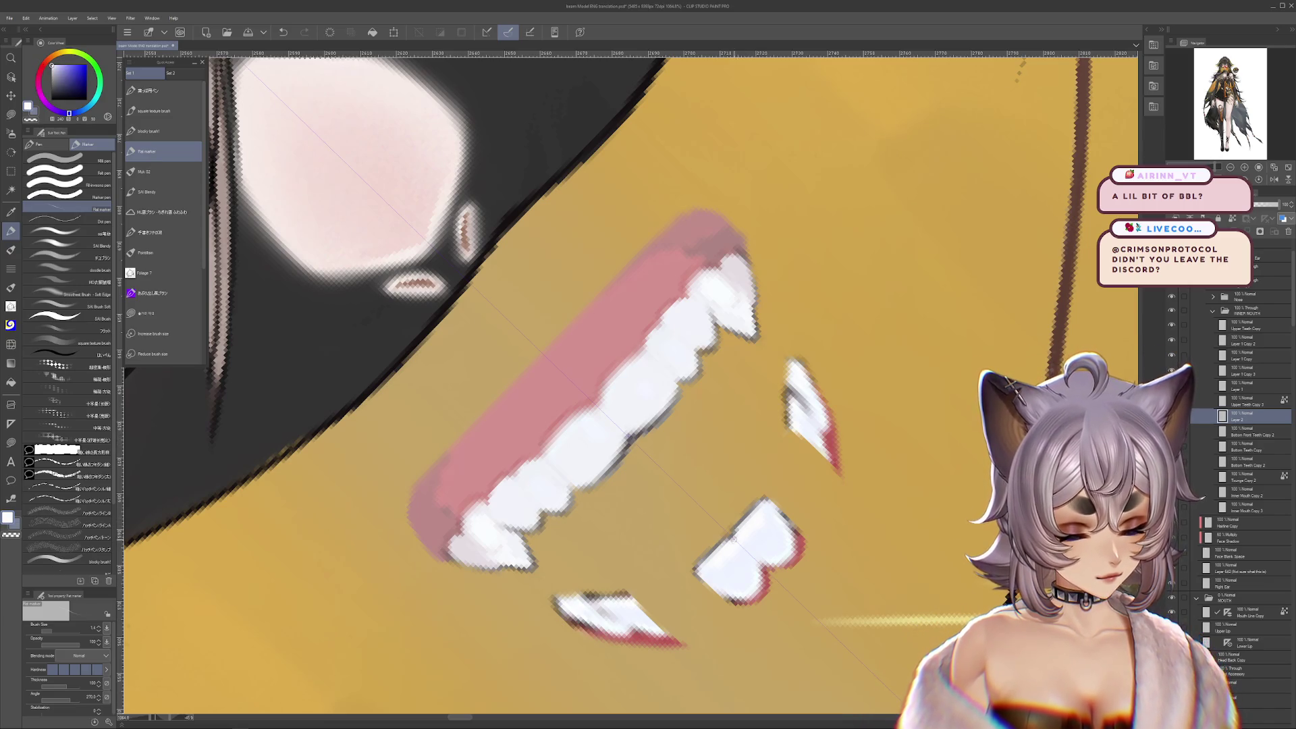
Refine the lower teeth edges, alternating transparent erasing with sampled white, orange-brown and tan colours
key(c)
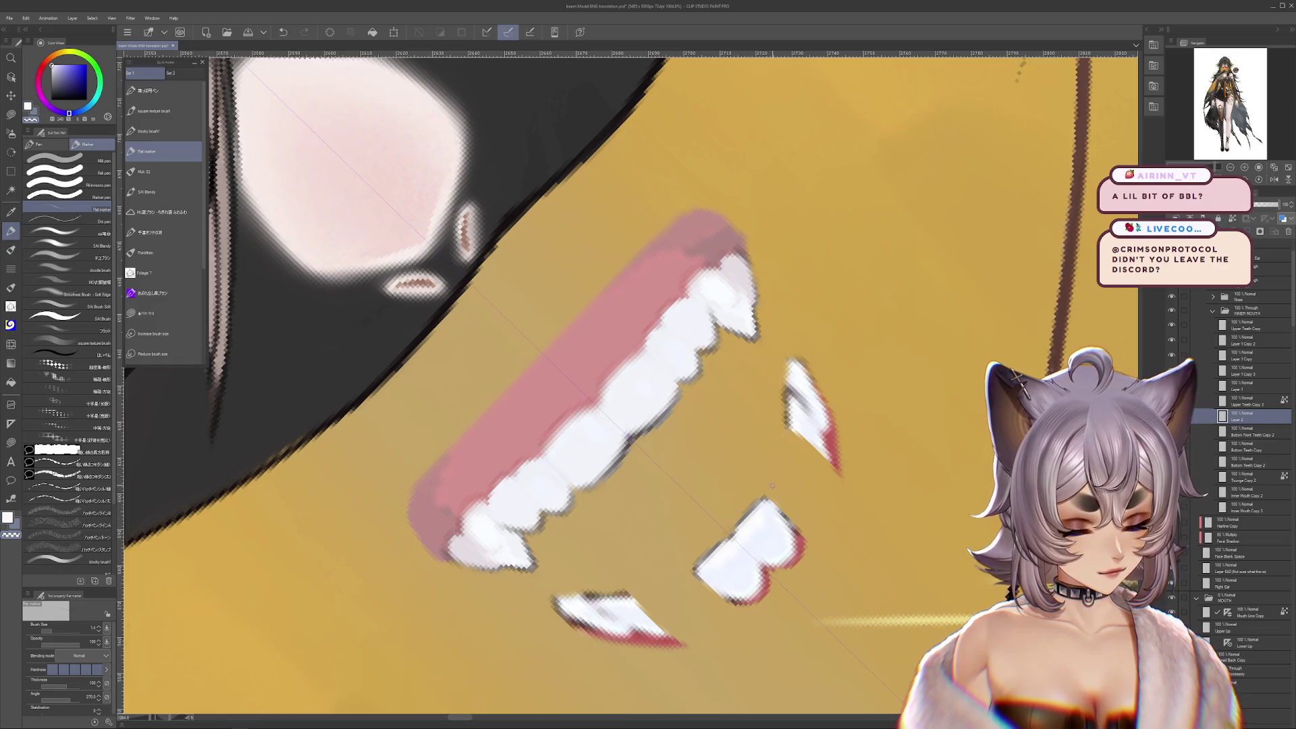
key(bracketright)
key(bracketright)
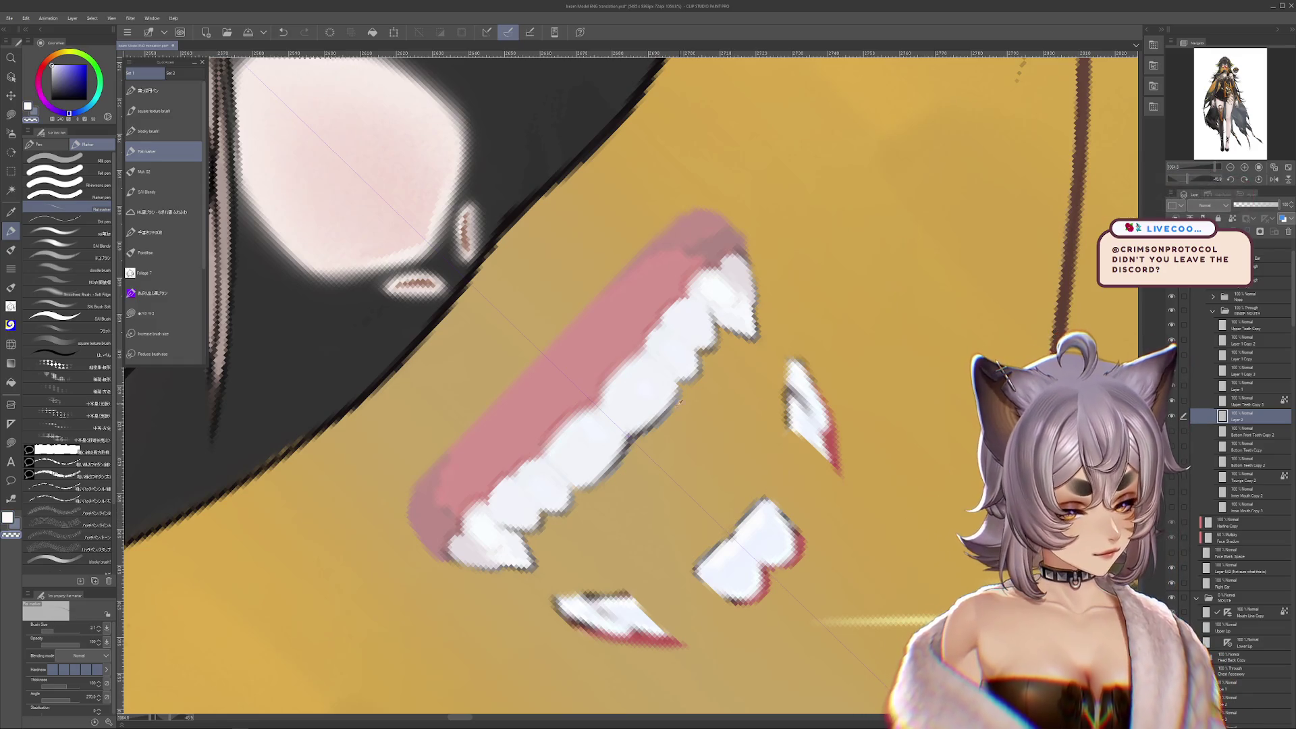
key(x)
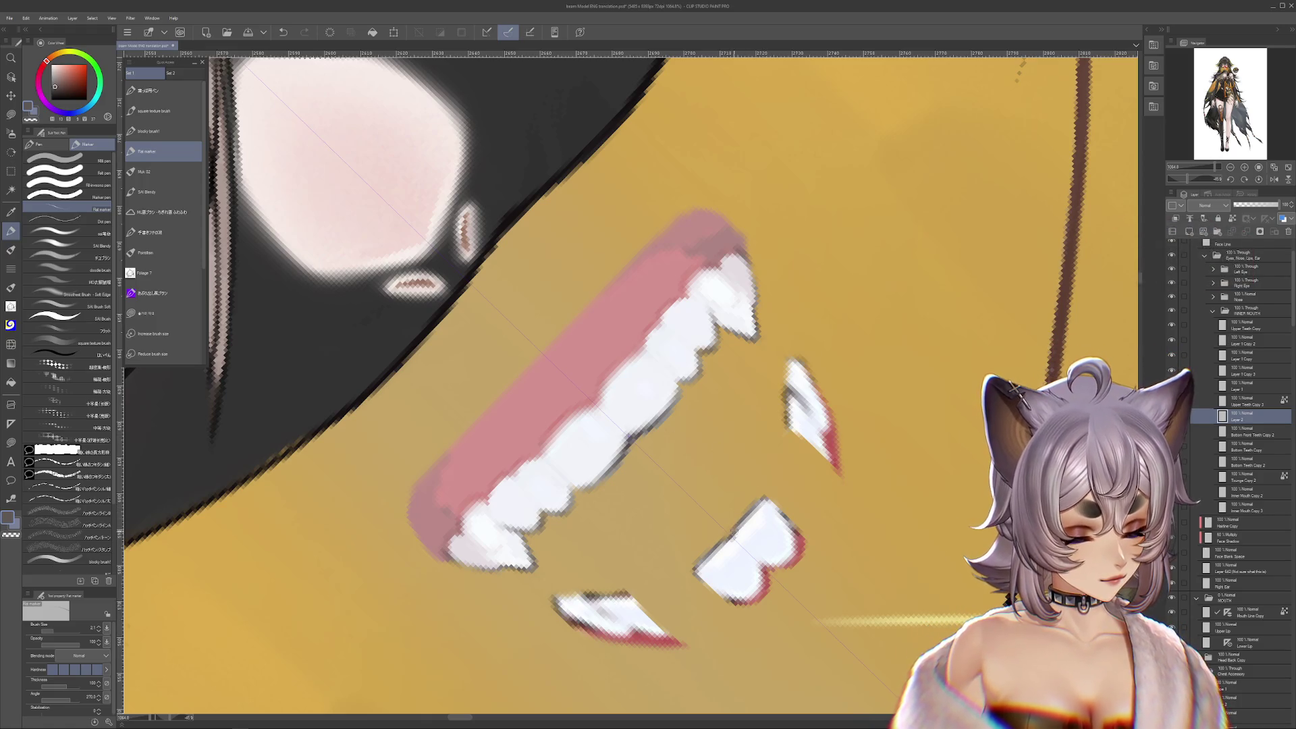
key(x)
alt+click(737, 538)
drag(737, 538, 747, 541)
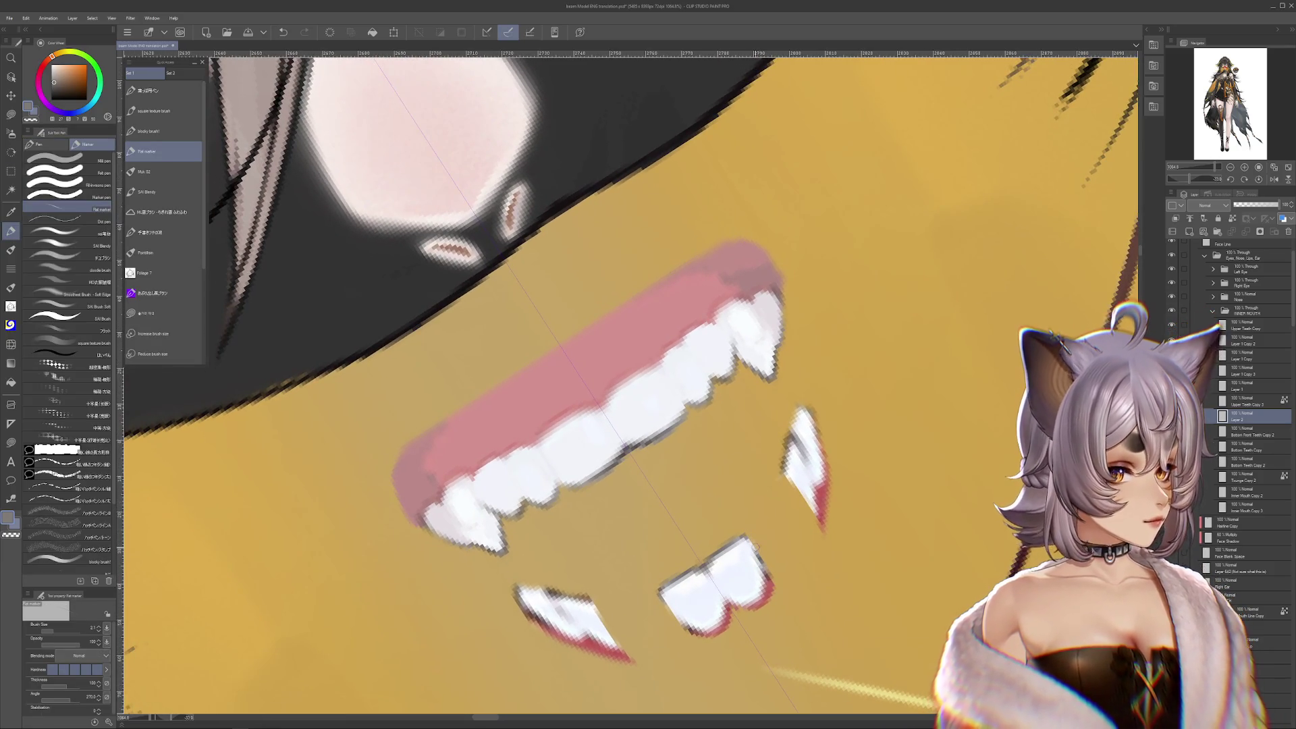
alt+click(741, 560)
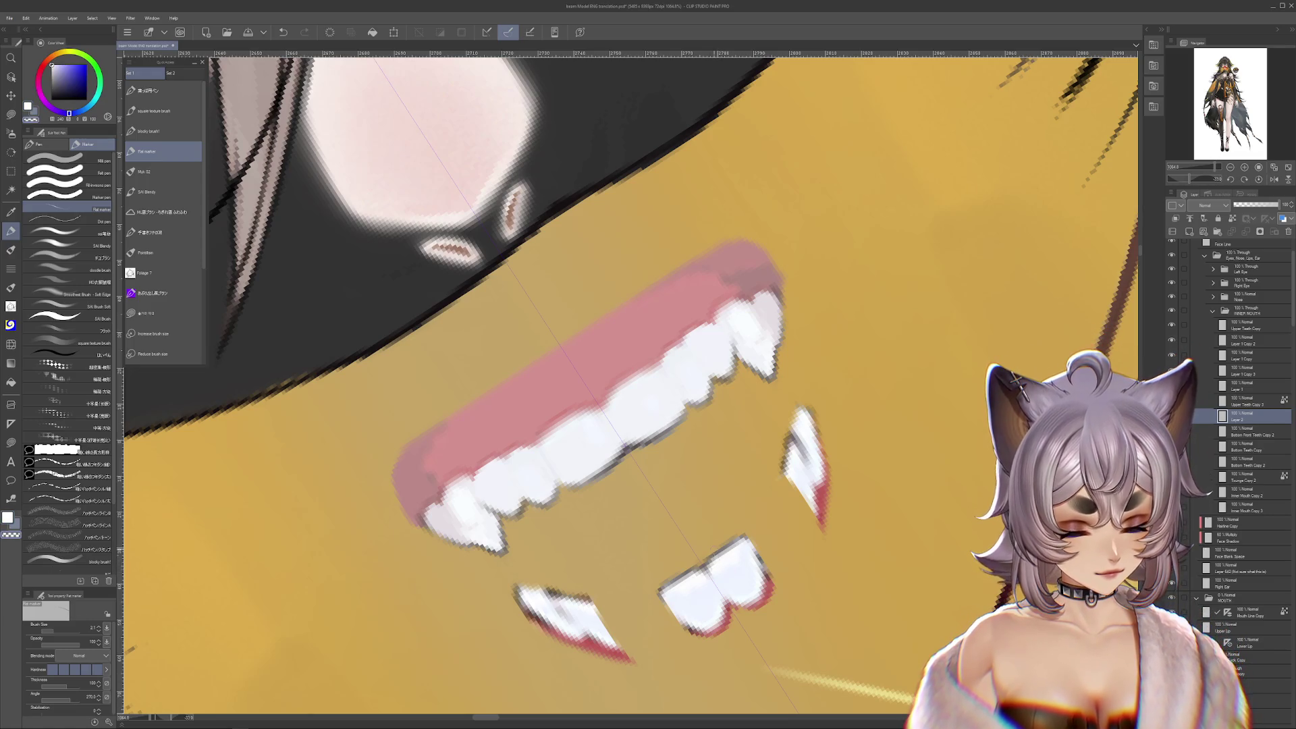
key(x)
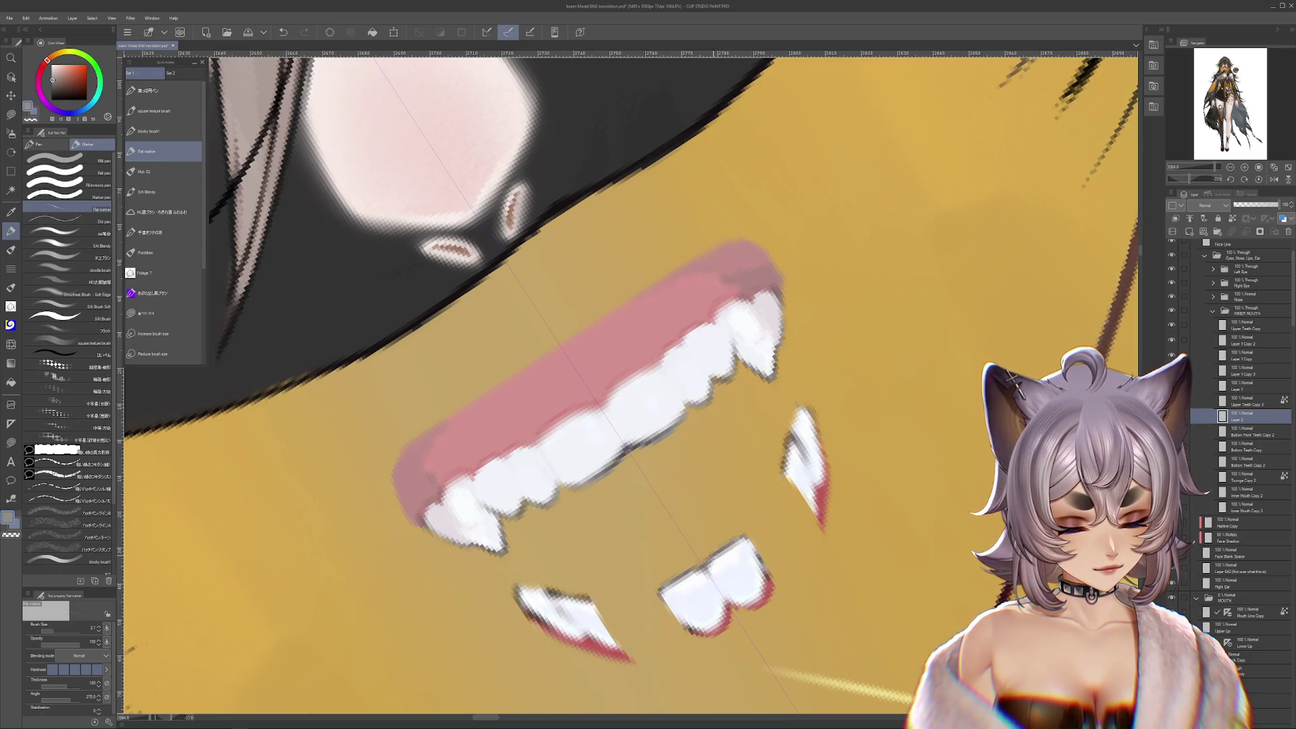
key(c)
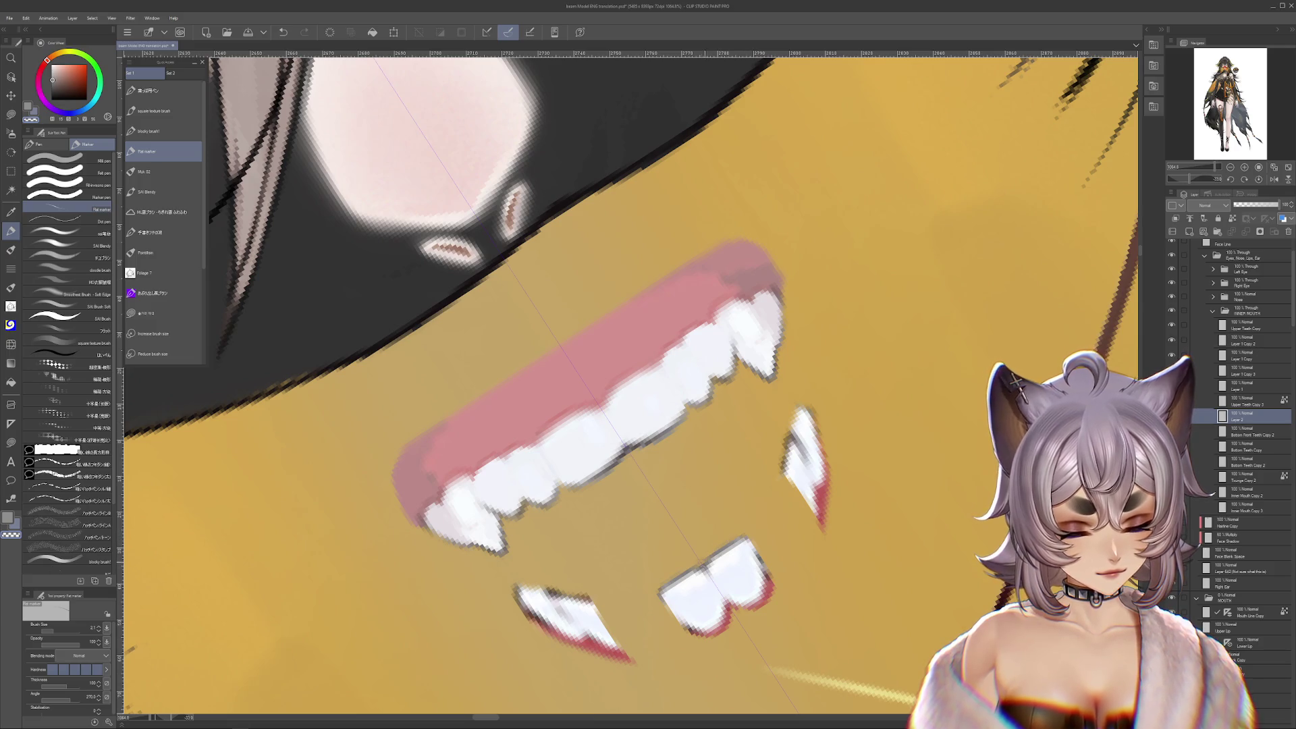
key(x)
alt+click(707, 562)
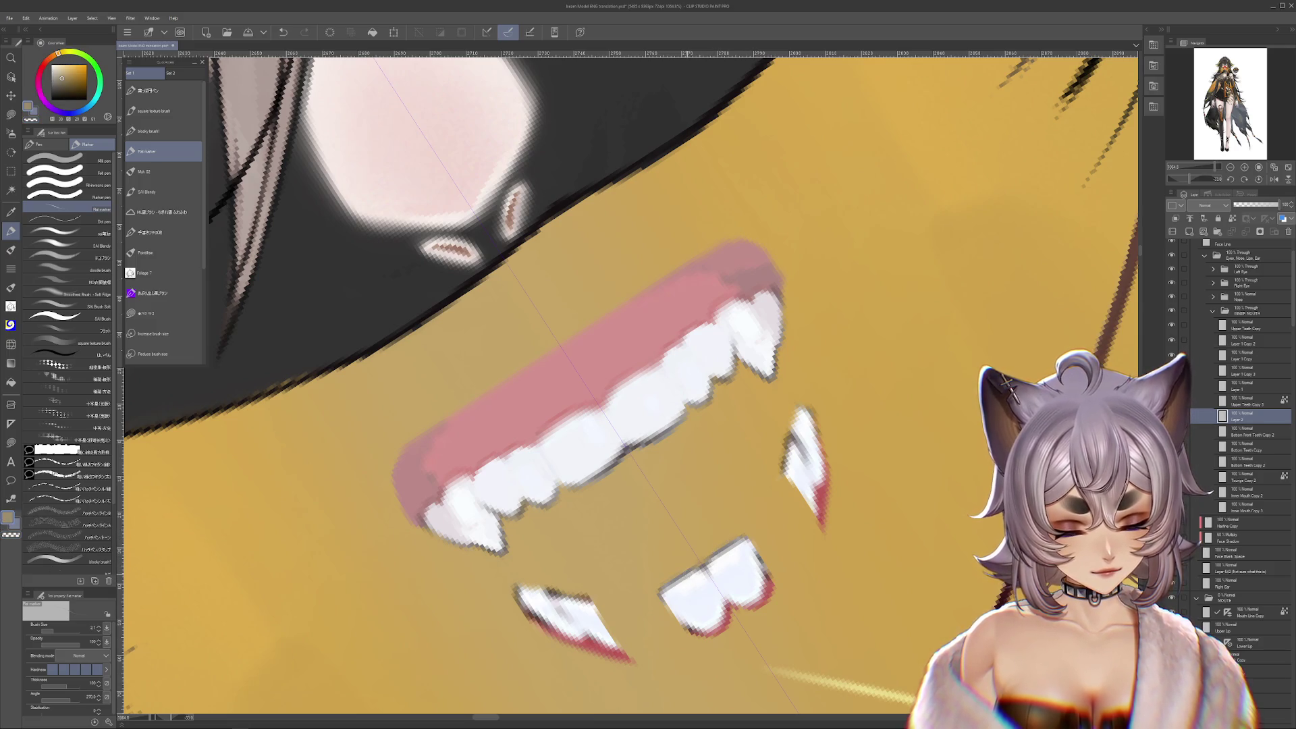
drag(986, 437, 959, 529)
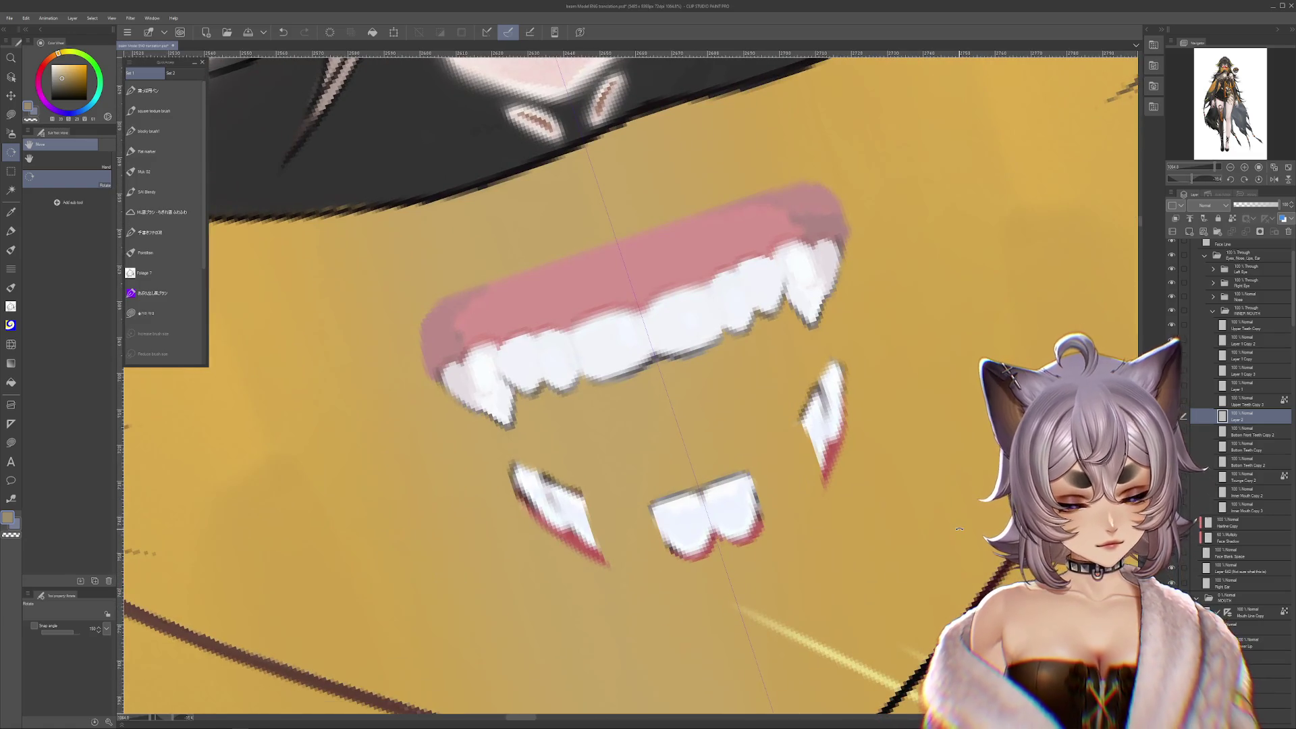
Lasso-fill the notch under the two bottom front teeth with the sampled red gum colour
key(ctrl+z)
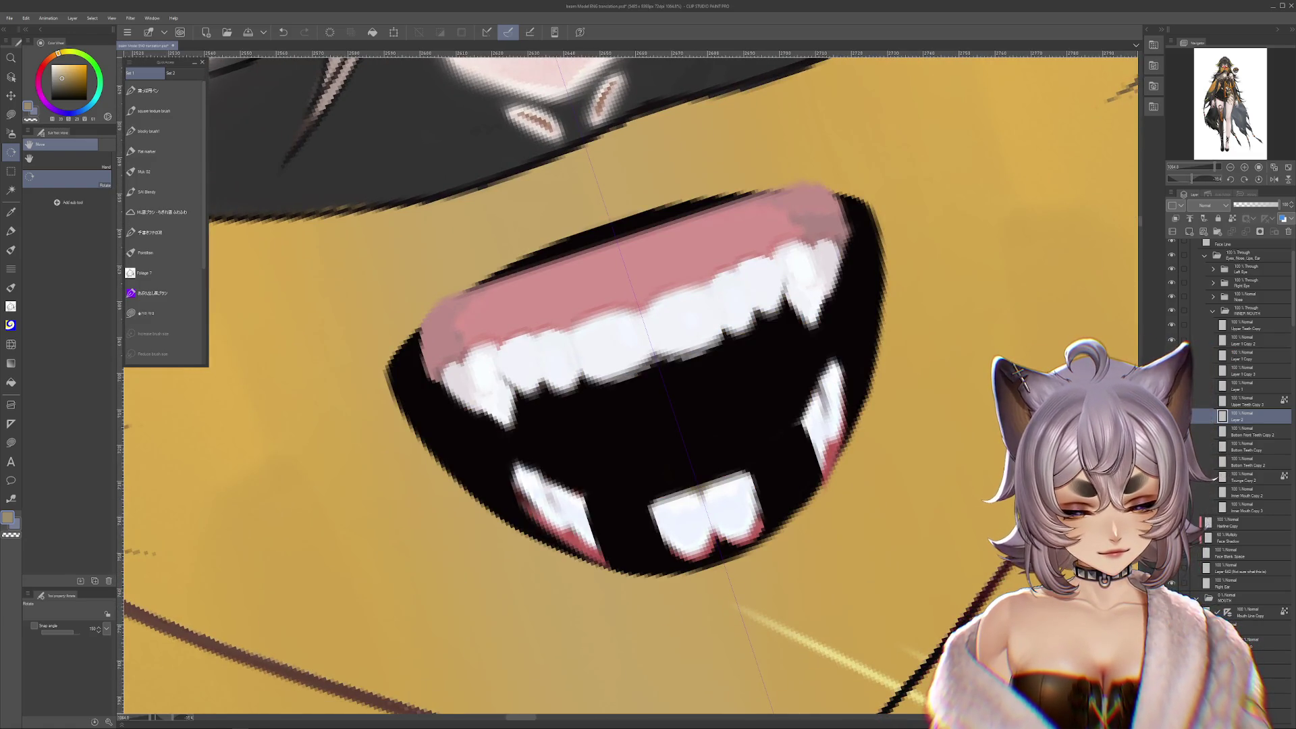
key(ctrl+z)
drag(959, 529, 931, 498)
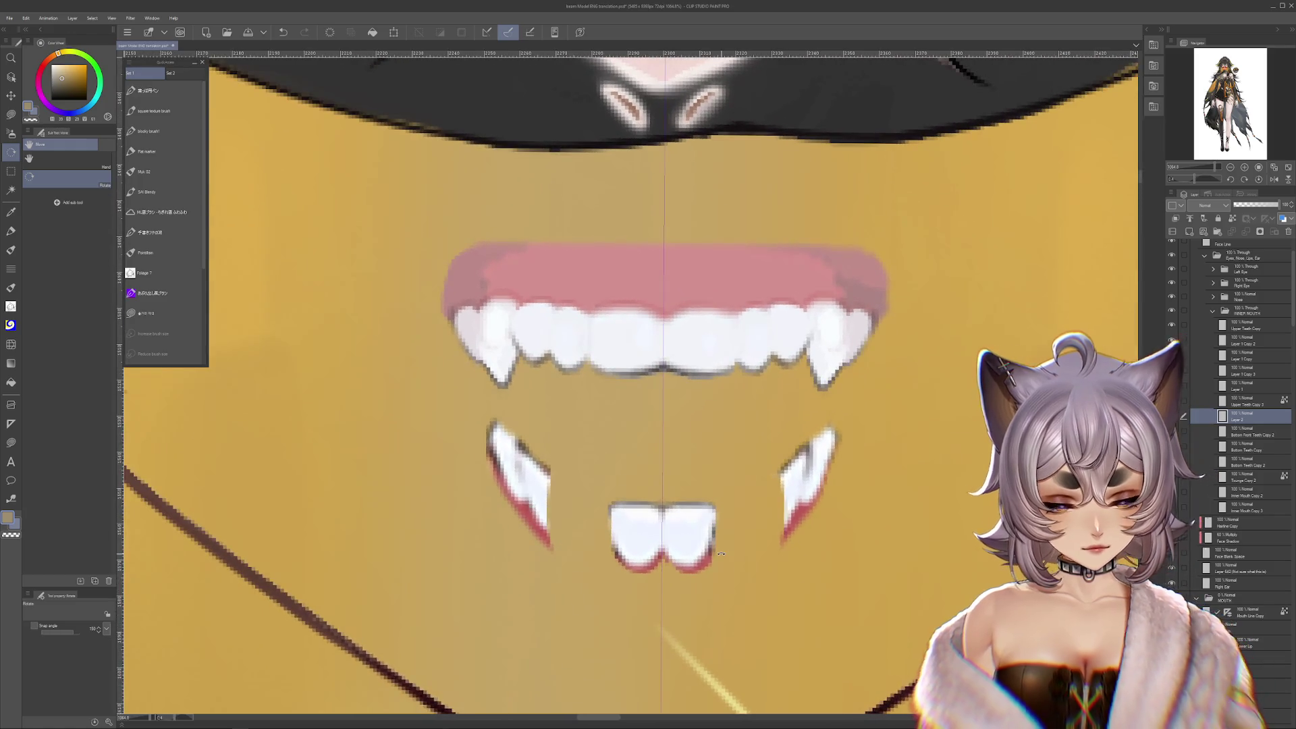
click(11, 115)
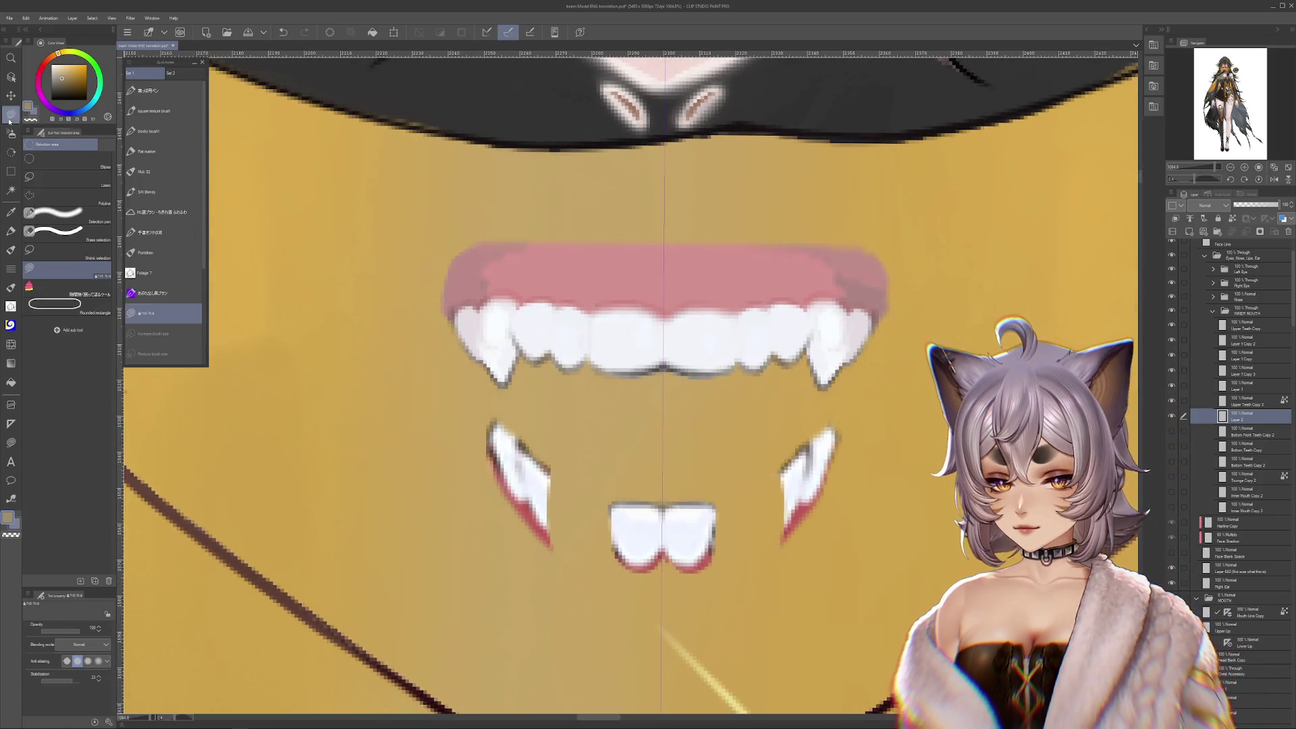
click(731, 551)
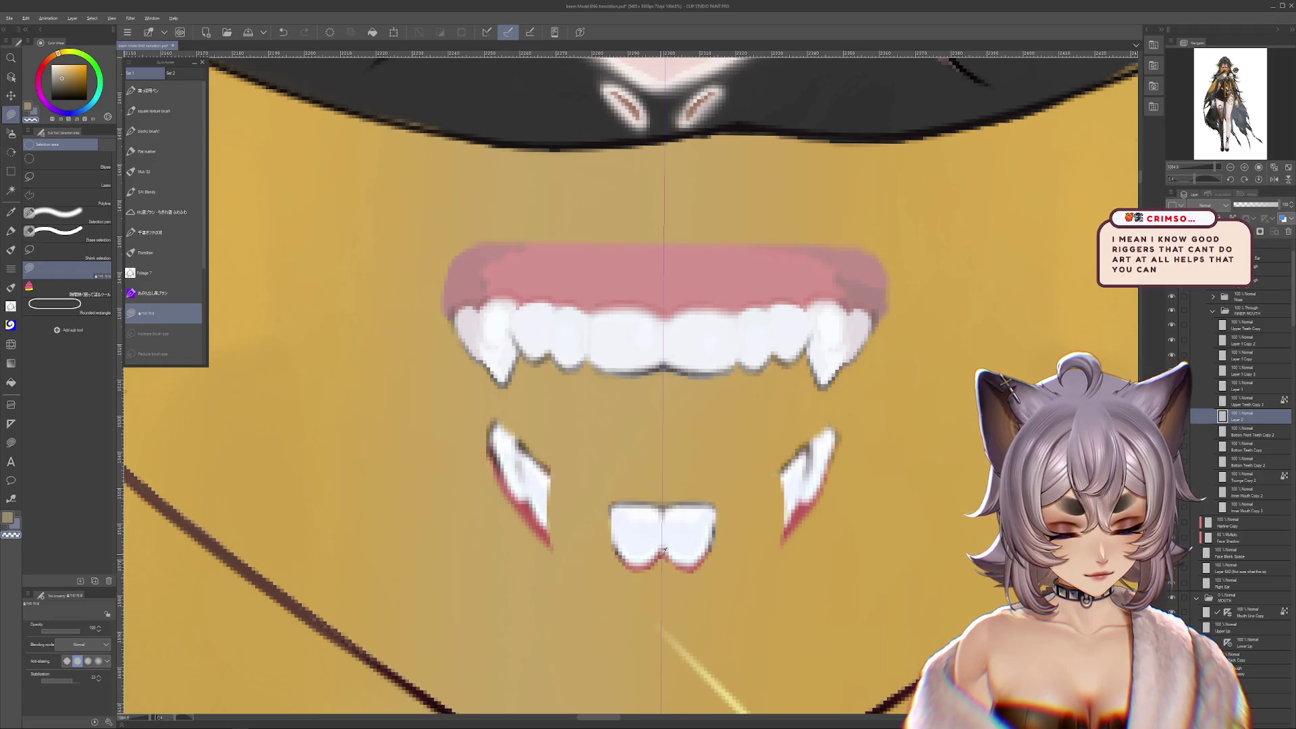
alt+click(528, 500)
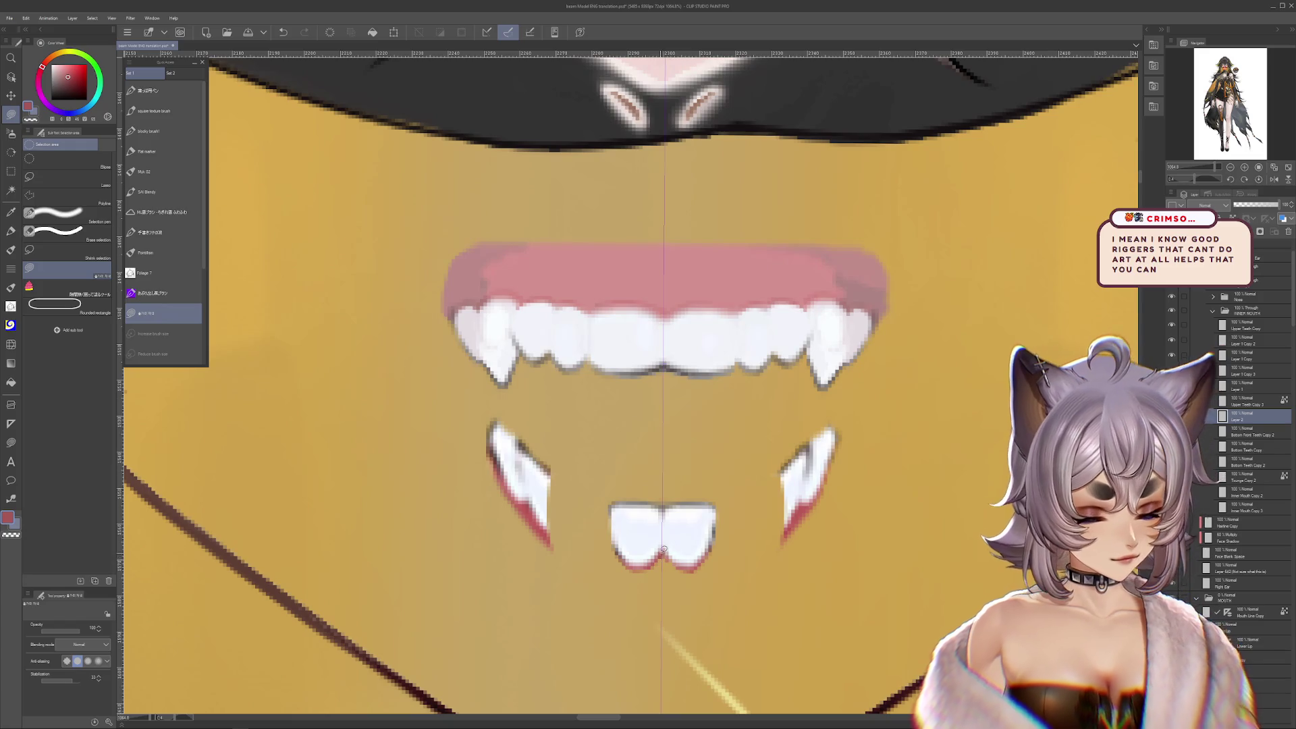
mouse_move(672, 562)
mouse_down()
mouse_move(652, 558)
mouse_move(726, 573)
mouse_up()
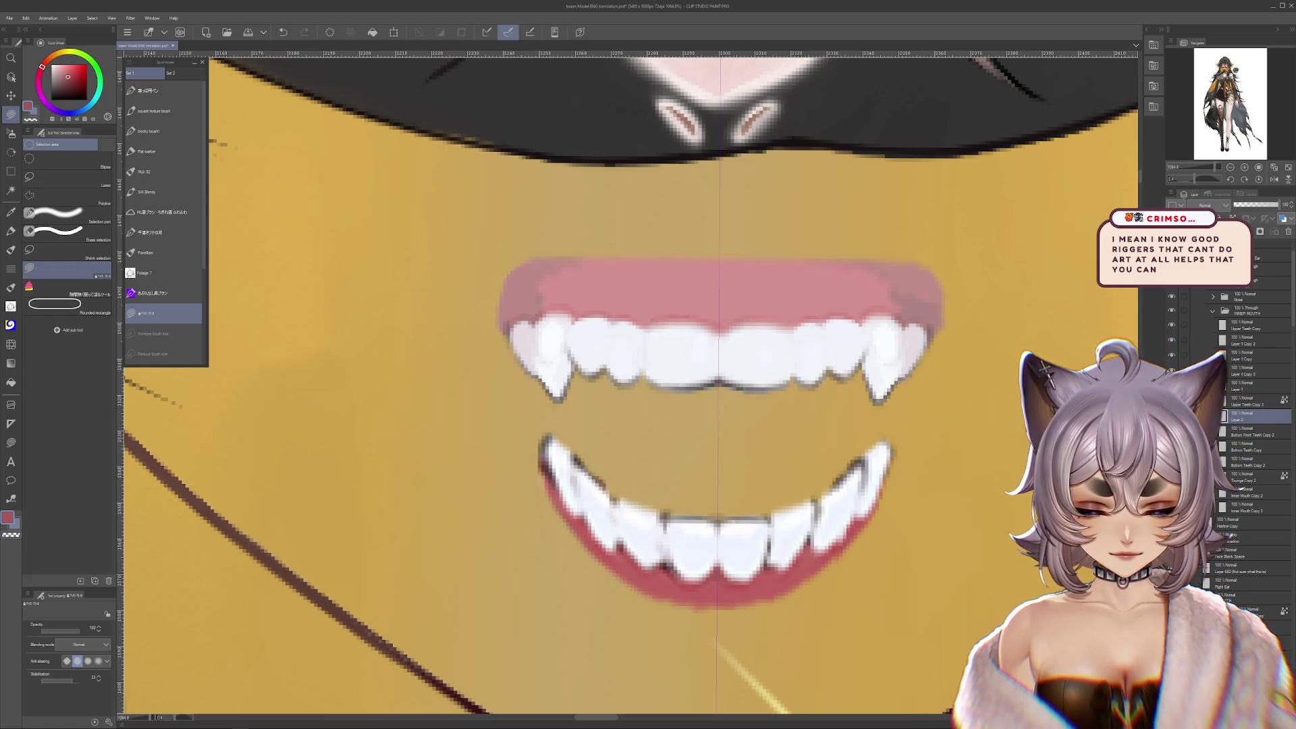
Fade the bottom side teeth layer to 35% opacity
key(Delete)
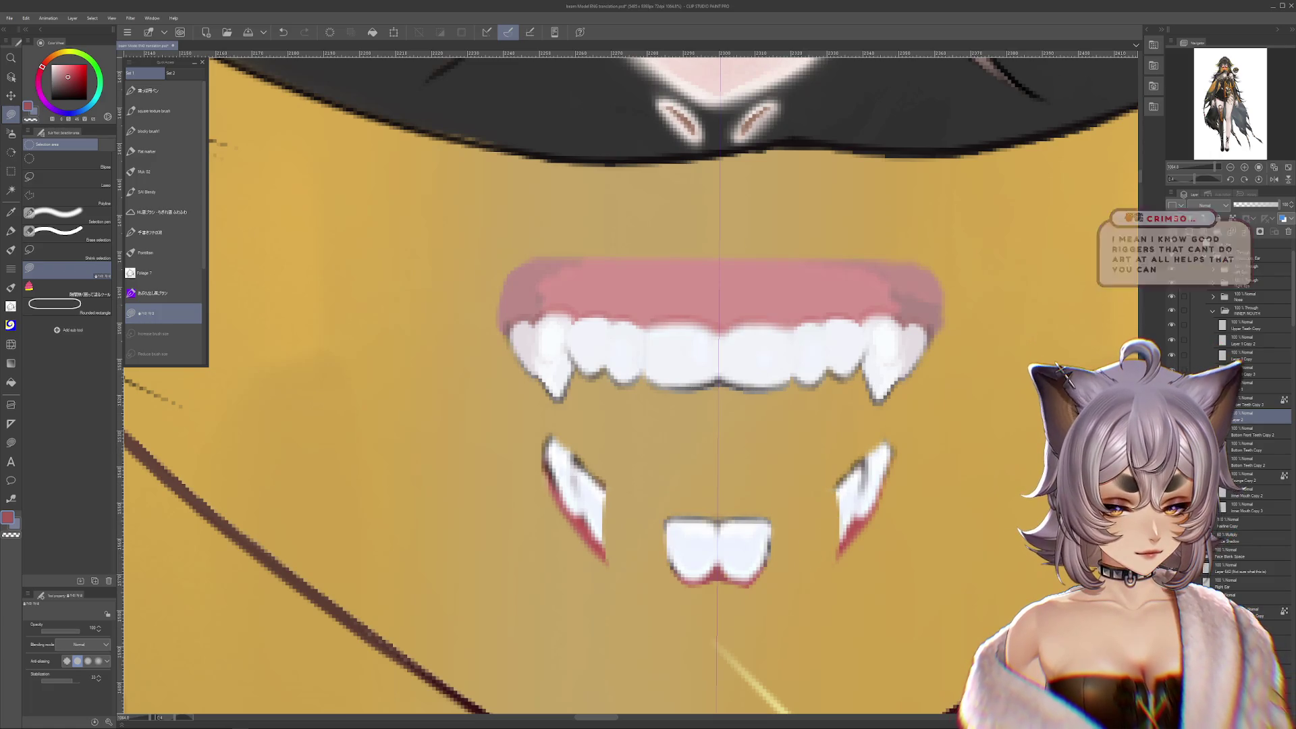
key(ctrl+z)
click(1250, 208)
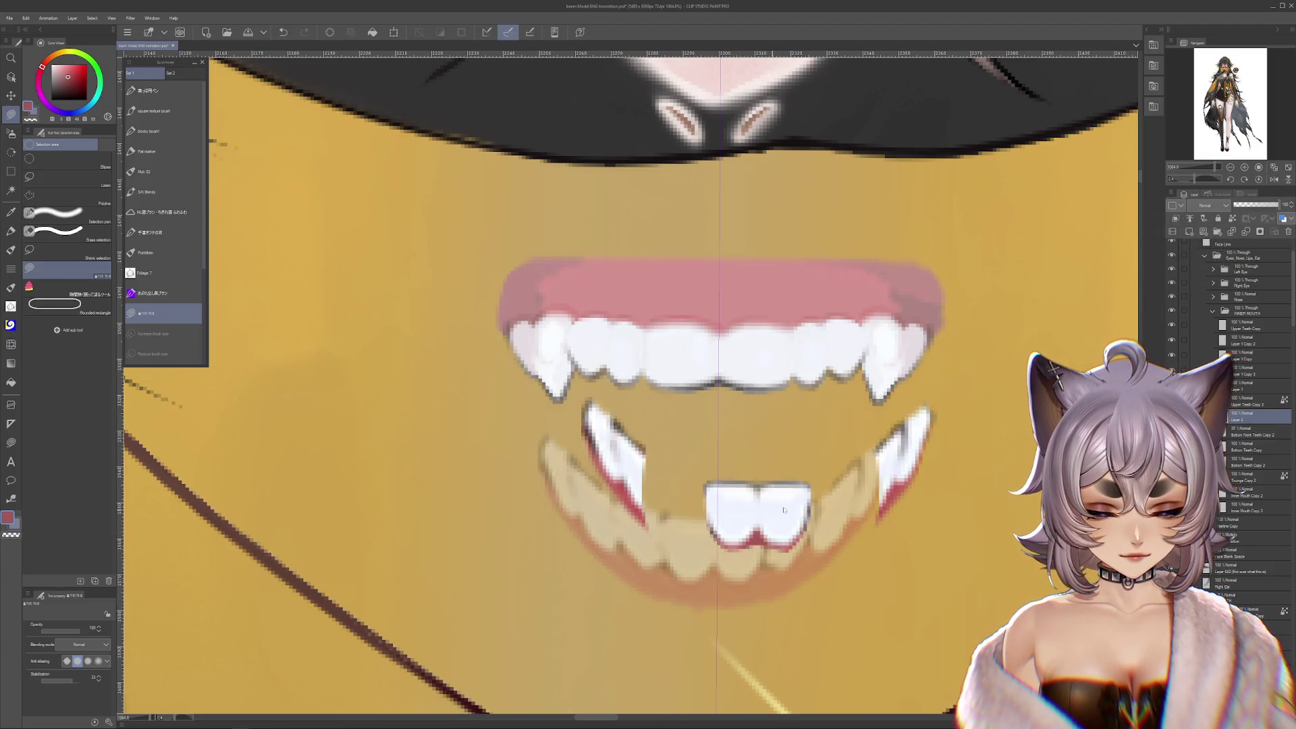
Duplicate the two bottom front teeth into a row of four and reposition them
click(1255, 415)
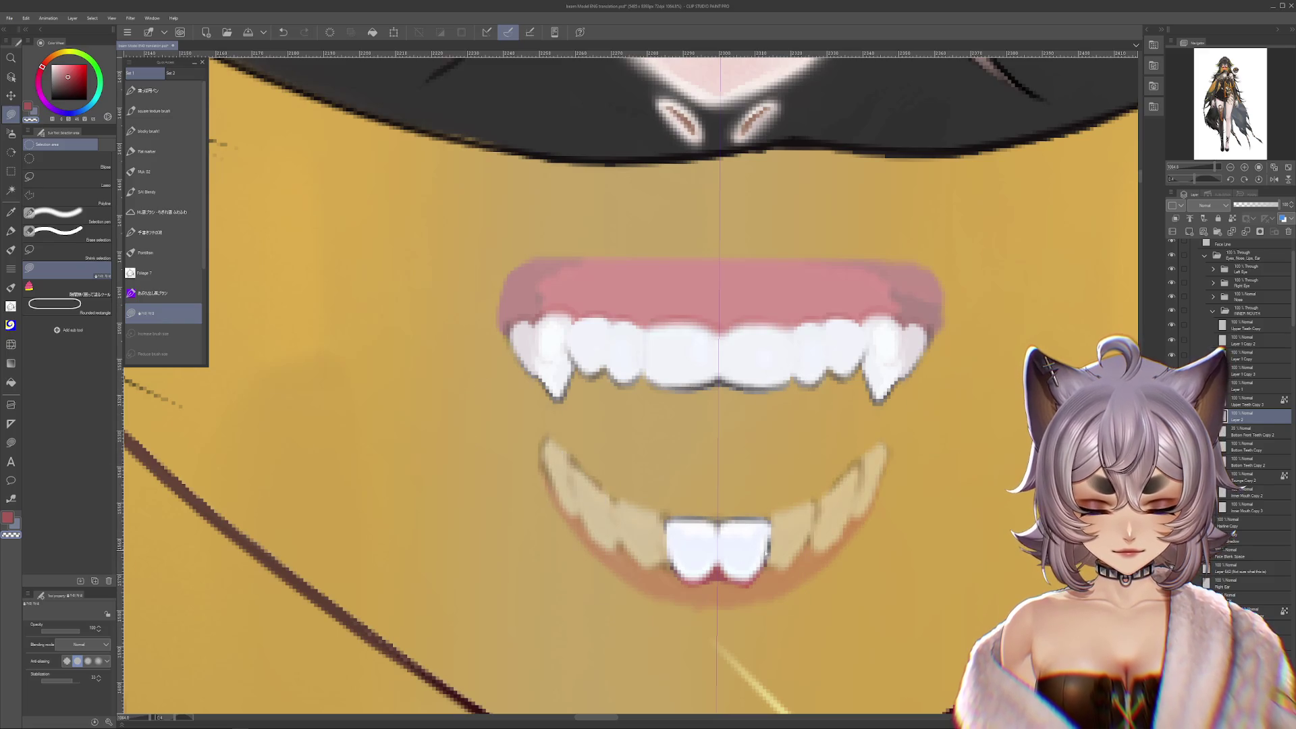
key(ctrl+t)
drag(774, 562, 870, 560)
click(815, 608)
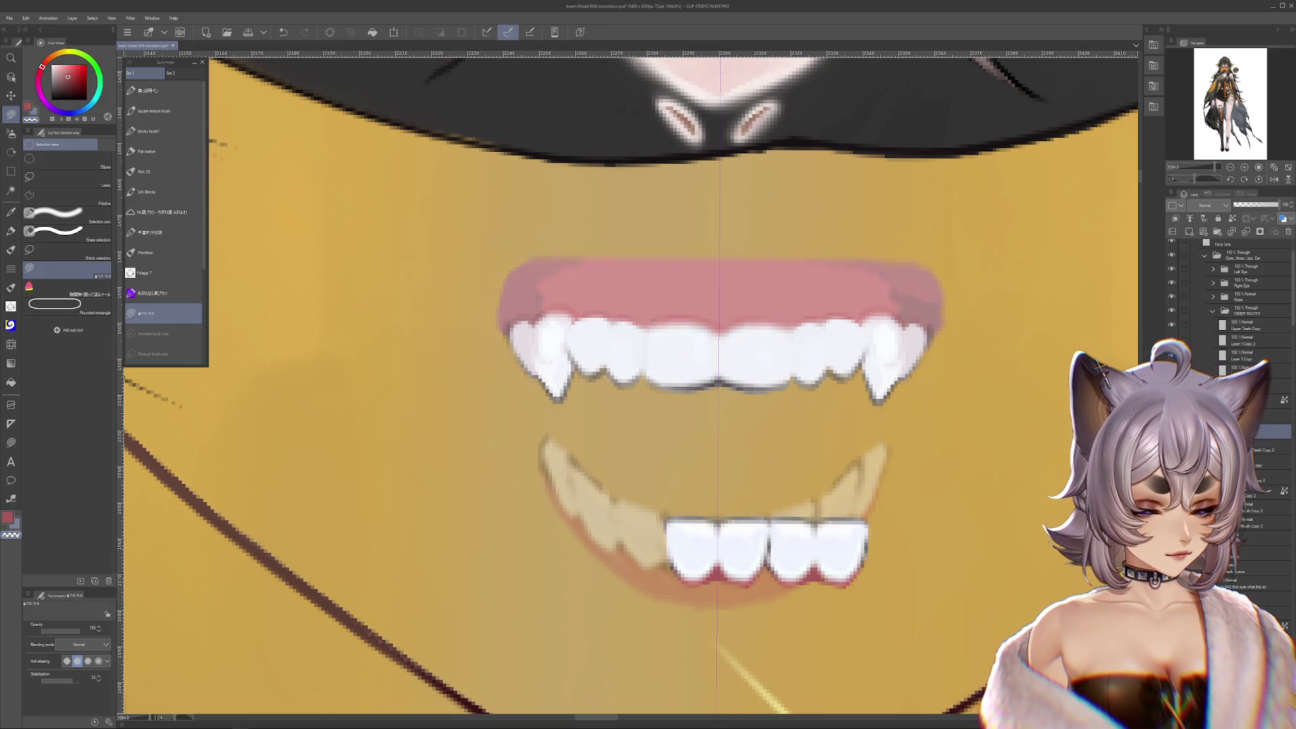
key(ctrl+t)
drag(843, 549, 644, 518)
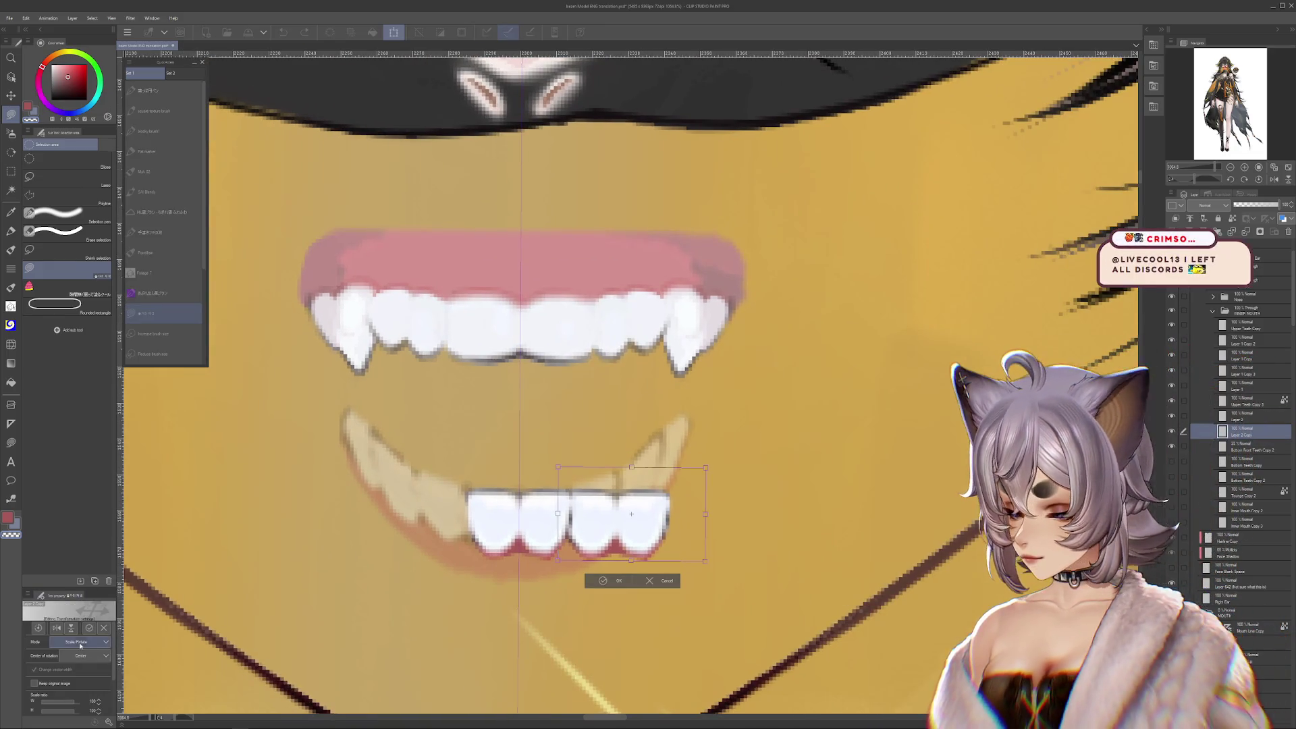
scroll(168, 297, down, 3)
key(Return)
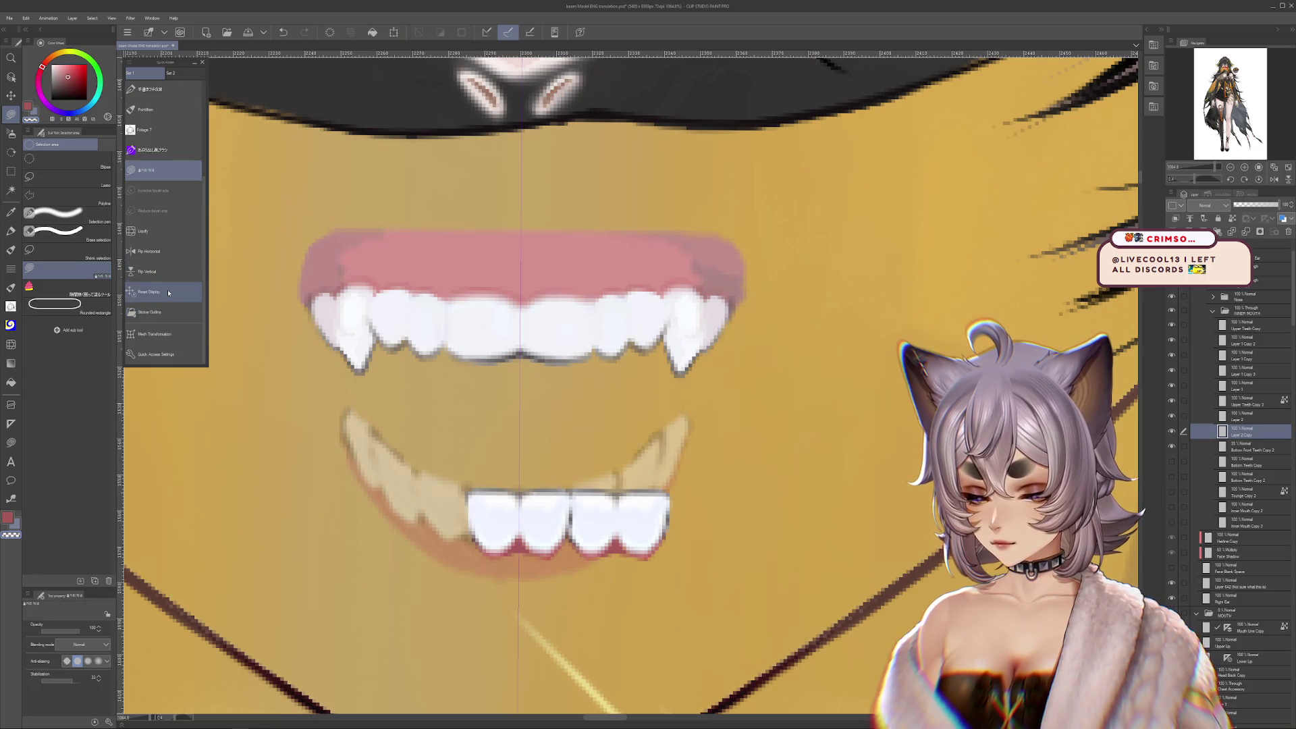
Mesh-warp the four front teeth so they follow the curve of the faded lower teeth
click(154, 334)
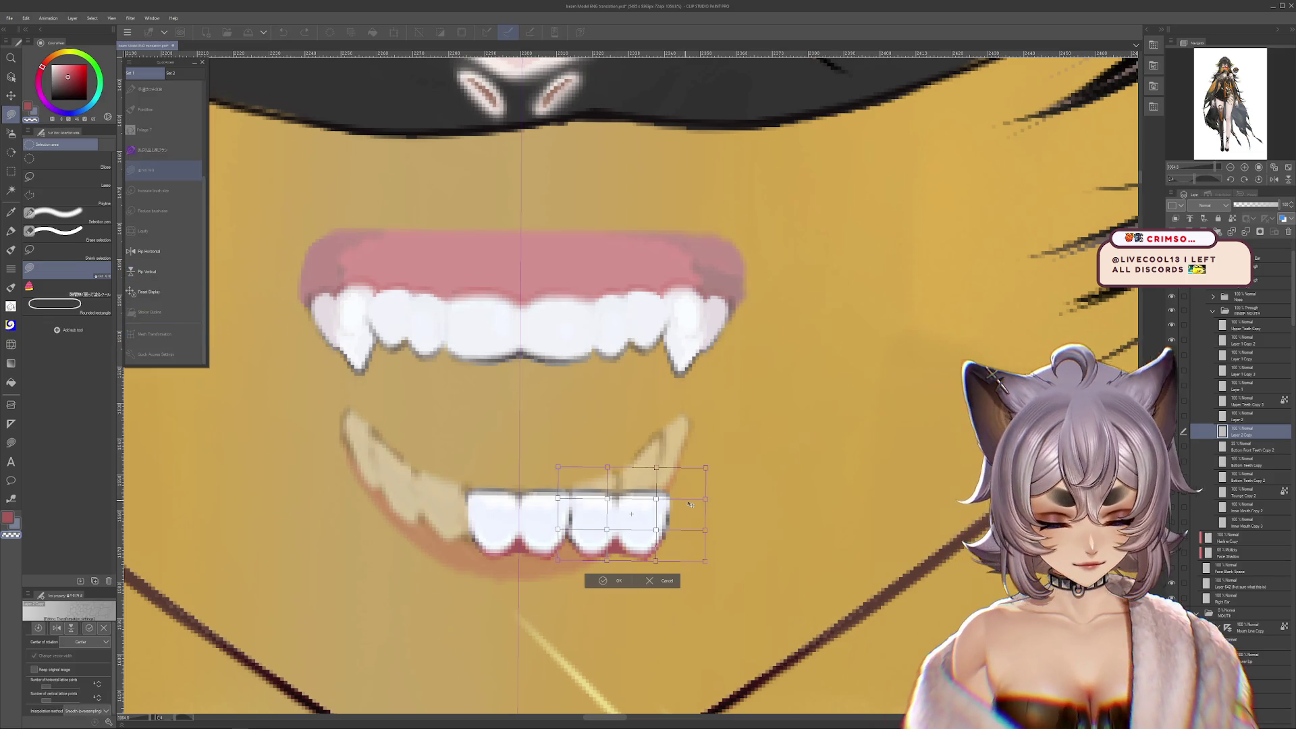
drag(704, 467, 659, 459)
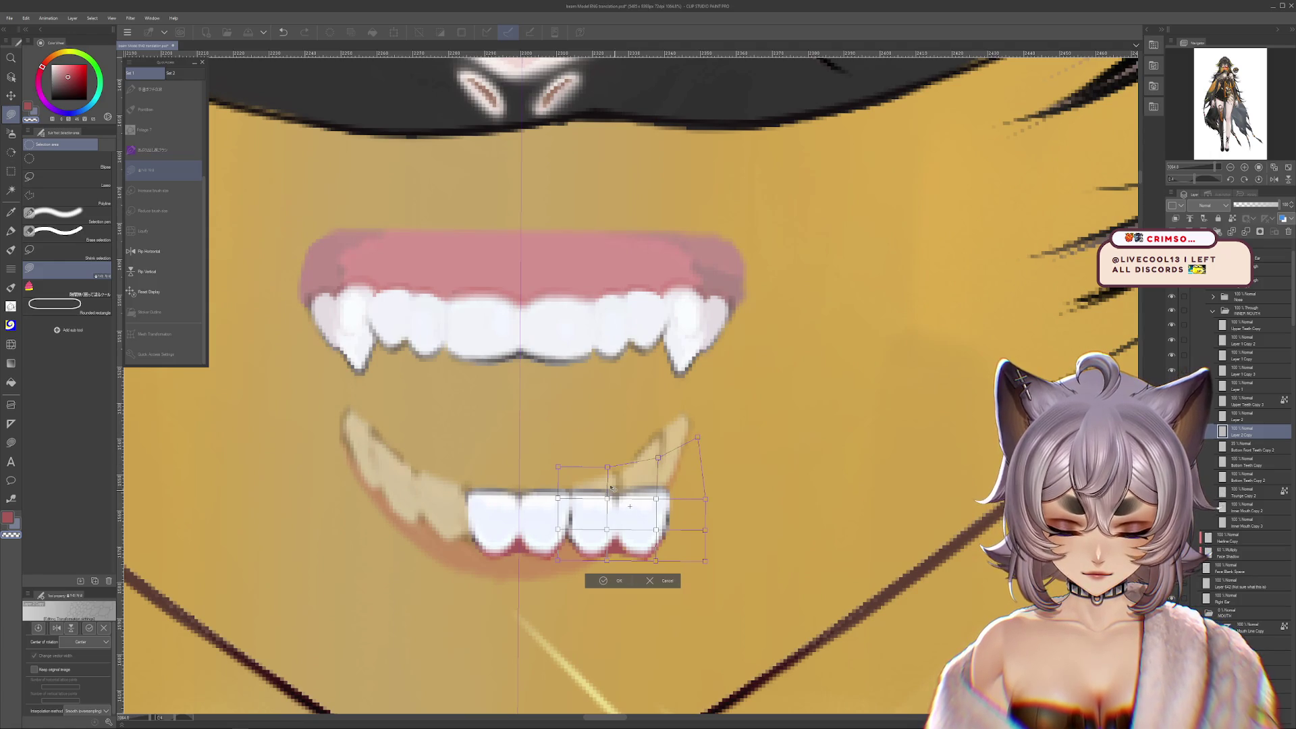
drag(658, 461, 658, 453)
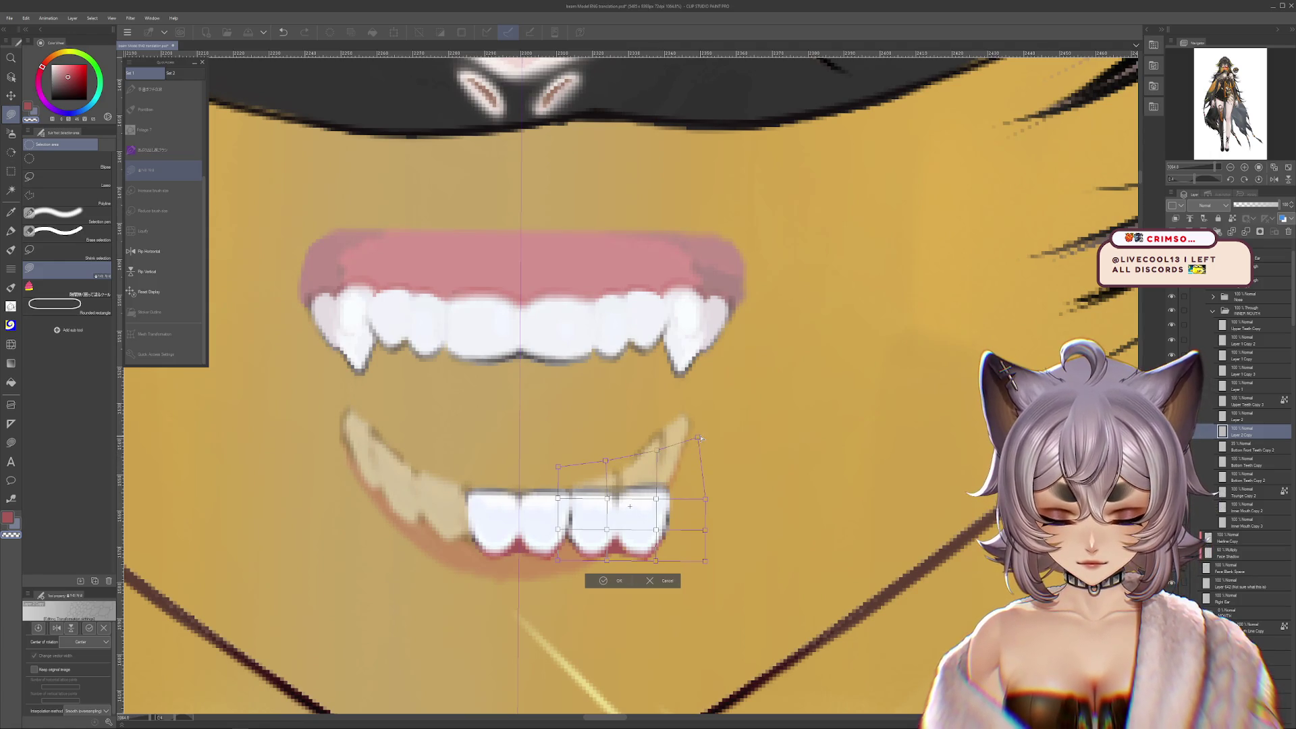
mouse_move(654, 500)
mouse_down()
mouse_move(655, 487)
mouse_move(705, 476)
mouse_up()
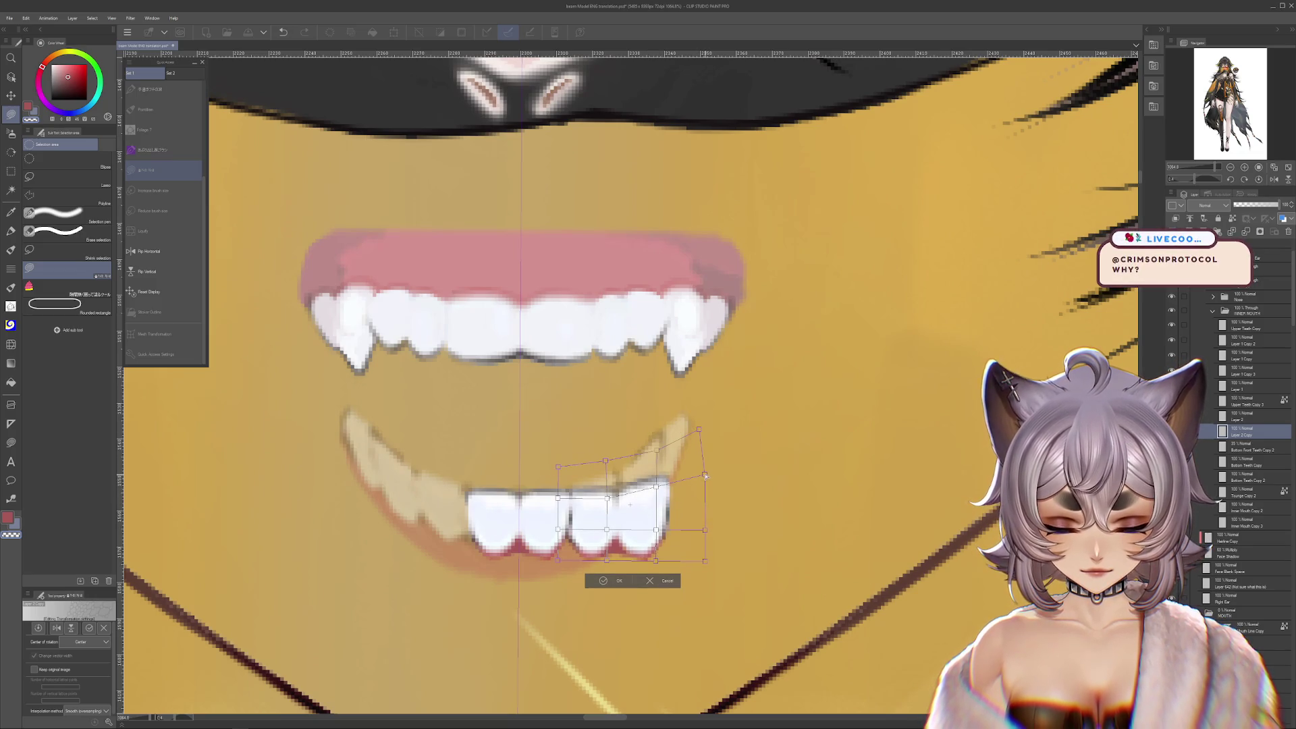
drag(656, 529, 659, 520)
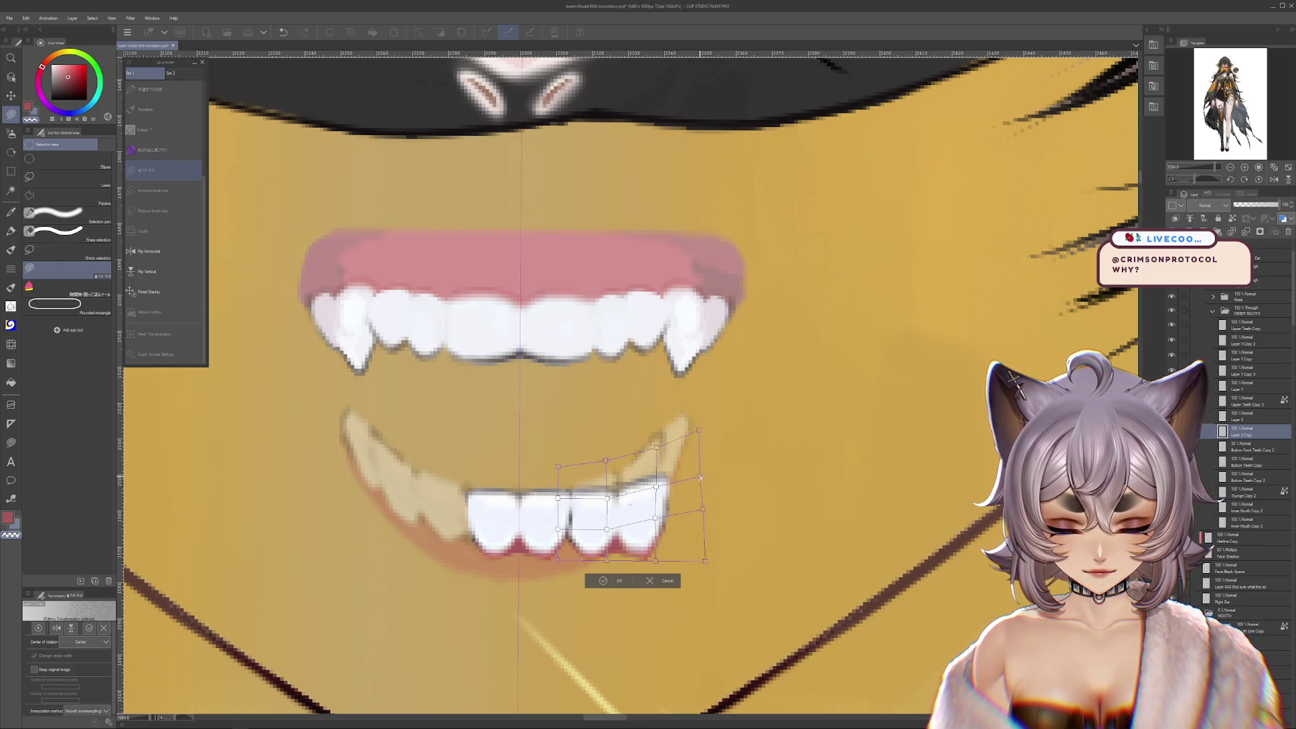
drag(655, 515, 658, 519)
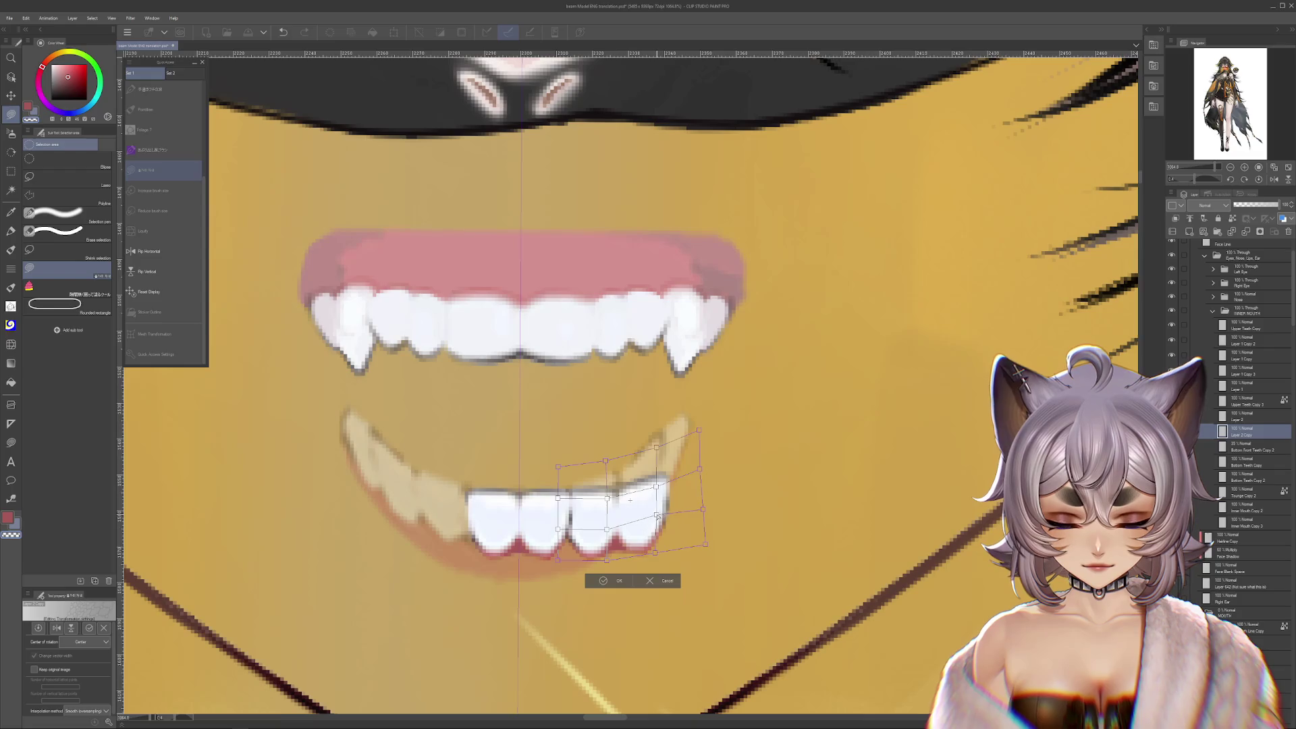
drag(658, 487, 657, 482)
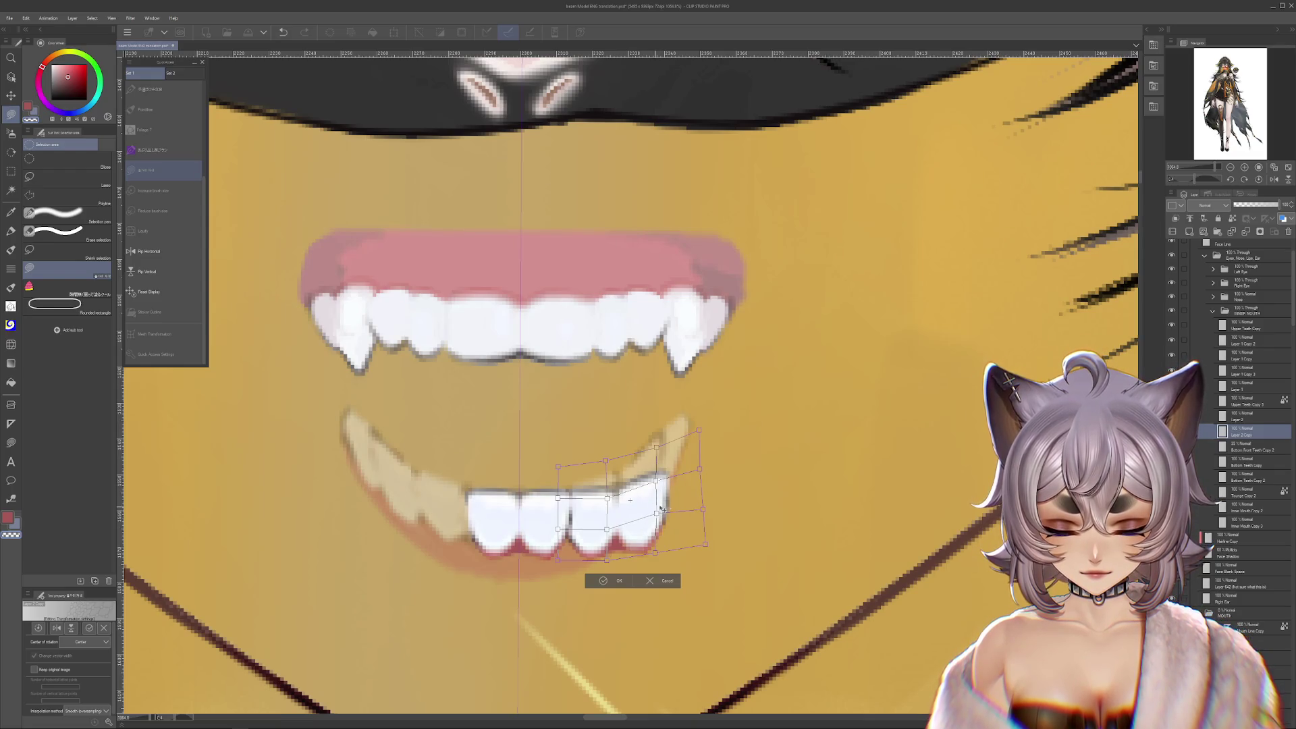
drag(608, 530, 608, 526)
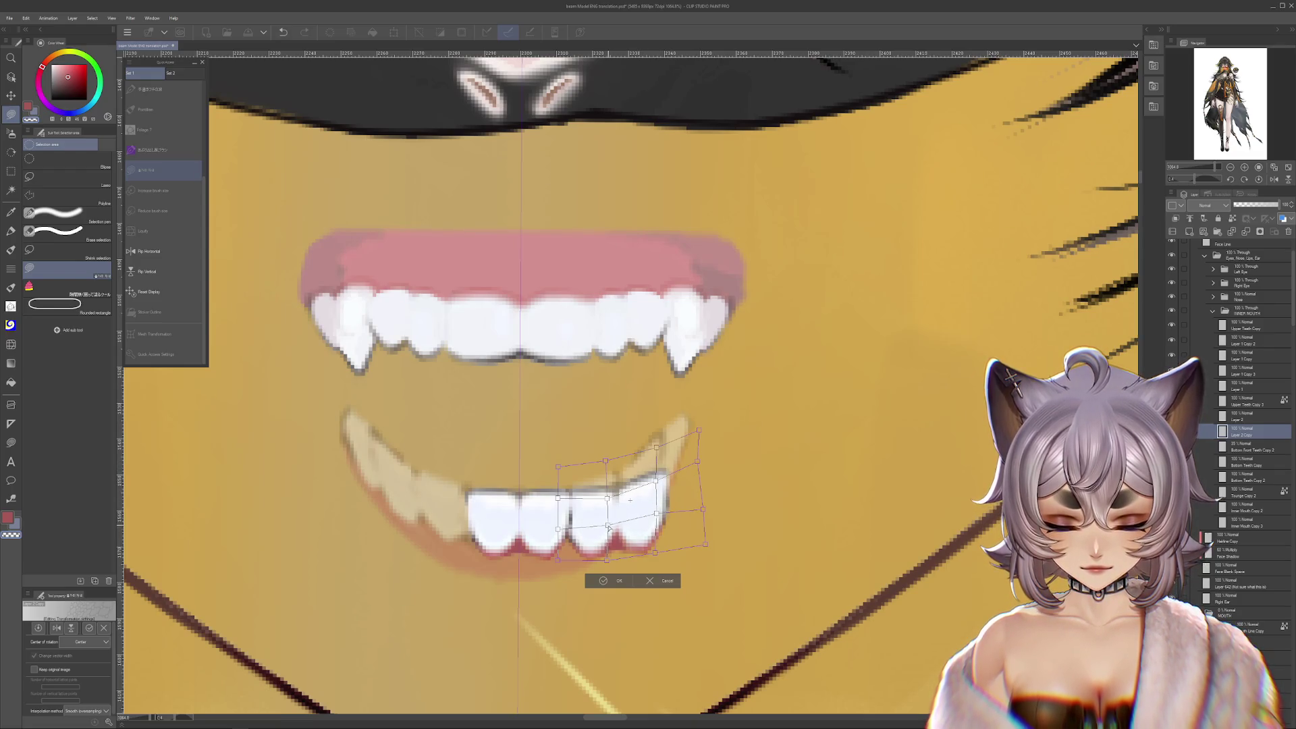
key(ctrl+z)
key(ctrl+y)
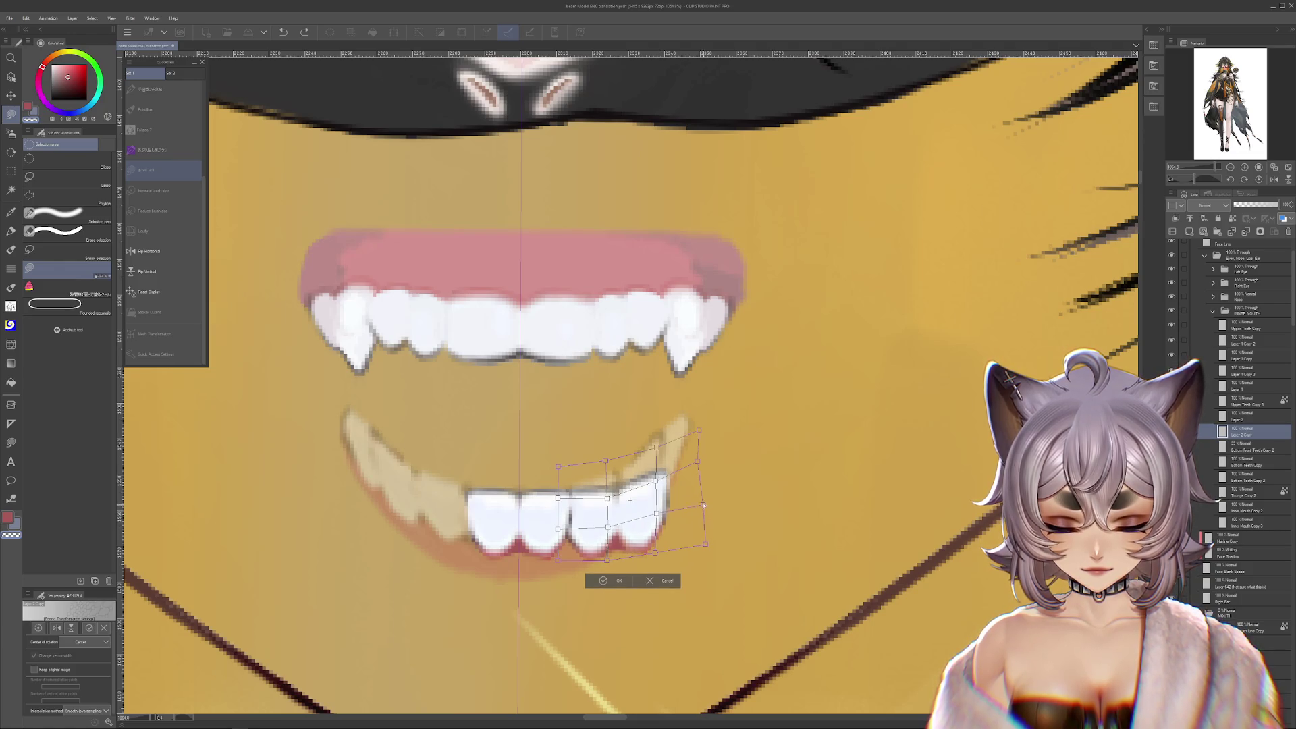
mouse_move(707, 545)
mouse_down()
mouse_move(700, 530)
mouse_move(653, 544)
mouse_up()
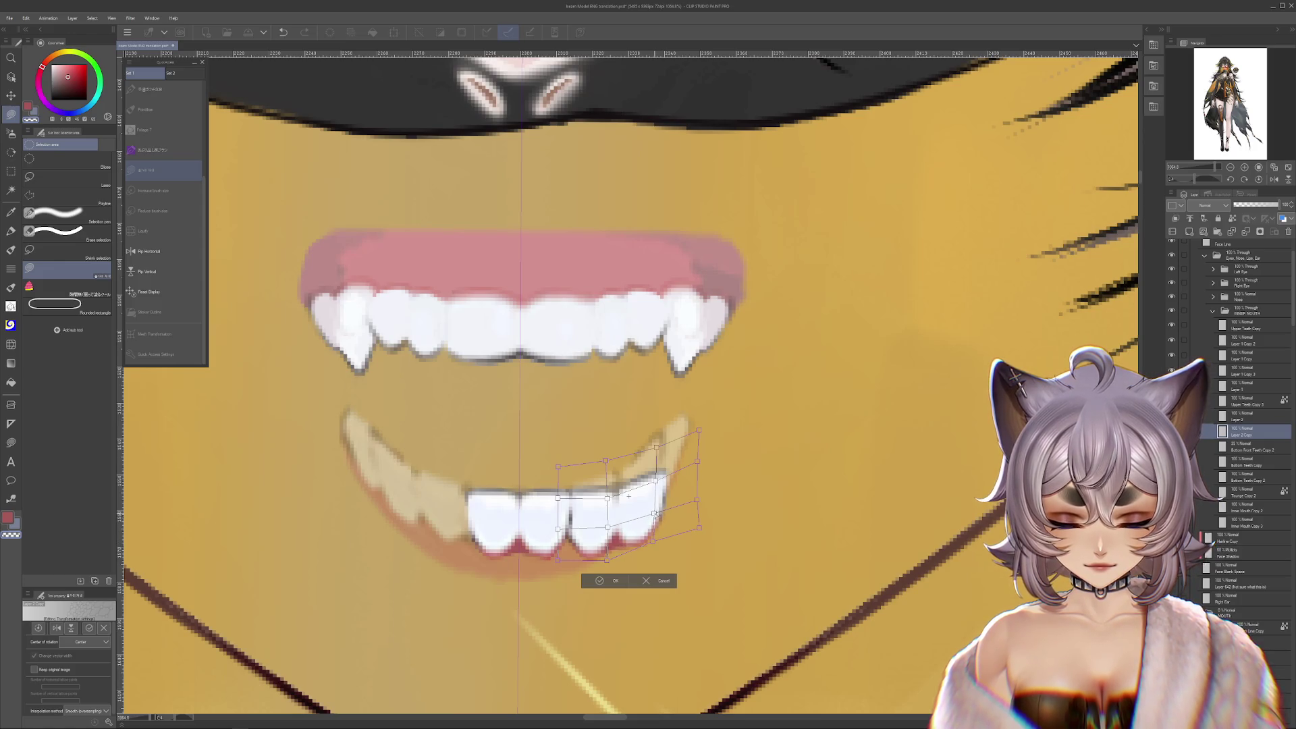
key(Return)
scroll(625, 540, down, 5)
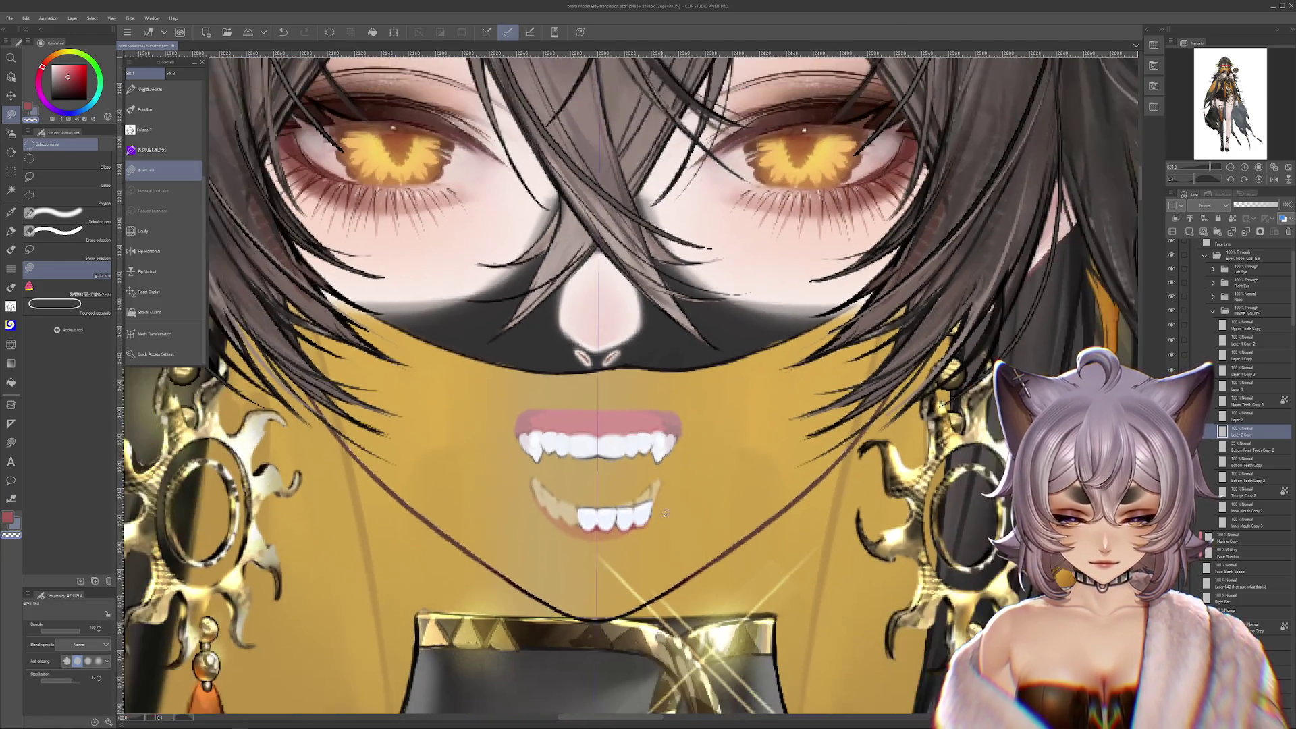
Switch to the pencil in dark blue and reduce the brush size
scroll(626, 523, up, 2)
key(j)
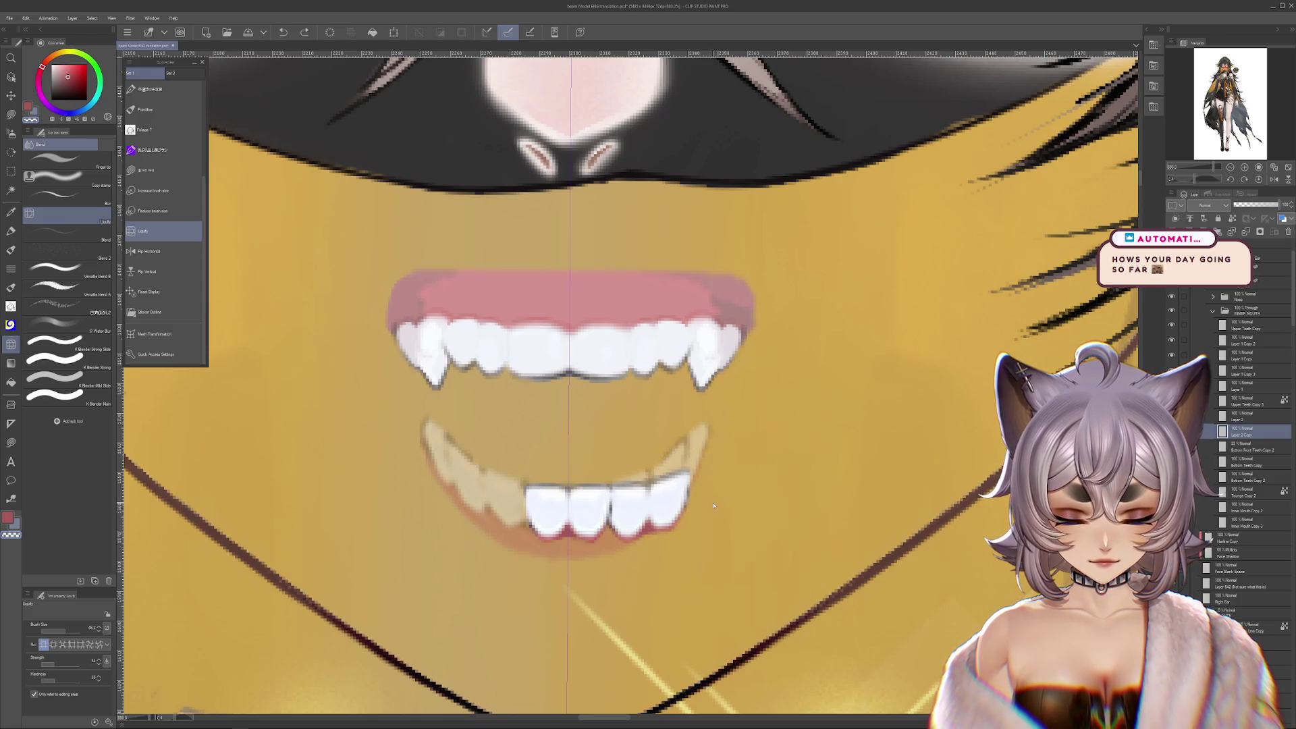
scroll(675, 506, up, 2)
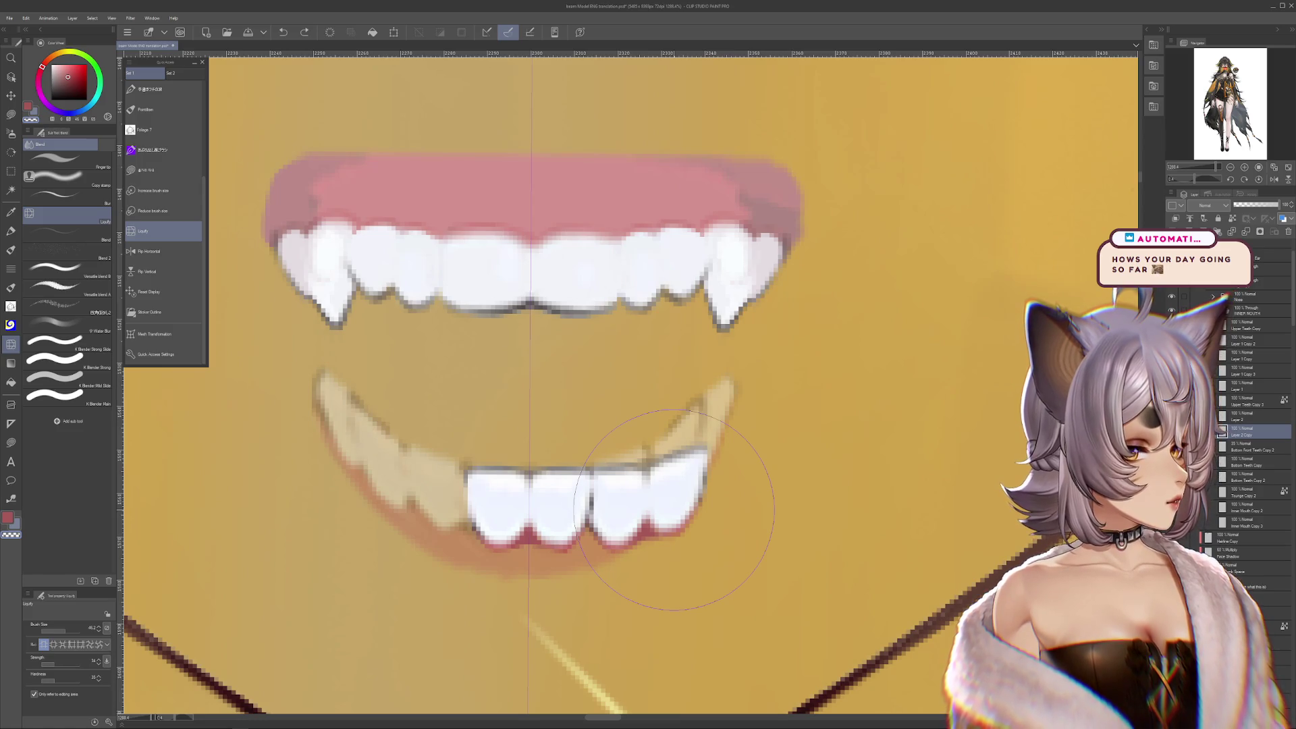
drag(673, 509, 694, 511)
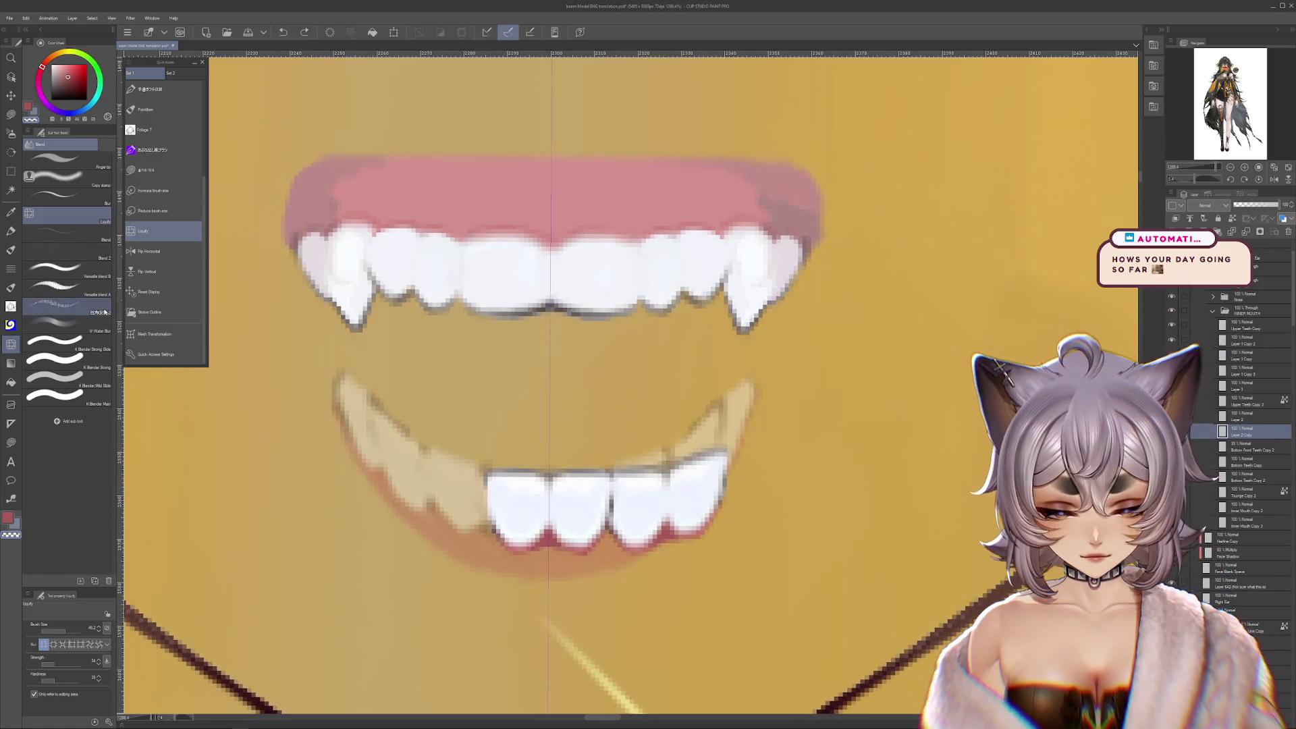
key(p)
scroll(626, 506, up, 2)
key(x)
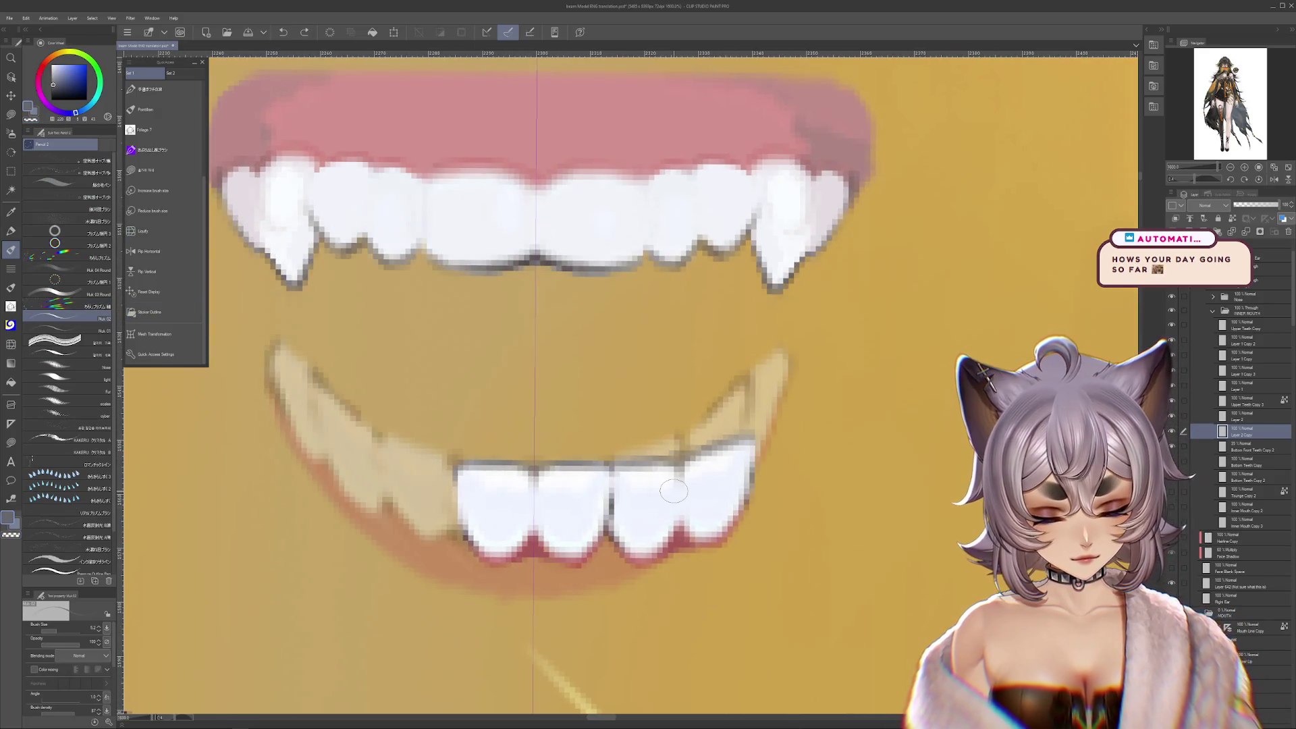
key(bracketleft)
key(bracketleft)
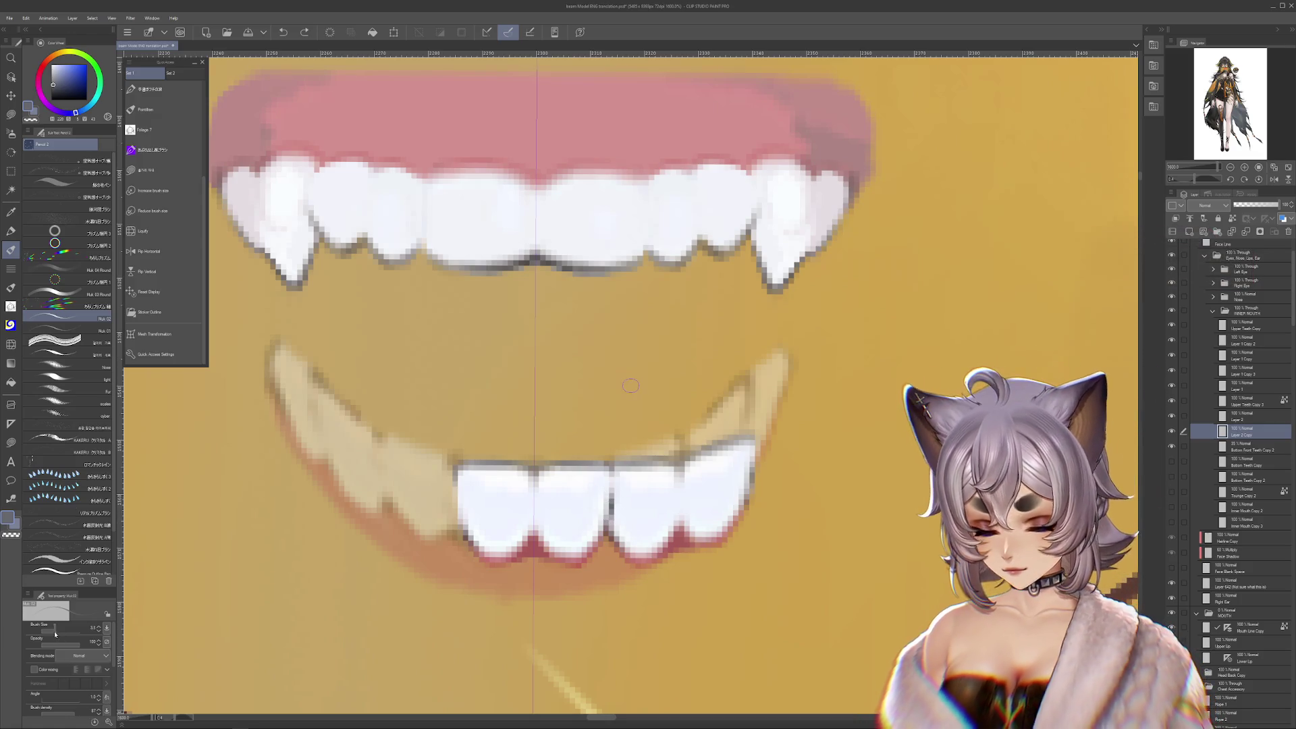
Undo the last mark on the teeth, switch to transparent colour, and pick the selection tool
key(ctrl+z)
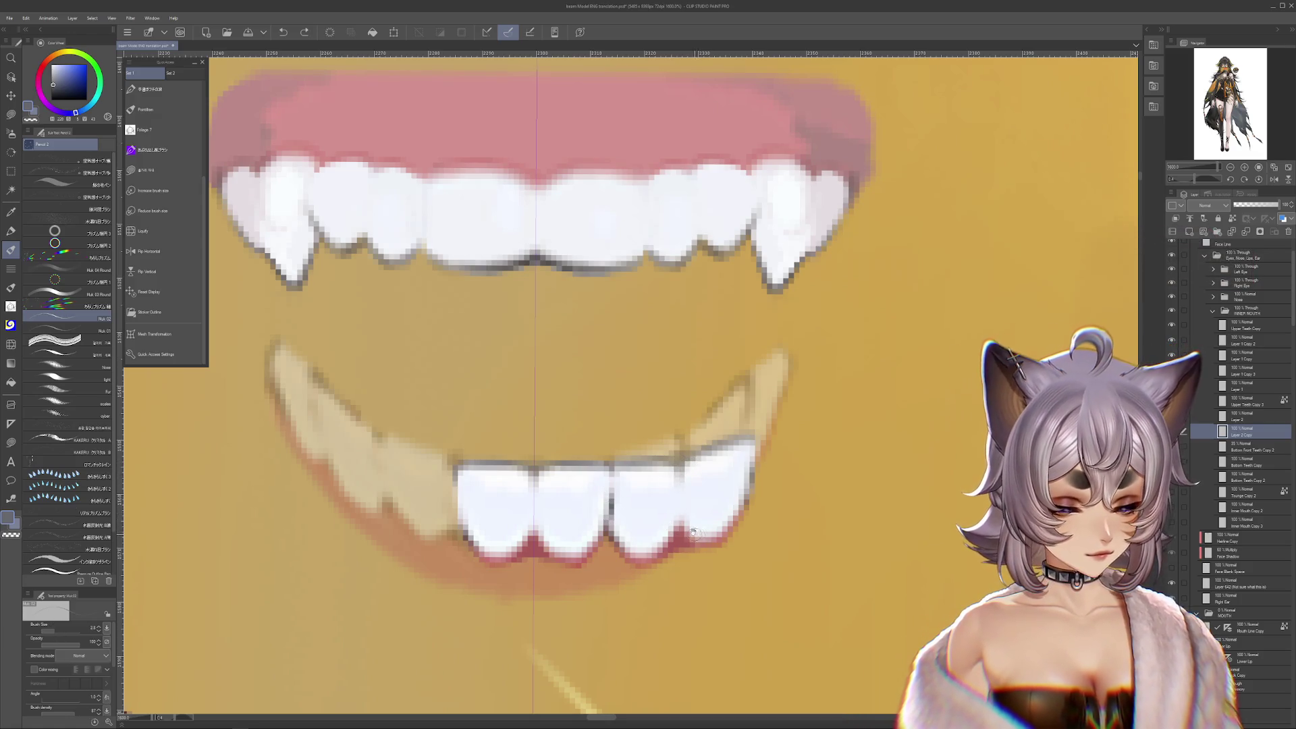
key(c)
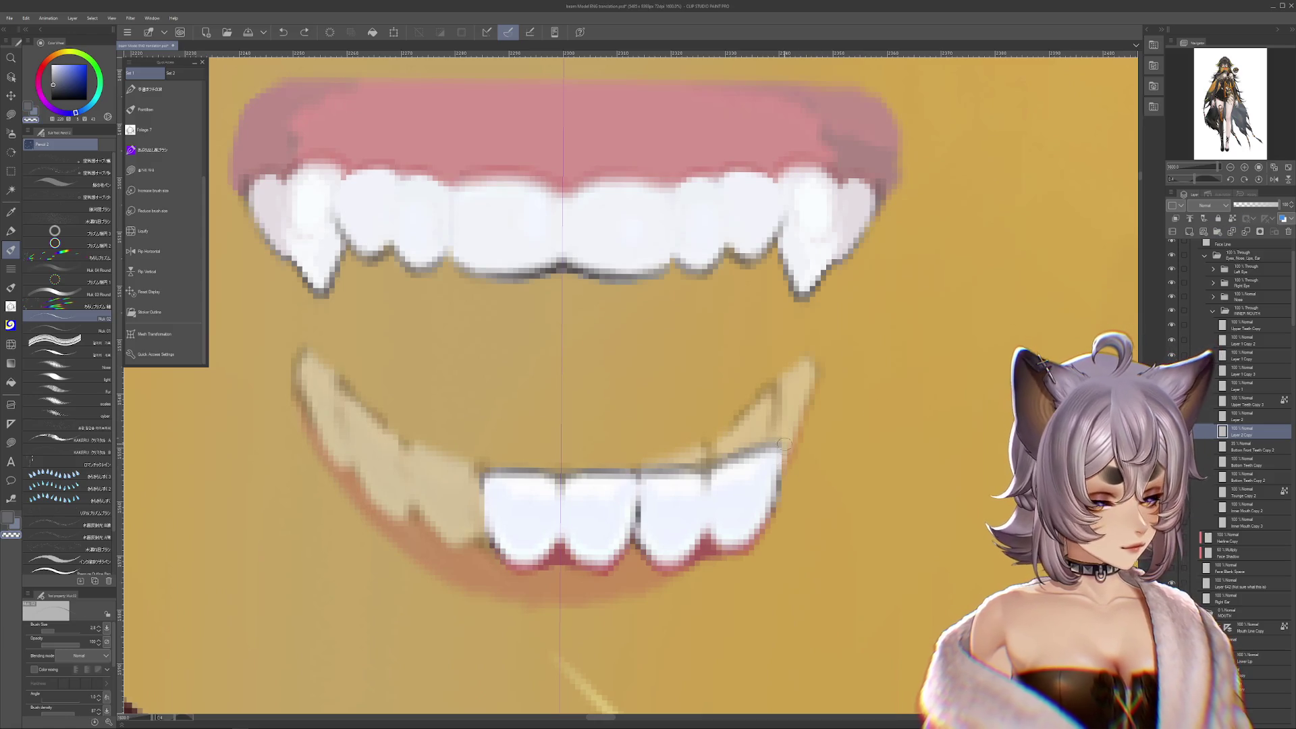
drag(774, 598, 788, 617)
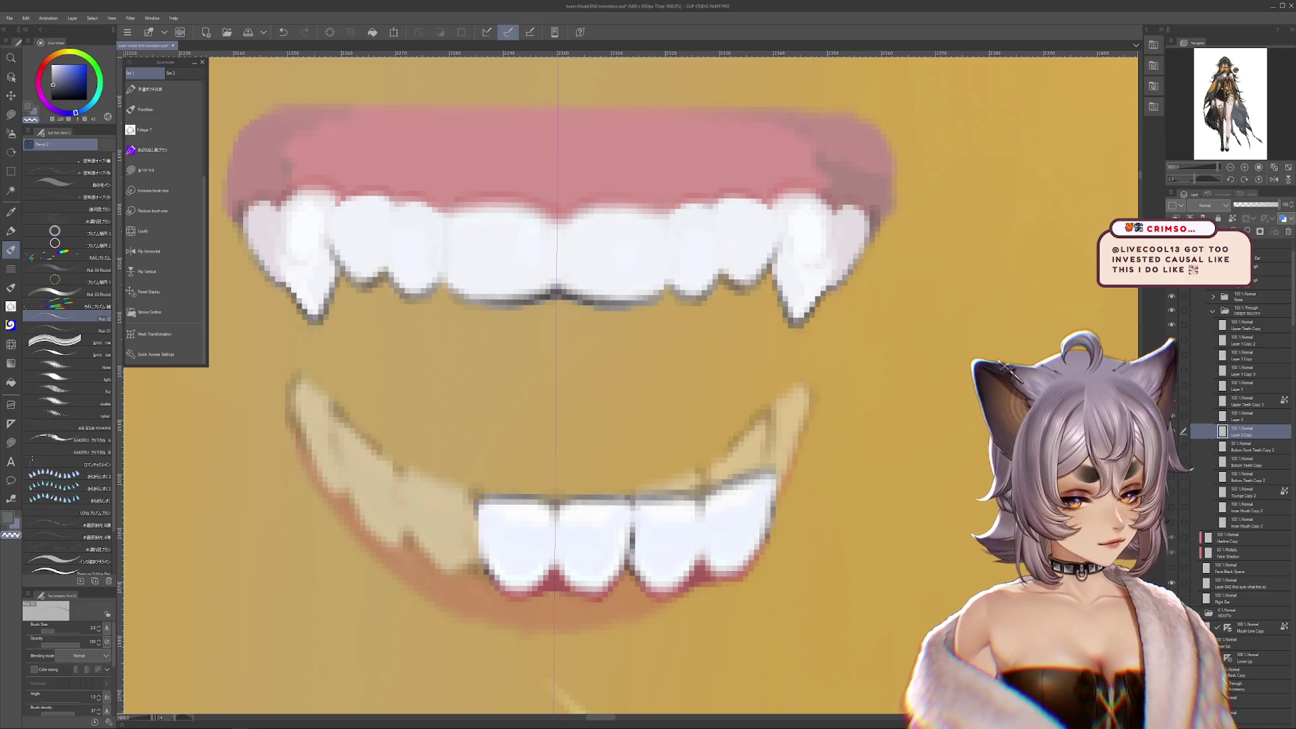
mouse_move(723, 333)
mouse_down()
mouse_move(737, 386)
mouse_move(682, 477)
mouse_up()
click(146, 169)
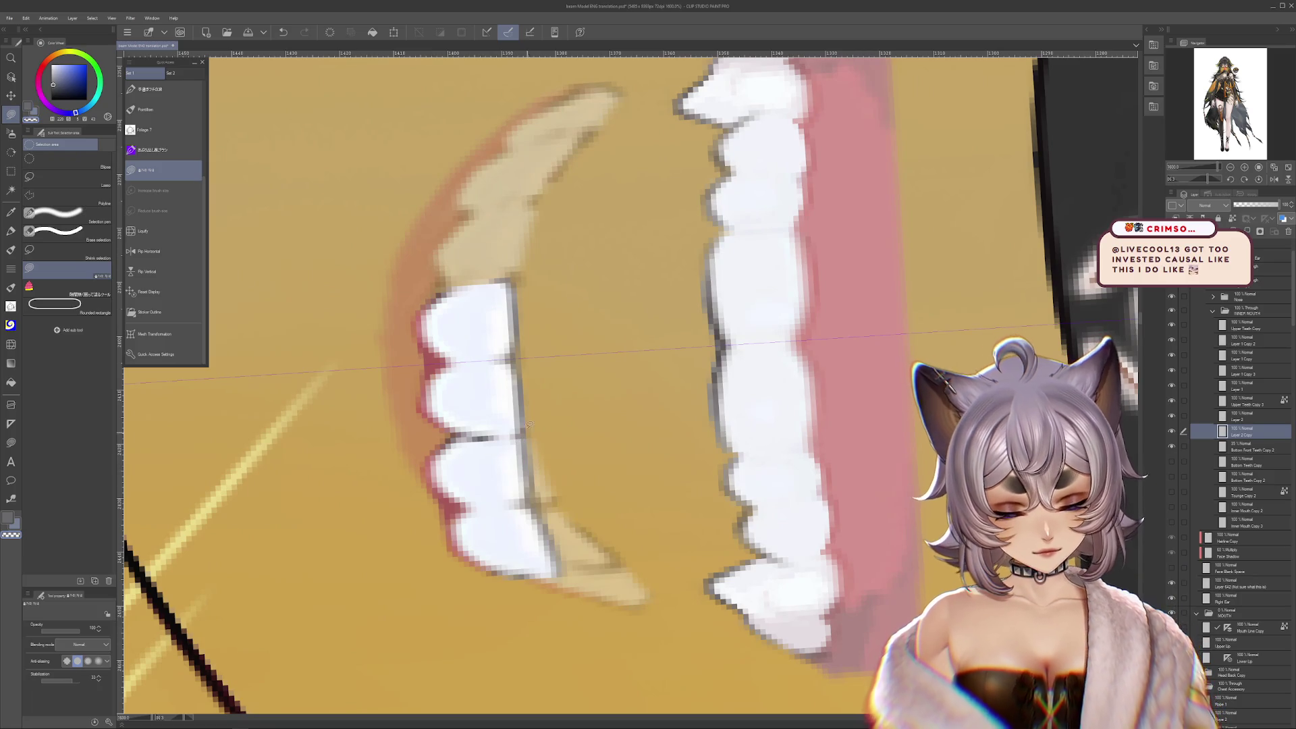
Level the view over the teeth and sample the dark blue-grey outline colour
drag(562, 458, 683, 484)
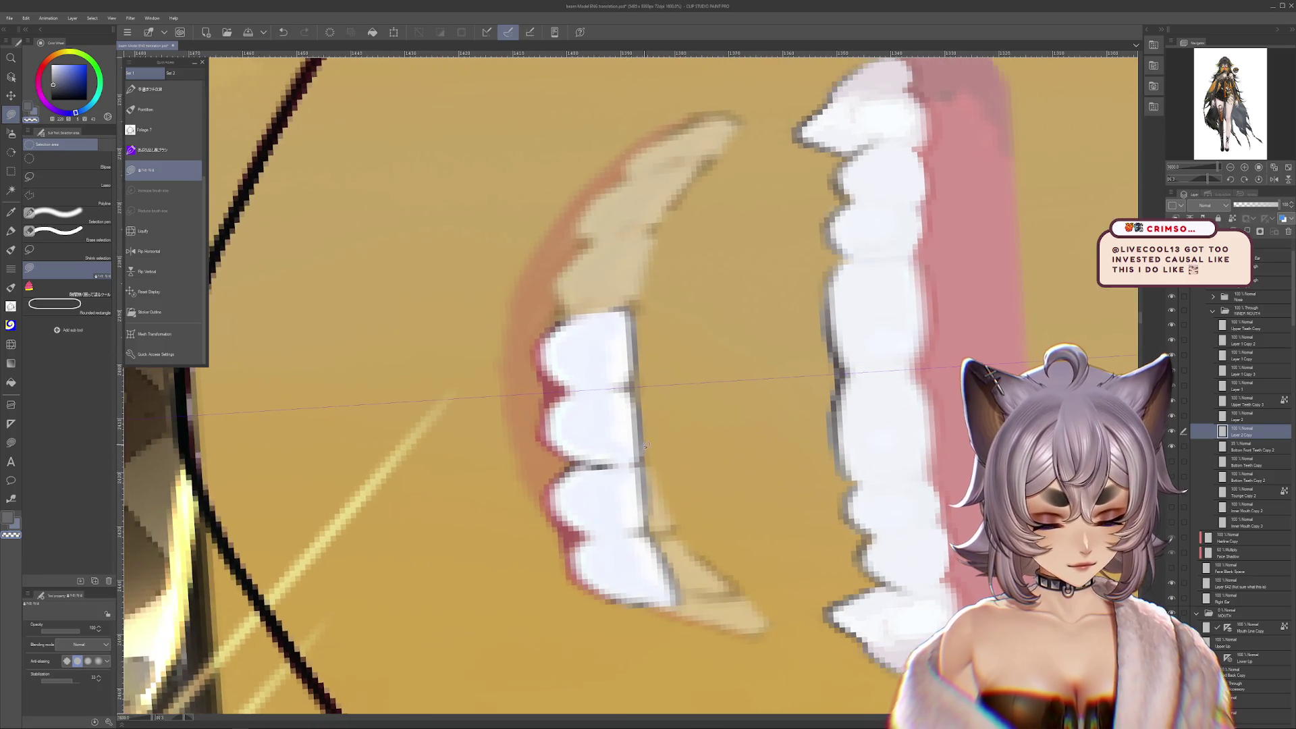
drag(644, 444, 928, 454)
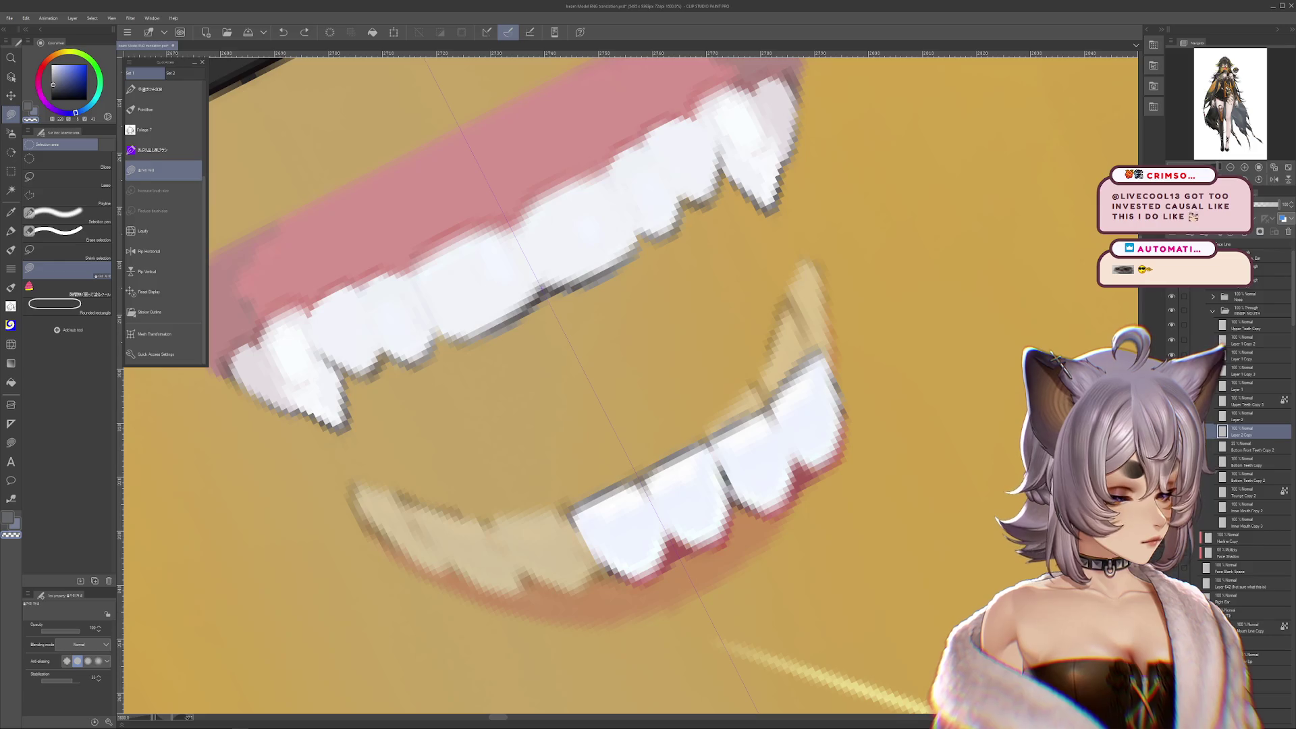
key(r)
drag(661, 432, 609, 519)
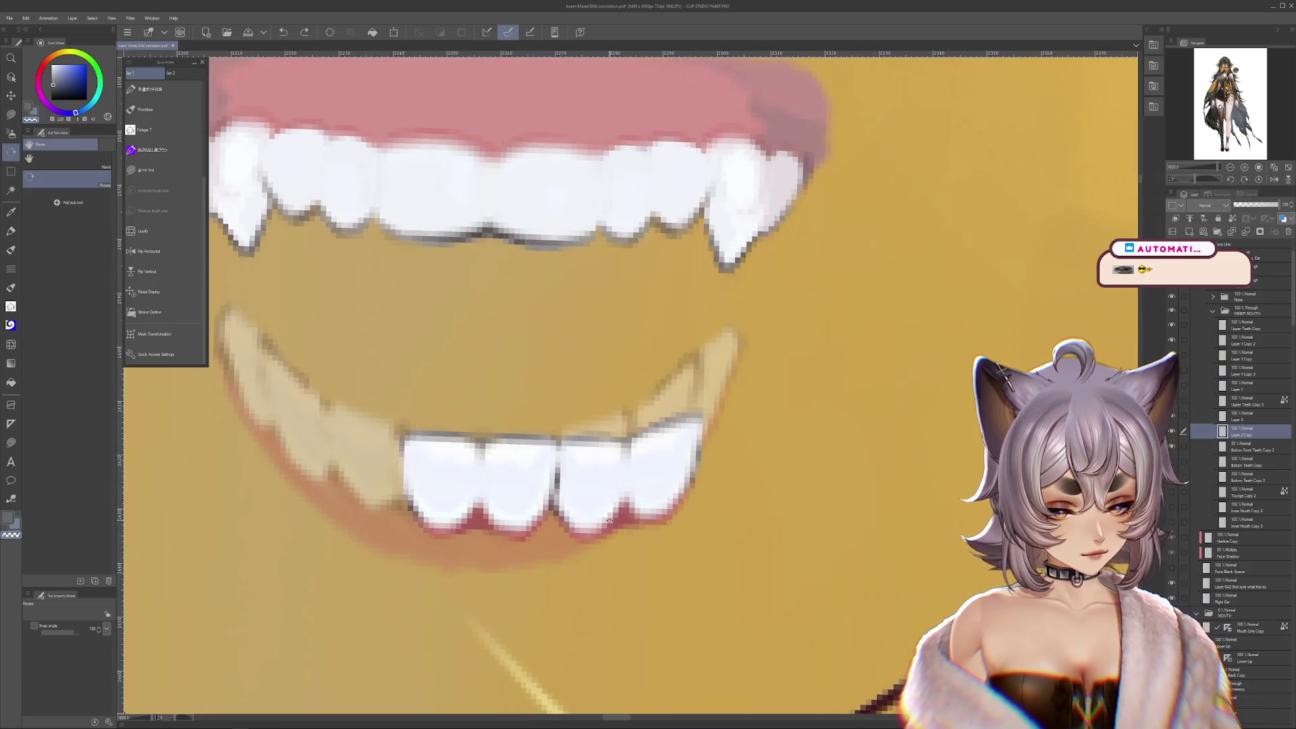
drag(553, 418, 432, 284)
click(163, 109)
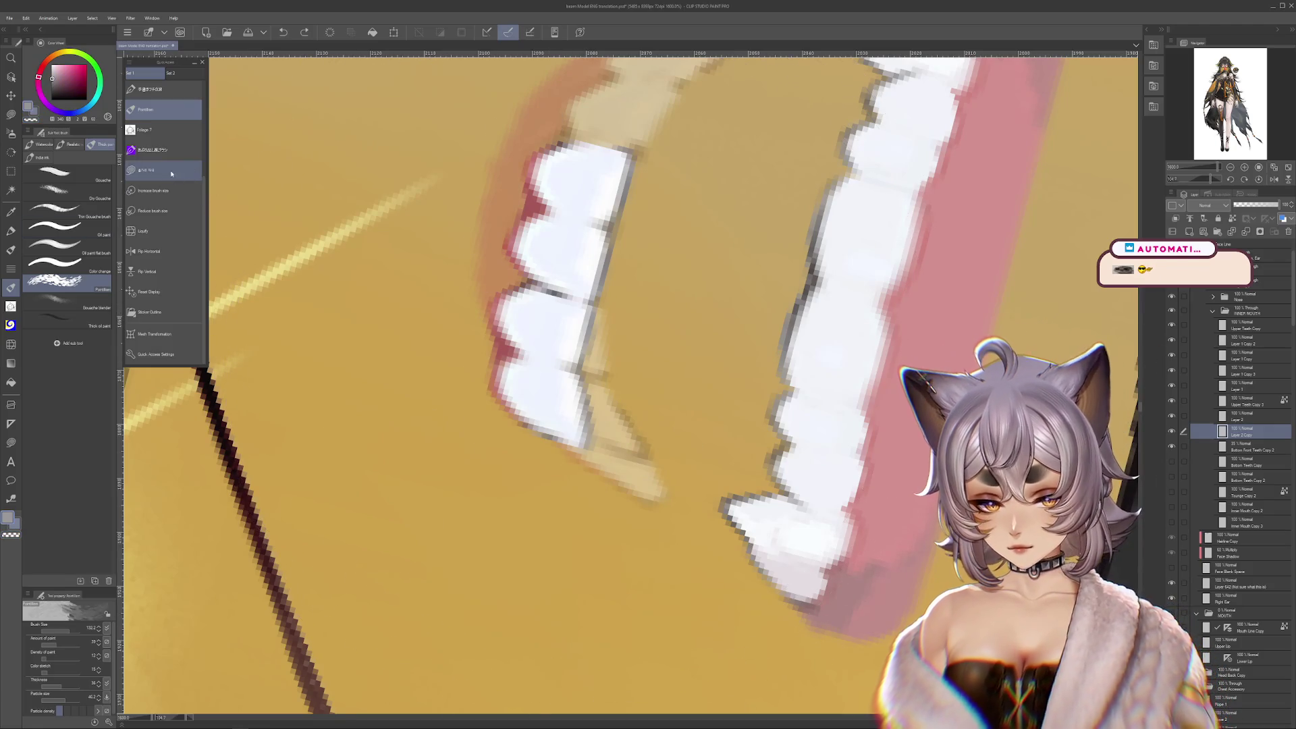
scroll(203, 206, up, 5)
click(163, 151)
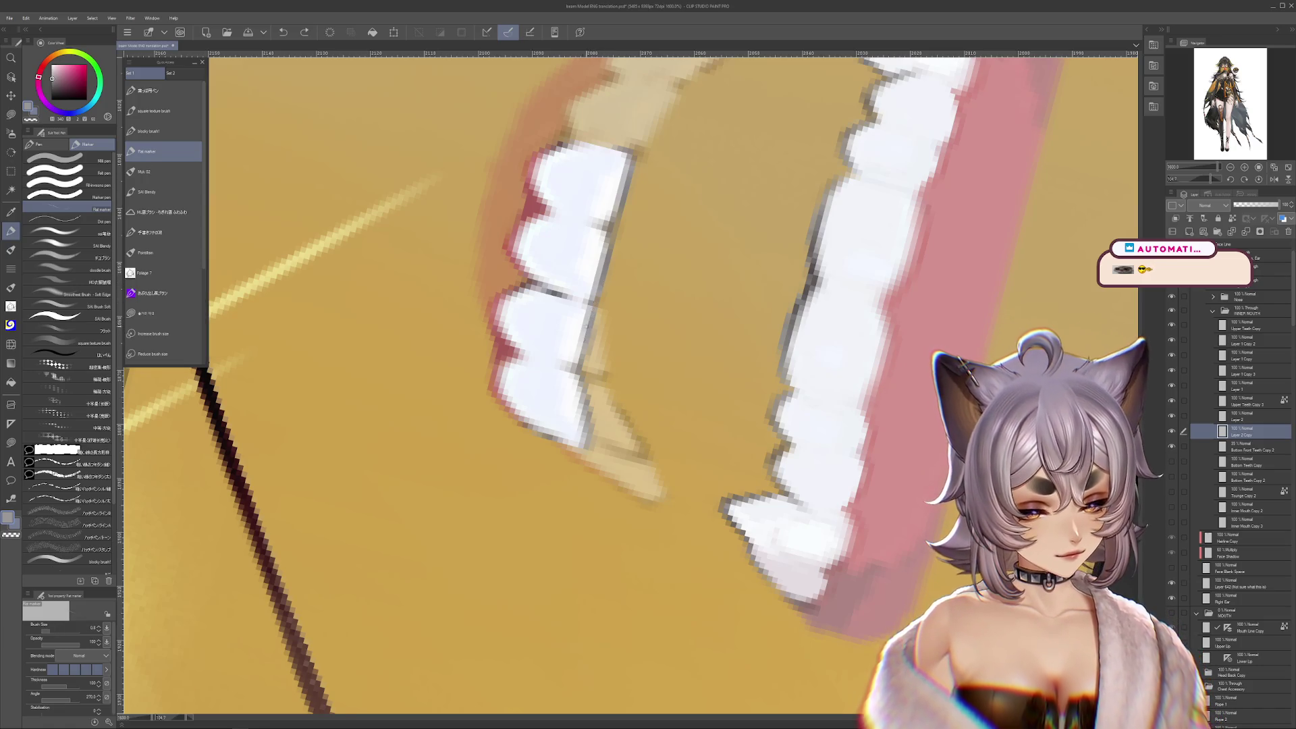
click(15, 114)
alt+click(569, 287)
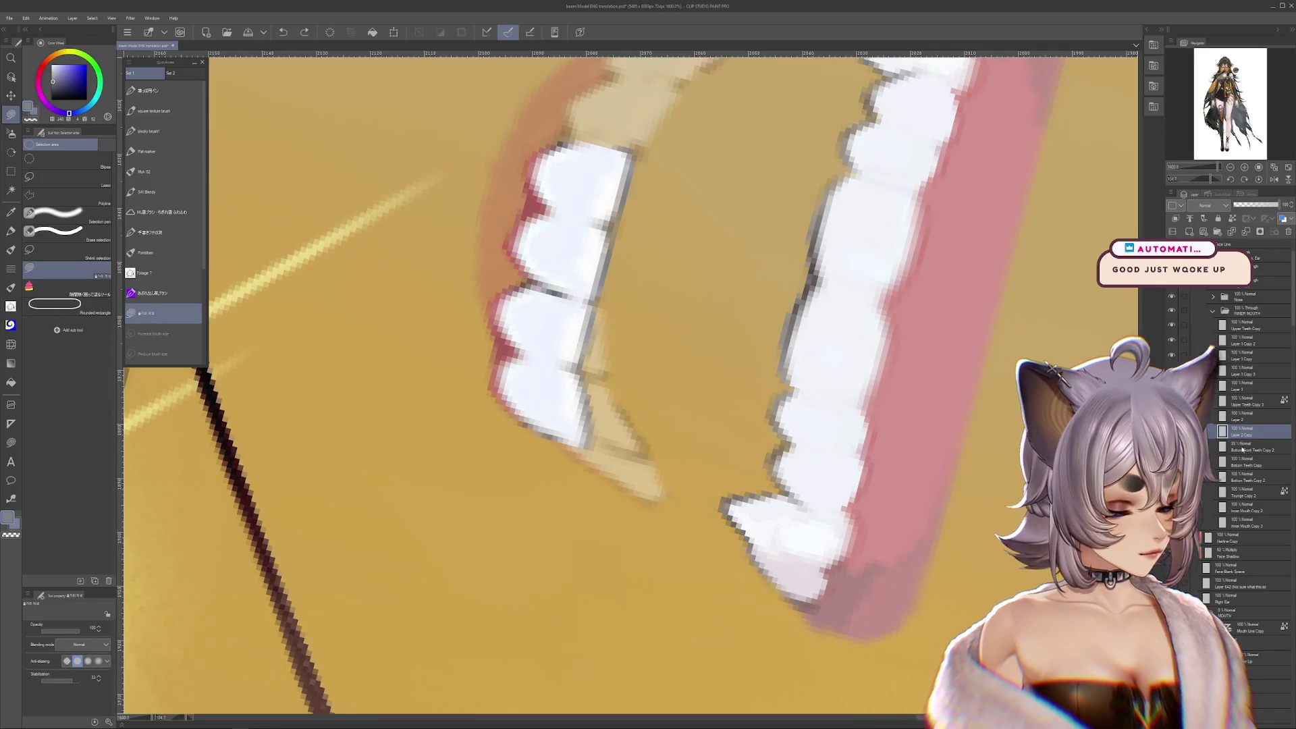
Add a new layer above Bottom Front Teeth Copy 2 and delete the beige lip and pink shading
click(1215, 446)
click(1184, 233)
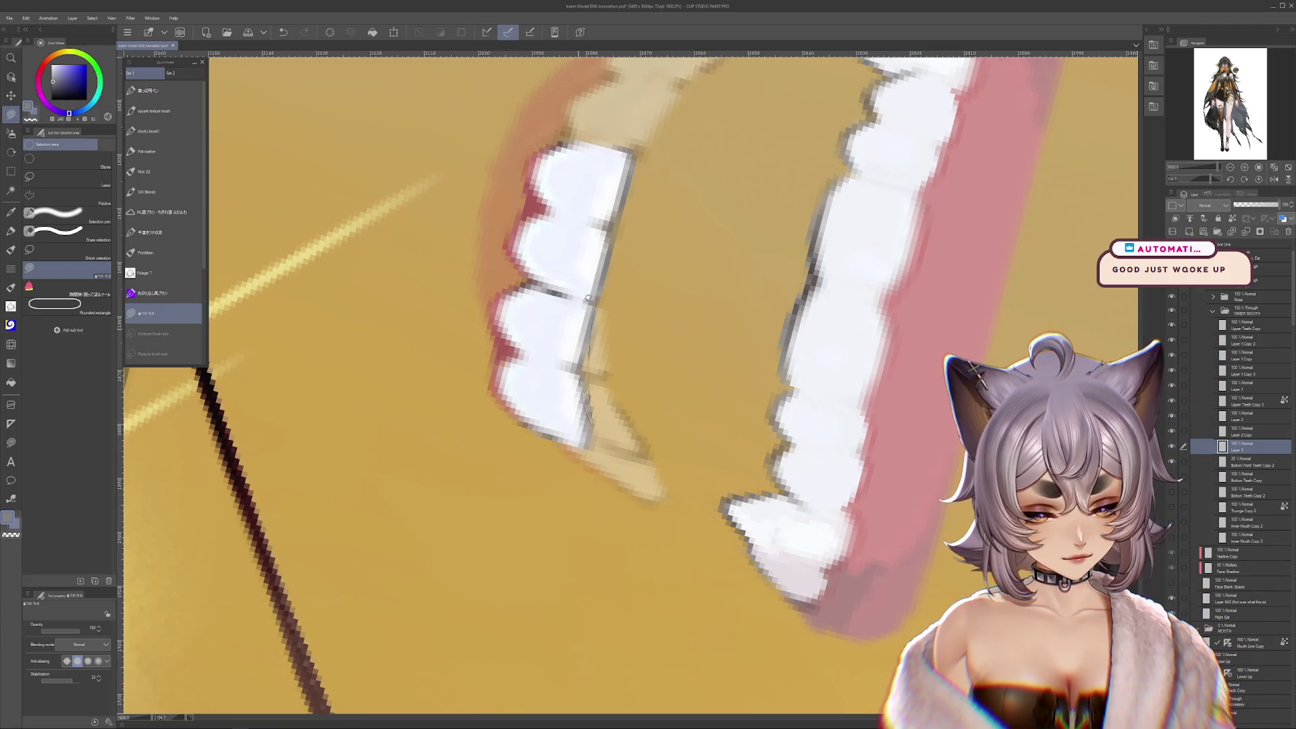
alt+click(558, 289)
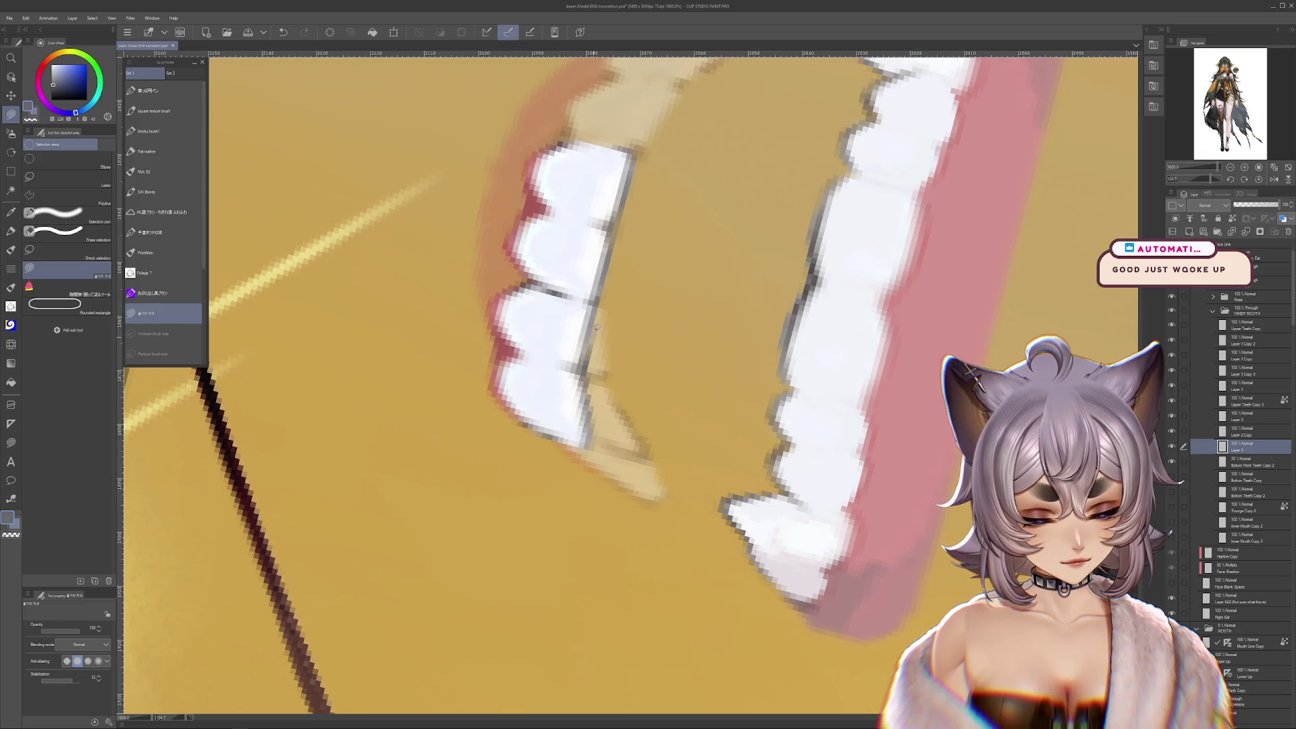
key(r)
mouse_move(567, 362)
mouse_down()
mouse_move(734, 381)
mouse_move(600, 417)
mouse_move(849, 142)
mouse_up()
key(r)
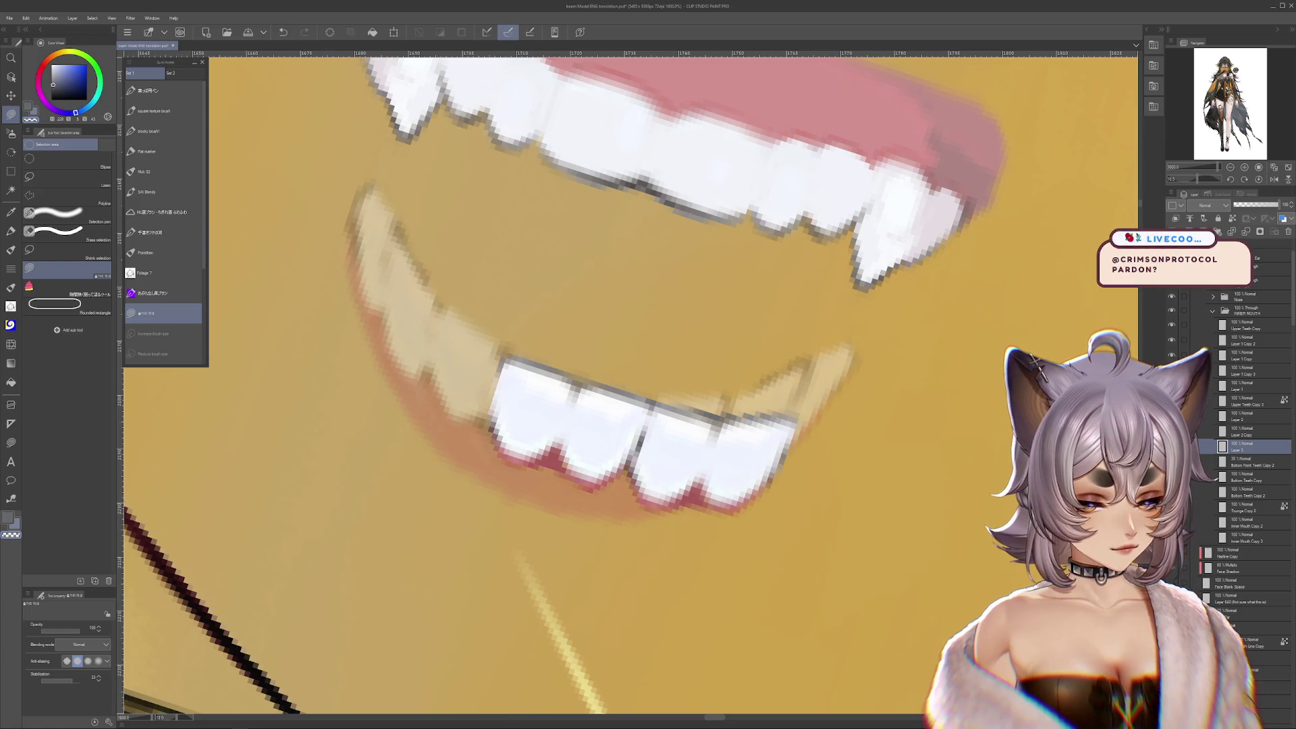
key(Delete)
click(1233, 430)
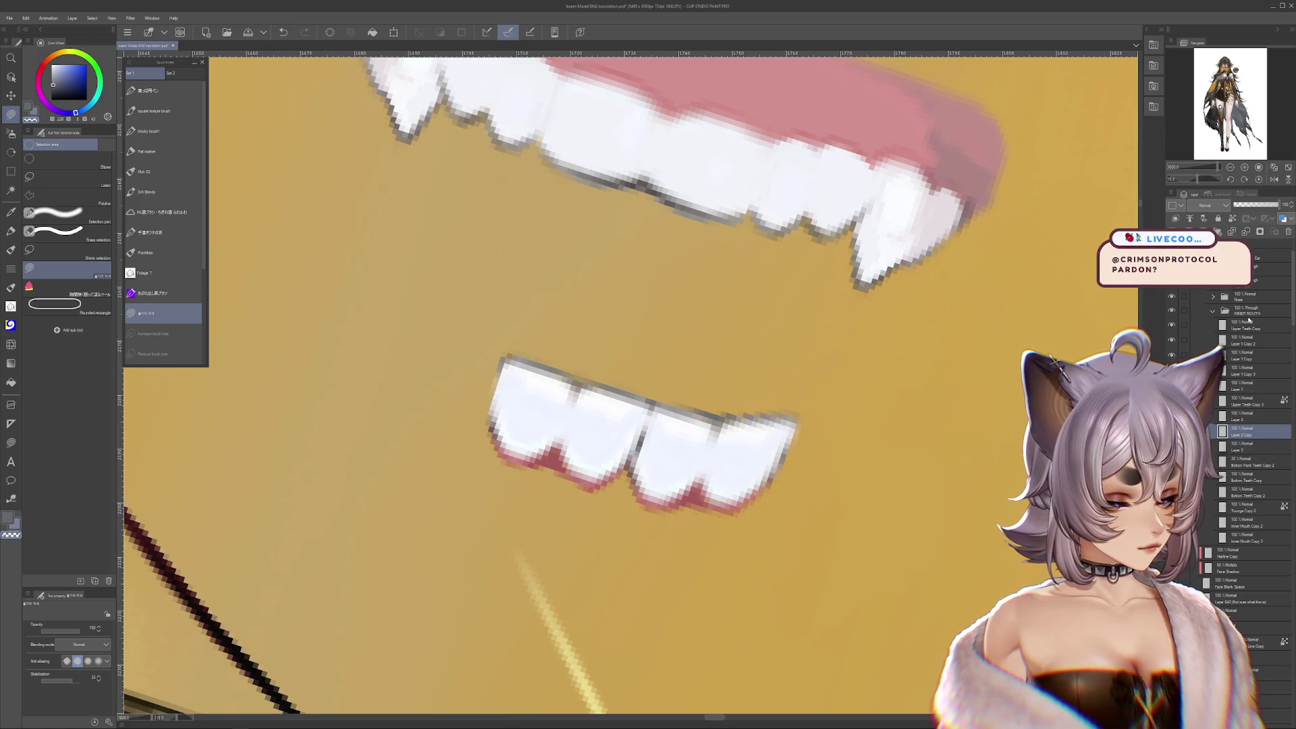
Merge Layer 2 Copy into Layer 3 and reset the view rotation to level
click(1246, 235)
mouse_move(1012, 169)
mouse_down()
mouse_move(607, 101)
mouse_move(270, 135)
mouse_move(35, 257)
mouse_up()
key(p)
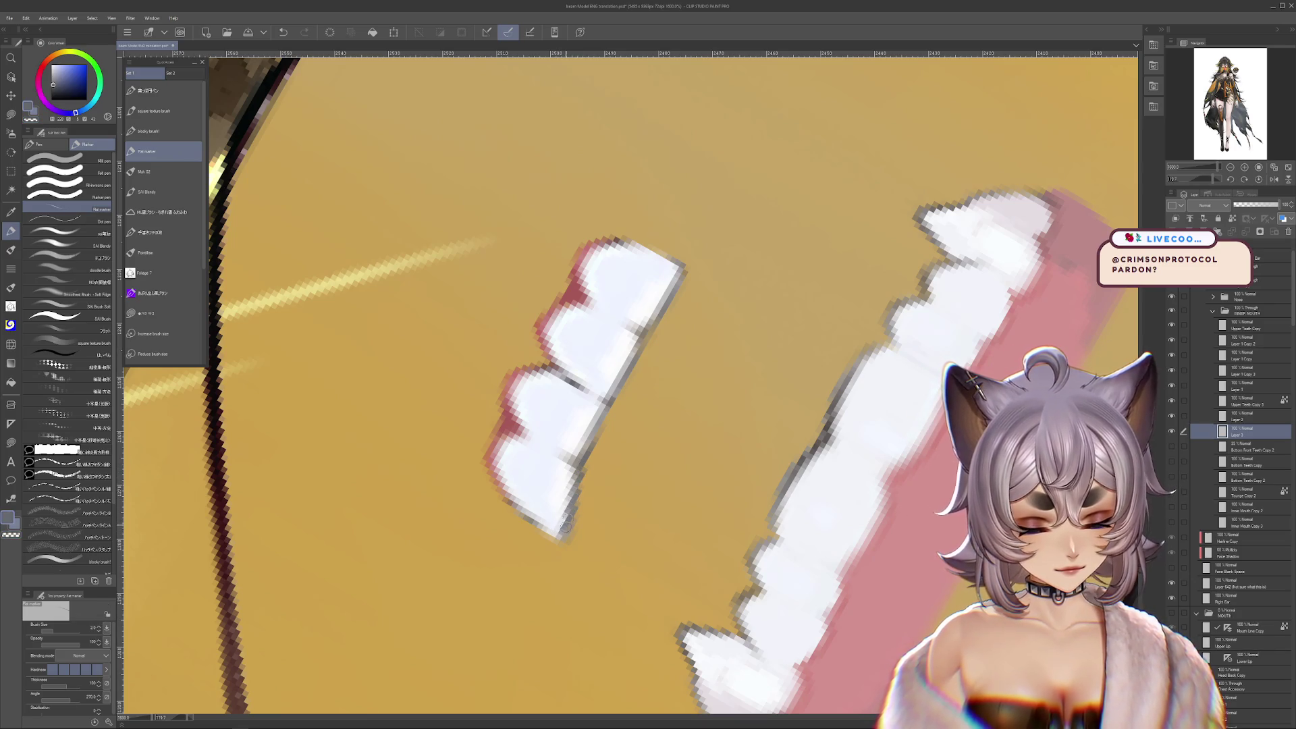
key(m)
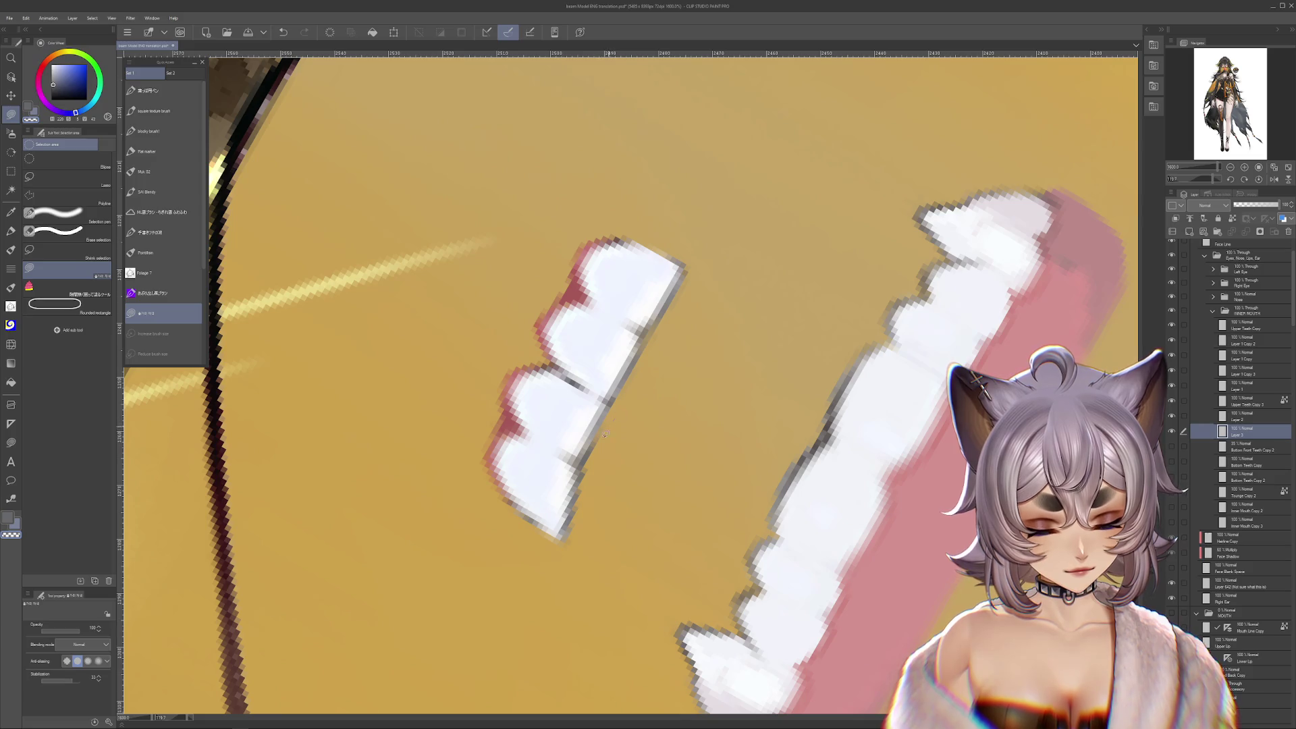
mouse_move(561, 598)
mouse_down()
mouse_move(478, 548)
mouse_move(412, 431)
mouse_up()
click(12, 232)
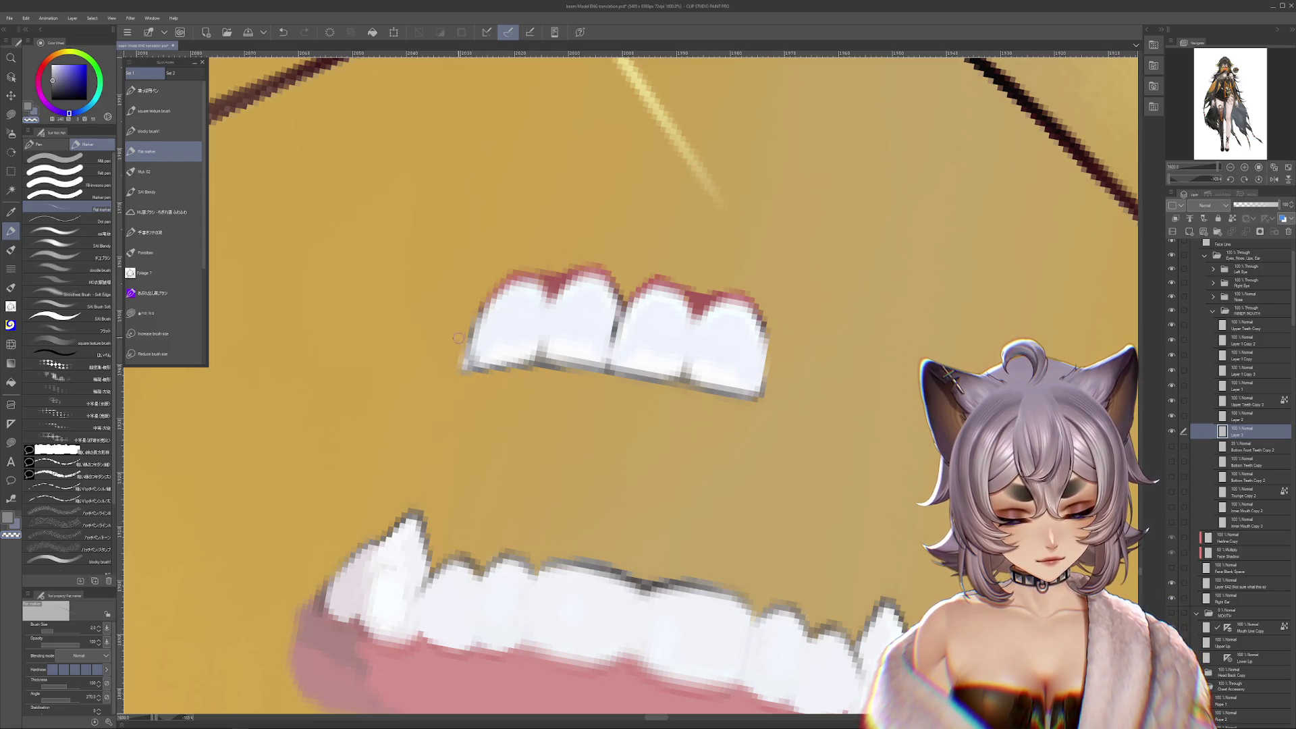
key(m)
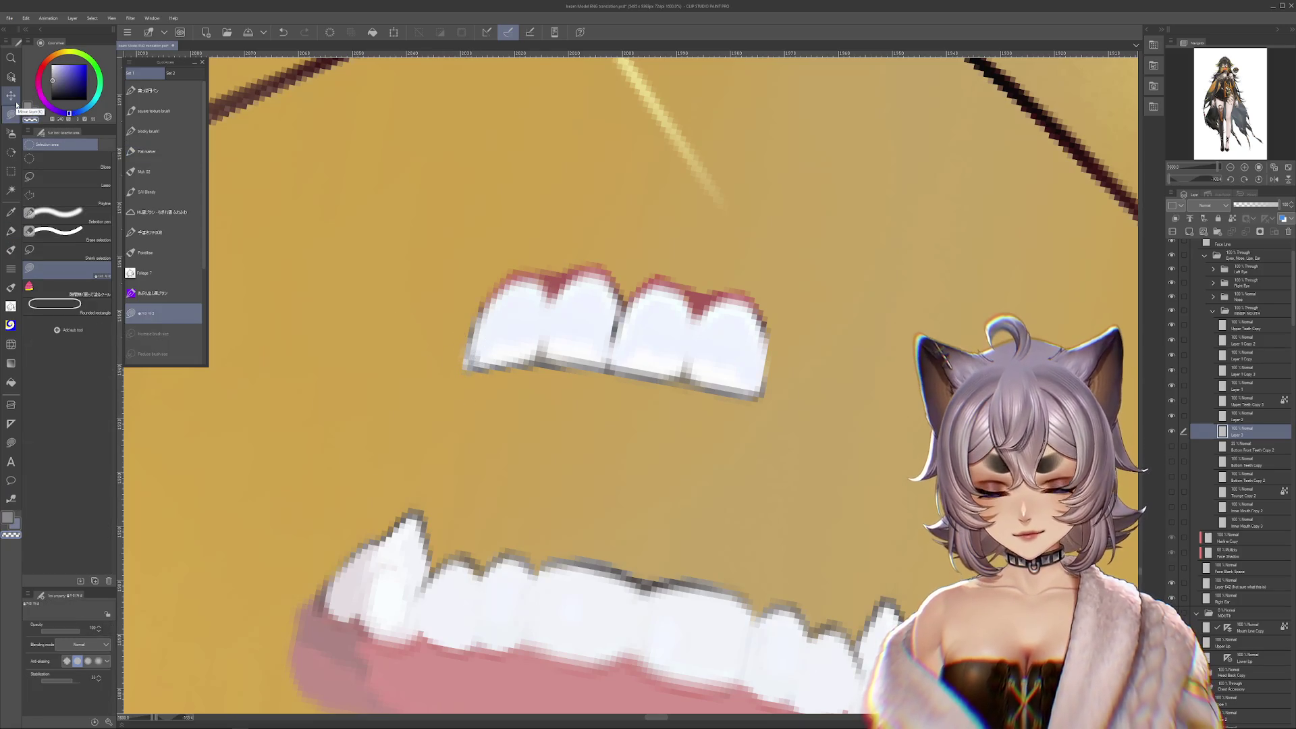
mouse_move(621, 313)
mouse_down()
mouse_move(821, 404)
mouse_move(706, 252)
mouse_move(706, 317)
mouse_up()
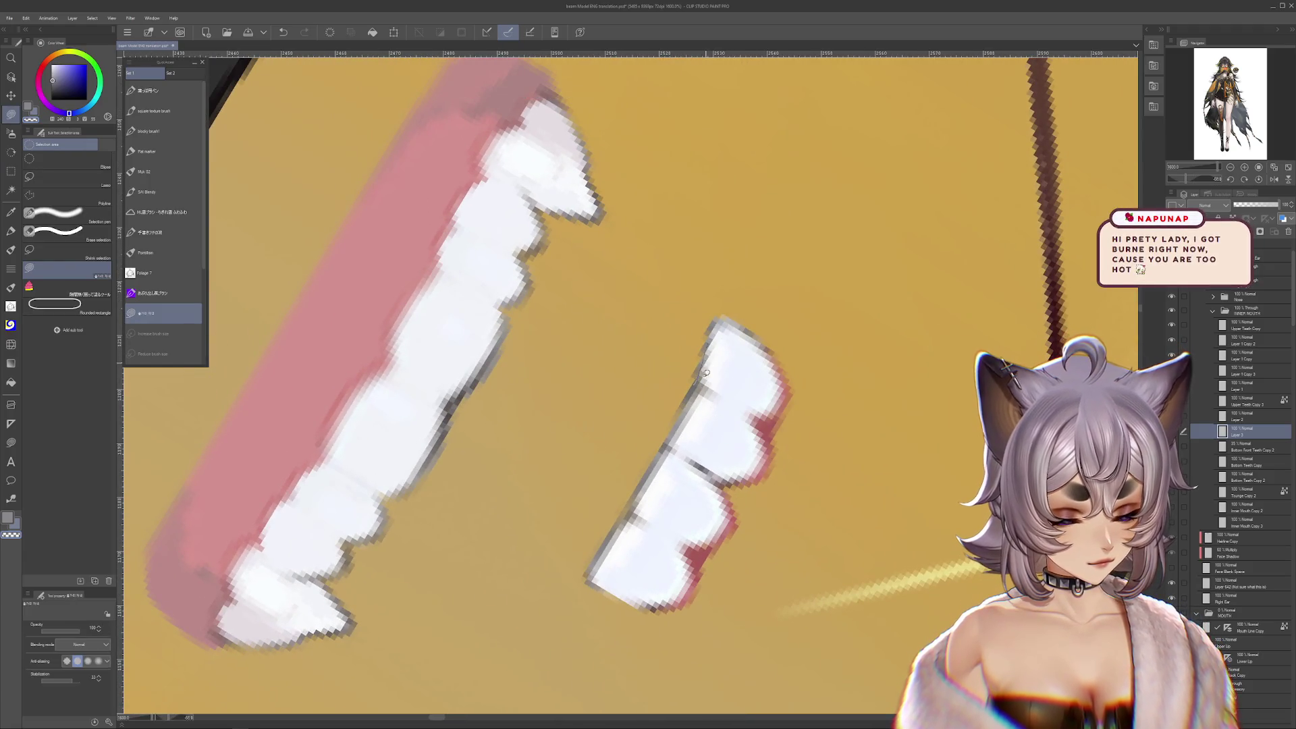
key(ctrl+z)
key(ctrl+z)
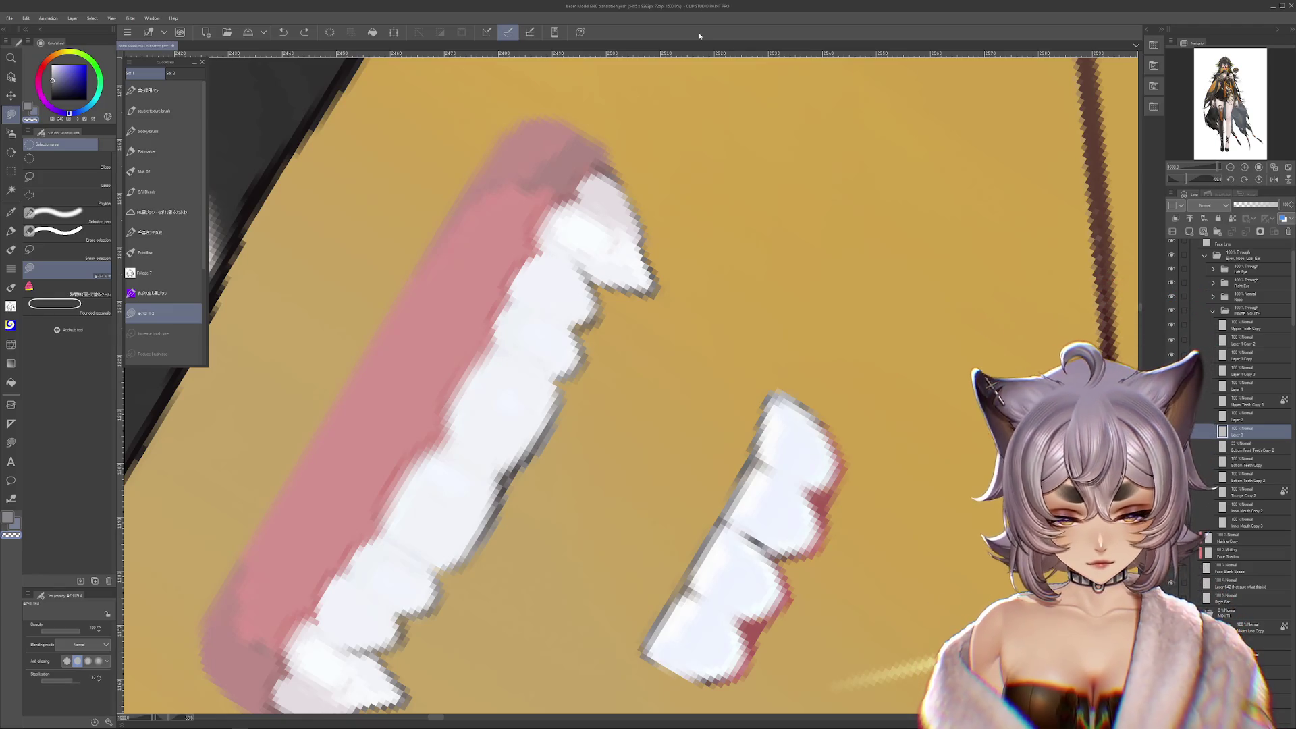
key(at)
Set up the Muk 02 brush at size 1 with a pale warm orange colour
key(b)
mouse_move(925, 325)
mouse_down()
mouse_move(626, 237)
mouse_move(641, 233)
mouse_up()
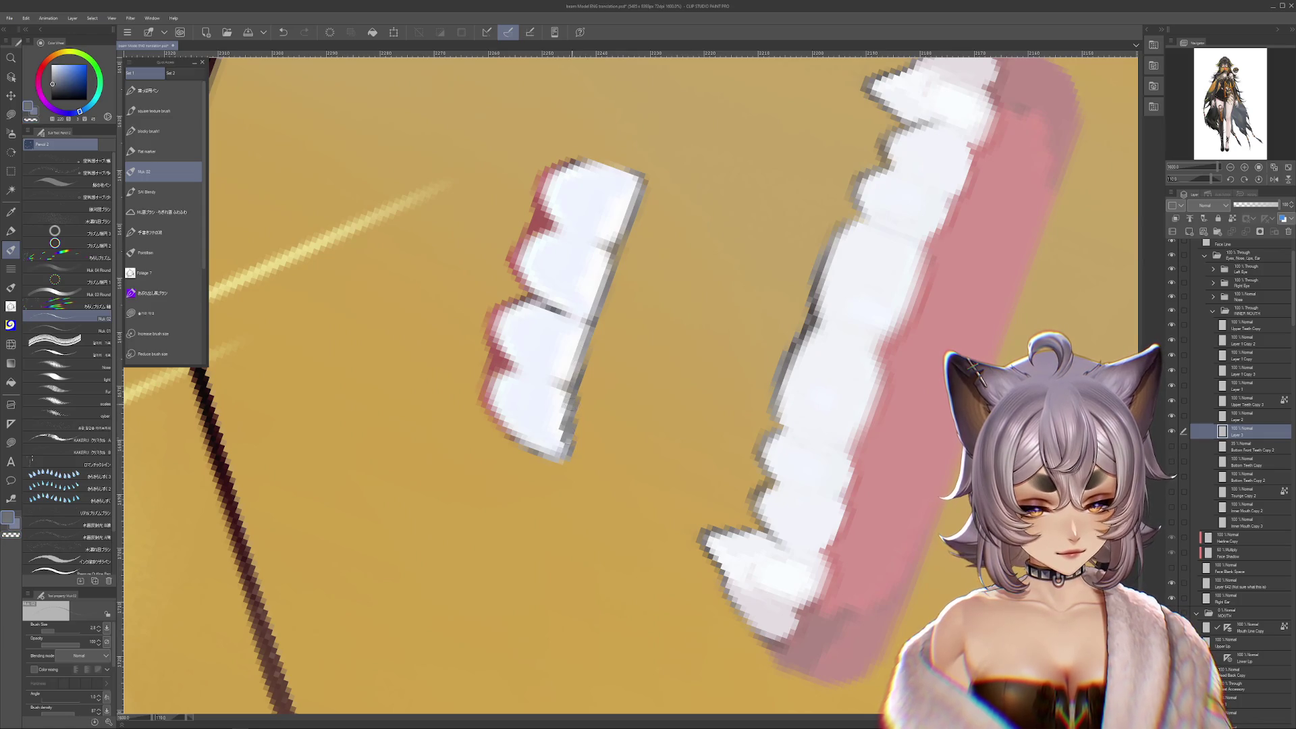
key(c)
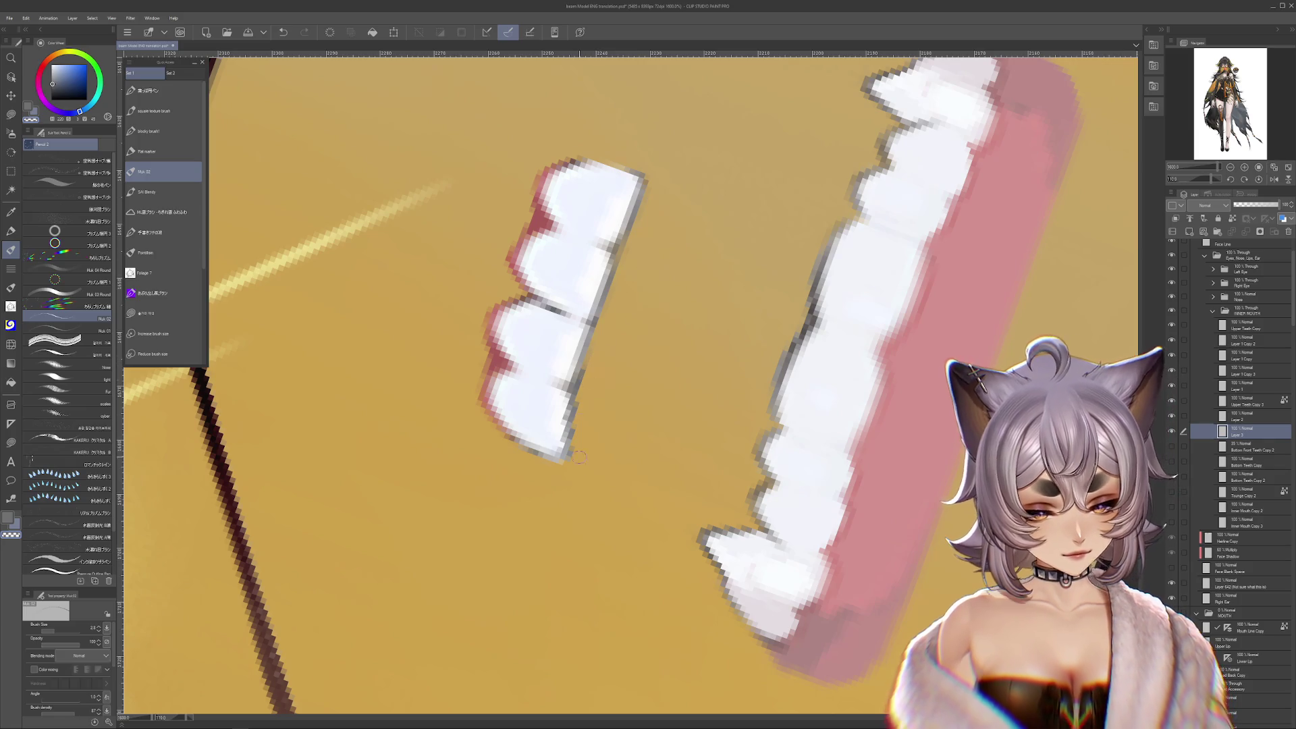
scroll(568, 478, up, 2)
key(bracketleft)
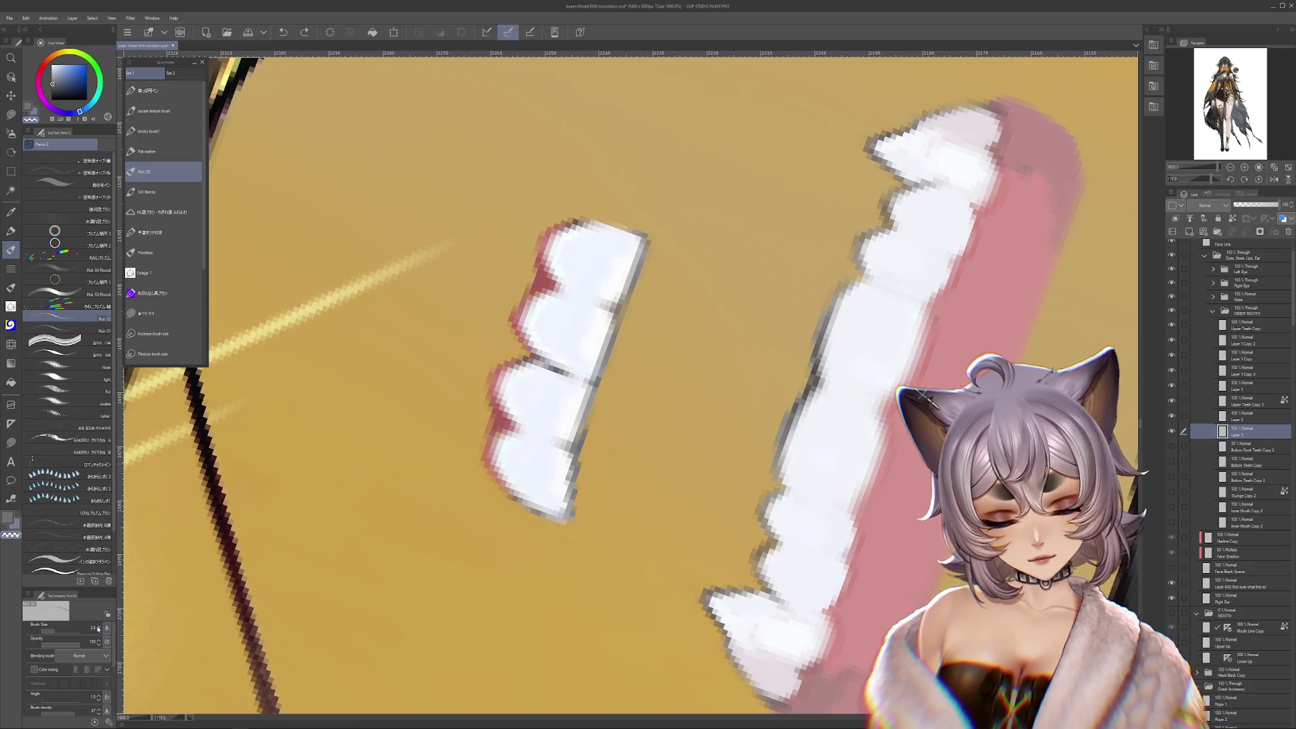
scroll(695, 461, up, 2)
scroll(696, 461, down, 1)
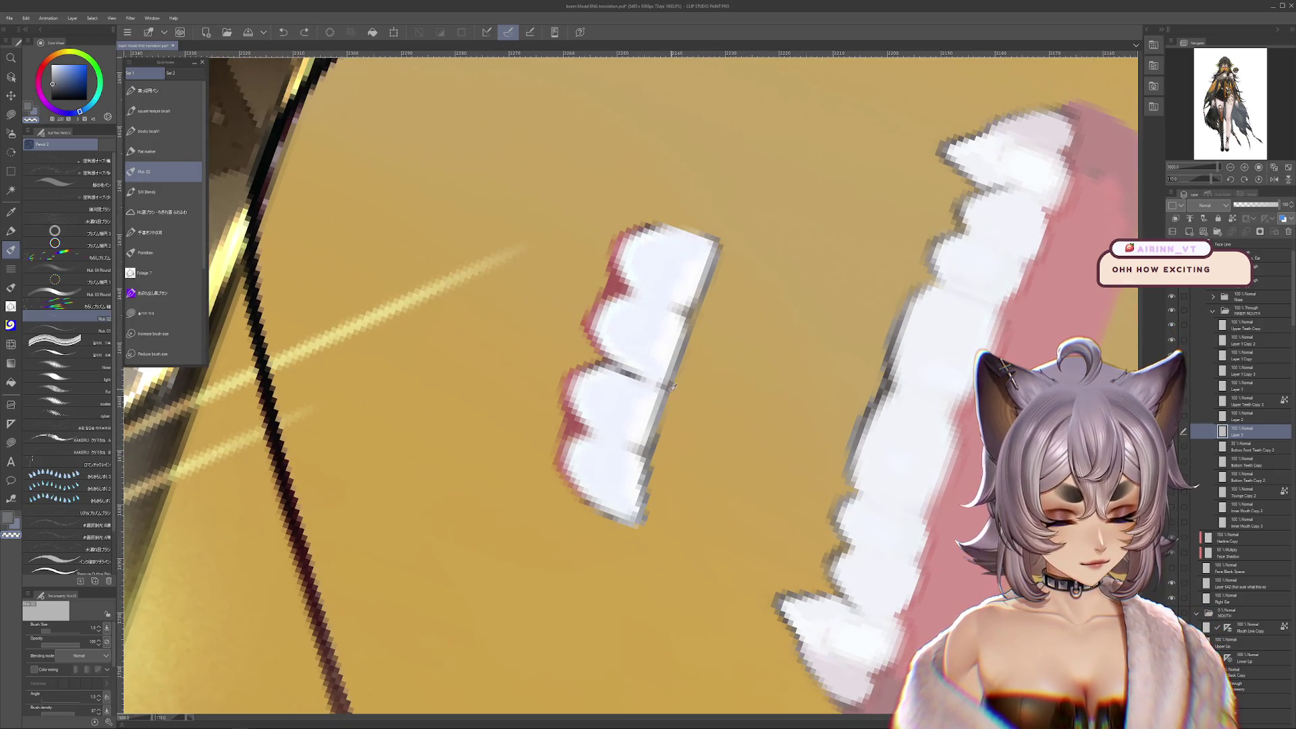
alt+click(645, 498)
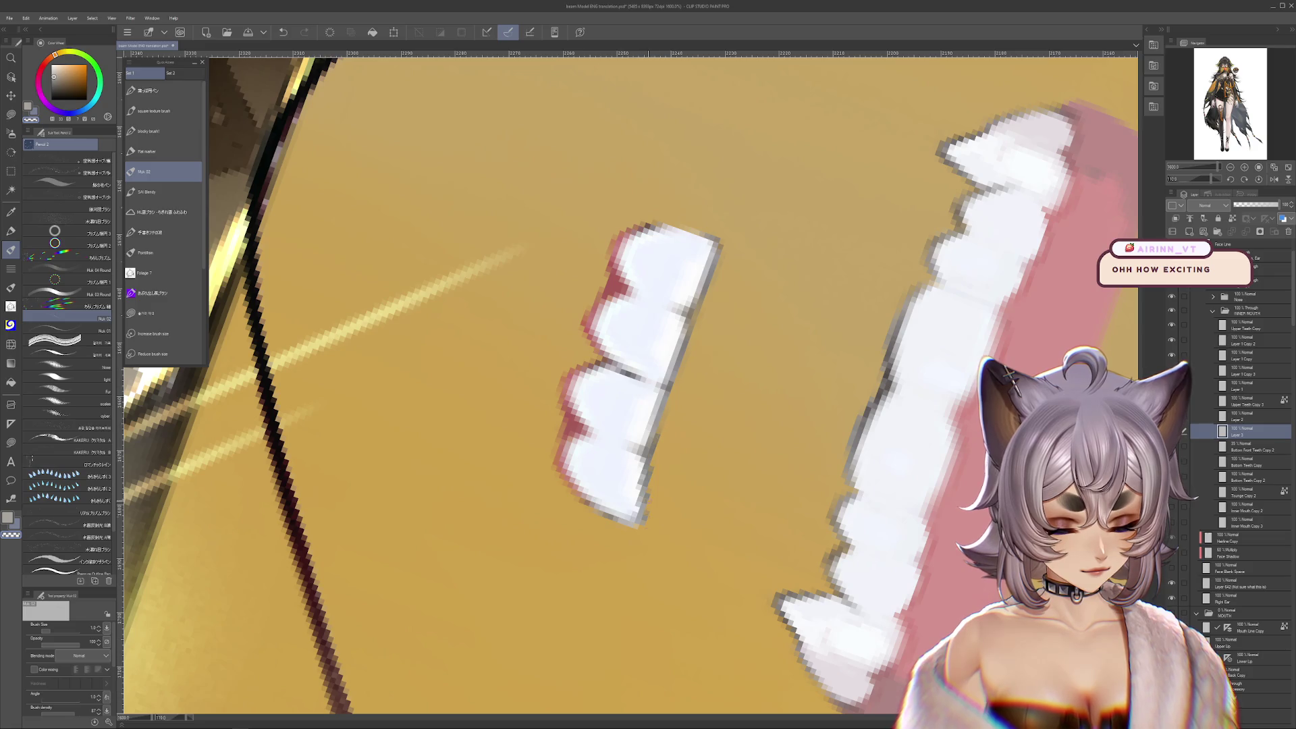